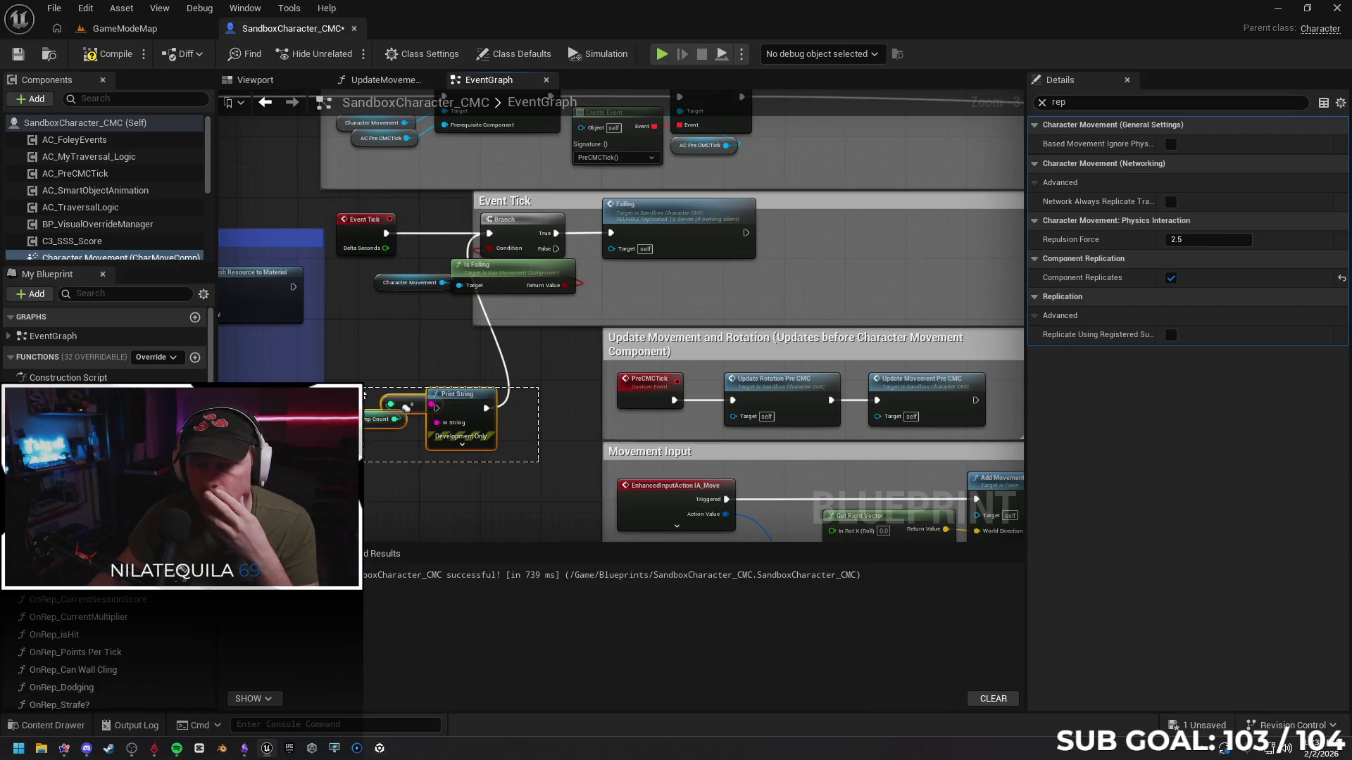
# Delete the debug Print String node from the character's Event Graph and switch to the GameModeMap level
pyautogui.moveTo(364, 393); pyautogui.dragTo(370, 381)
pyautogui.press('Delete')
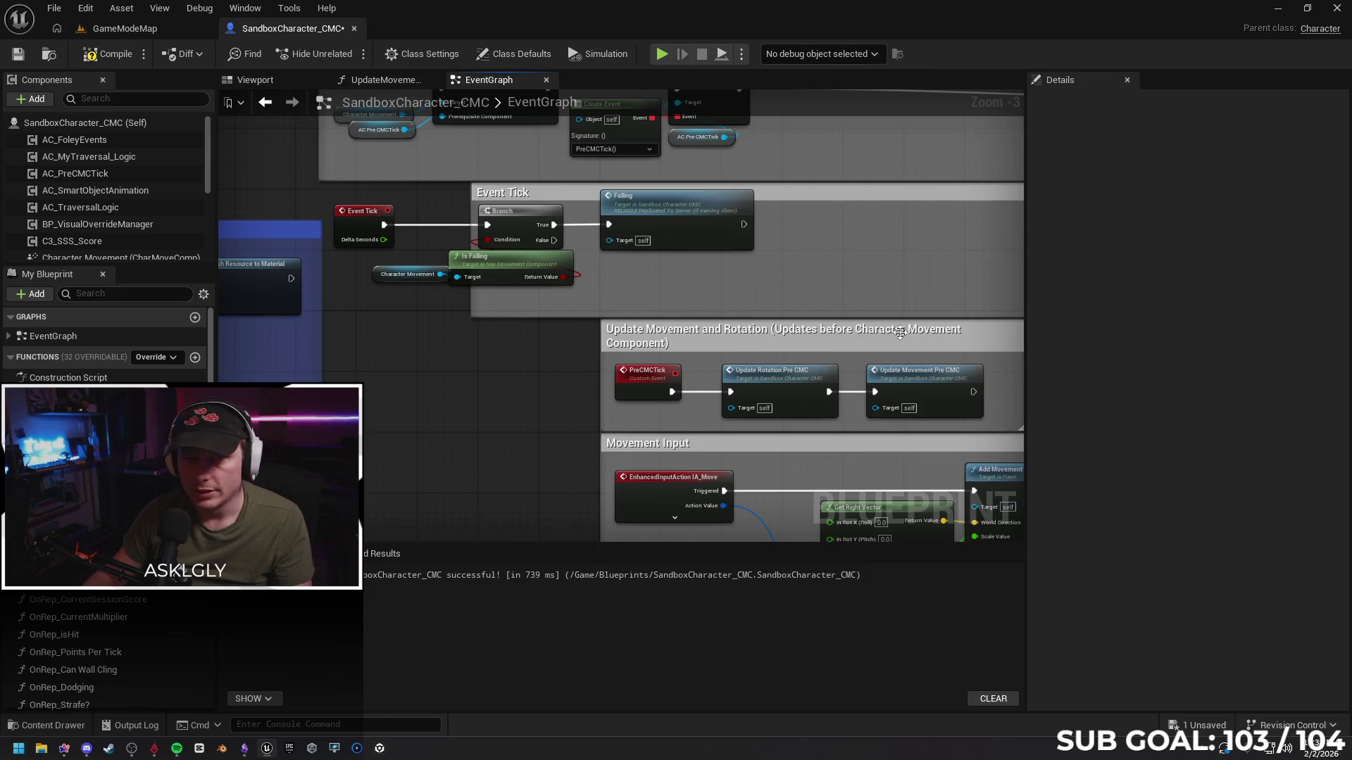
pyautogui.click(147, 27)
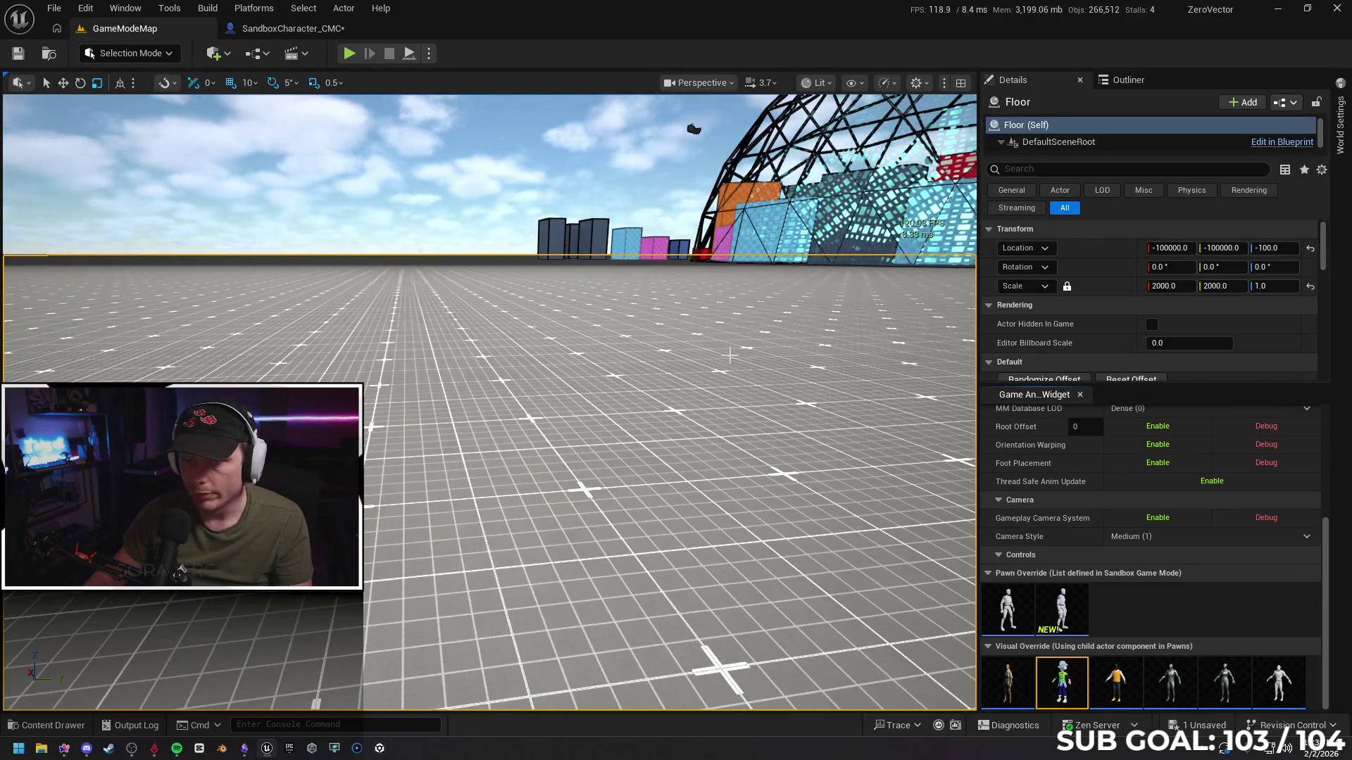
# Tilt the view upward, go immersive with F11 and start Play In Editor
pyautogui.moveTo(729, 355); pyautogui.dragTo(732, 354)
pyautogui.press('F11')
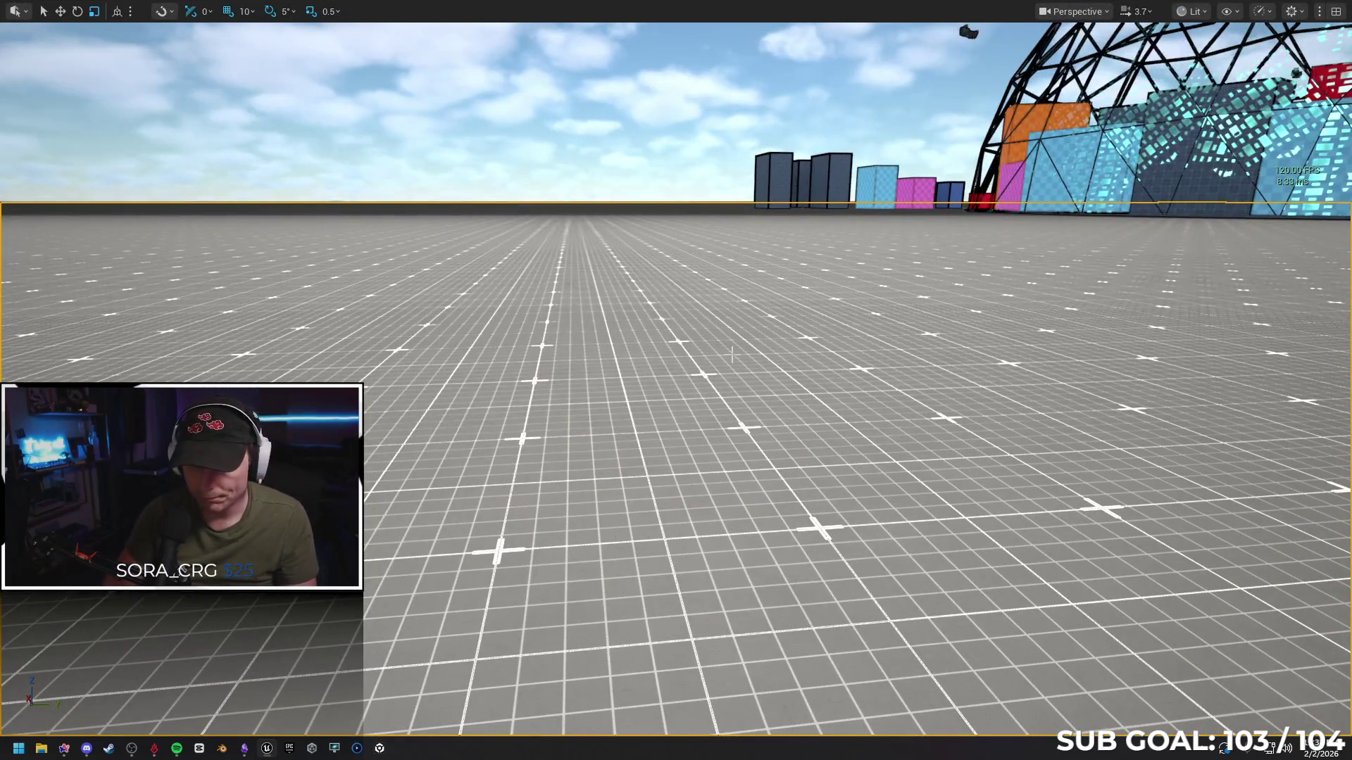
pyautogui.hotkey('alt', 'p')
# Run up the cyan wall, cross the benches and table, and wall-run the blue wall onto a beam
pyautogui.press('w')
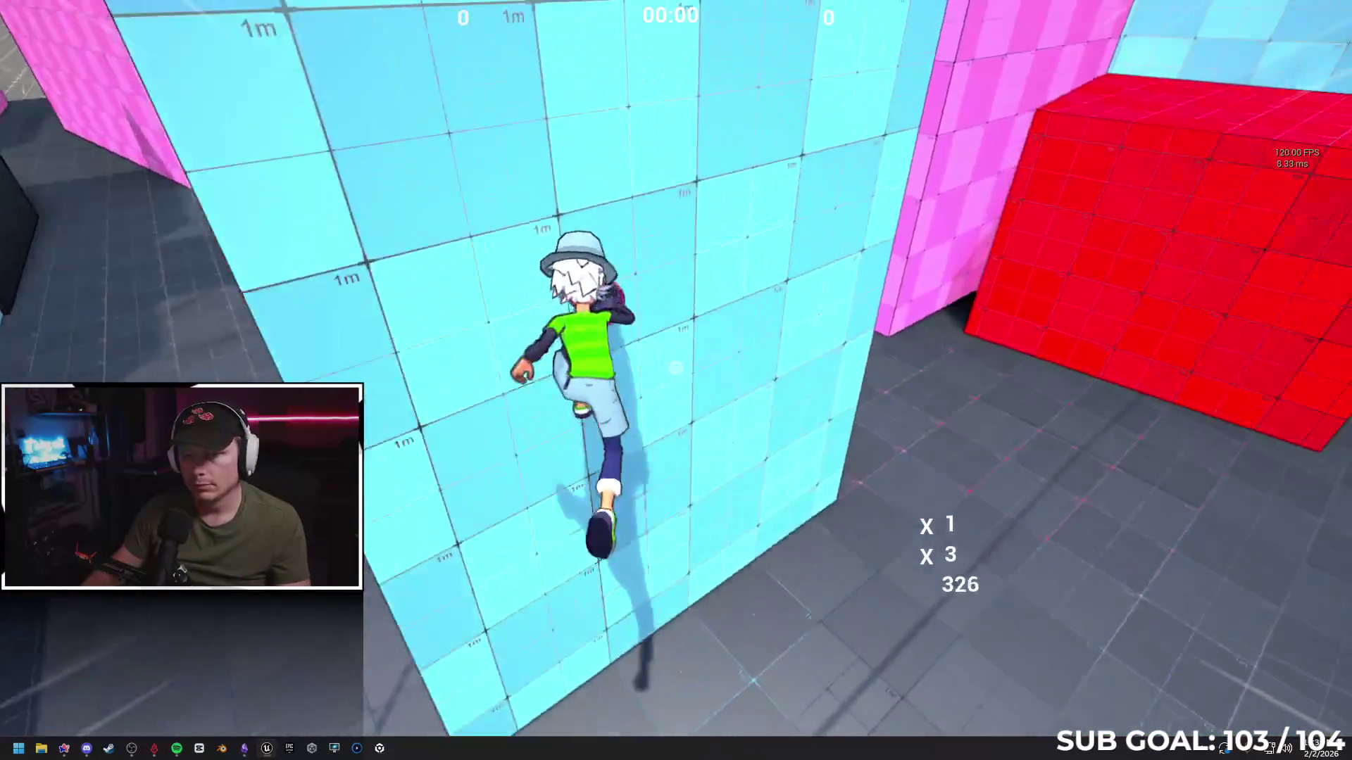
pyautogui.press('space')
pyautogui.press('w')
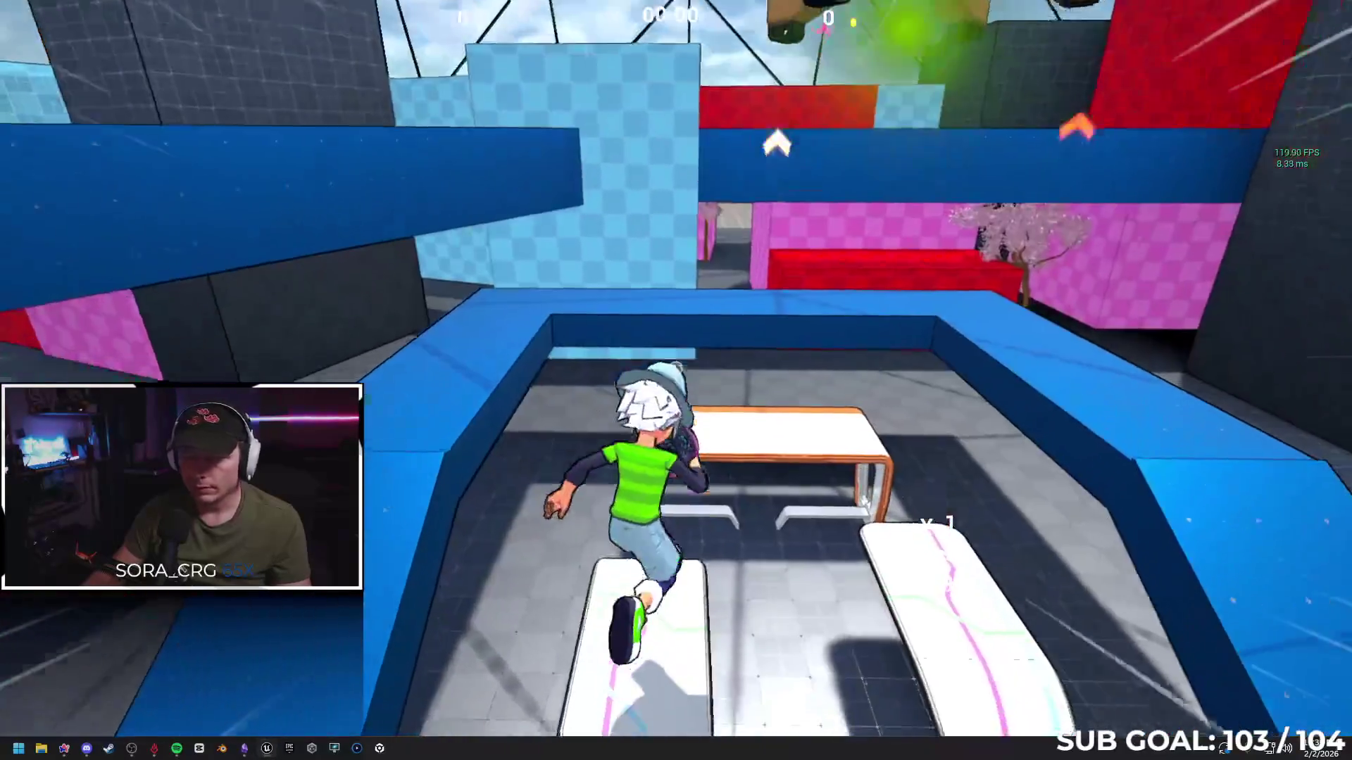
pyautogui.press('w')
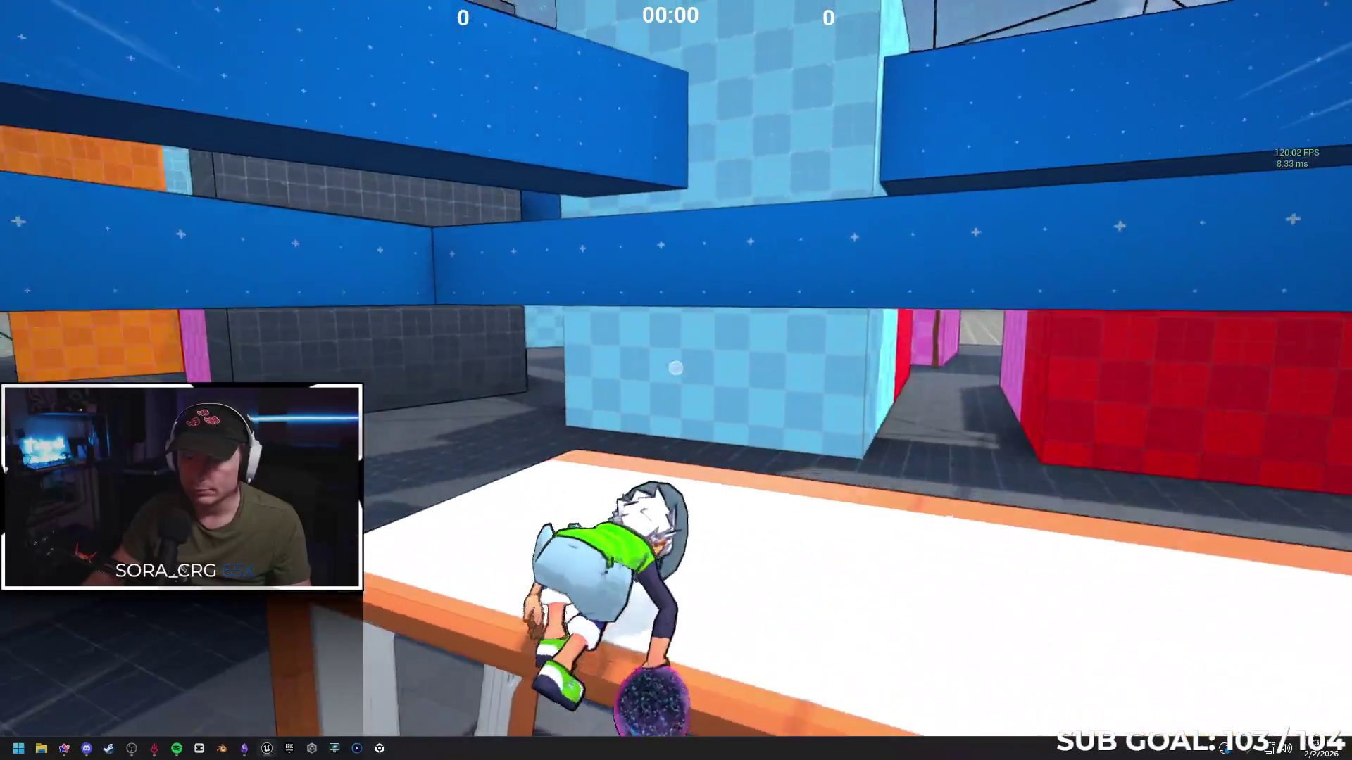
pyautogui.press('w')
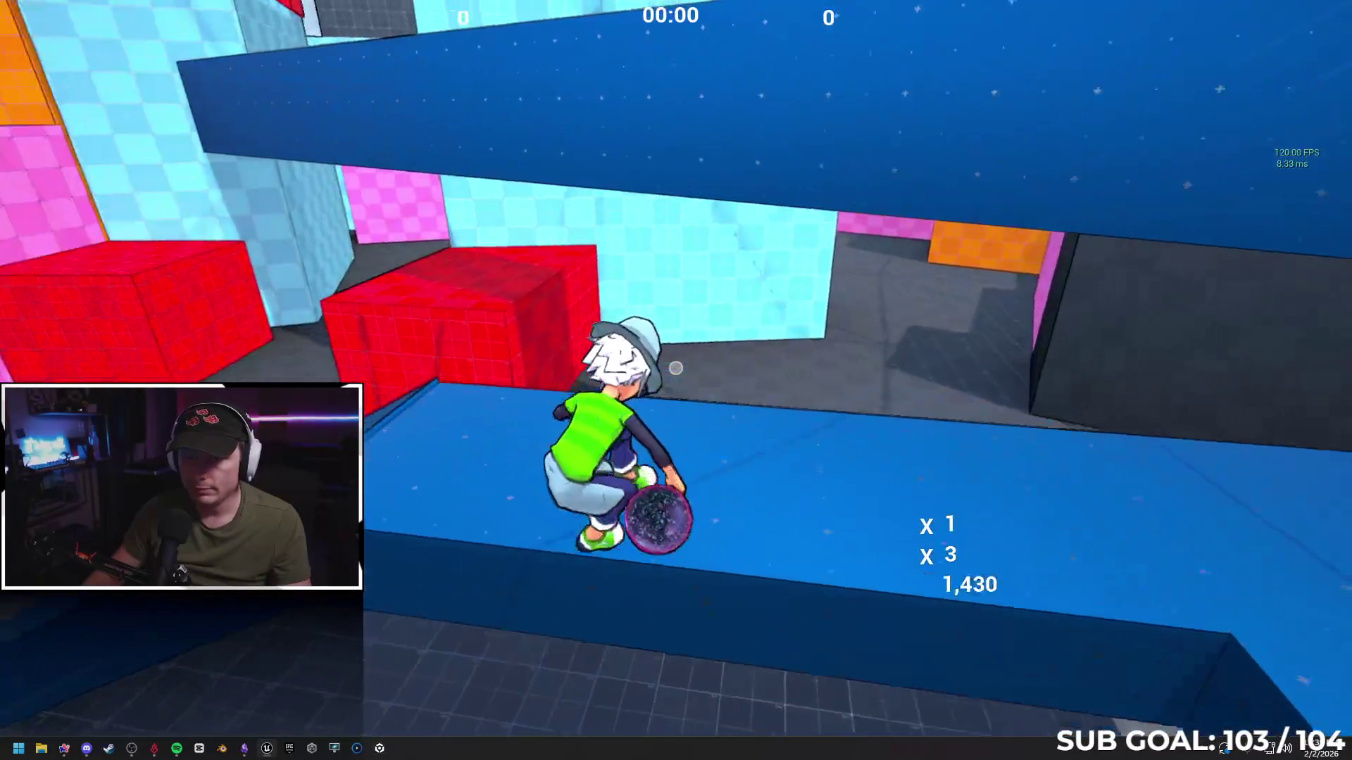
pyautogui.press('w')
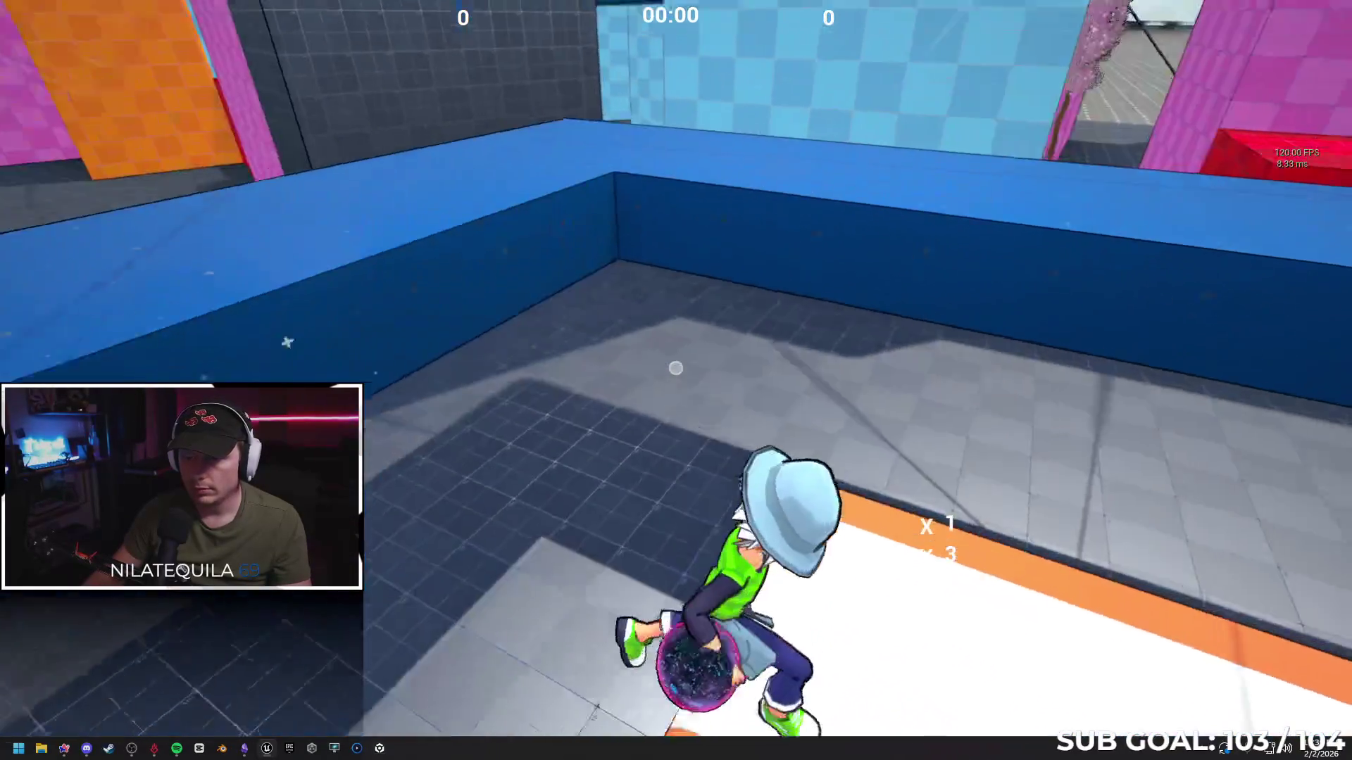
pyautogui.press('w')
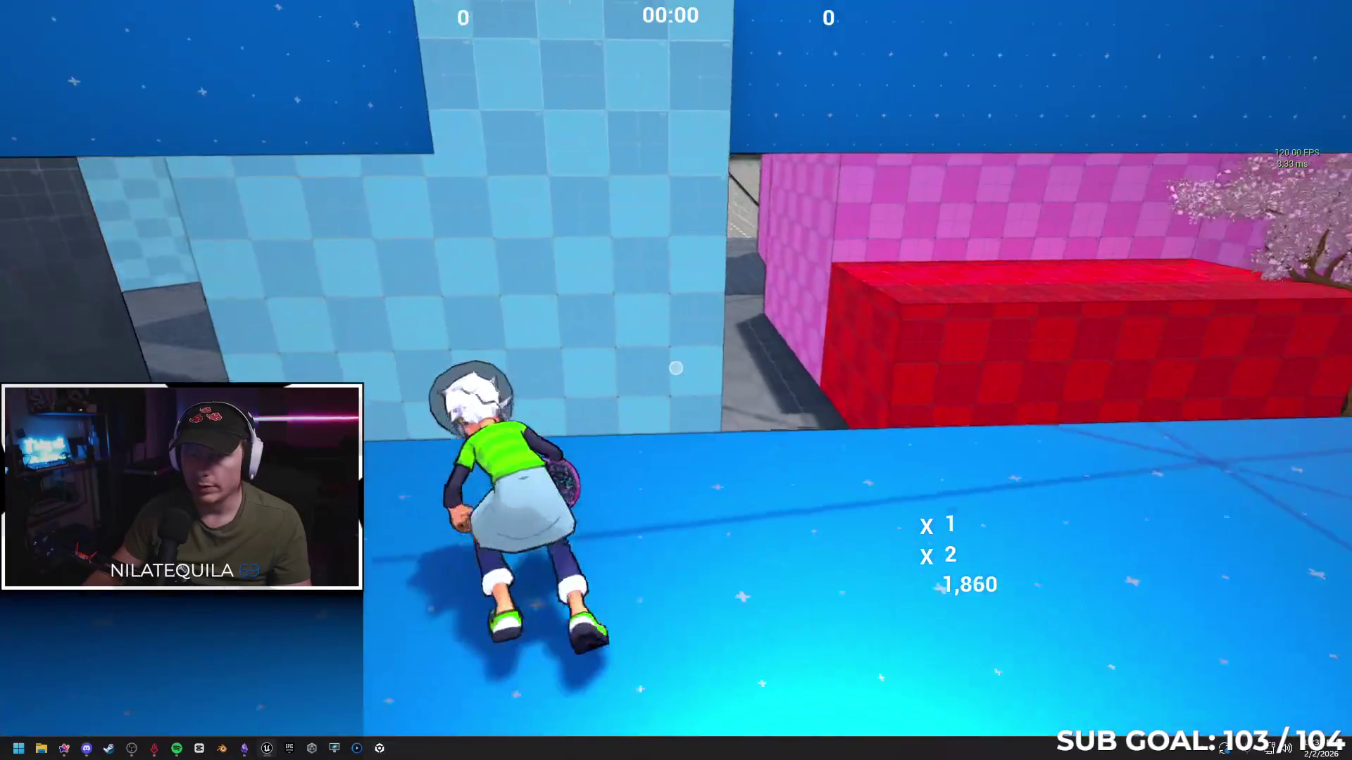
pyautogui.press('w')
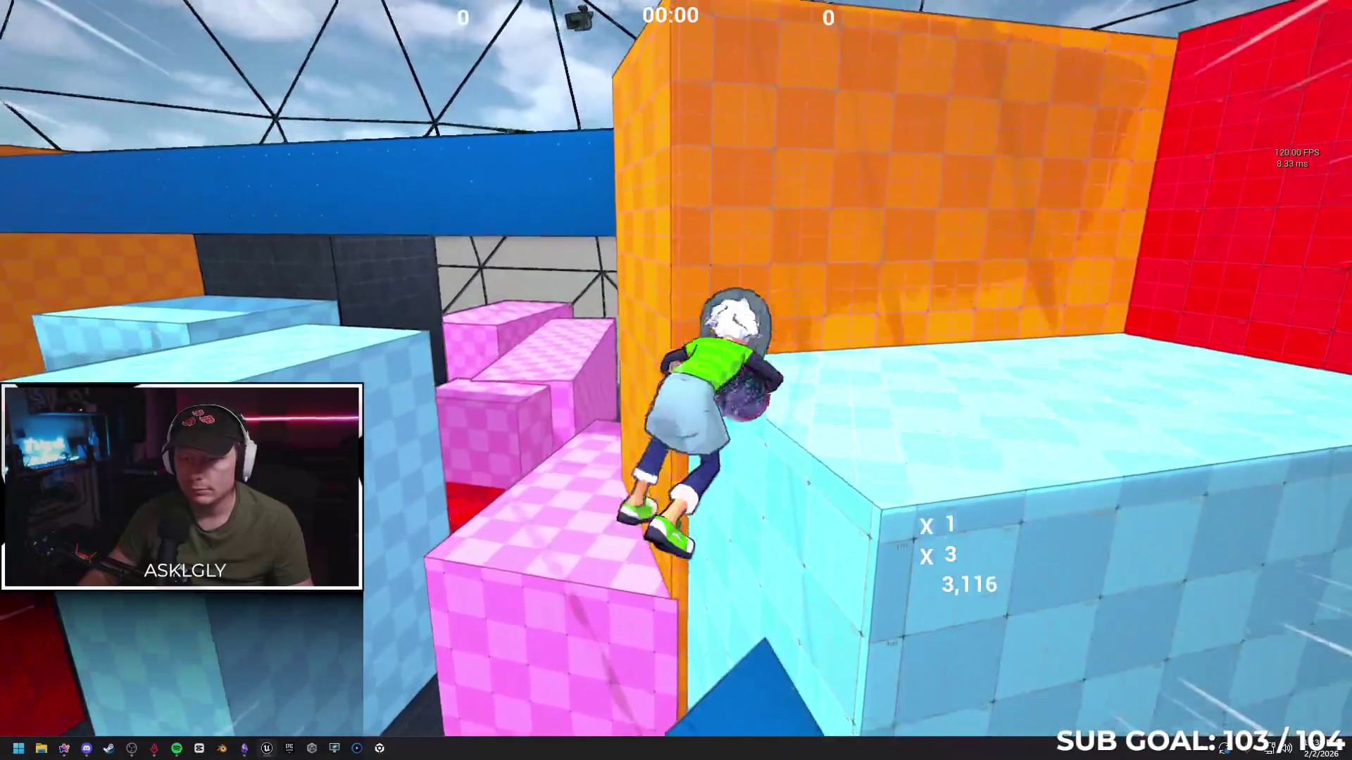
# Climb the red wall, wall-run the orange one, and run past the pink block toward the goal frame
pyautogui.press('w')
pyautogui.press('w')
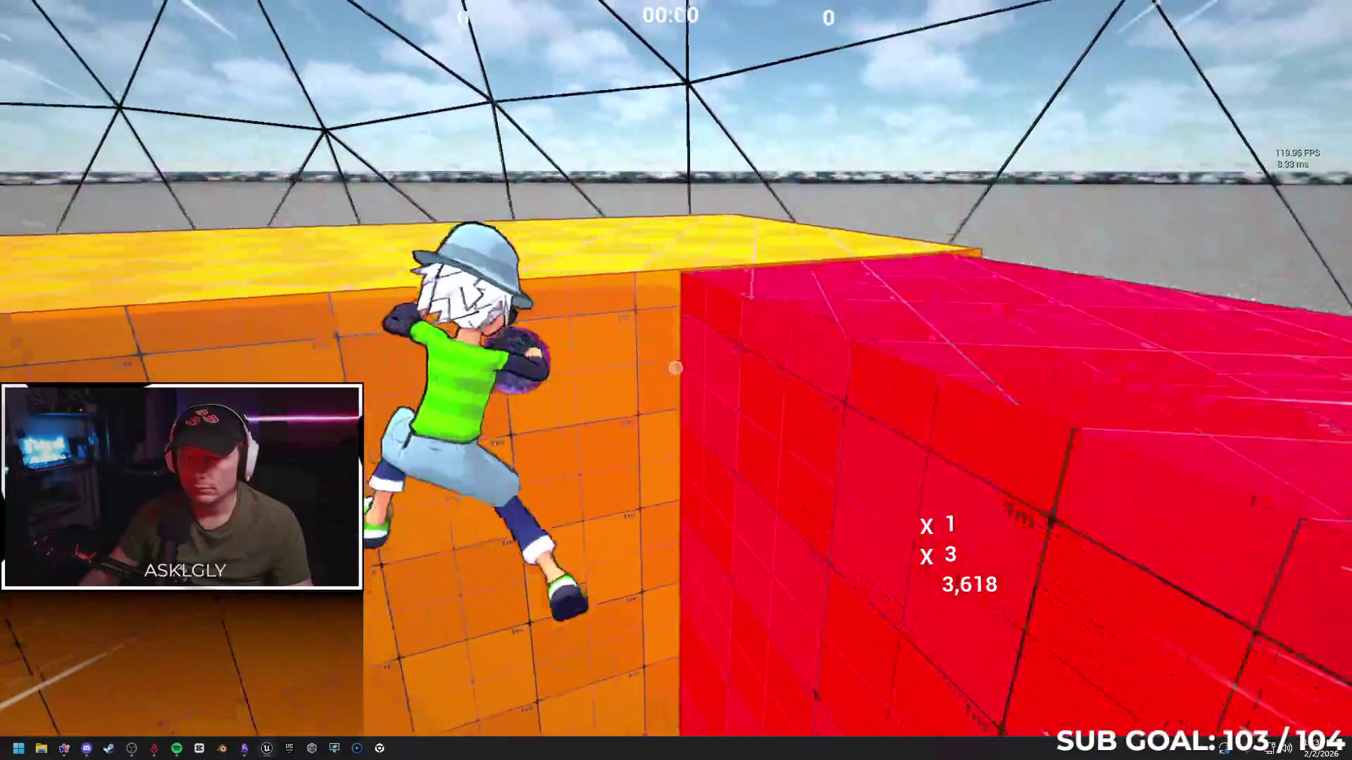
pyautogui.press('w')
pyautogui.press('w')
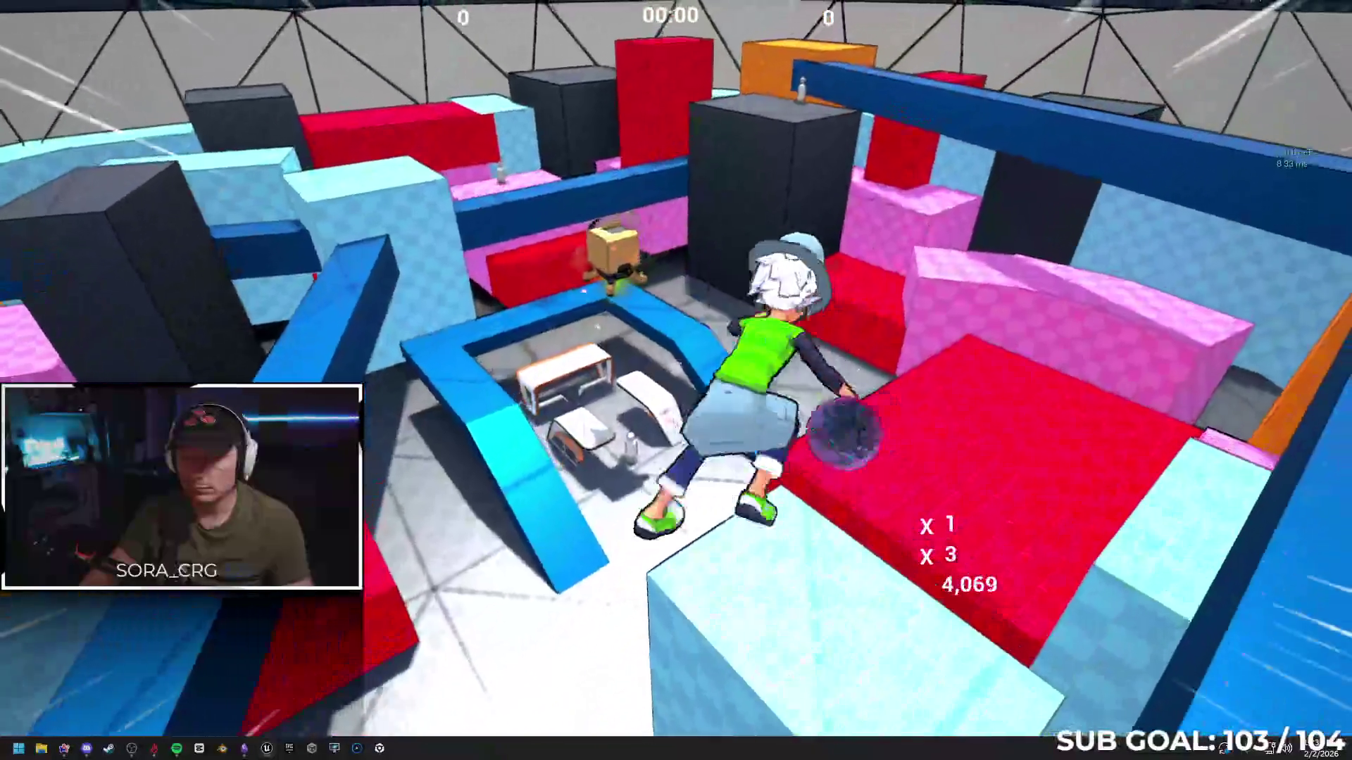
pyautogui.press('w')
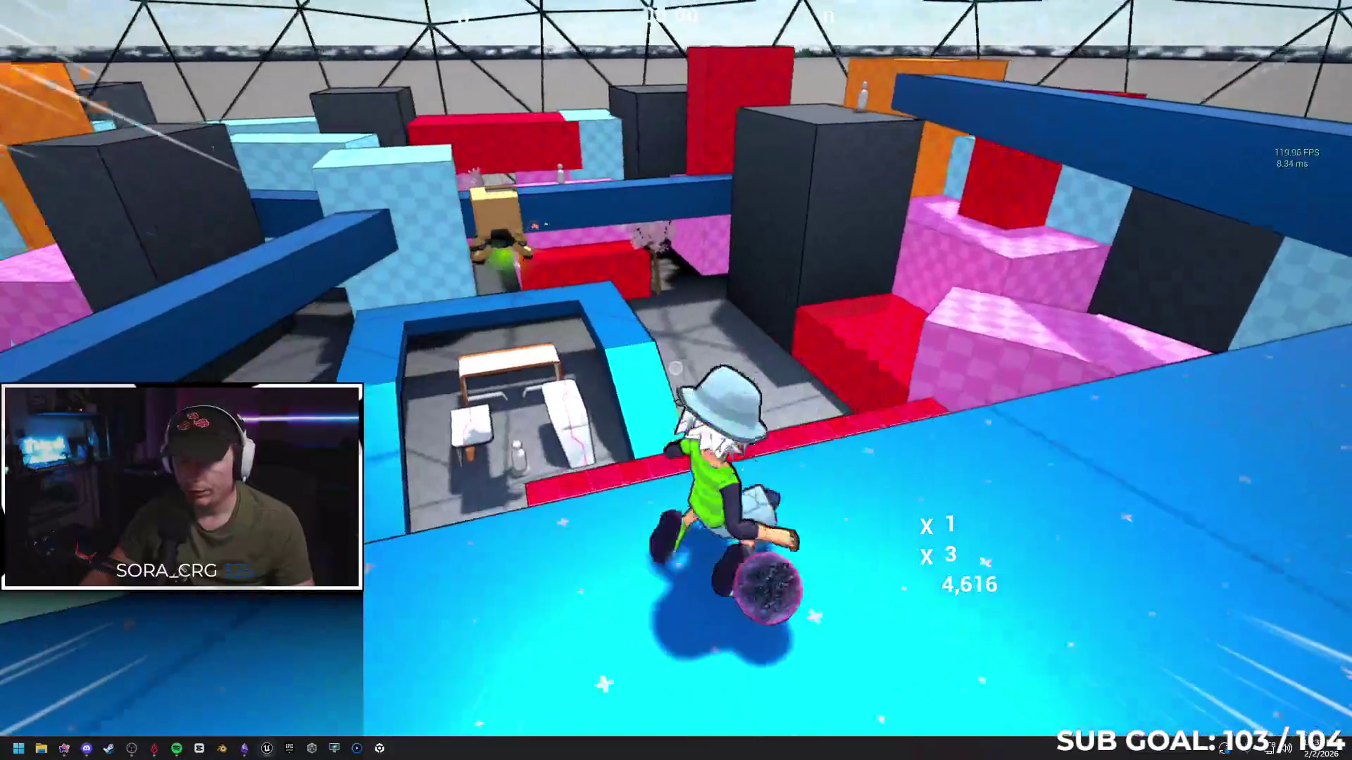
pyautogui.press('w')
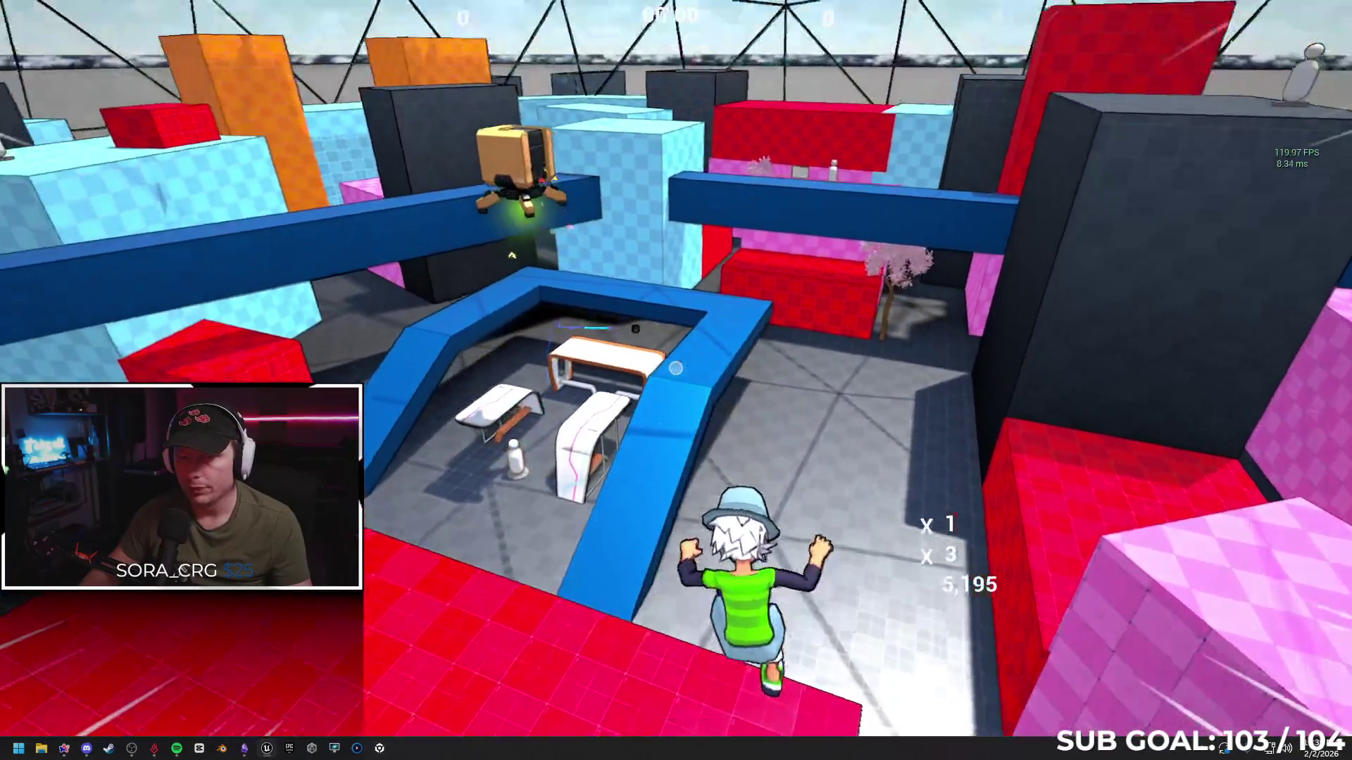
pyautogui.press('w')
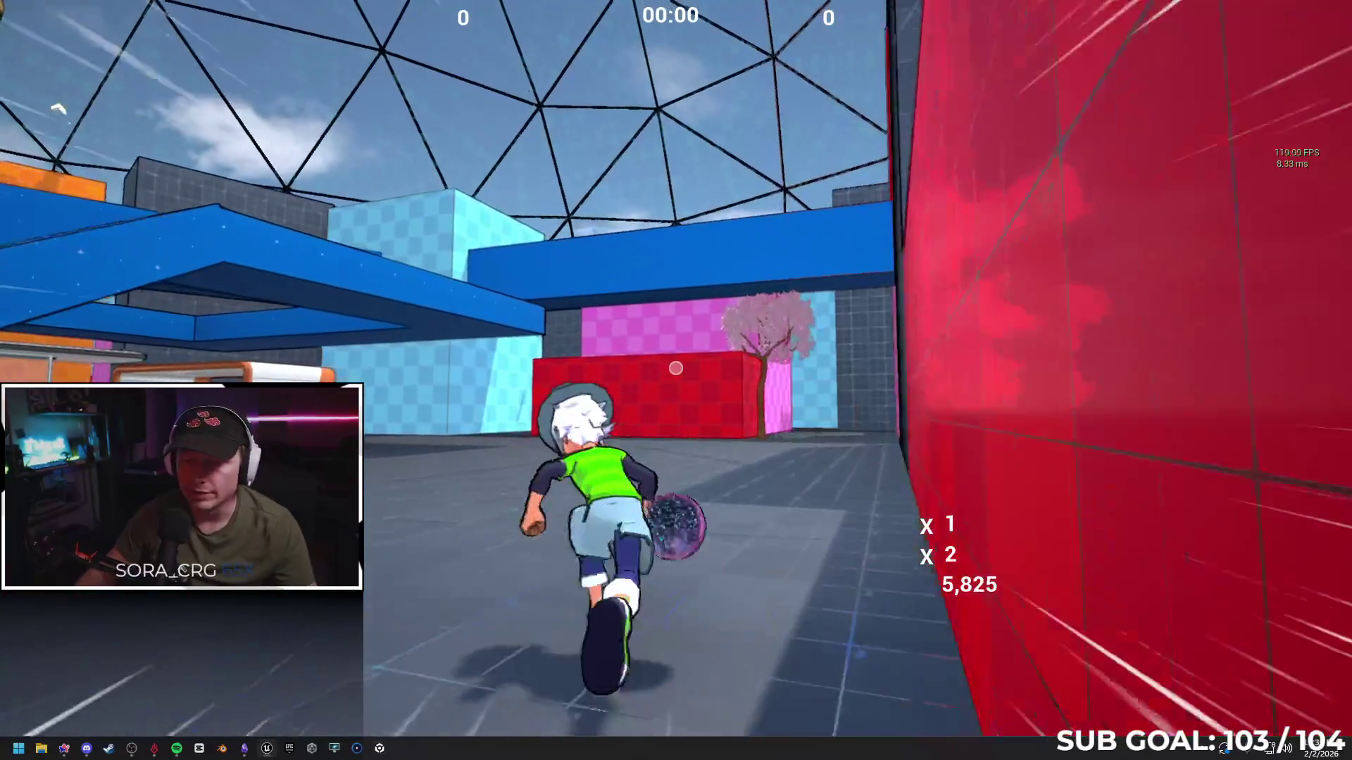
pyautogui.press('w')
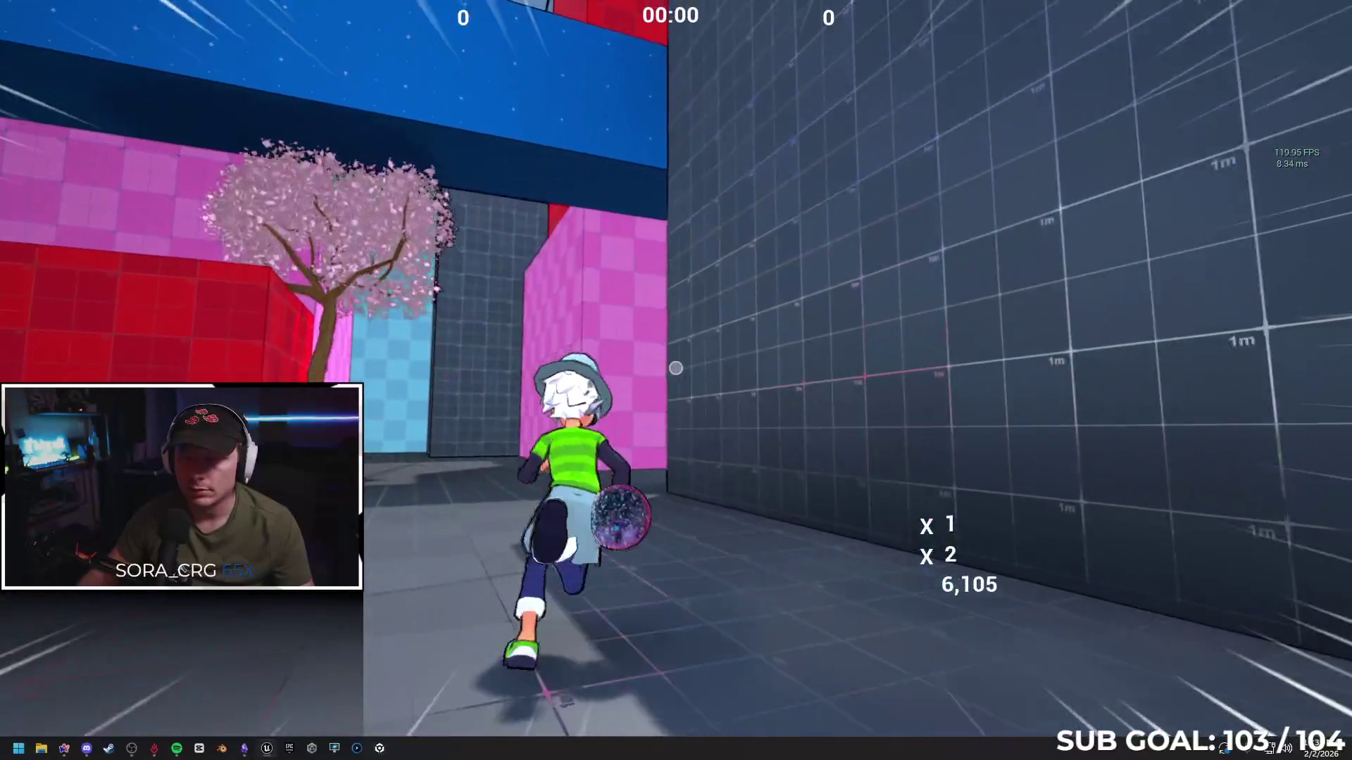
pyautogui.press('w')
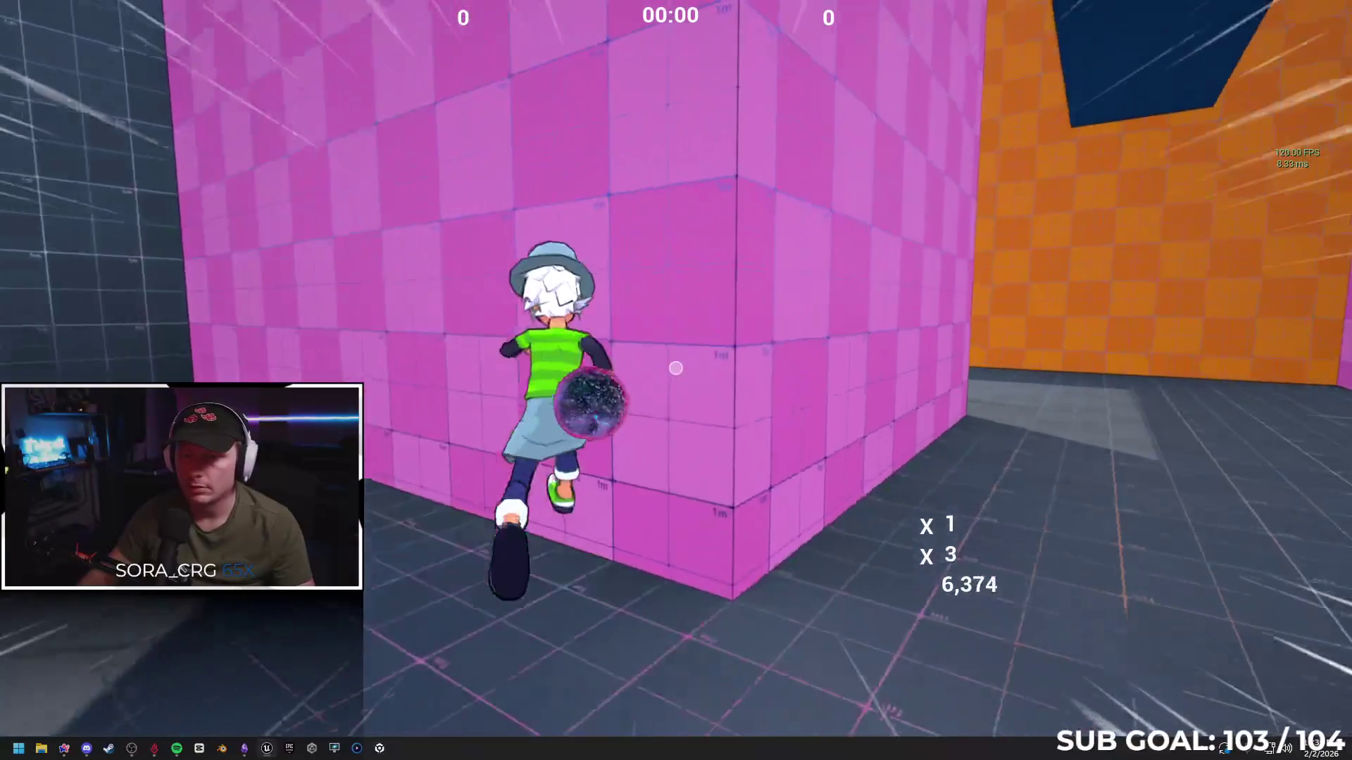
pyautogui.press('w')
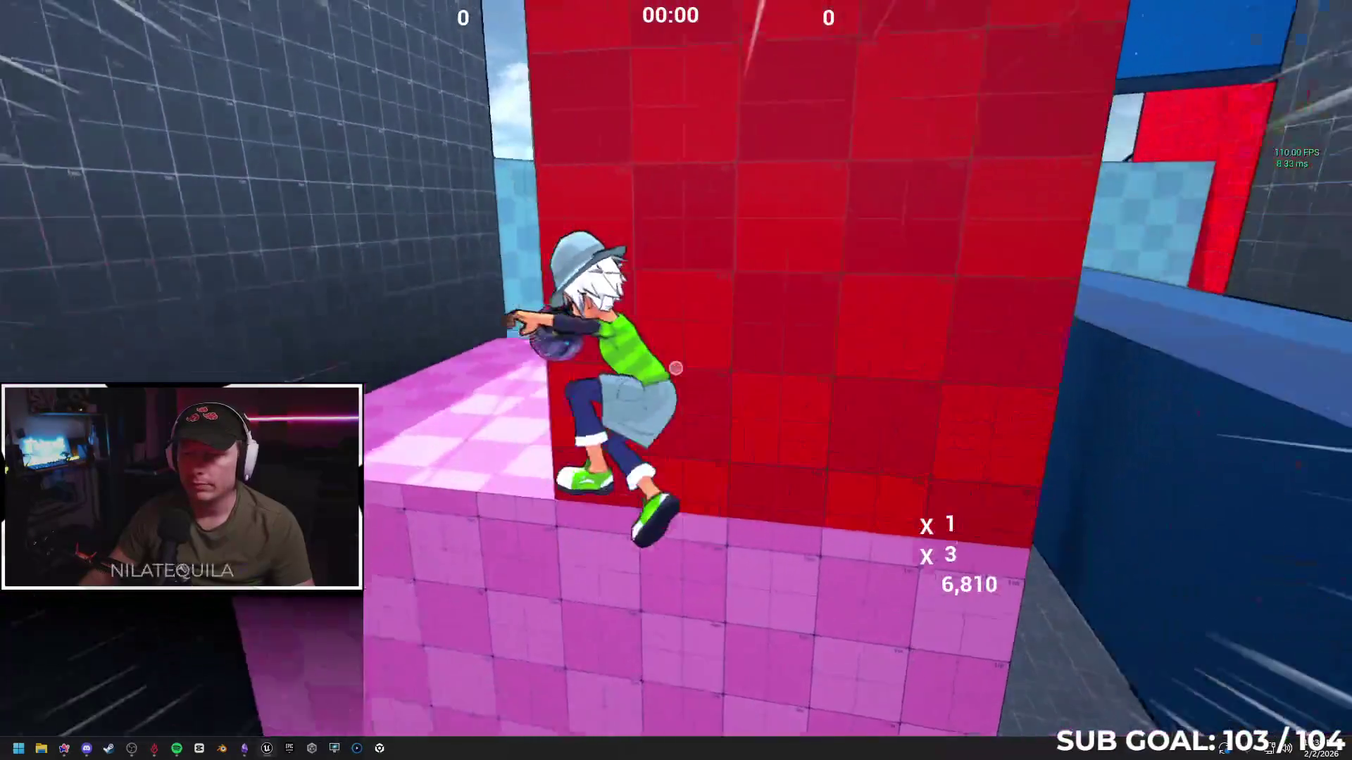
pyautogui.press('w')
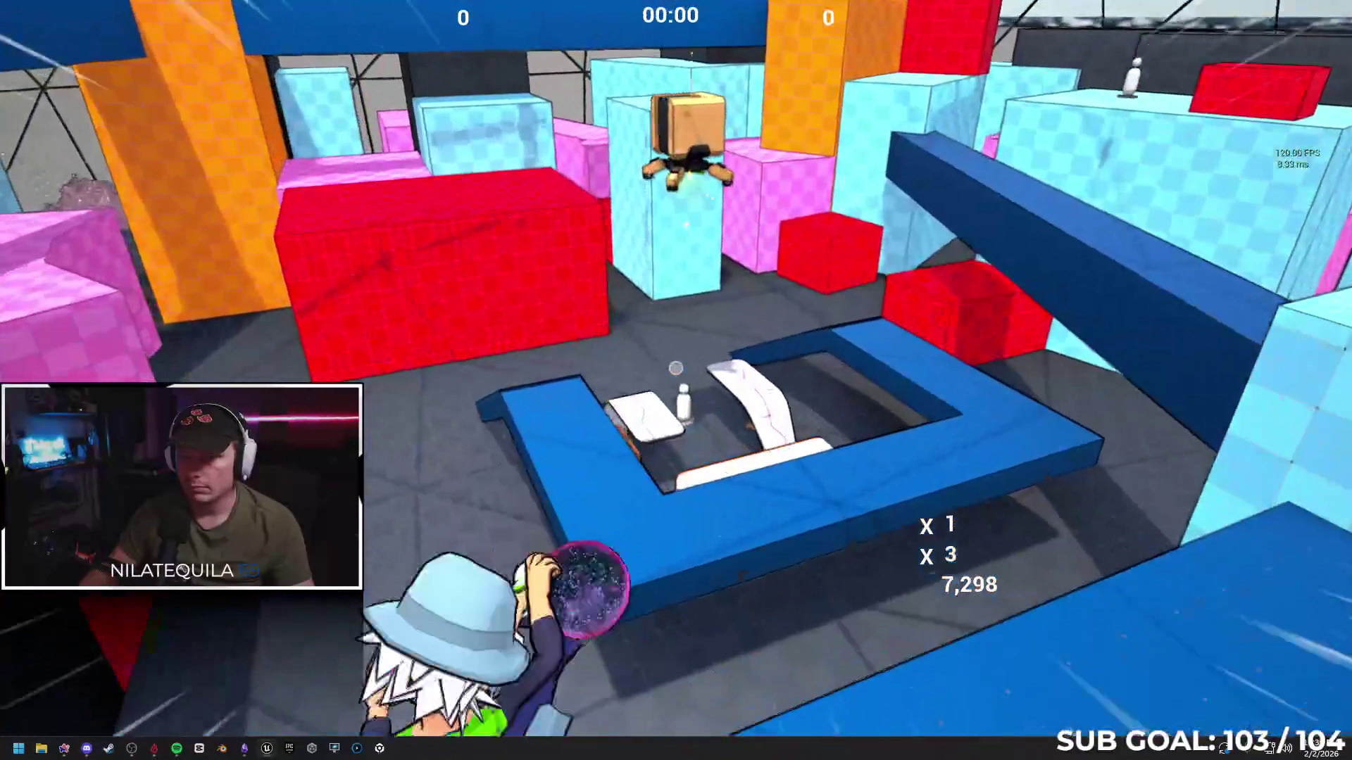
pyautogui.press('w')
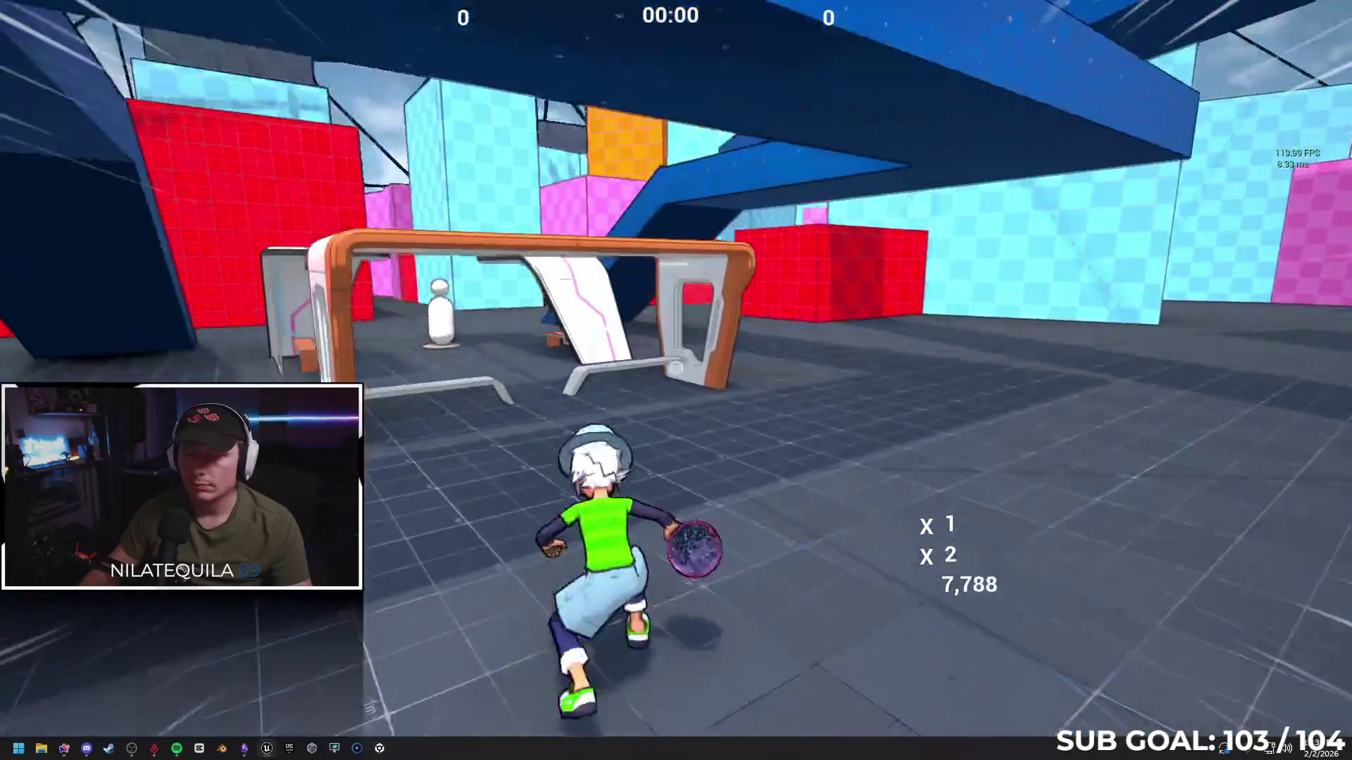
pyautogui.press('w')
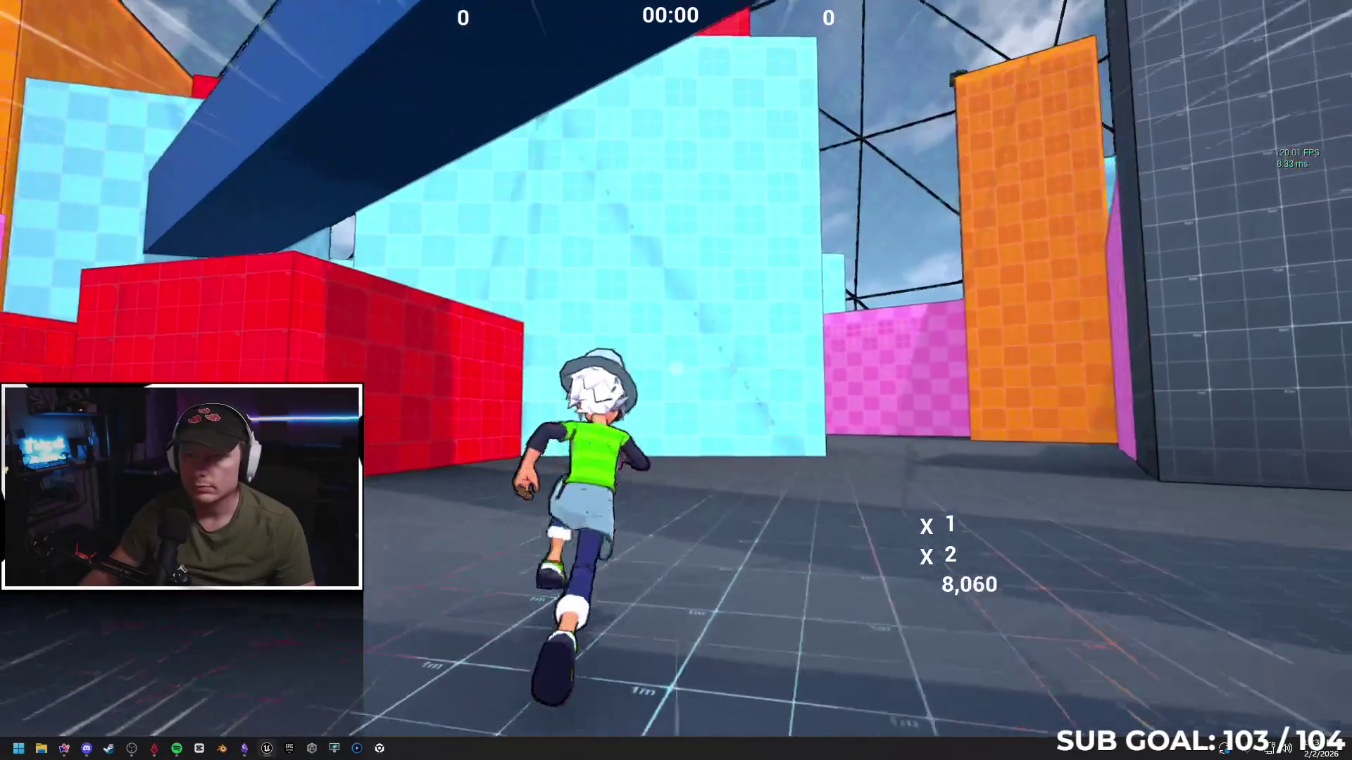
# Climb the cyan and blue walls, run the blue beam, and cross the cyan blocks toward the red block
pyautogui.press('w')
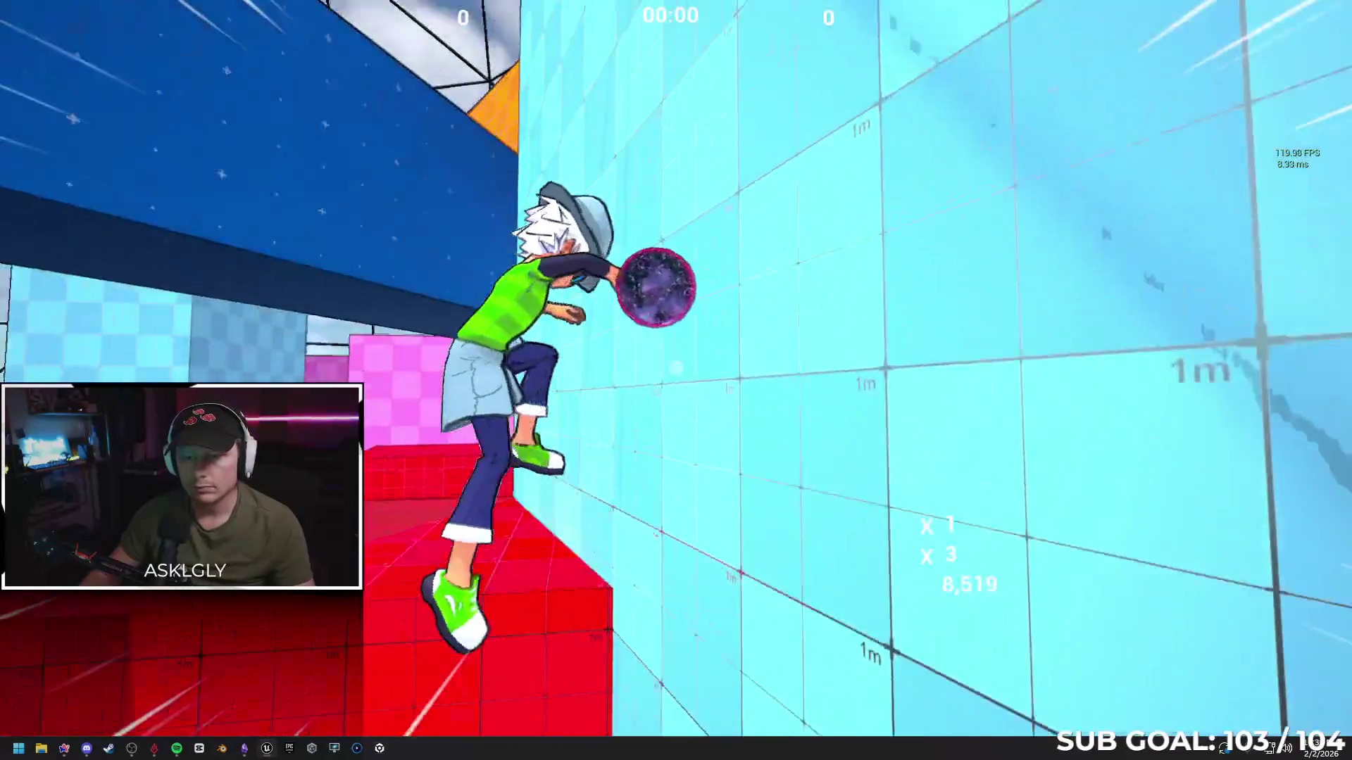
pyautogui.press('w')
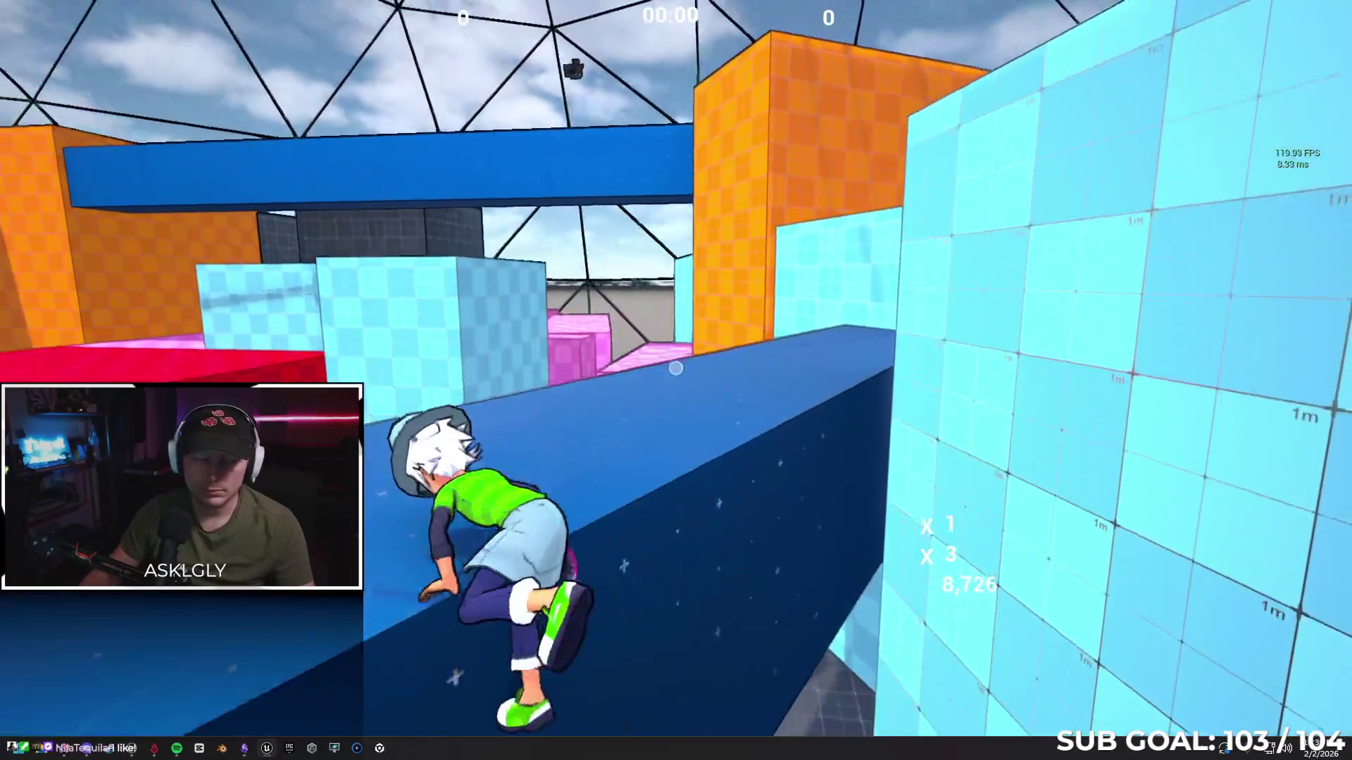
pyautogui.press('w')
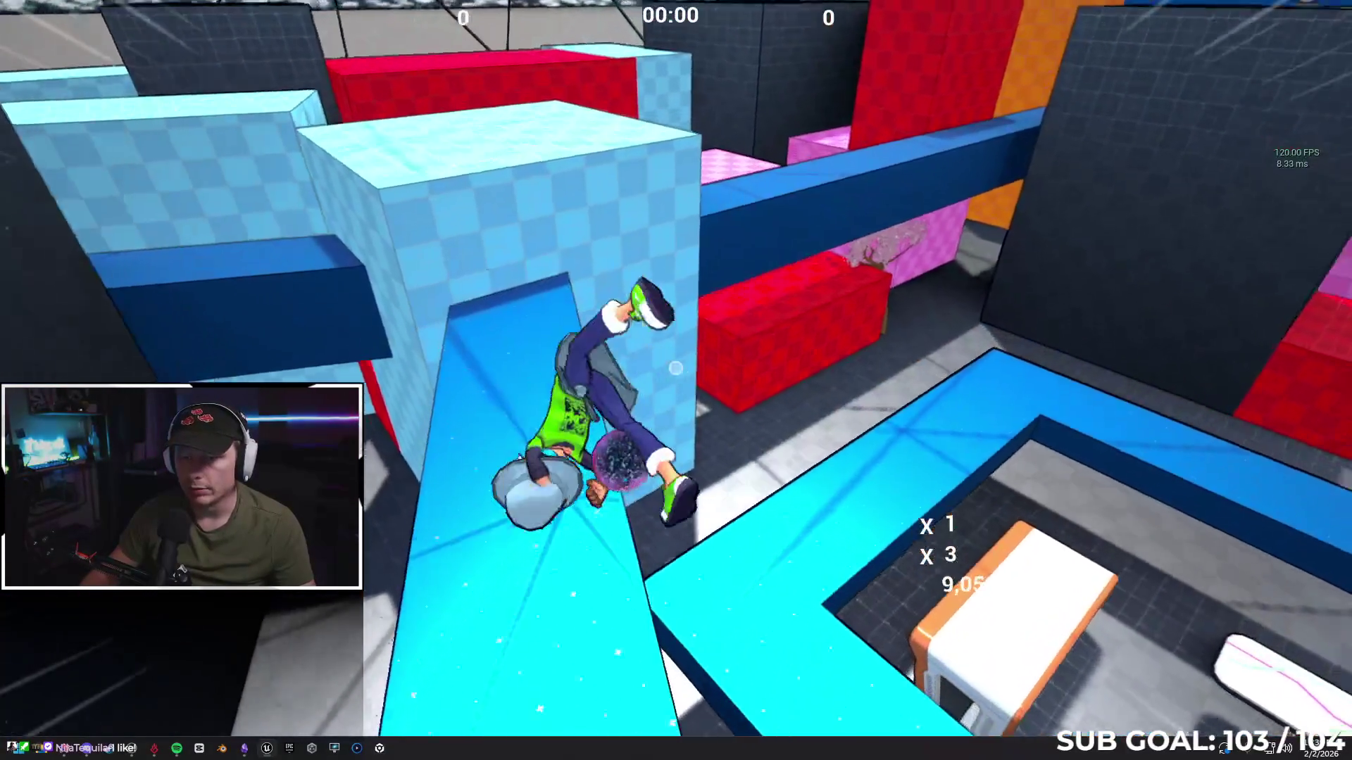
pyautogui.press('w')
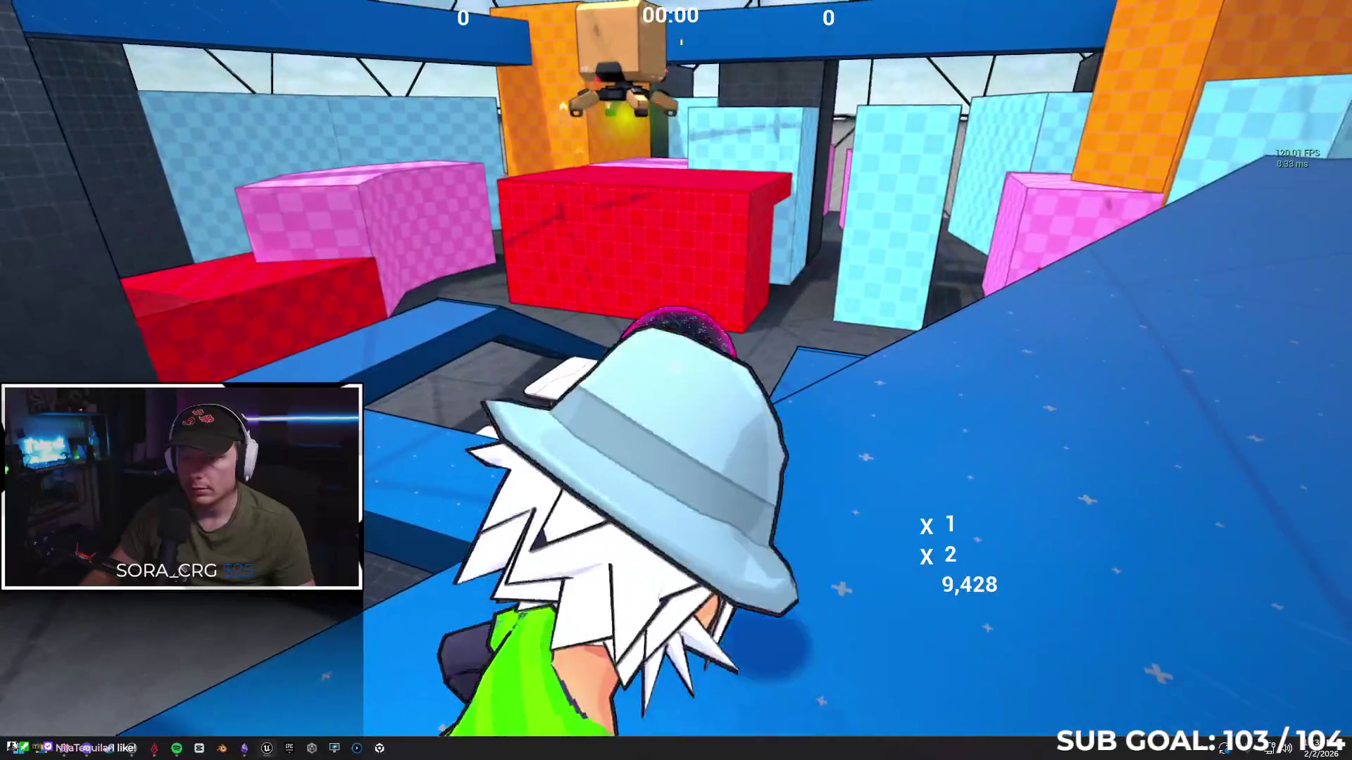
pyautogui.press('w')
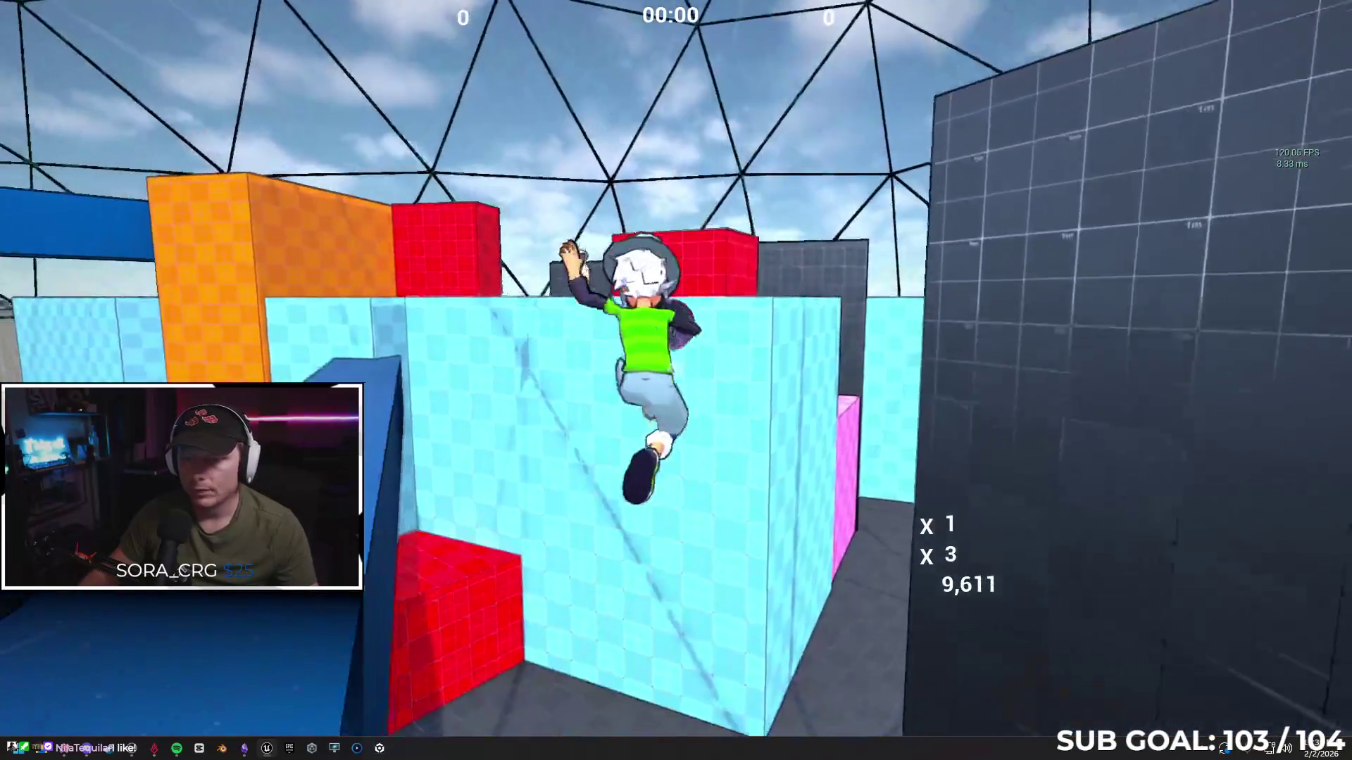
pyautogui.press('w')
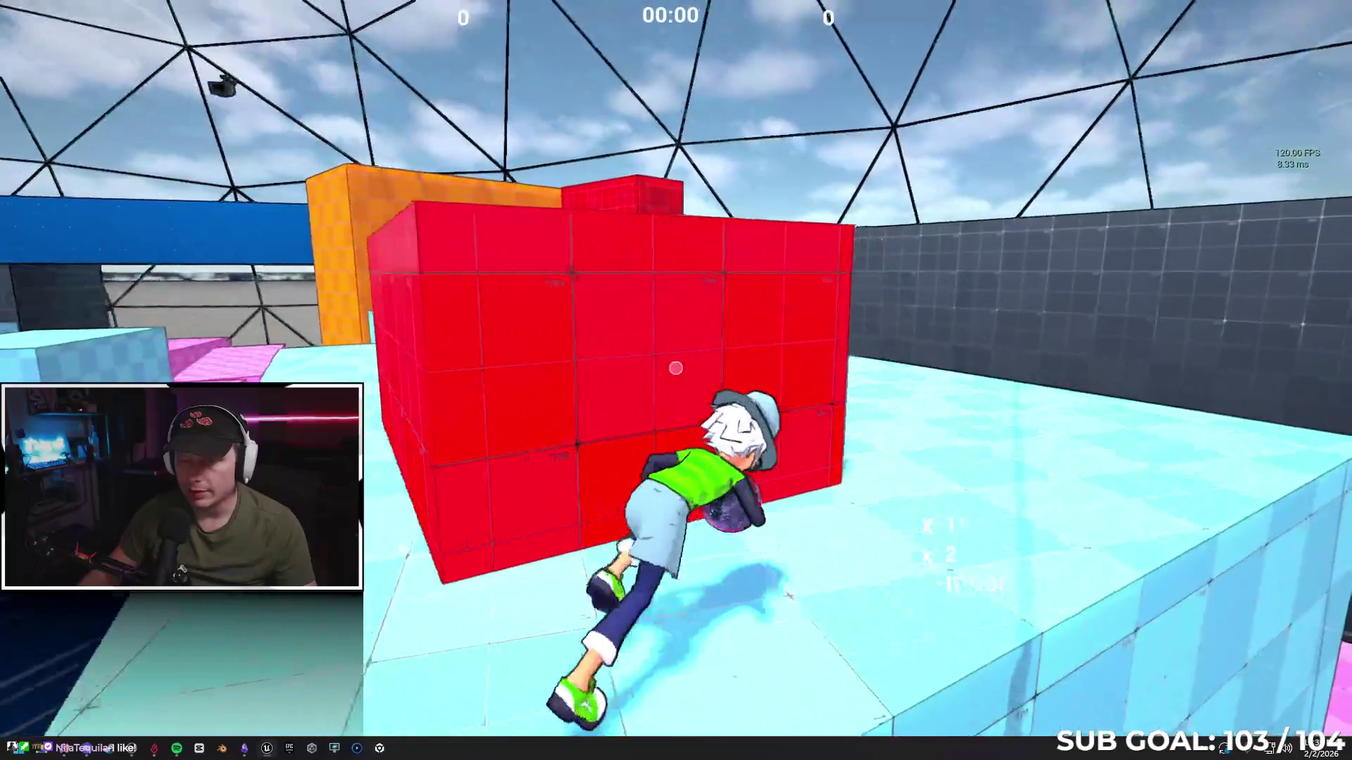
pyautogui.press('w')
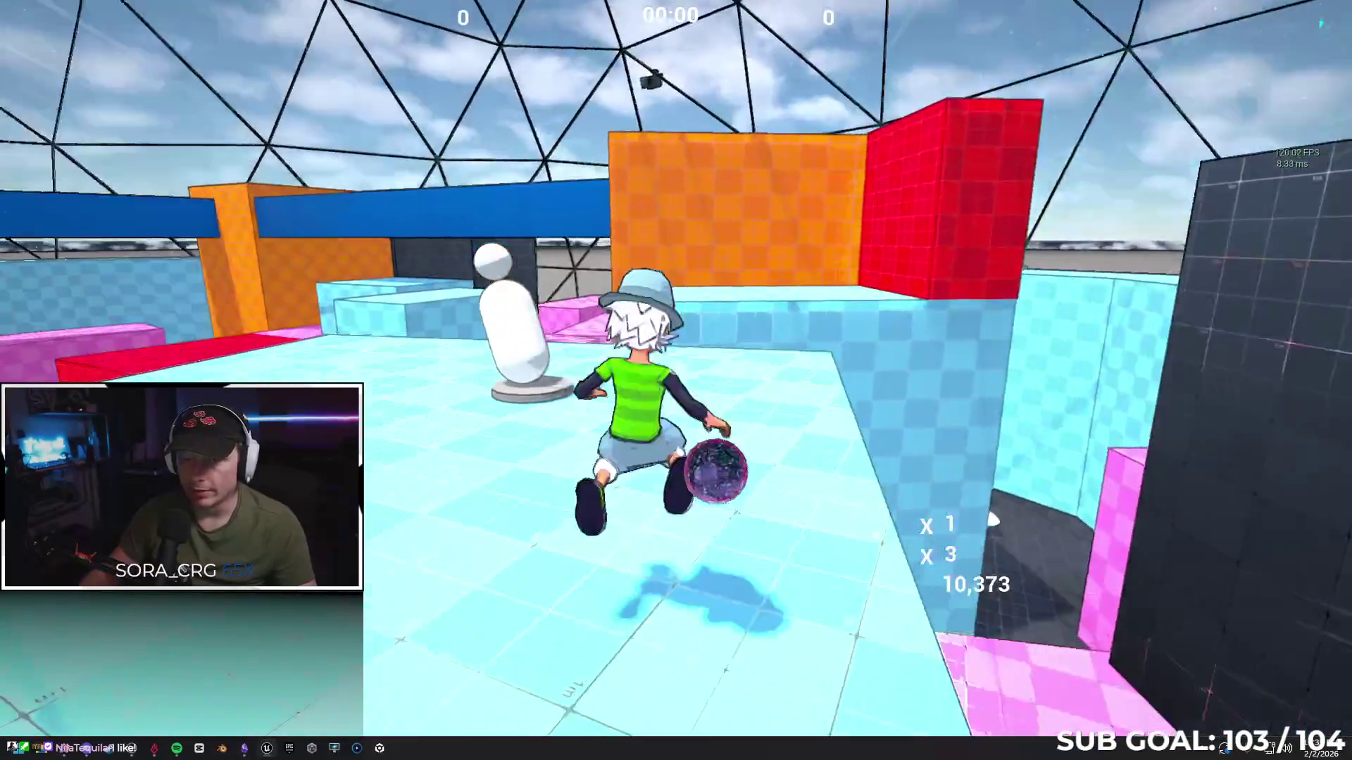
pyautogui.press('w')
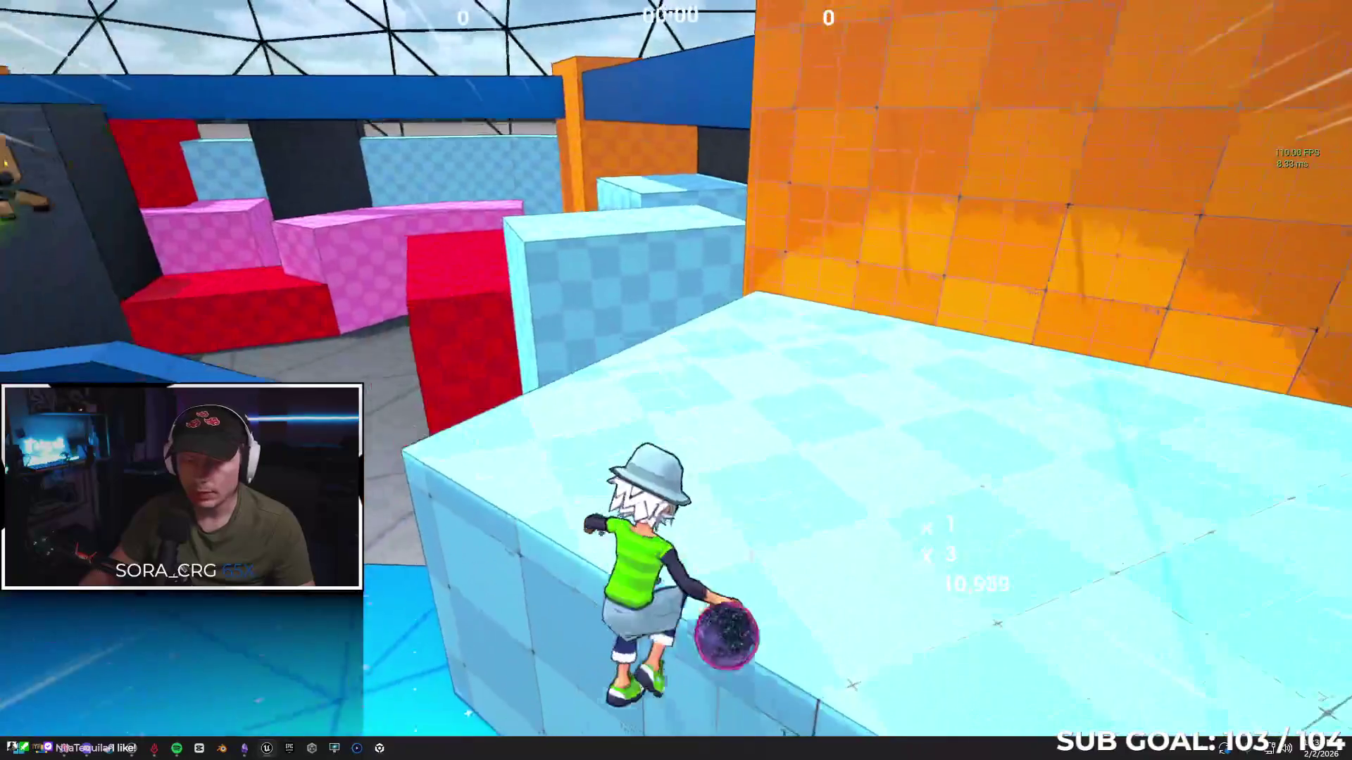
pyautogui.press('w')
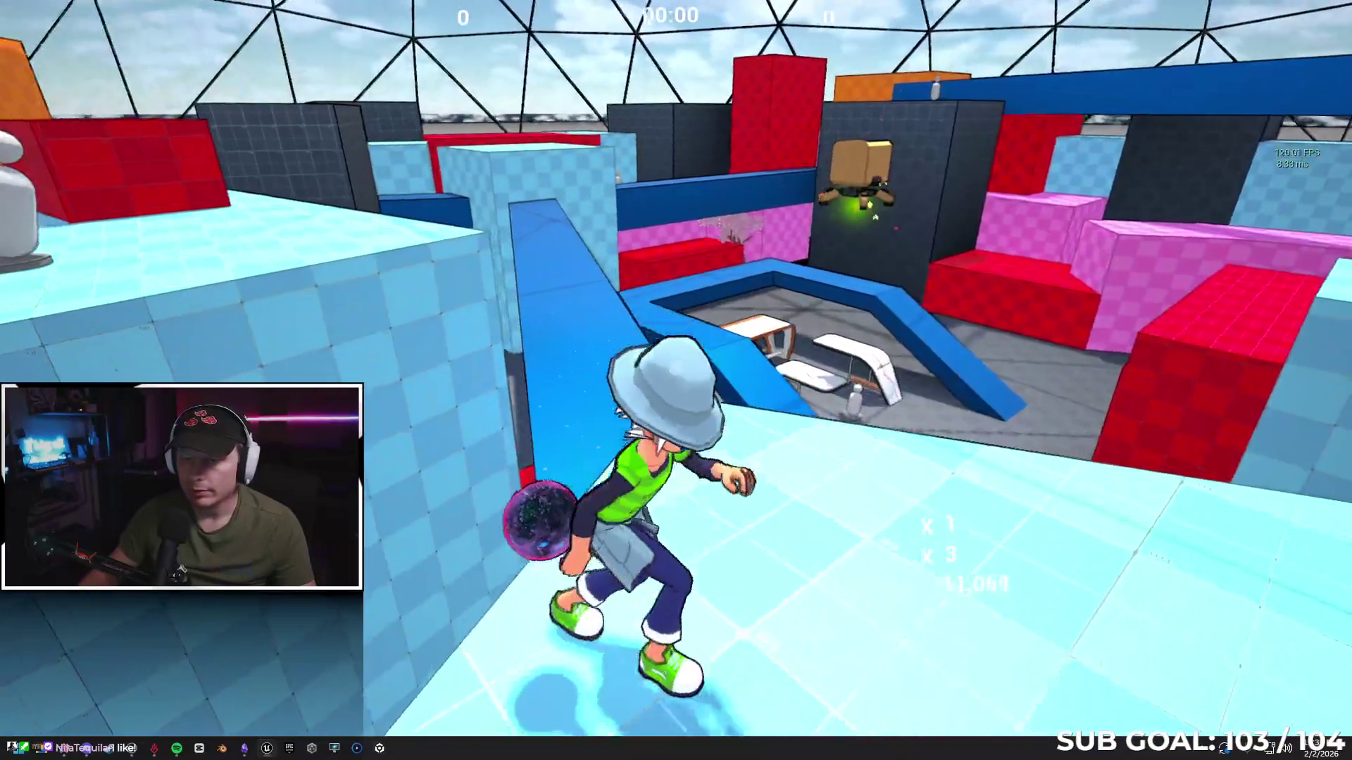
pyautogui.press('w')
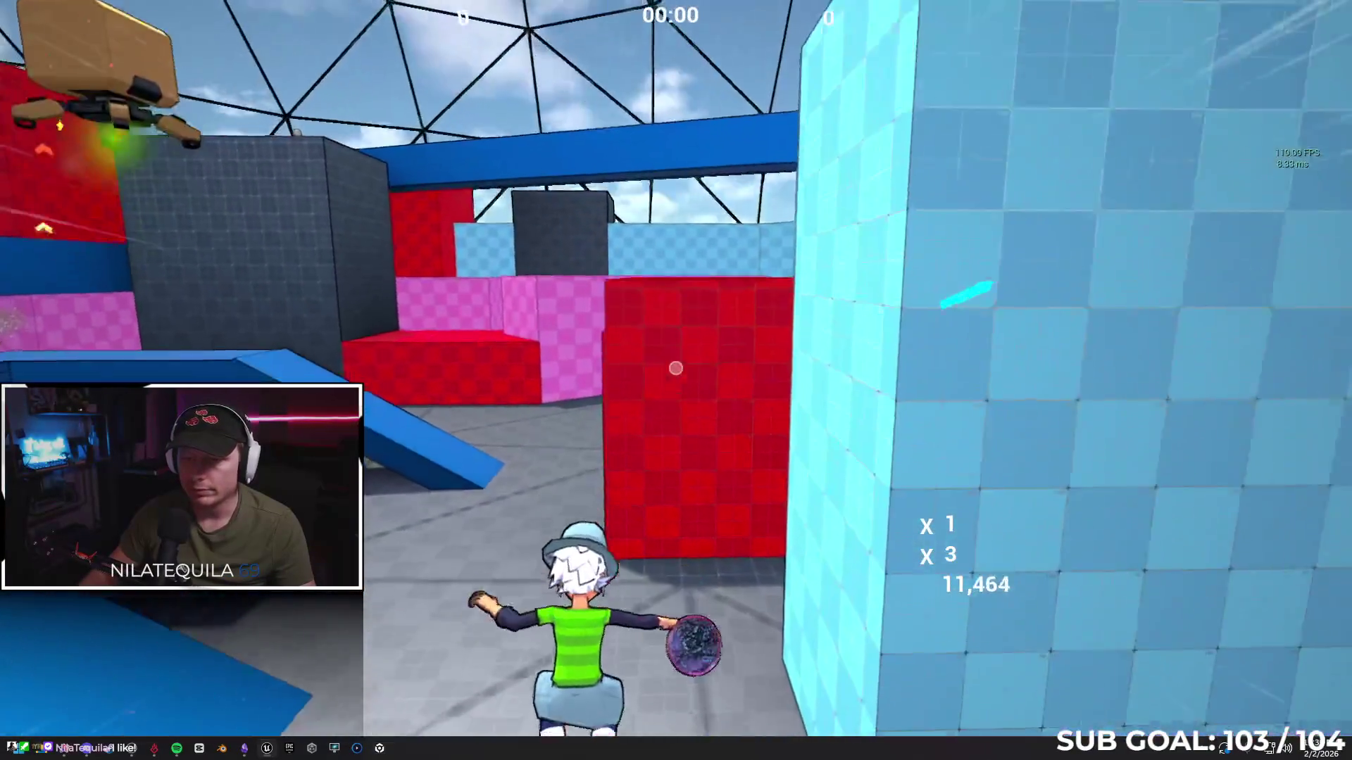
pyautogui.press('w')
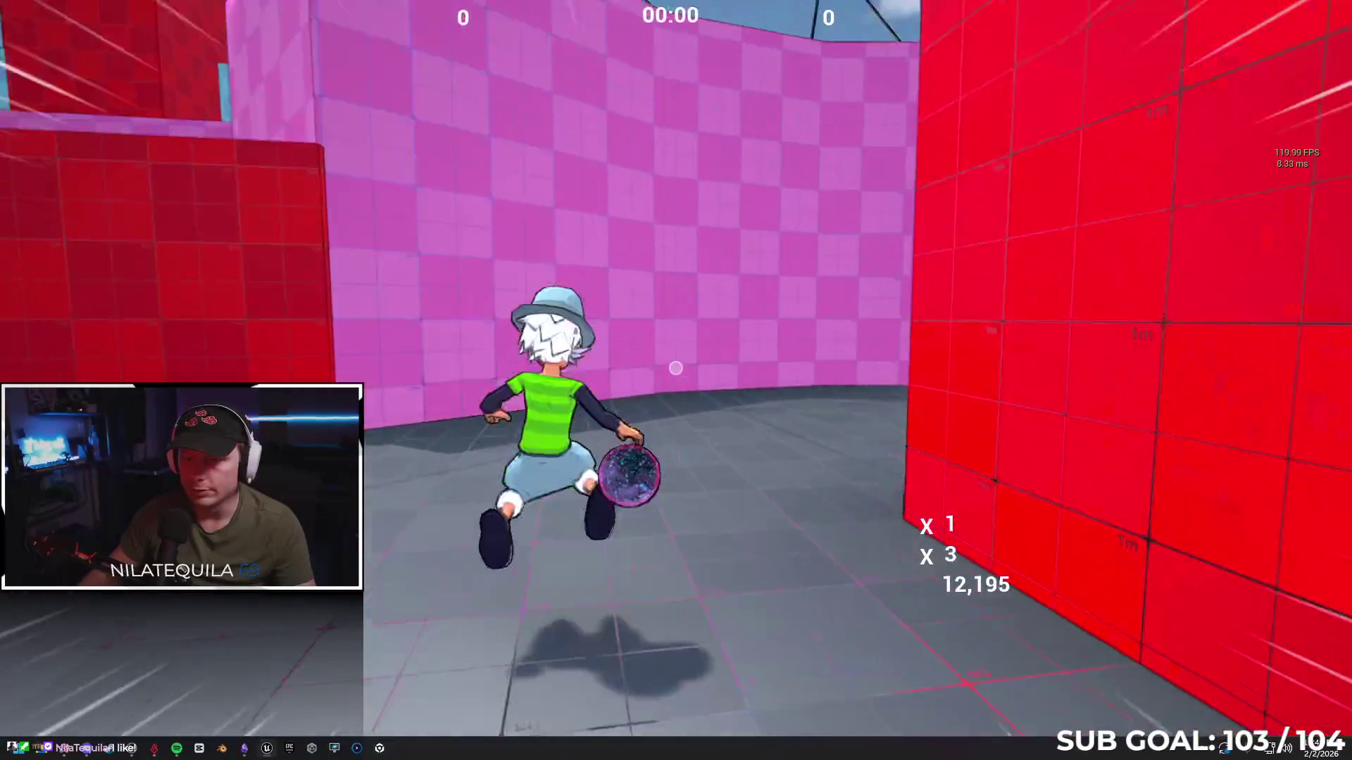
# Wall-run the pink wall, climb the dark and orange walls onto the light-blue block, and roll
pyautogui.press('space')
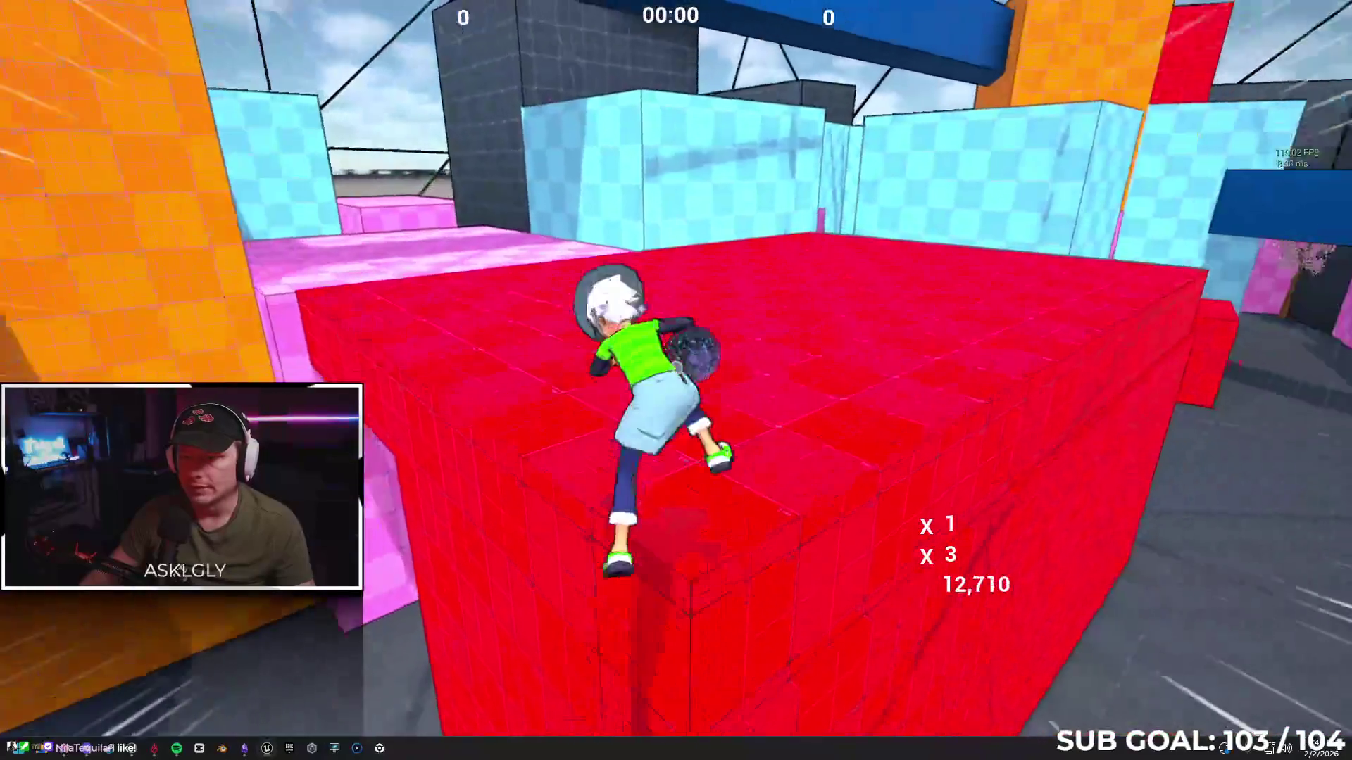
pyautogui.press('w')
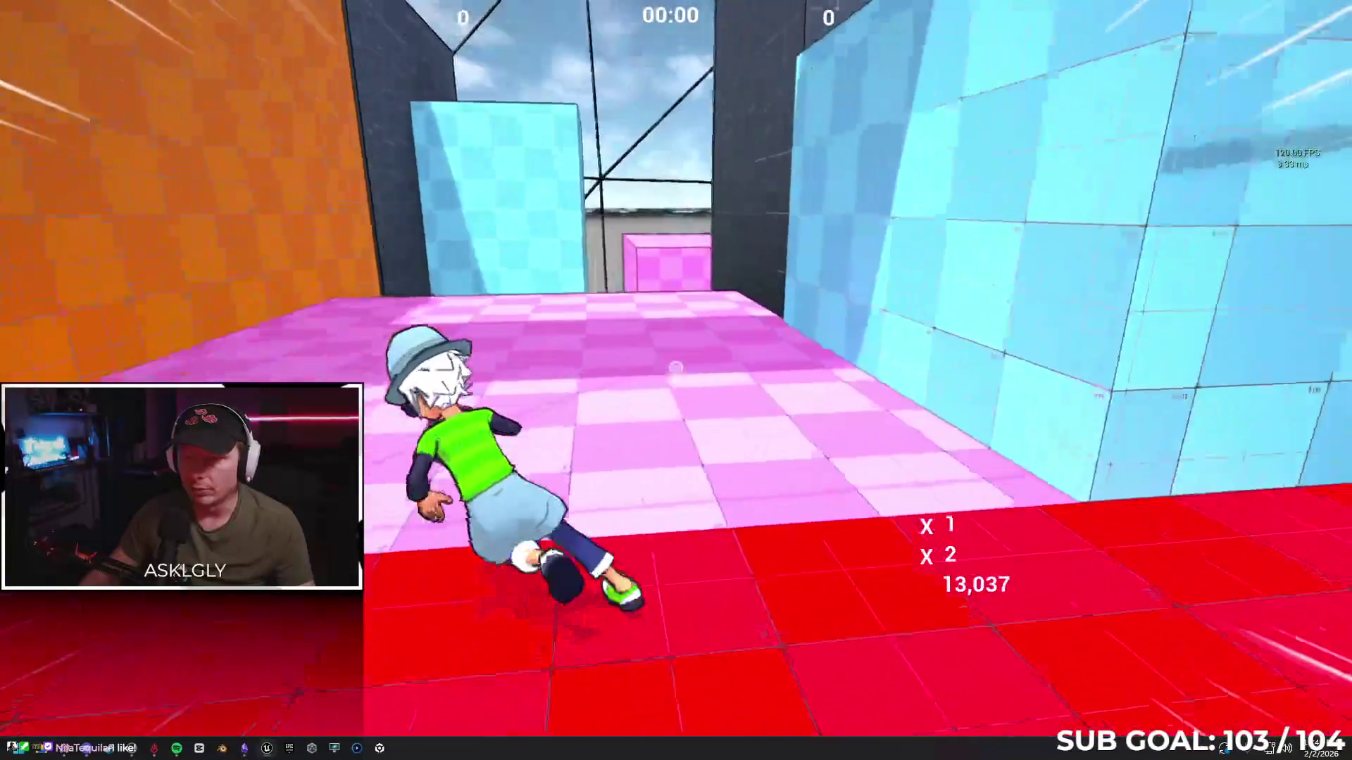
pyautogui.press('space')
pyautogui.press('space')
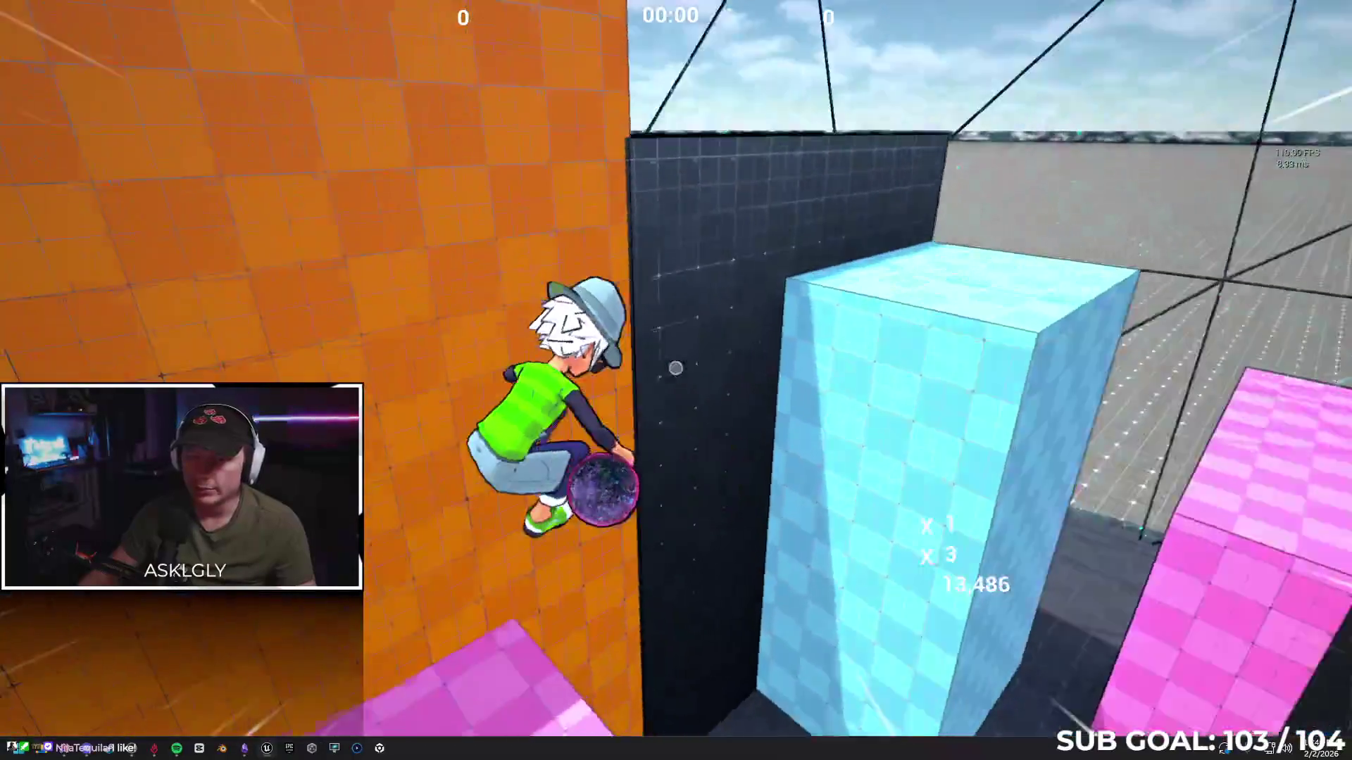
pyautogui.press('space')
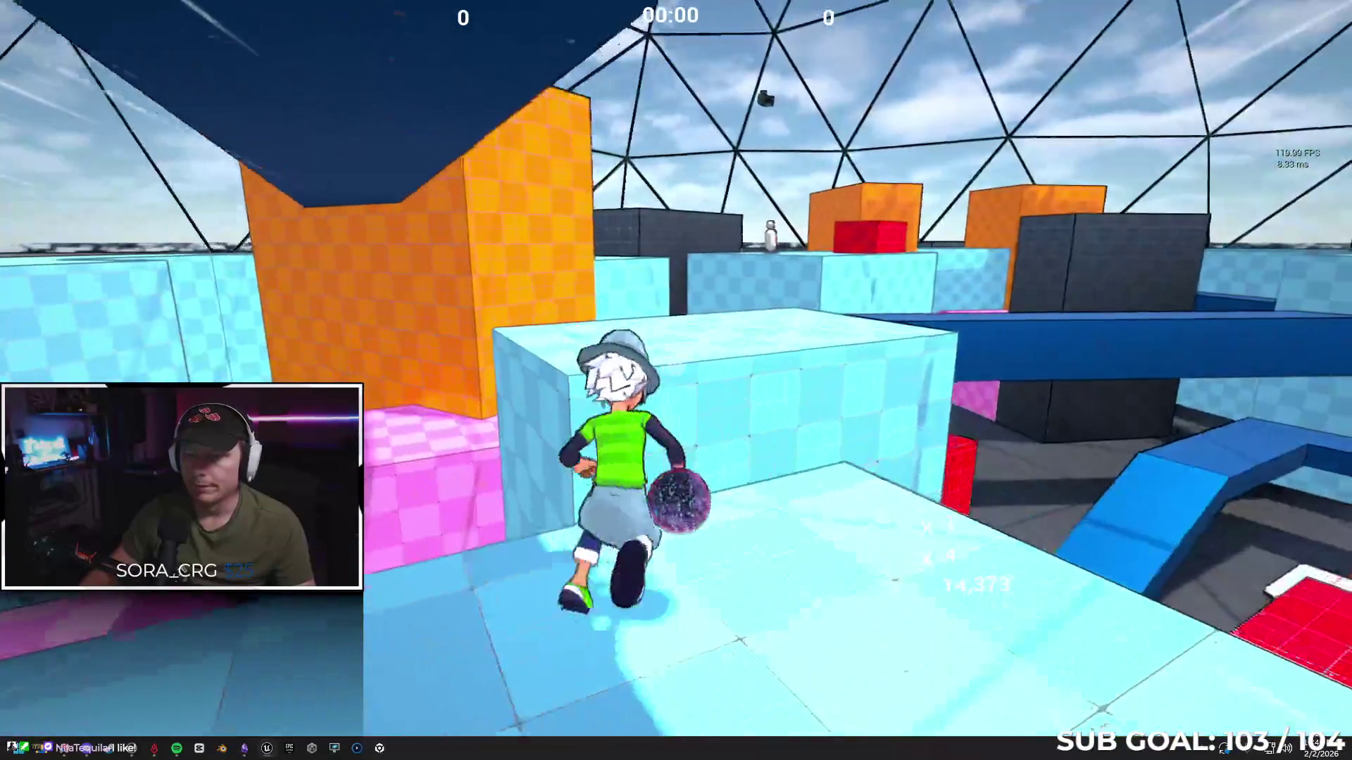
pyautogui.press('space')
pyautogui.press('w')
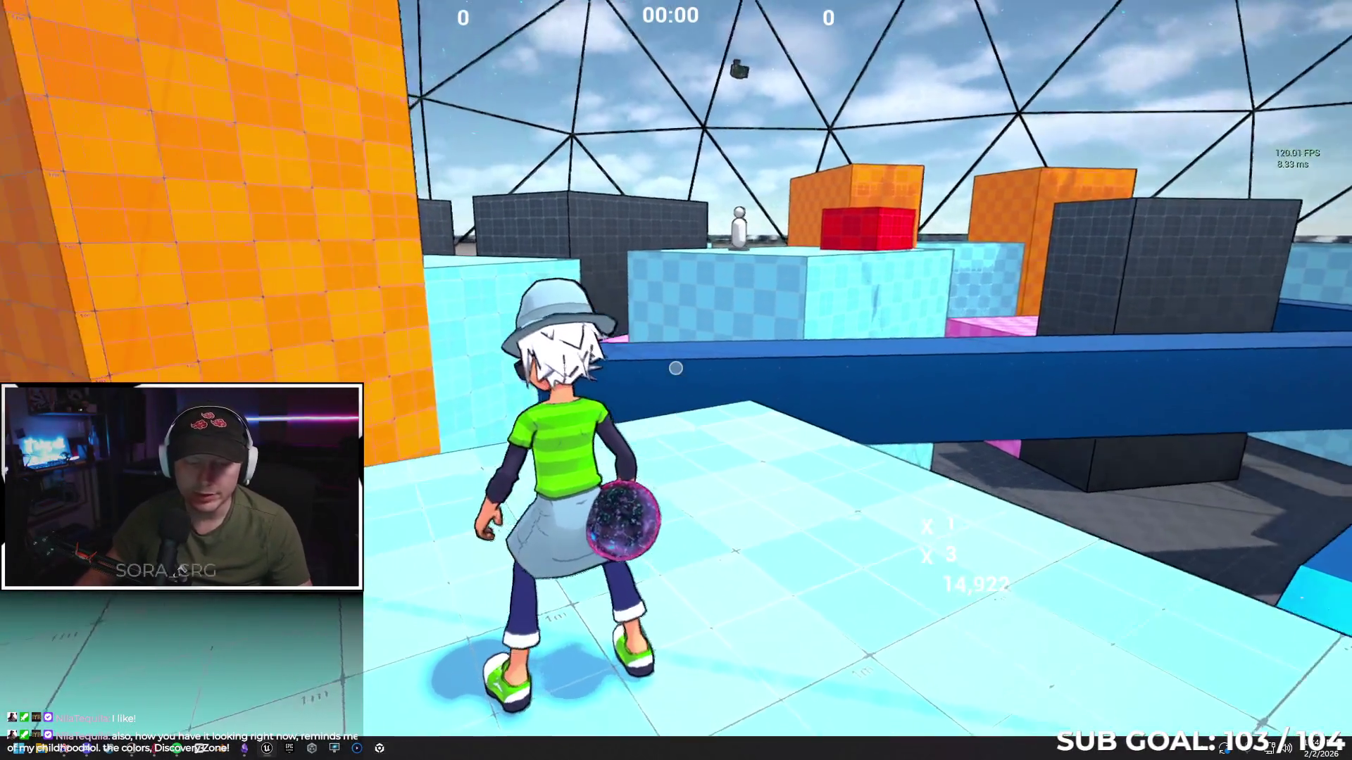
pyautogui.press('space')
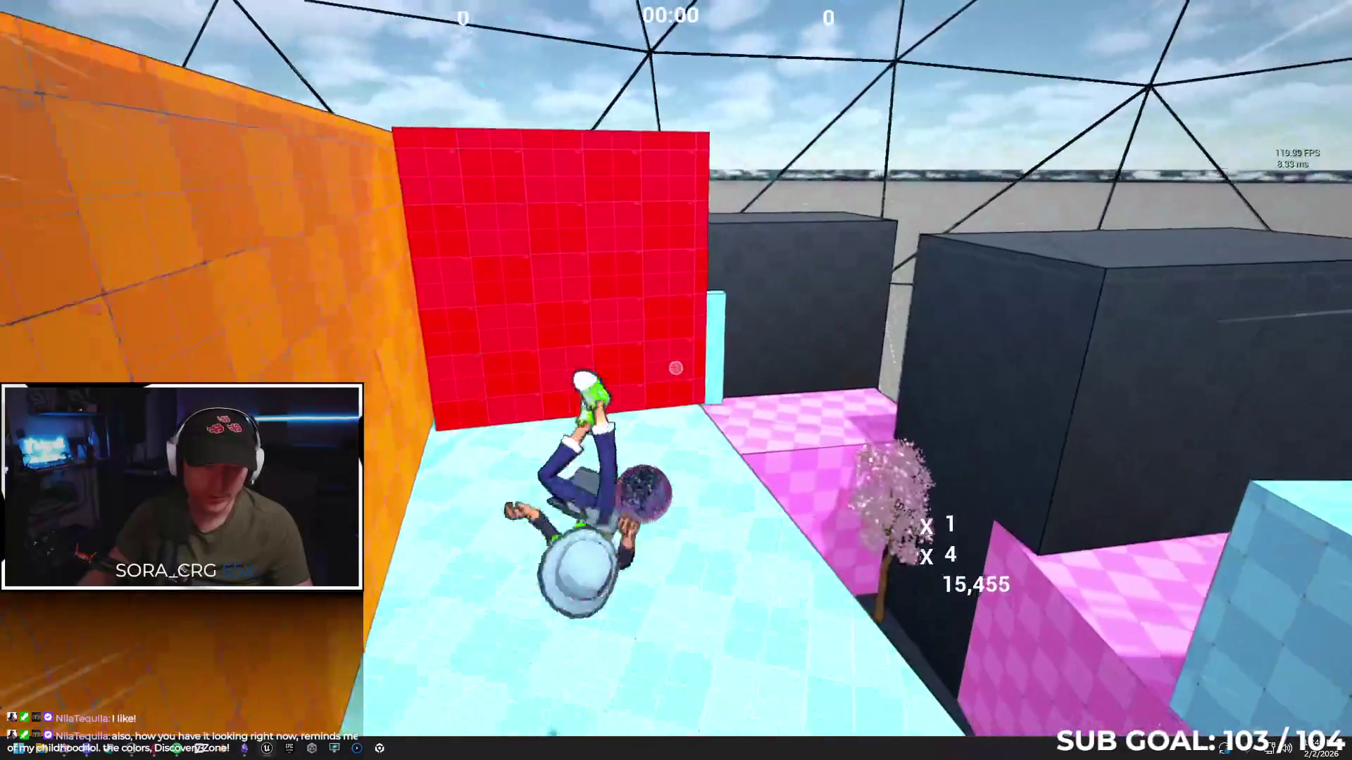
pyautogui.press('ctrl')
pyautogui.press('w')
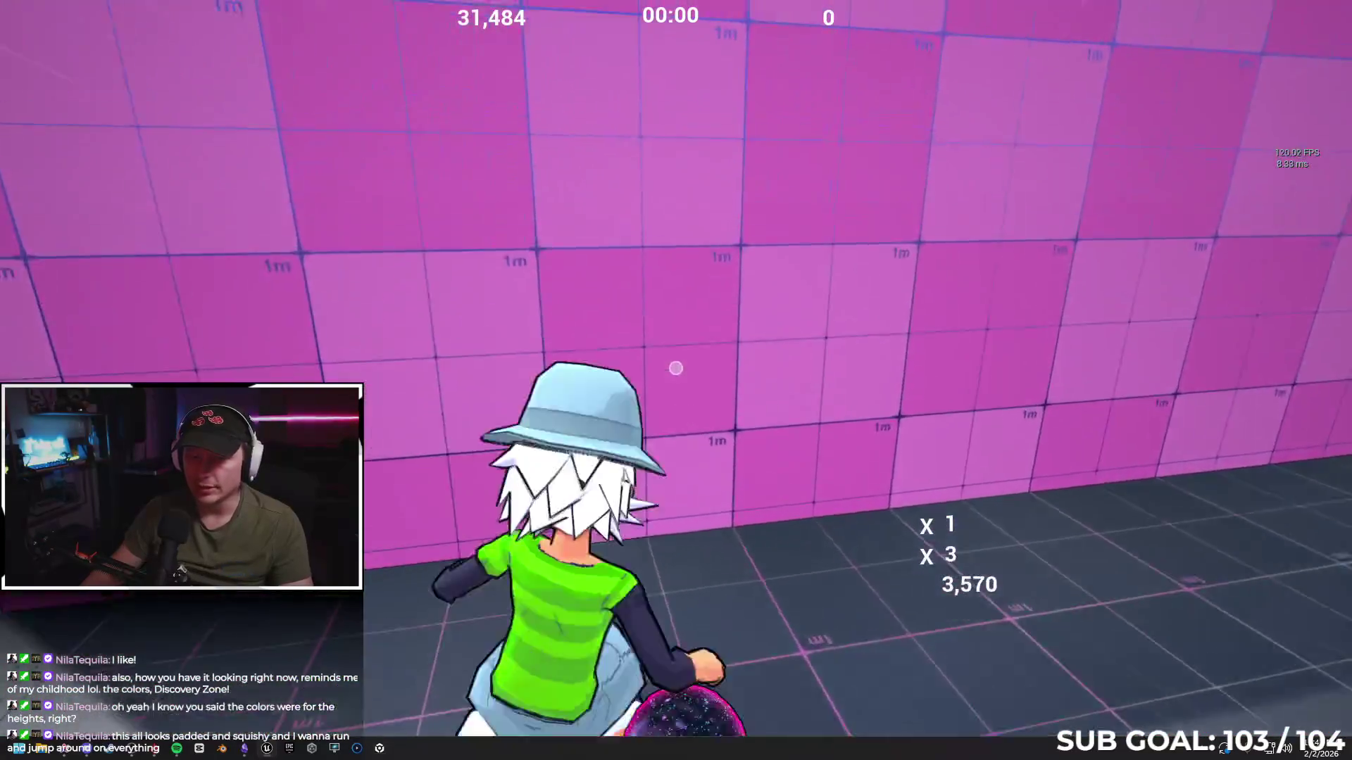
# Jump and wall-run through the blue and red area onto the pink wall past the blossom tree
pyautogui.press('space')
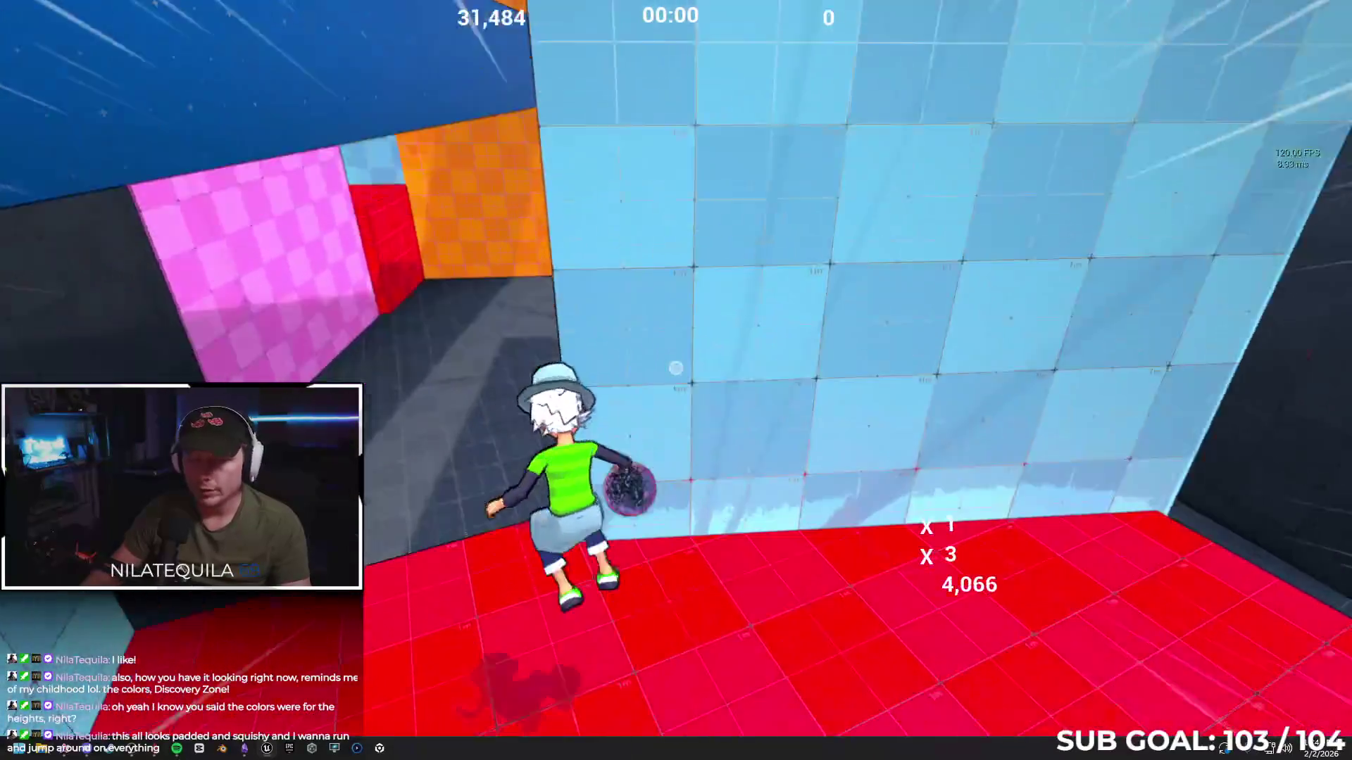
pyautogui.press('space')
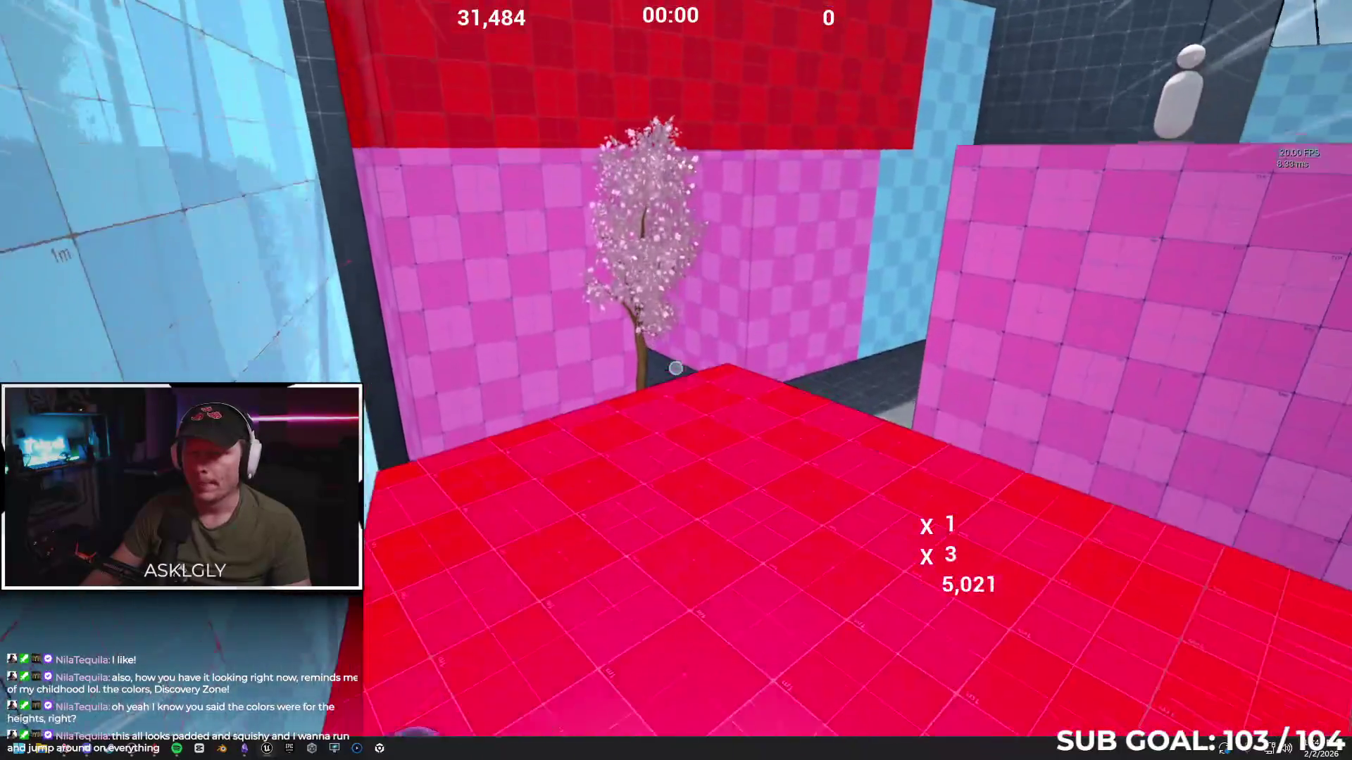
pyautogui.press('space')
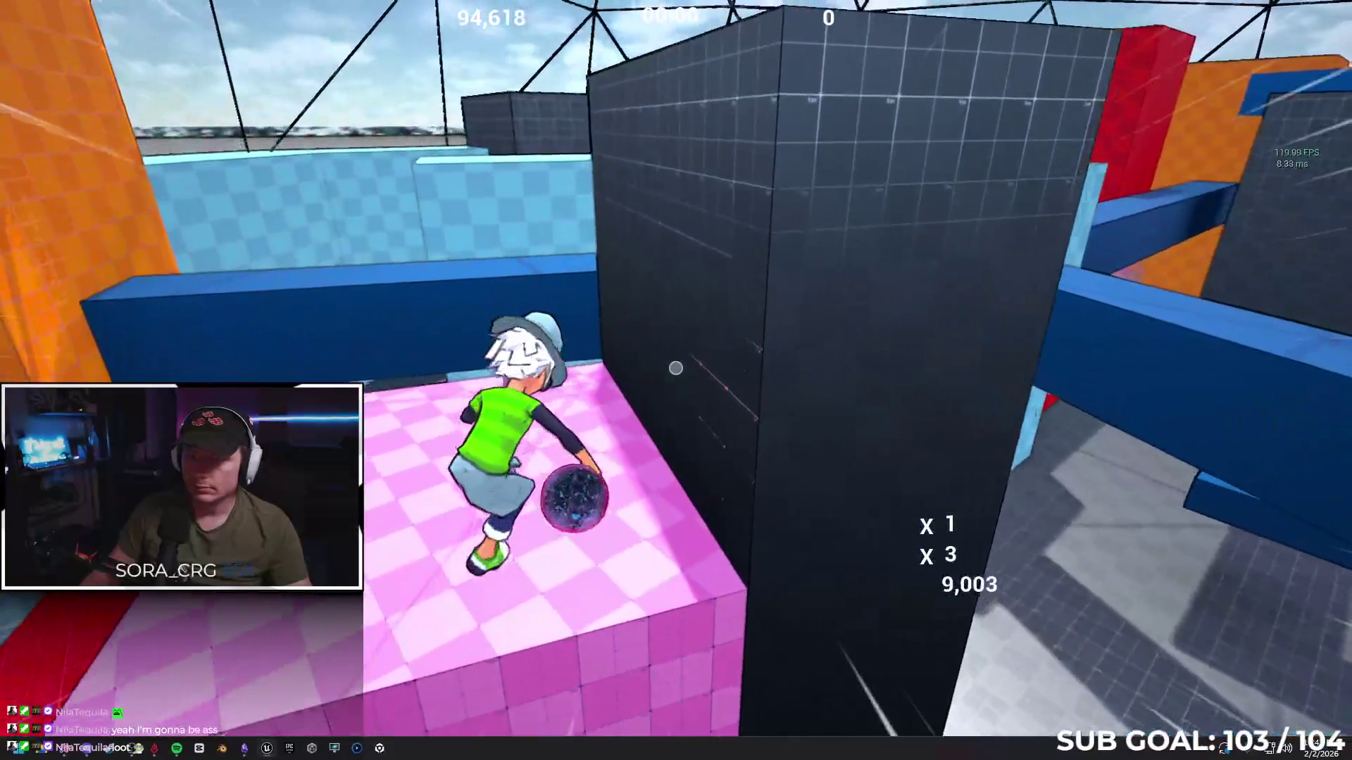
# Stop the play session with Esc, returning to editing the GameModeMap level
pyautogui.press('Escape')
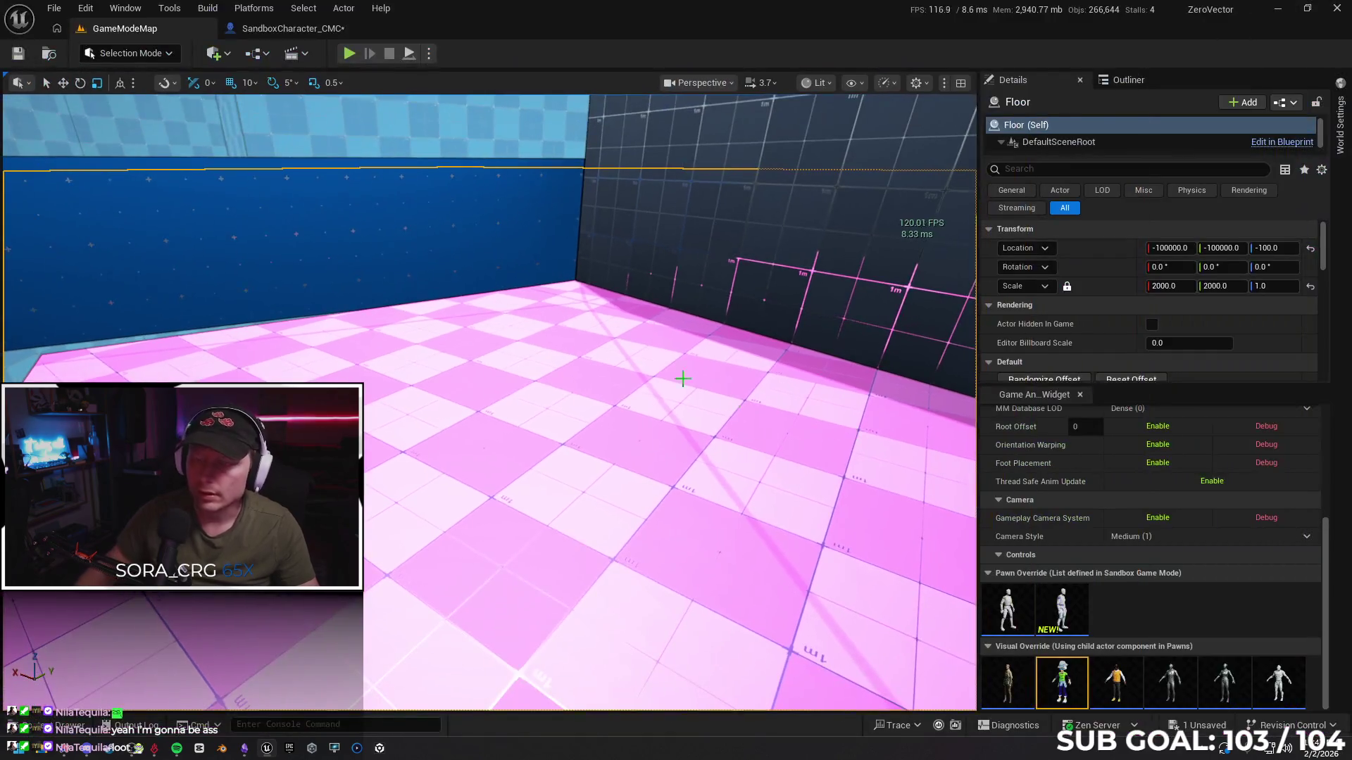
# Set Net Mode to Play As Client and make the level viewport fill the screen
pyautogui.click(428, 54)
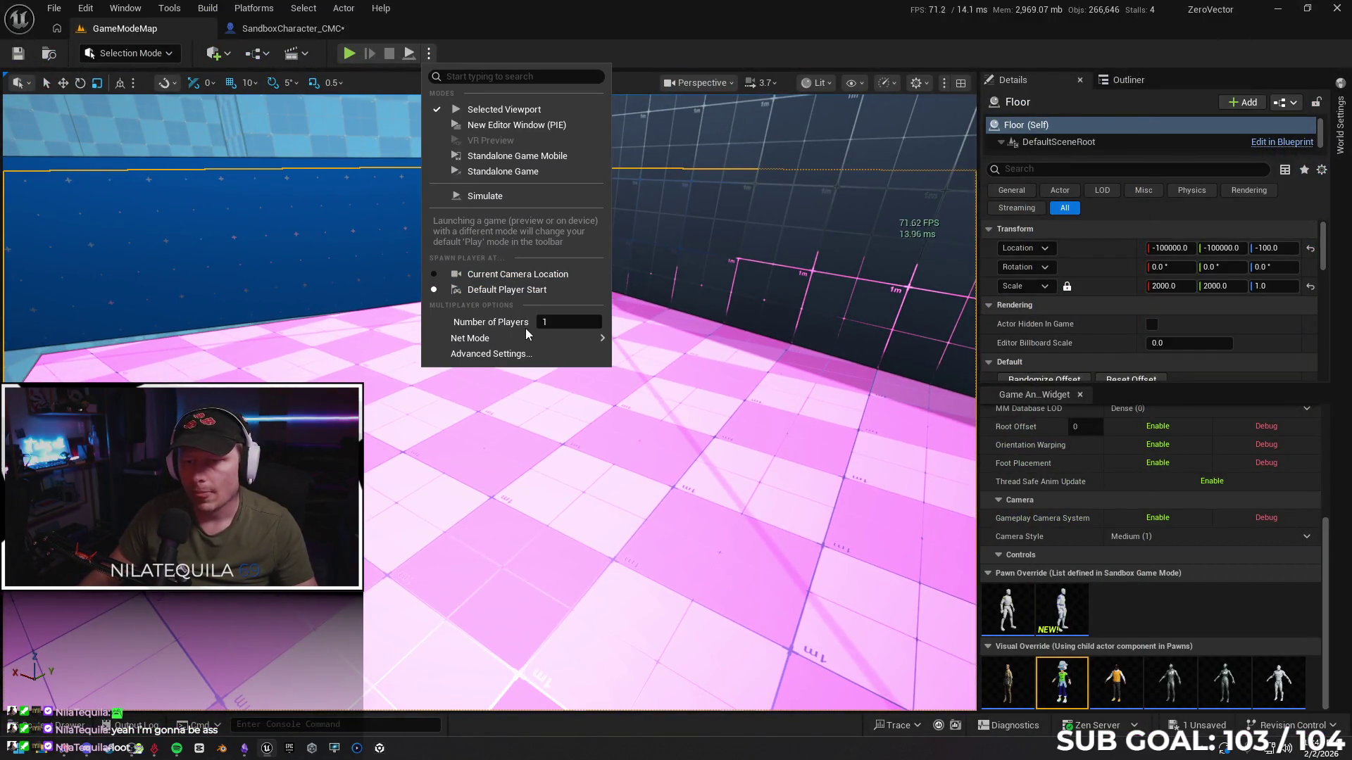
pyautogui.moveTo(535, 338)
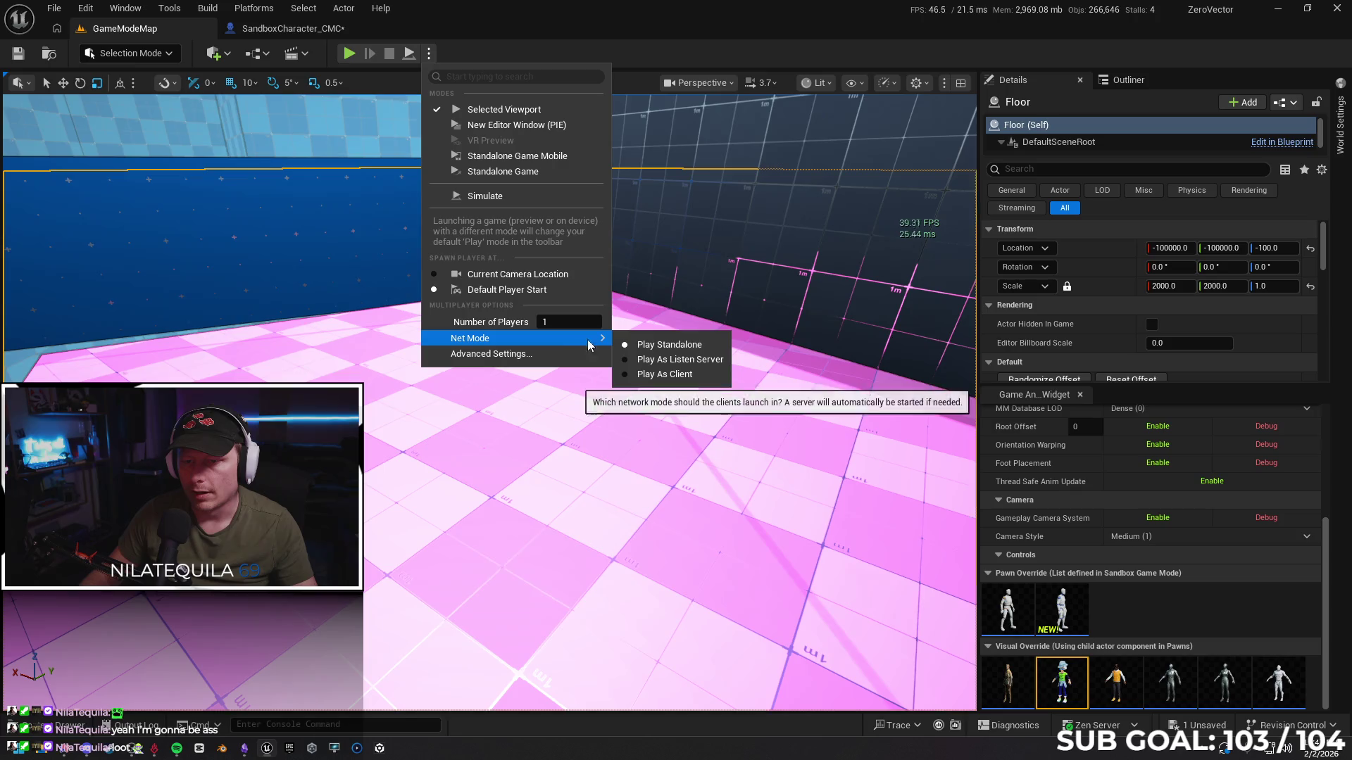
pyautogui.click(659, 375)
pyautogui.moveTo(593, 330); pyautogui.dragTo(601, 327)
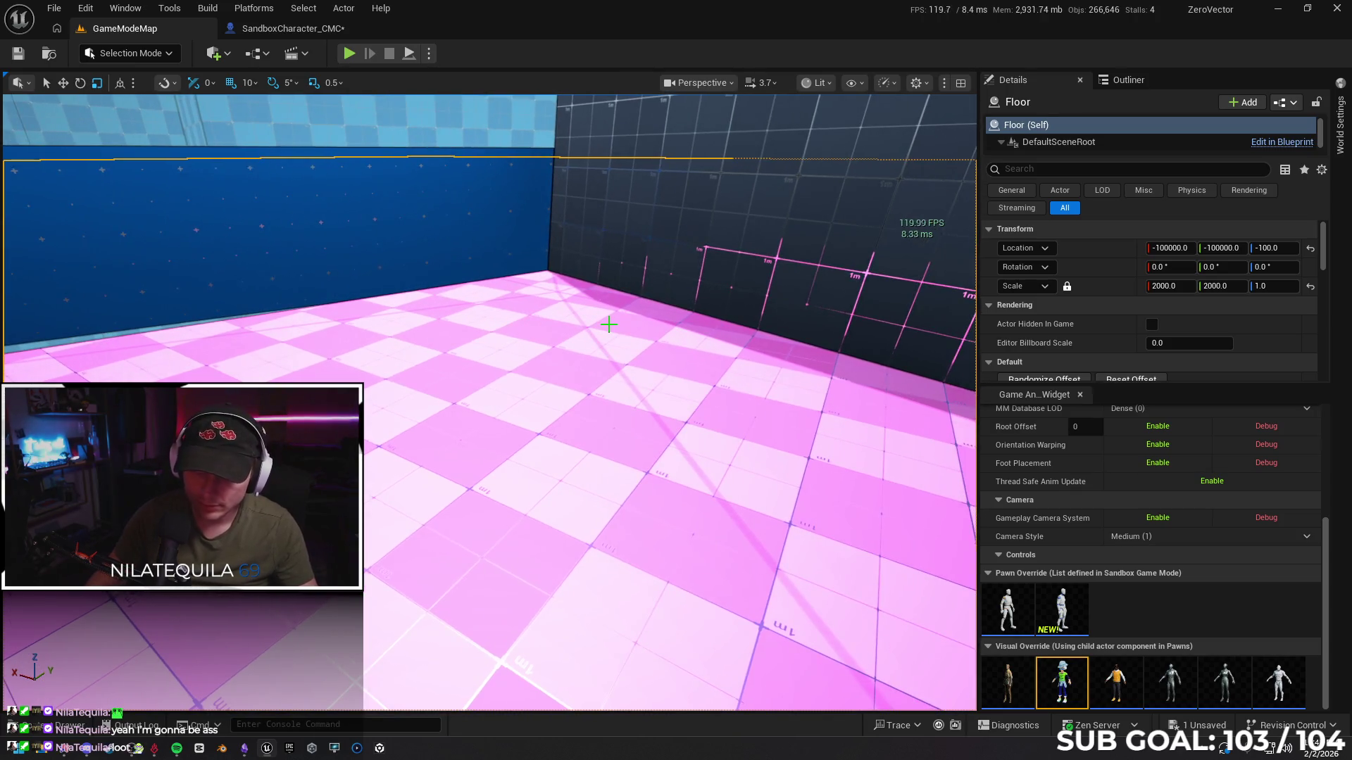
pyautogui.press('F11')
# Start playing as client, swing off the purple orb, and wall-run the dark and red walls
pyautogui.hotkey('alt', 'p')
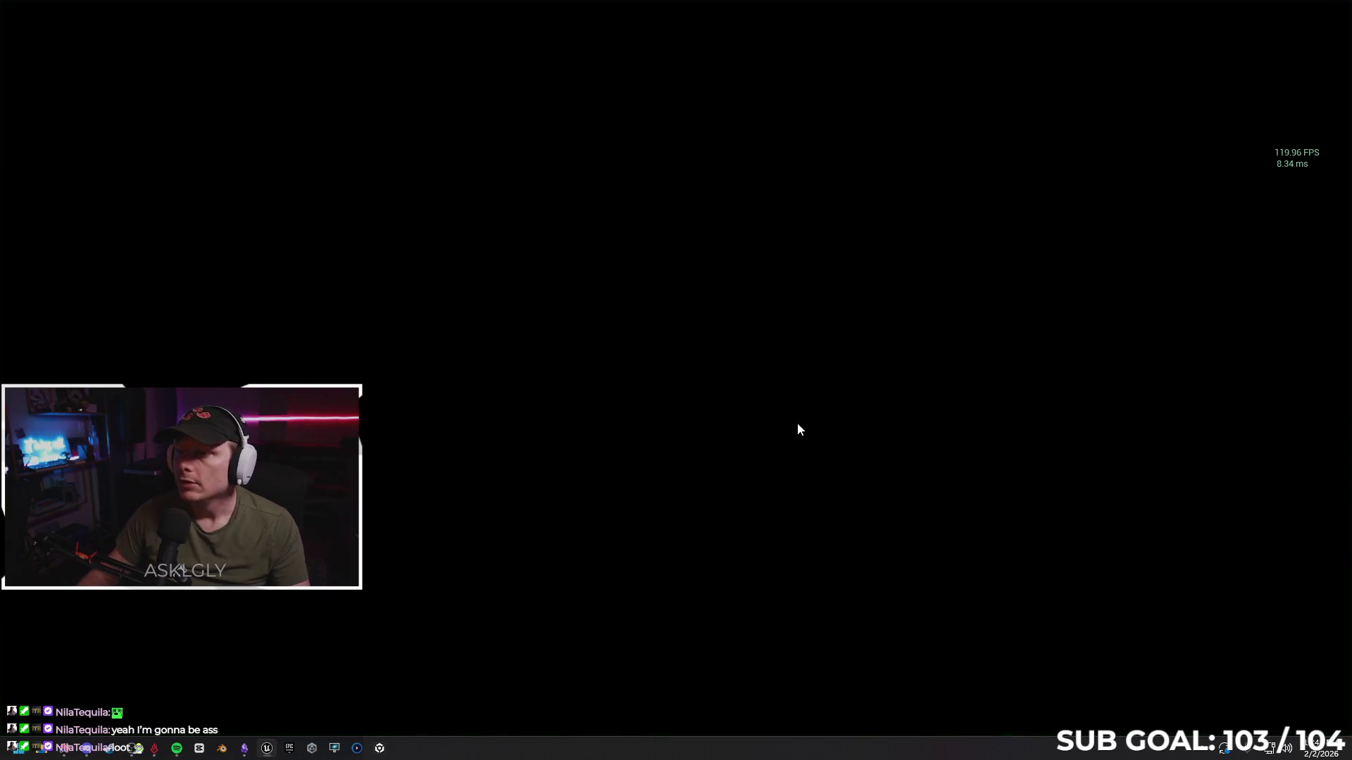
pyautogui.press('w')
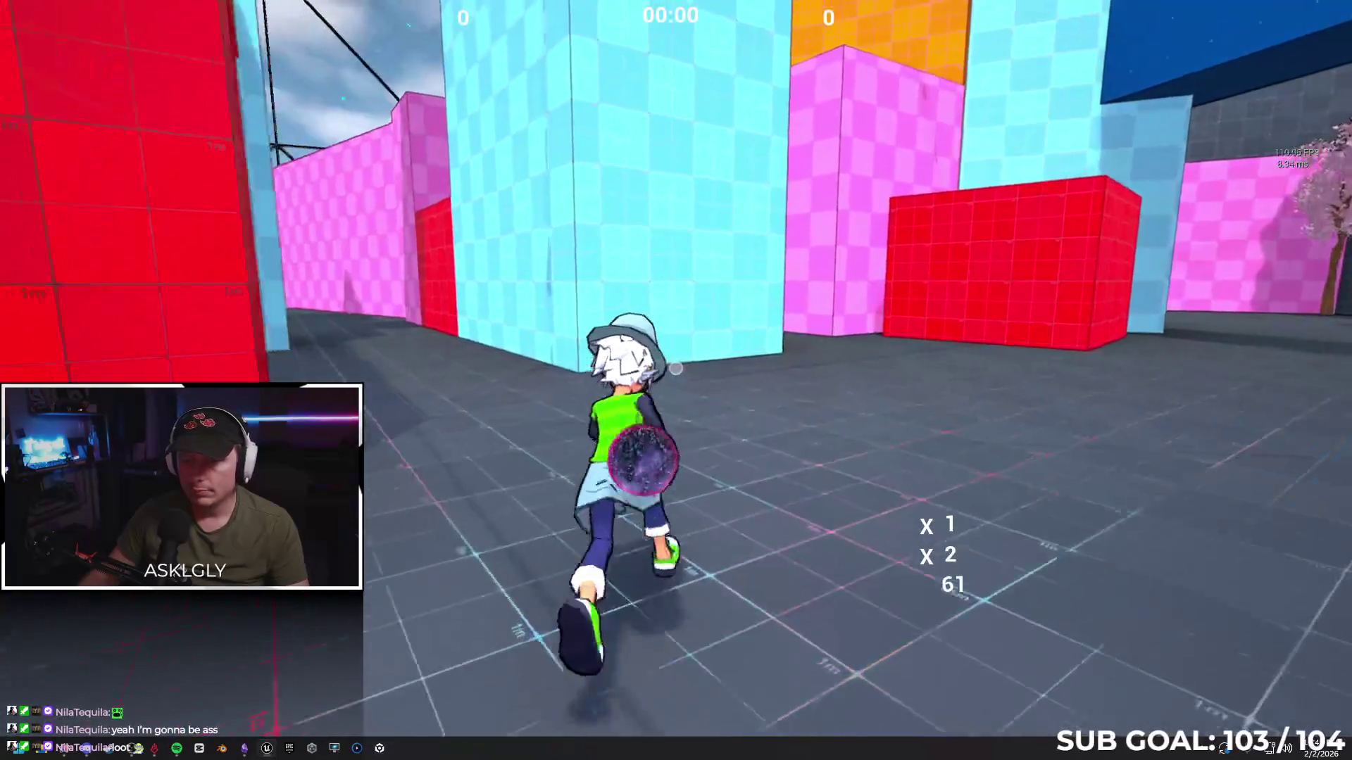
pyautogui.press('w')
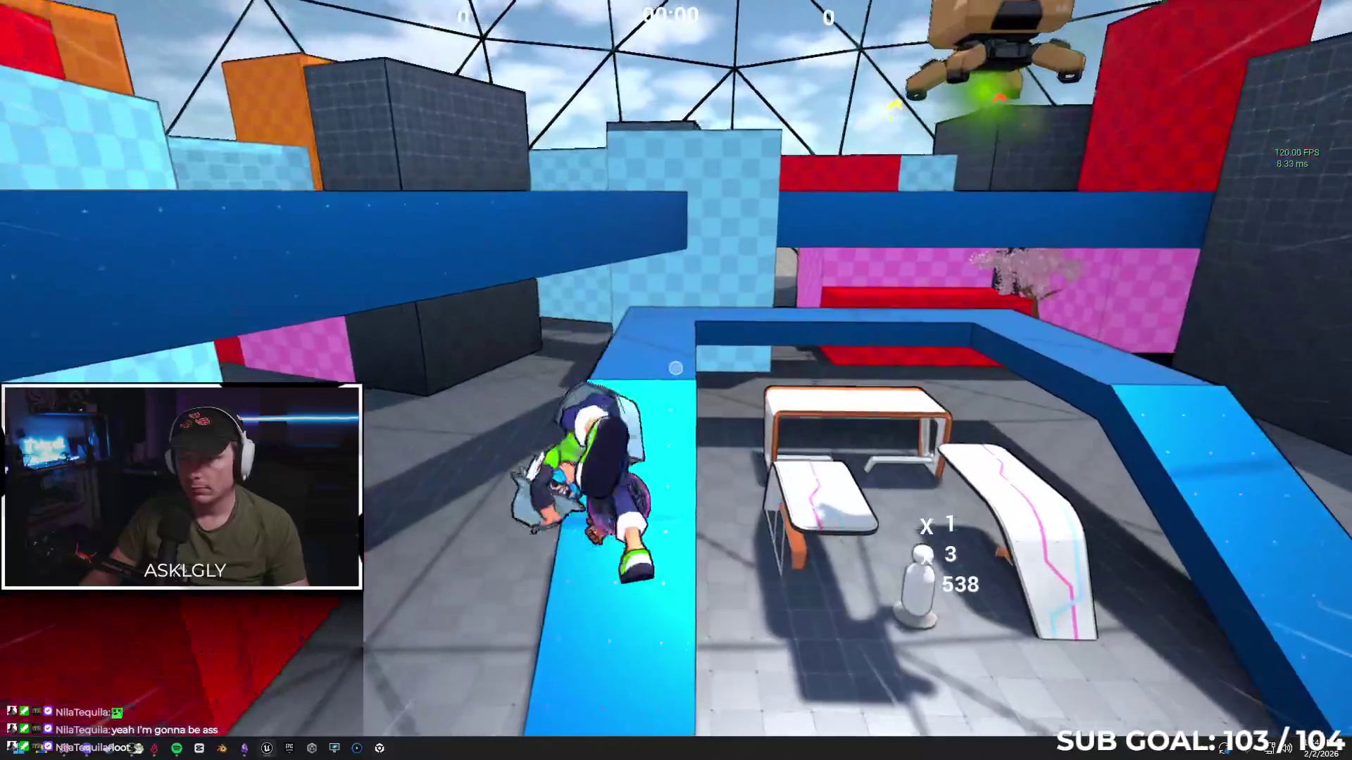
pyautogui.press('w')
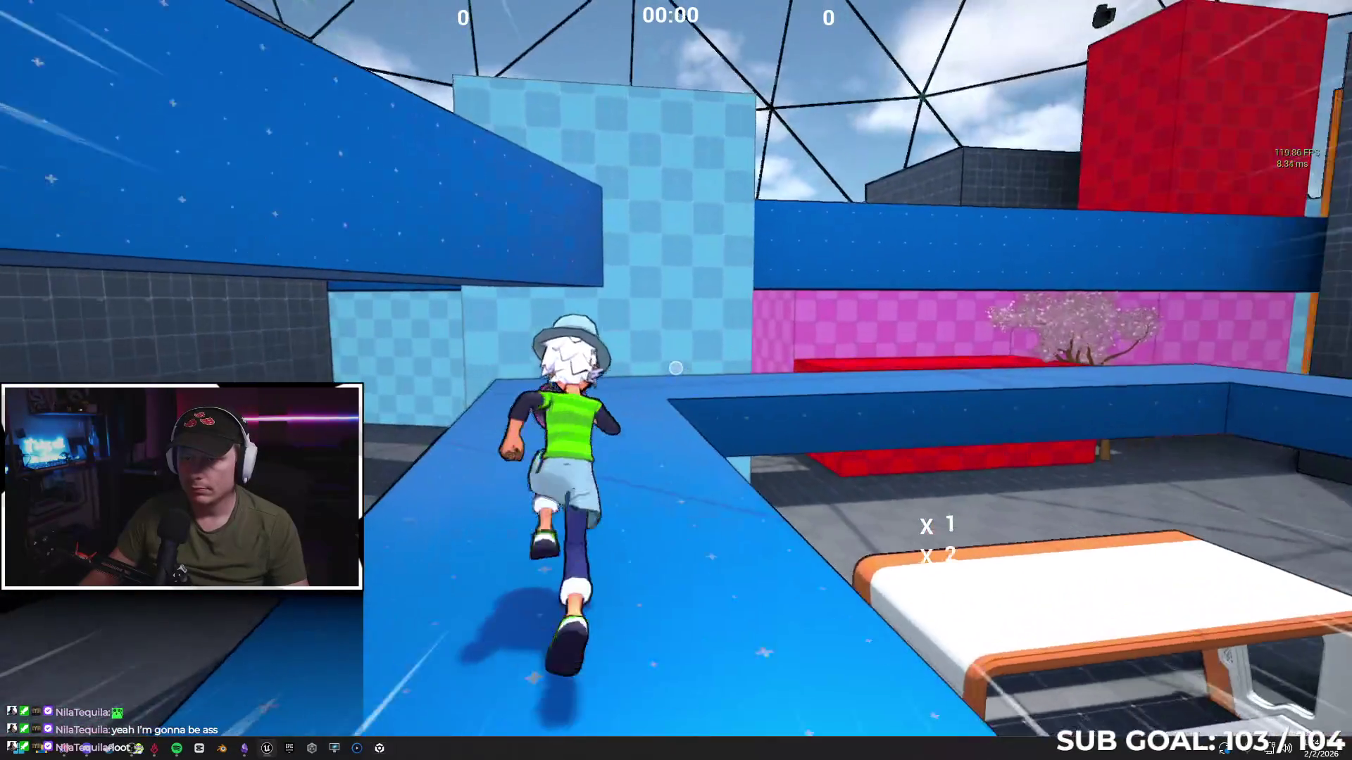
pyautogui.press('w')
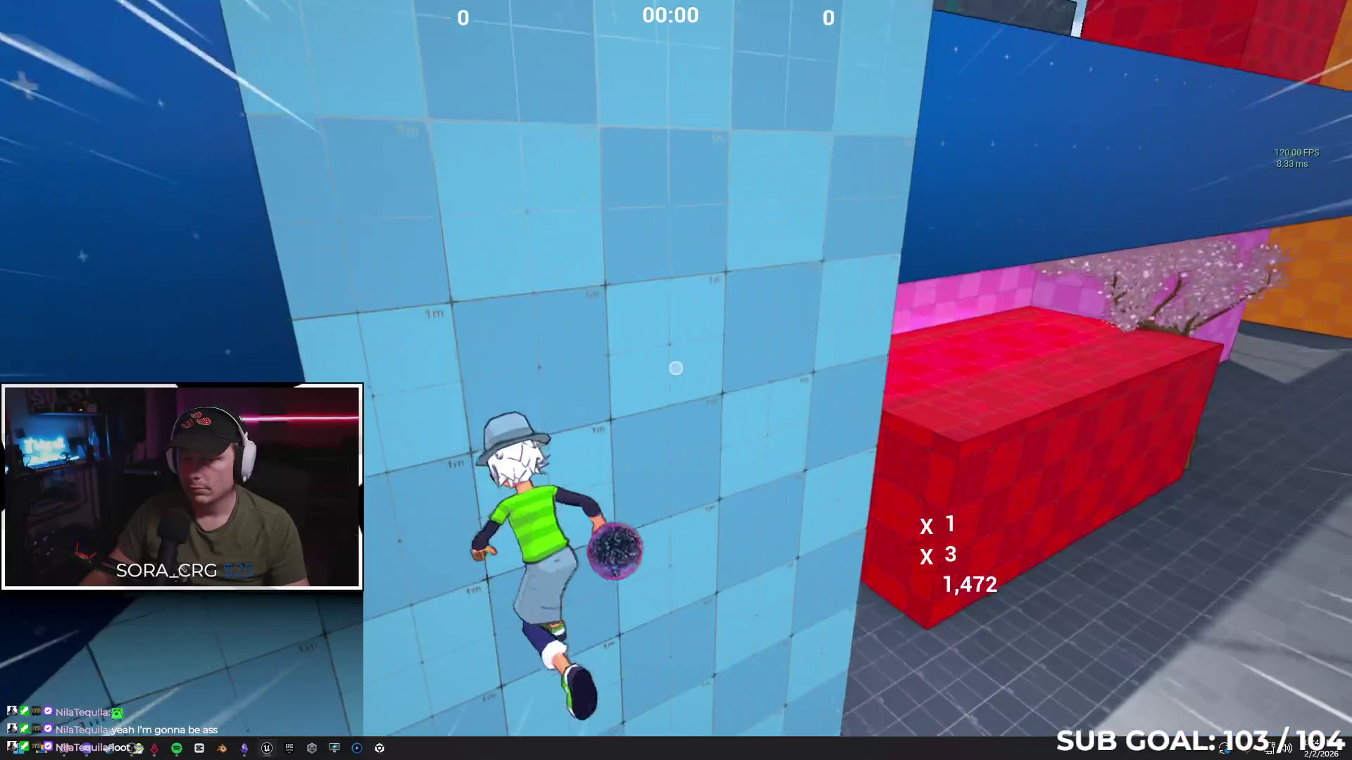
pyautogui.press('w')
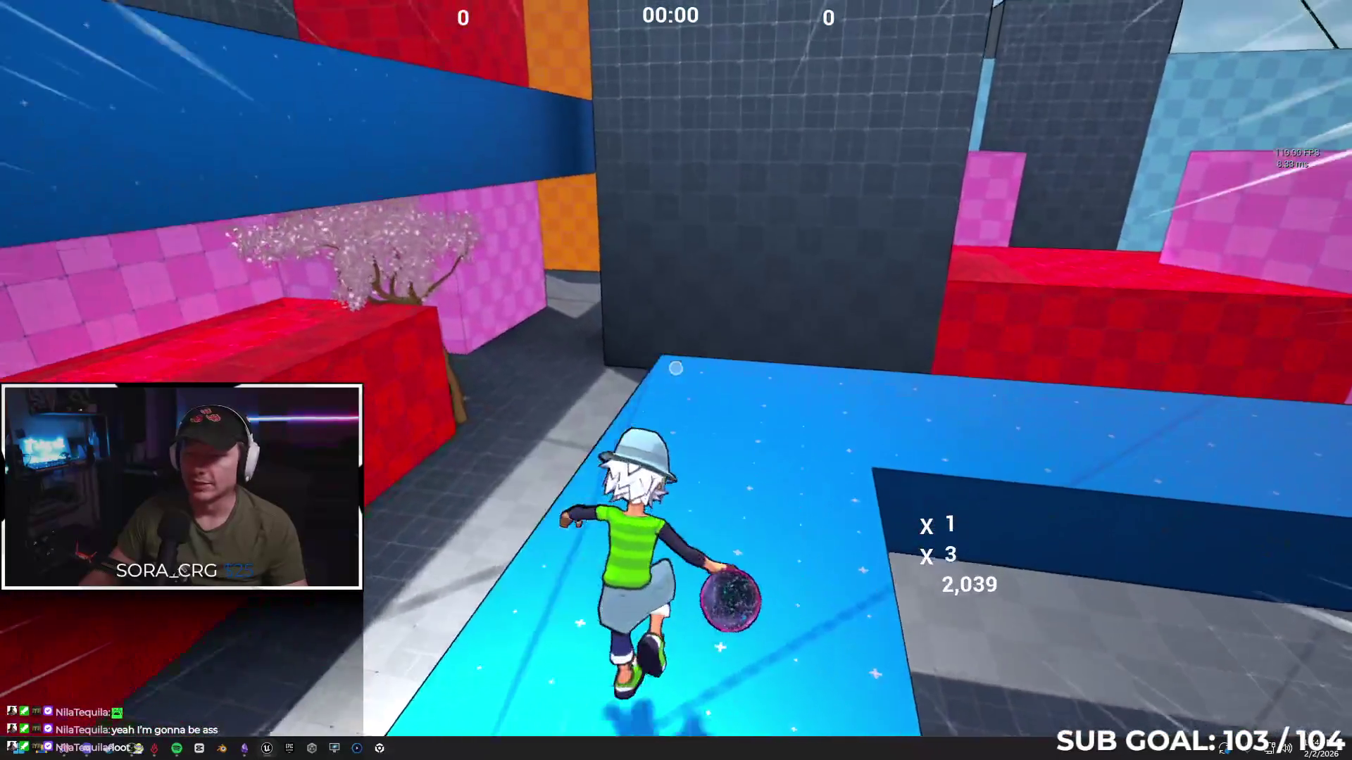
pyautogui.press('w')
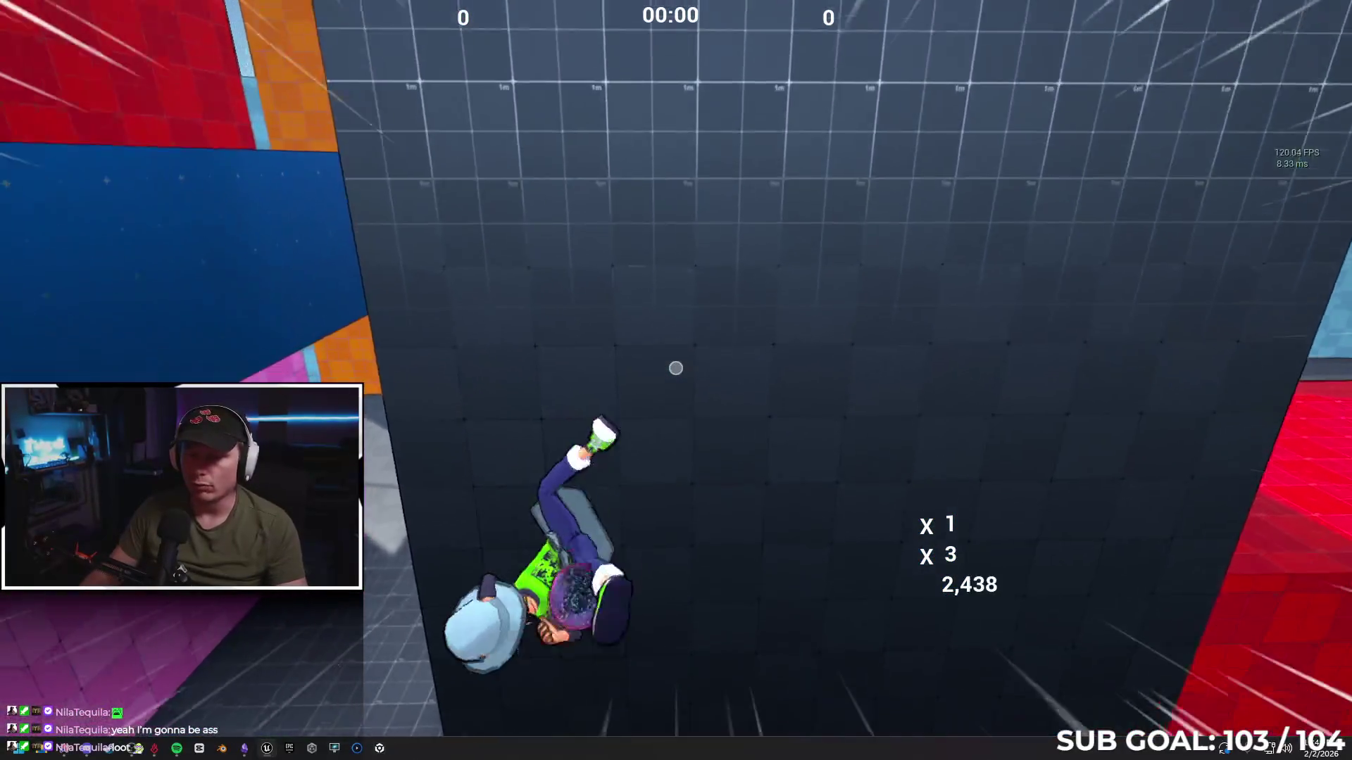
pyautogui.press('w')
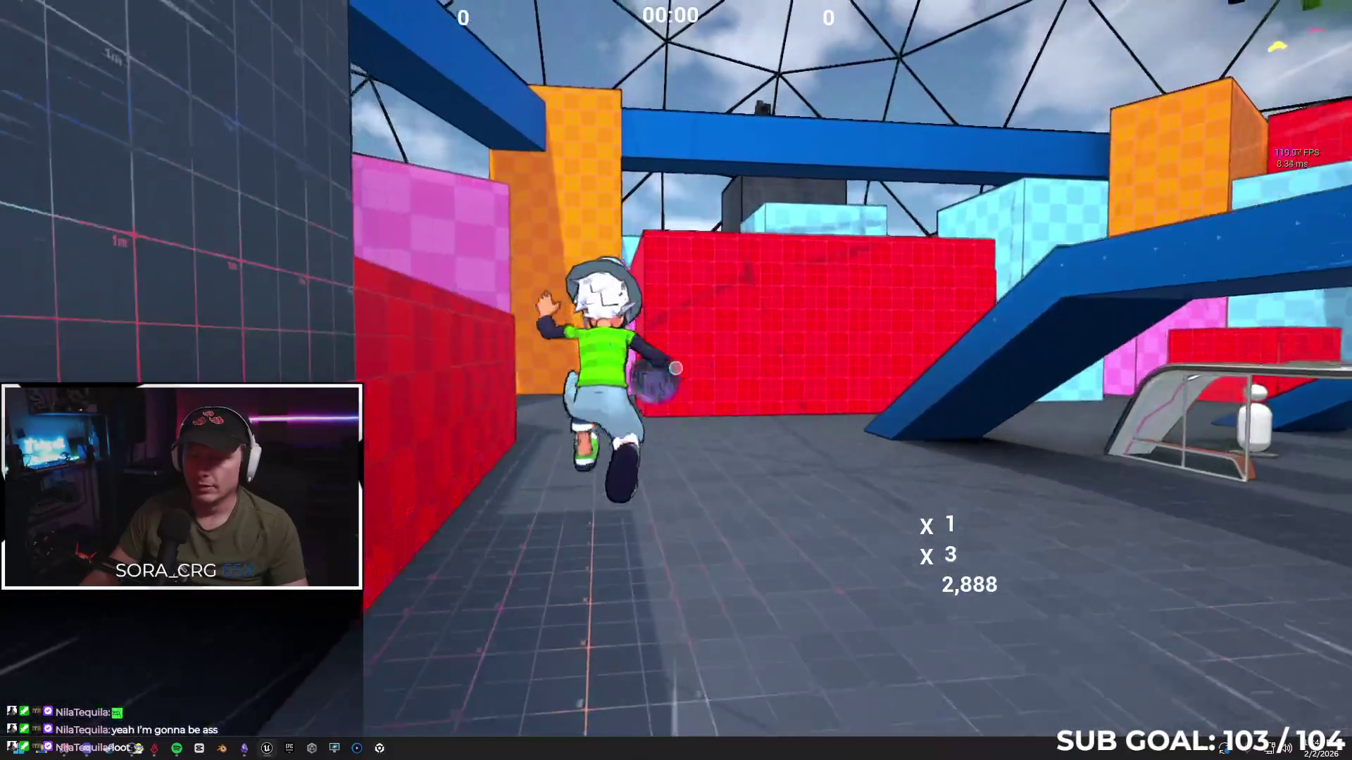
pyautogui.press('w')
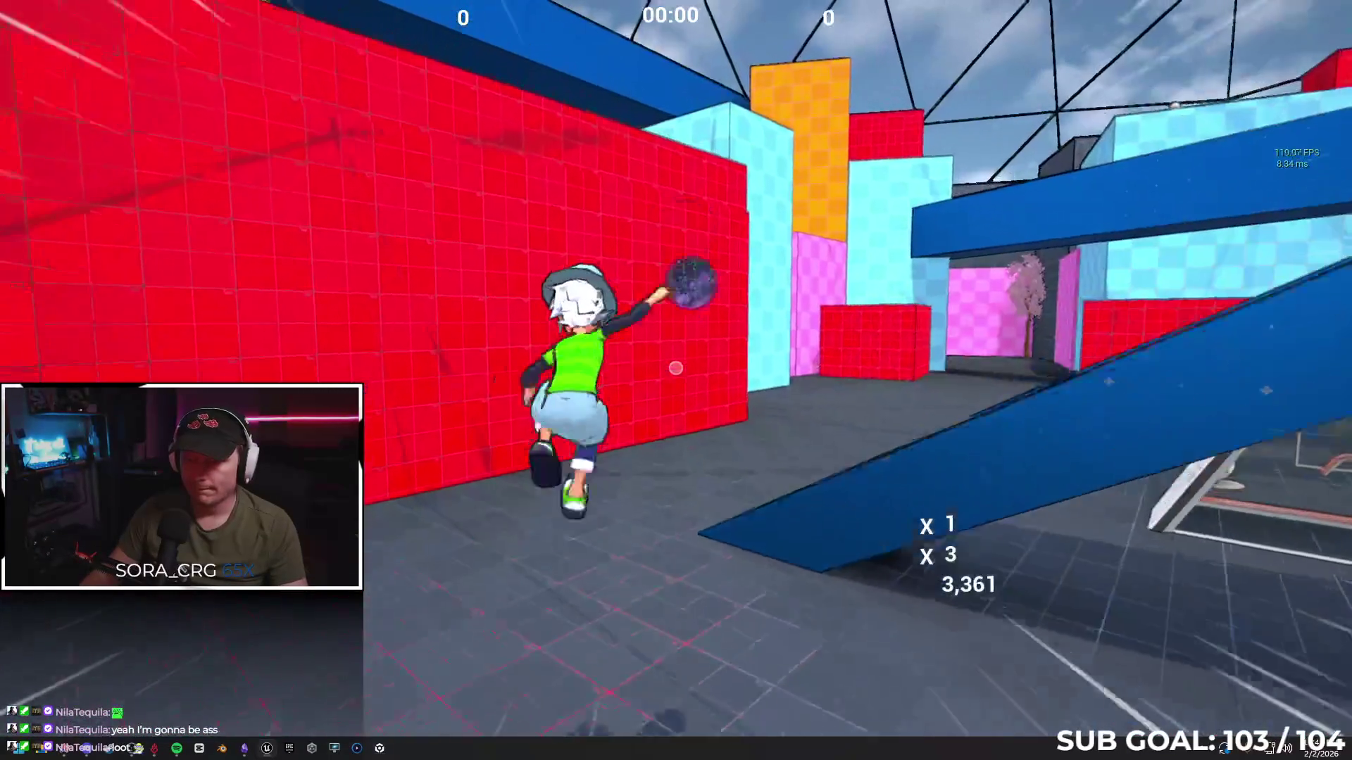
pyautogui.press('w')
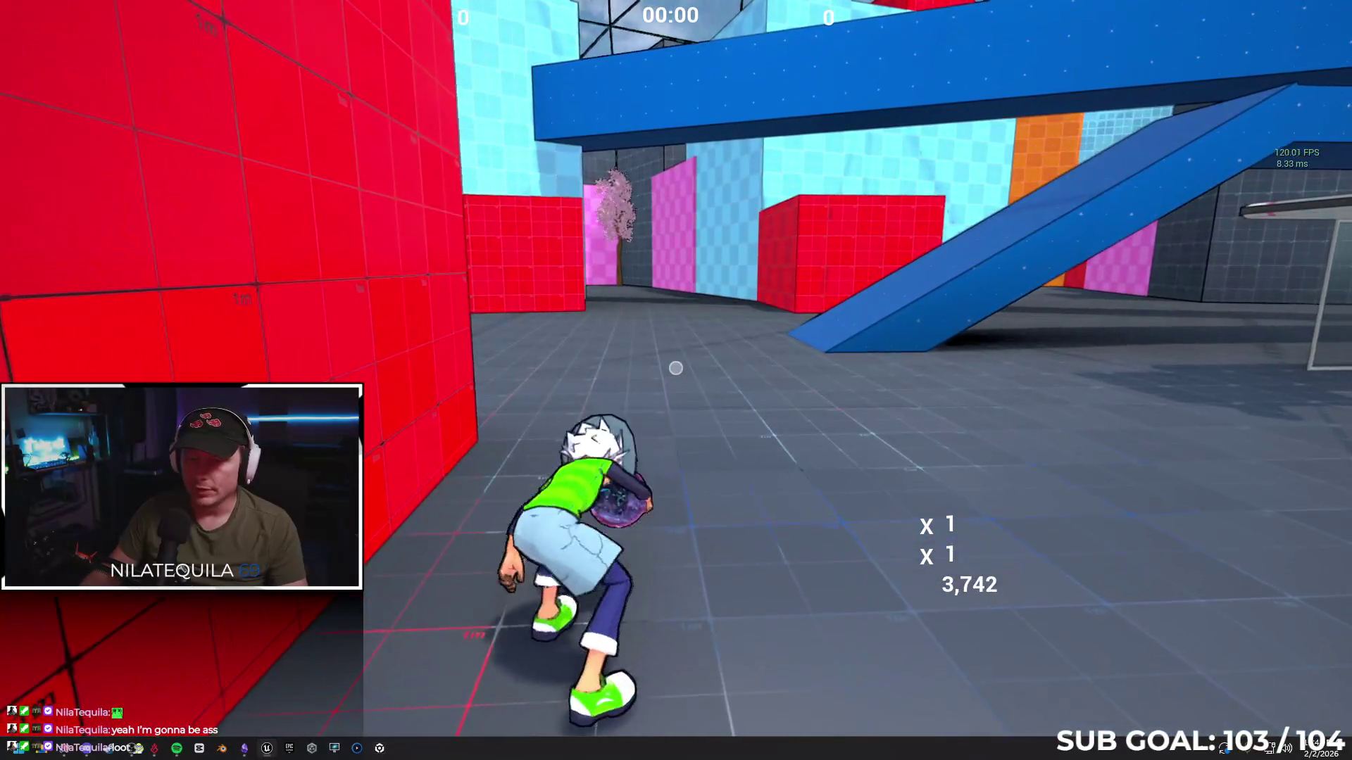
# Climb the blue and pink walls, run up the checkered wall, then stop the session with Esc
pyautogui.press('w')
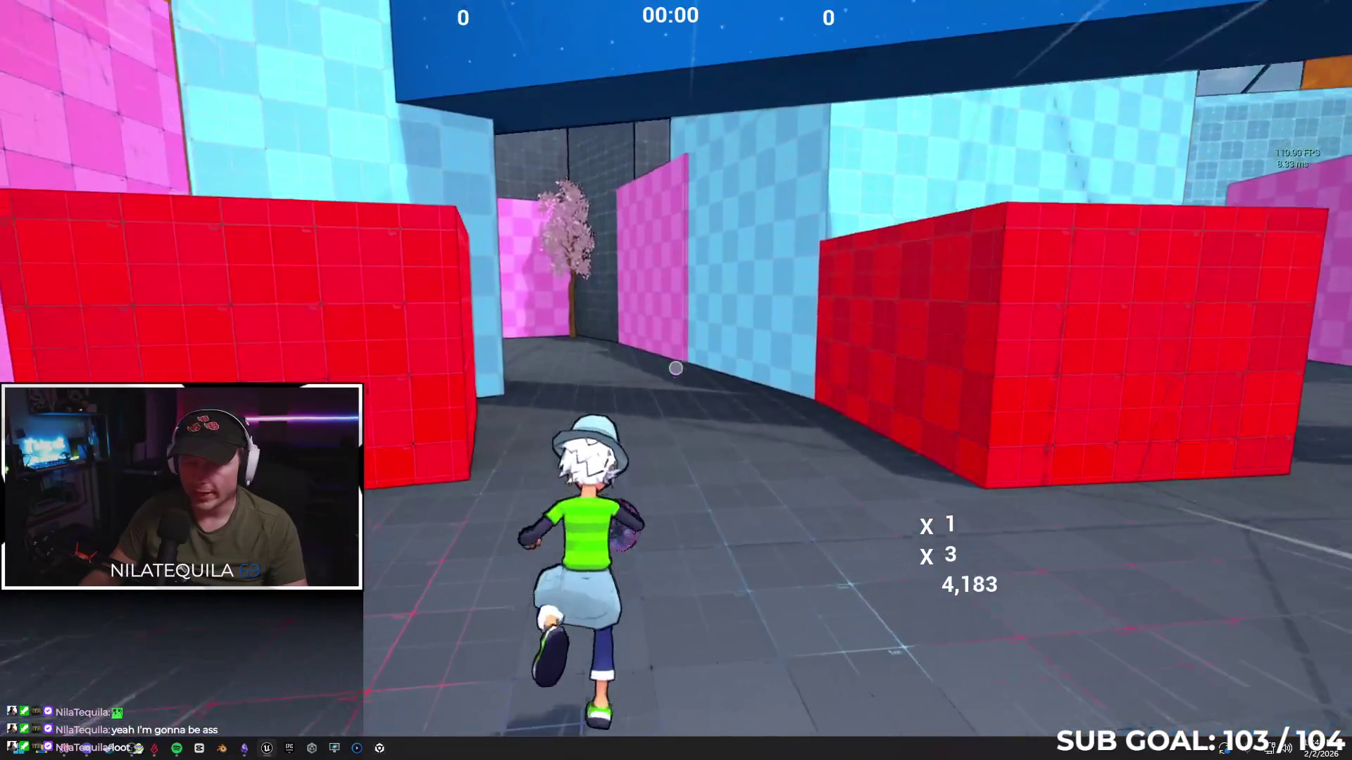
pyautogui.press('space')
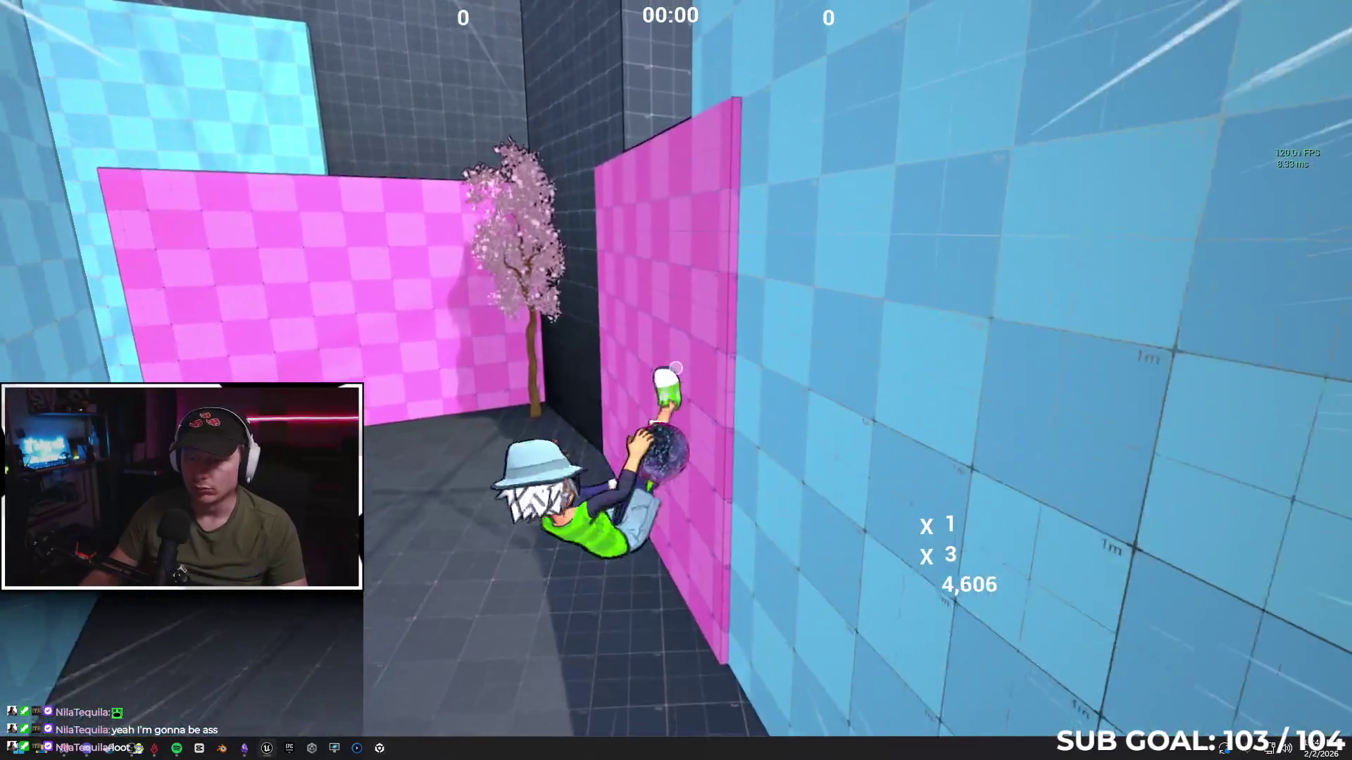
pyautogui.press('w')
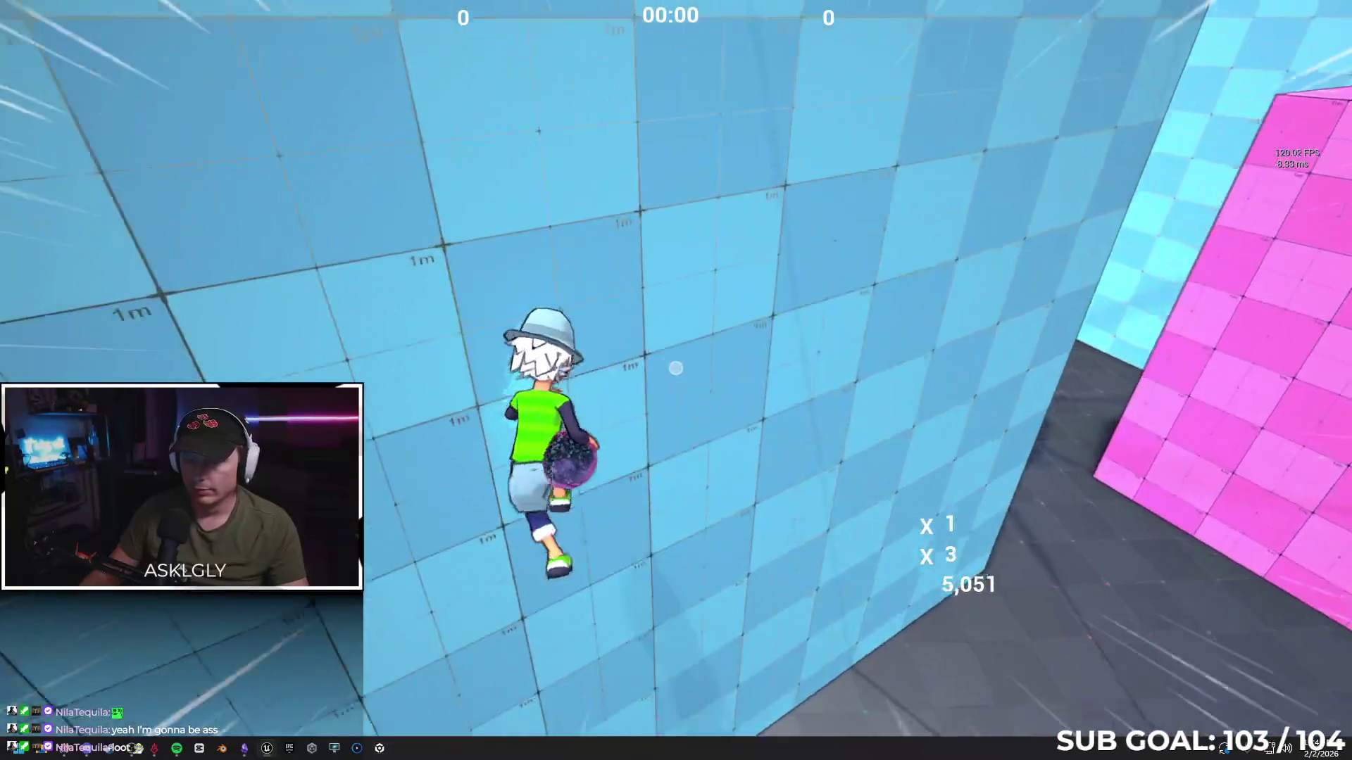
pyautogui.press('w')
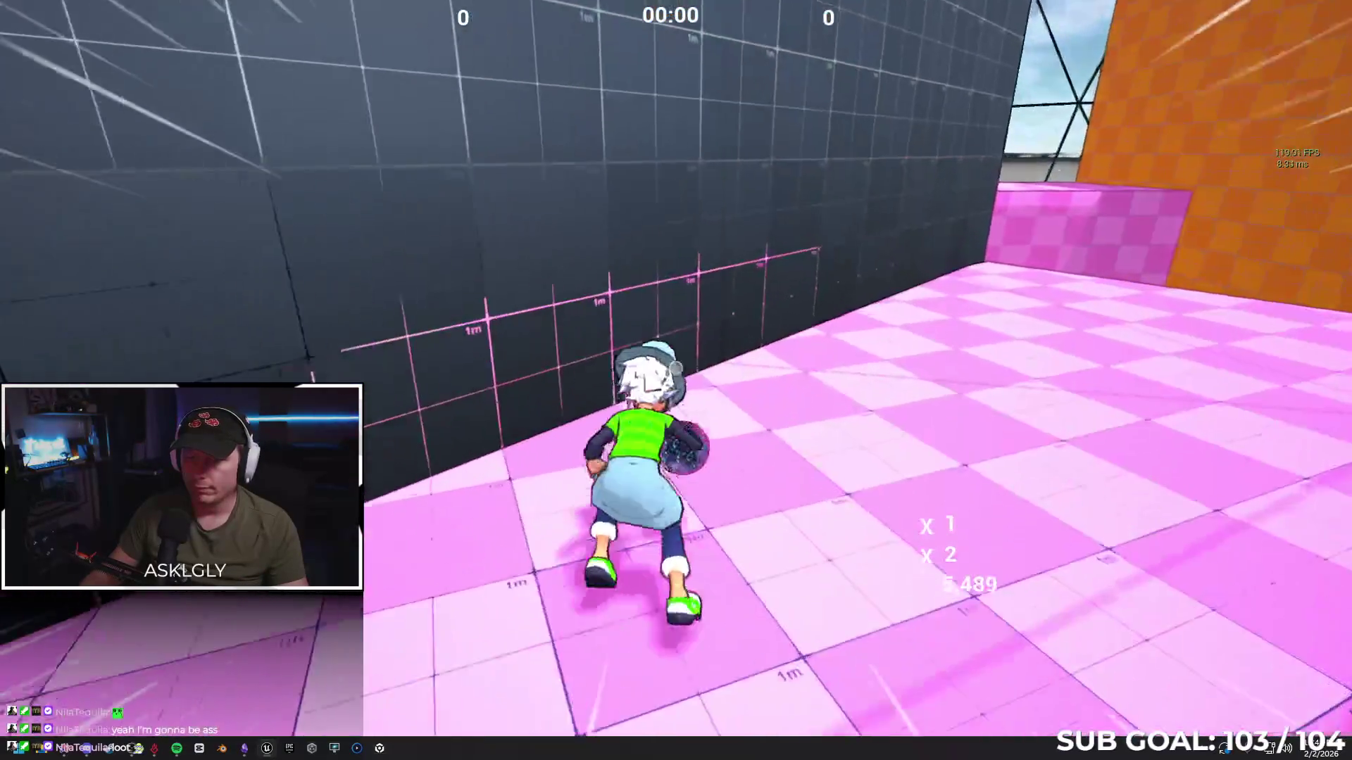
pyautogui.press('w')
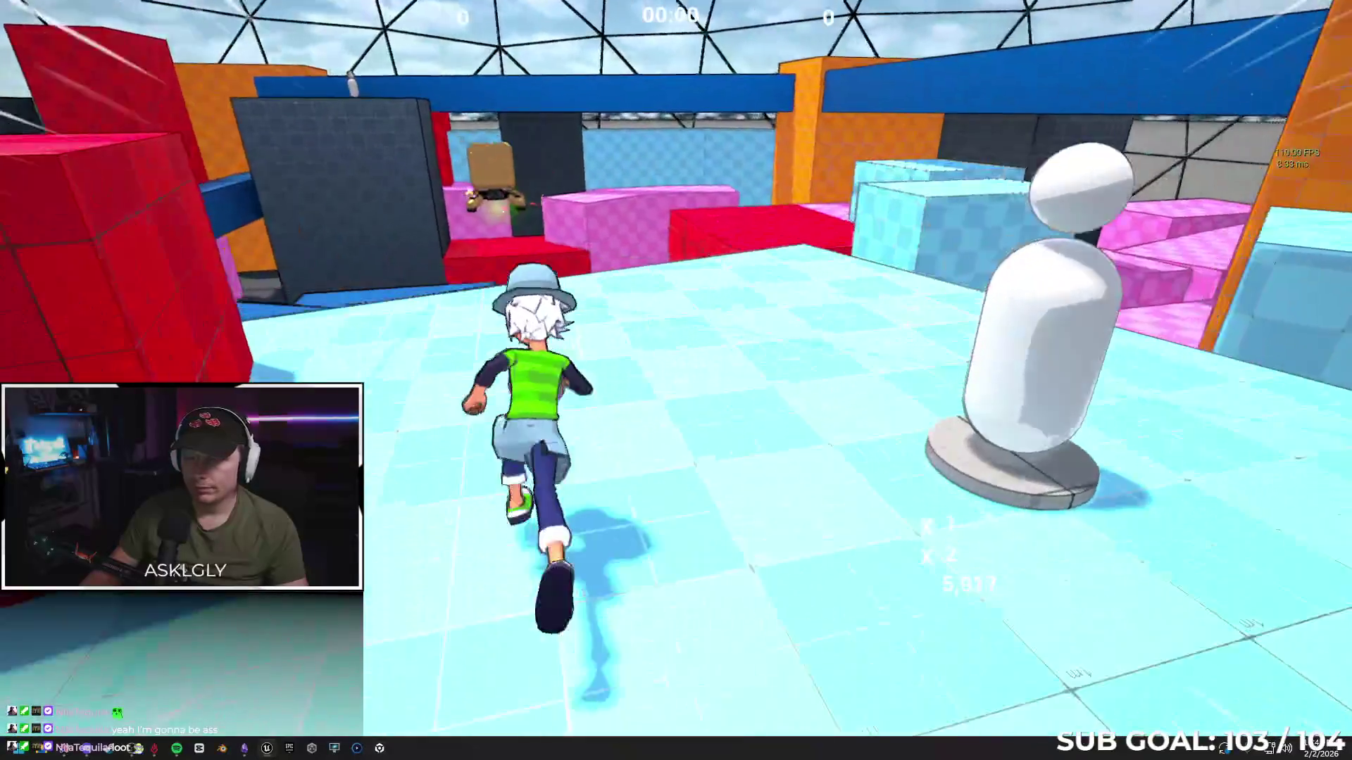
pyautogui.press('space')
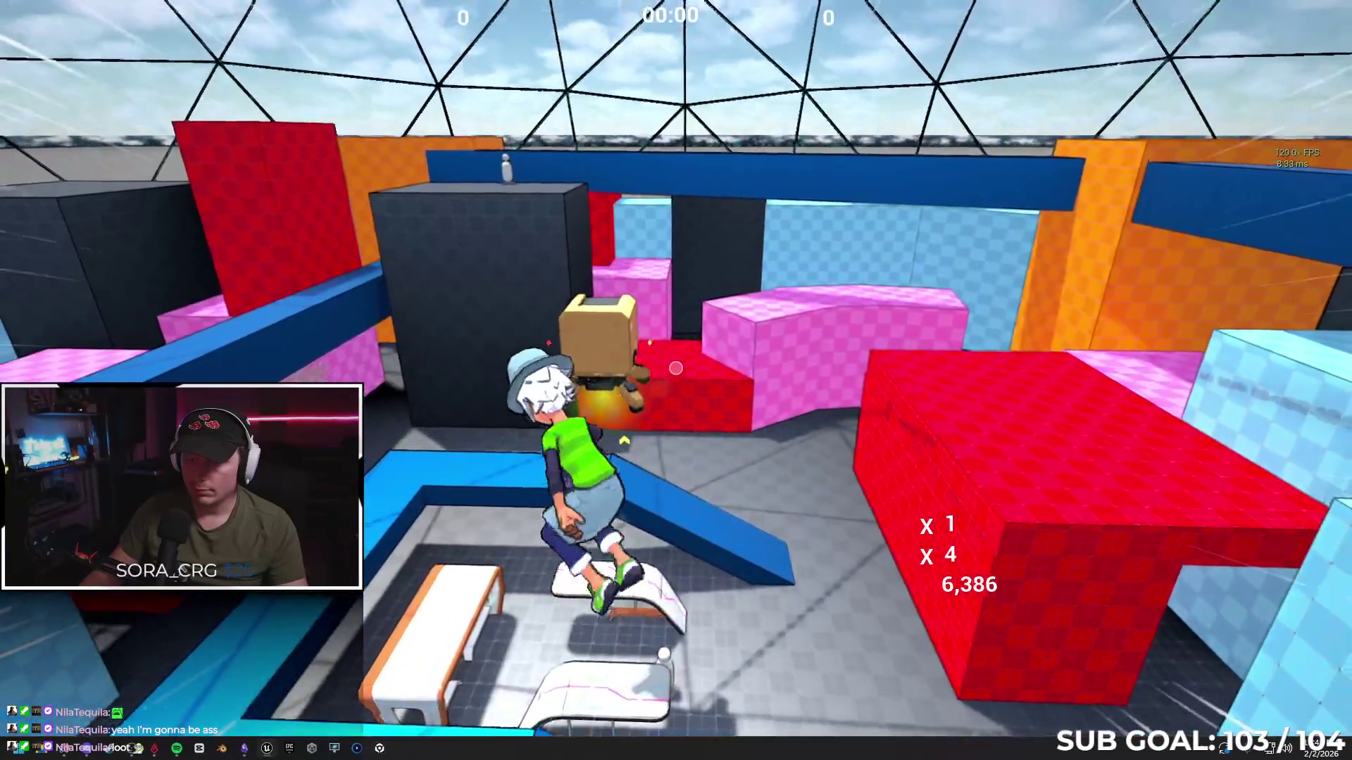
pyautogui.press('w')
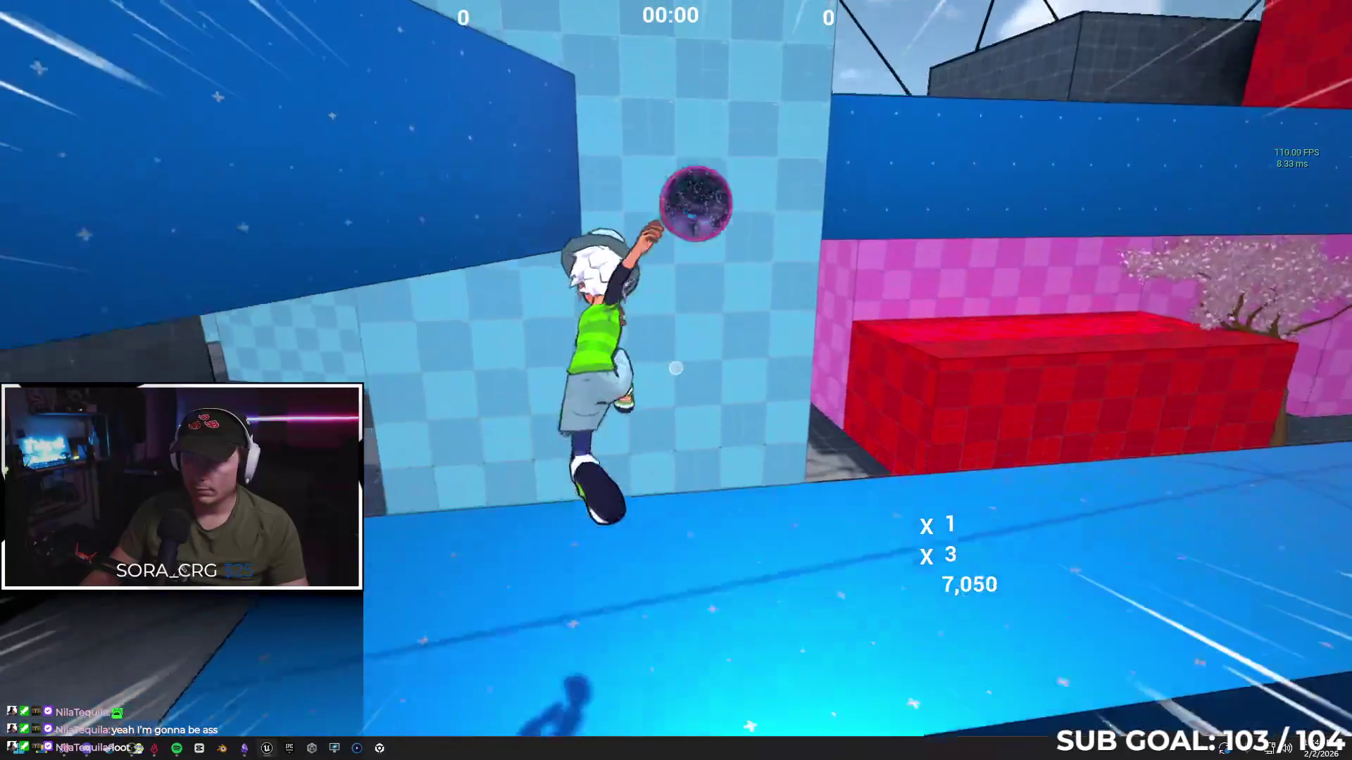
pyautogui.press('w')
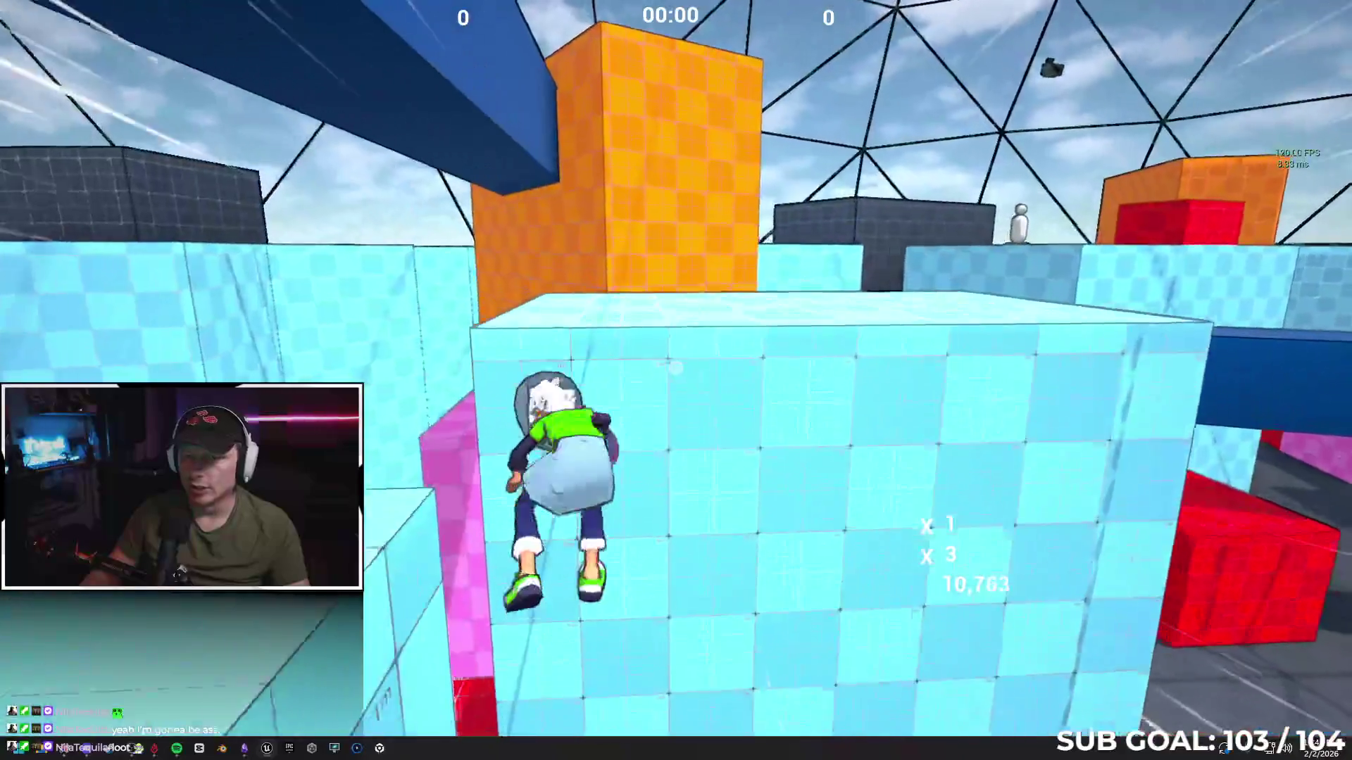
pyautogui.press('Escape')
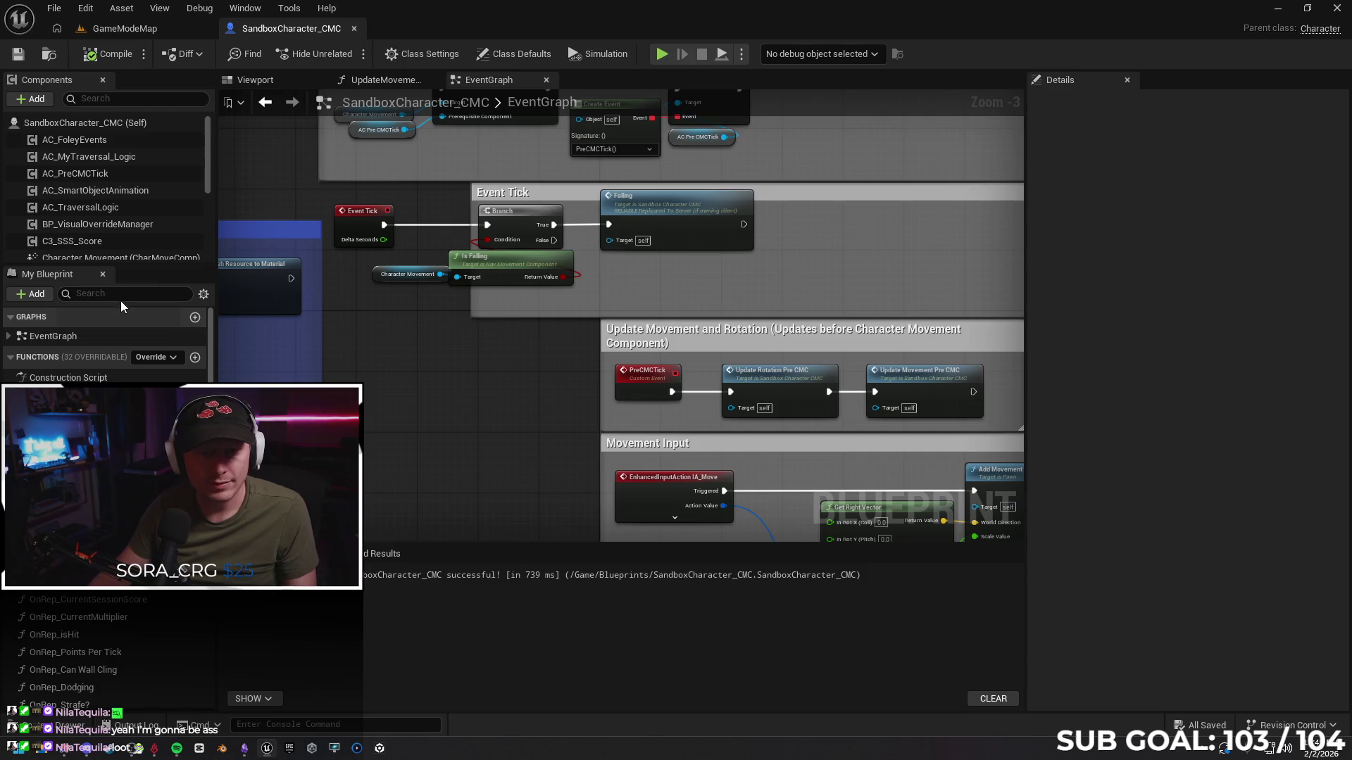
# In SandboxCharacter_CMC, search 'jump' and jump to the Event On Jumped node
pyautogui.click(121, 297)
pyautogui.write('jump')
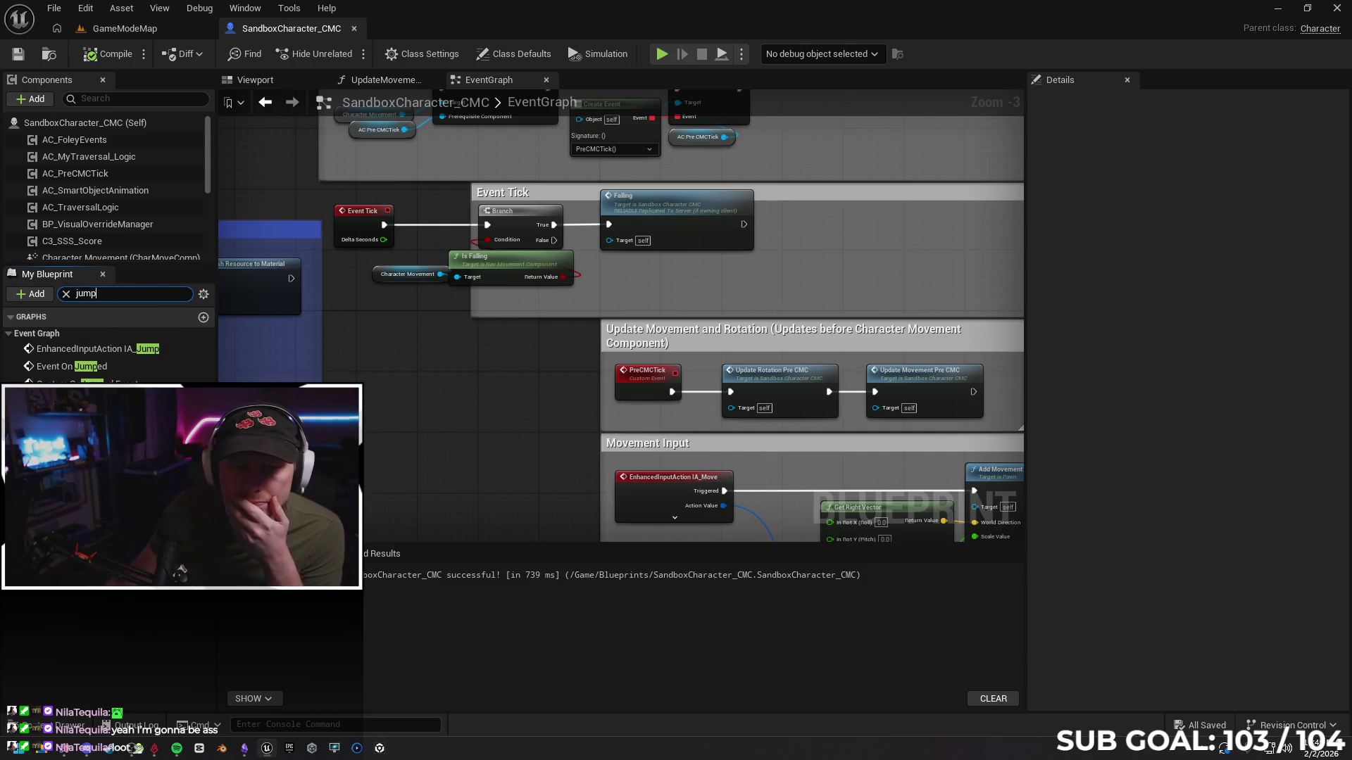
pyautogui.doubleClick(147, 365)
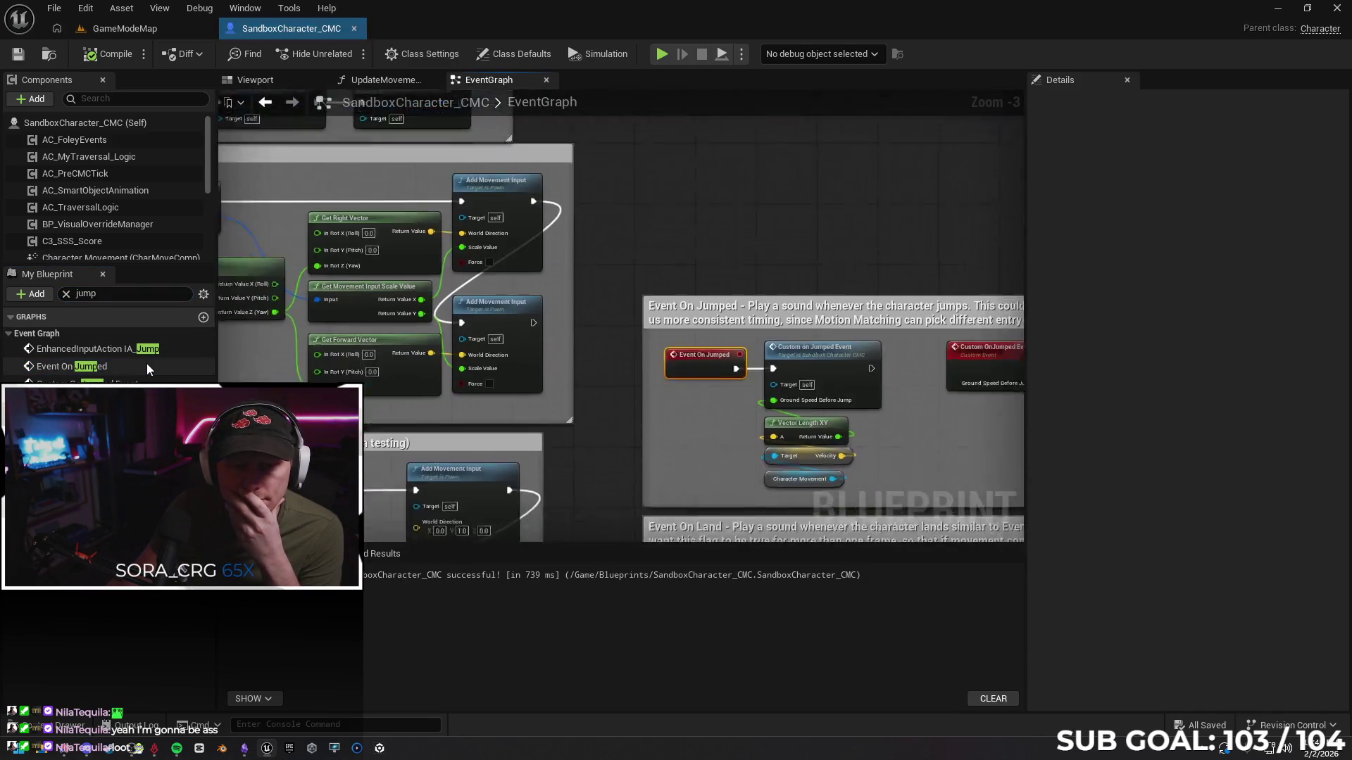
# Pan to the Custom OnJumped Event and Play Foley nodes and select the custom event
pyautogui.moveTo(453, 400)
pyautogui.mouseDown()
pyautogui.moveTo(256, 395)
pyautogui.moveTo(174, 376)
pyautogui.mouseUp()
pyautogui.moveTo(653, 420); pyautogui.dragTo(396, 384)
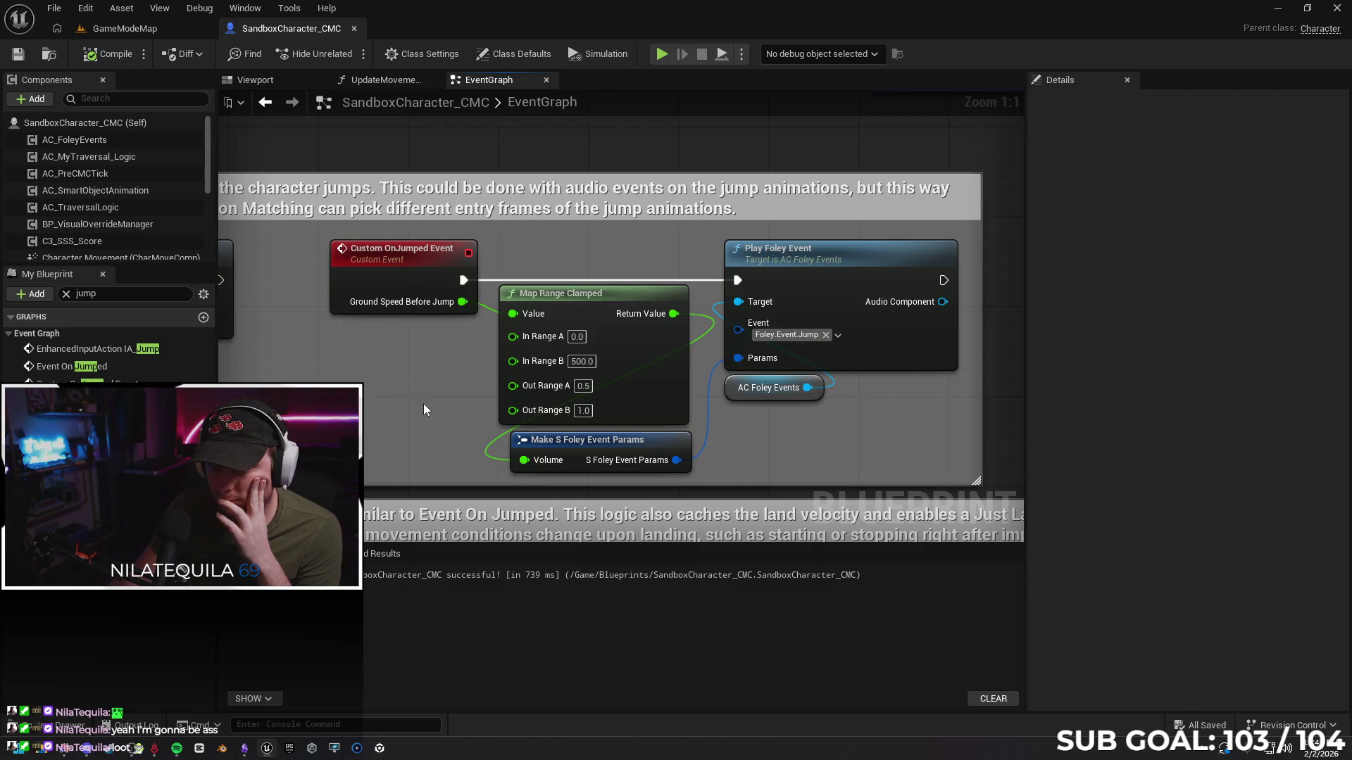
pyautogui.moveTo(803, 440); pyautogui.dragTo(759, 432)
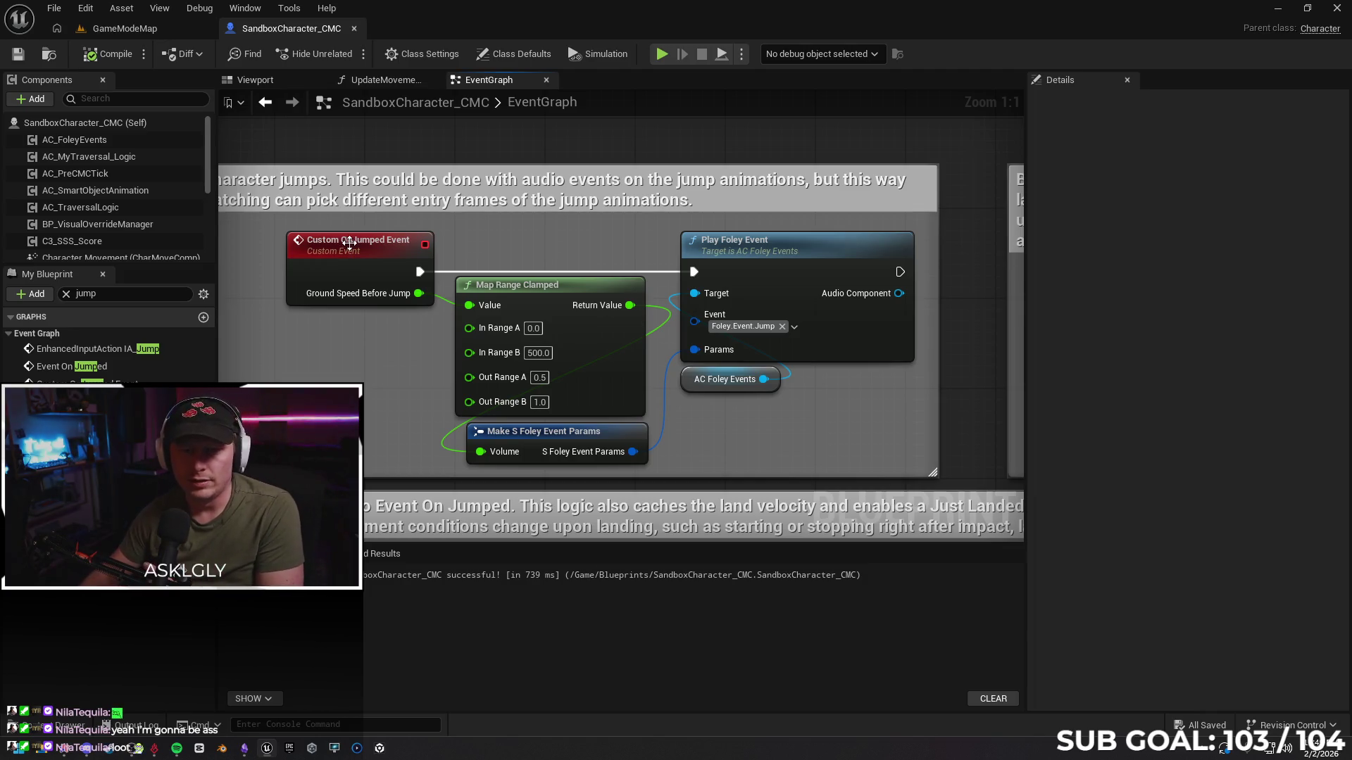
pyautogui.click(349, 243)
pyautogui.click(380, 400)
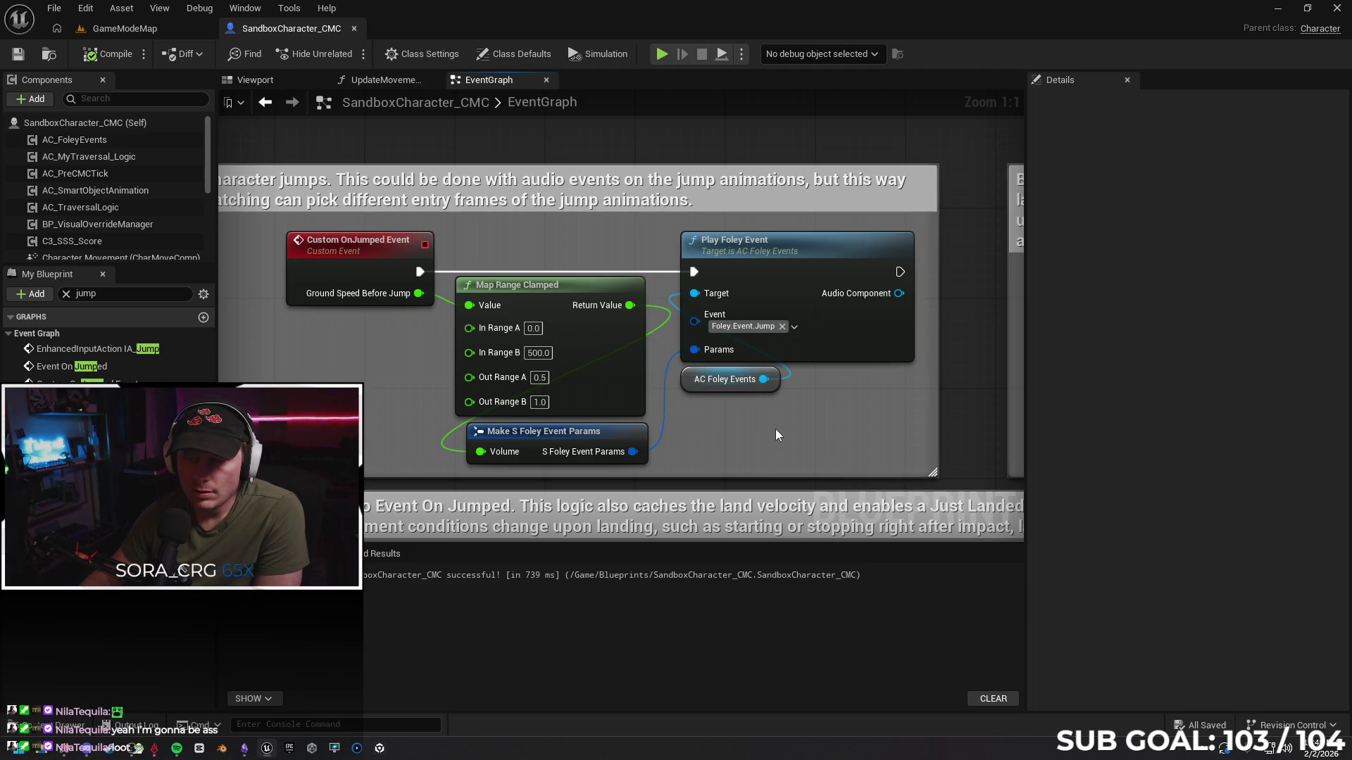
pyautogui.click(359, 255)
# Set the Custom OnJumped Event's Replicates to Run on Server, then go back to GameModeMap
pyautogui.click(1203, 133)
pyautogui.click(1035, 125)
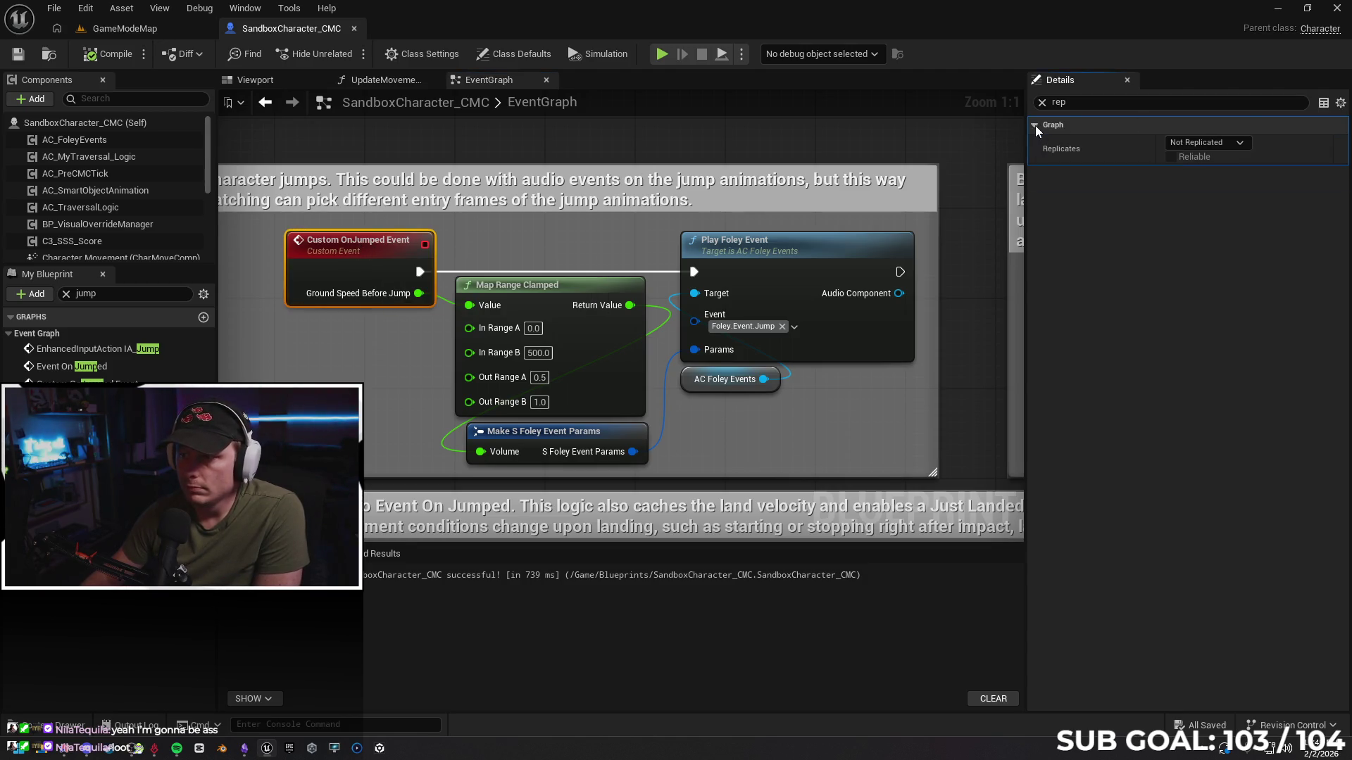
pyautogui.click(1197, 142)
pyautogui.click(1215, 197)
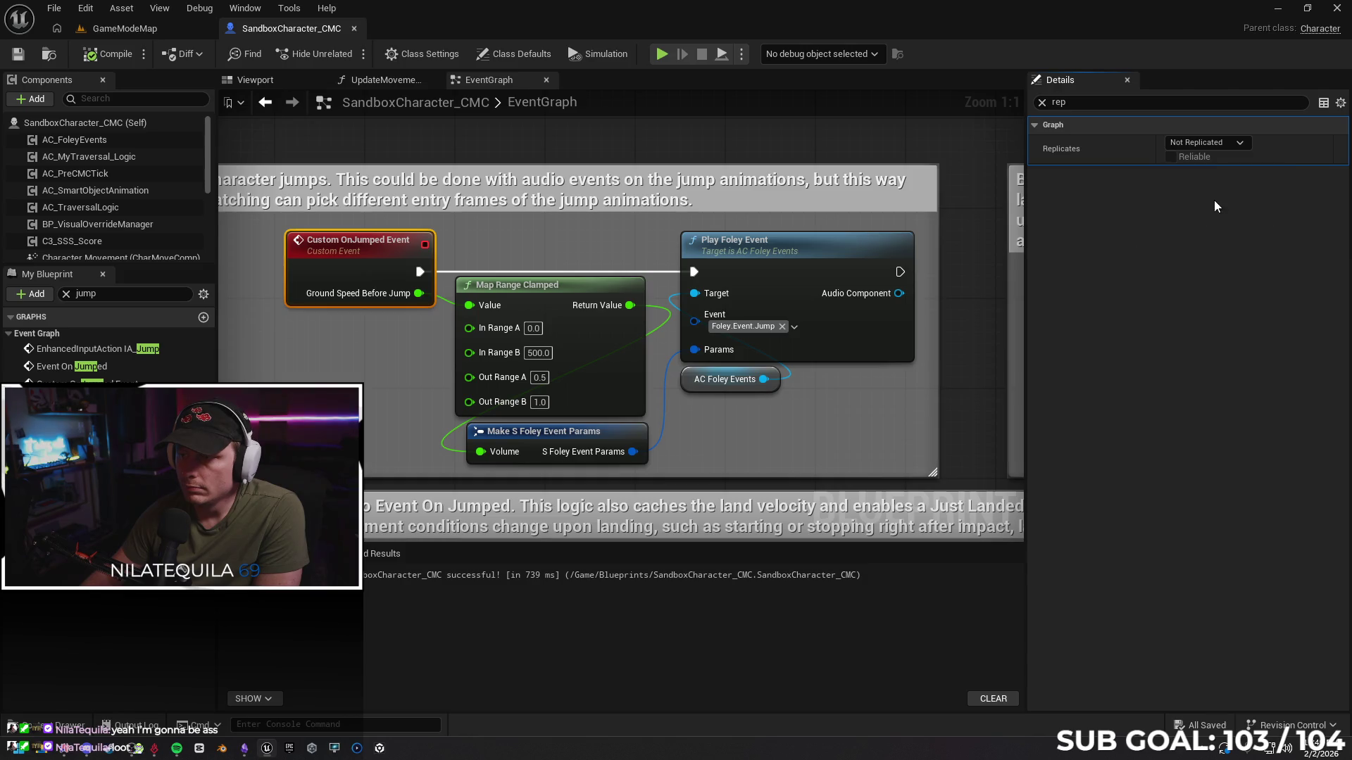
pyautogui.click(1169, 159)
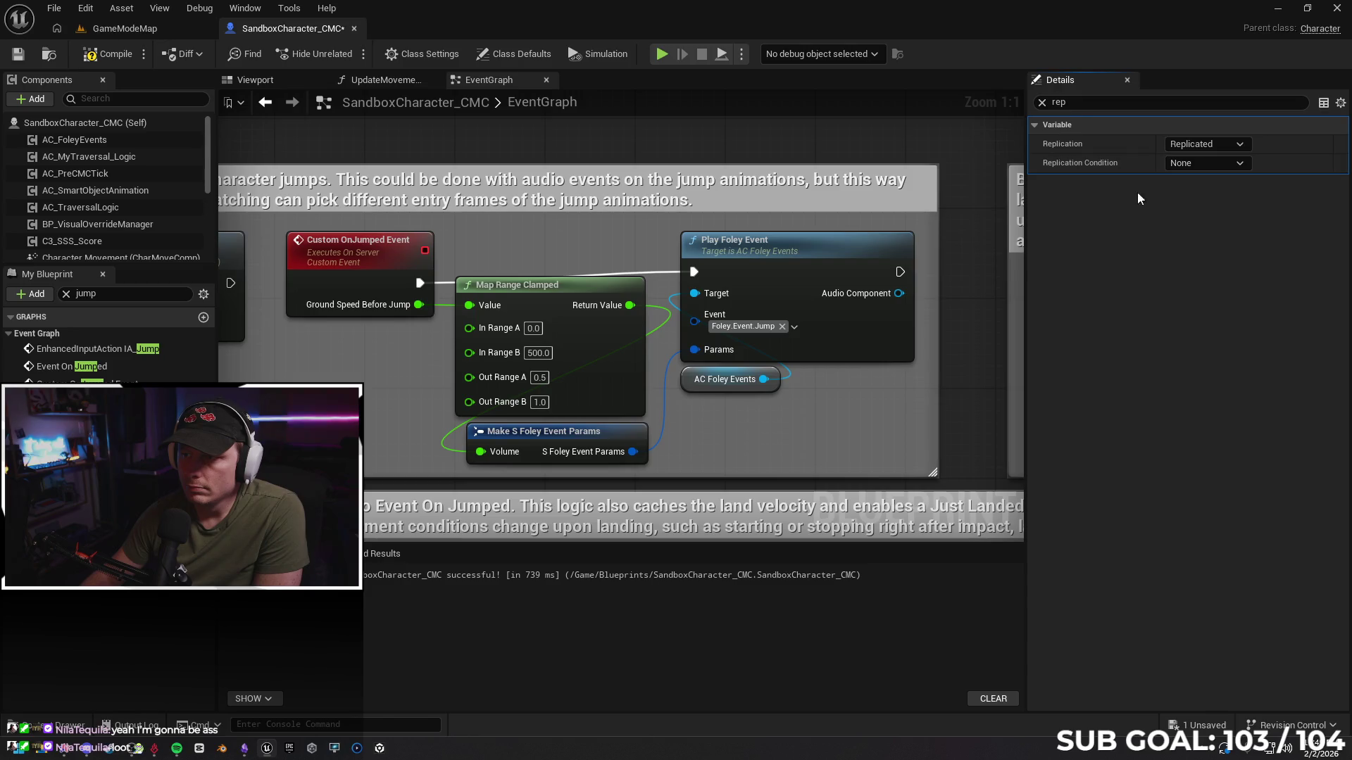
pyautogui.moveTo(465, 253)
pyautogui.mouseDown()
pyautogui.moveTo(845, 210)
pyautogui.moveTo(829, 212)
pyautogui.mouseUp()
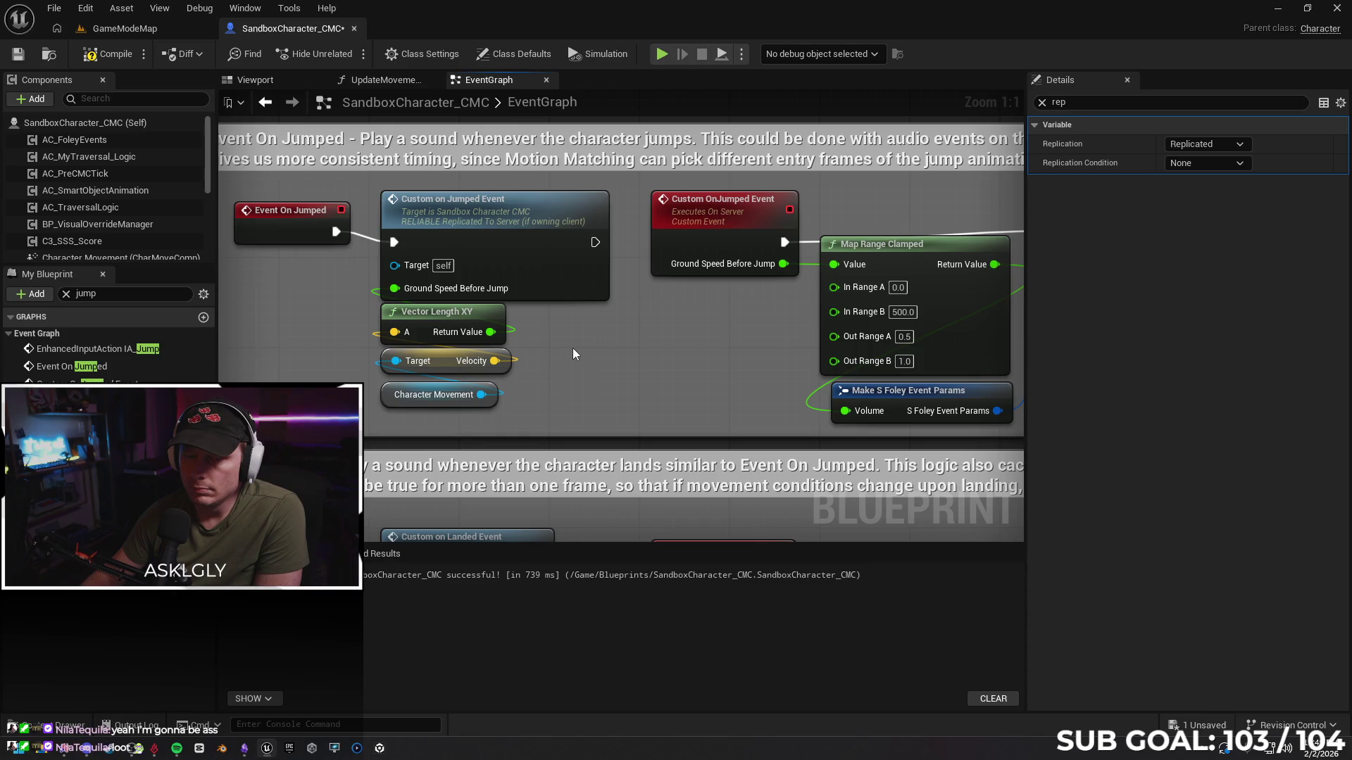
pyautogui.click(156, 31)
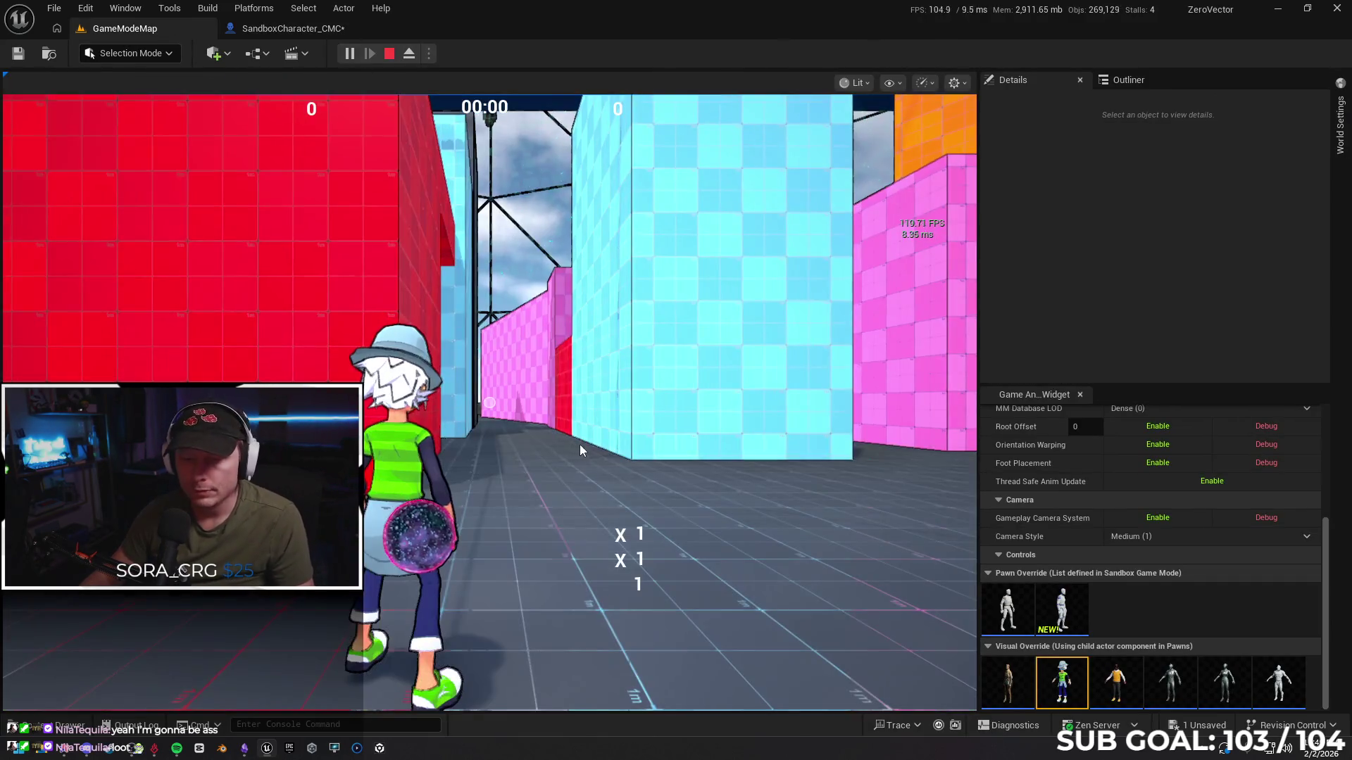
# Test the server jump by running, wall-running and climbing through the maze, then stop with Esc
pyautogui.press('w')
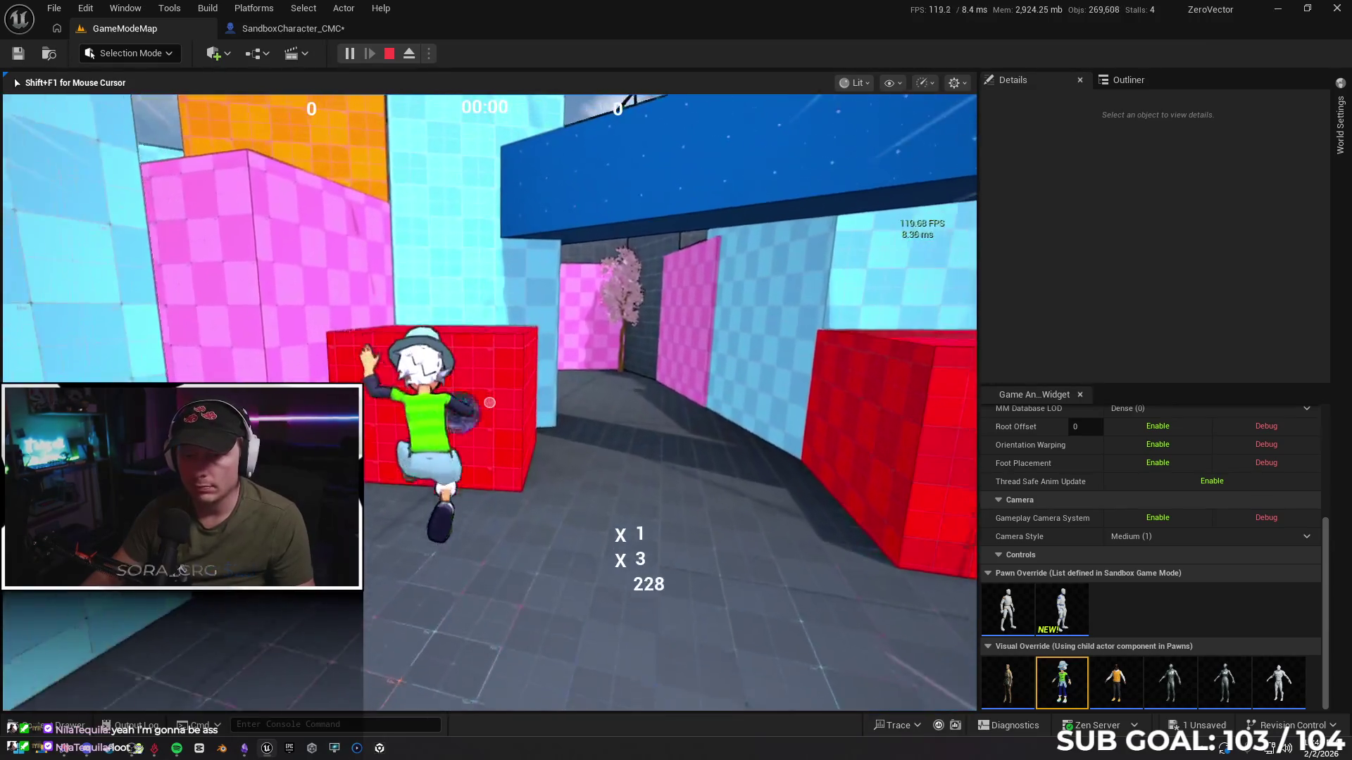
pyautogui.press('w')
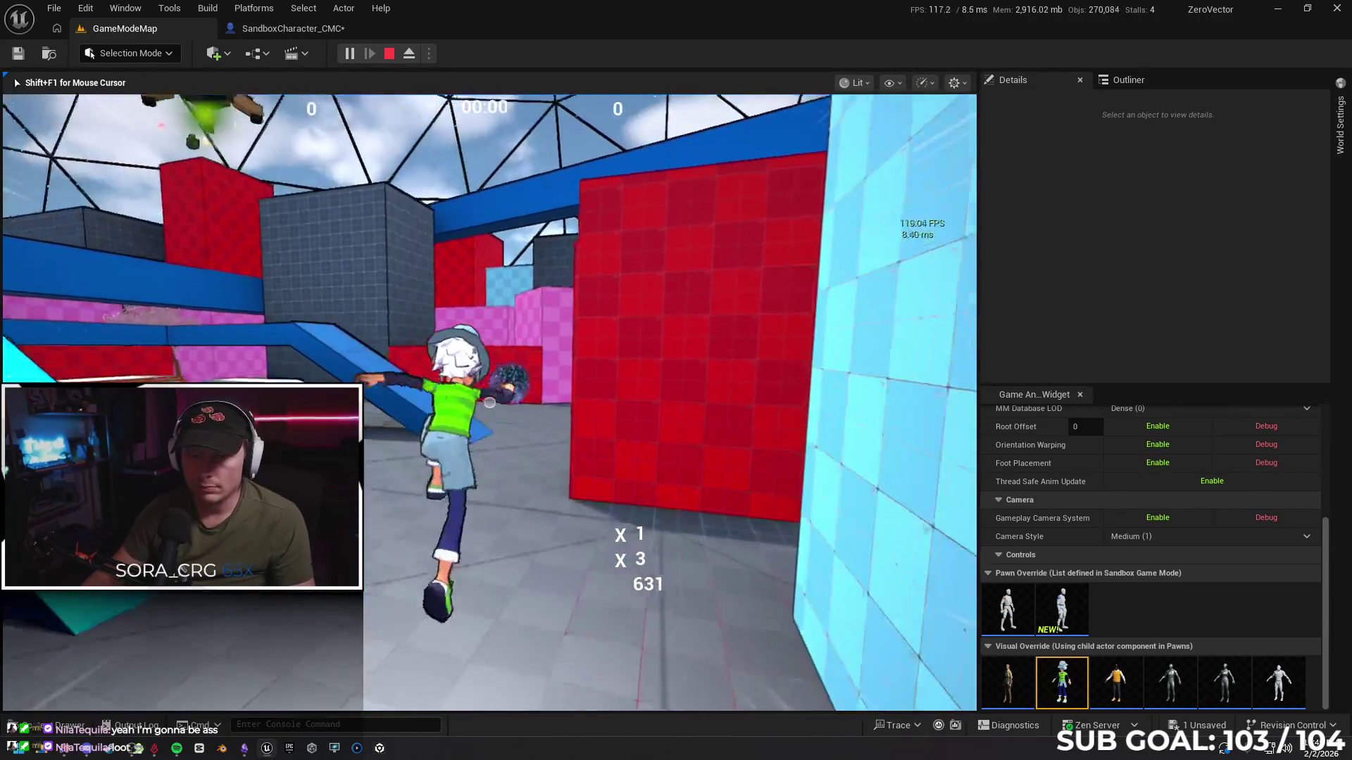
pyautogui.press('w')
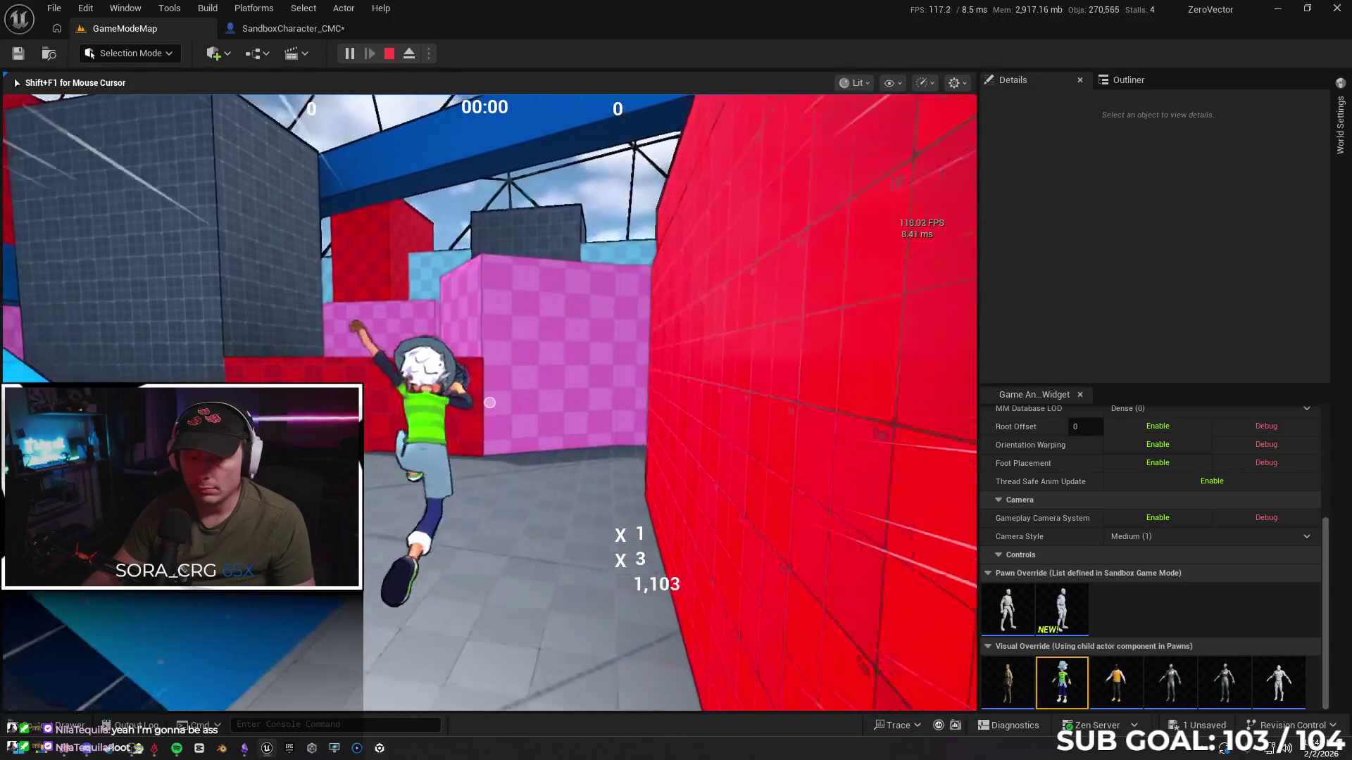
pyautogui.press('w')
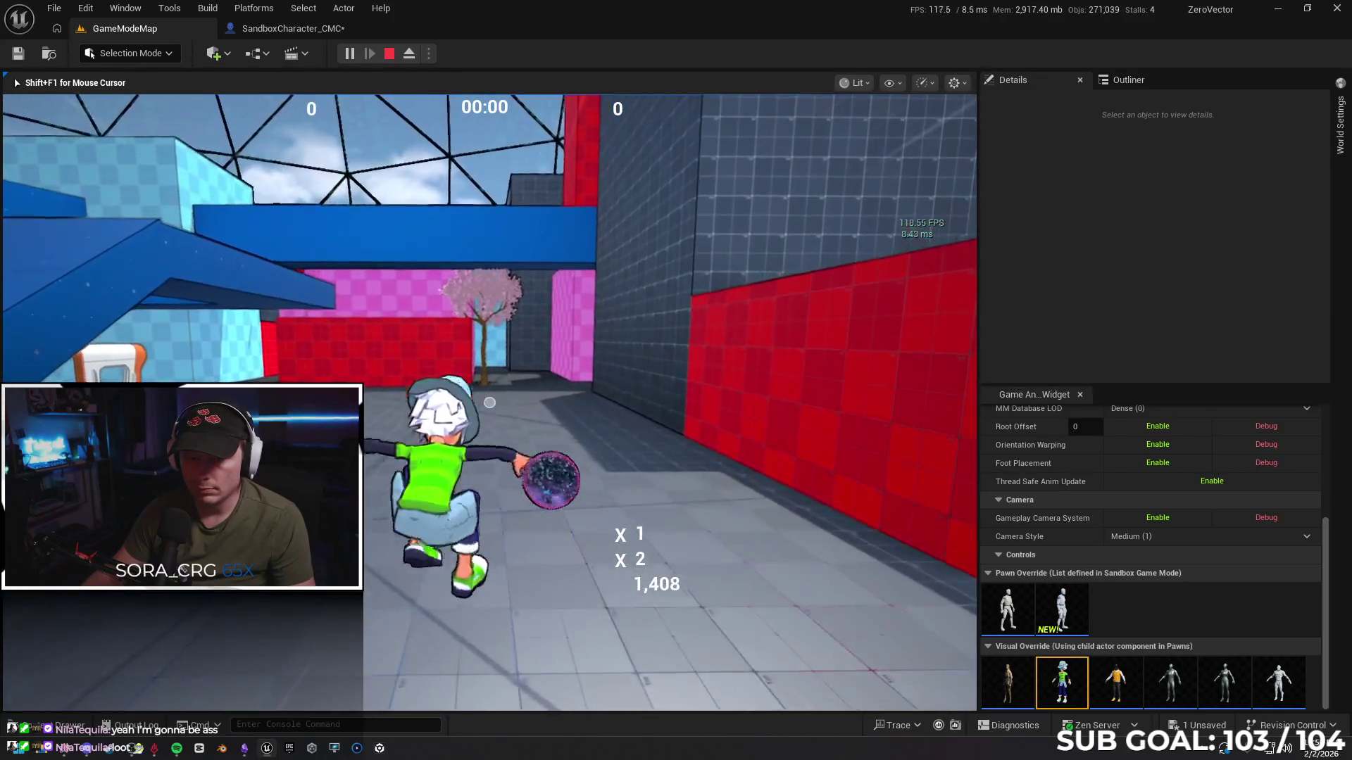
pyautogui.press('w')
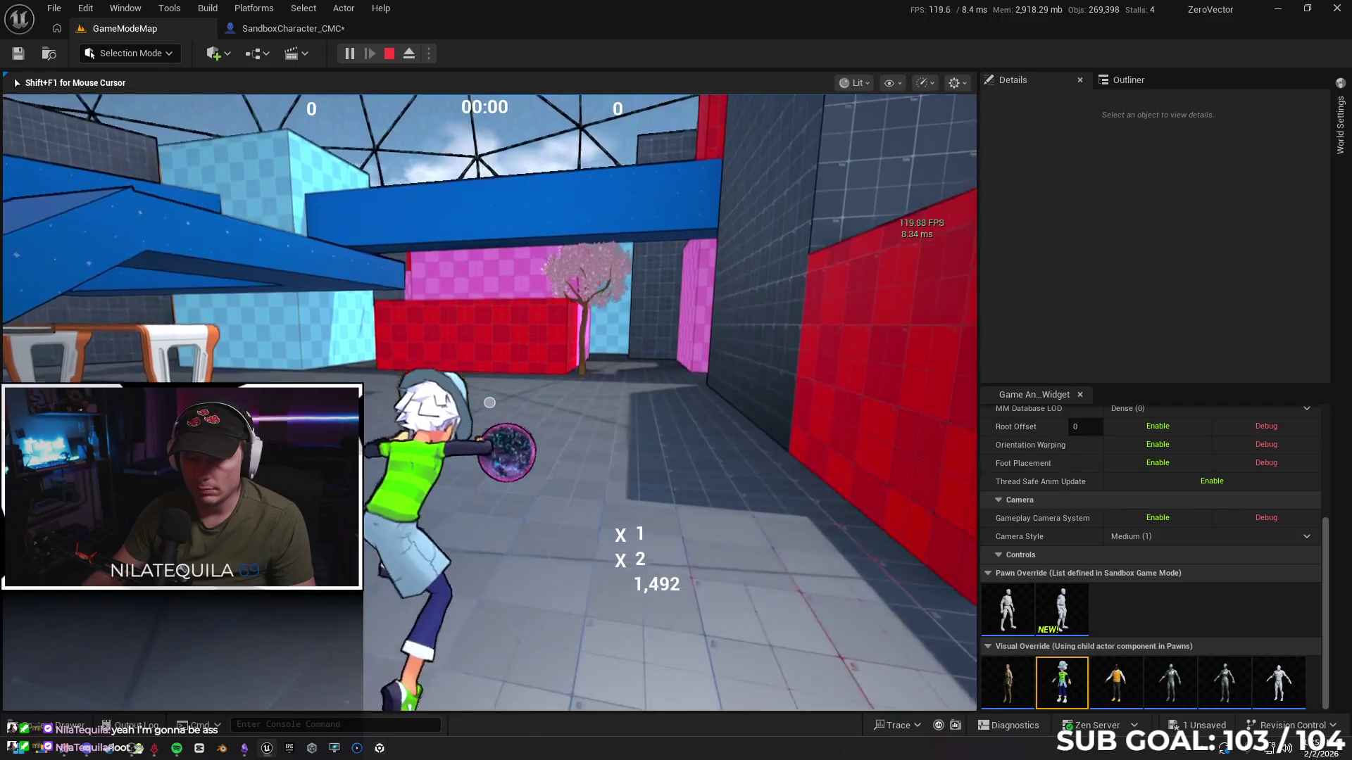
pyautogui.press('w')
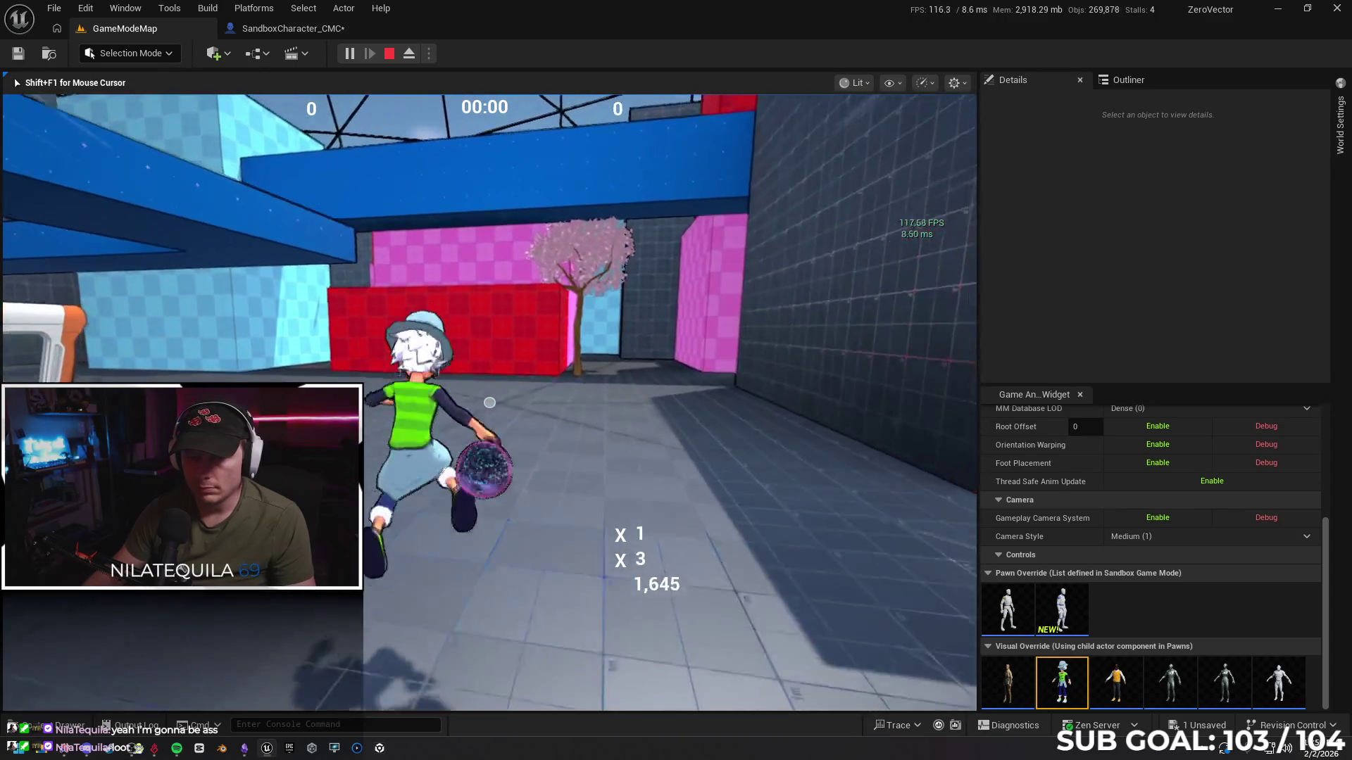
pyautogui.press('w')
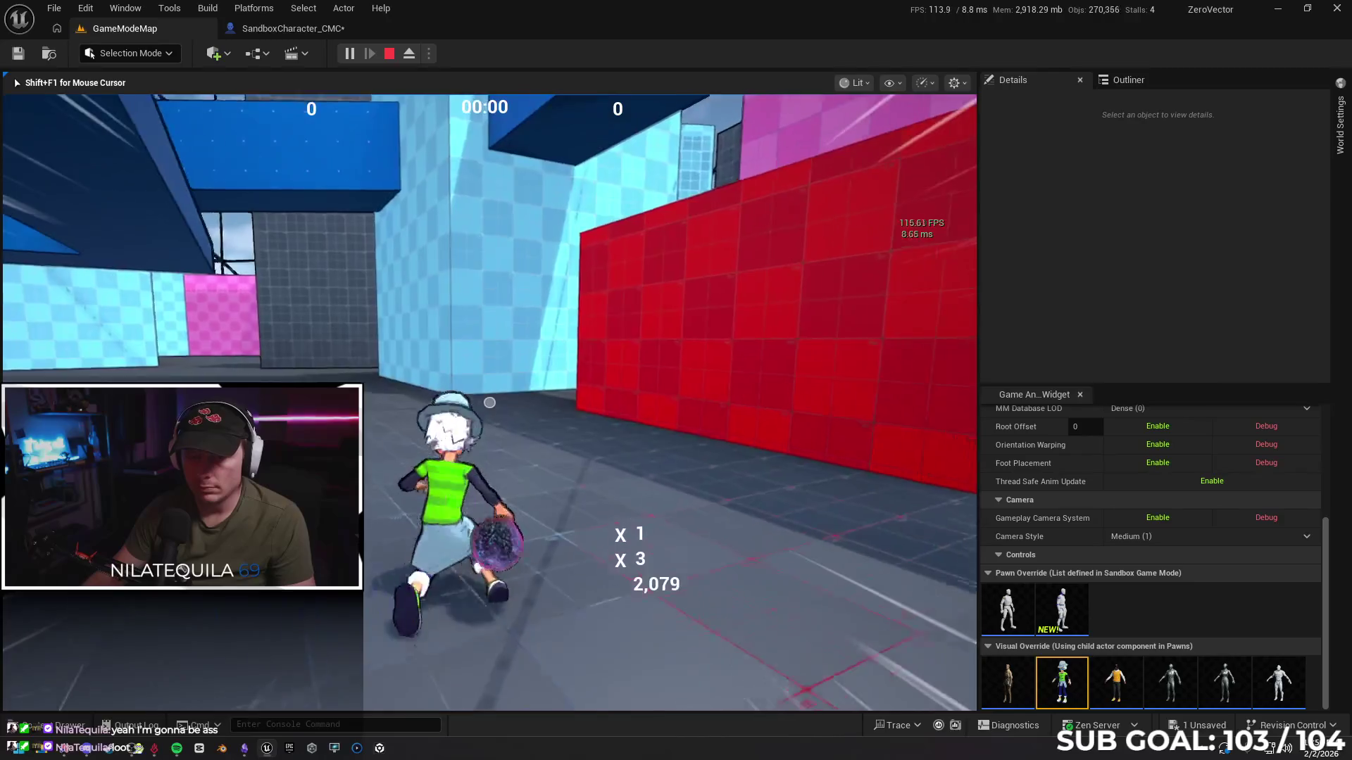
pyautogui.press('w')
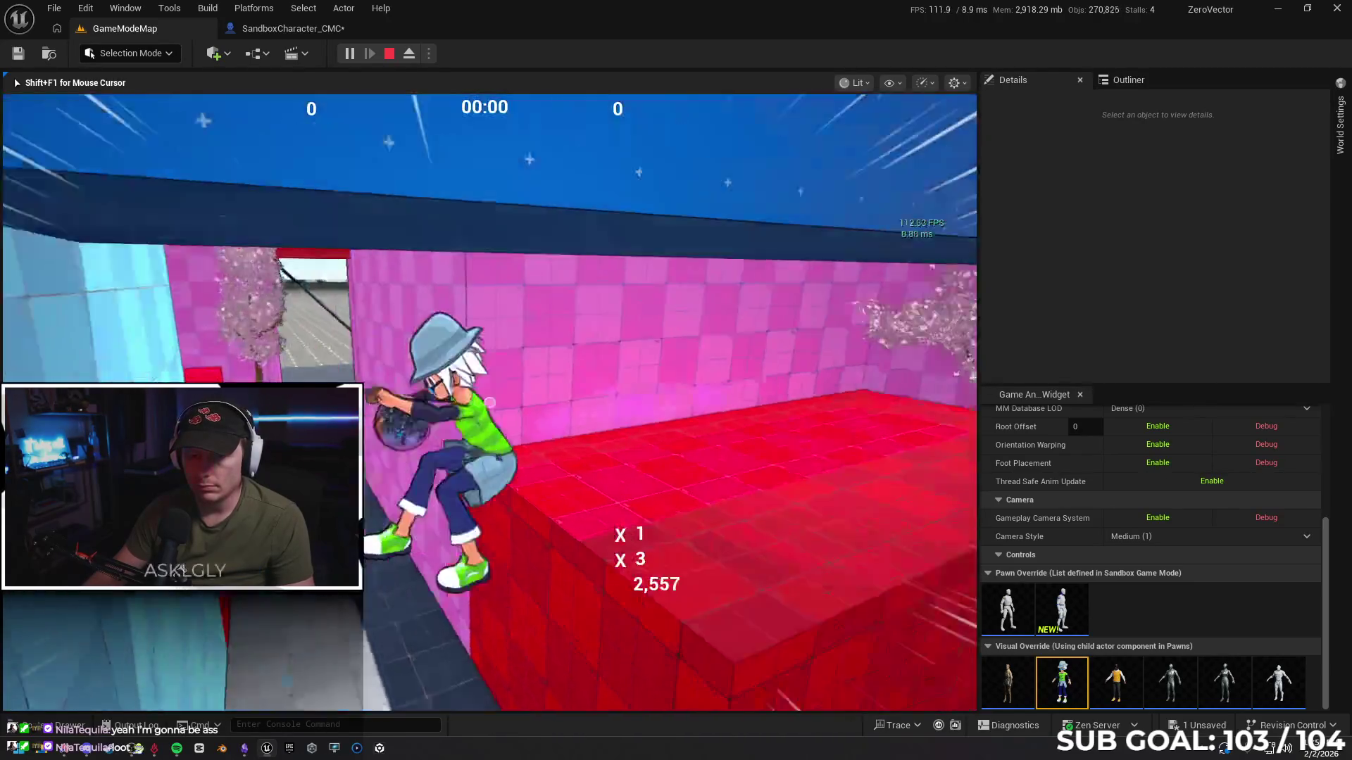
pyautogui.press('w')
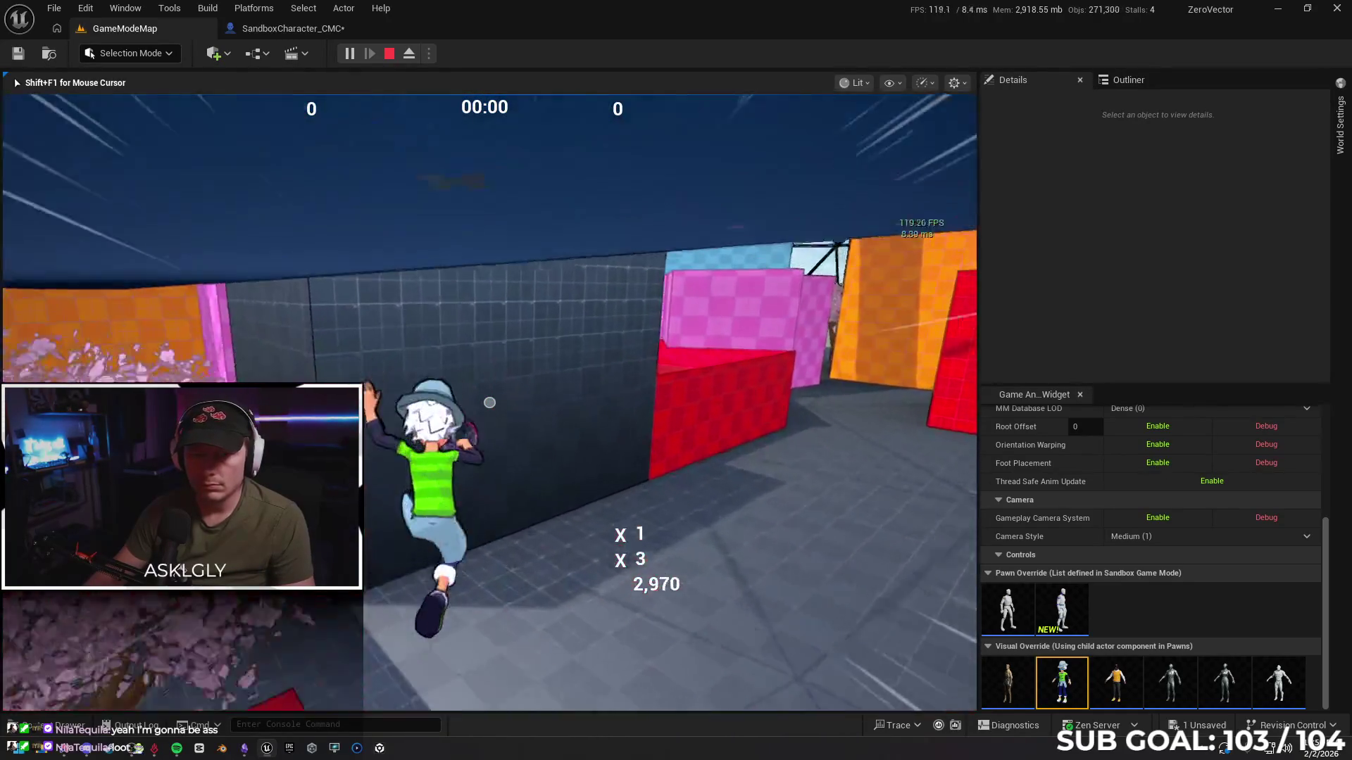
pyautogui.press('w')
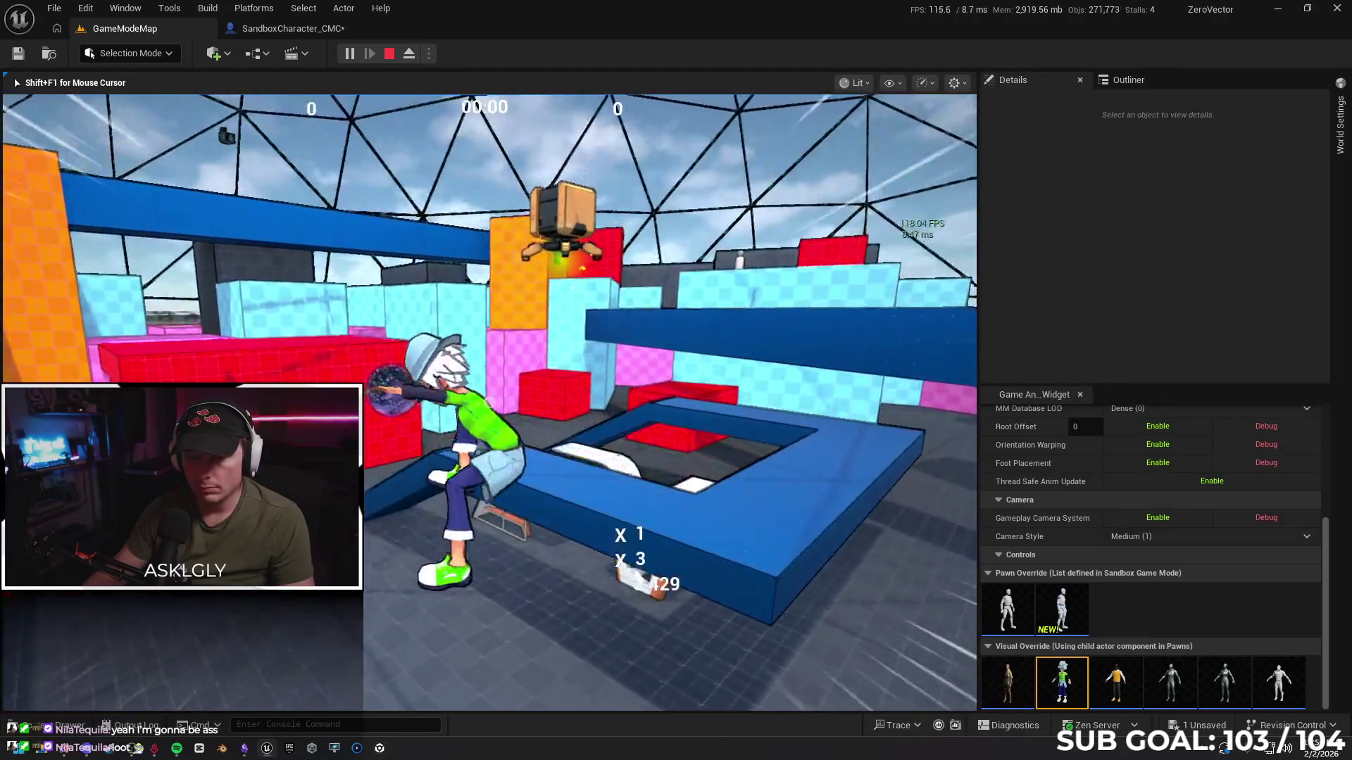
pyautogui.press('w')
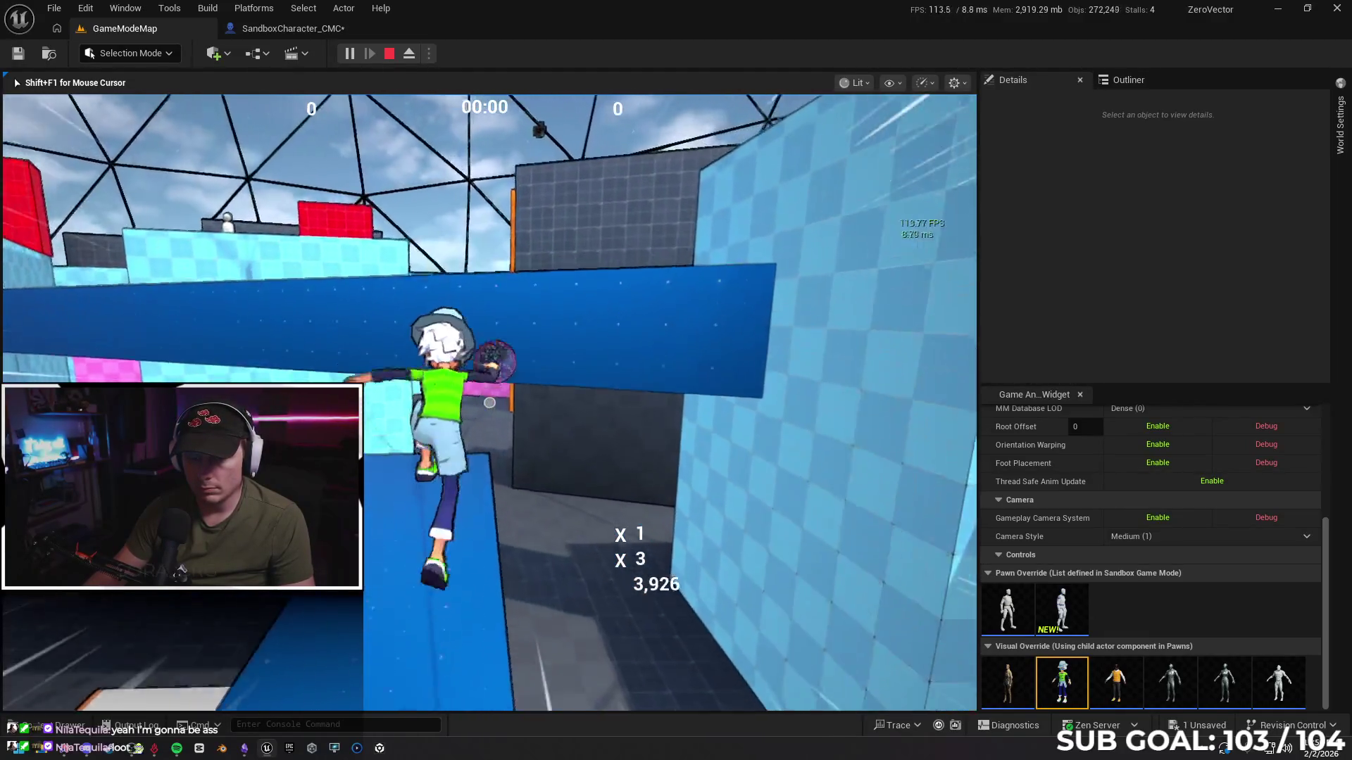
pyautogui.press('Escape')
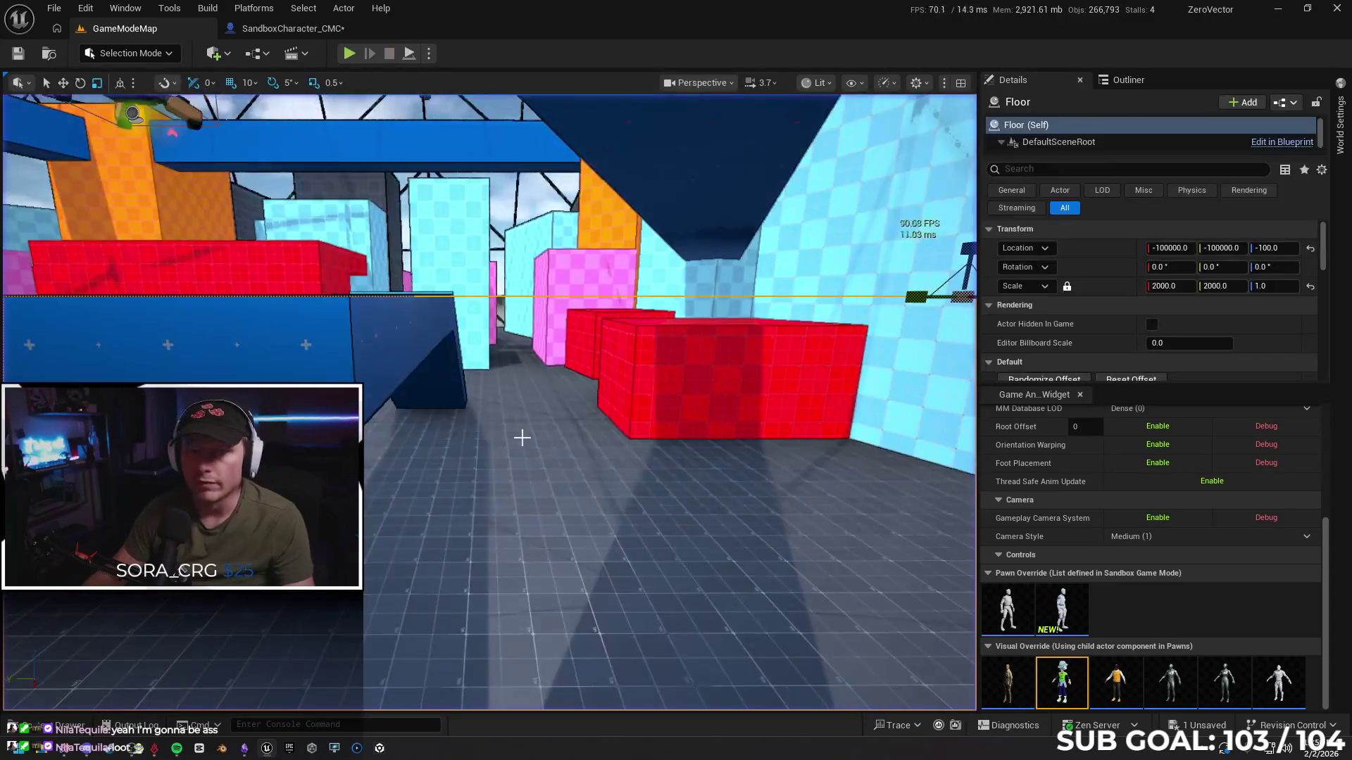
# Set the Jump Count variable's replication to RepNotify and compile SandboxCharacter_CMC
pyautogui.click(278, 30)
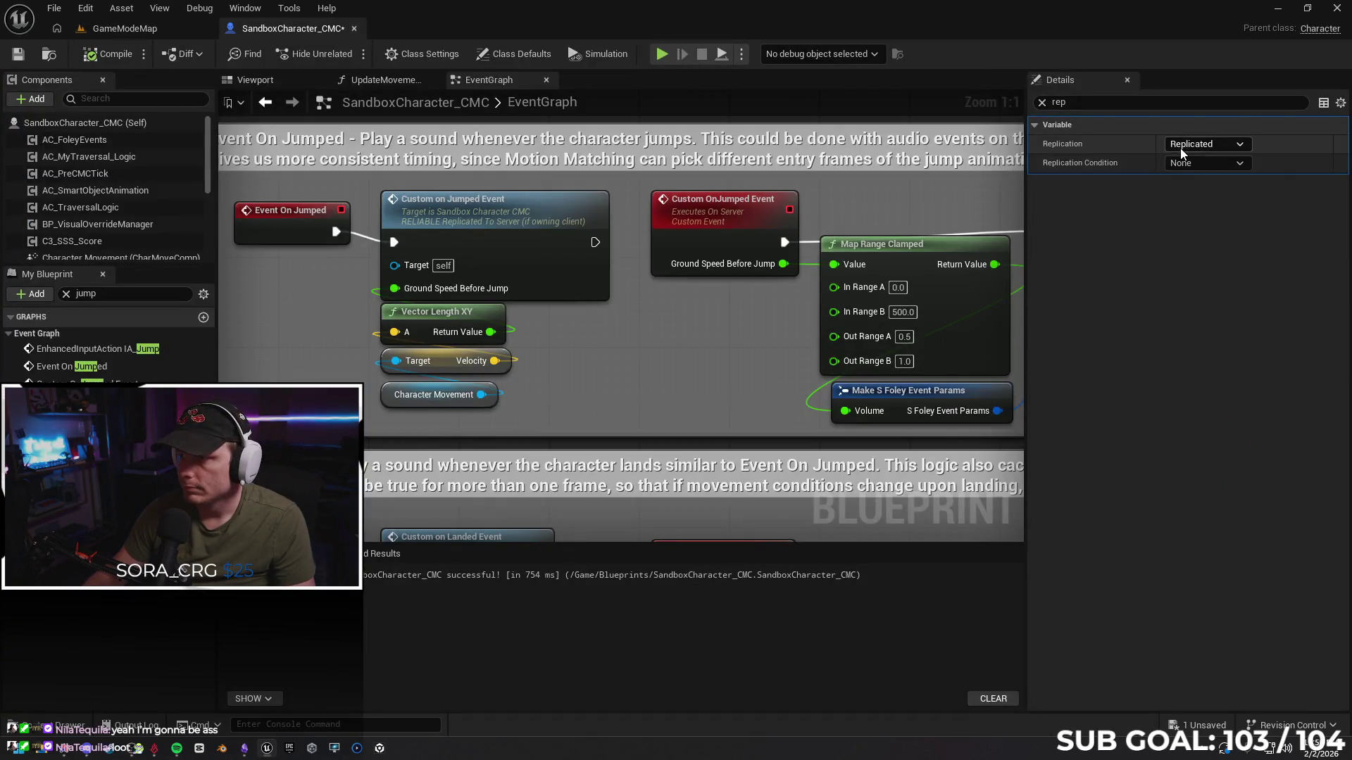
pyautogui.click(1197, 161)
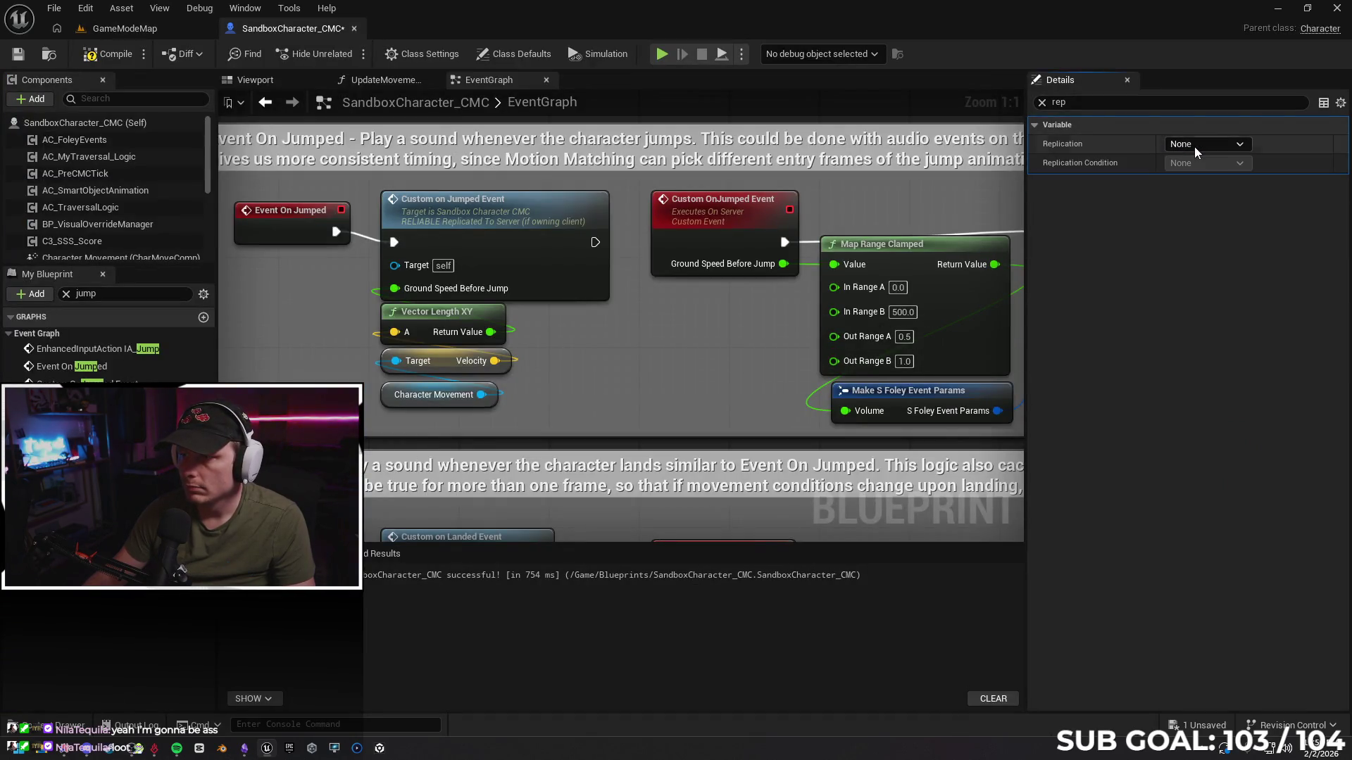
pyautogui.click(1194, 147)
pyautogui.click(1202, 187)
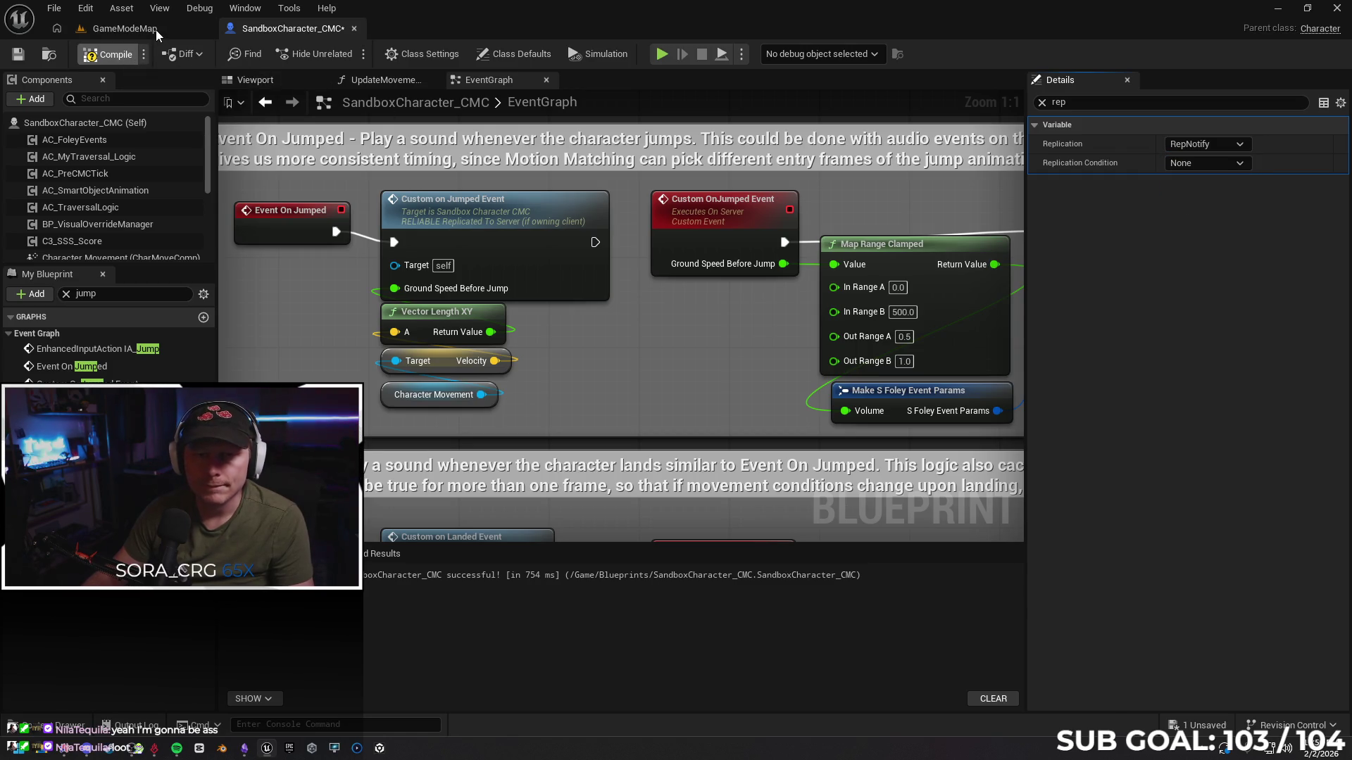
pyautogui.press('F7')
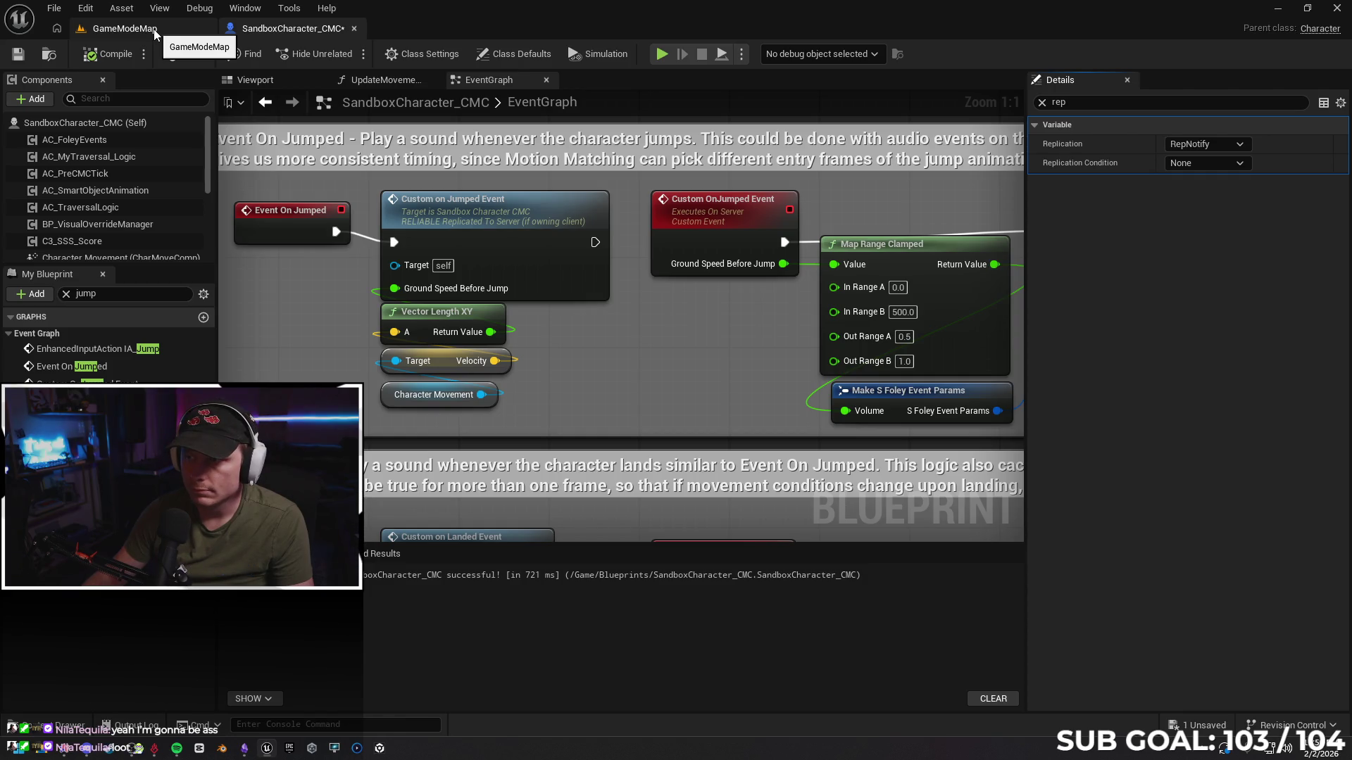
# Inspect the Custom OnJumped event, briefly undo its replication change, then restore Run on Server
pyautogui.click(701, 210)
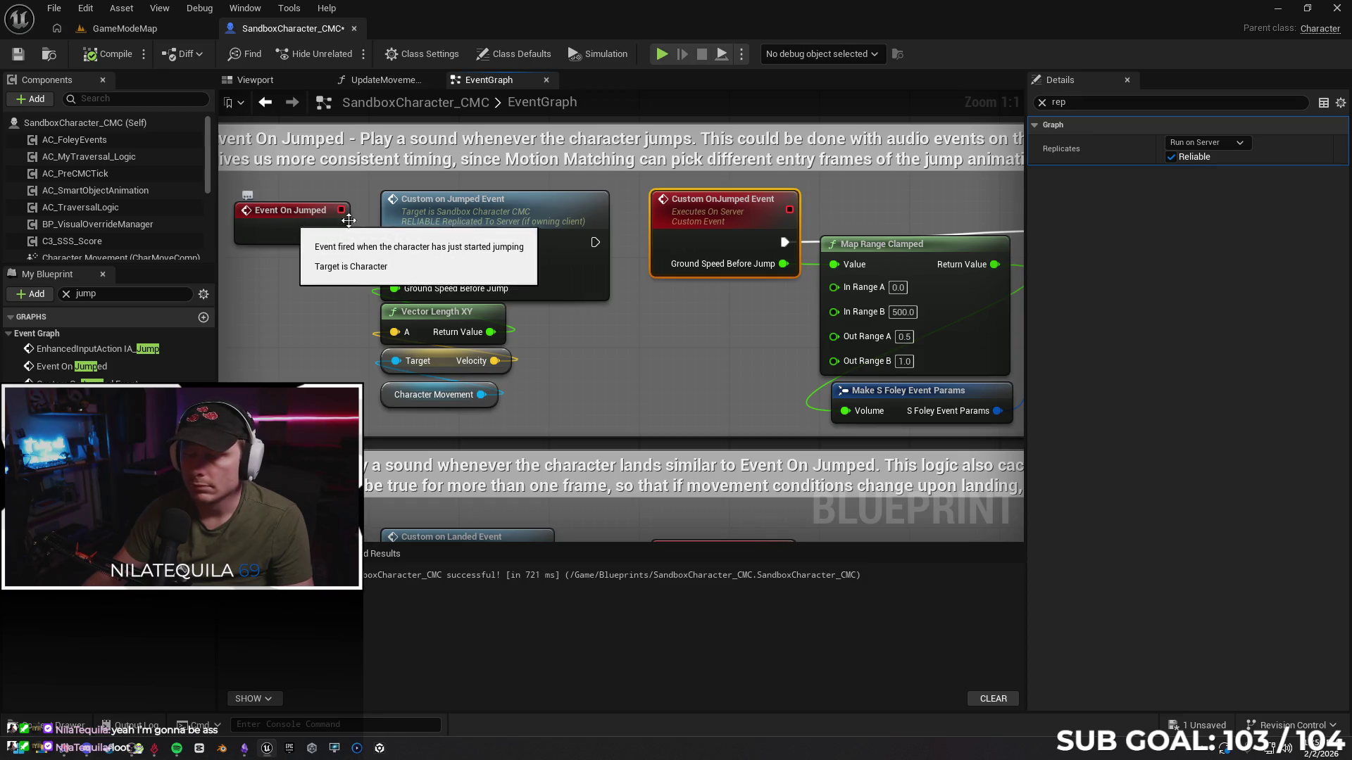
pyautogui.click(1042, 103)
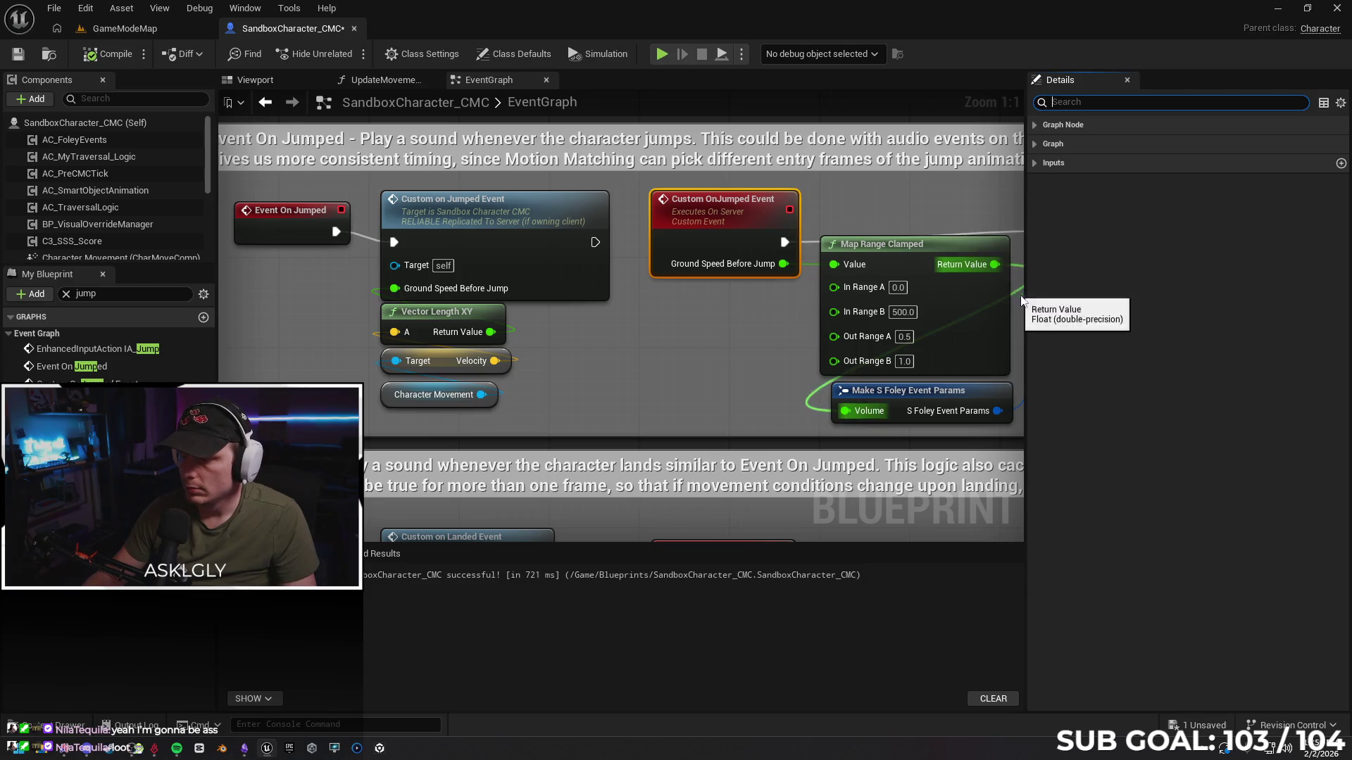
pyautogui.click(85, 9)
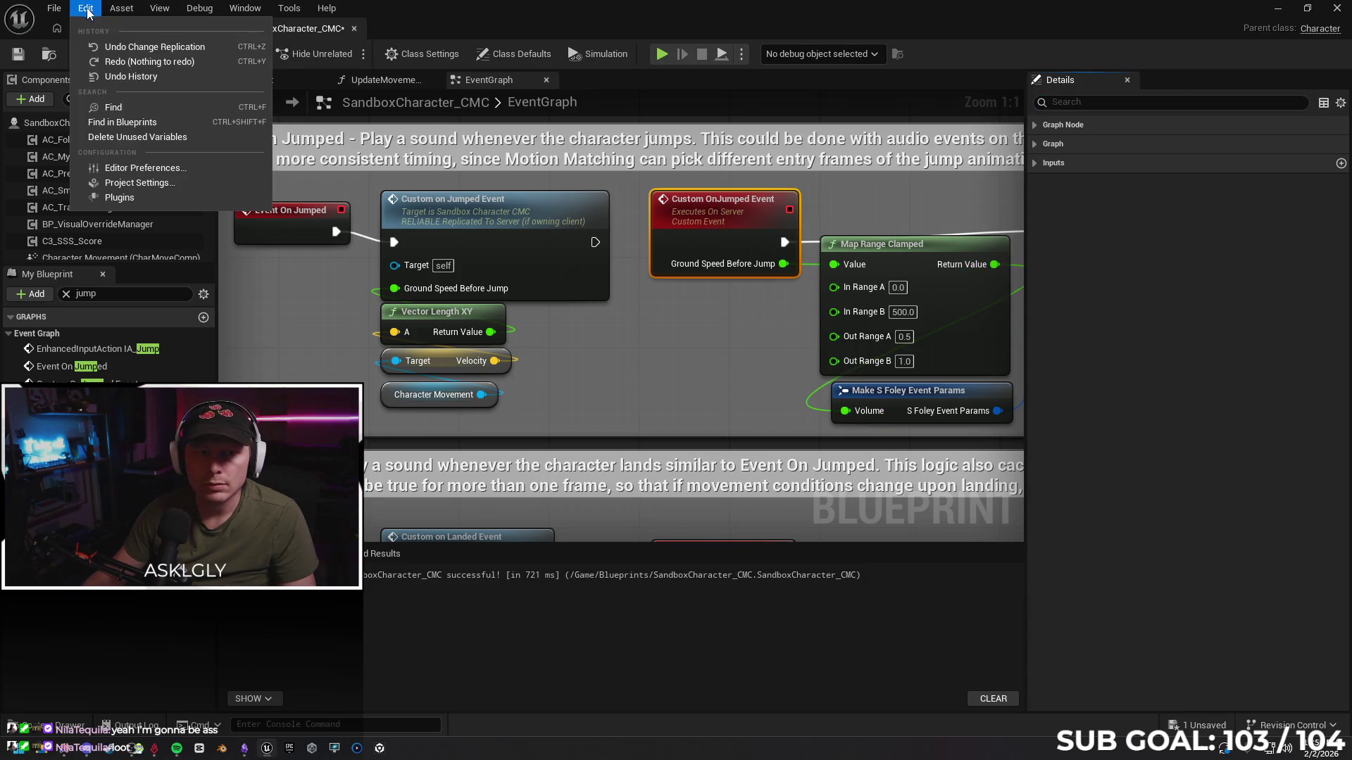
pyautogui.click(77, 12)
pyautogui.hotkey('ctrl', 'z')
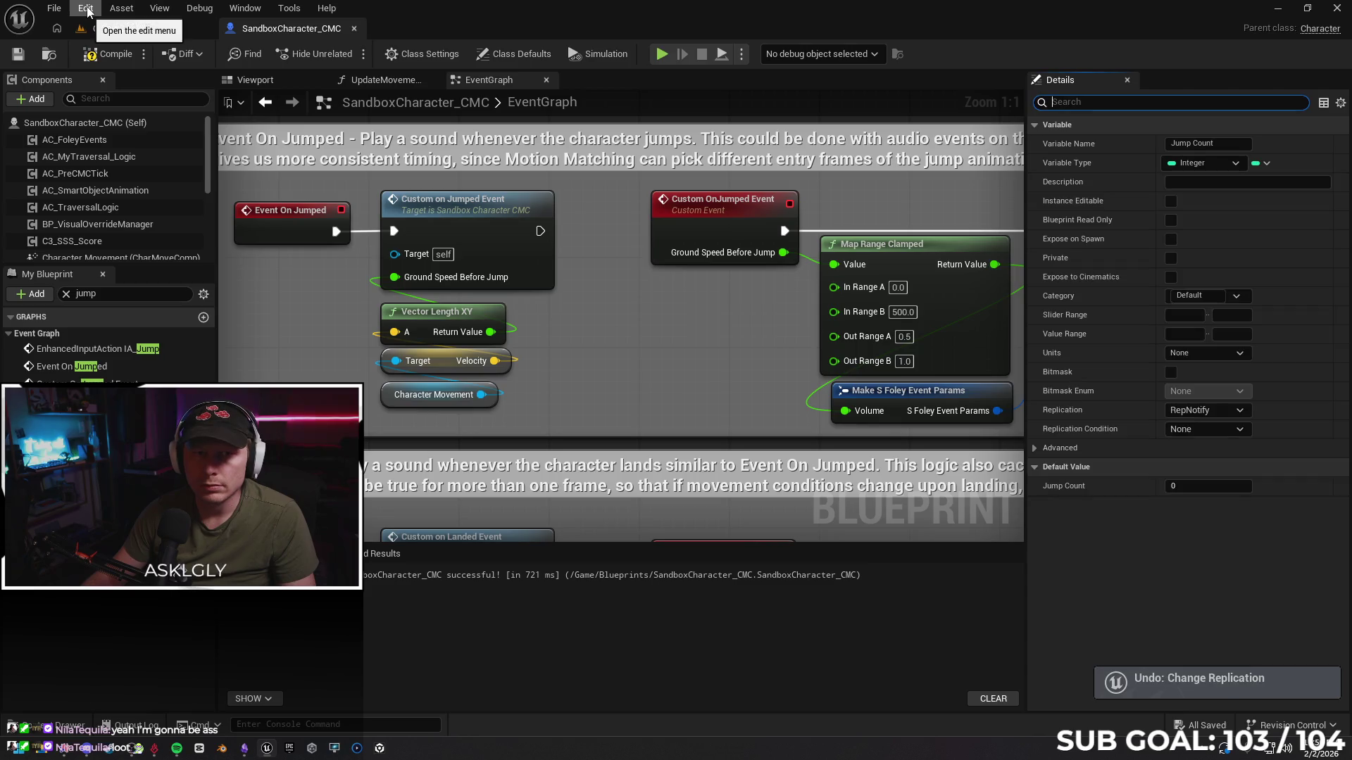
pyautogui.click(718, 219)
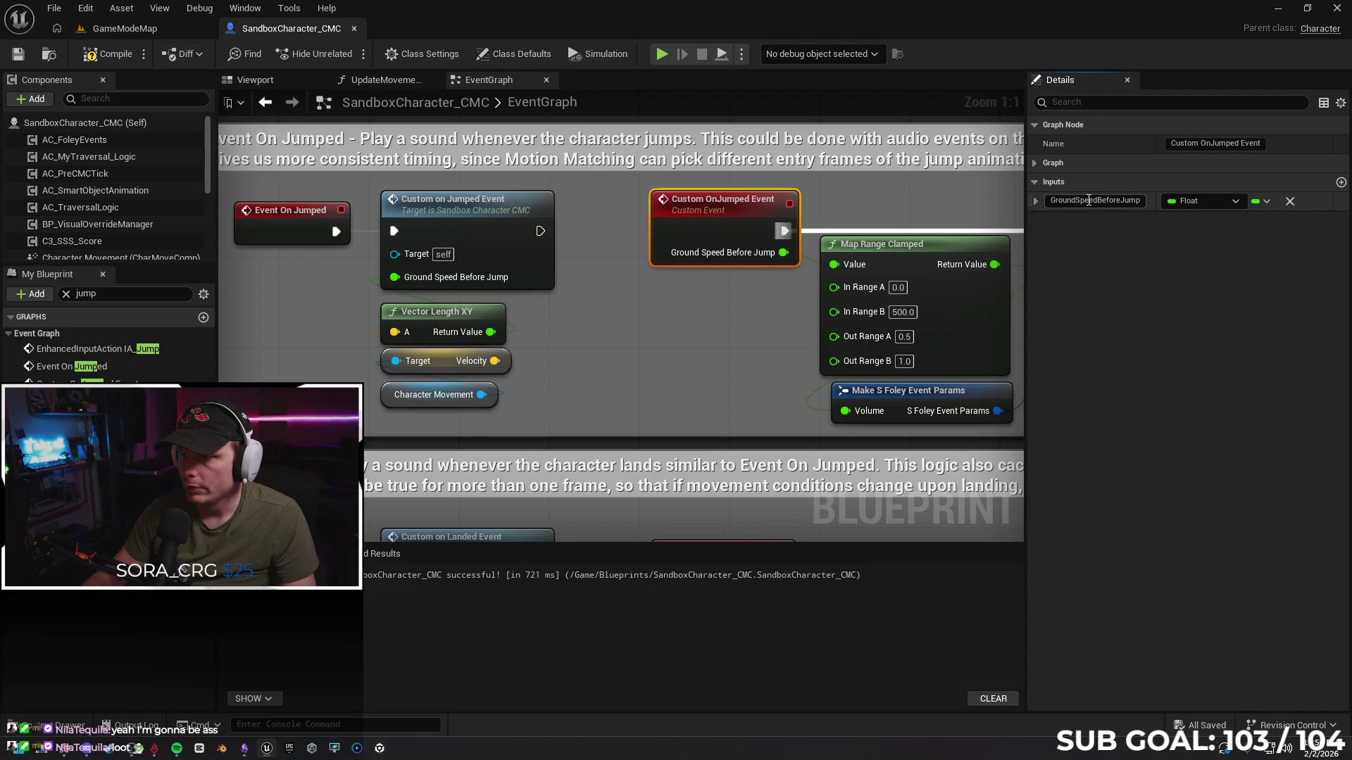
pyautogui.click(1035, 203)
pyautogui.hotkey('ctrl', 'z')
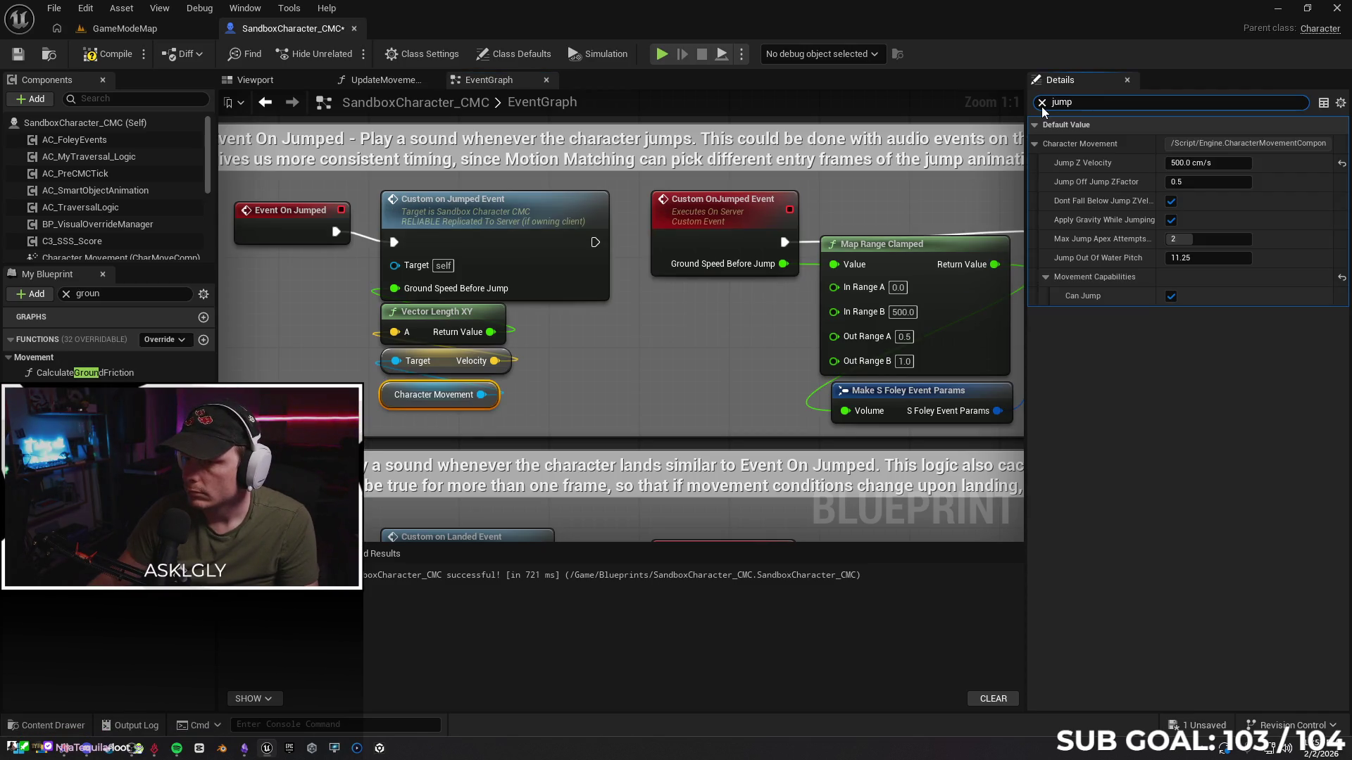
pyautogui.click(153, 31)
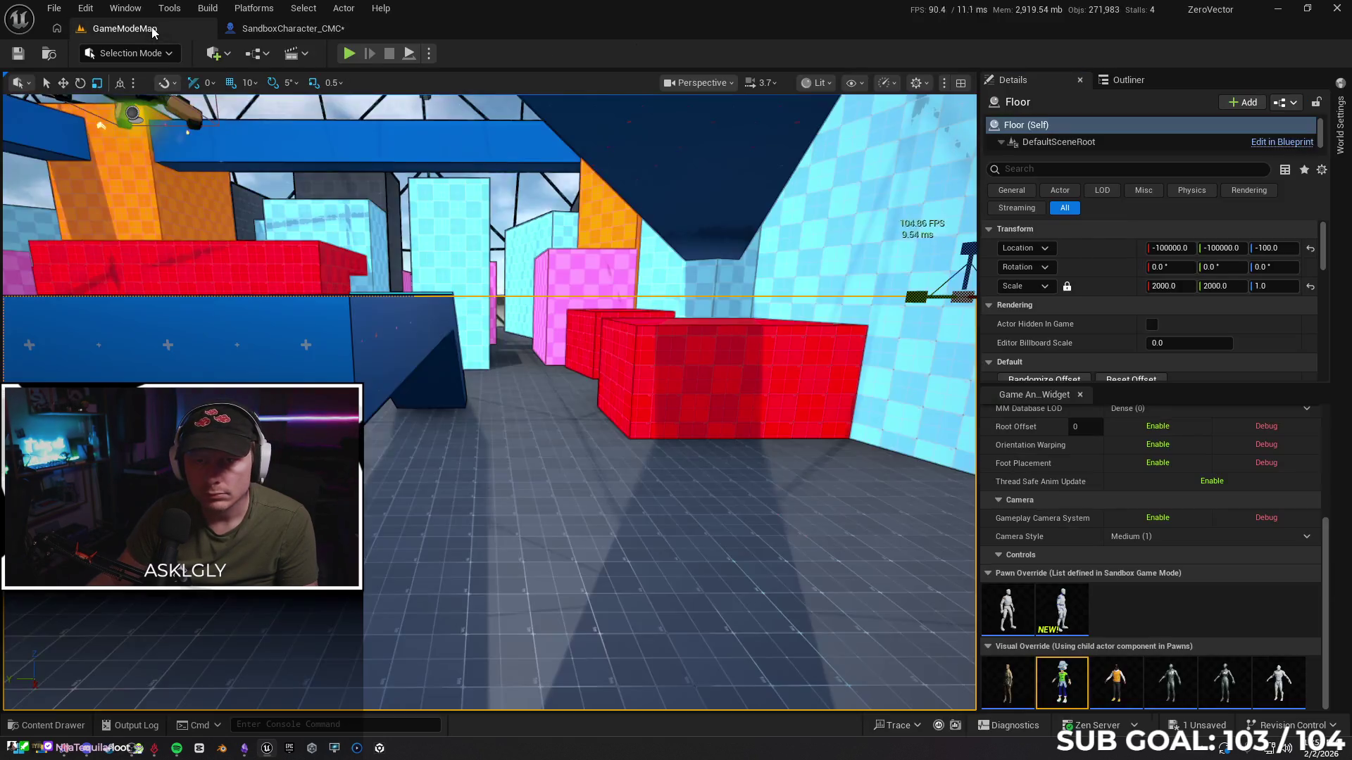
# Run a play session in GameModeMap to test jumps, then reopen SandboxCharacter_CMC
pyautogui.hotkey('alt', 'p')
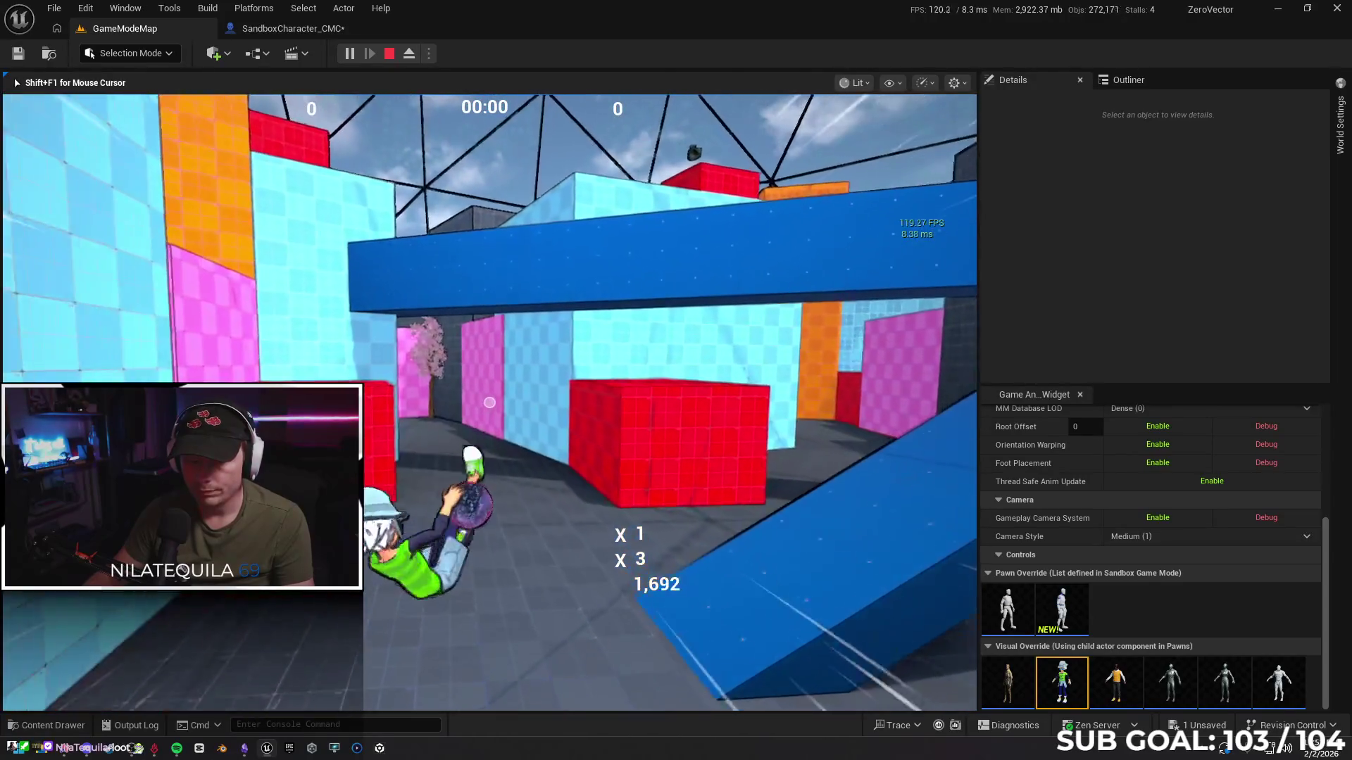
pyautogui.press('Escape')
pyautogui.click(319, 28)
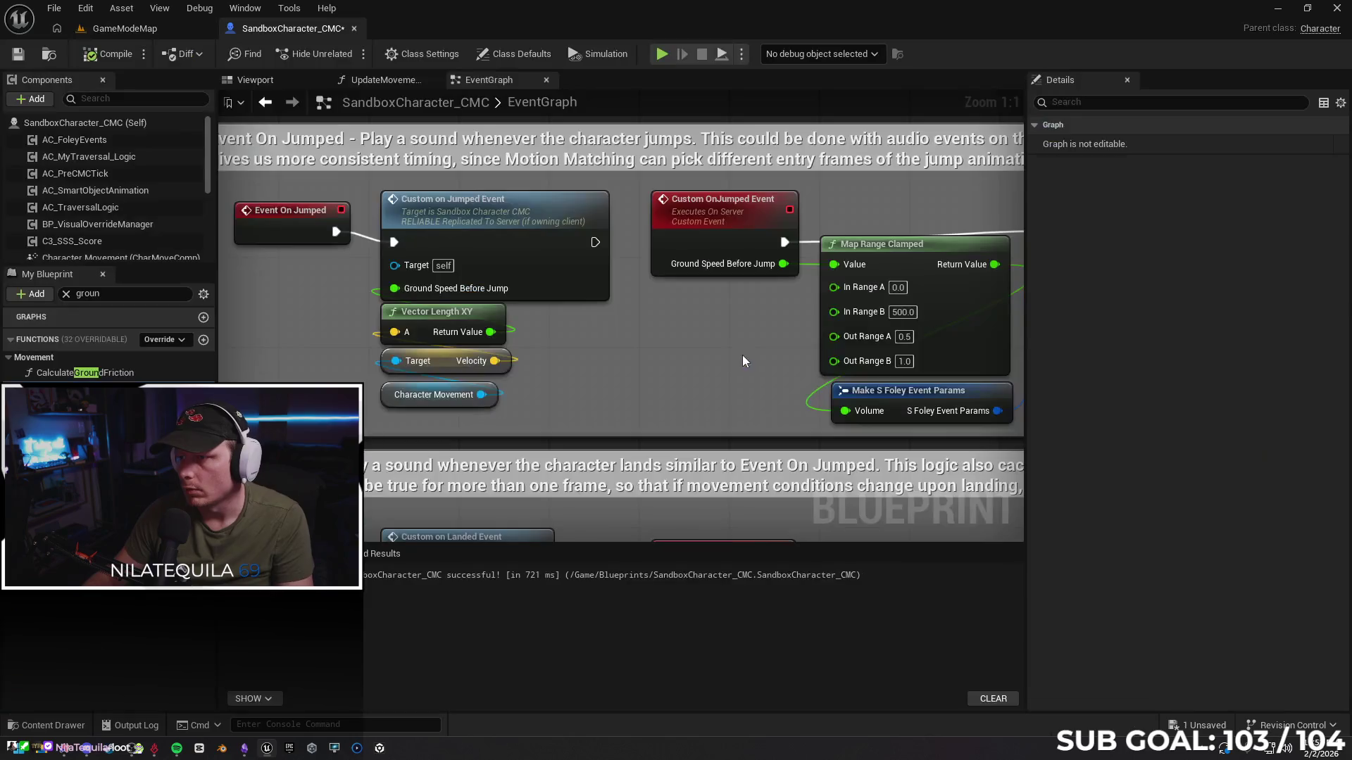
# Check the Custom OnJumped event's replication choices and revert it to not replicated
pyautogui.click(717, 211)
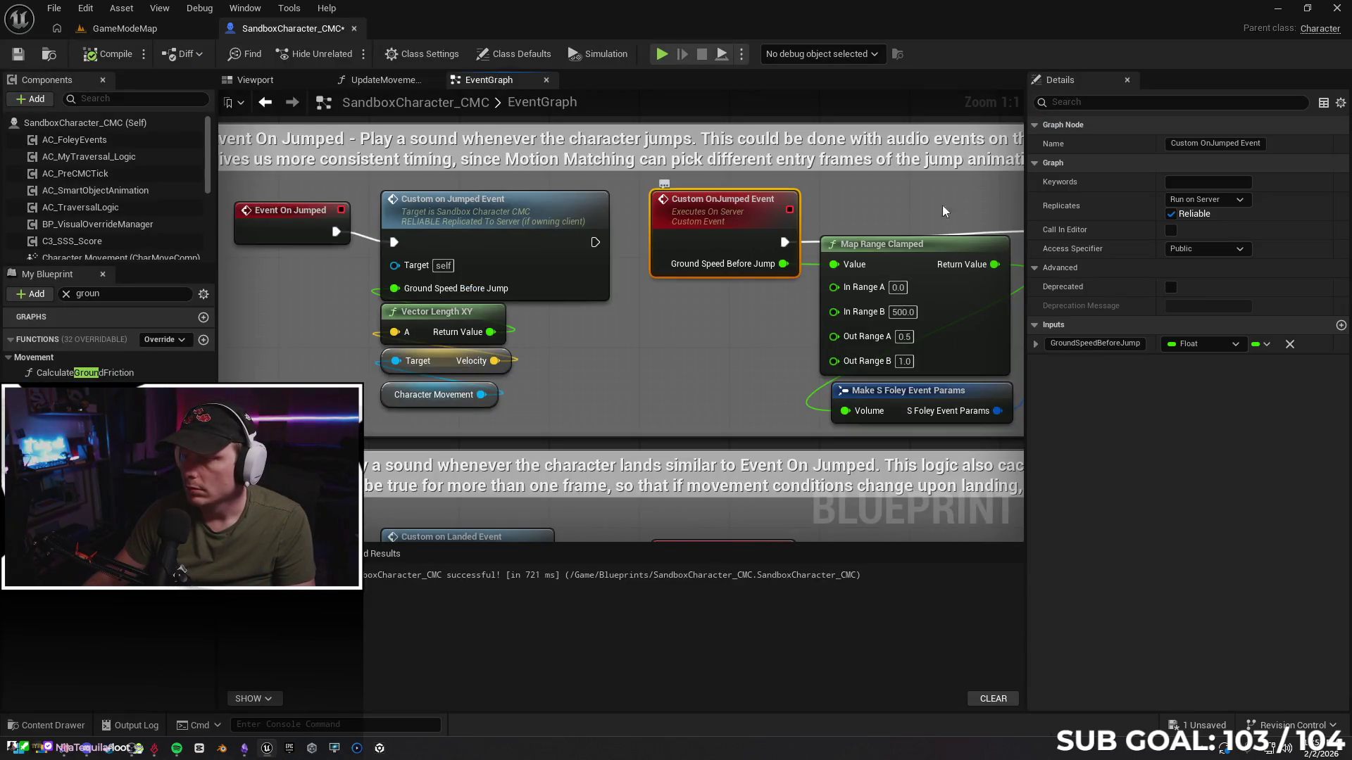
pyautogui.click(1205, 200)
pyautogui.click(1148, 242)
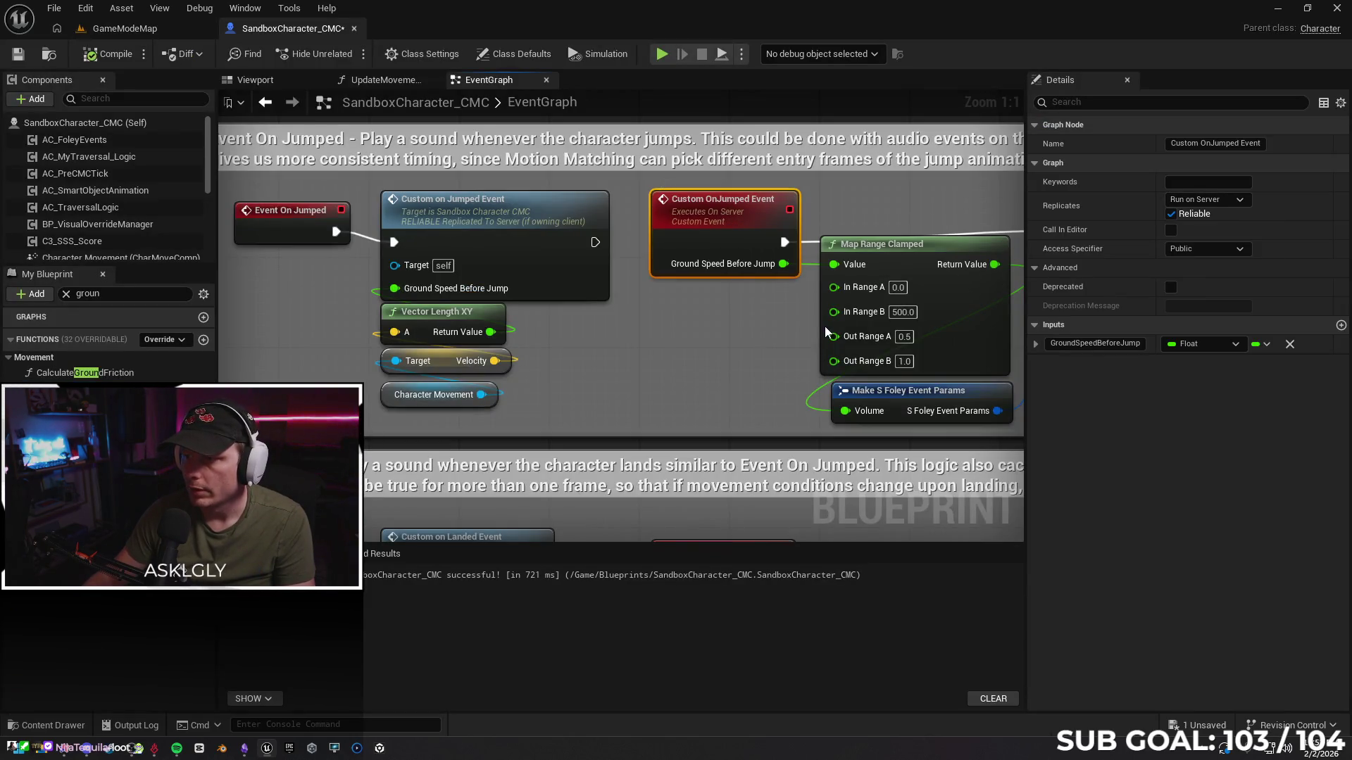
pyautogui.hotkey('ctrl', 'z')
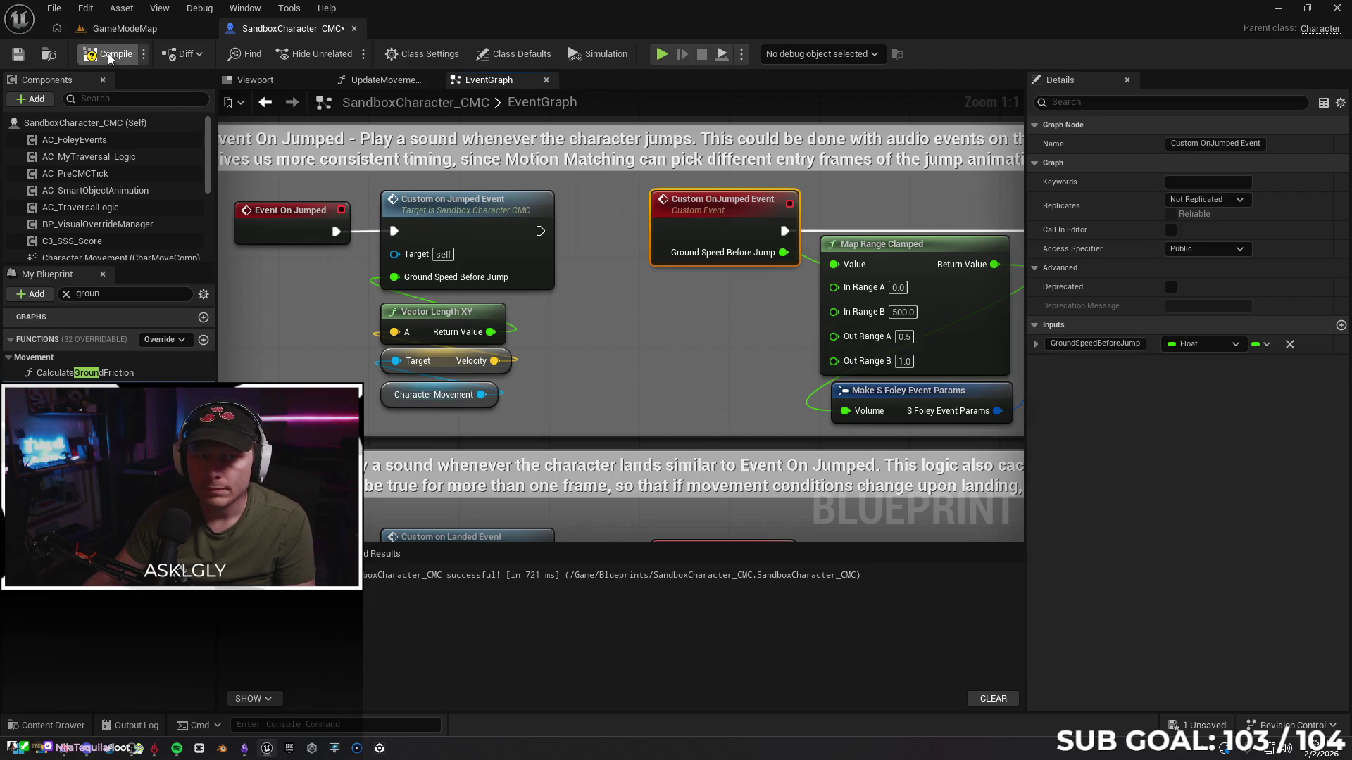
pyautogui.click(137, 28)
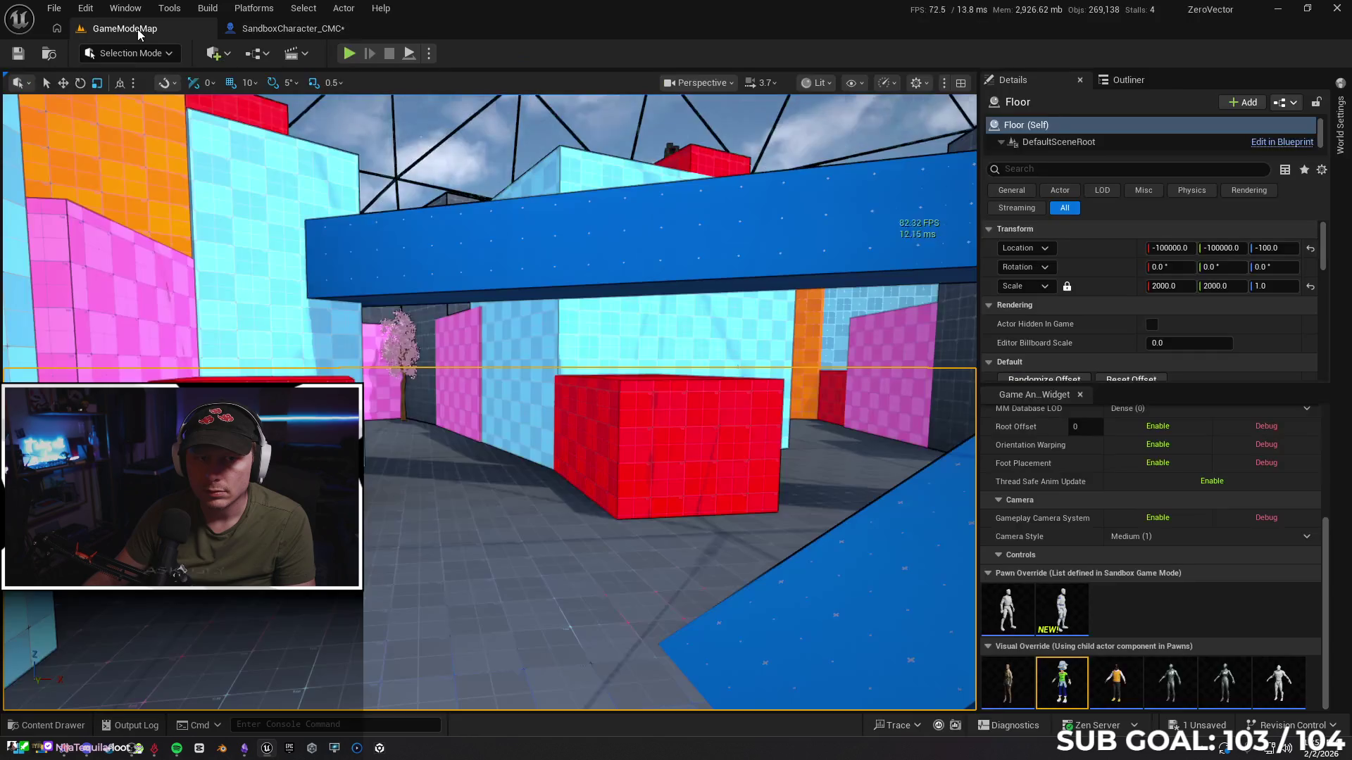
# Play from a chosen spot in the level, running and jumping toward the pink block
pyautogui.rightClick(498, 523)
pyautogui.click(567, 506)
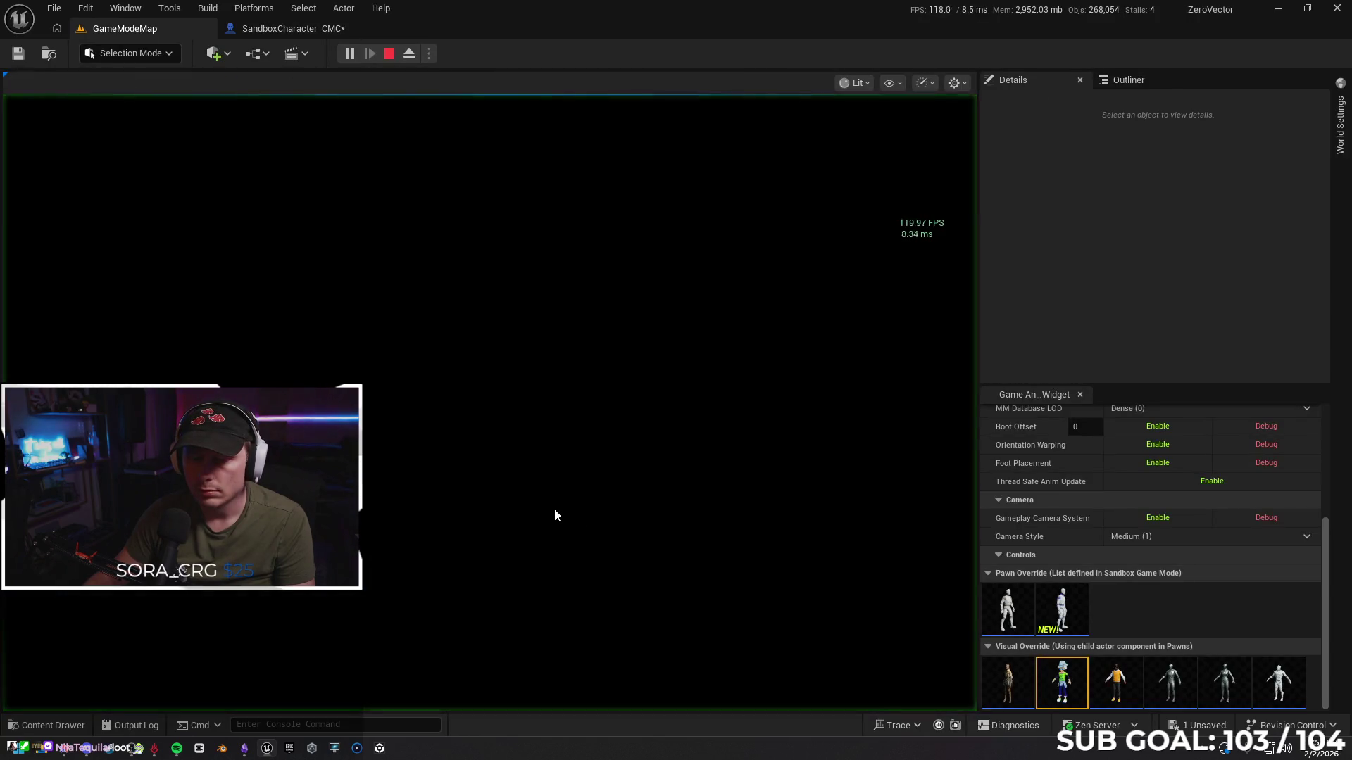
pyautogui.press('w')
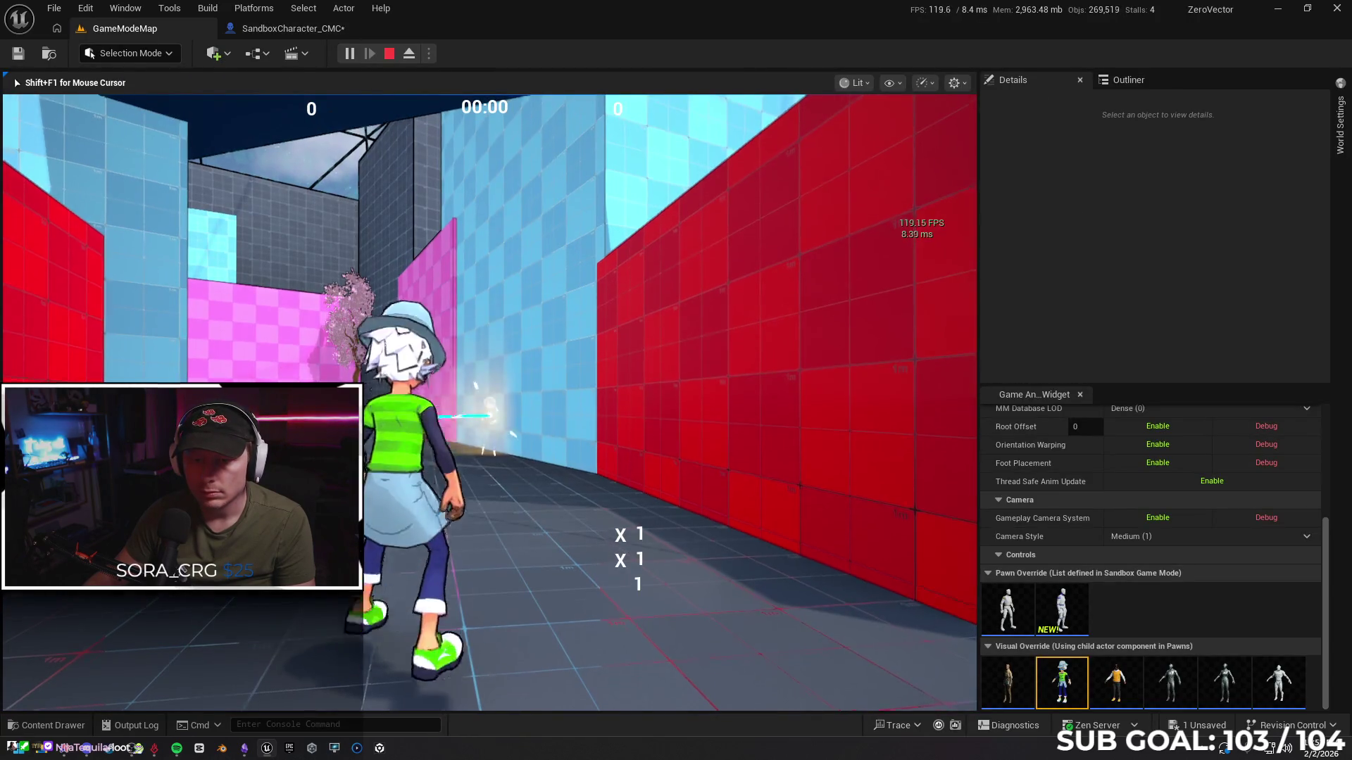
pyautogui.press('w')
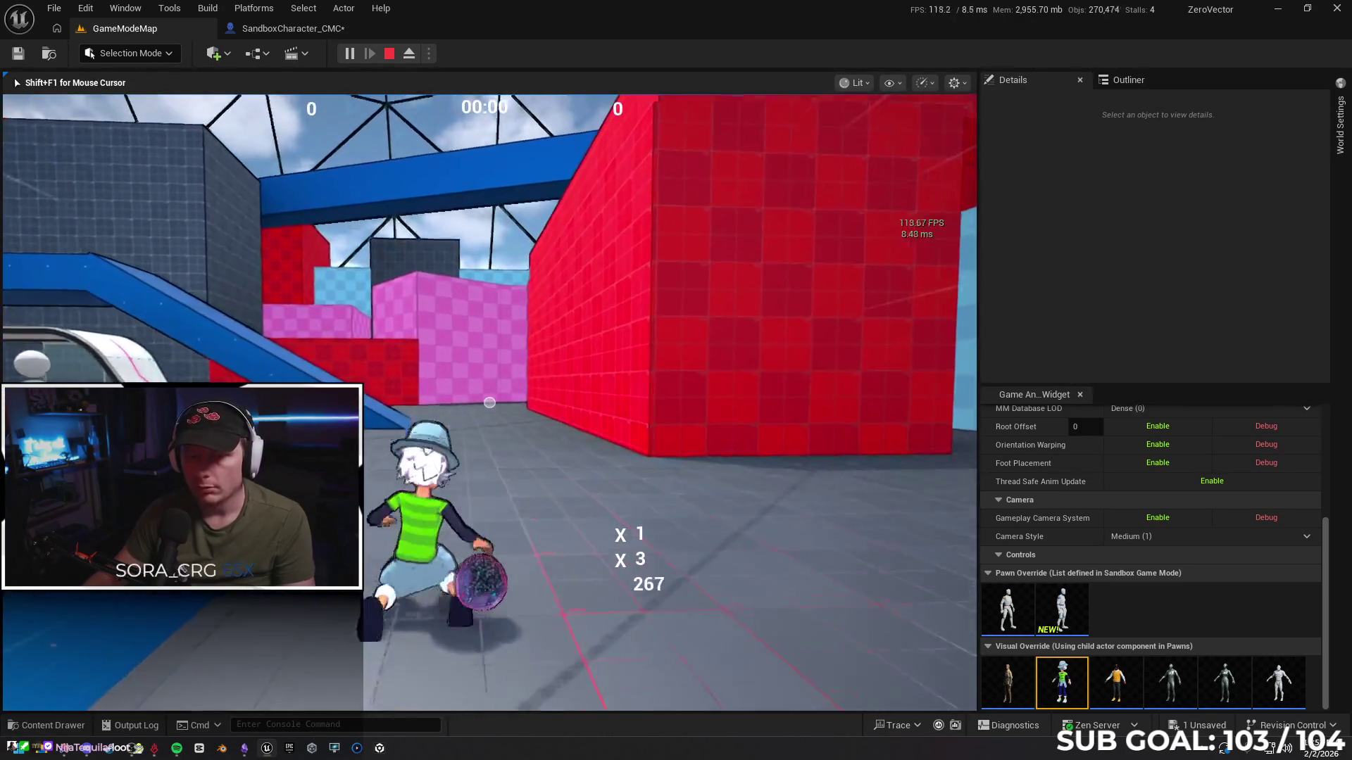
pyautogui.press('space')
pyautogui.press('Escape')
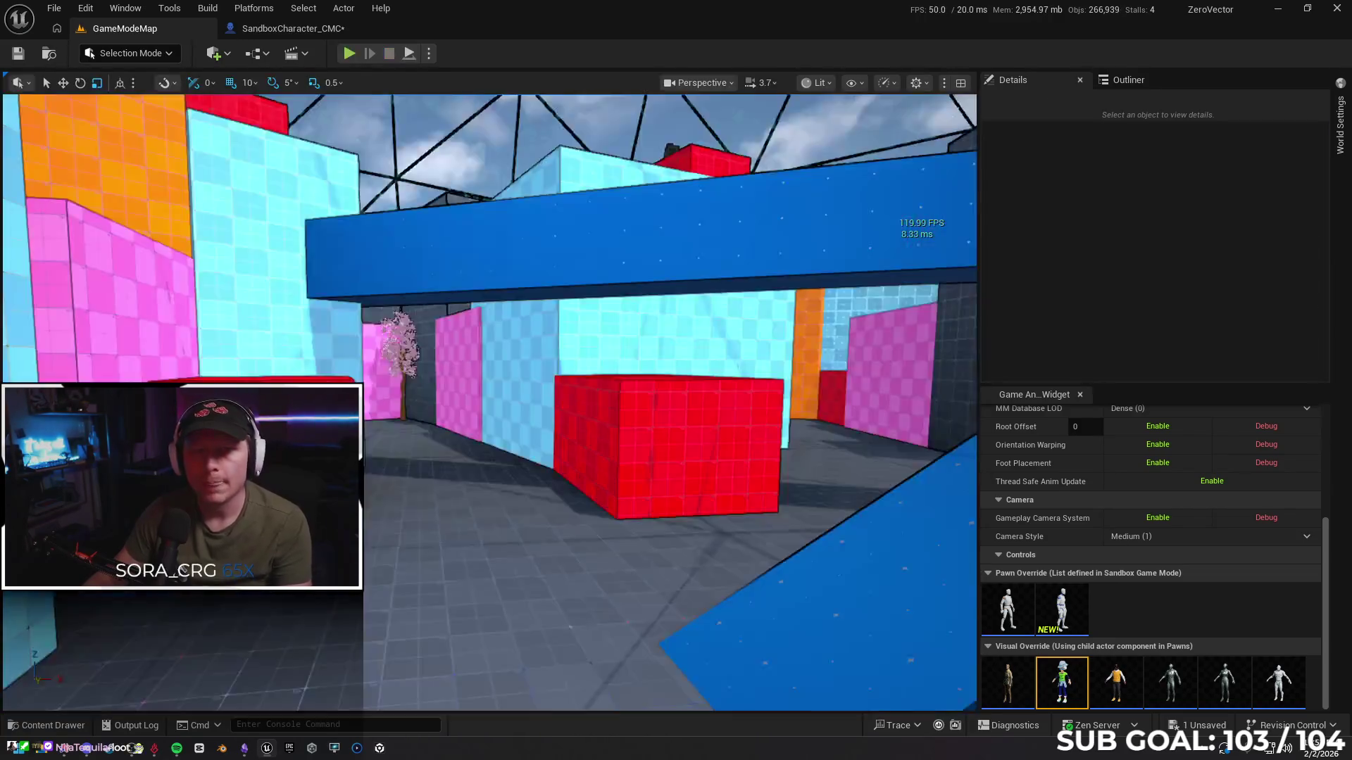
pyautogui.click(270, 30)
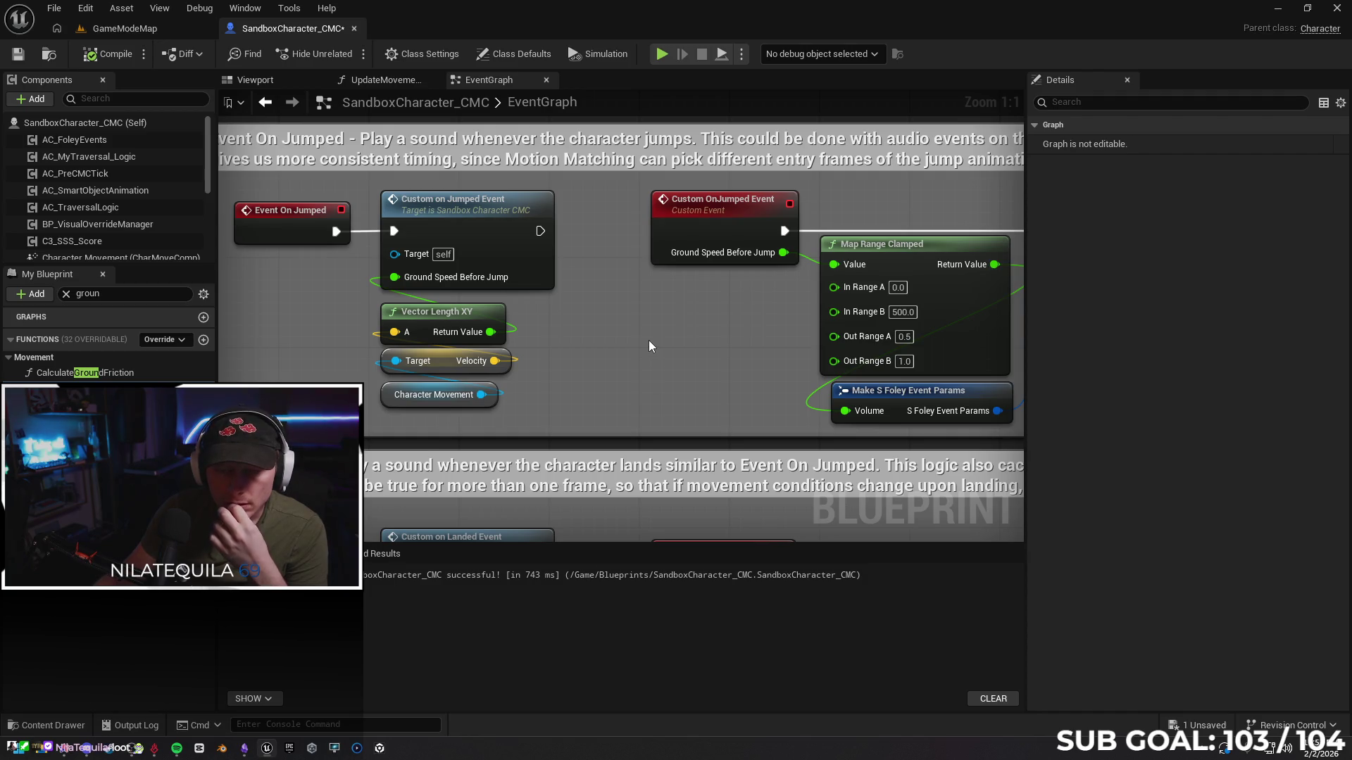
# Pan to the OnJumped Map Range Clamped node and set In Range B to 800.0
pyautogui.moveTo(694, 341); pyautogui.dragTo(683, 362)
pyautogui.moveTo(896, 379); pyautogui.dragTo(776, 375)
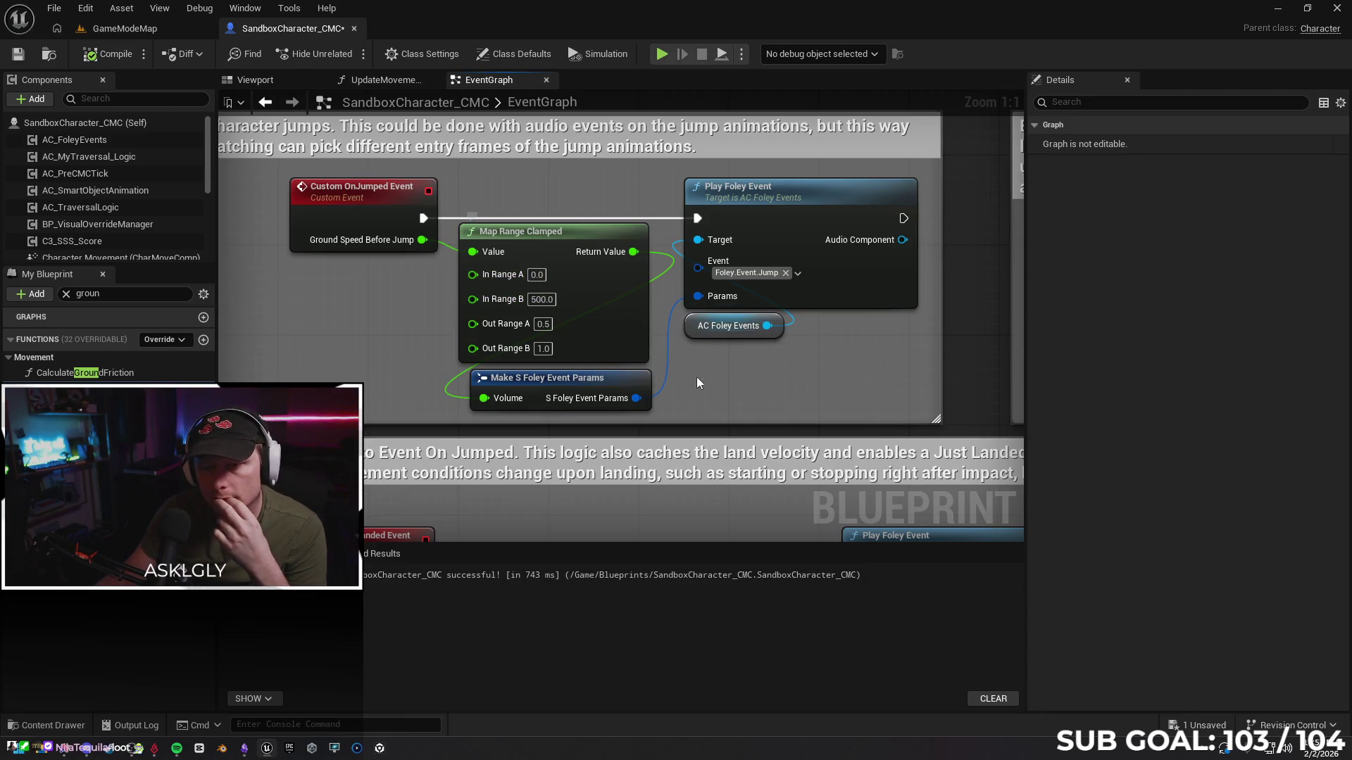
pyautogui.click(543, 299)
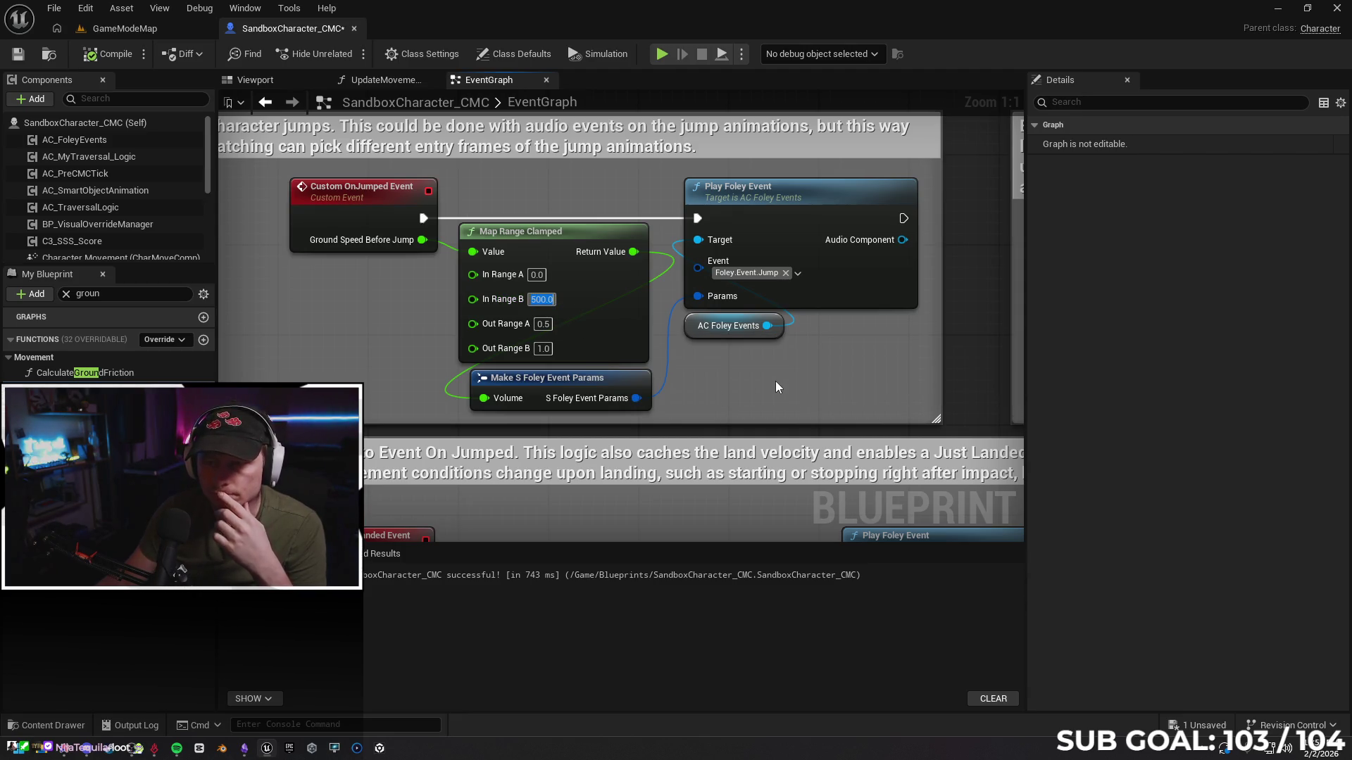
pyautogui.write('800.0')
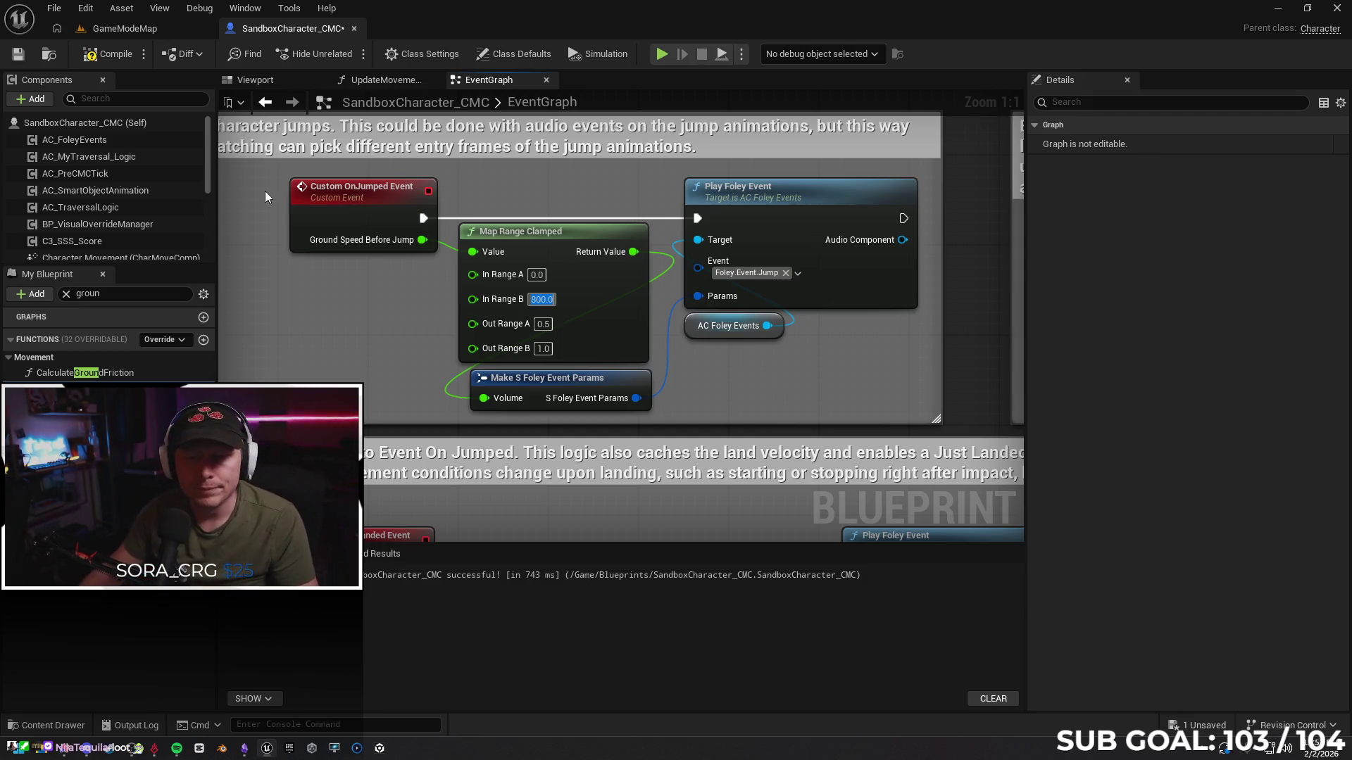
pyautogui.click(117, 29)
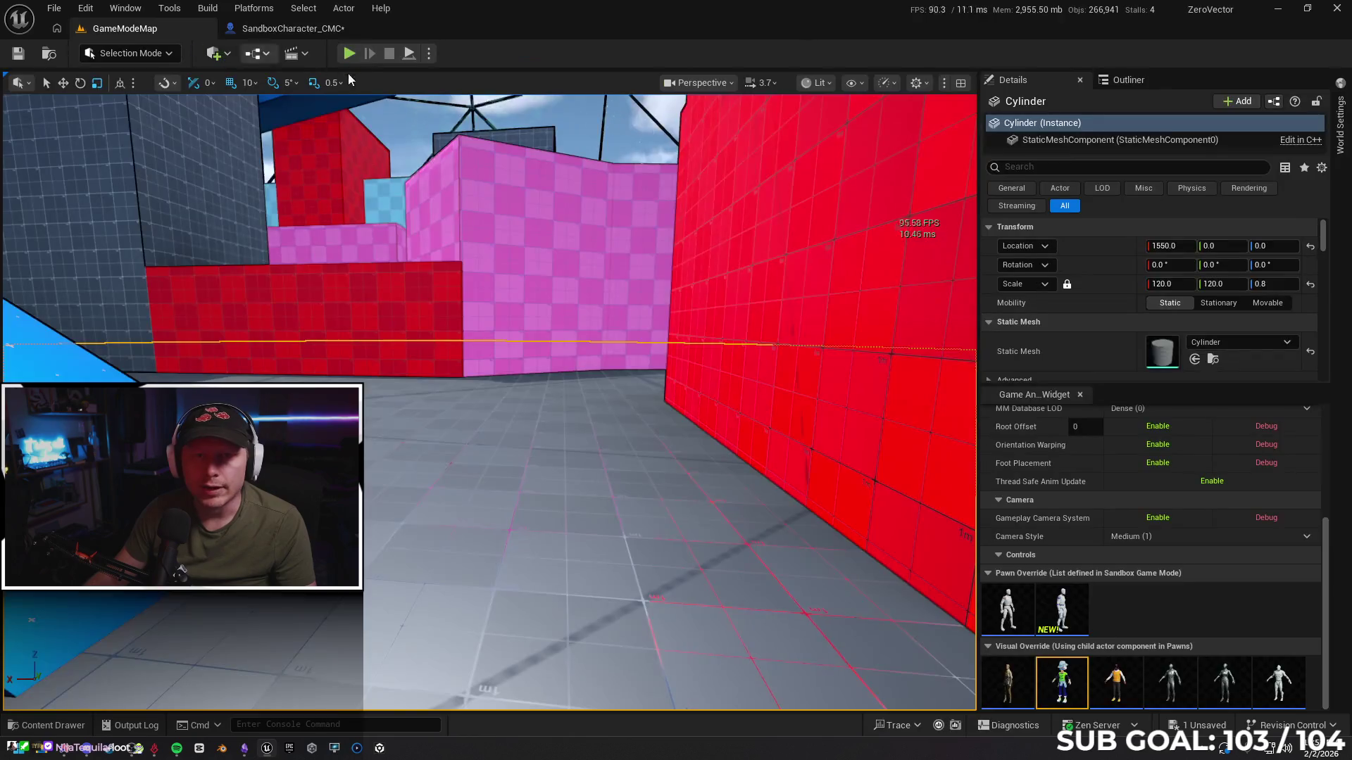
# Play GameModeMap, running forward and wall-running along the red wall before stopping
pyautogui.hotkey('alt', 'p')
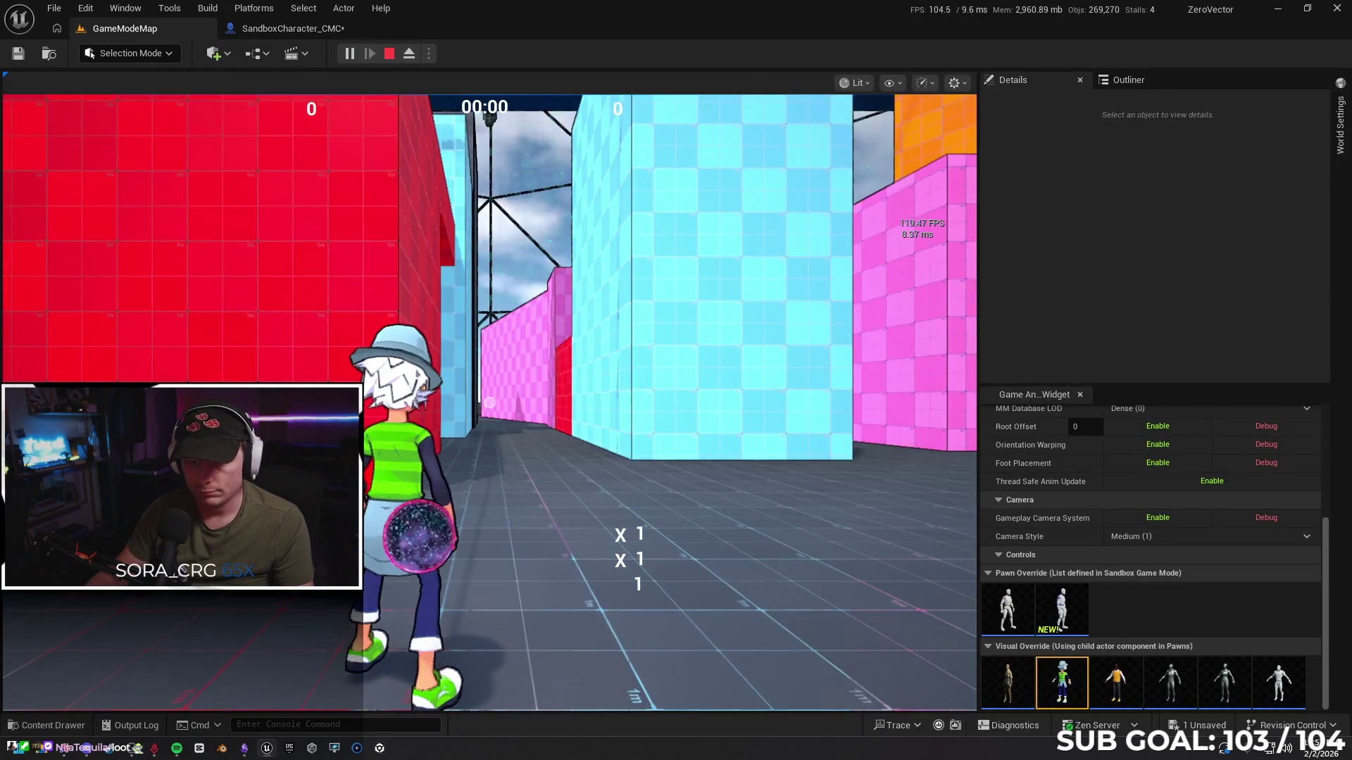
pyautogui.click(509, 394)
pyautogui.press('w')
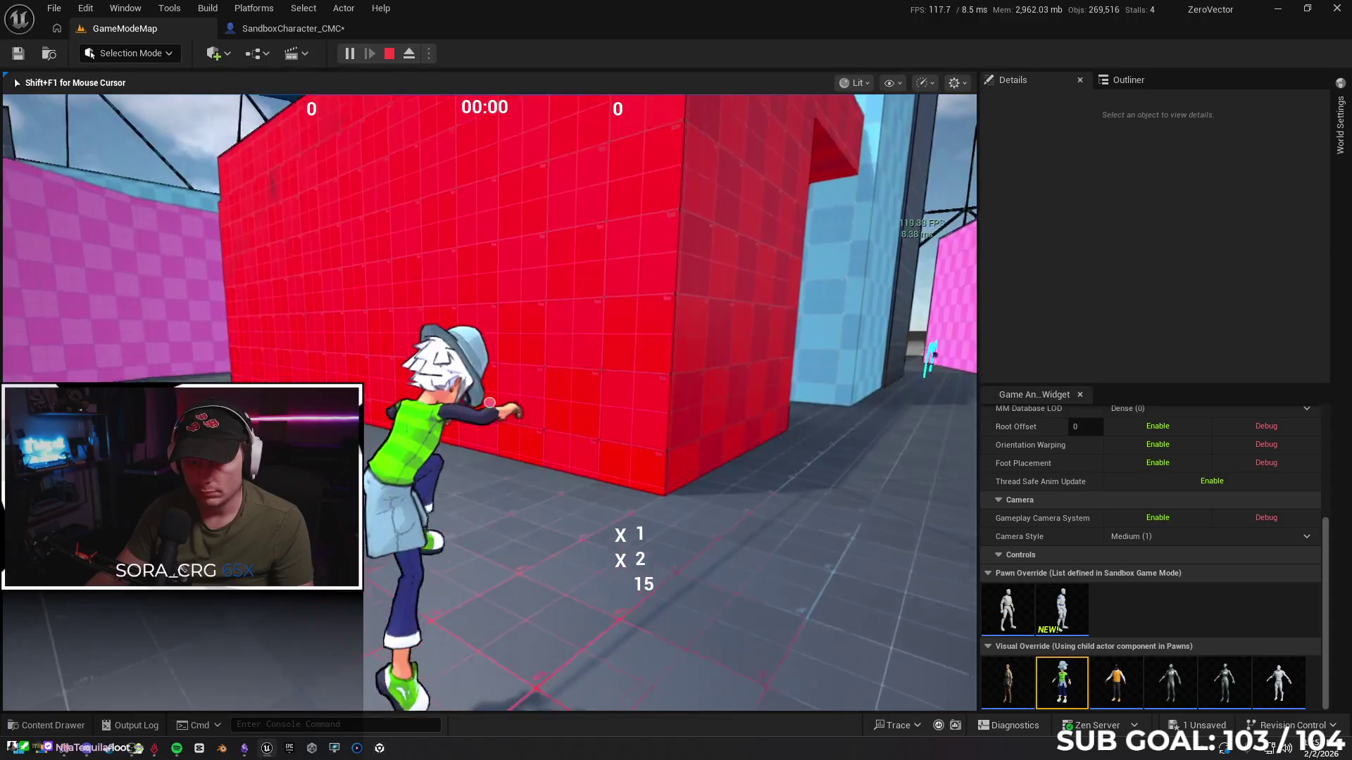
pyautogui.press('w')
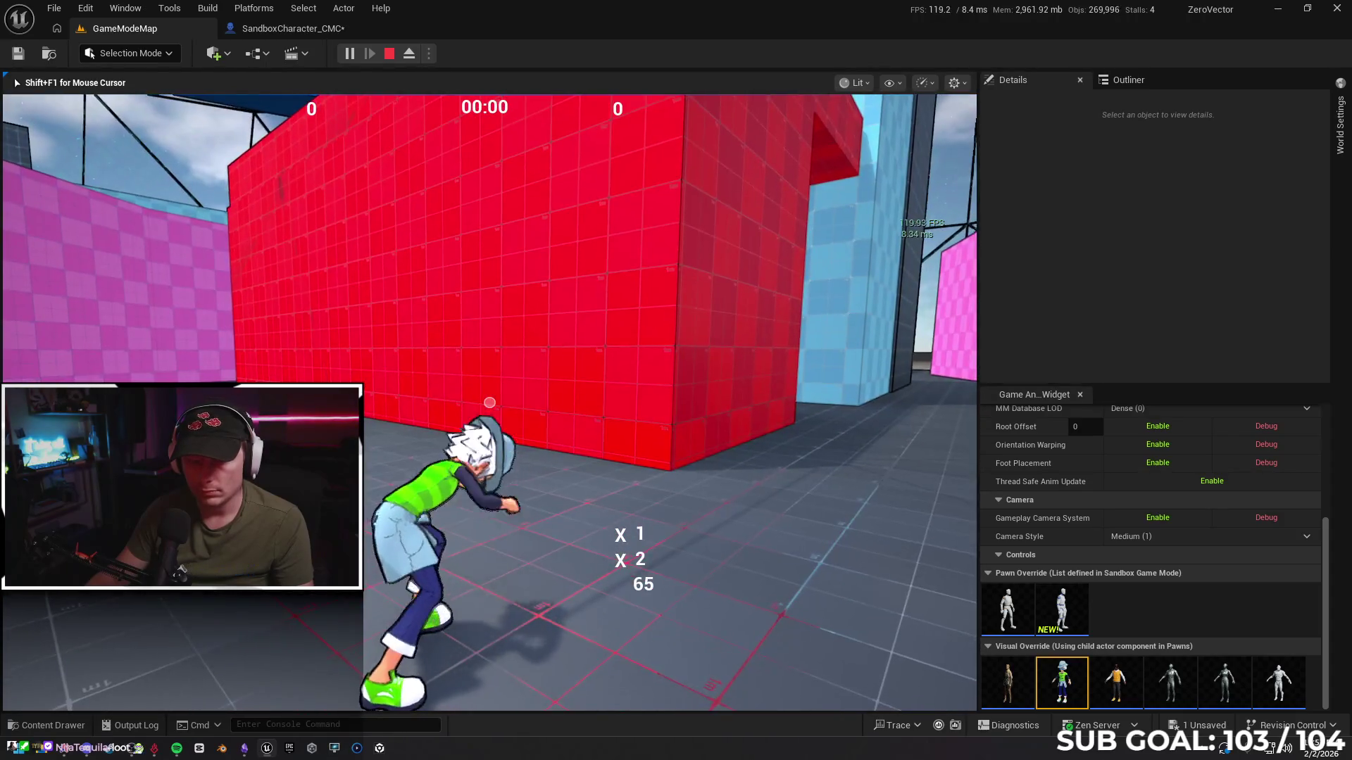
pyautogui.press('w')
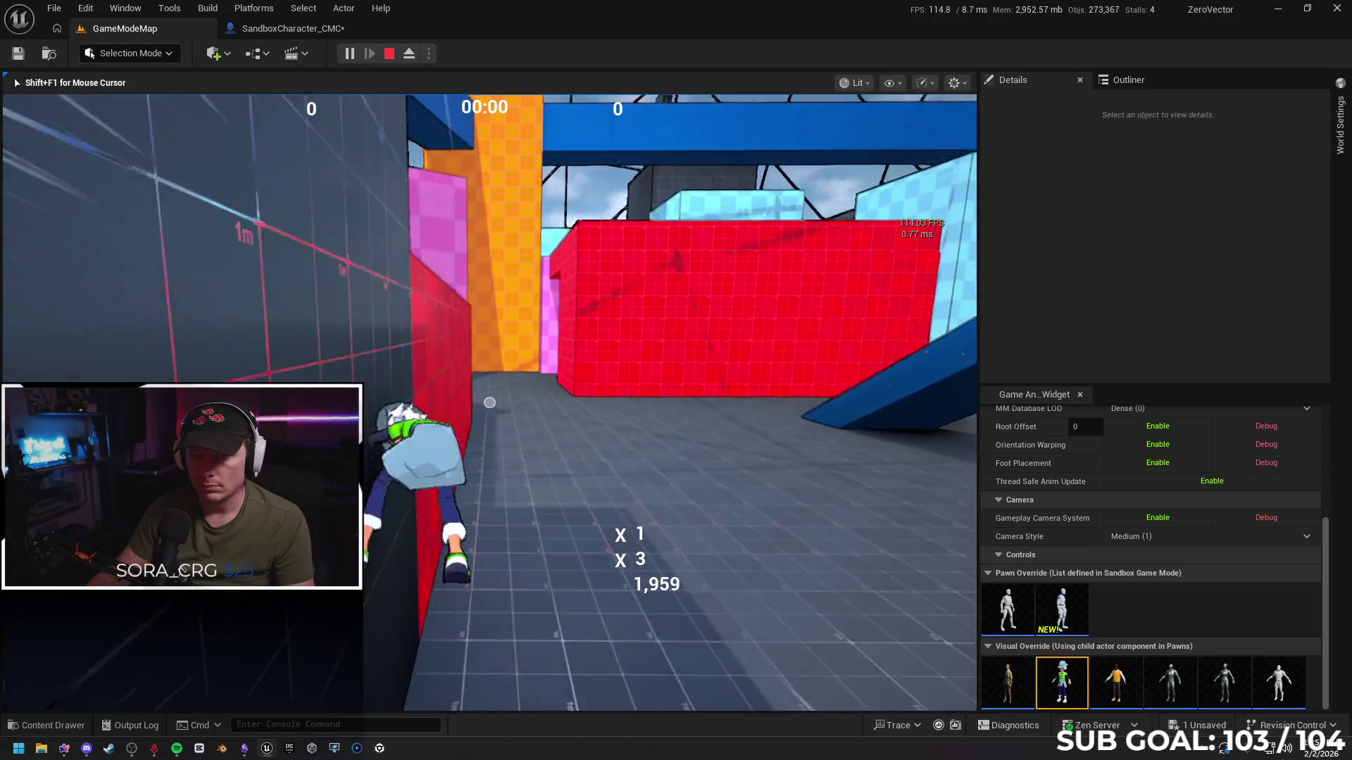
pyautogui.press('w')
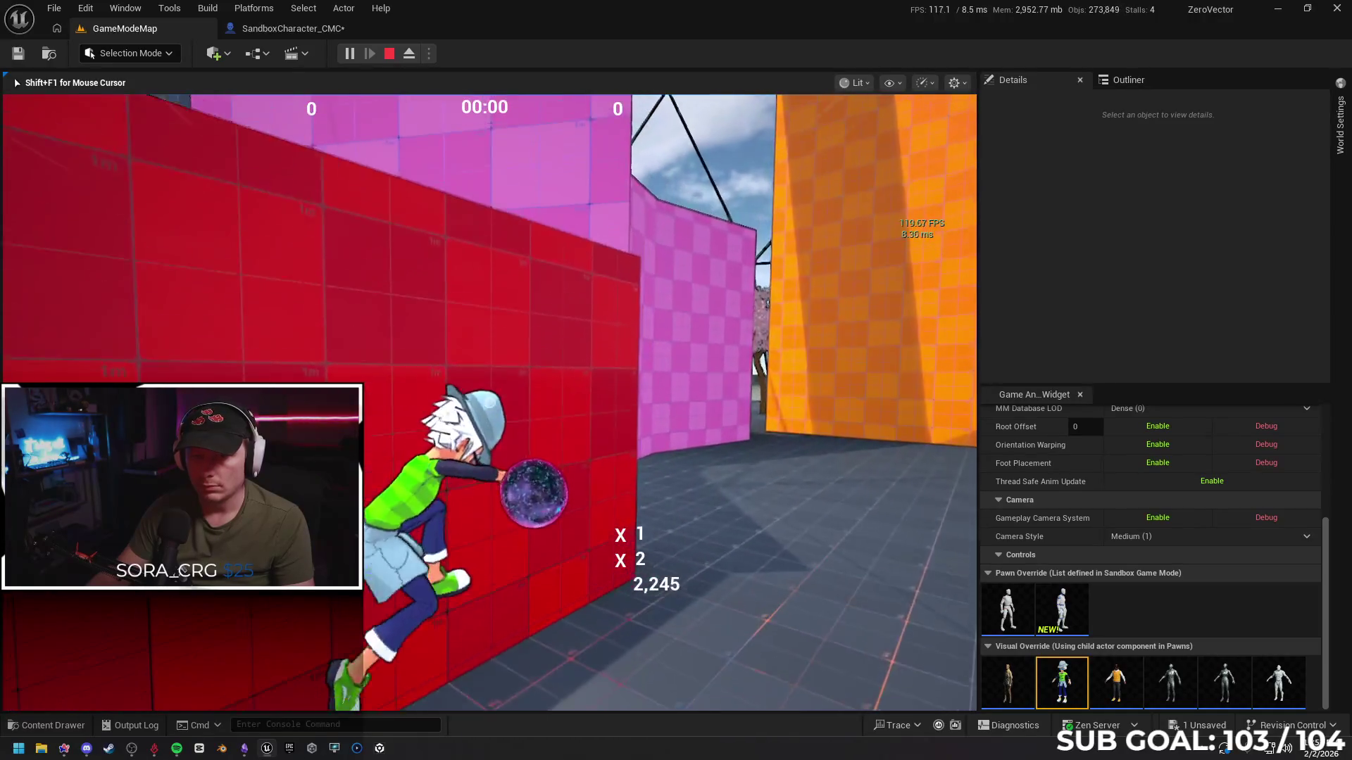
pyautogui.press('w')
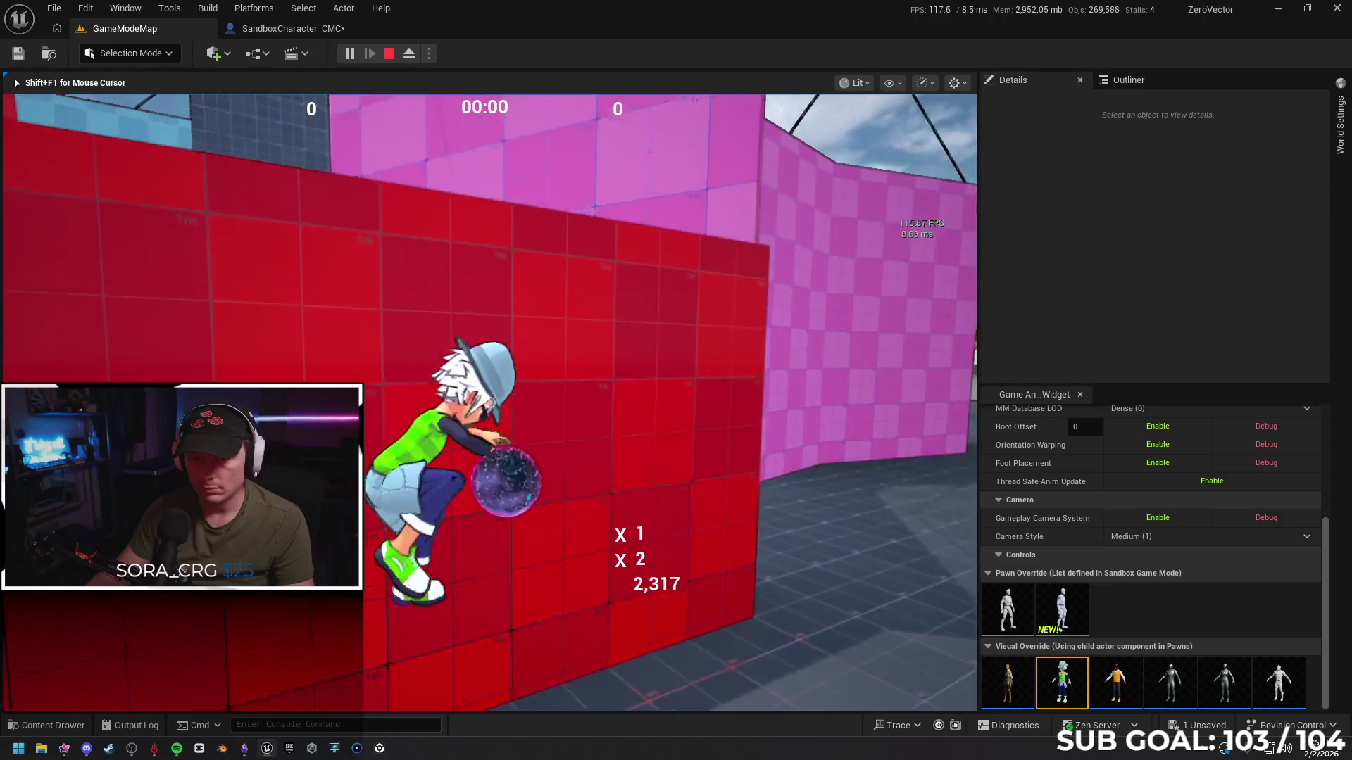
pyautogui.press('w')
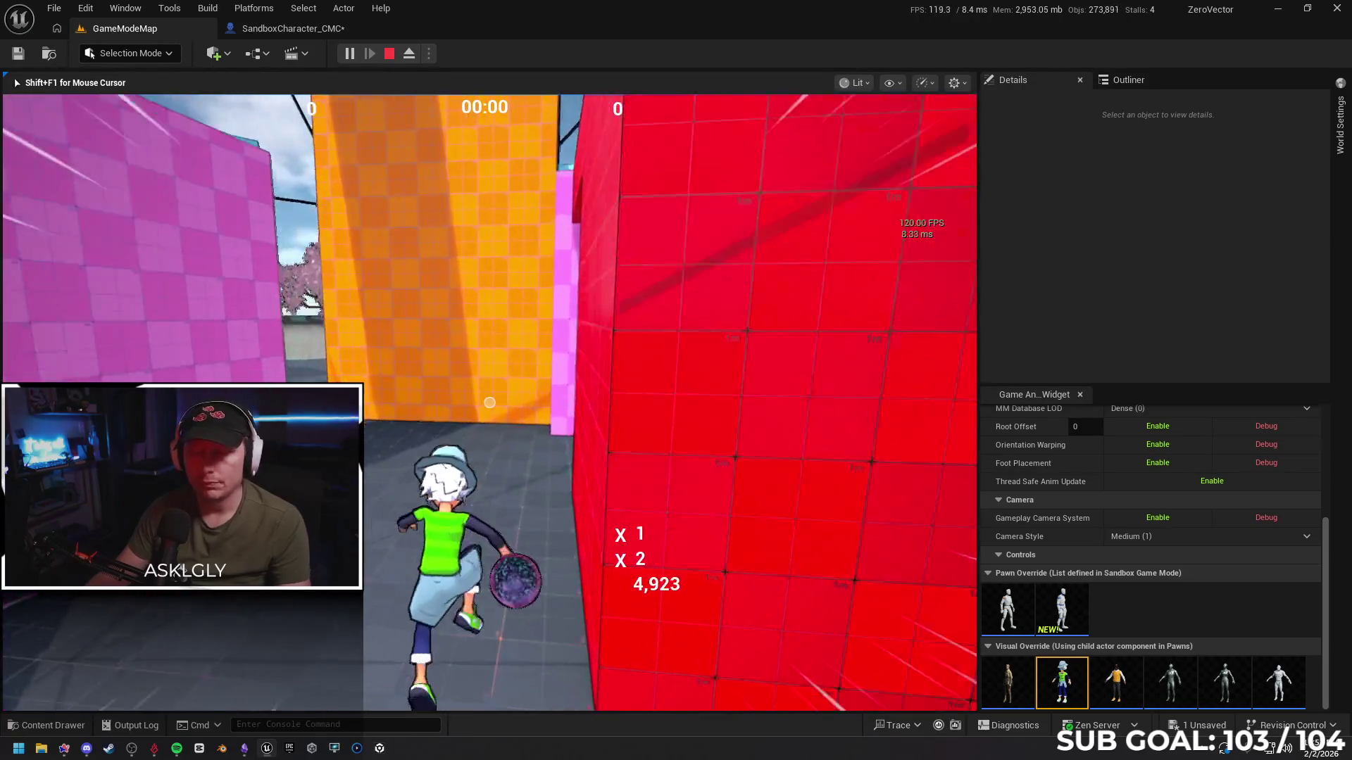
pyautogui.press('Escape')
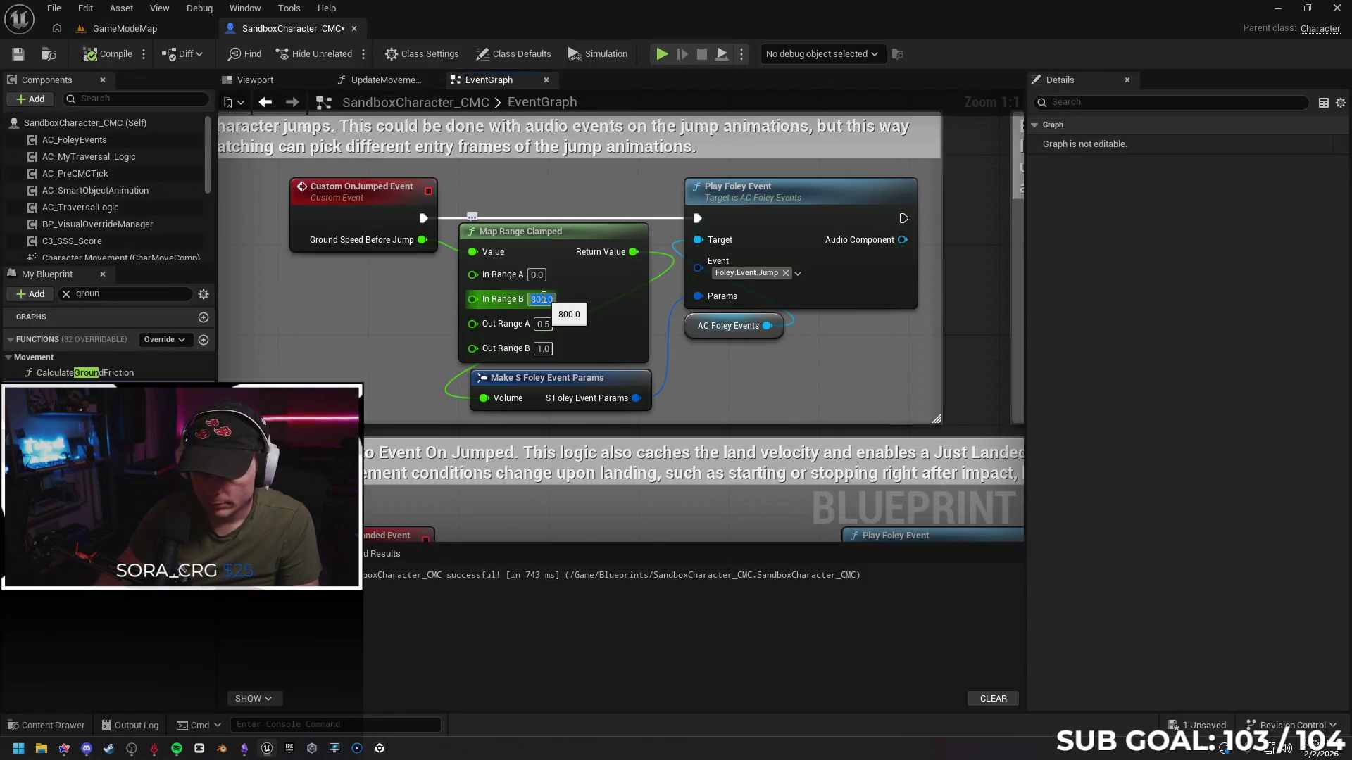
# Set In Range B back to 500.0 and recompile the character blueprint
pyautogui.write('500')
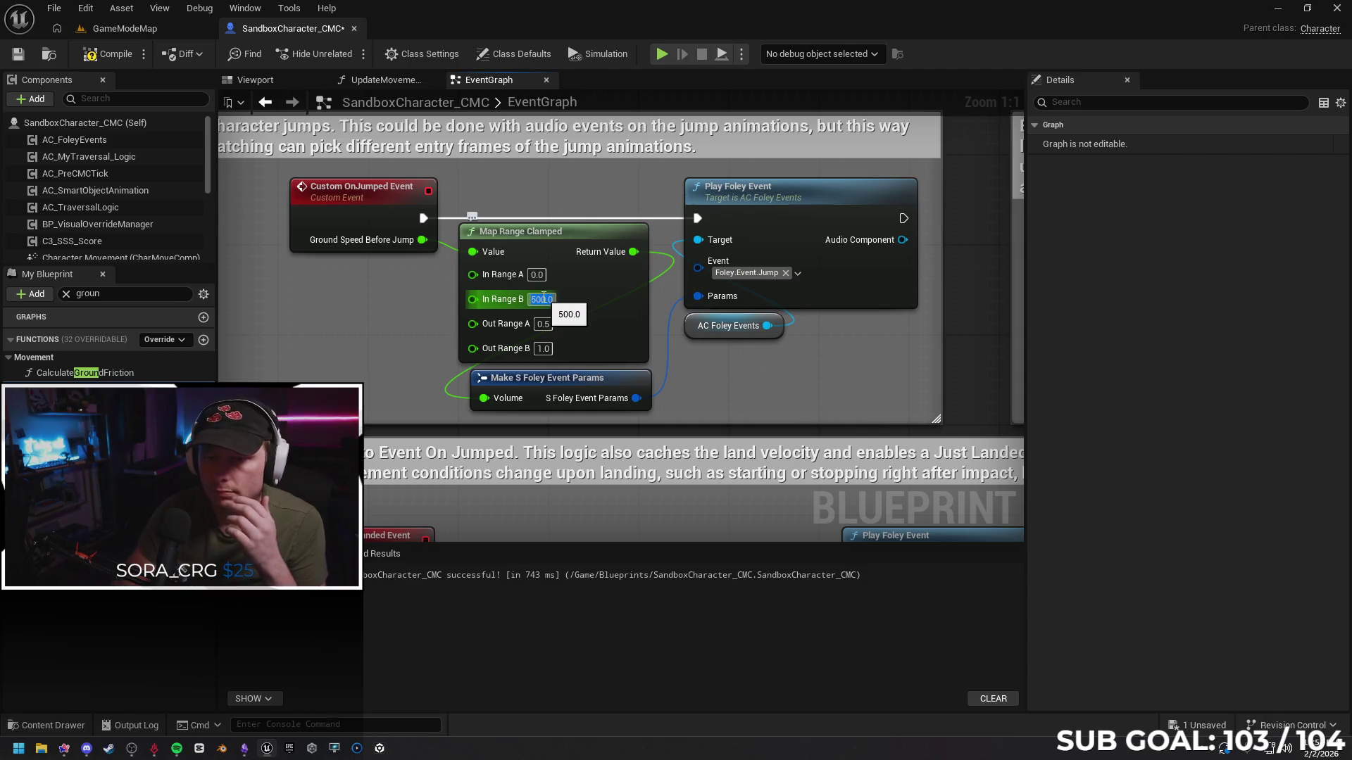
pyautogui.press('Return')
pyautogui.click(105, 54)
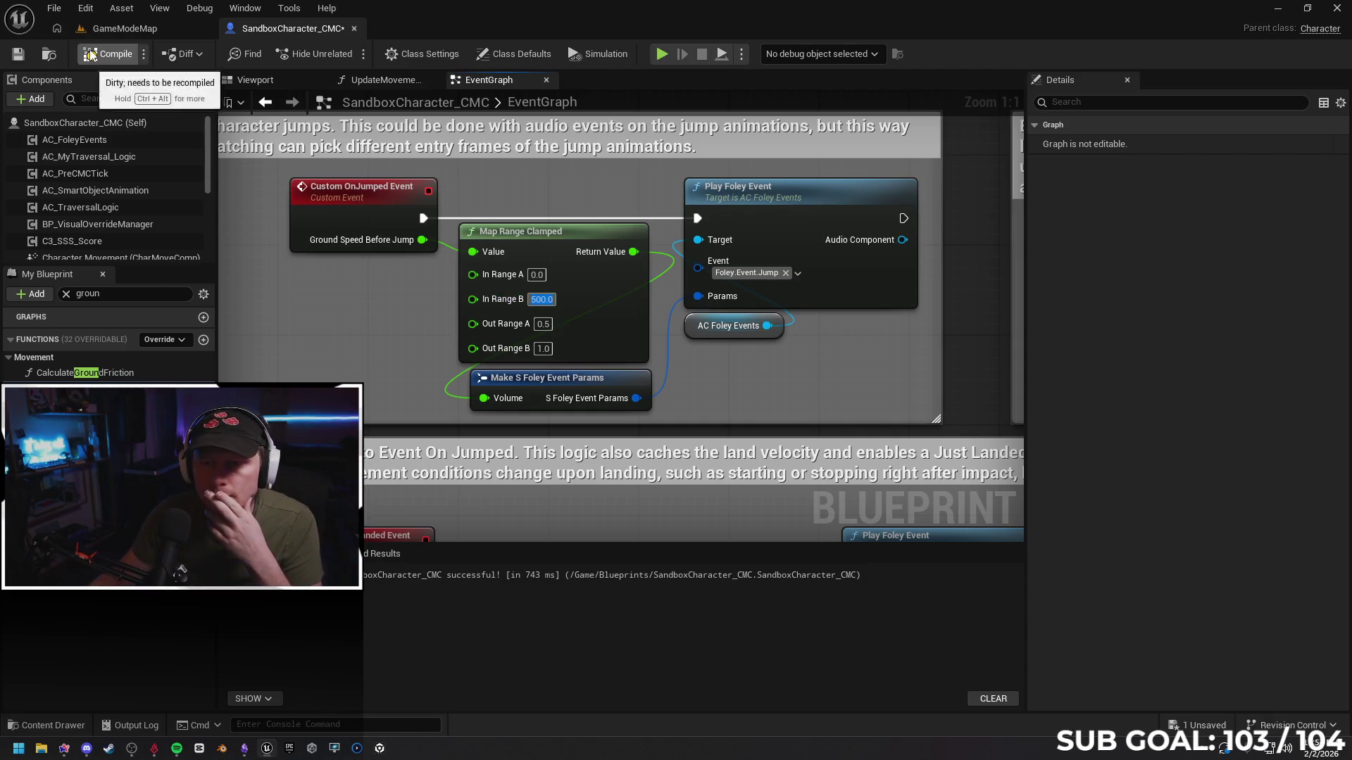
# Clear the 'groun' blueprint search filter and open a blueprint-wide reference search
pyautogui.moveTo(893, 339)
pyautogui.mouseDown()
pyautogui.moveTo(735, 326)
pyautogui.moveTo(825, 343)
pyautogui.mouseUp()
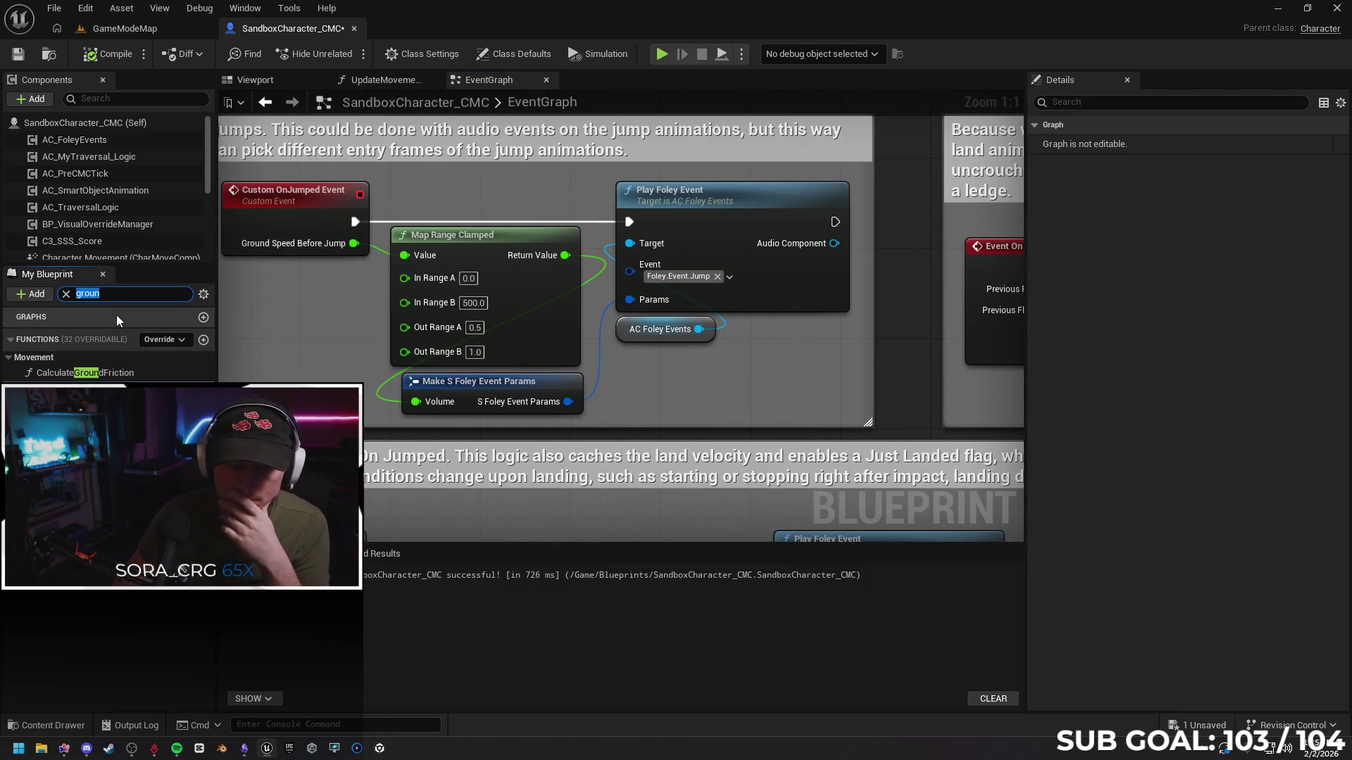
pyautogui.press('BackSpace')
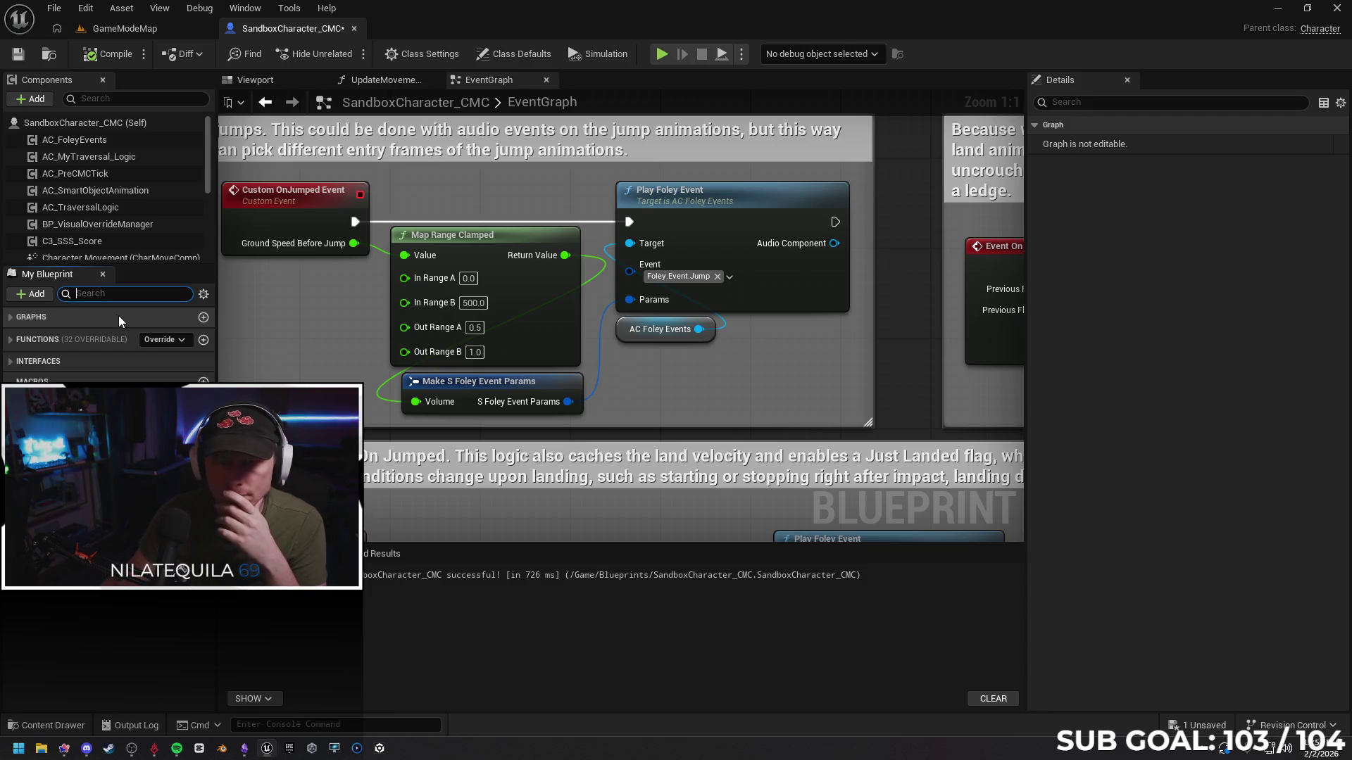
pyautogui.hotkey('ctrl', 'f')
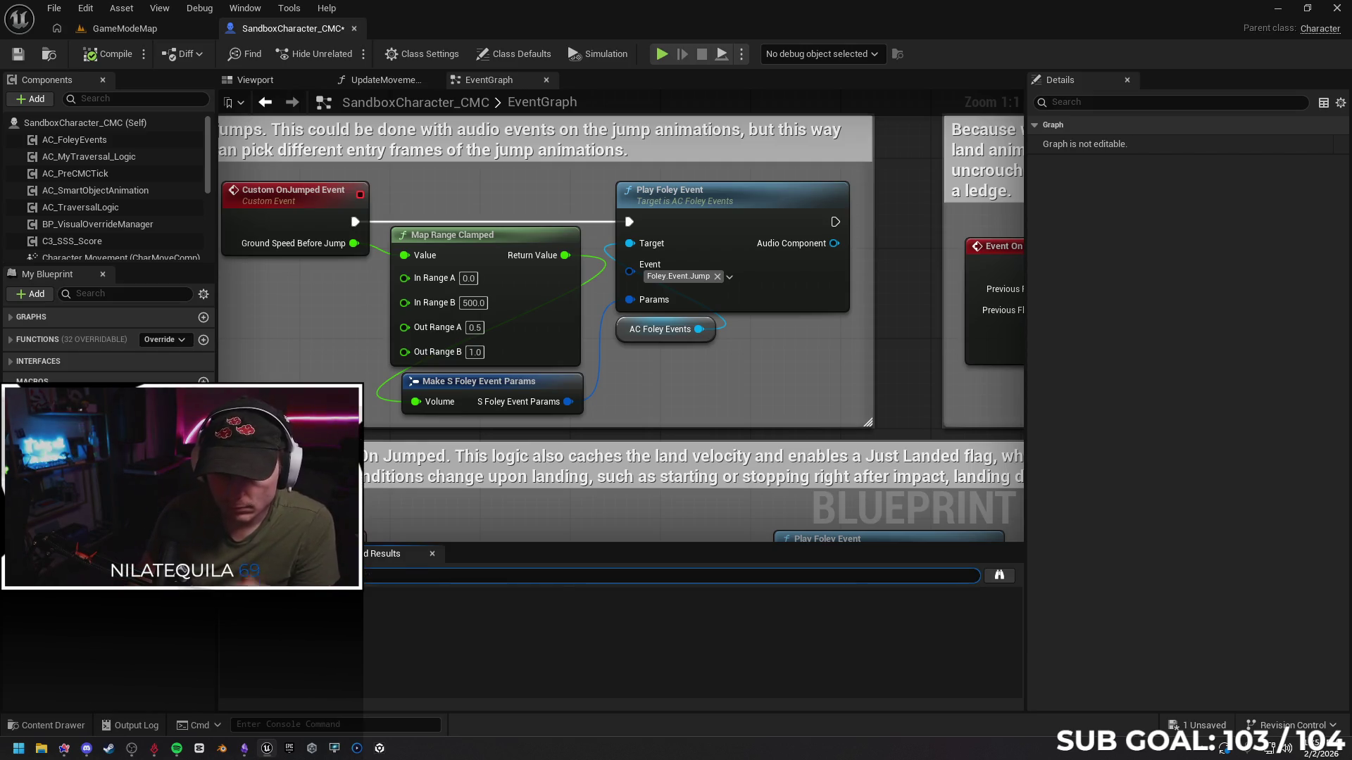
# Search the blueprint for 'Jump' and visit IA_Jump, the Traversal Input and On Land comments
pyautogui.press('Return')
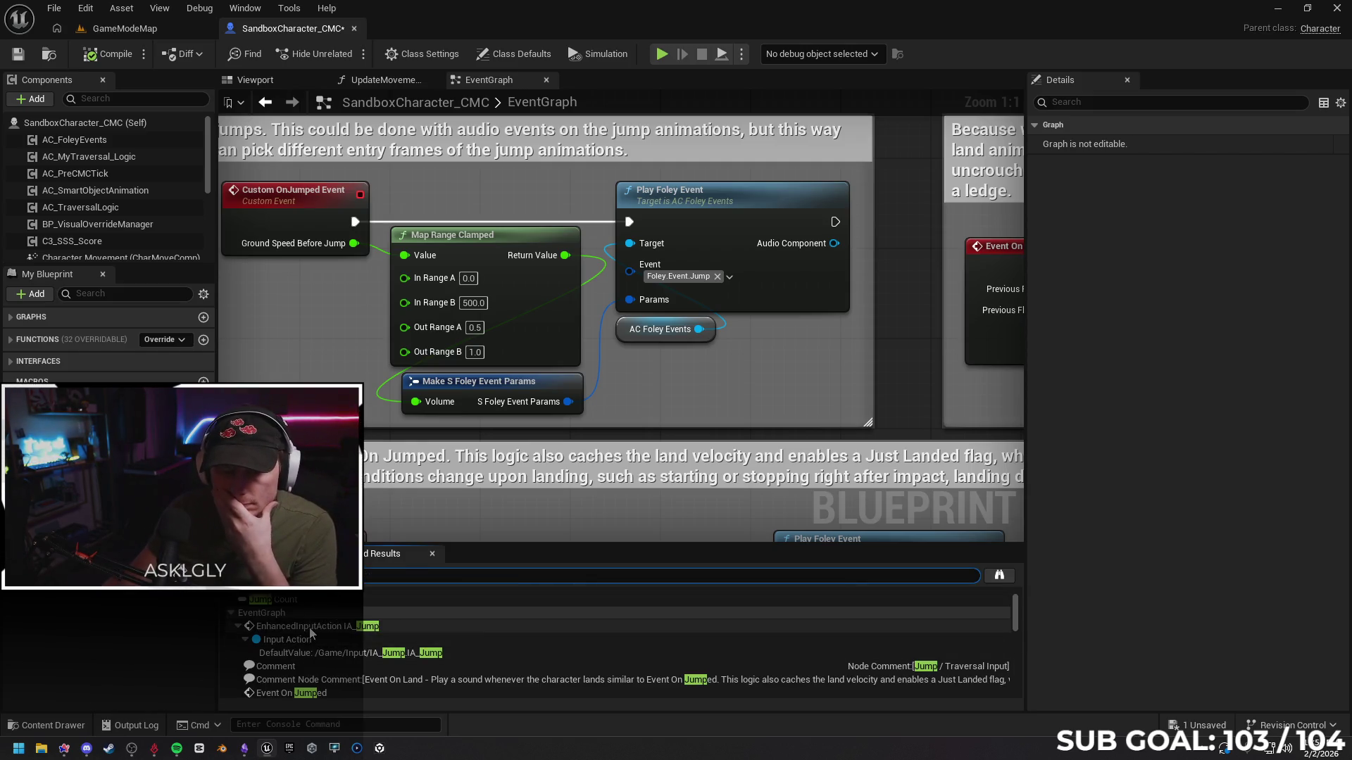
pyautogui.click(310, 628)
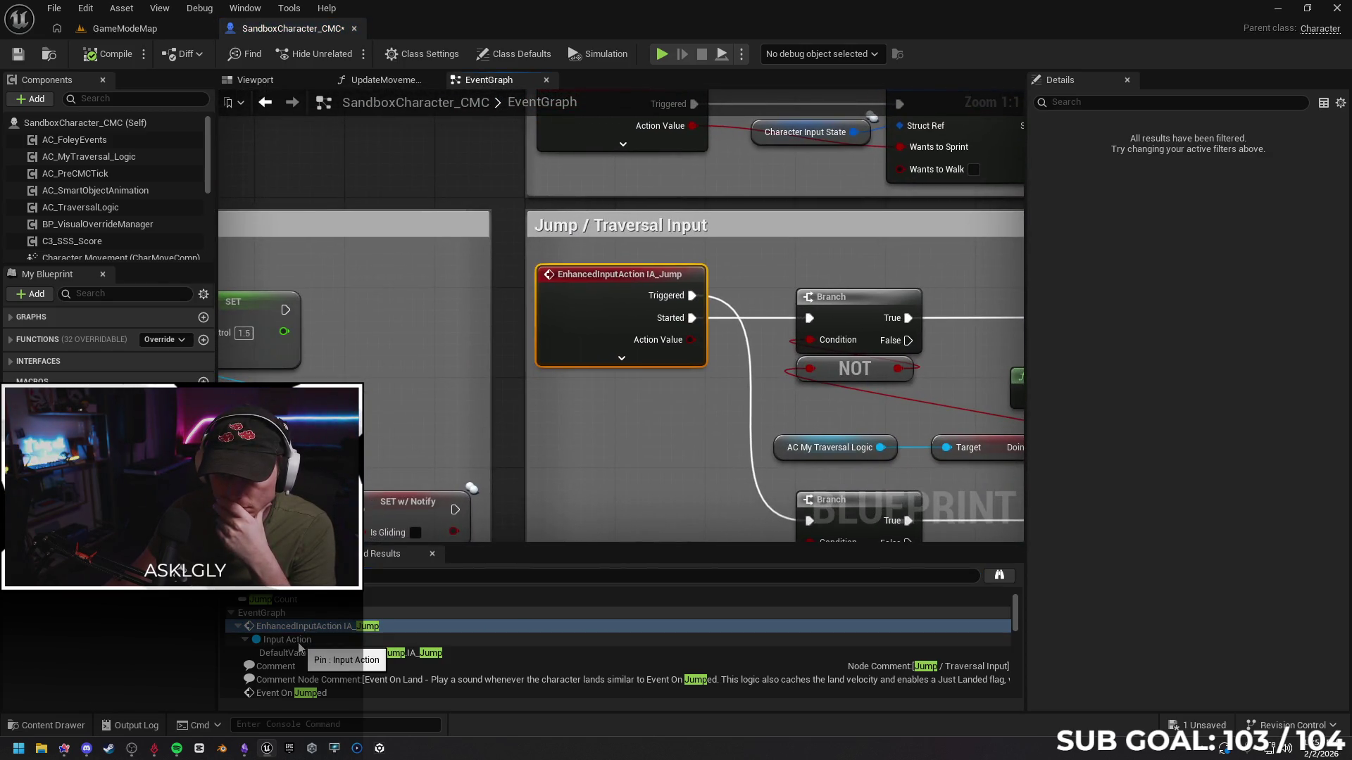
pyautogui.click(299, 641)
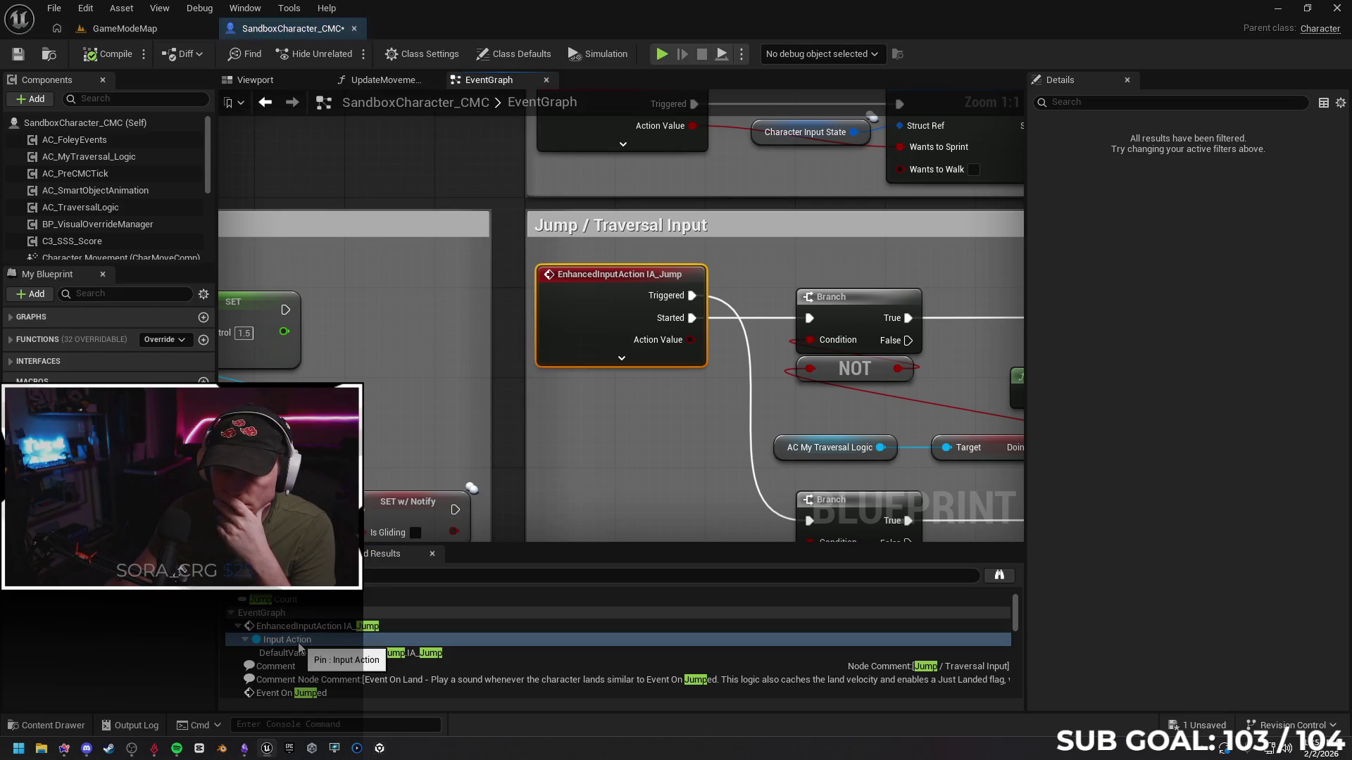
pyautogui.click(288, 655)
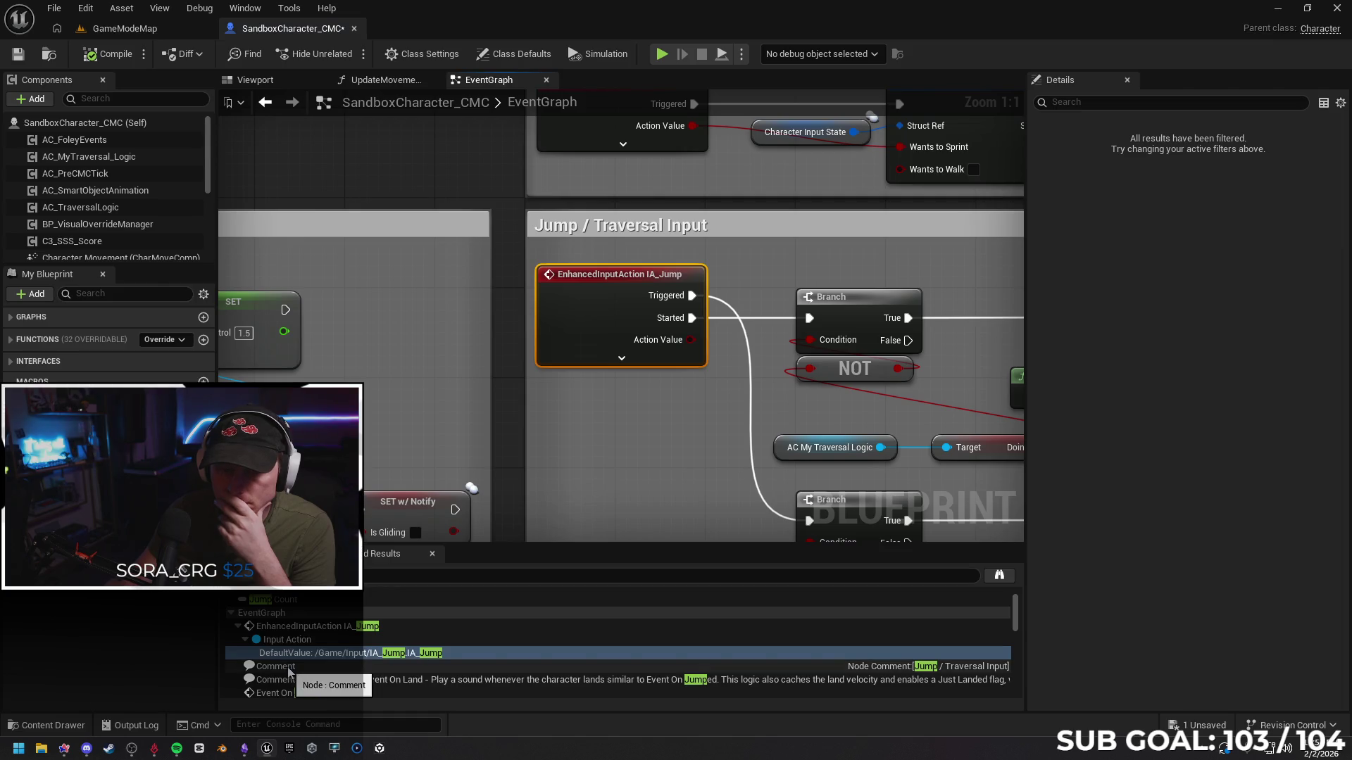
pyautogui.click(304, 667)
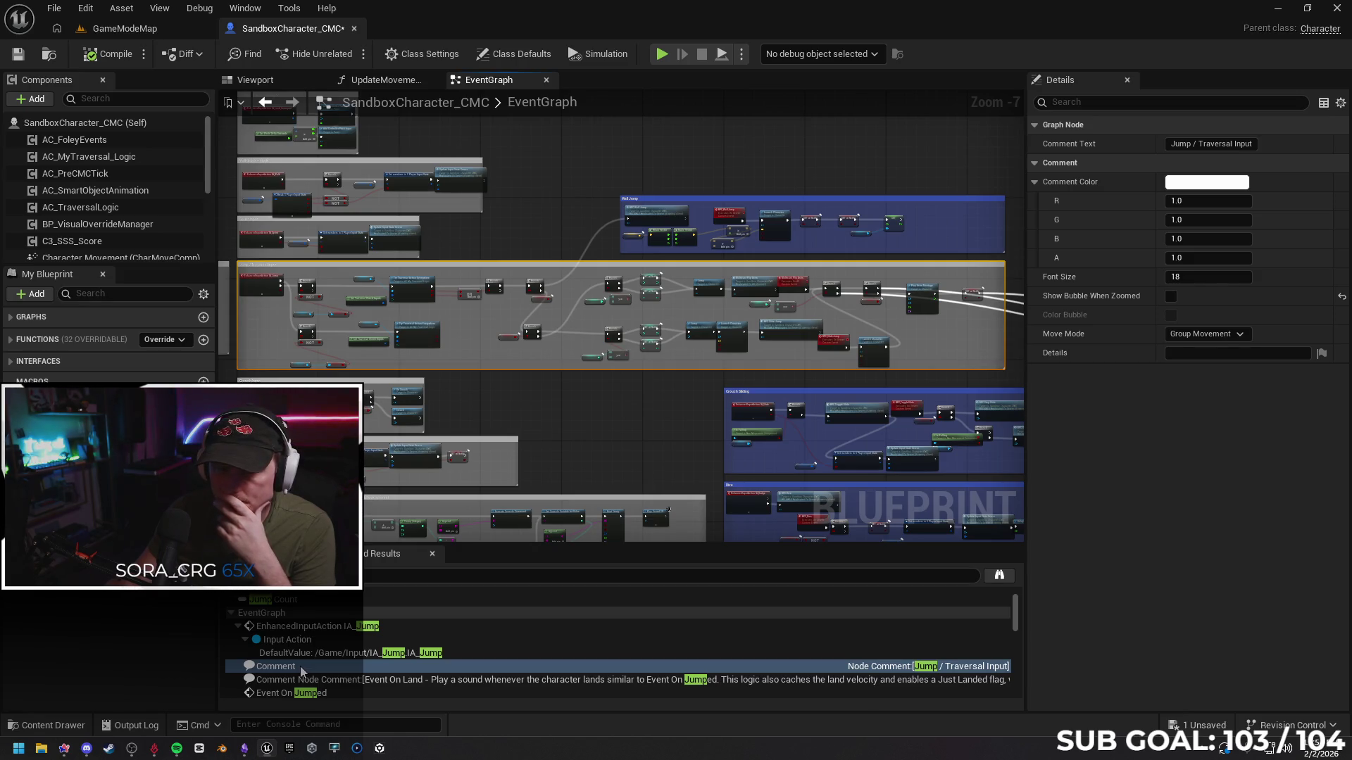
pyautogui.click(303, 680)
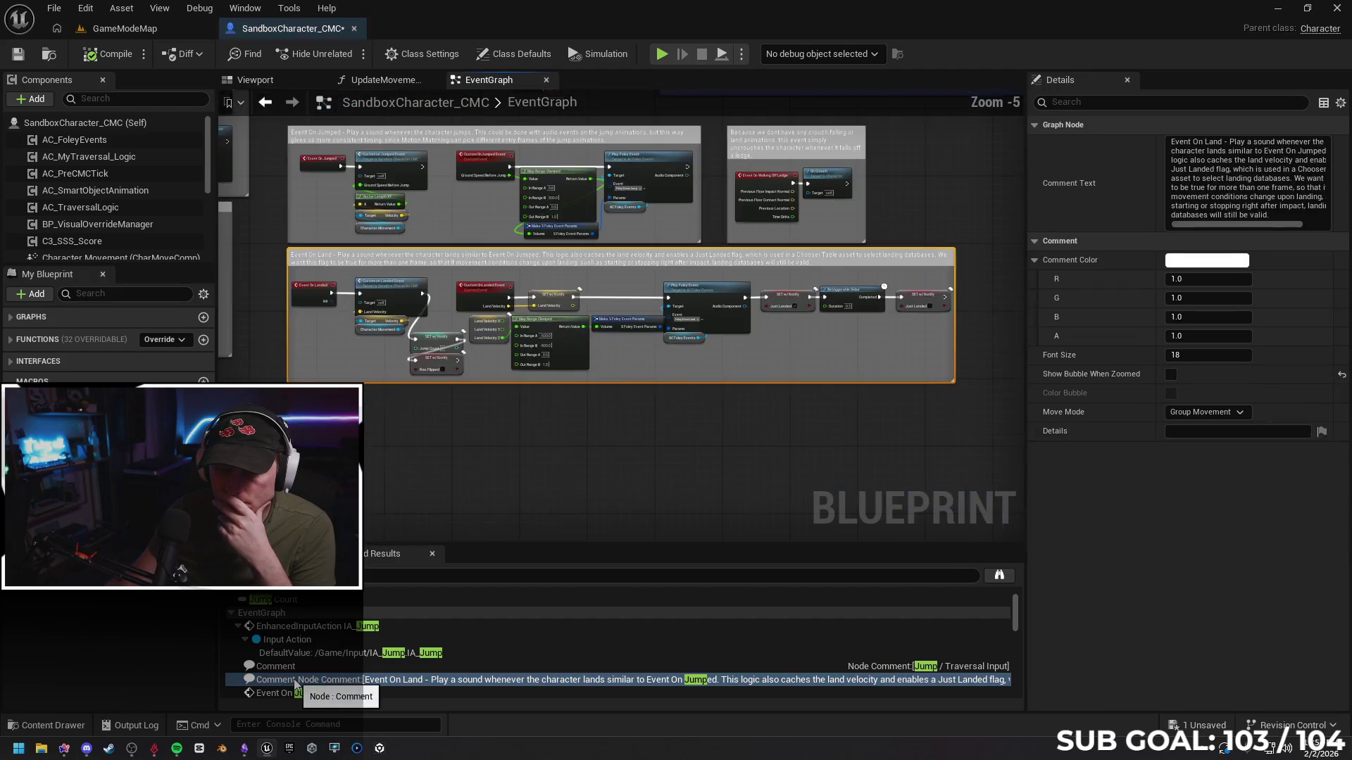
pyautogui.scroll(-2, 295, 685)
pyautogui.click(329, 649)
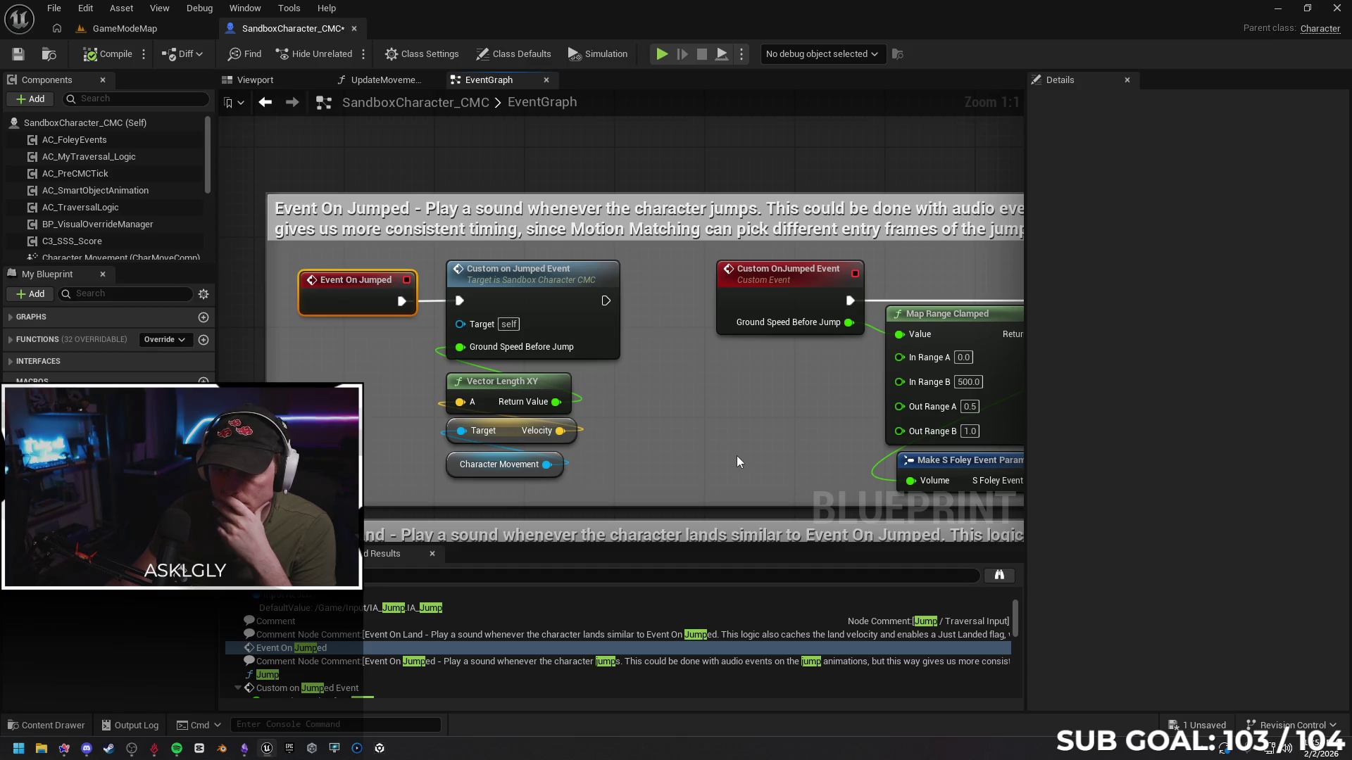
# Review the Event On Jumped, Jump and Custom OnJumped nodes with their Ground Speed Before Jump input
pyautogui.moveTo(731, 455)
pyautogui.mouseDown()
pyautogui.moveTo(359, 461)
pyautogui.moveTo(886, 427)
pyautogui.moveTo(715, 453)
pyautogui.moveTo(529, 459)
pyautogui.moveTo(383, 441)
pyautogui.moveTo(735, 439)
pyautogui.mouseUp()
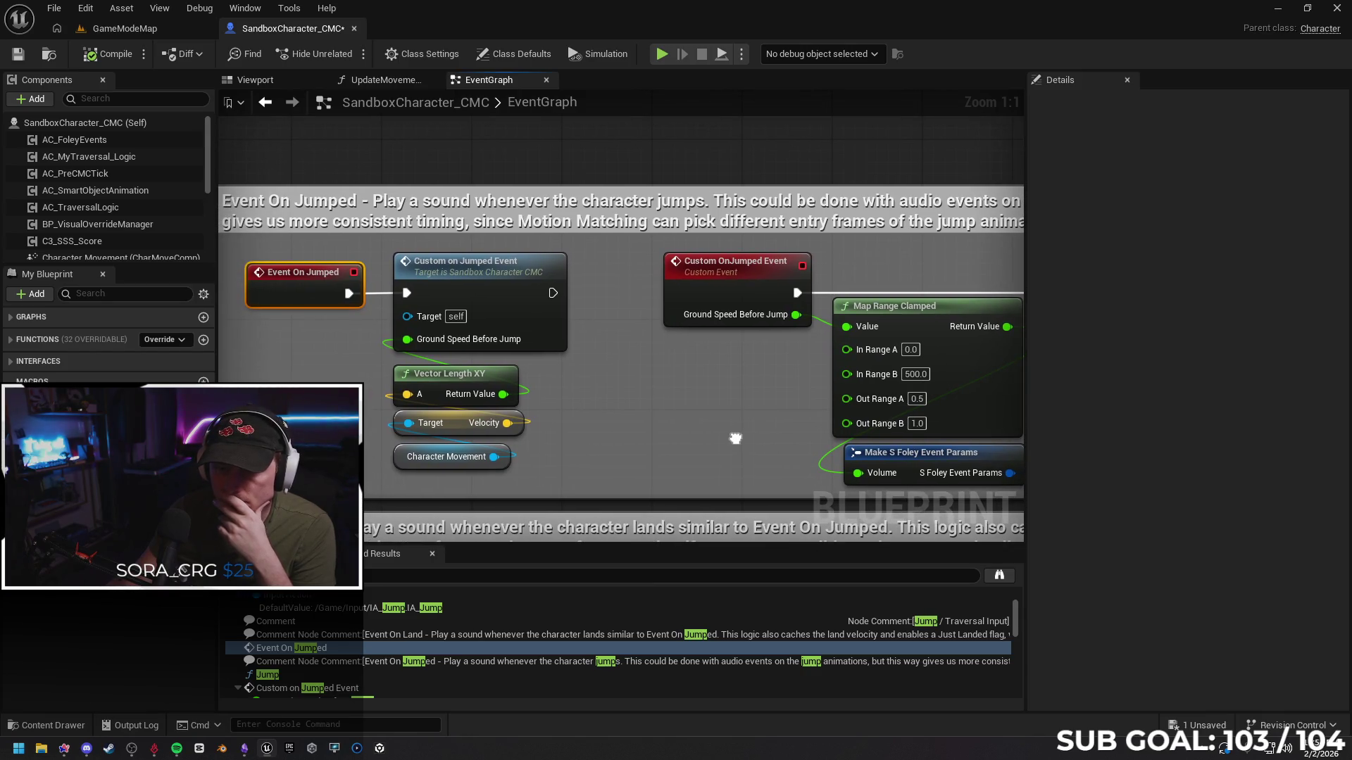
pyautogui.moveTo(742, 437)
pyautogui.mouseDown()
pyautogui.moveTo(402, 448)
pyautogui.moveTo(791, 432)
pyautogui.moveTo(454, 429)
pyautogui.mouseUp()
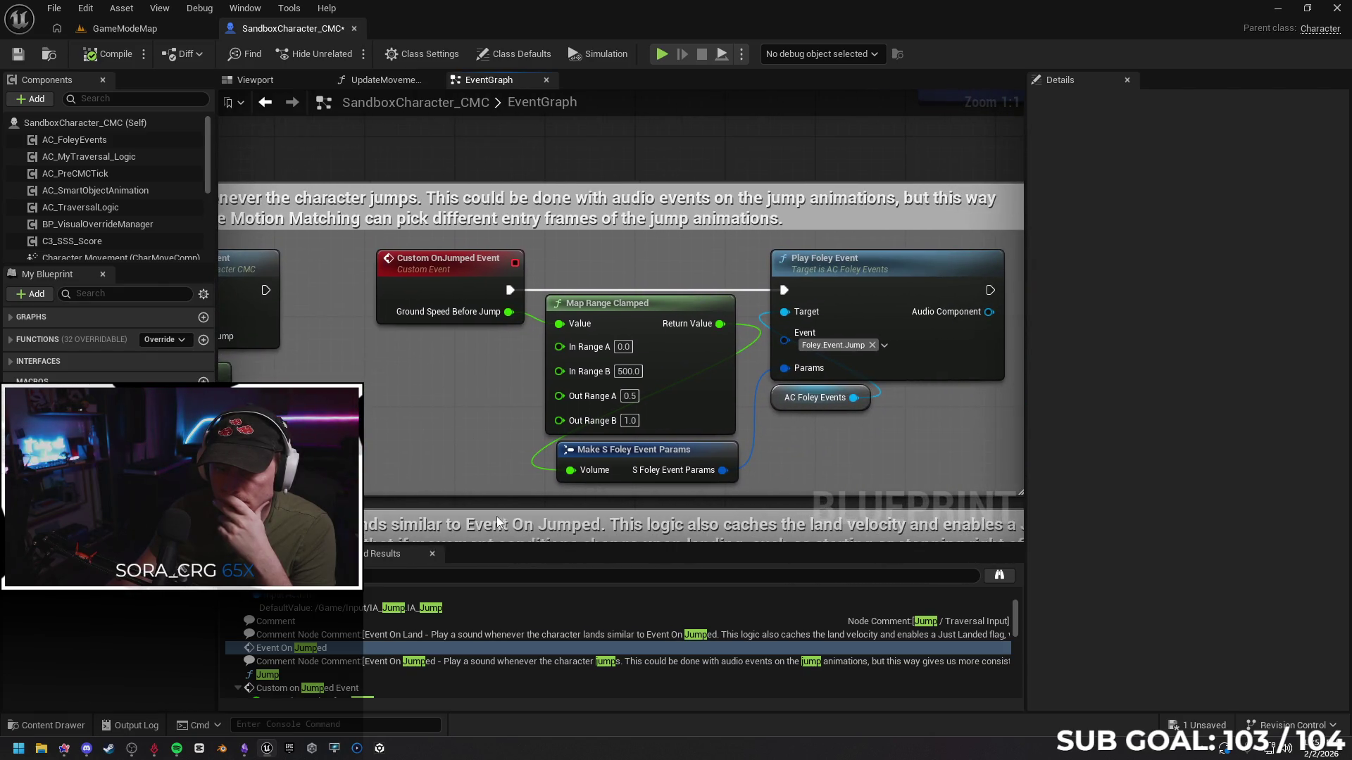
pyautogui.click(463, 664)
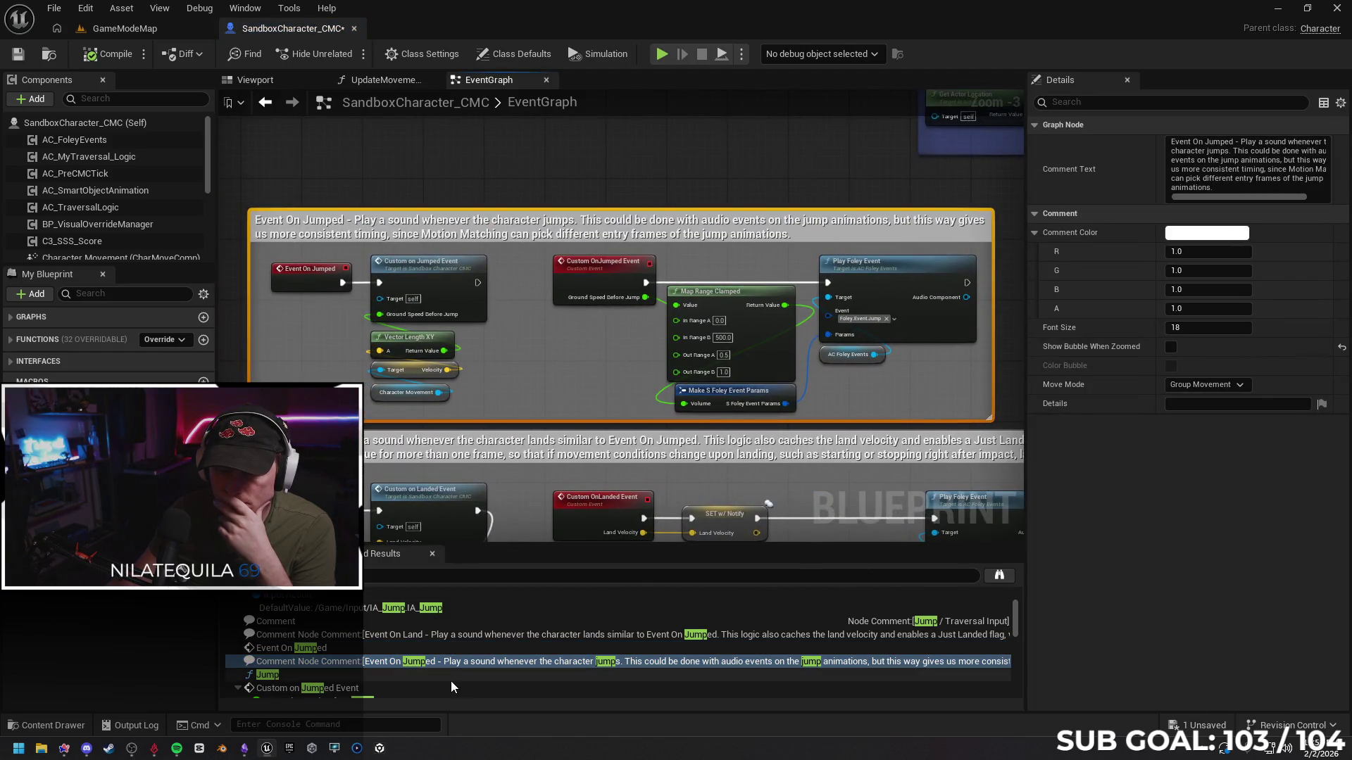
pyautogui.click(446, 674)
pyautogui.click(440, 666)
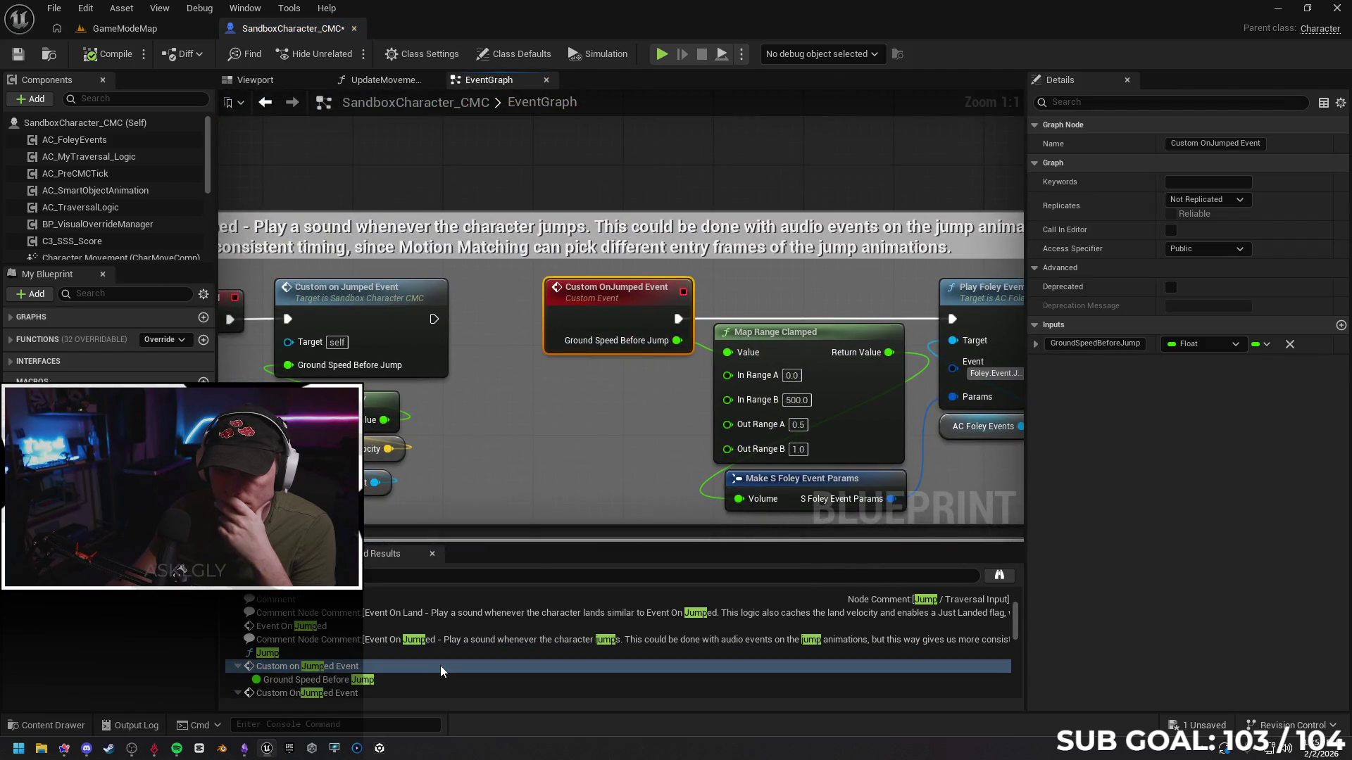
pyautogui.click(435, 681)
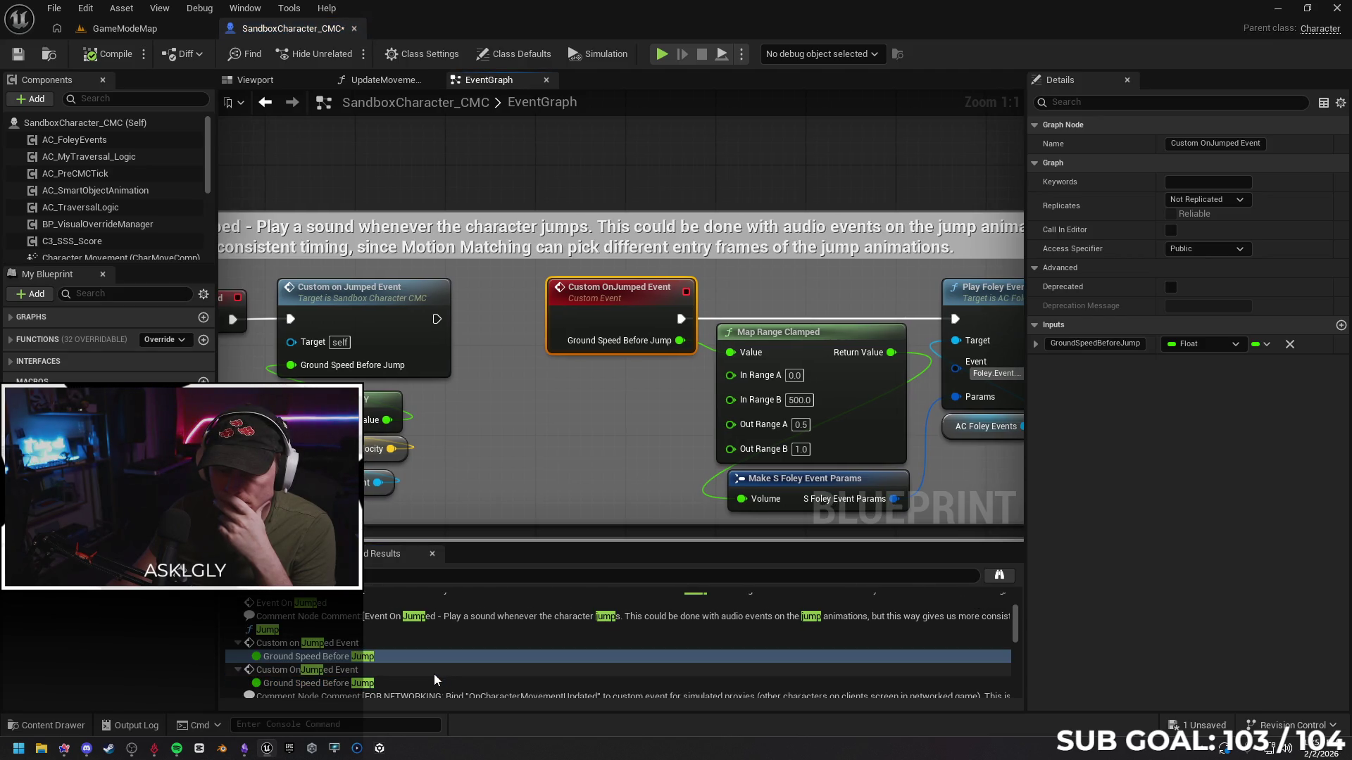
pyautogui.click(433, 674)
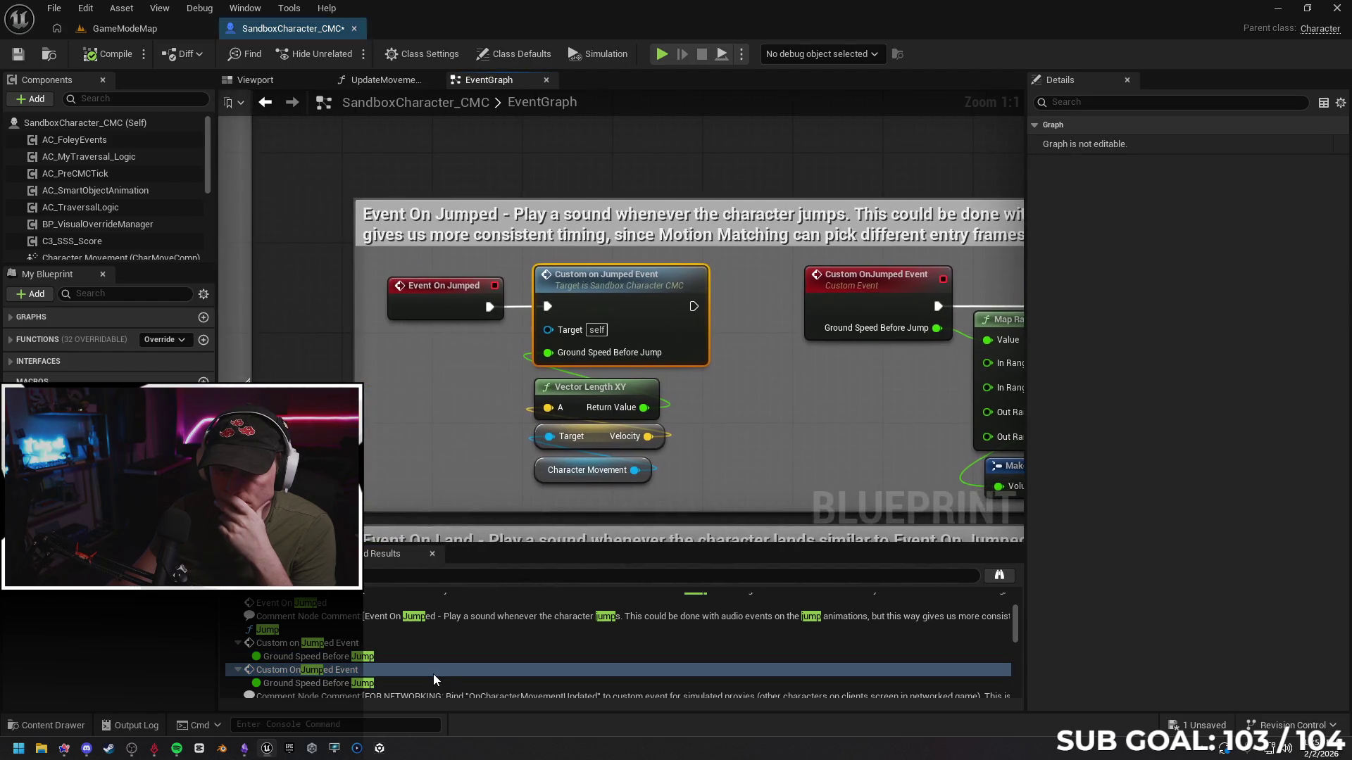
pyautogui.click(423, 686)
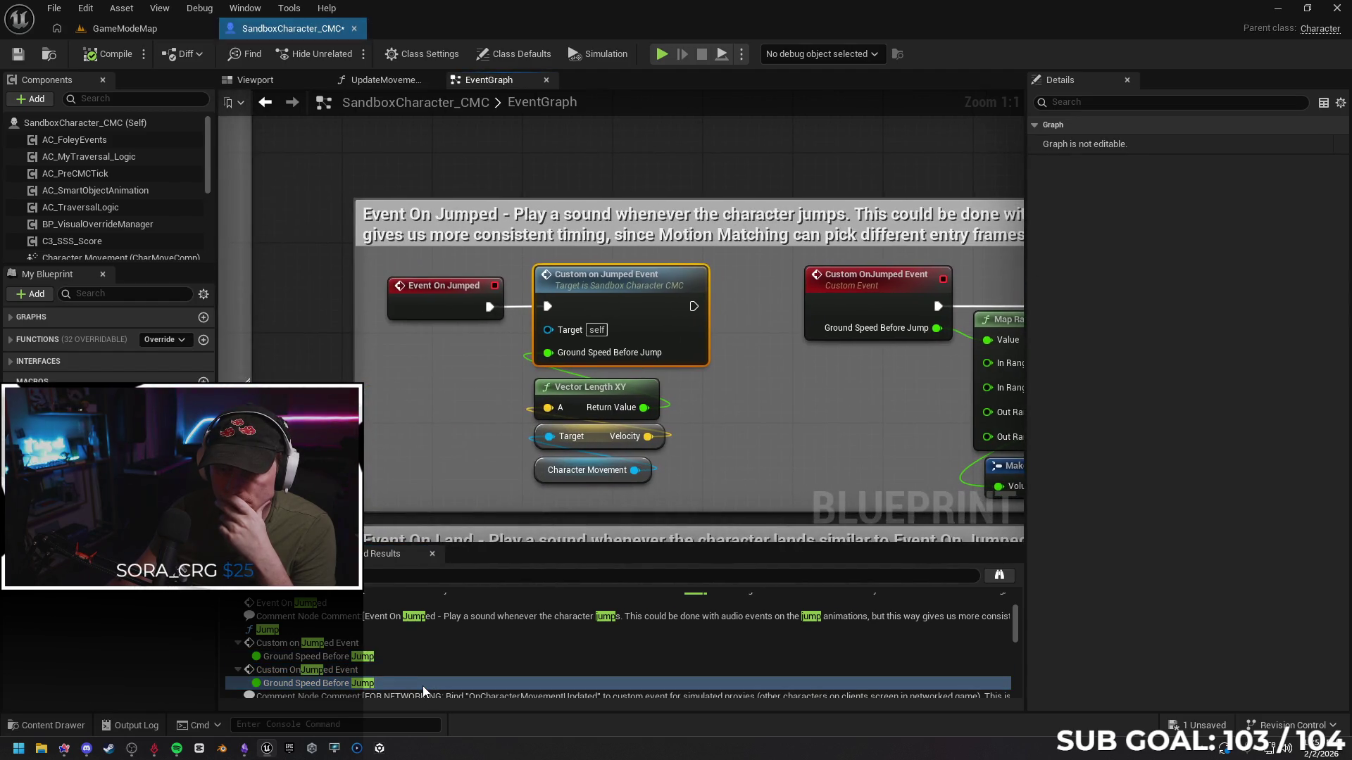
# Check the Play Foley Event, its Foley.Event.Jump default and the node setting Jump Count
pyautogui.scroll(-1, 422, 686)
pyautogui.click(412, 670)
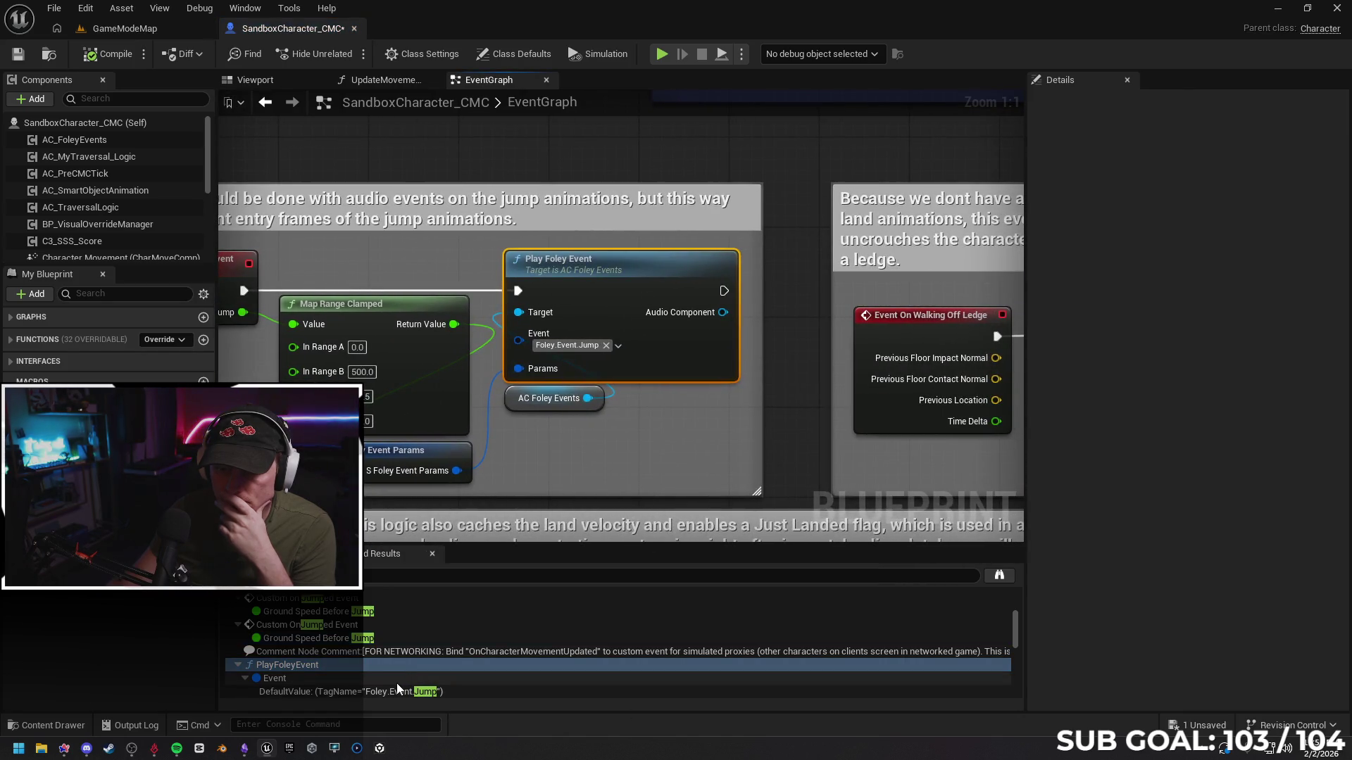
pyautogui.click(395, 680)
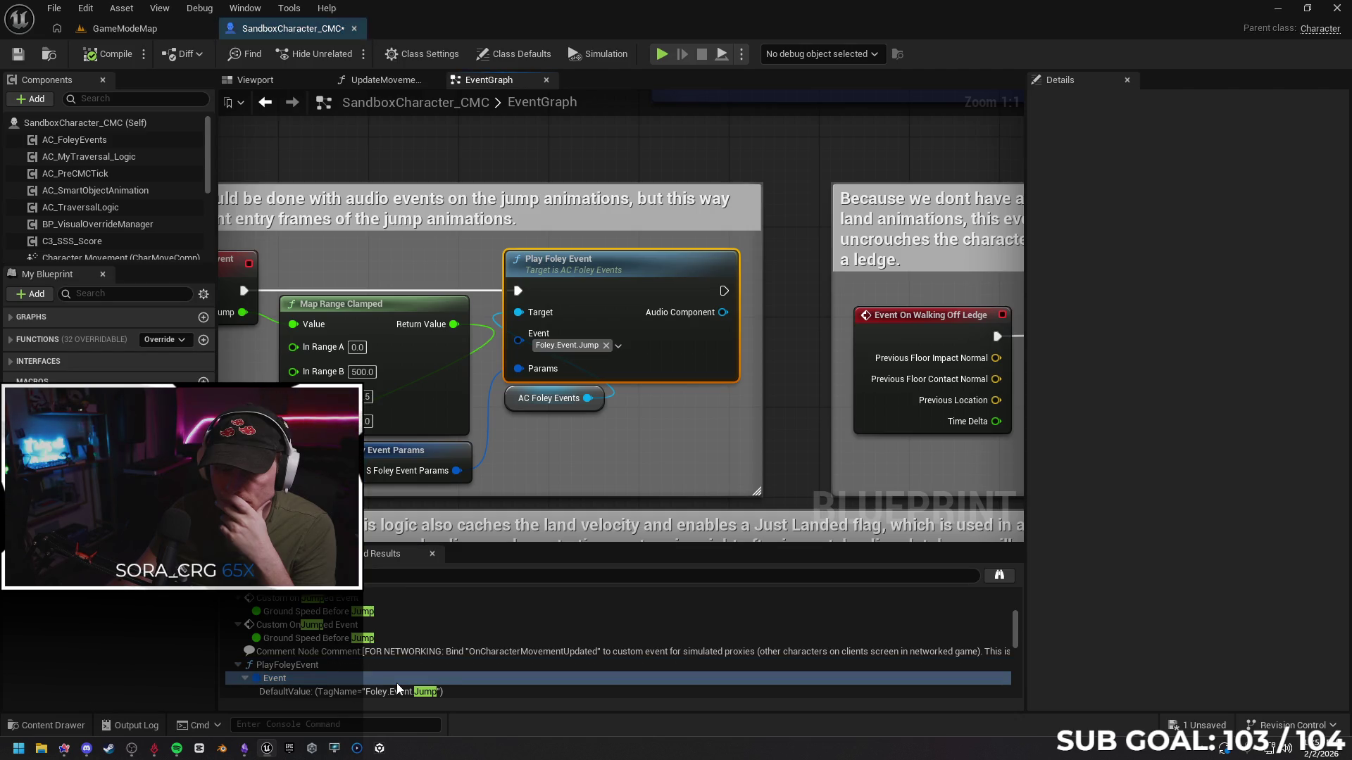
pyautogui.scroll(-1, 396, 683)
pyautogui.click(462, 646)
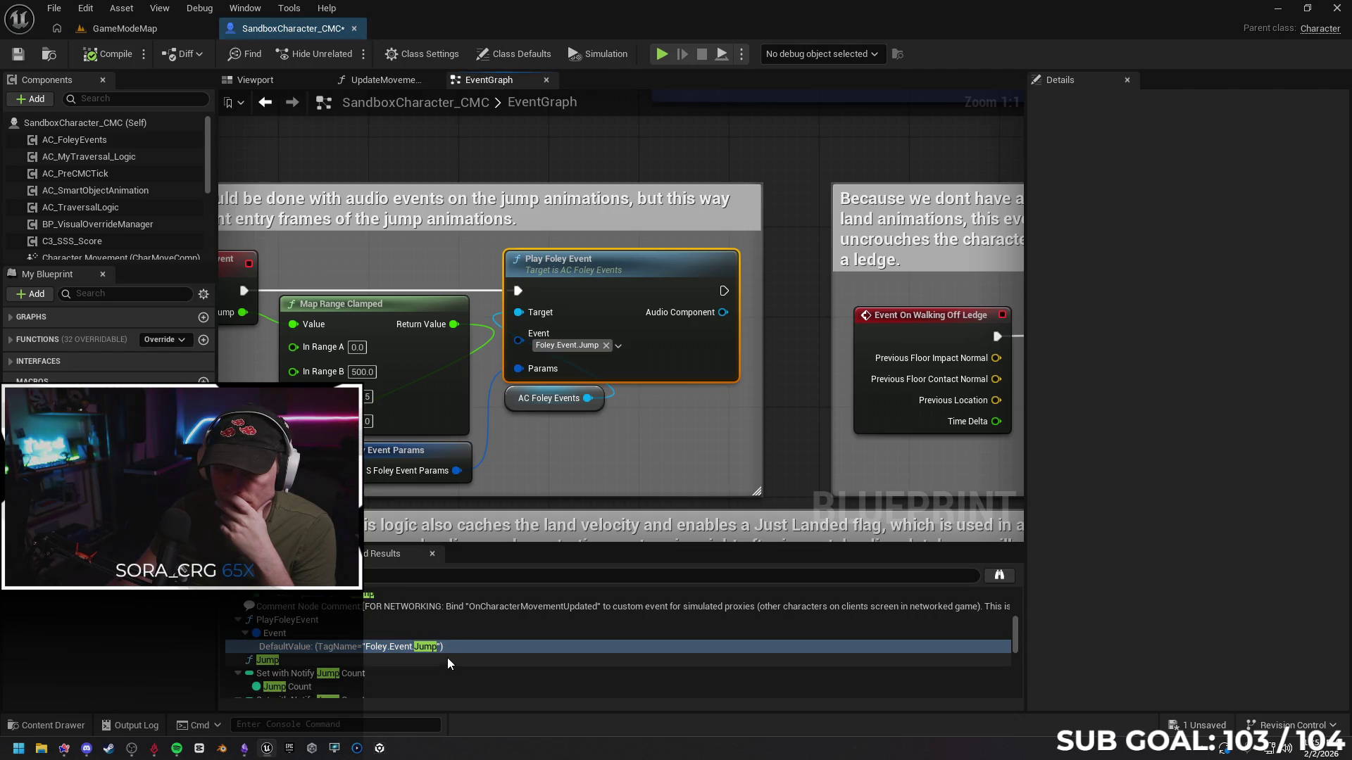
pyautogui.click(446, 660)
pyautogui.click(440, 675)
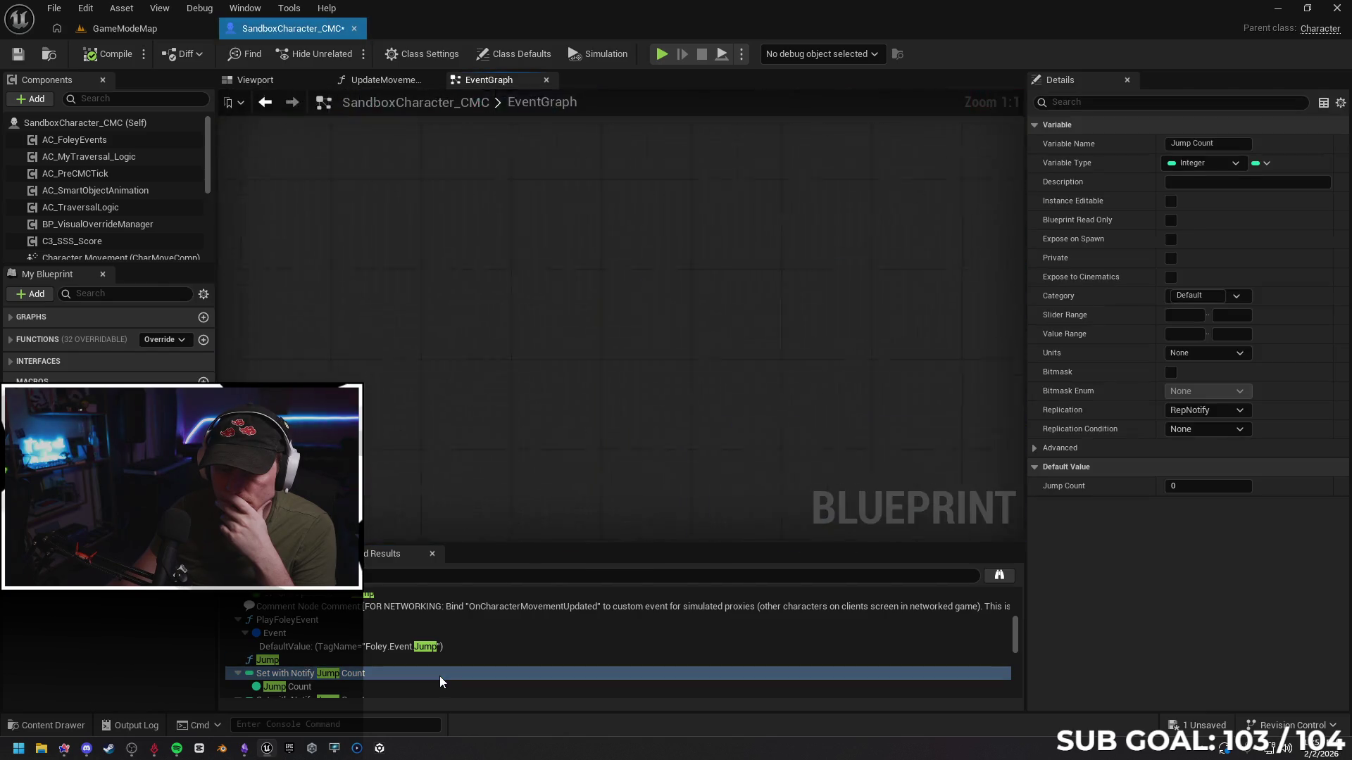
# Open the OnRep_Jump Count function, then close it and return to the EventGraph
pyautogui.scroll(-3, 437, 665)
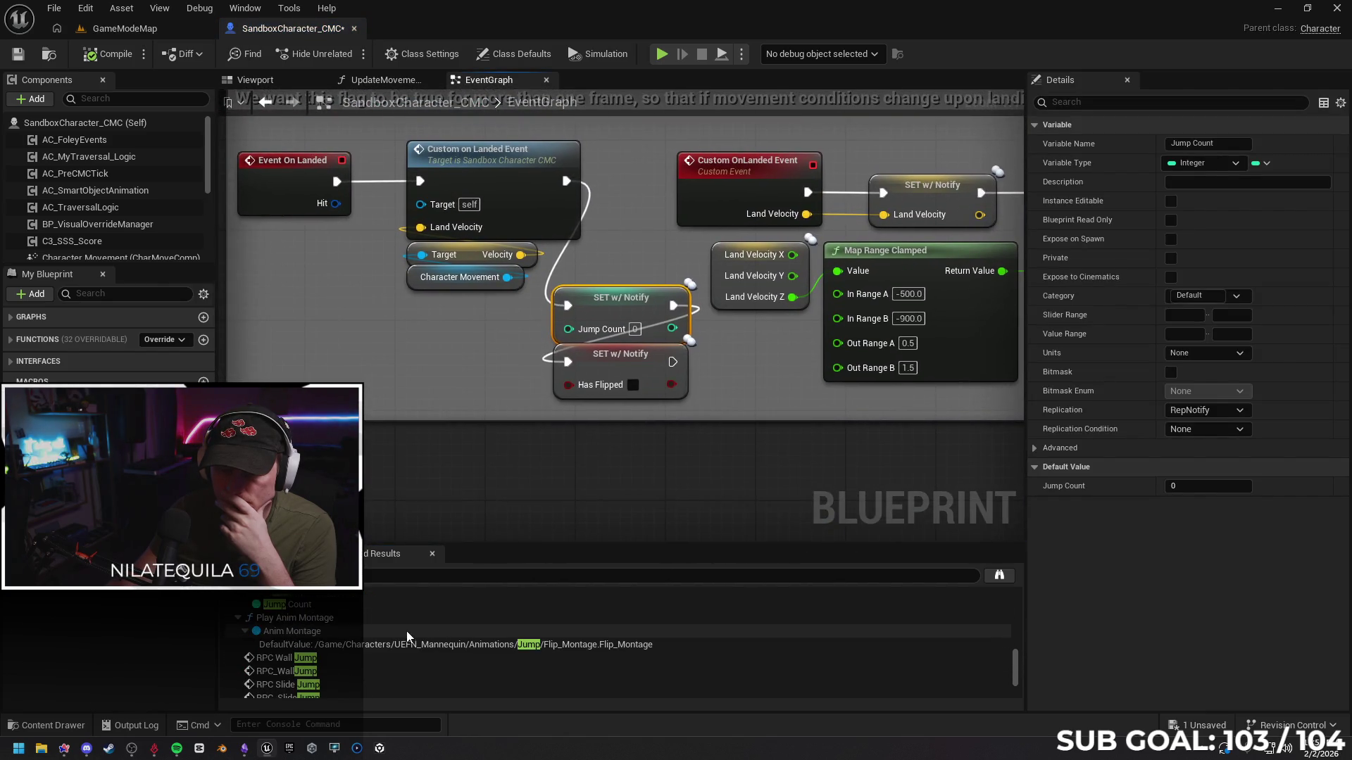
pyautogui.scroll(-3, 387, 632)
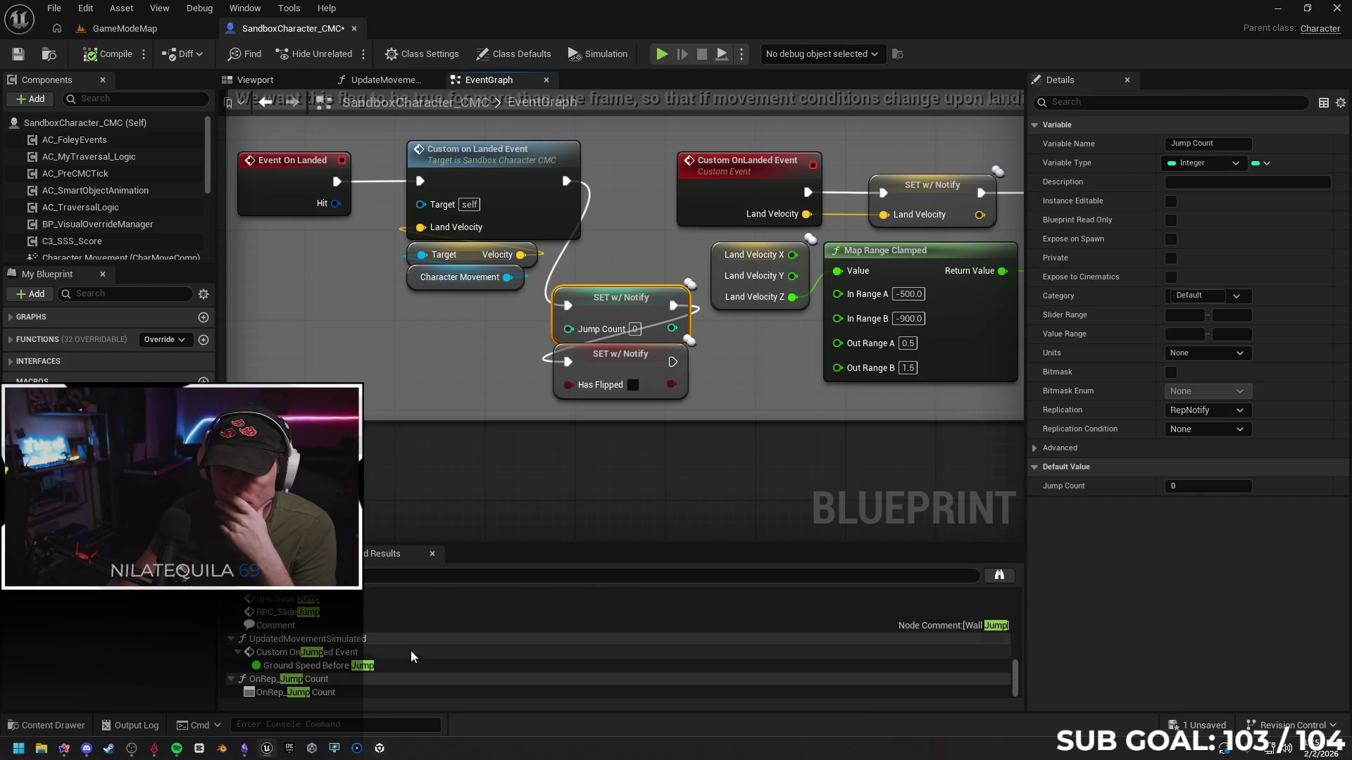
pyautogui.doubleClick(403, 690)
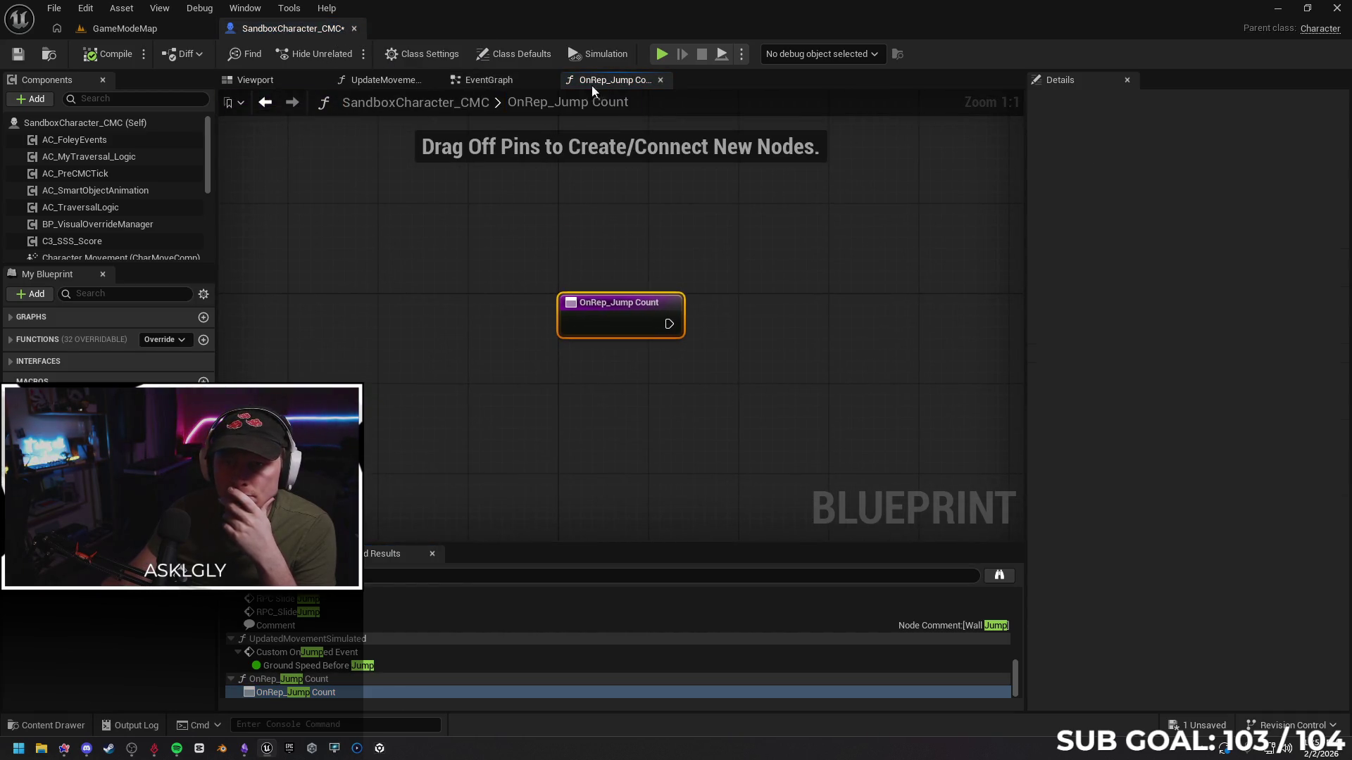
pyautogui.click(660, 81)
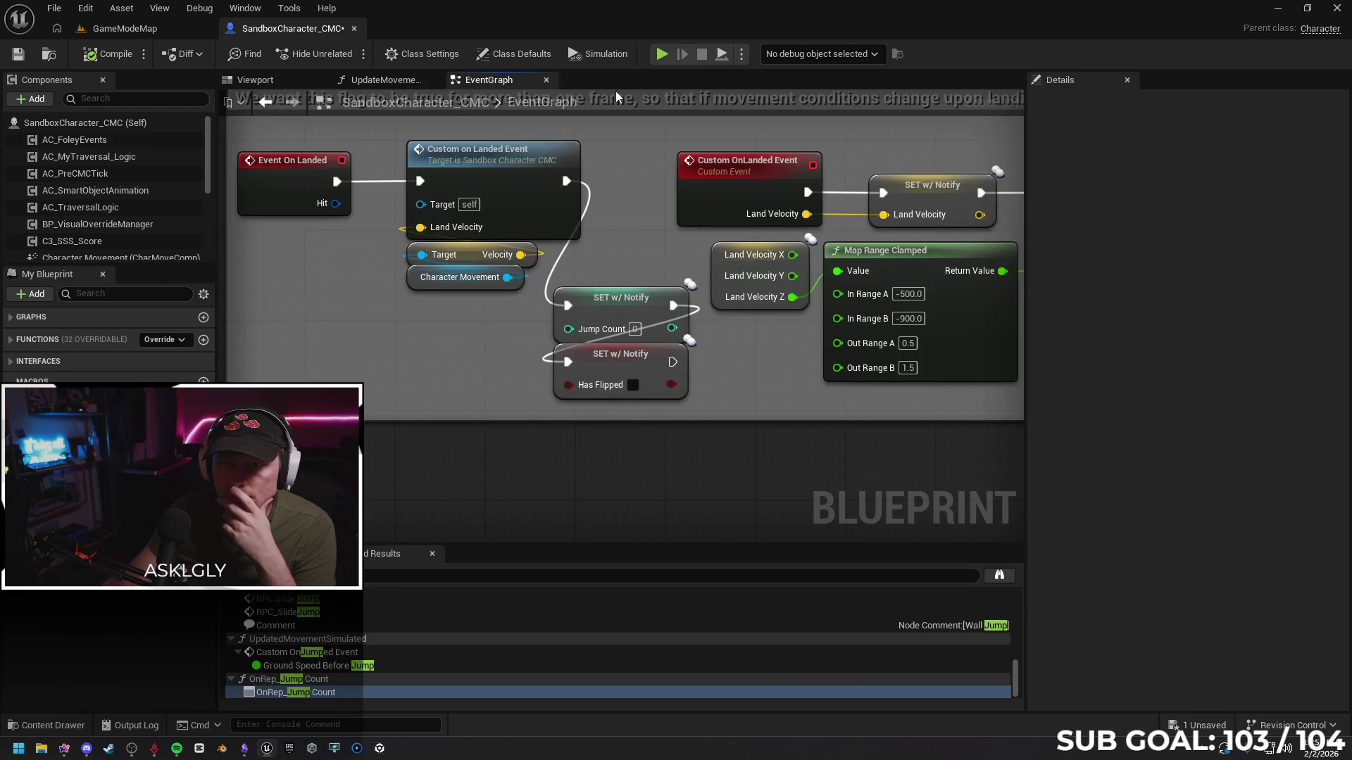
# Select the blueprint's Self defaults and filter Details by 'jump' to check Jump Count
pyautogui.click(97, 126)
pyautogui.click(1088, 108)
pyautogui.write('jump')
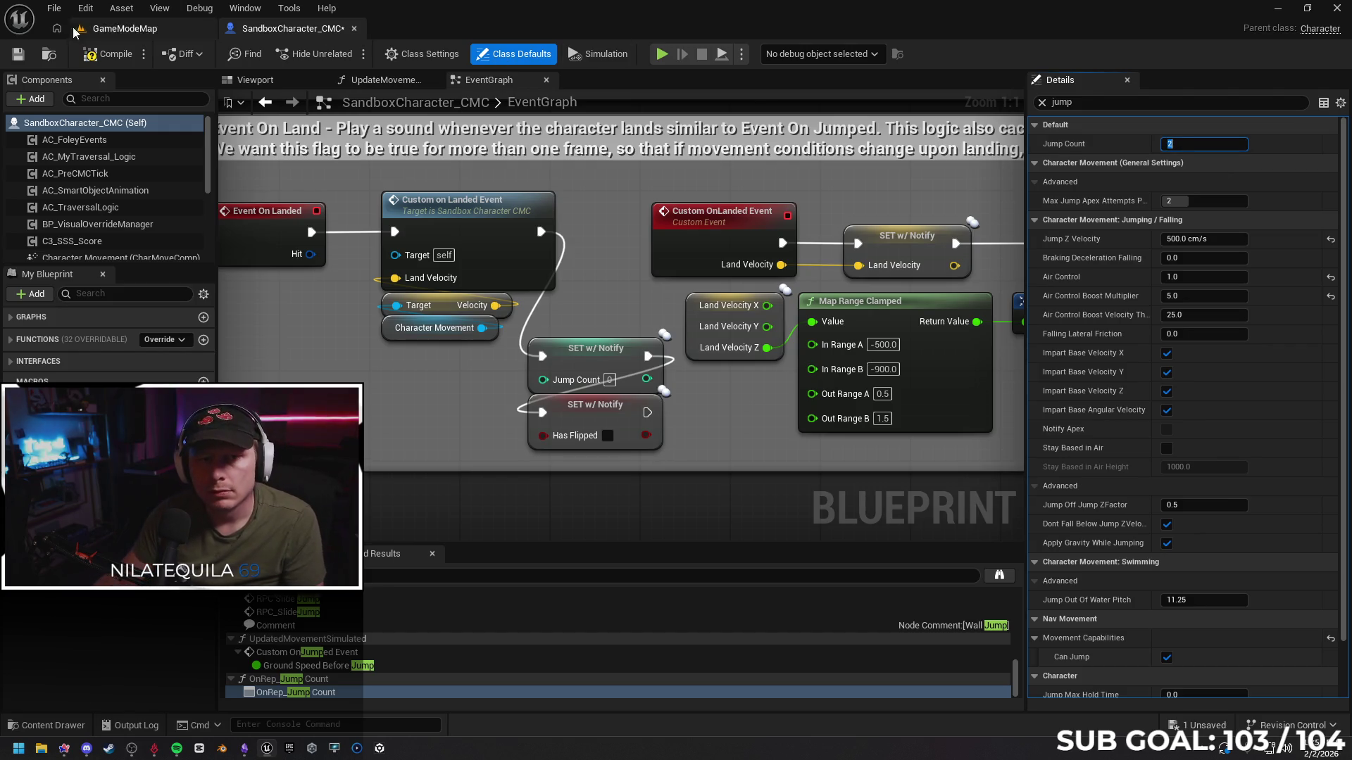
pyautogui.click(117, 30)
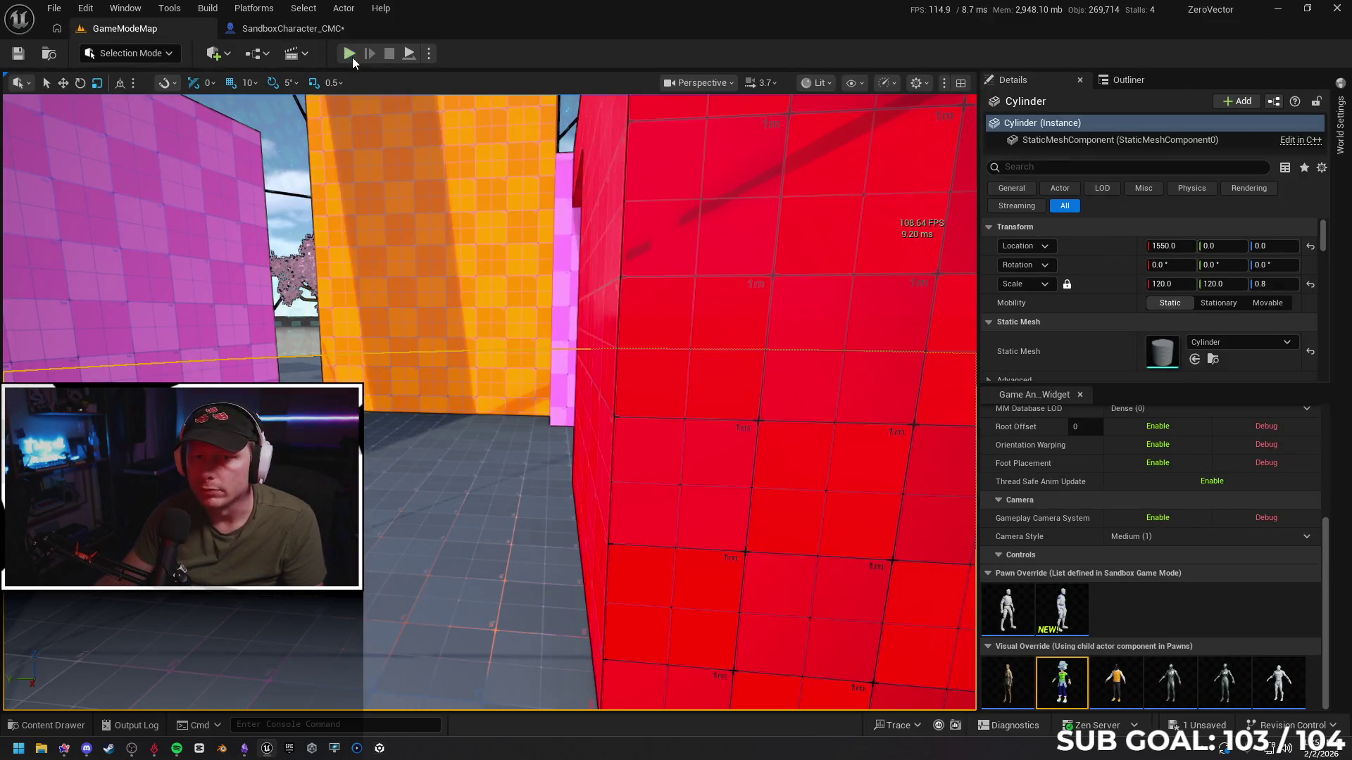
pyautogui.hotkey('alt', 'p')
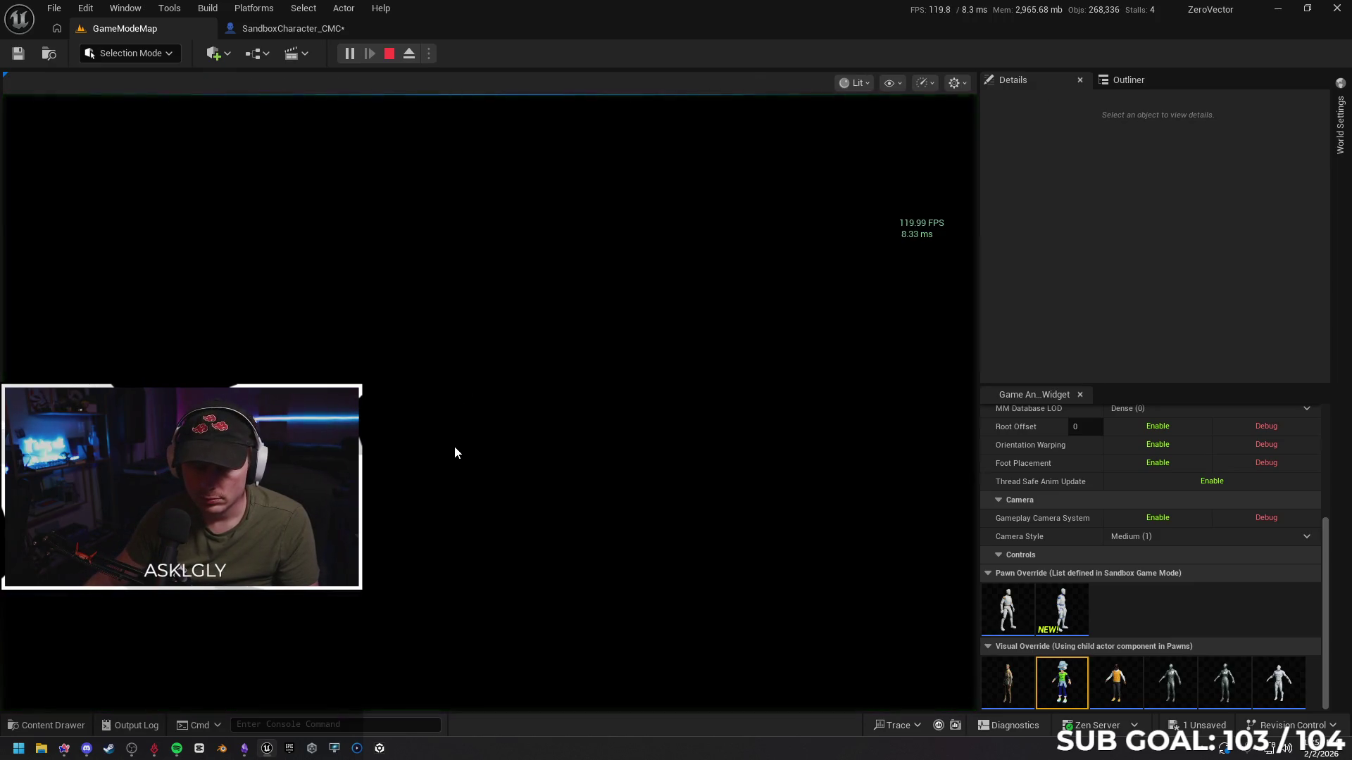
pyautogui.press('space')
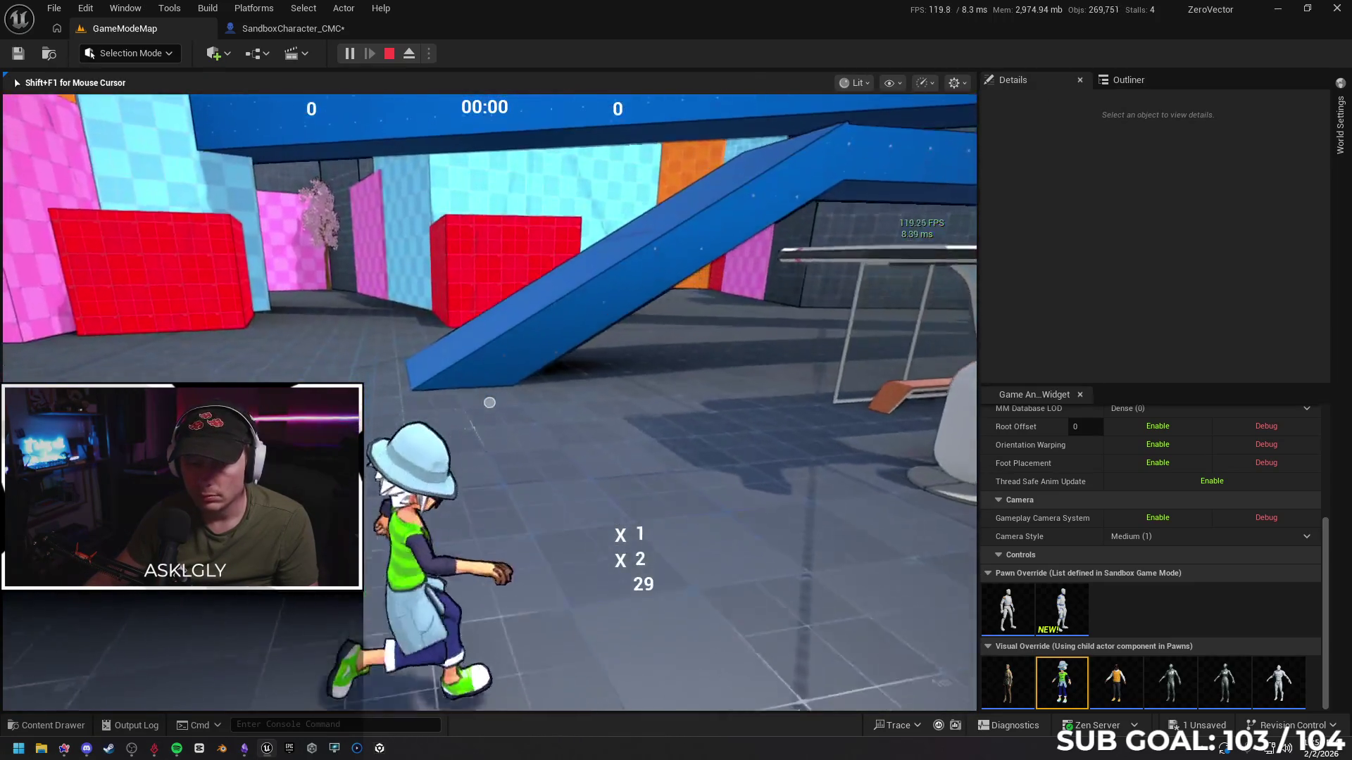
pyautogui.press('w')
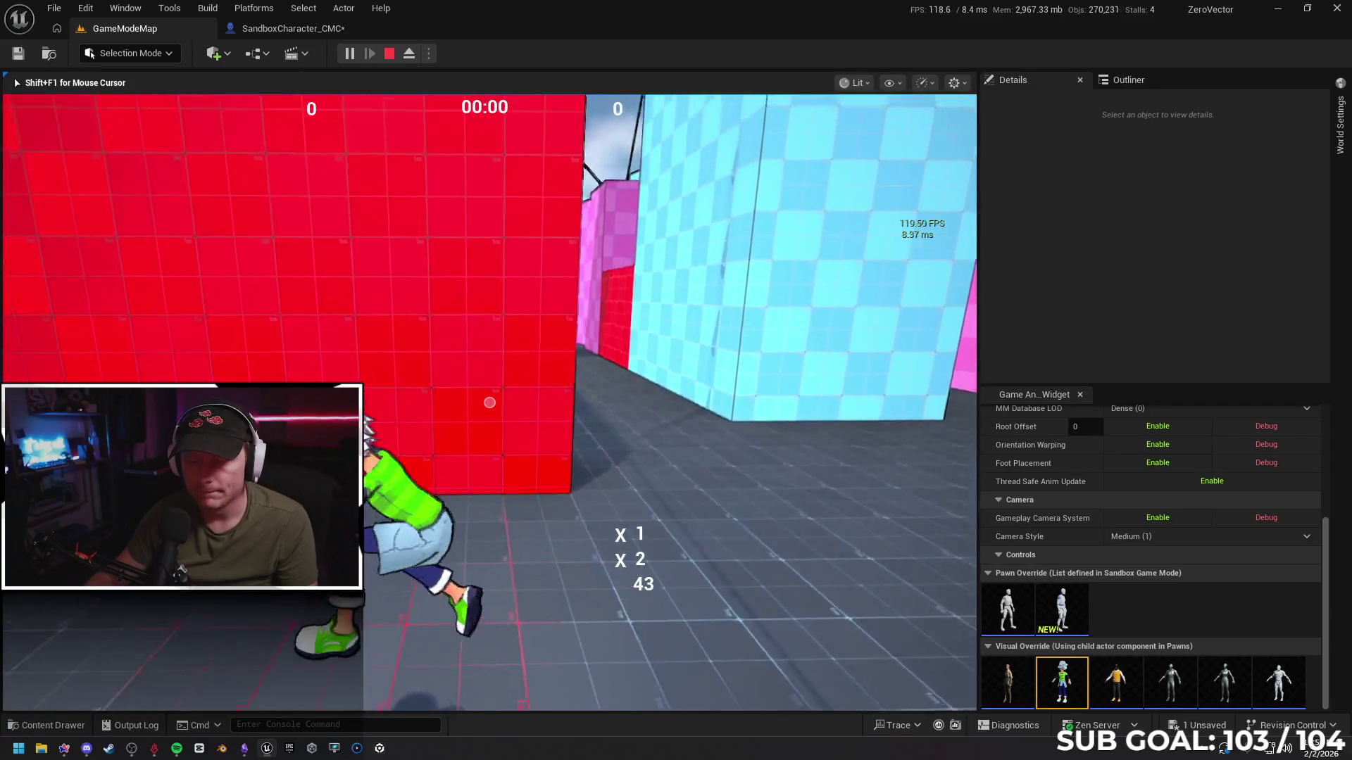
pyautogui.press('w')
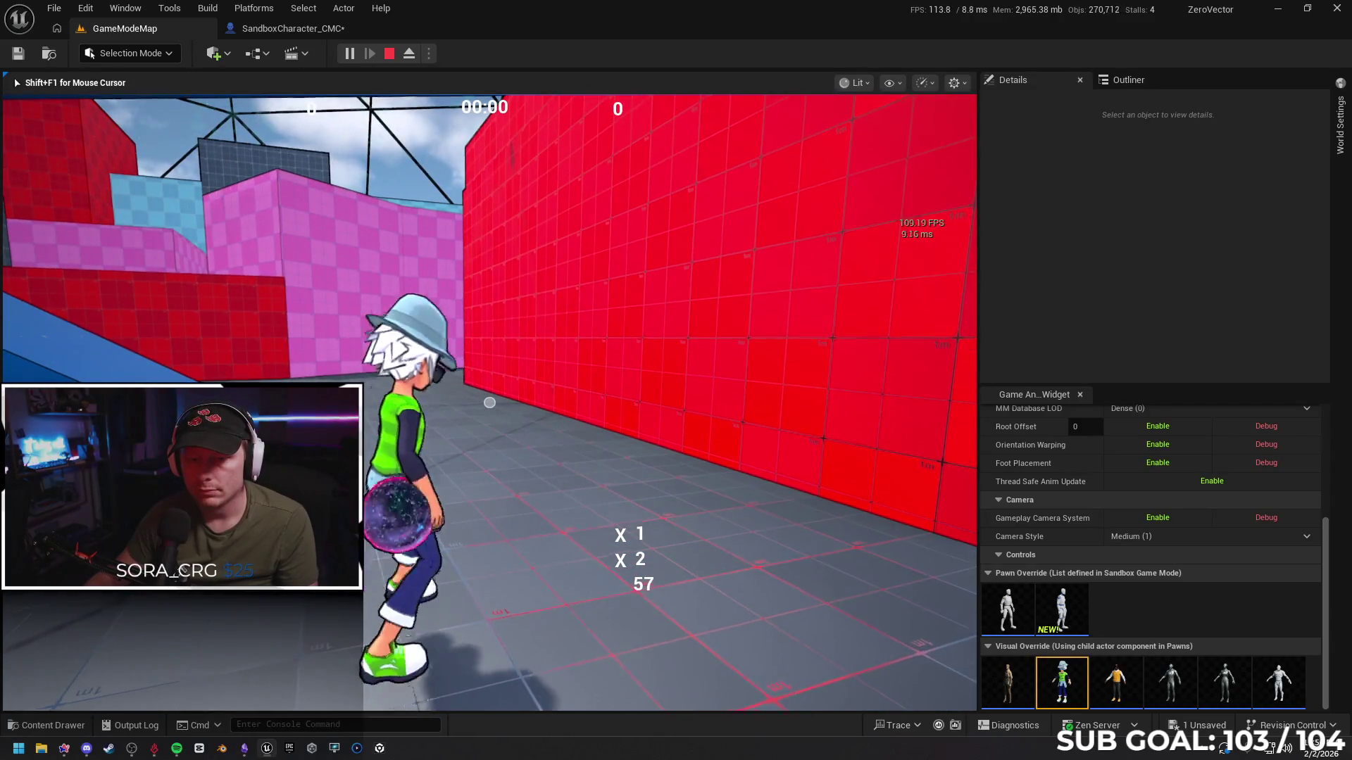
pyautogui.press('w')
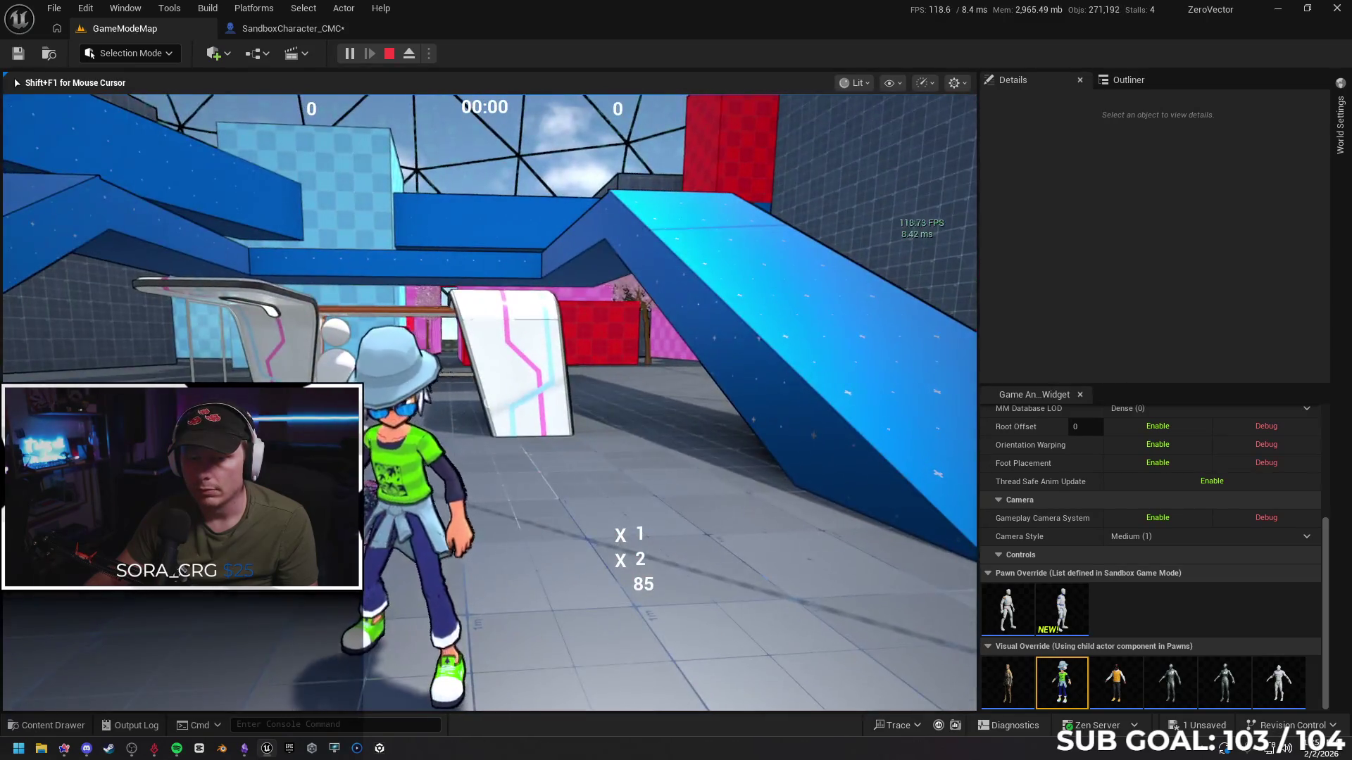
pyautogui.press('Escape')
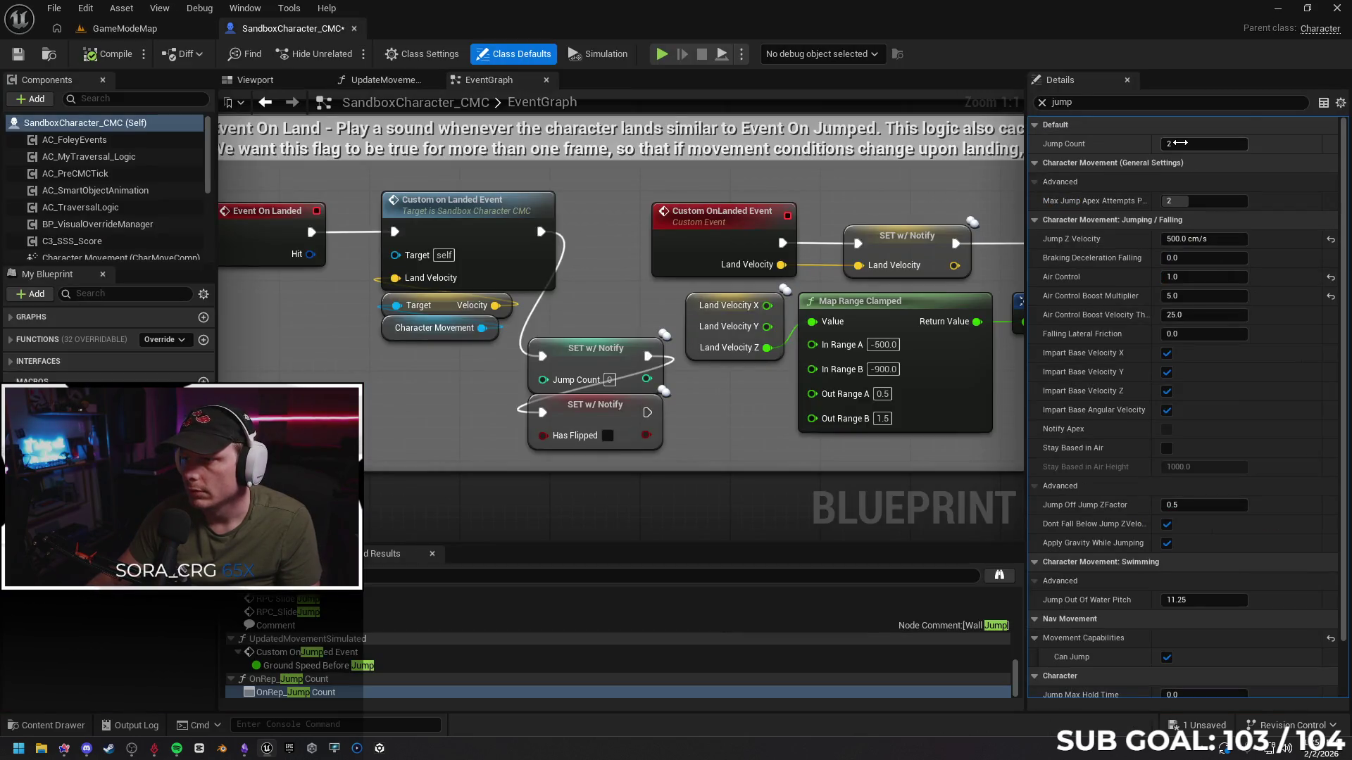
# Set Jump Z Velocity to 520 in the class defaults and compile the blueprint
pyautogui.click(1182, 143)
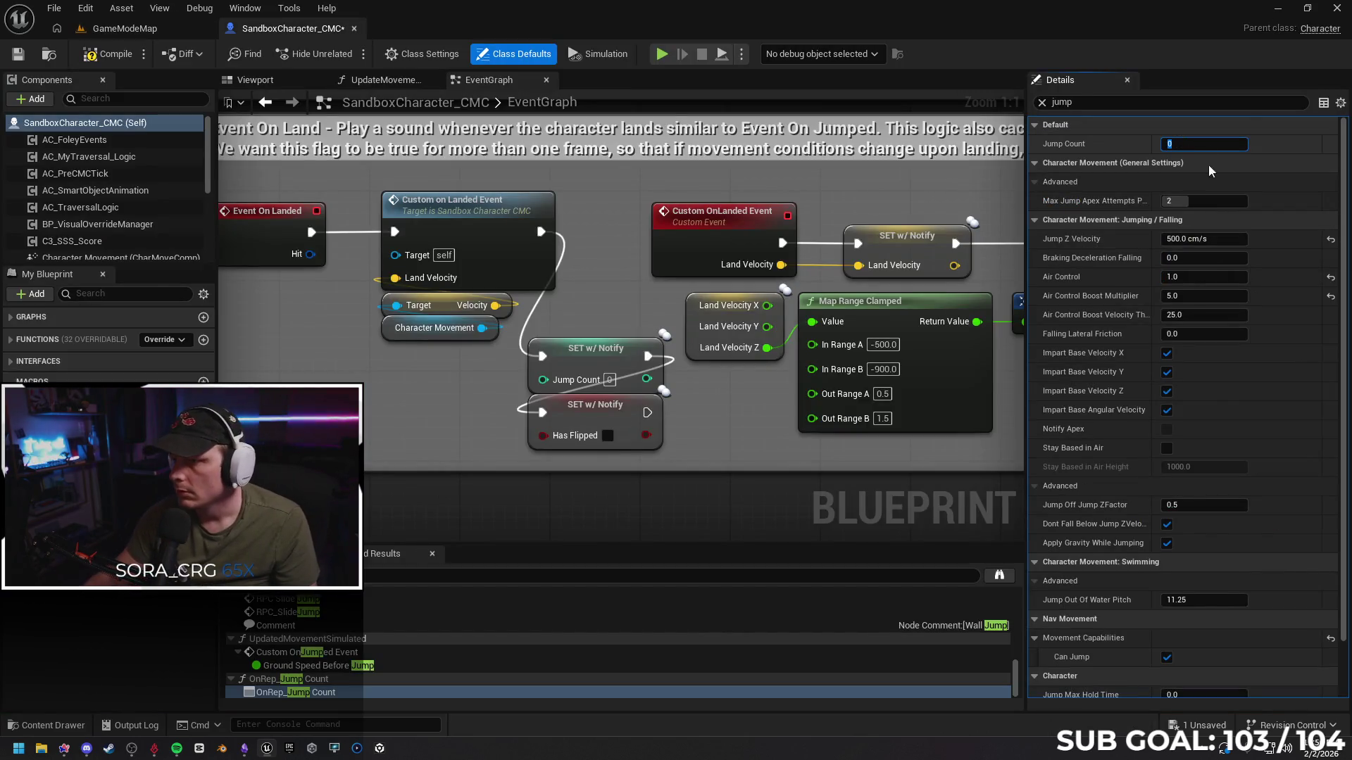
pyautogui.click(1190, 239)
pyautogui.write('520')
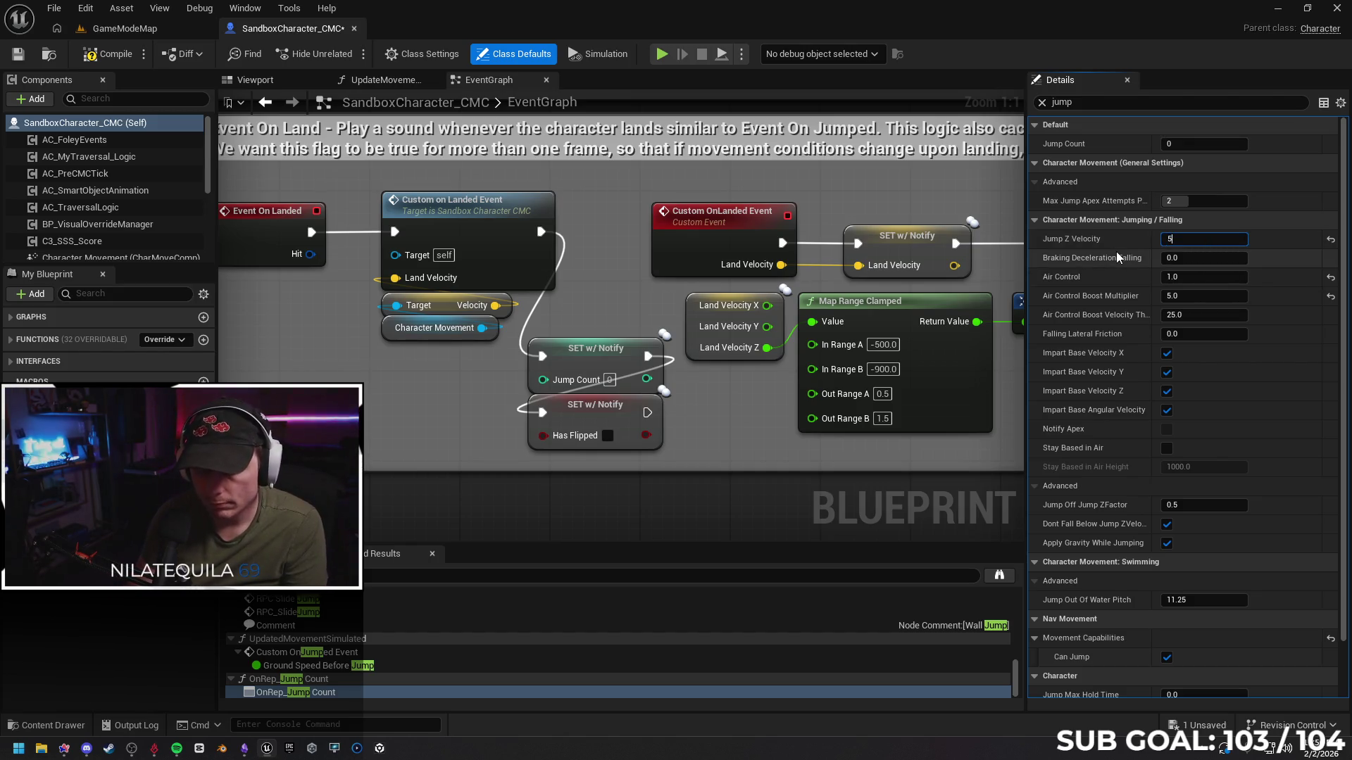
pyautogui.press('Return')
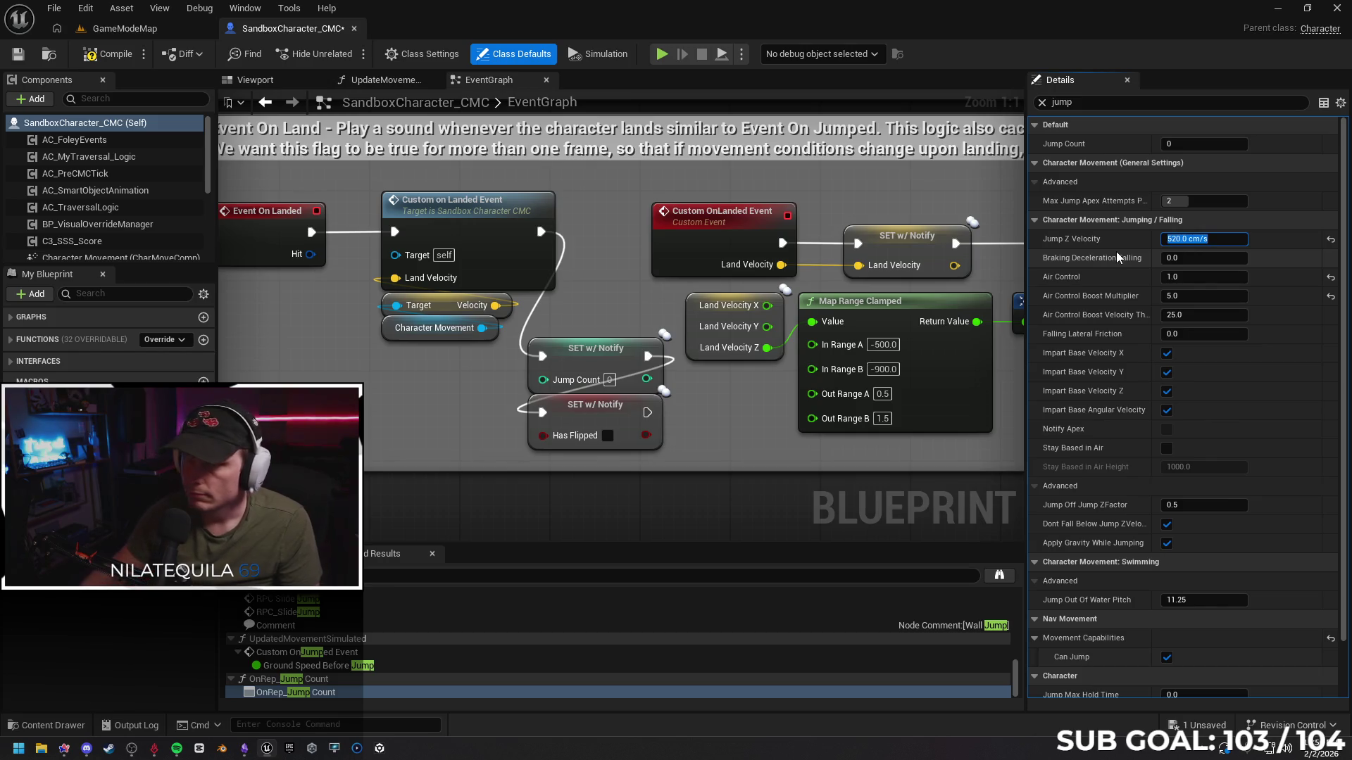
pyautogui.click(99, 56)
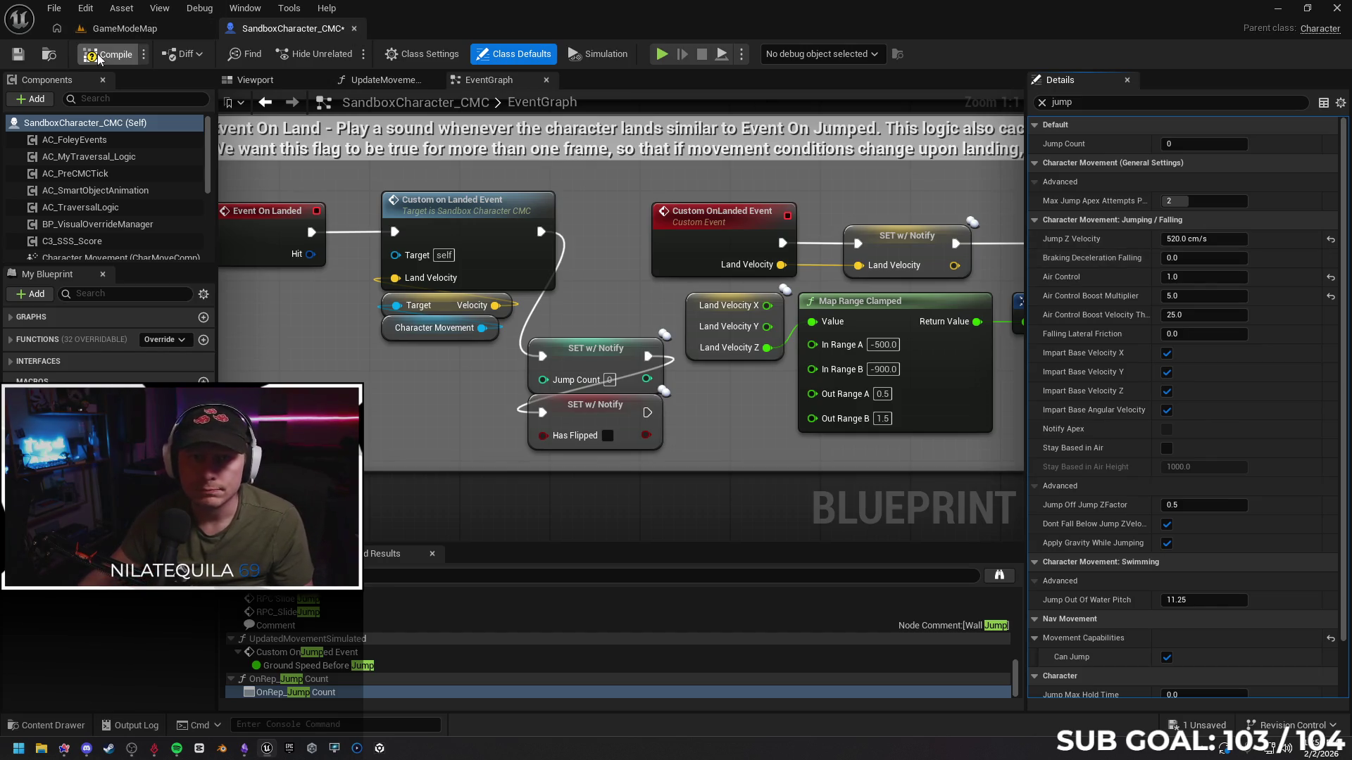
pyautogui.click(152, 34)
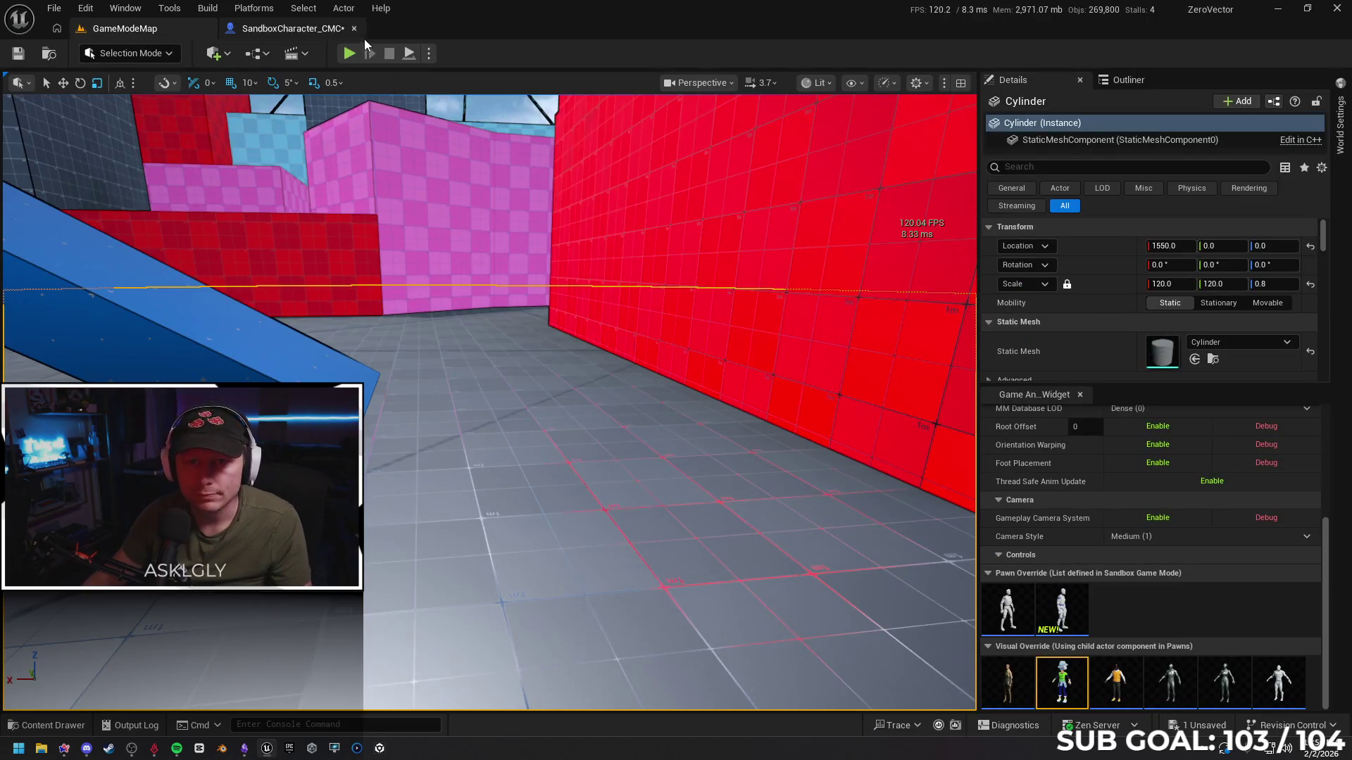
# Playtest the 520 jump, running and wall-running past the orange, pink and blue walls
pyautogui.click(348, 54)
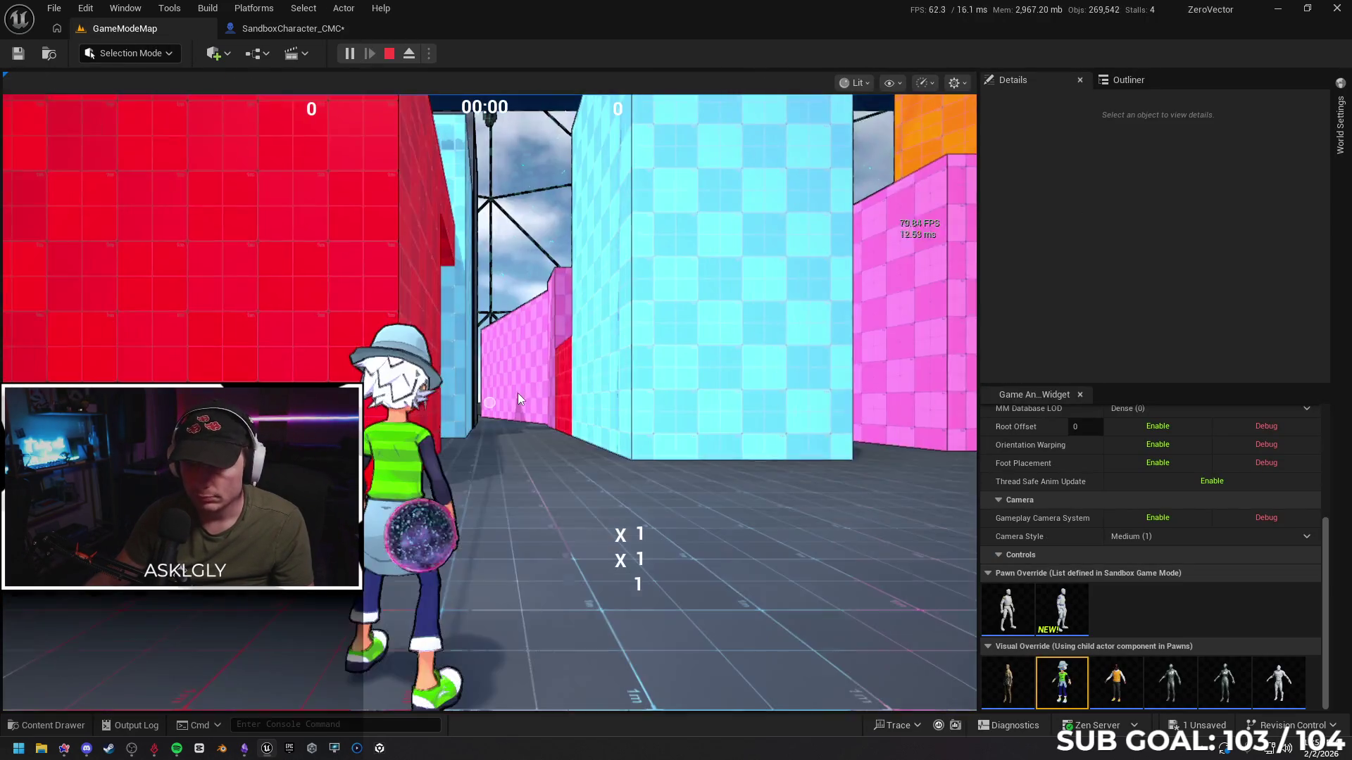
pyautogui.press('w')
pyautogui.press('space')
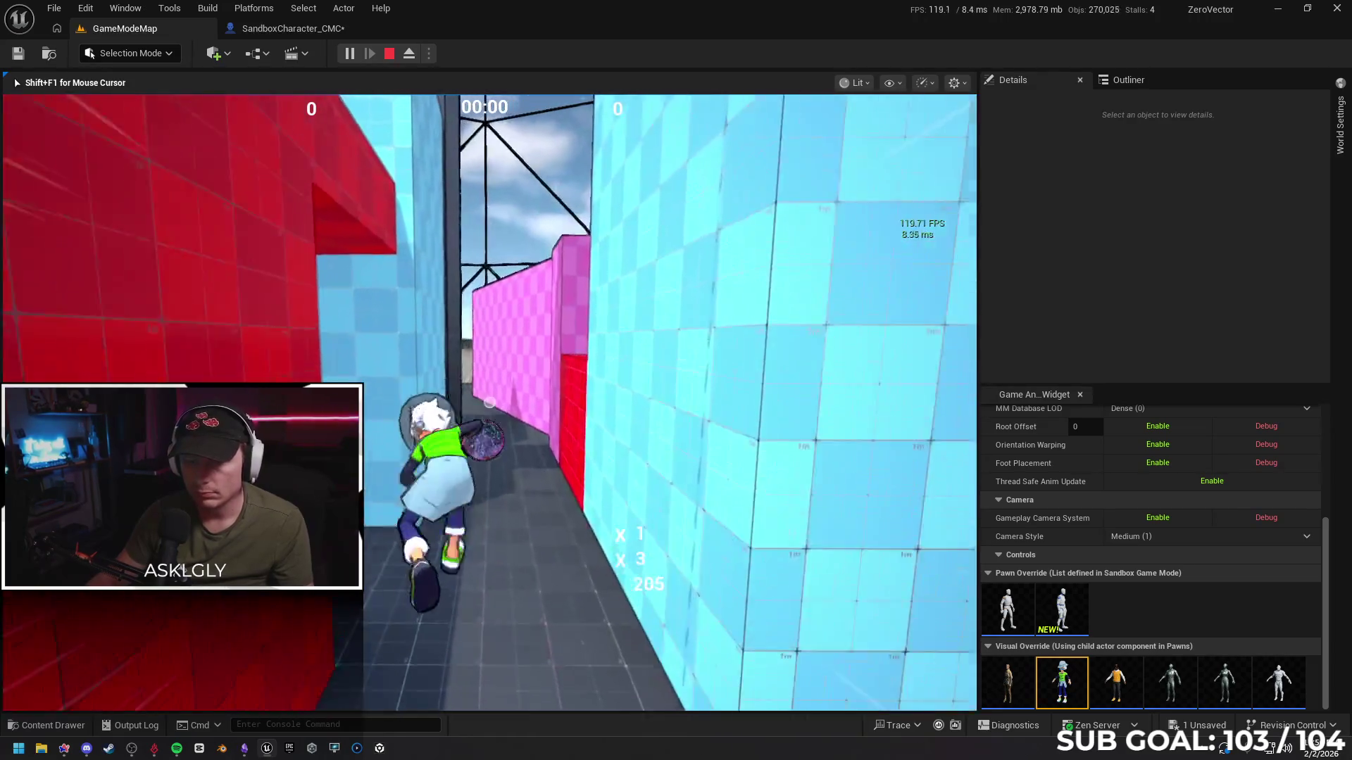
pyautogui.press('space')
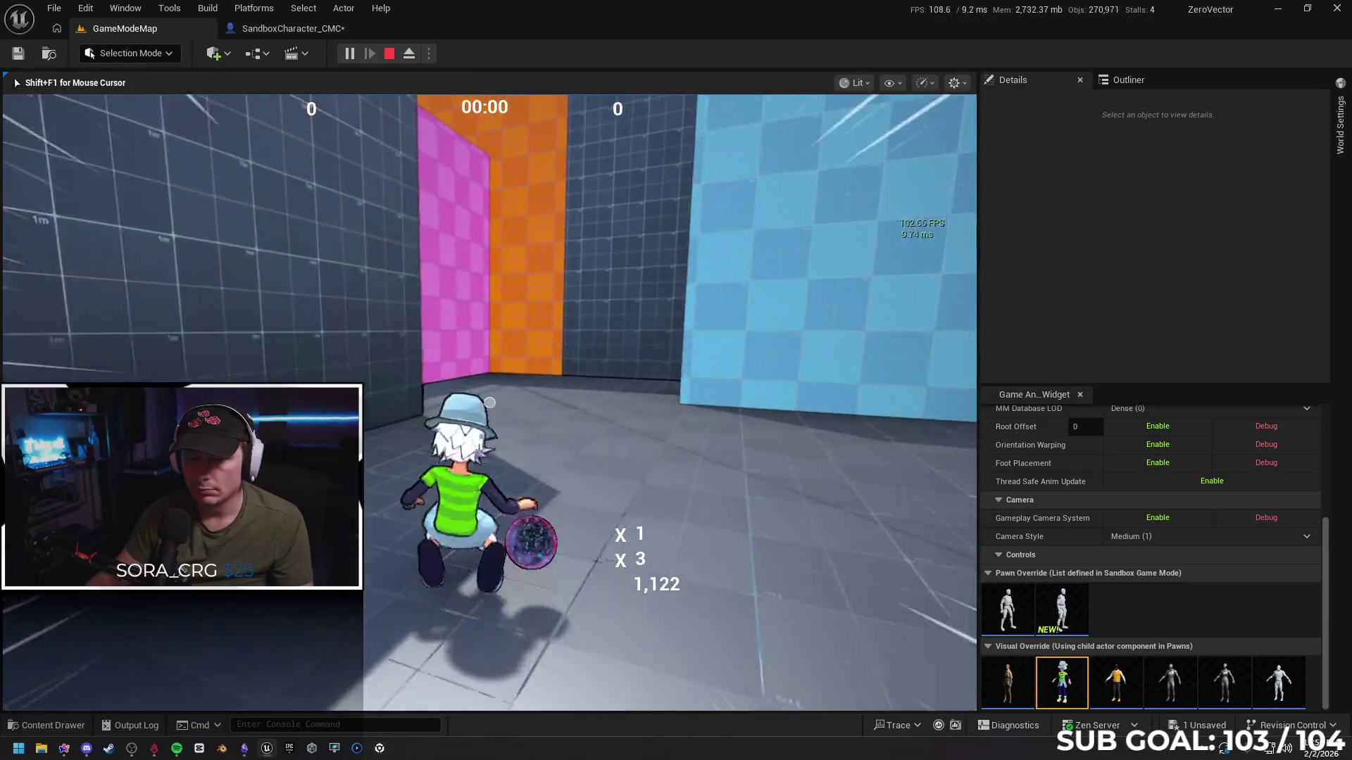
pyautogui.press('space')
pyautogui.press('space')
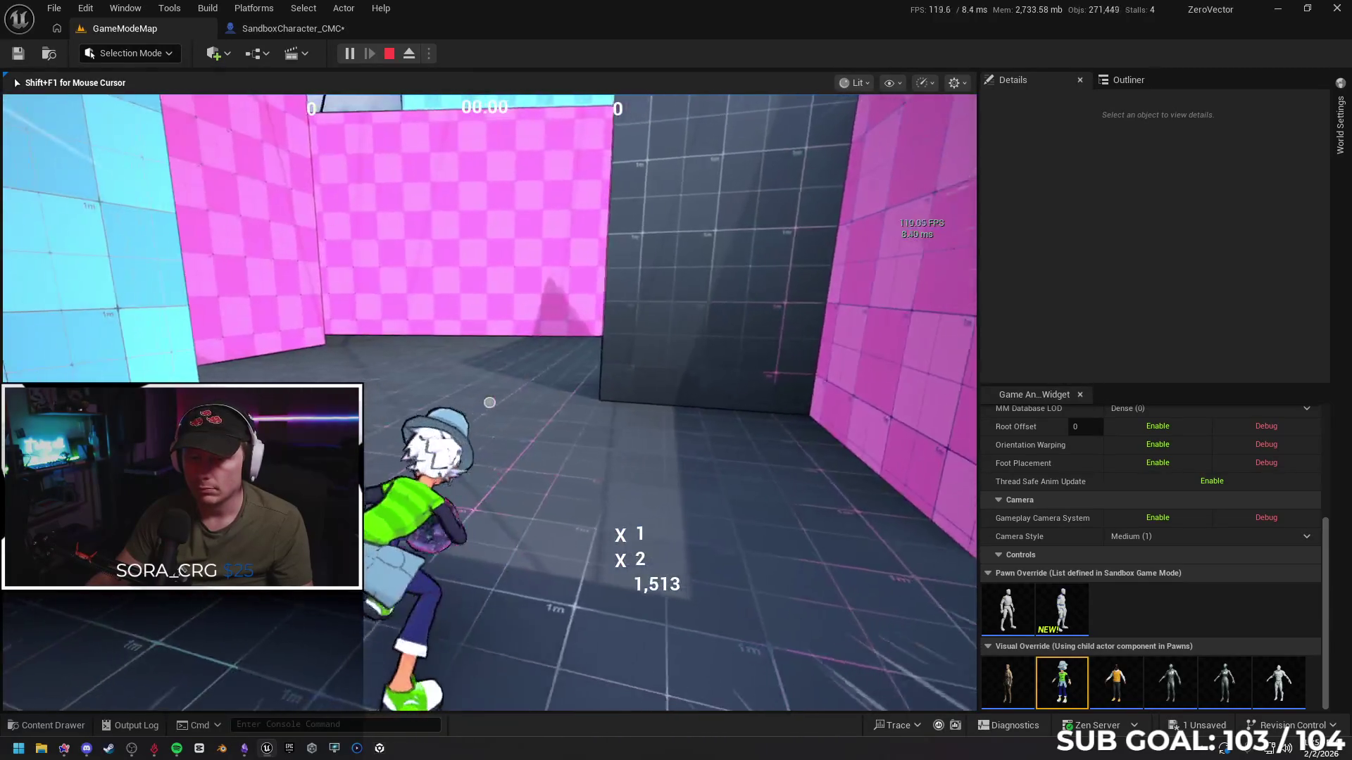
pyautogui.press('space')
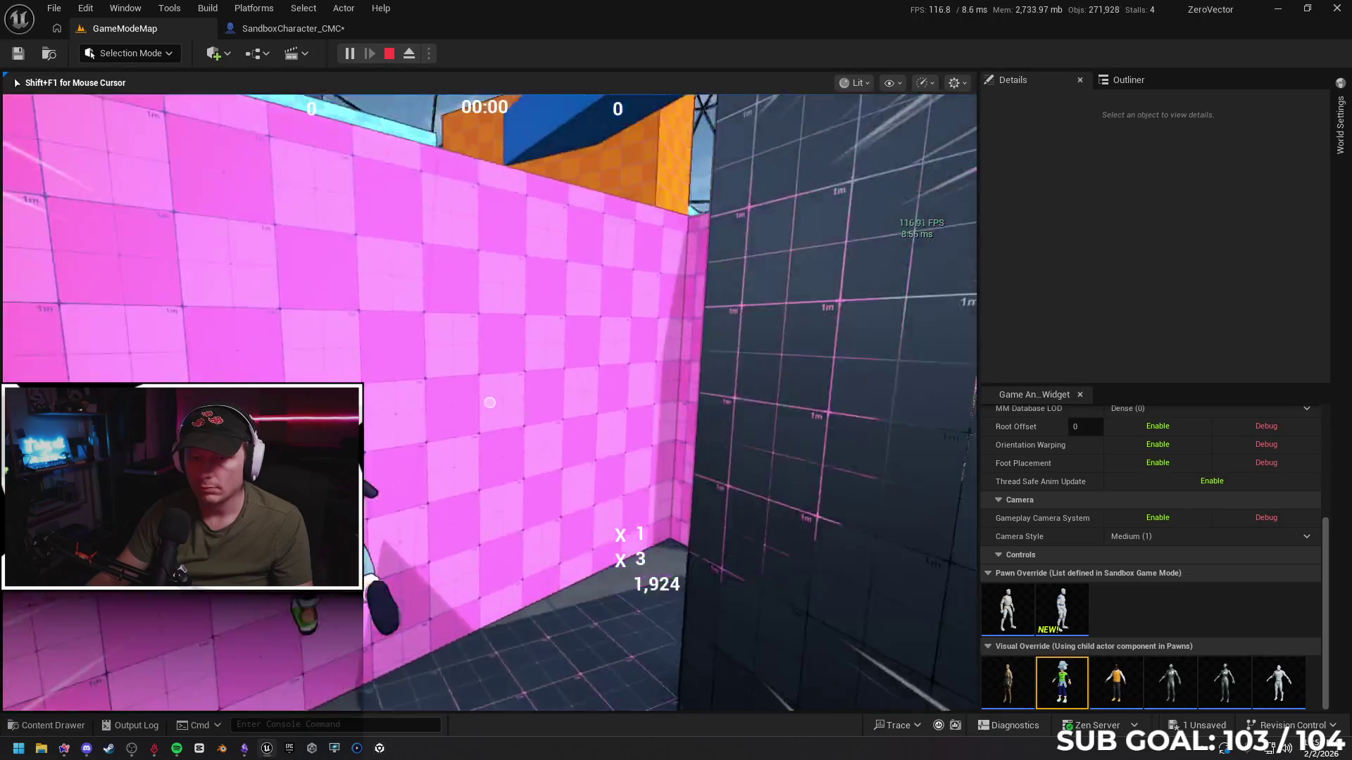
pyautogui.press('space')
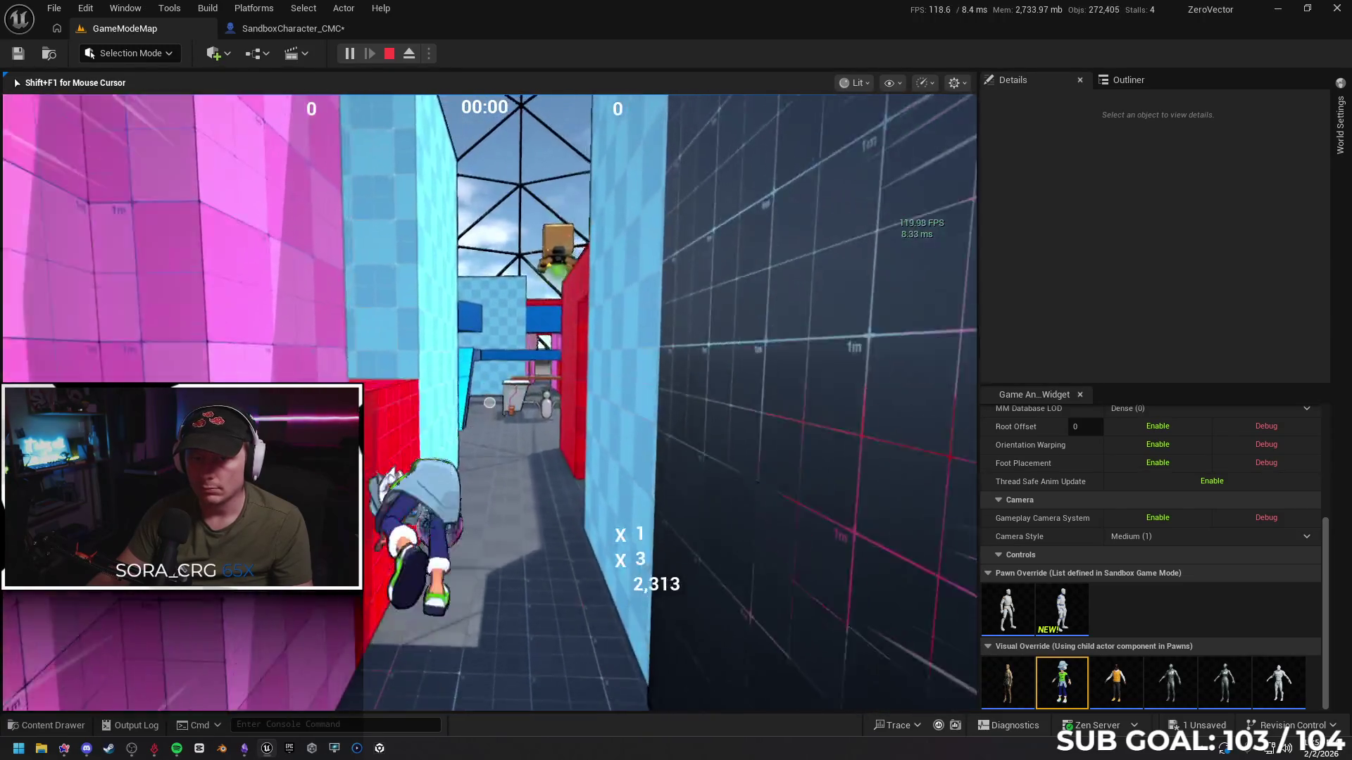
pyautogui.press('space')
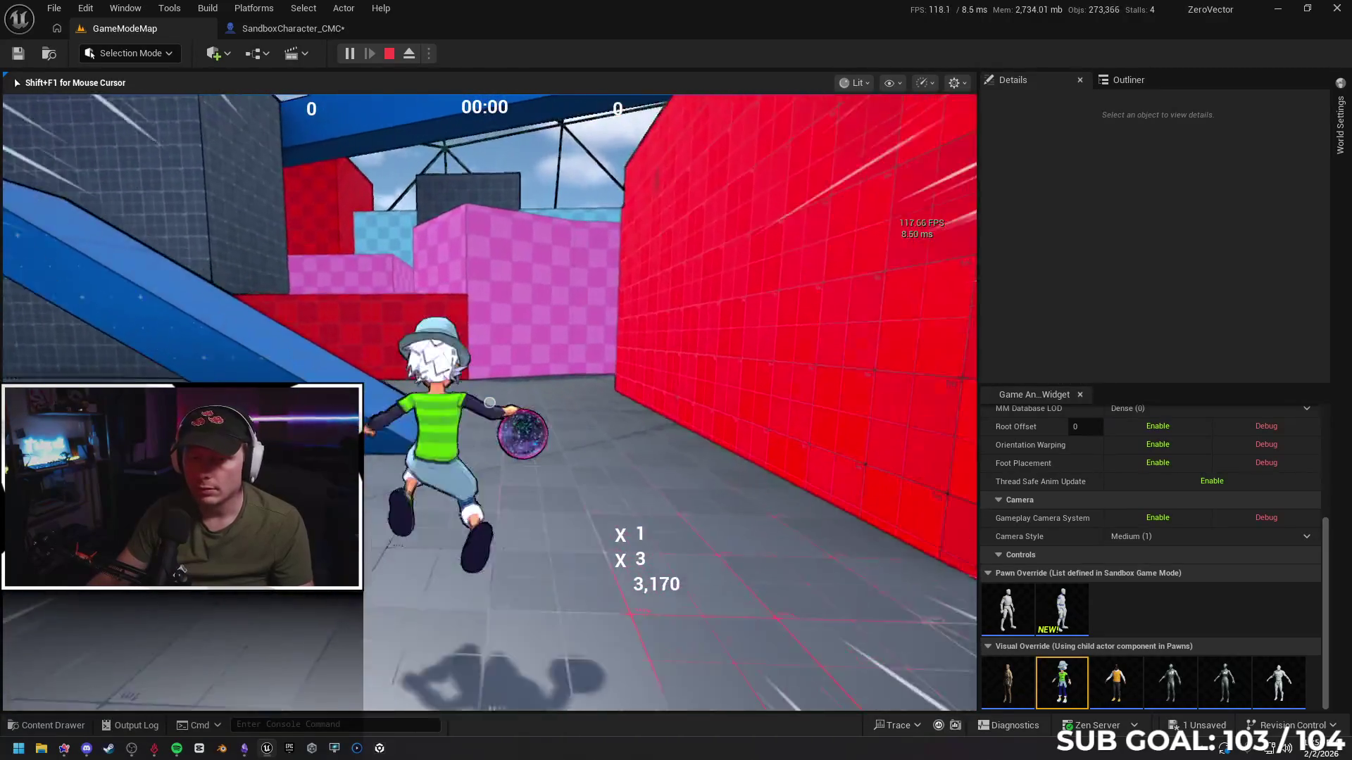
pyautogui.press('Escape')
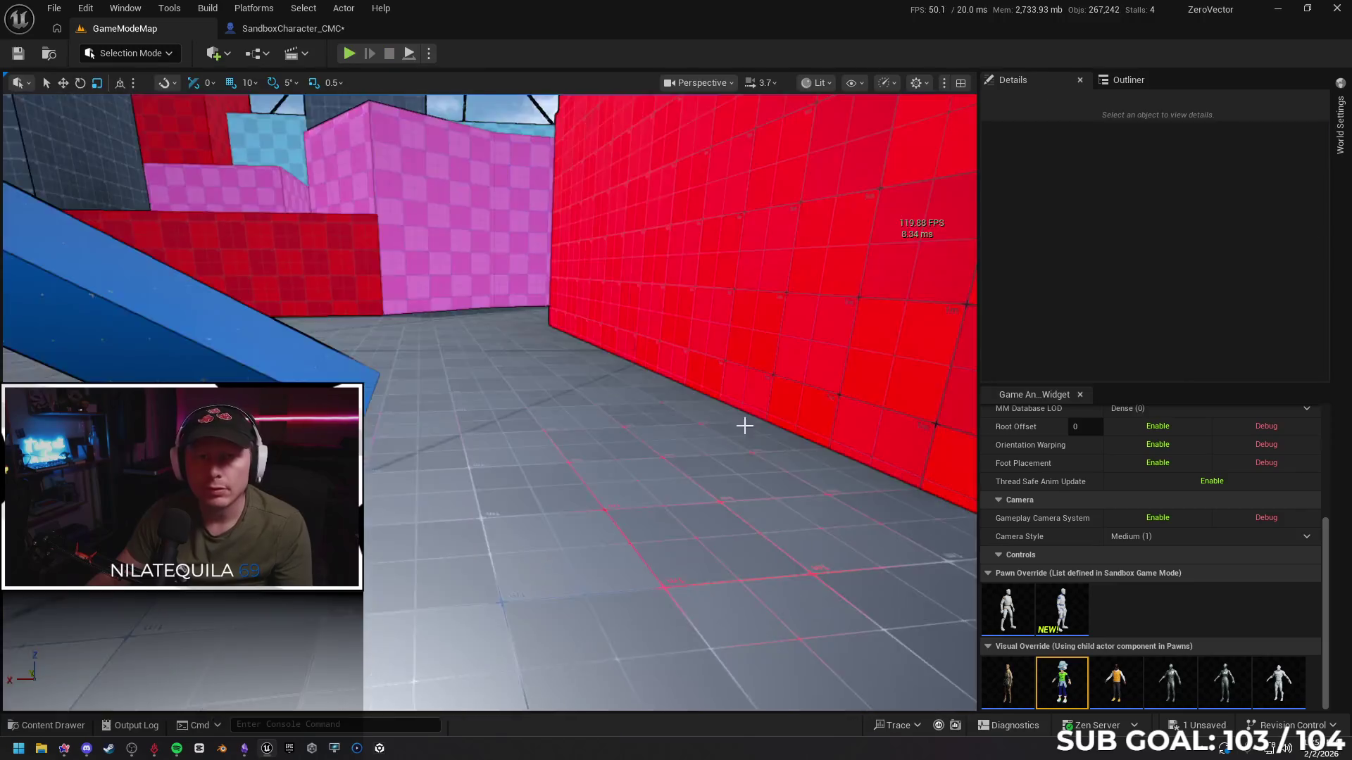
pyautogui.click(742, 425)
pyautogui.click(303, 29)
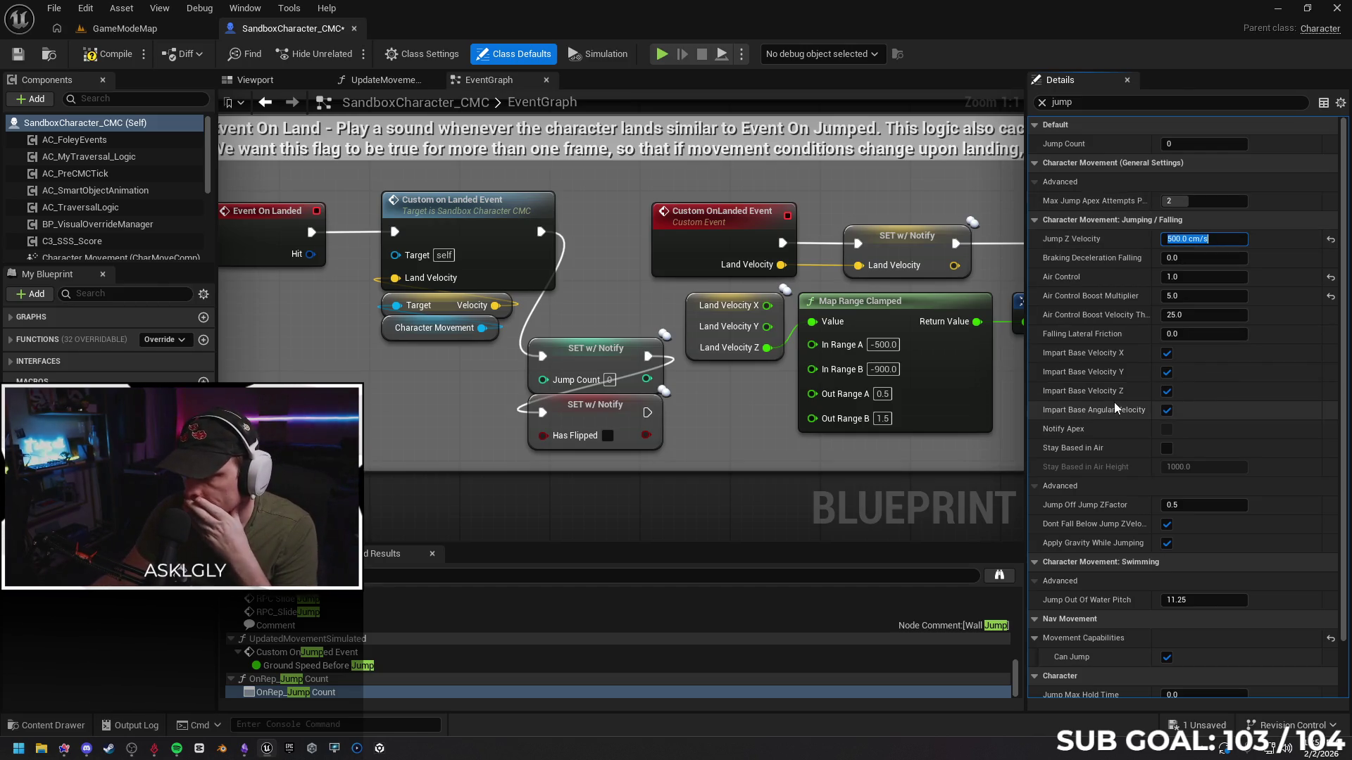
# Change SandboxCharacter_CMC's Max Jump Apex Attempts from 2 to 1
pyautogui.moveTo(1344, 348); pyautogui.dragTo(1344, 425)
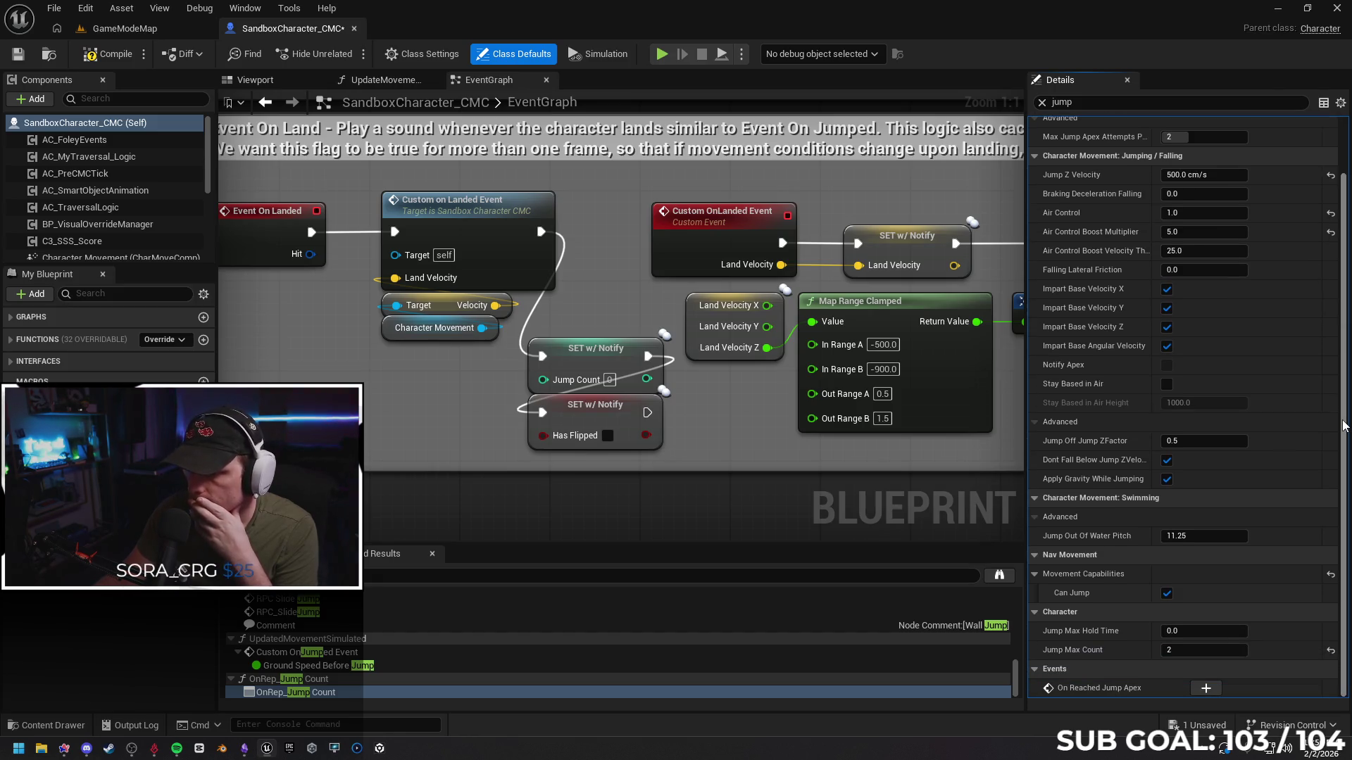
pyautogui.scroll(3, 1345, 426)
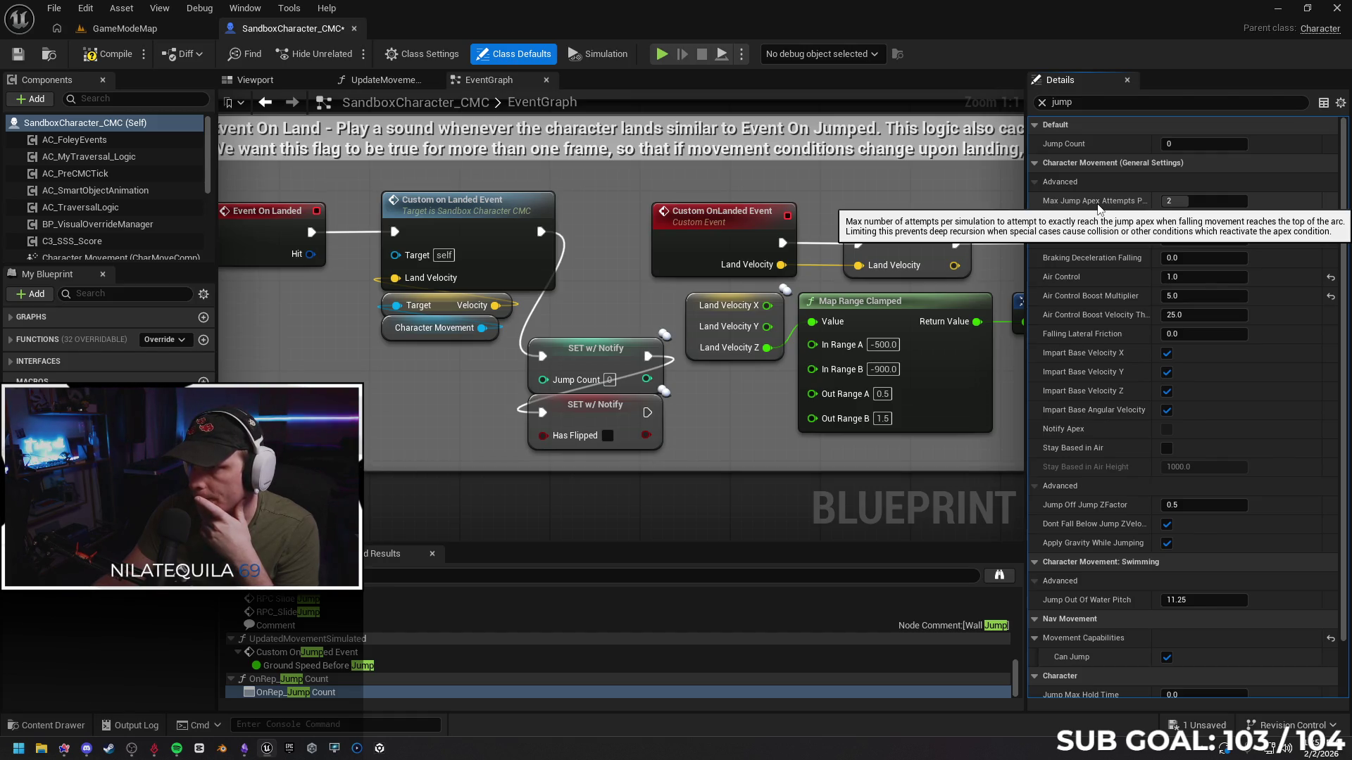
pyautogui.click(1181, 203)
pyautogui.write('1')
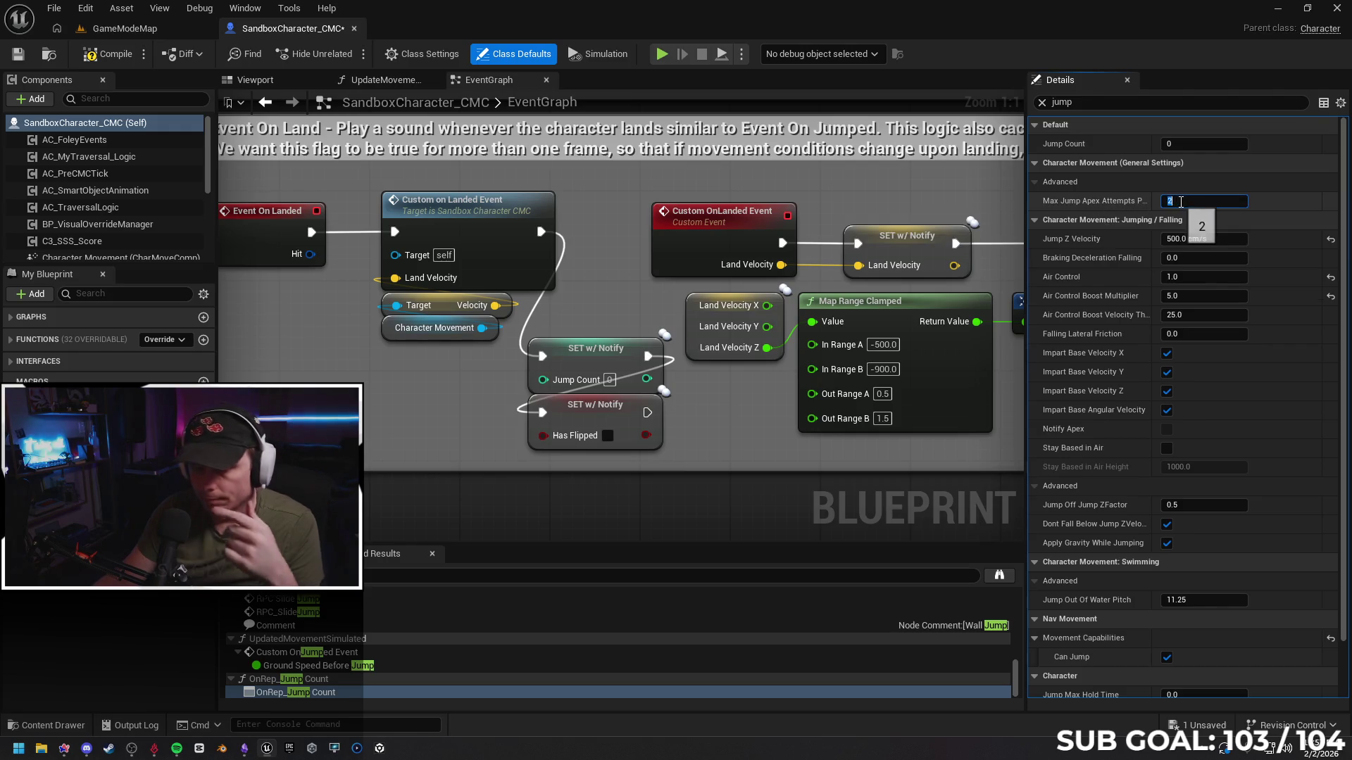
pyautogui.press('Return')
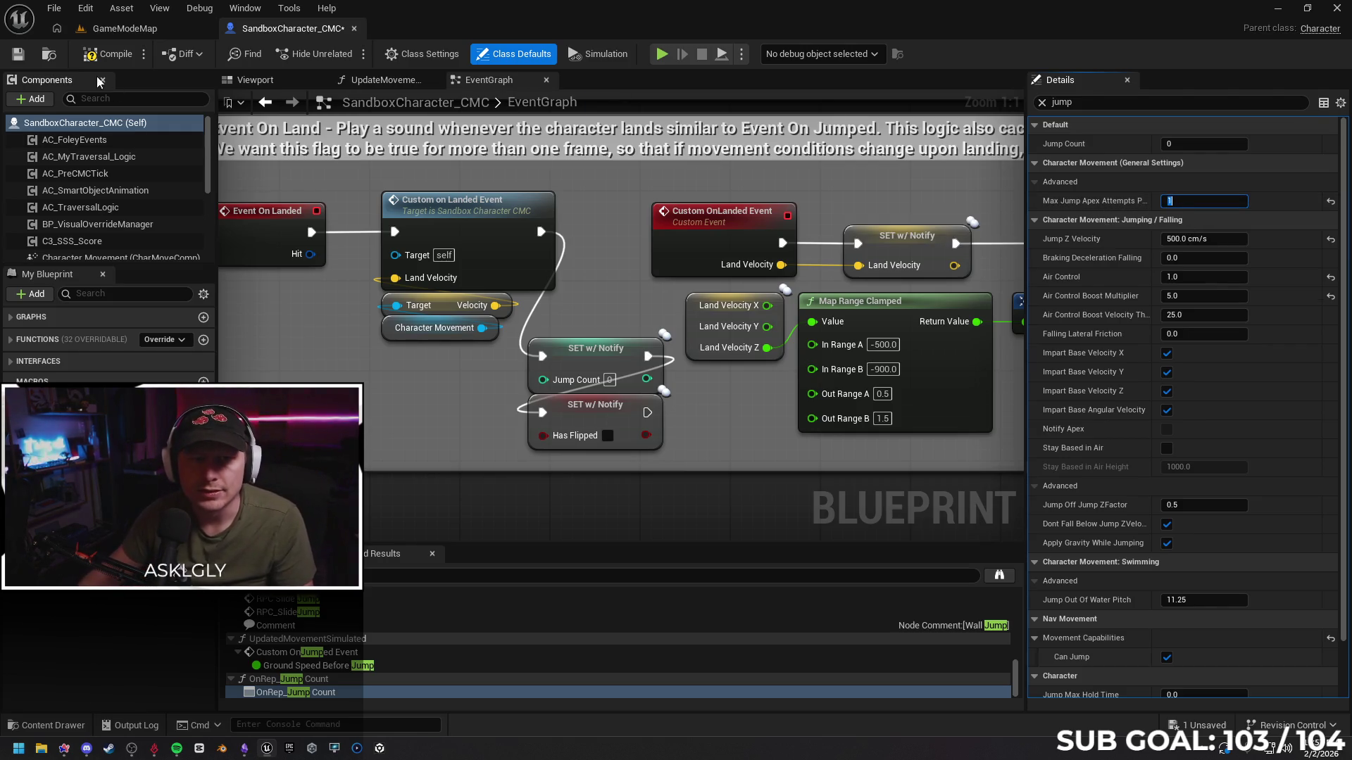
# Start a GameModeMap playtest and run and jump down the first corridor
pyautogui.click(137, 27)
pyautogui.hotkey('alt', 'p')
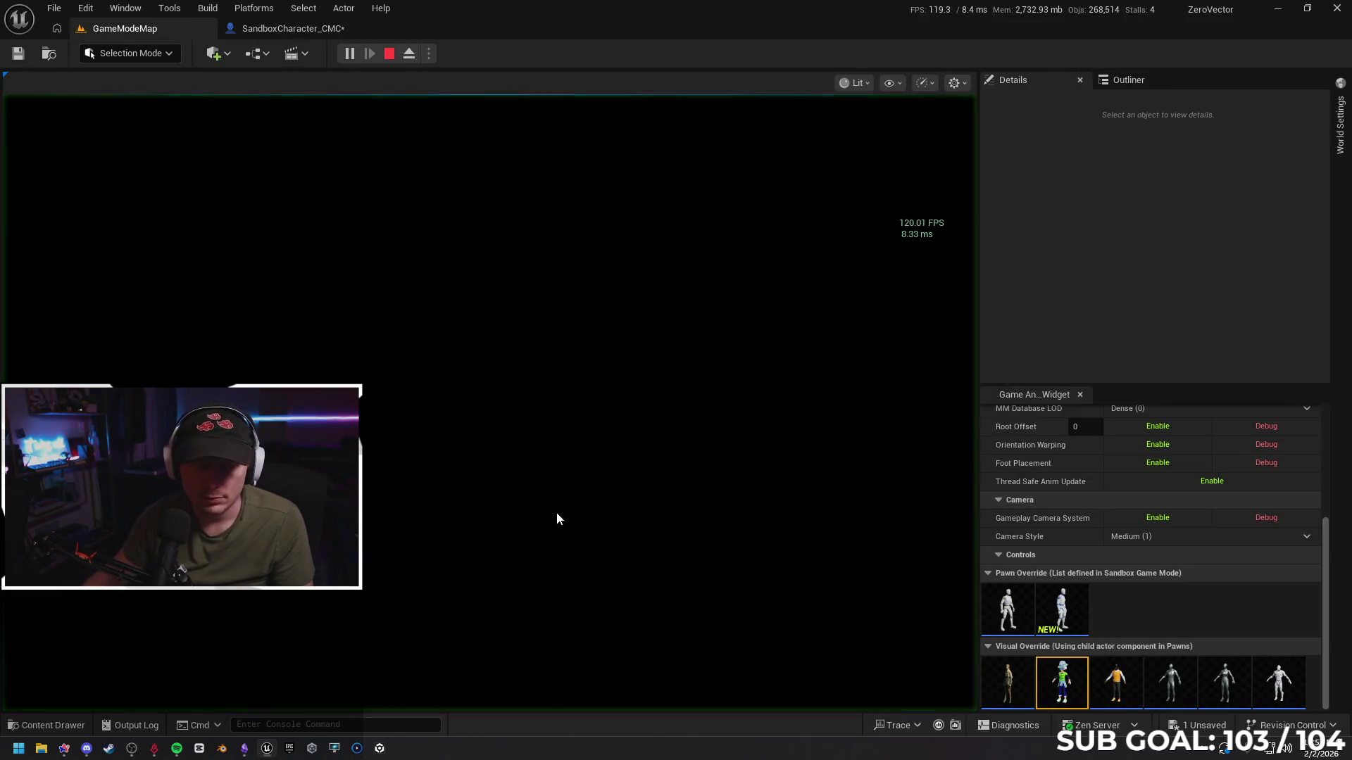
pyautogui.press('space')
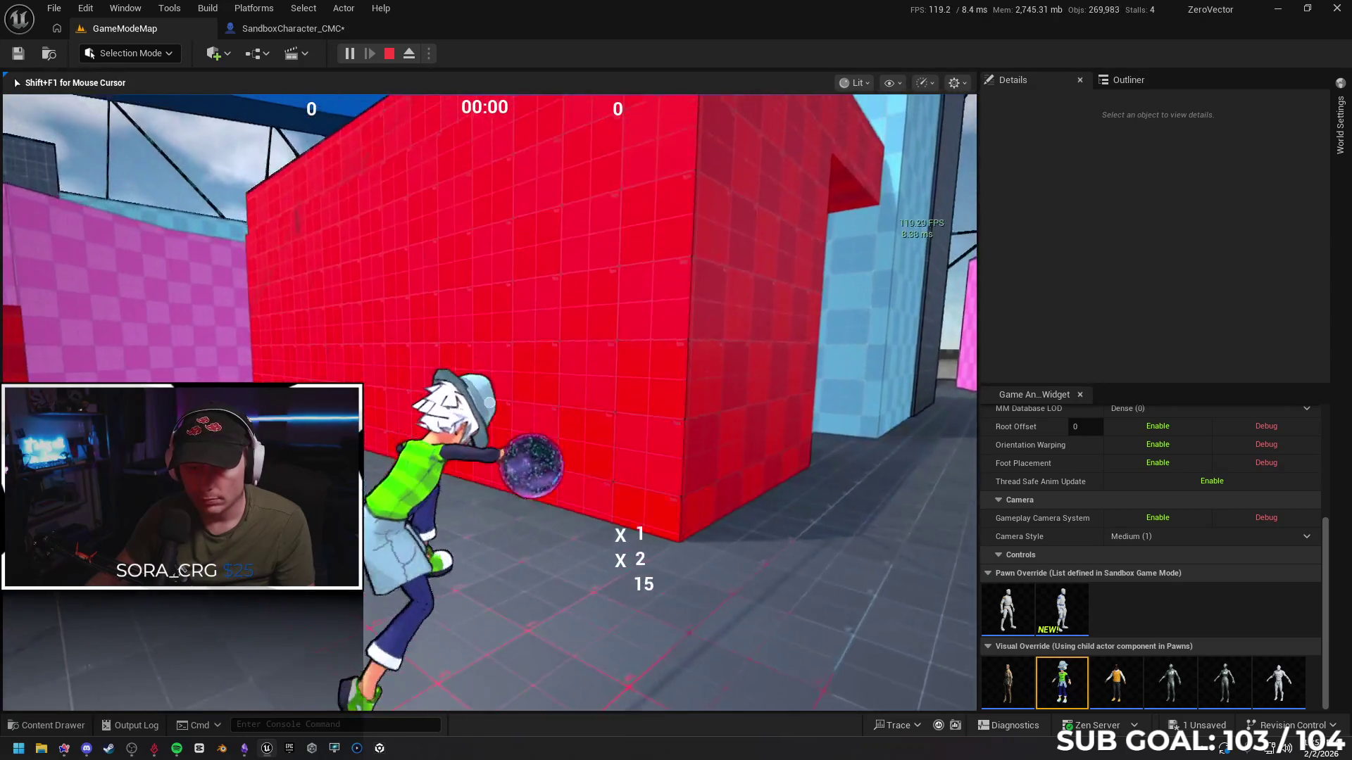
pyautogui.press('w')
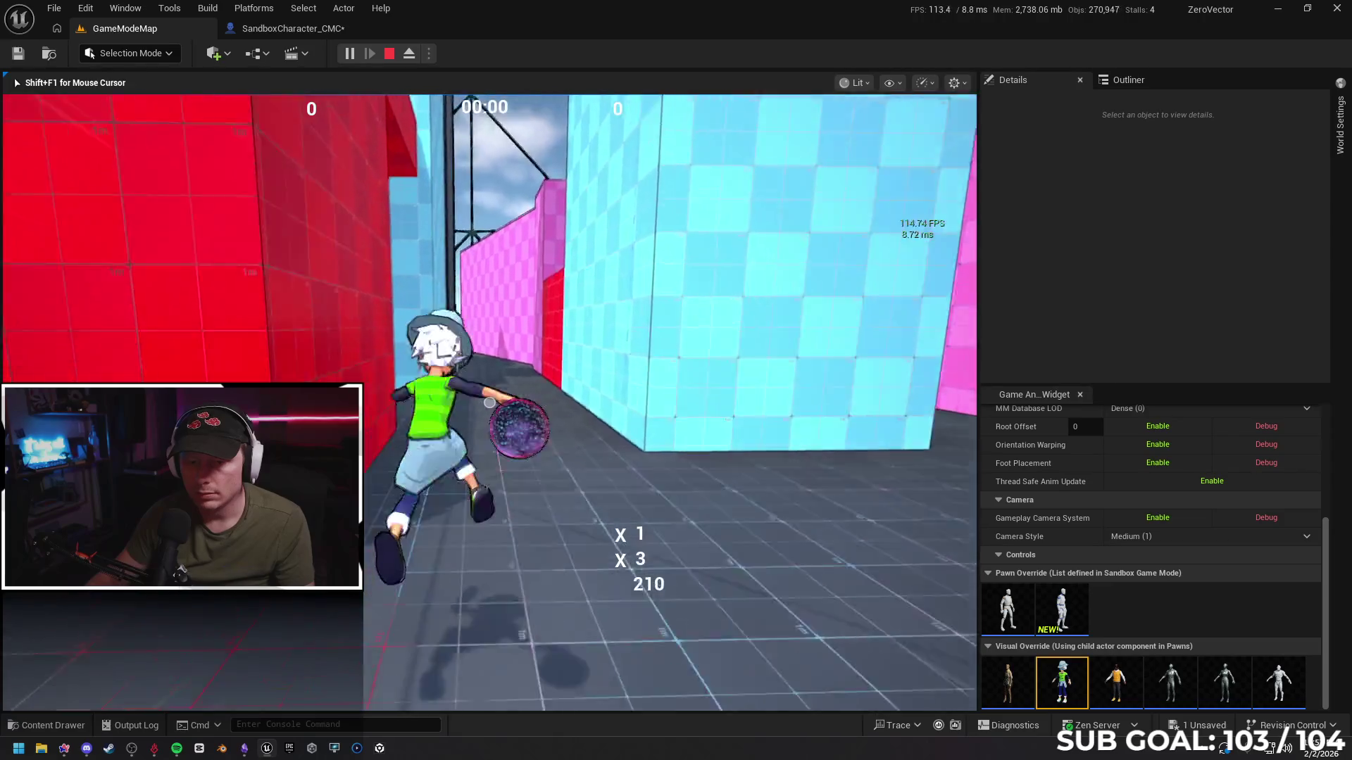
pyautogui.press('space')
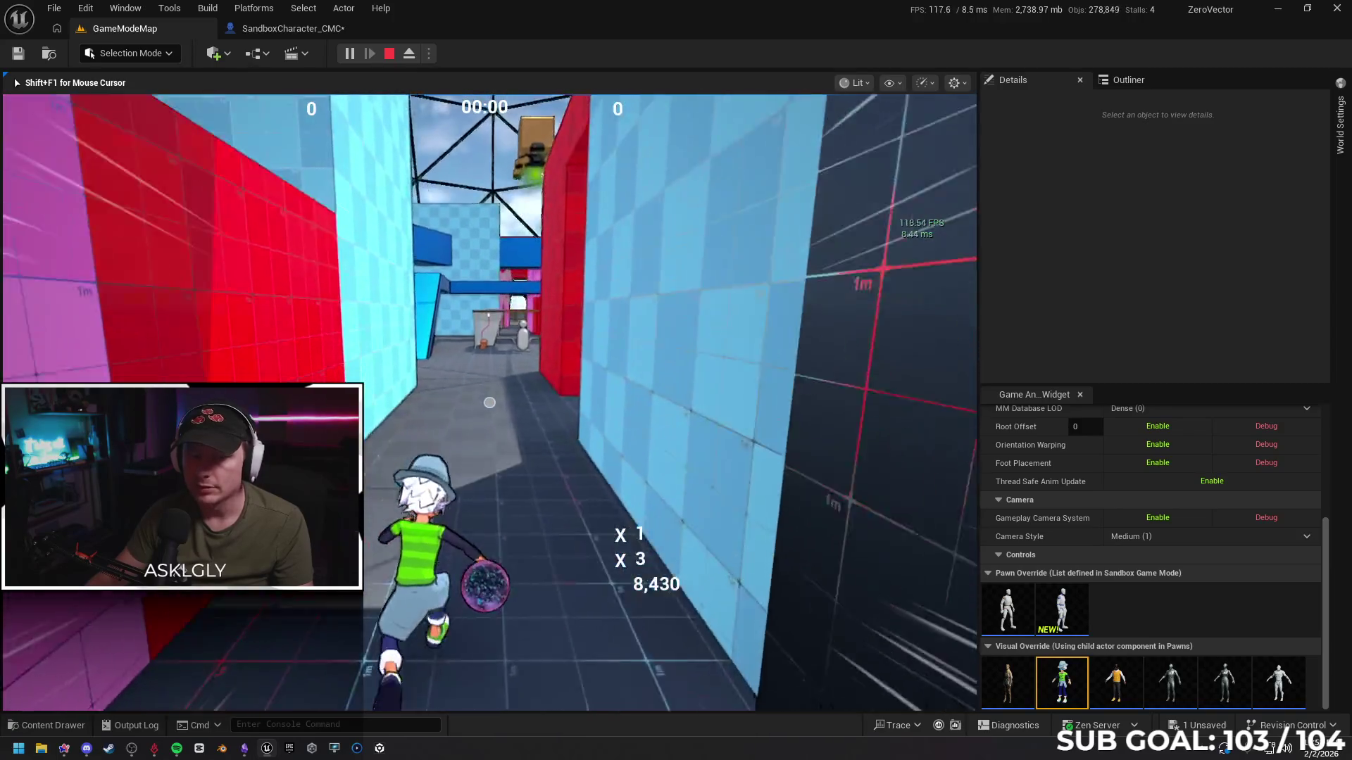
# Leap off the red wall, run past the table and through the pink and red corridors, then stop
pyautogui.press('space')
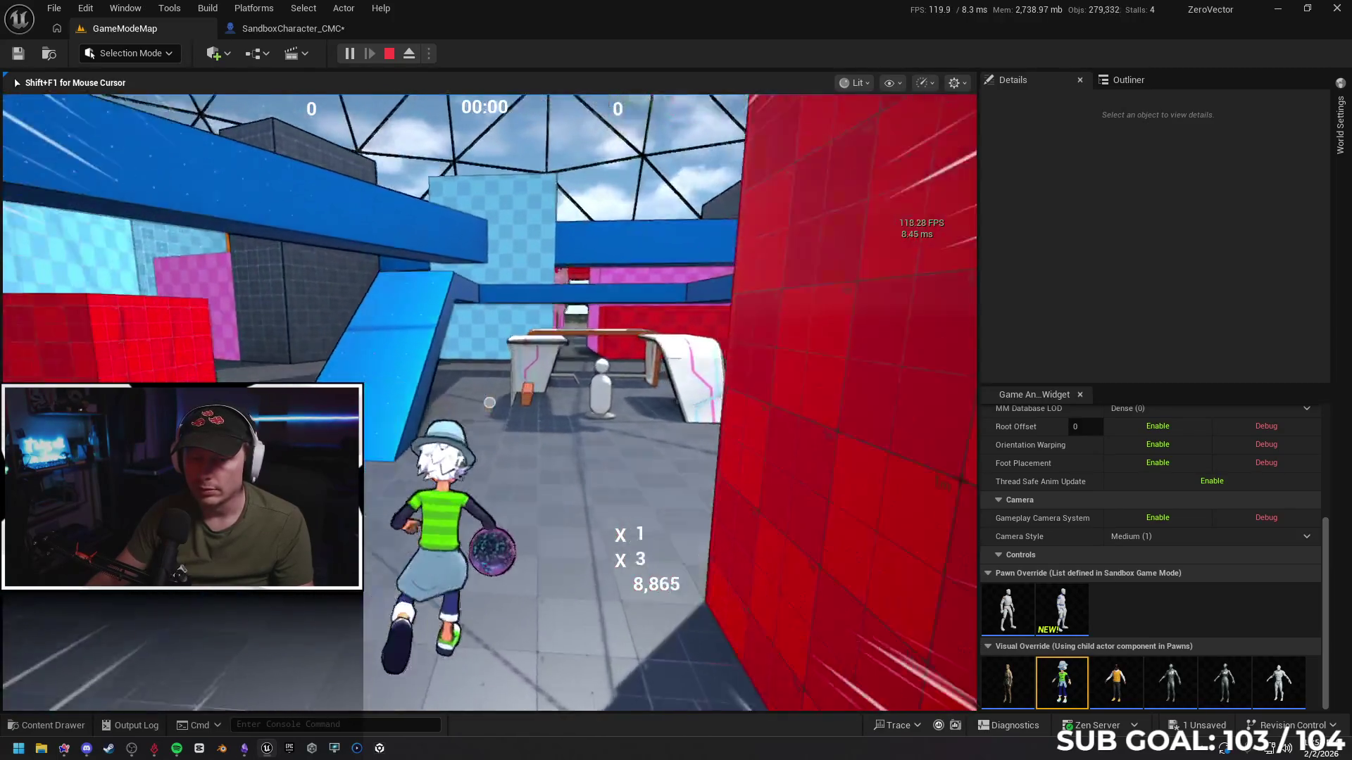
pyautogui.press('space')
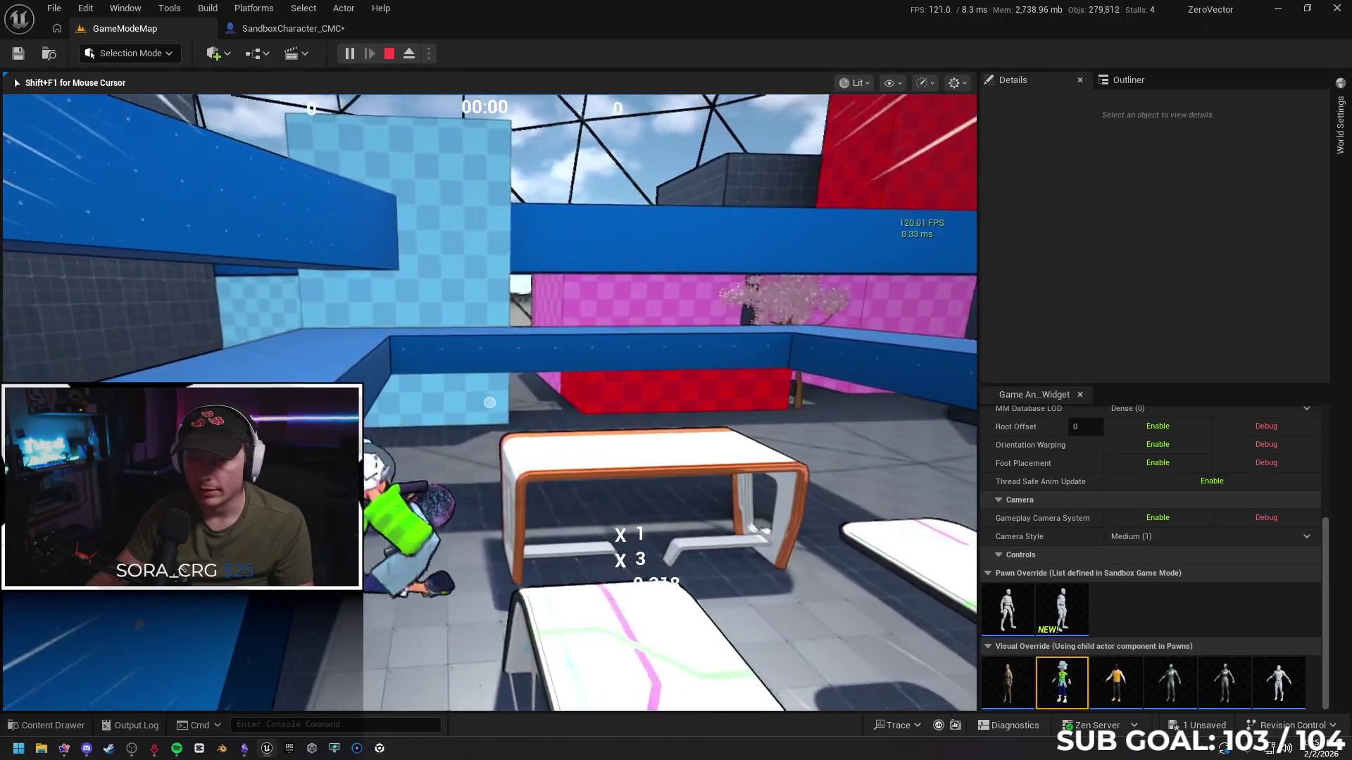
pyautogui.press('space')
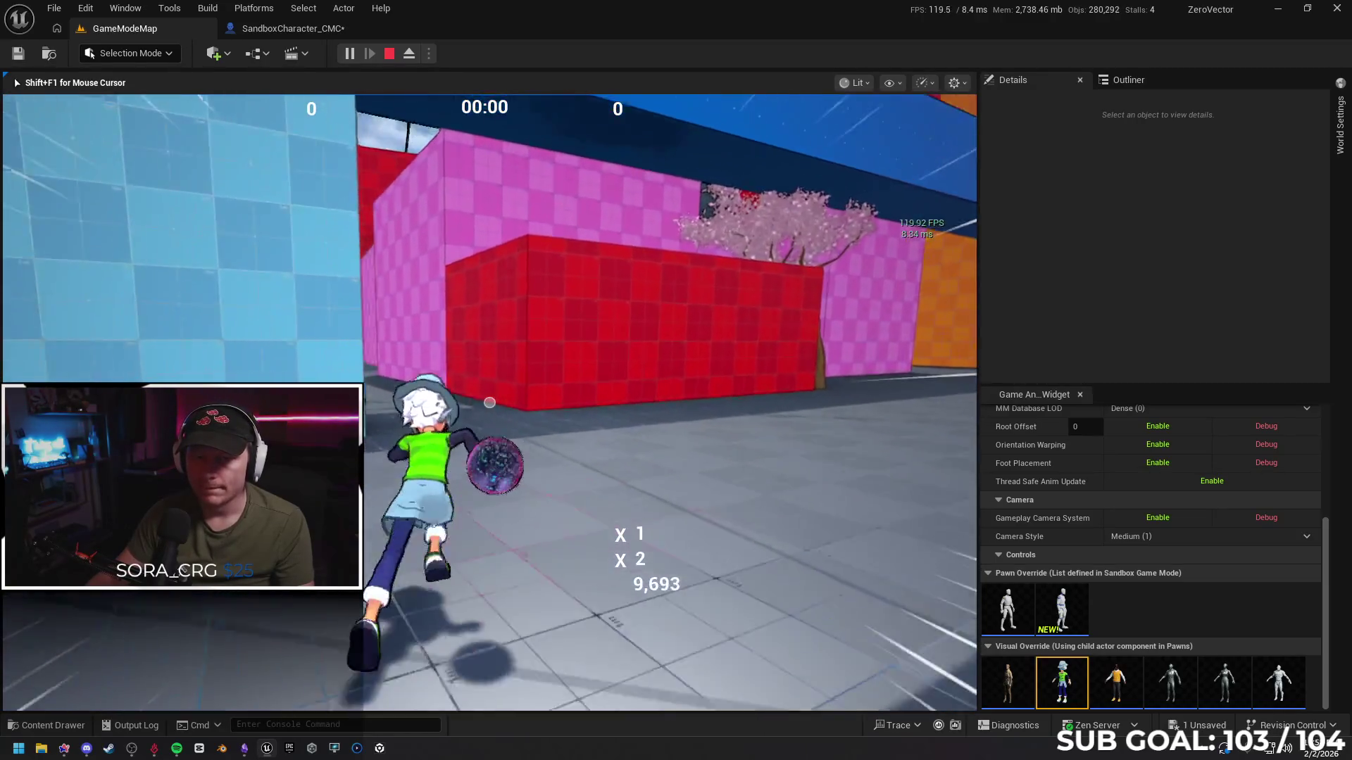
pyautogui.press('space')
pyautogui.press('space')
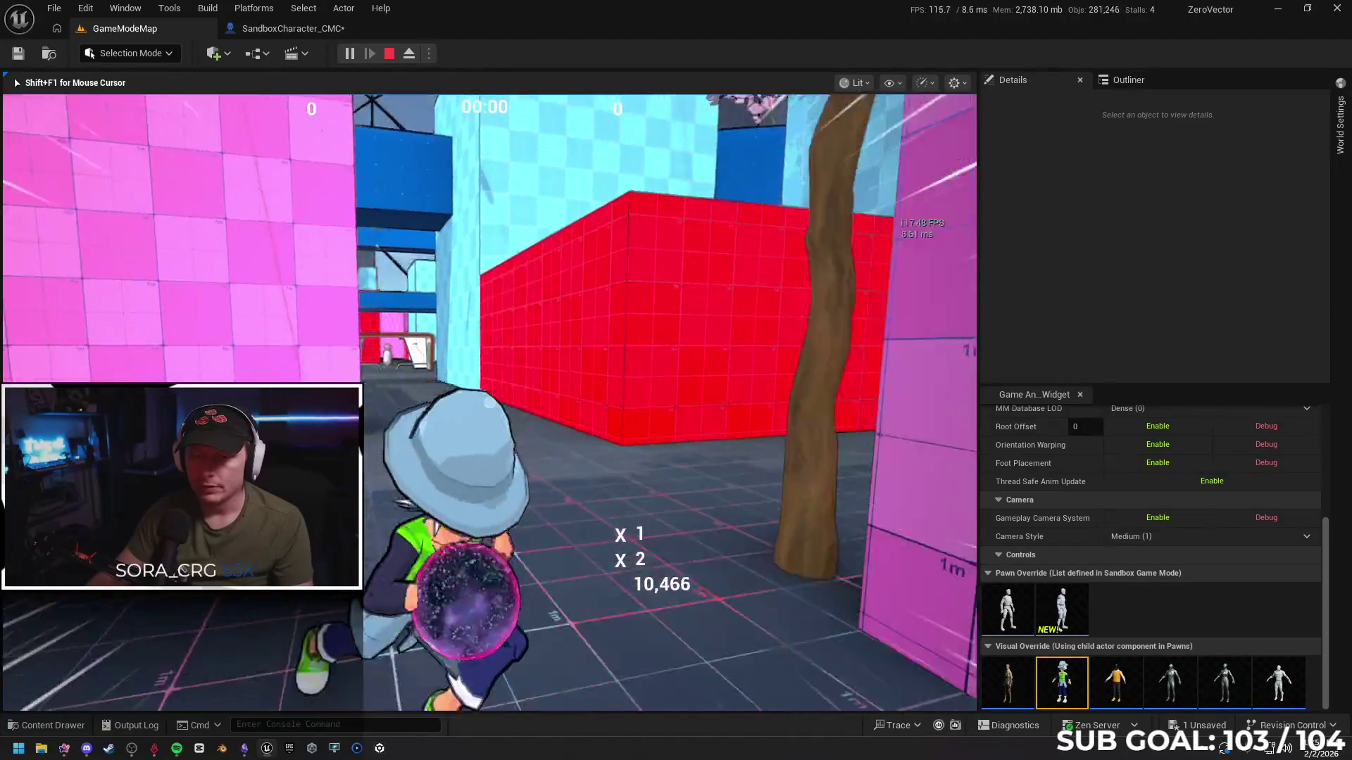
pyautogui.press('space')
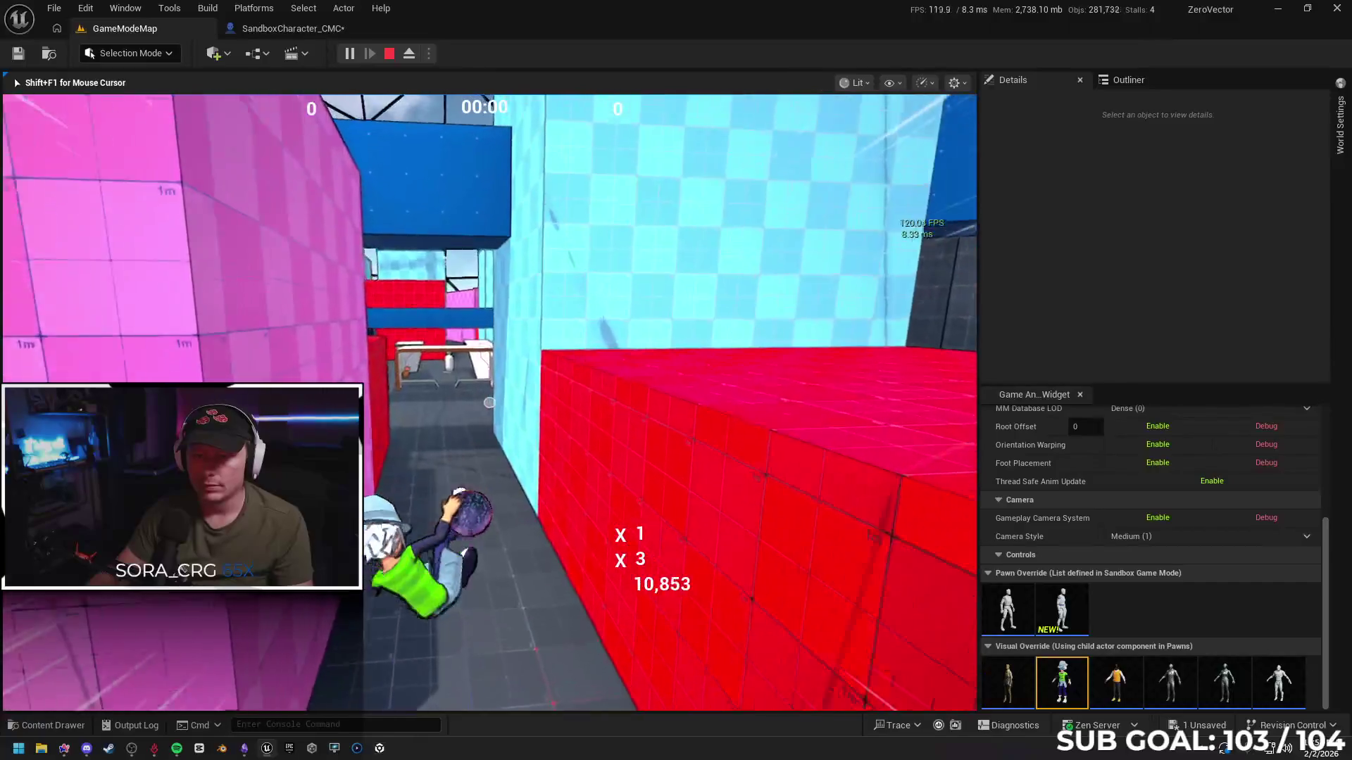
pyautogui.press('space')
pyautogui.press('Escape')
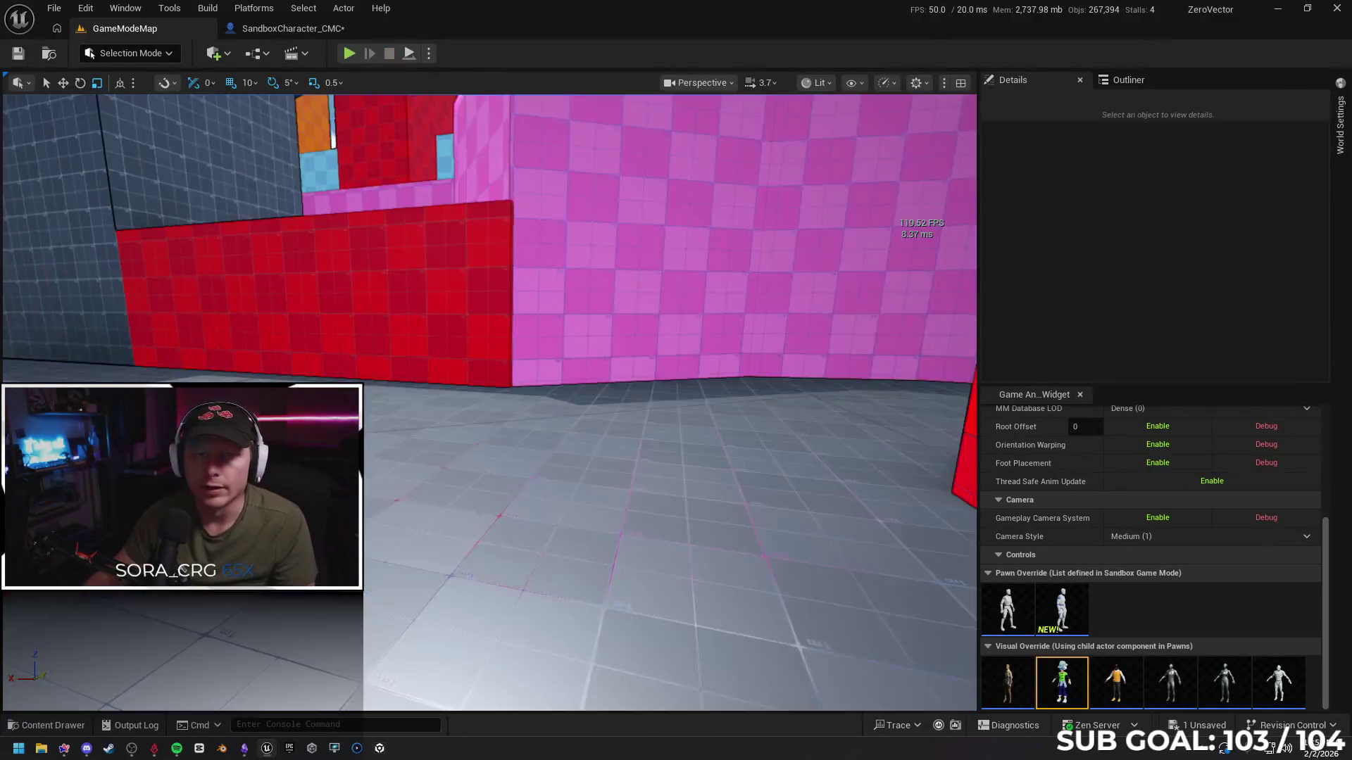
# Restore Max Jump Apex Attempts to 2 in SandboxCharacter_CMC's class defaults
pyautogui.click(290, 29)
pyautogui.click(1201, 203)
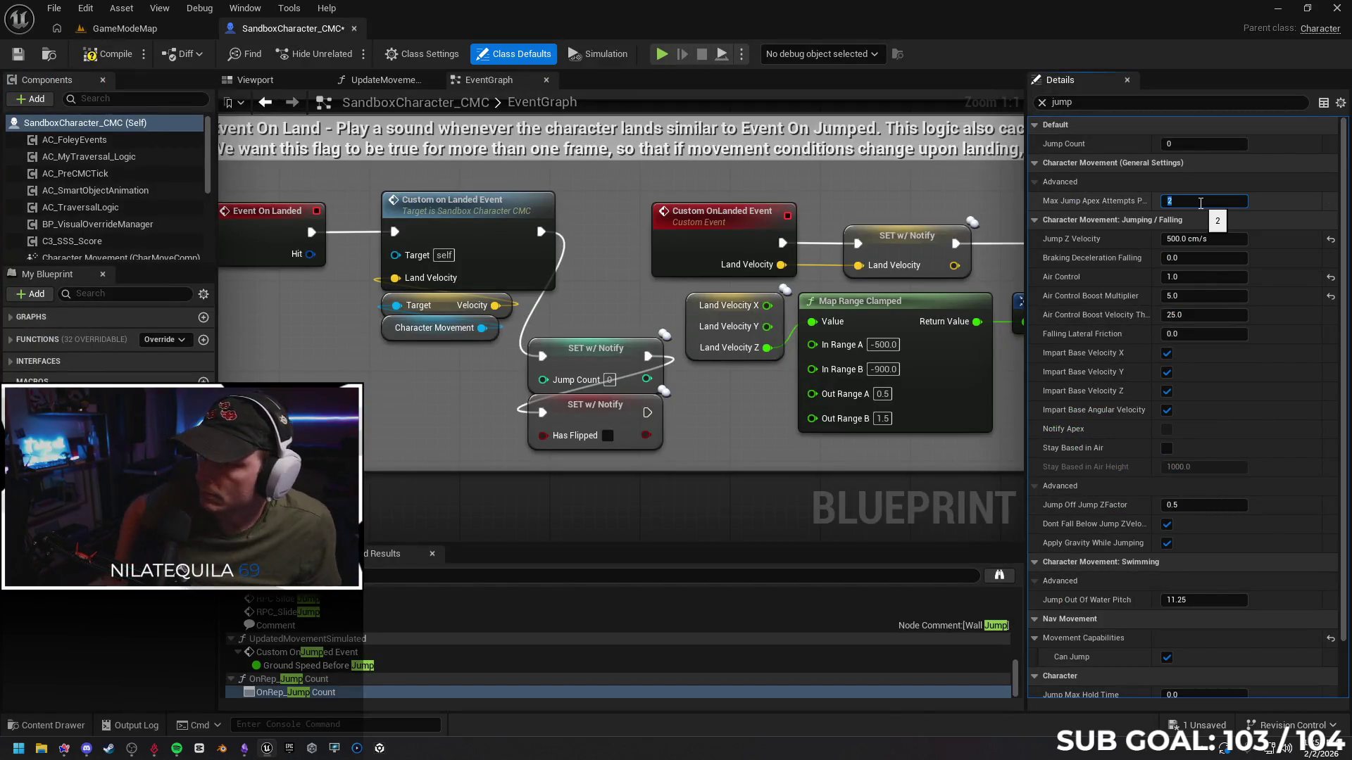
pyautogui.press('Return')
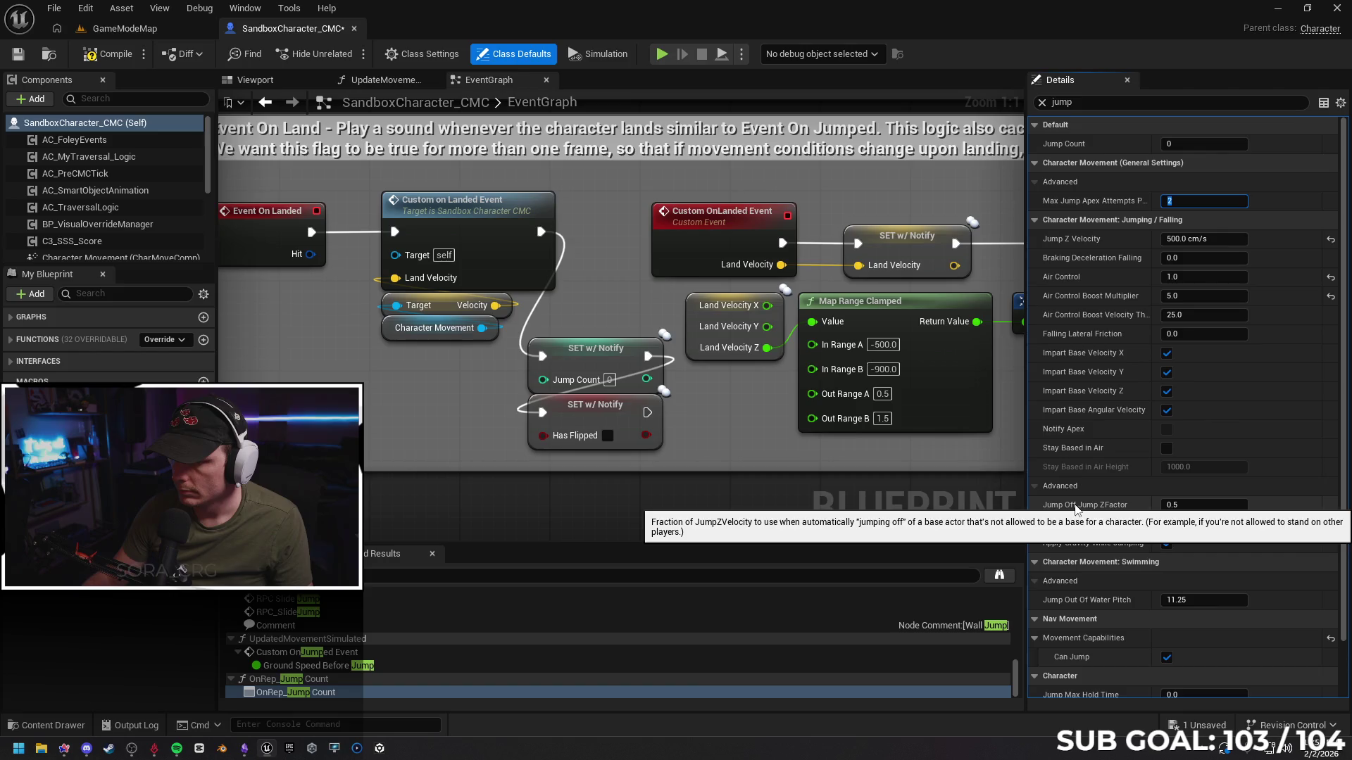
pyautogui.scroll(-2, 1105, 537)
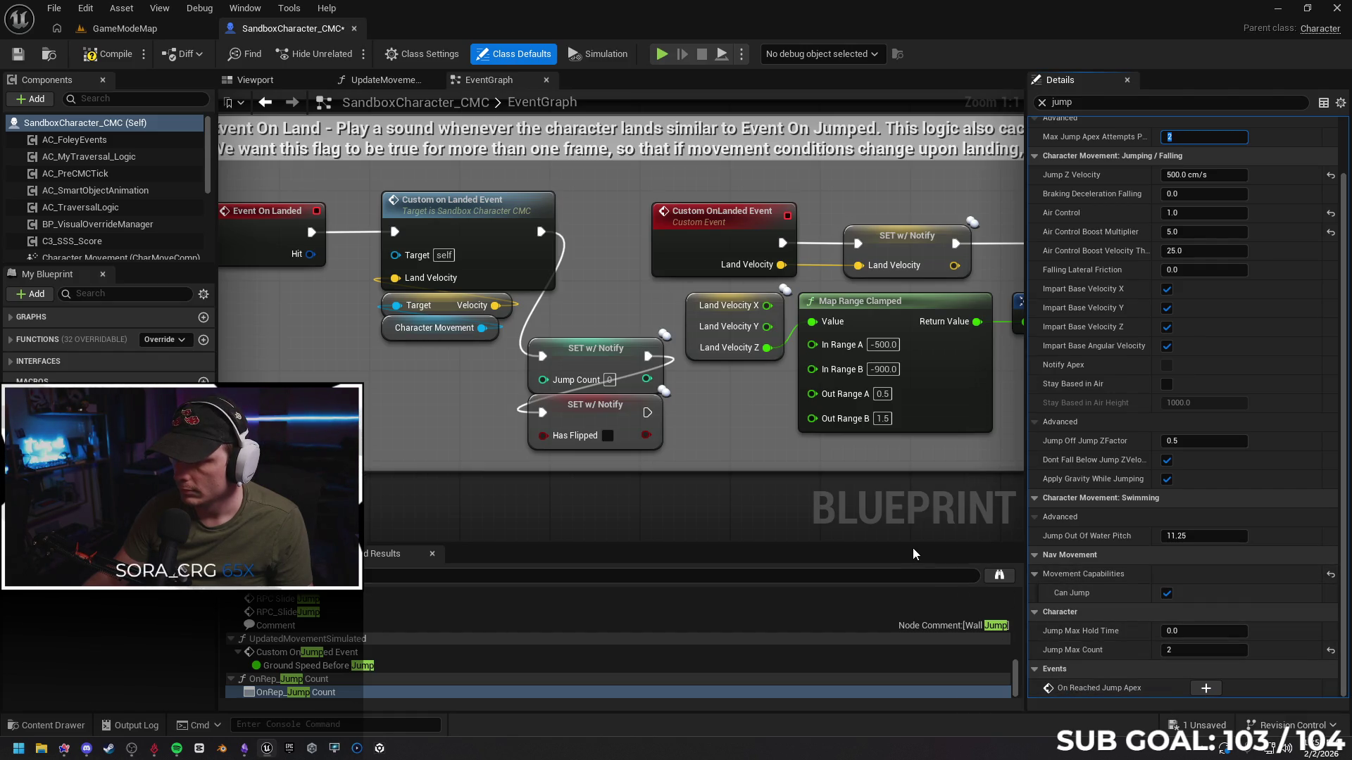
pyautogui.click(1205, 689)
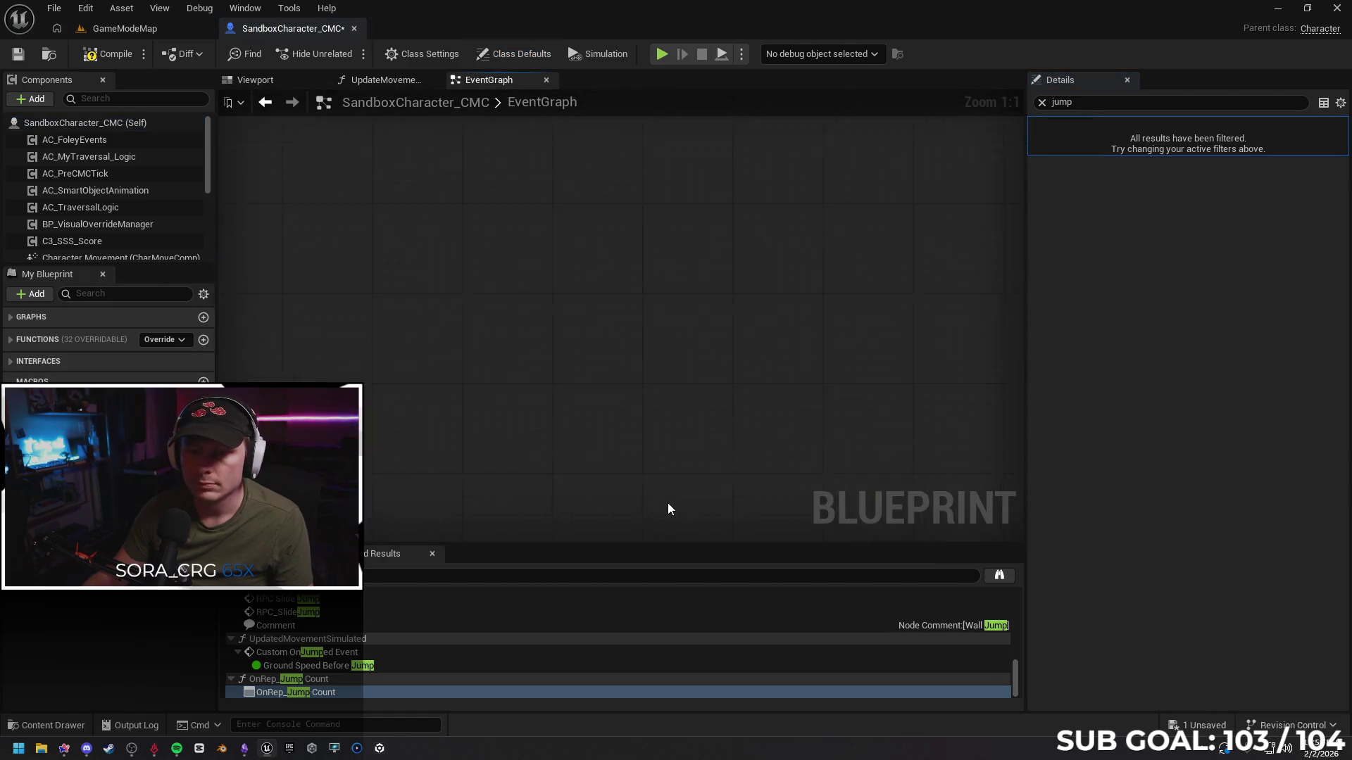
# Confirm the custom event's name and add a Print String node from its execution output
pyautogui.press('Return')
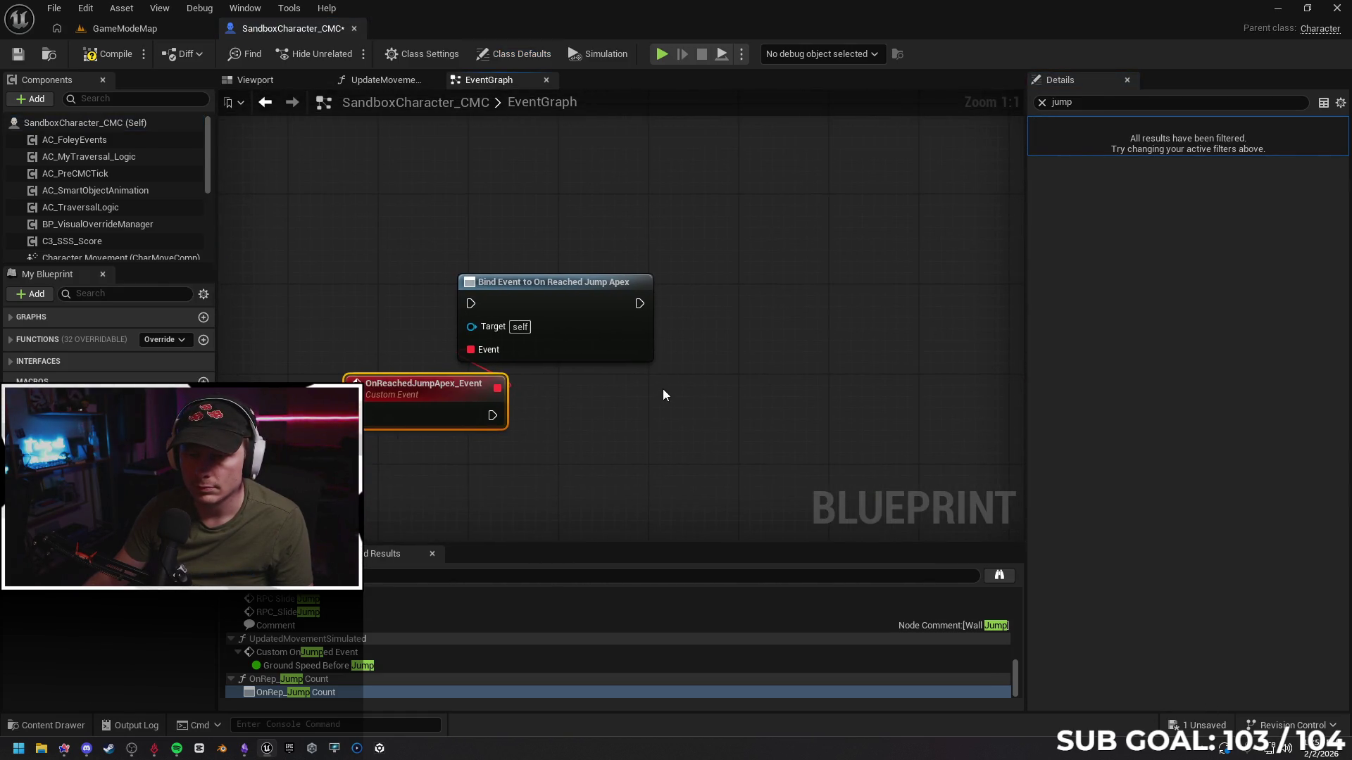
pyautogui.click(661, 390)
pyautogui.moveTo(492, 415); pyautogui.dragTo(597, 426)
pyautogui.write('print')
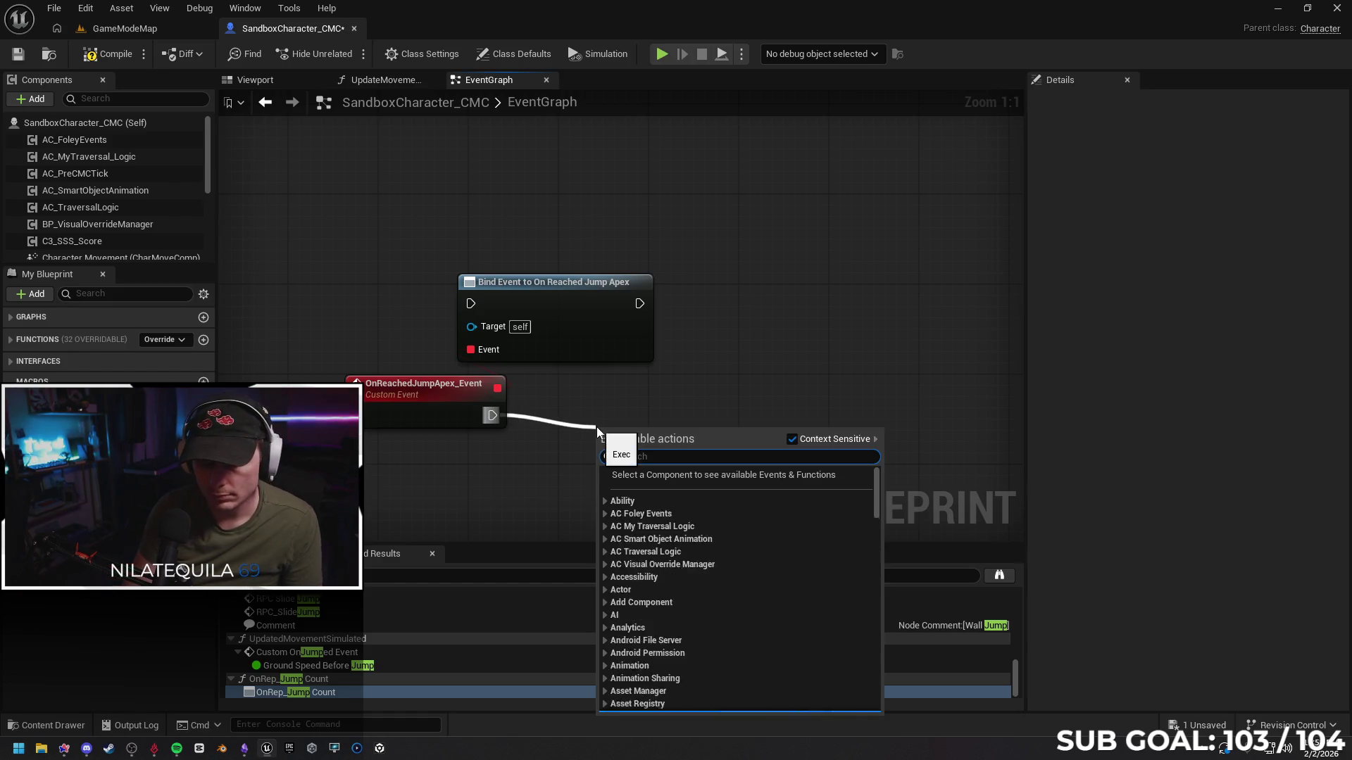
pyautogui.press('Return')
pyautogui.moveTo(662, 436); pyautogui.dragTo(639, 413)
# Run a quick GameModeMap playtest to check jumping
pyautogui.click(127, 32)
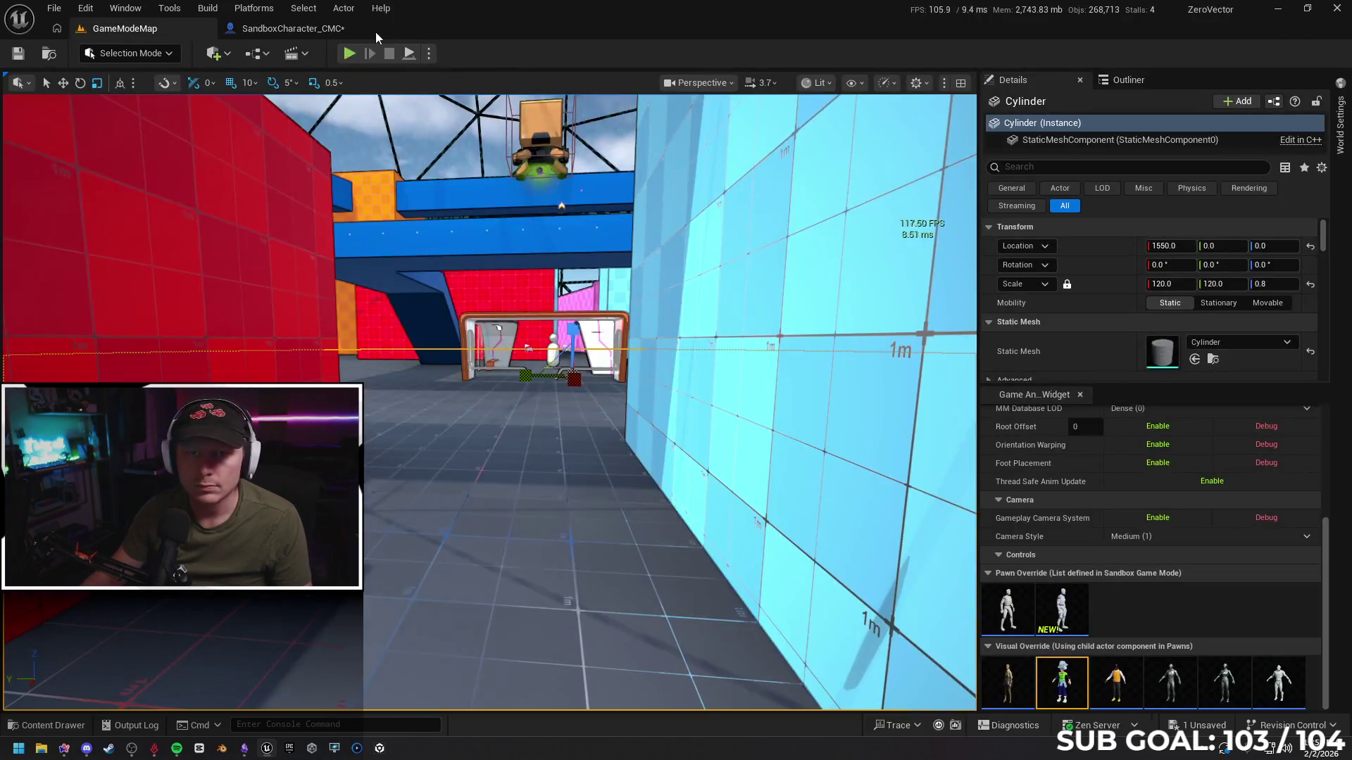
pyautogui.click(352, 55)
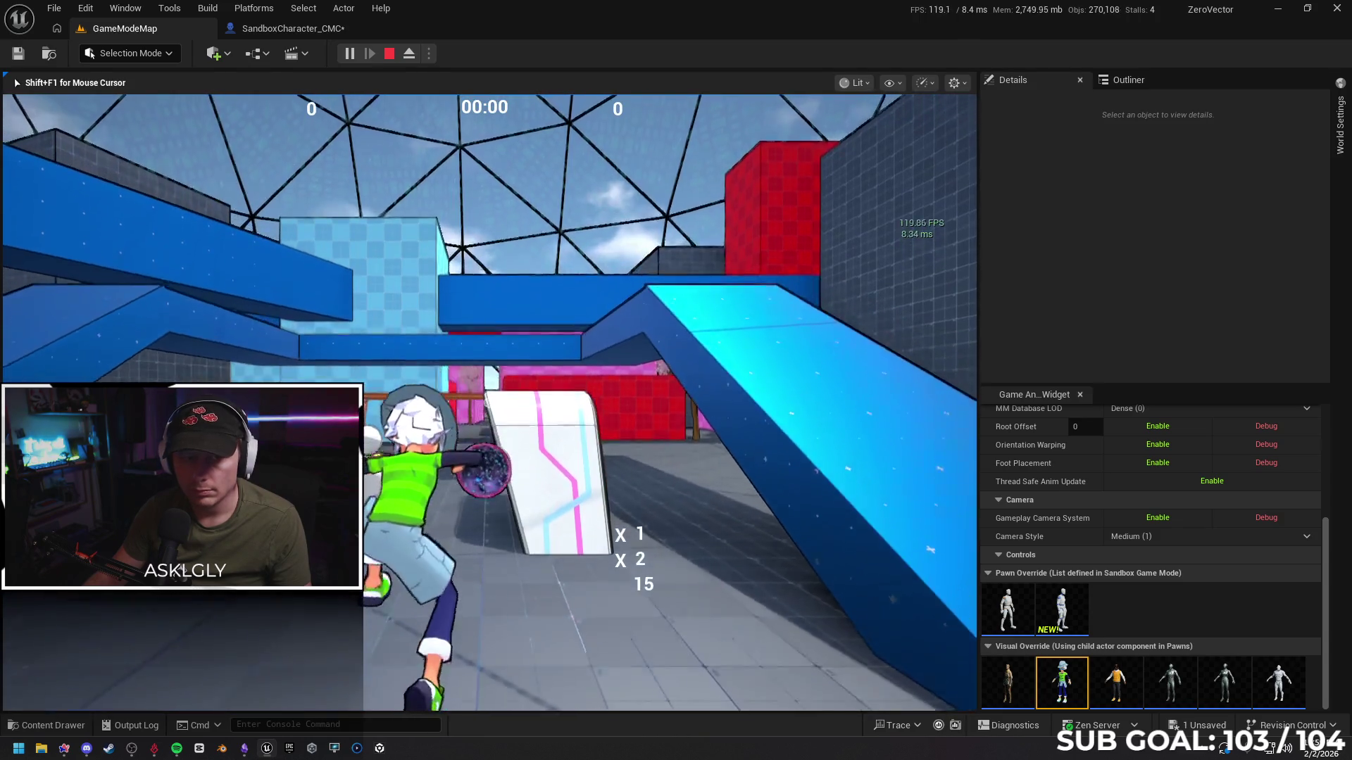
pyautogui.press('w')
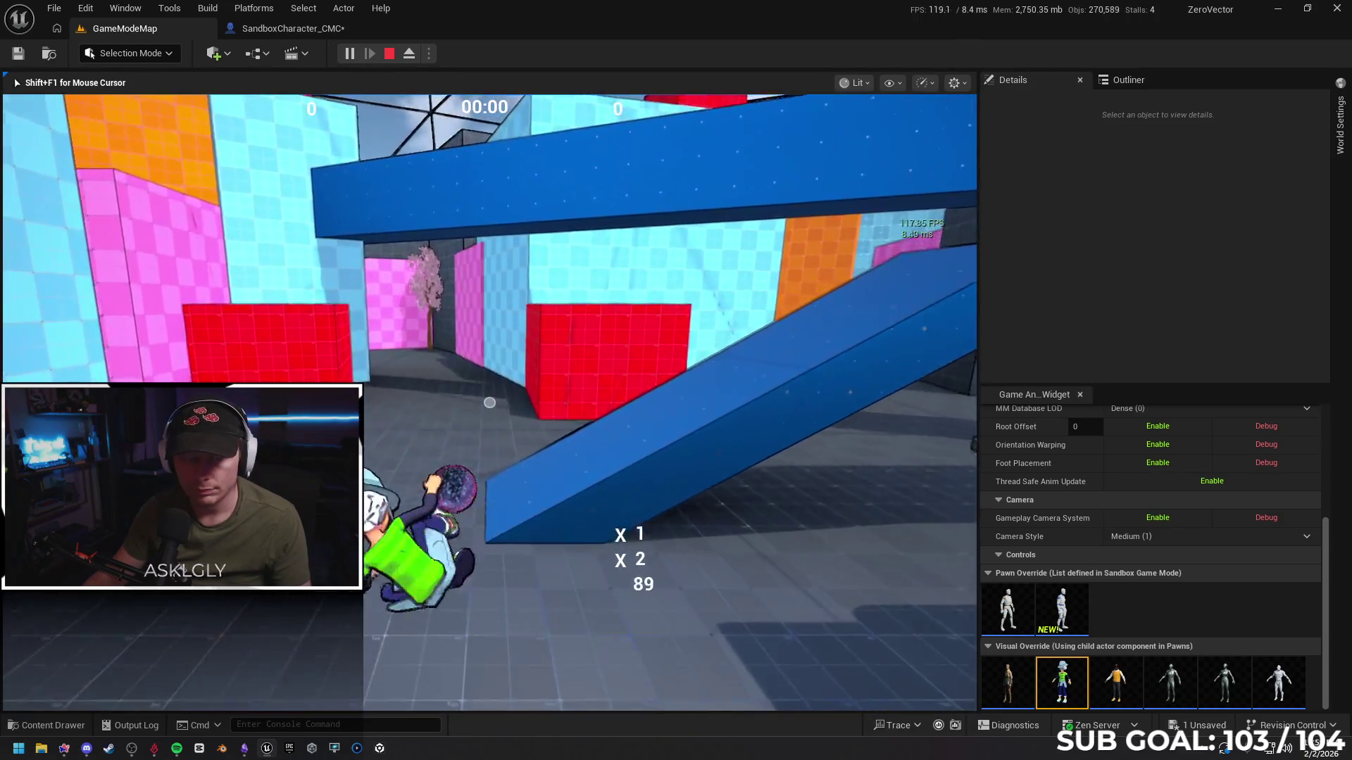
pyautogui.press('Escape')
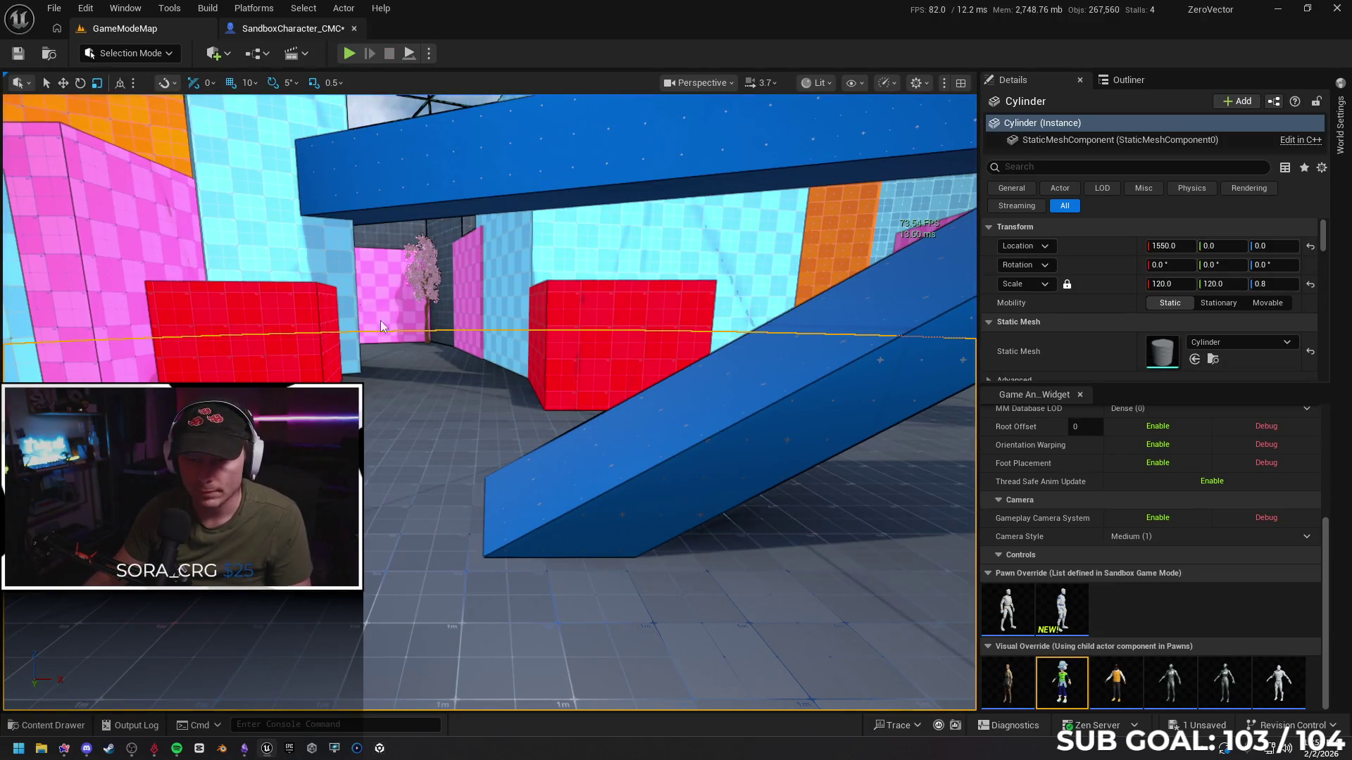
# Wire the custom event into Bind Event, and Bind Event's output into Print String
pyautogui.click(292, 28)
pyautogui.moveTo(492, 415)
pyautogui.mouseDown()
pyautogui.moveTo(521, 437)
pyautogui.moveTo(471, 303)
pyautogui.mouseUp()
pyautogui.moveTo(638, 305); pyautogui.dragTo(570, 415)
pyautogui.press('Escape')
pyautogui.moveTo(637, 303); pyautogui.dragTo(583, 428)
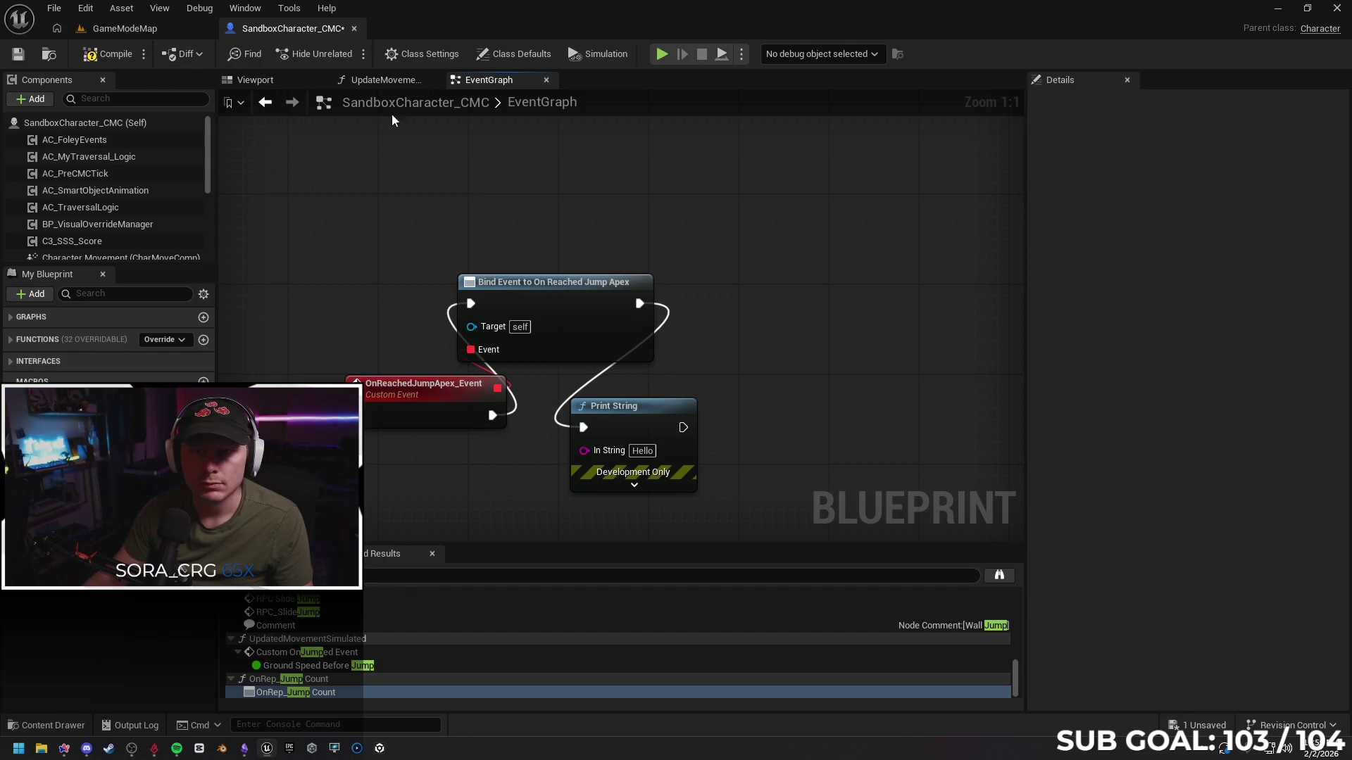
# Play-test GameModeMap again to see whether the Hello print fires
pyautogui.click(142, 31)
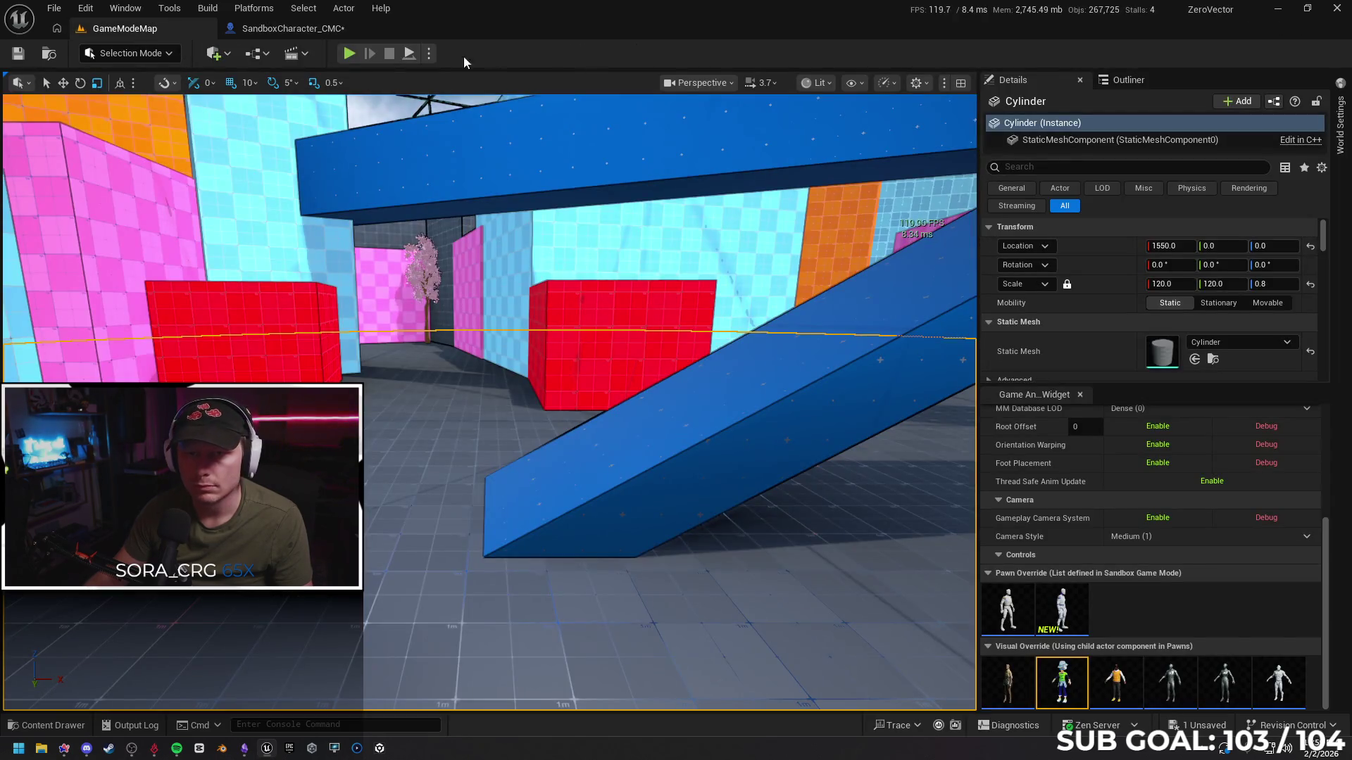
pyautogui.click(348, 56)
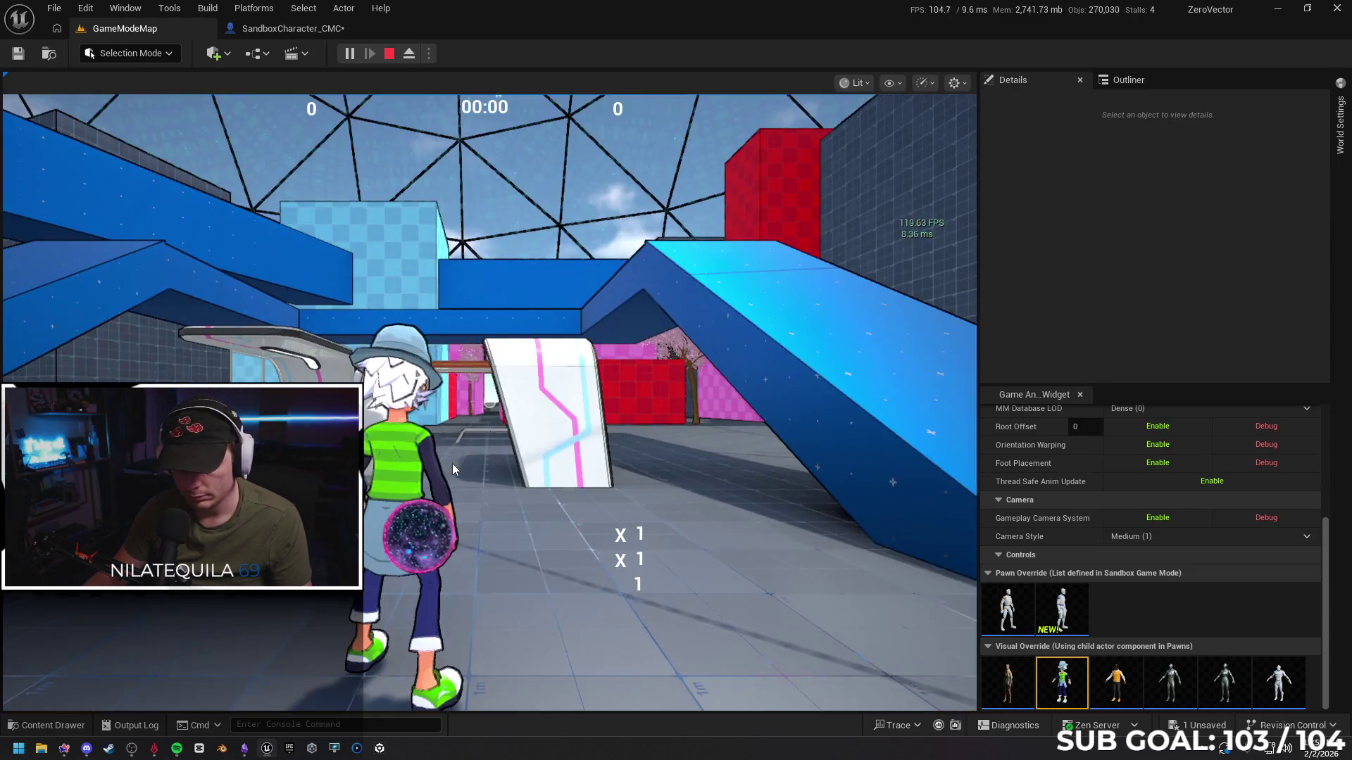
pyautogui.click(452, 464)
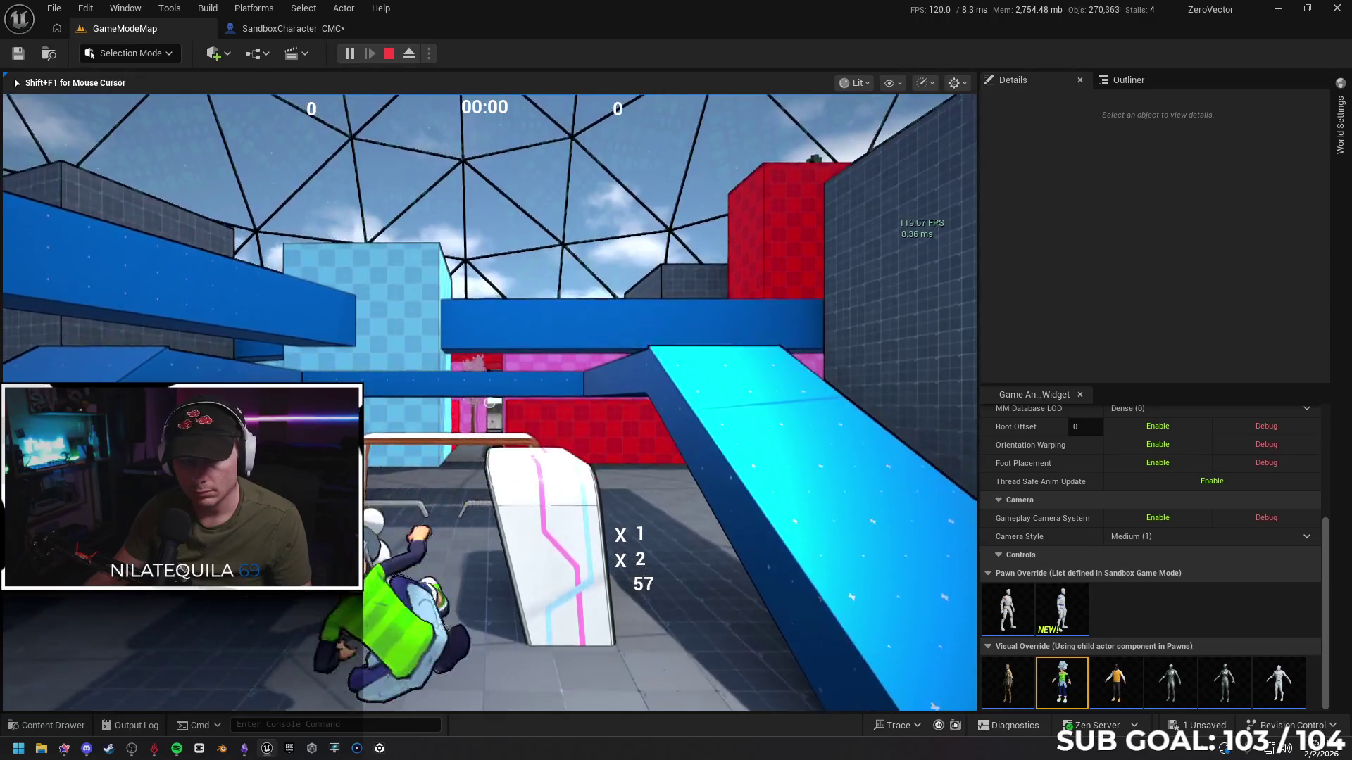
pyautogui.press('Escape')
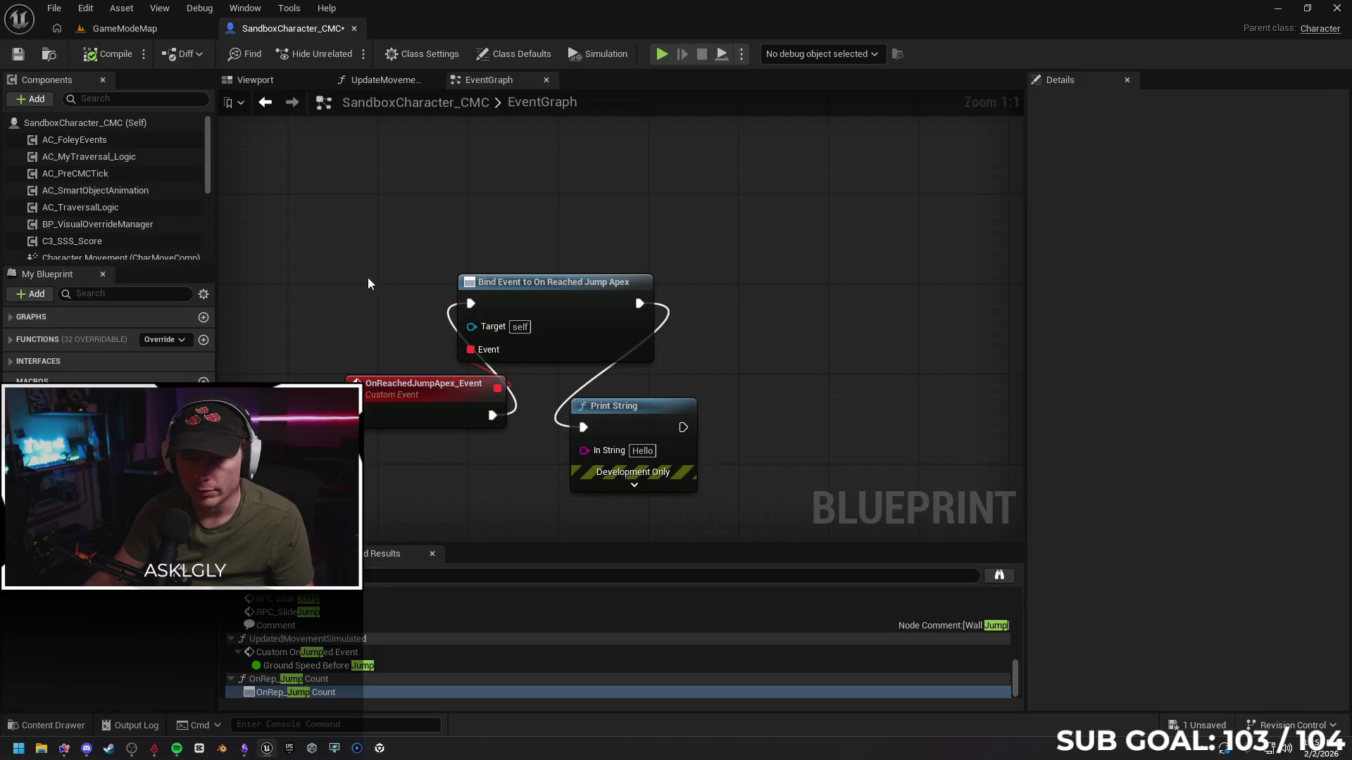
pyautogui.rightClick(358, 273)
# Delete the Bind Event, OnReachedJumpApex custom event and Hello Print String nodes
pyautogui.click(324, 239)
pyautogui.click(392, 391)
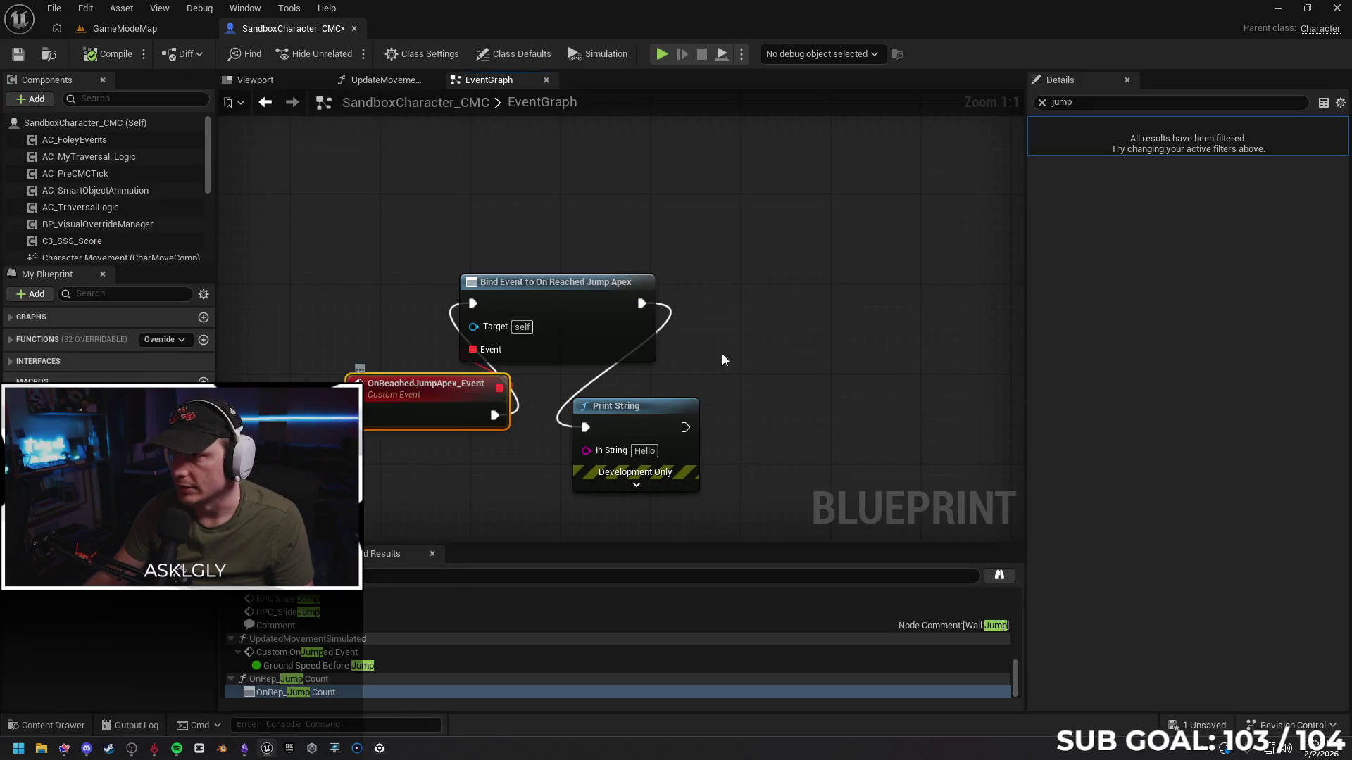
pyautogui.click(1042, 102)
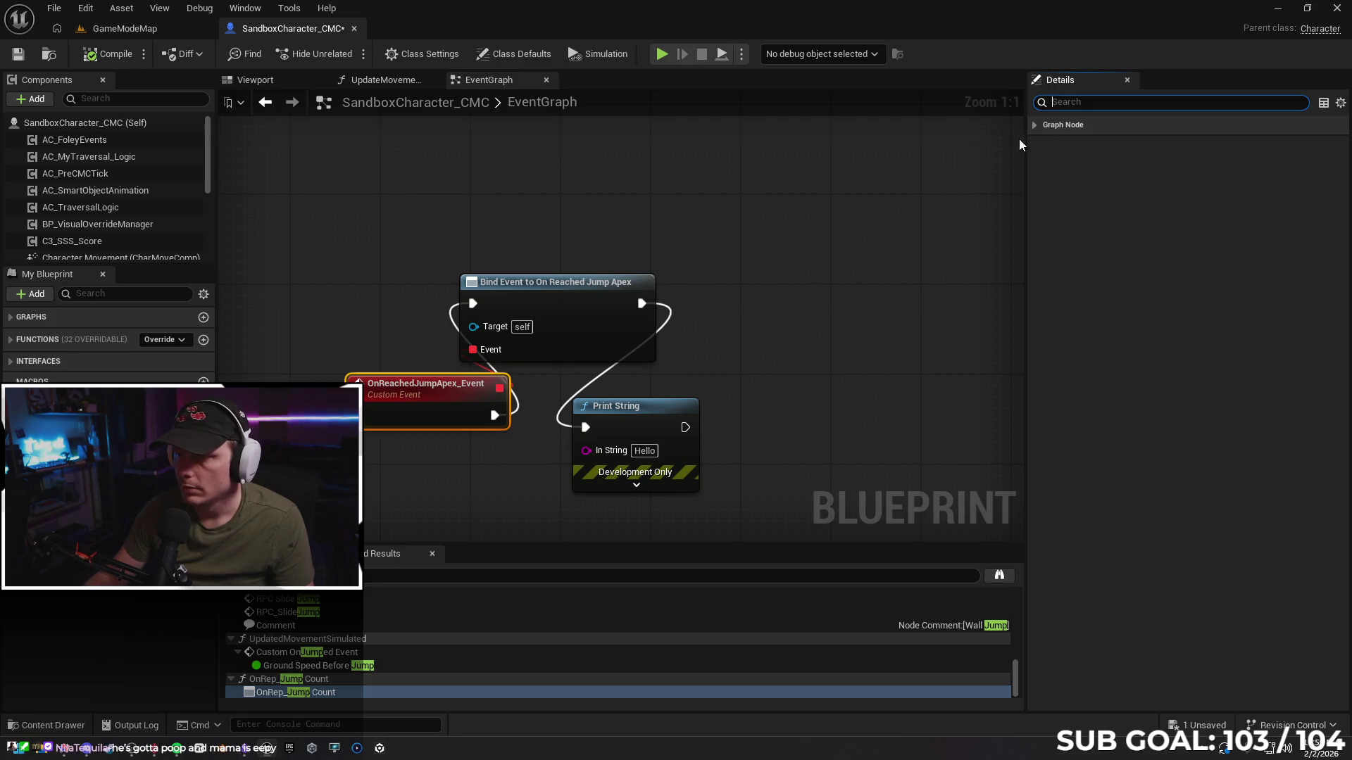
pyautogui.rightClick(779, 297)
pyautogui.press('Escape')
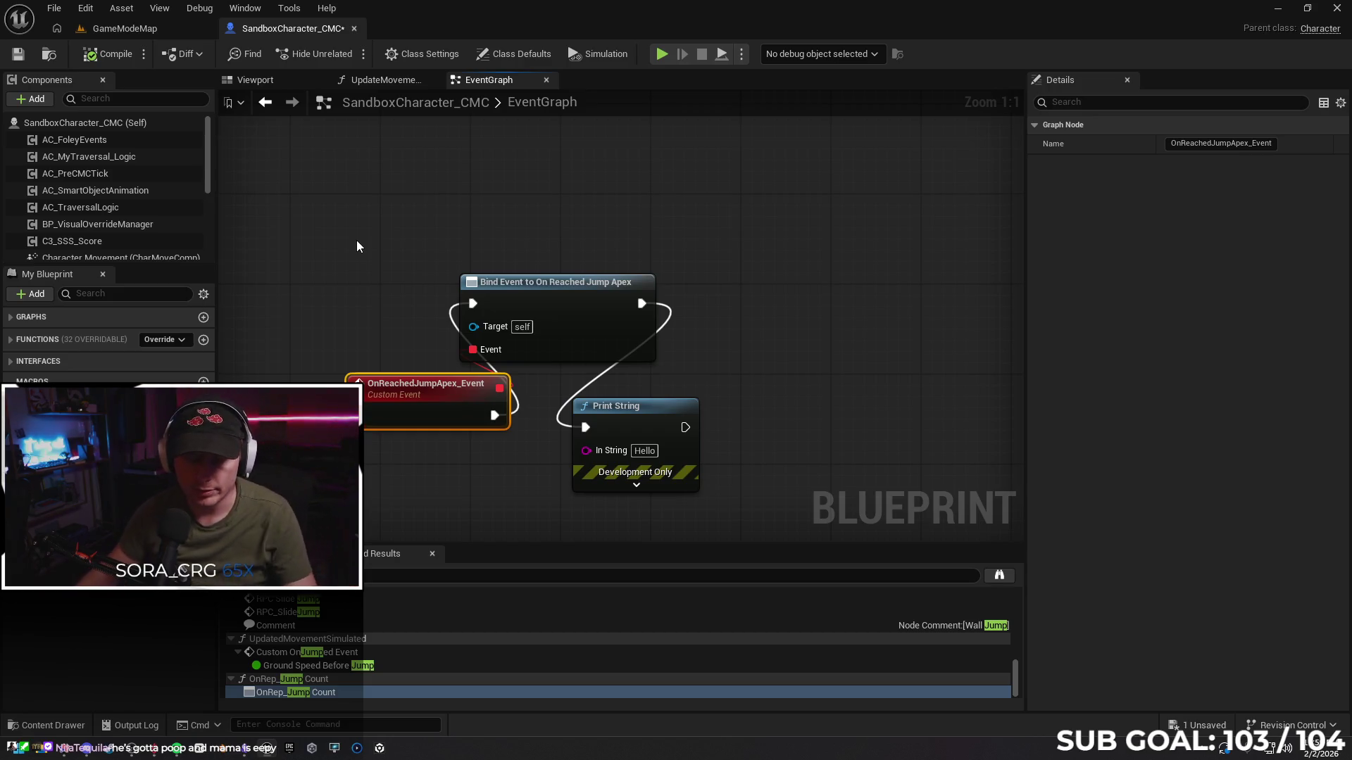
pyautogui.click(398, 256)
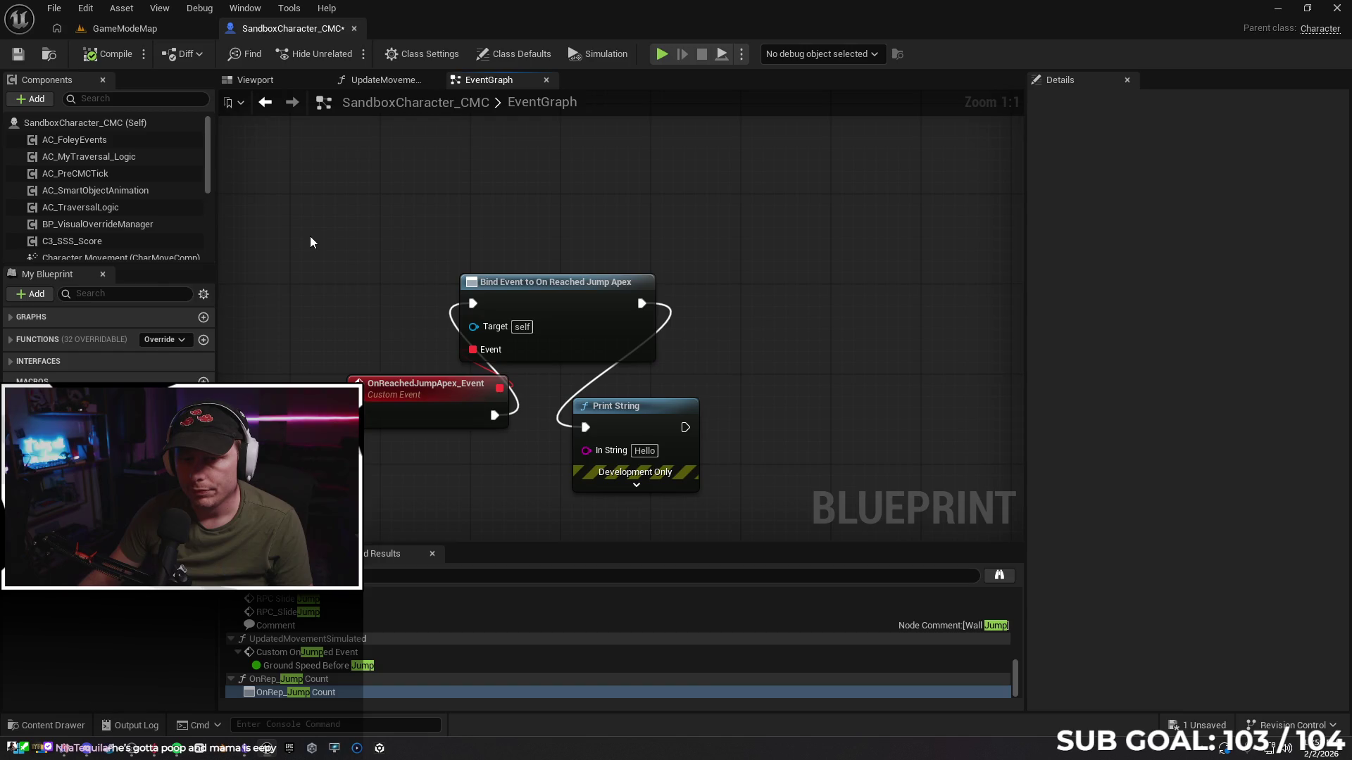
pyautogui.moveTo(323, 262); pyautogui.dragTo(581, 458)
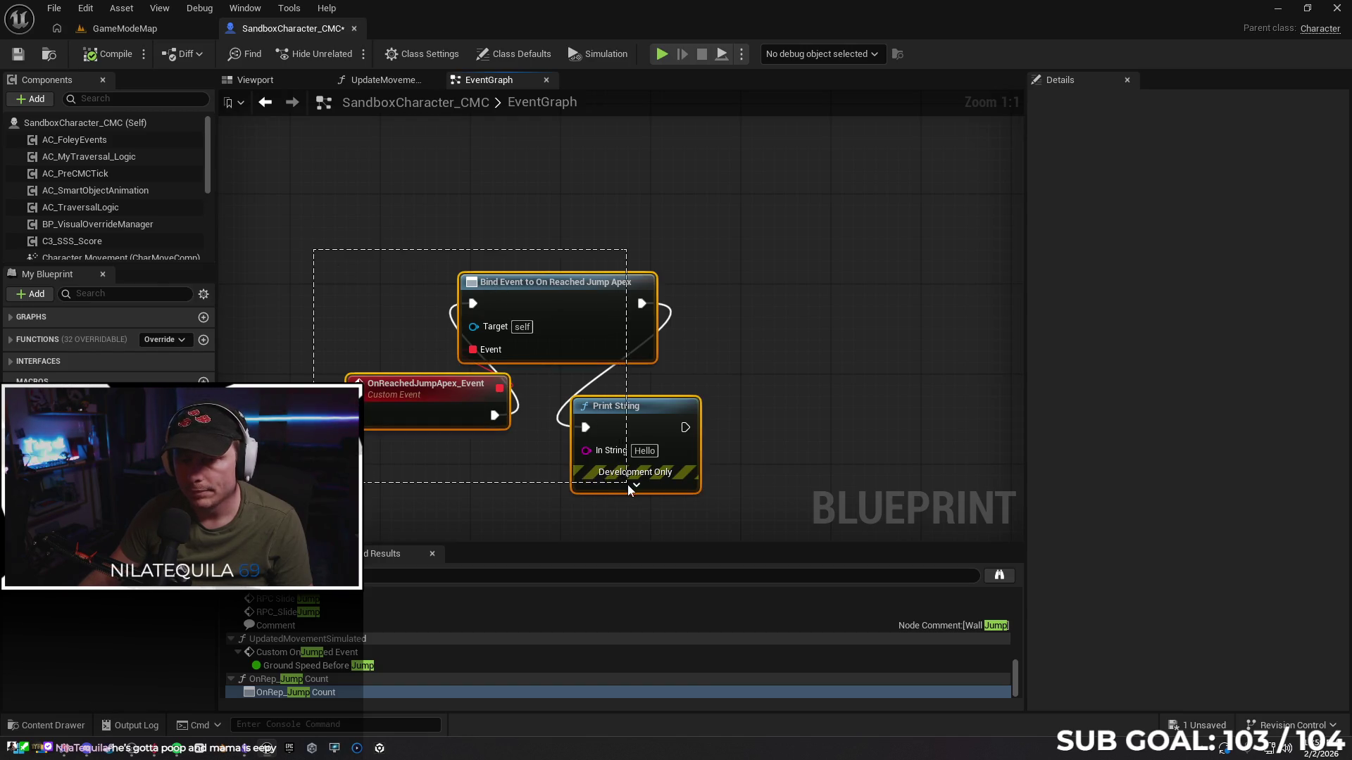
pyautogui.press('Delete')
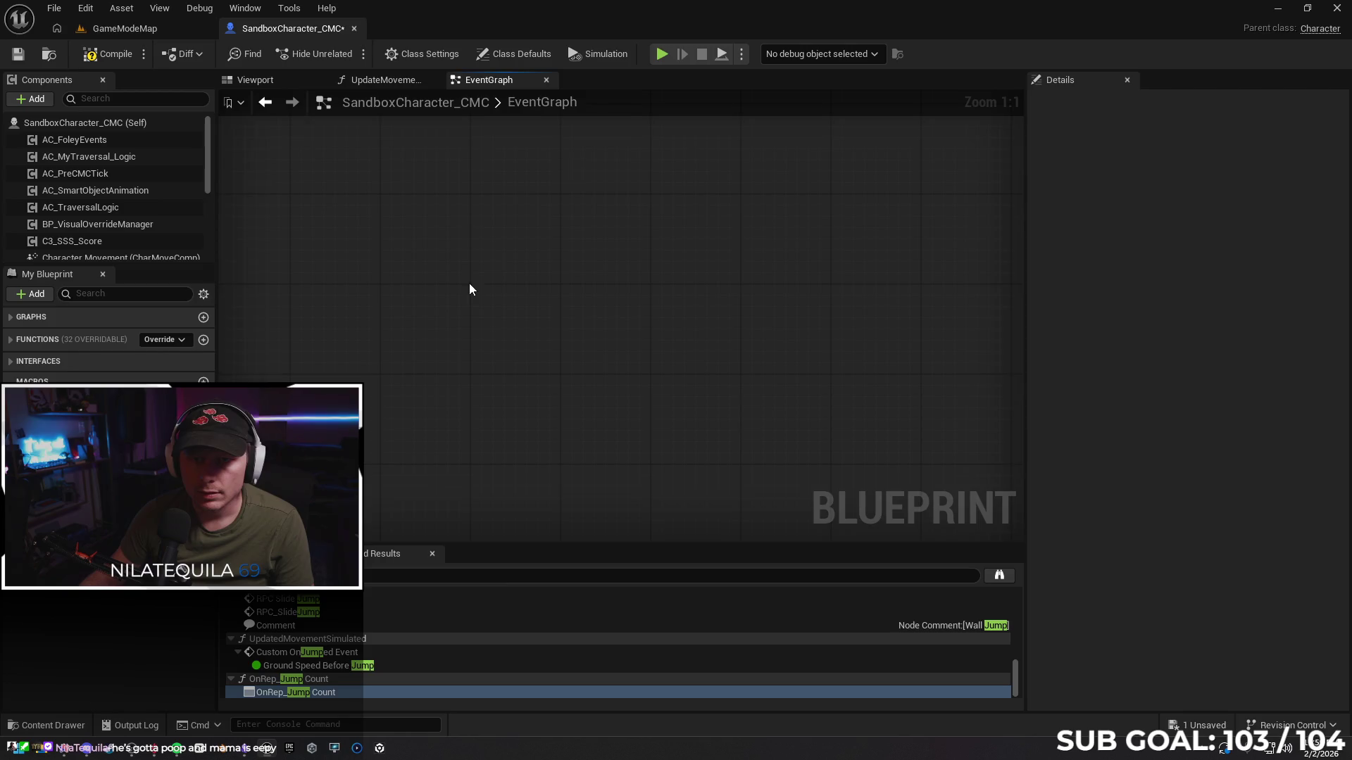
# Search the blueprint members for 'apex', then show Class Defaults and compile
pyautogui.scroll(-6, 493, 274)
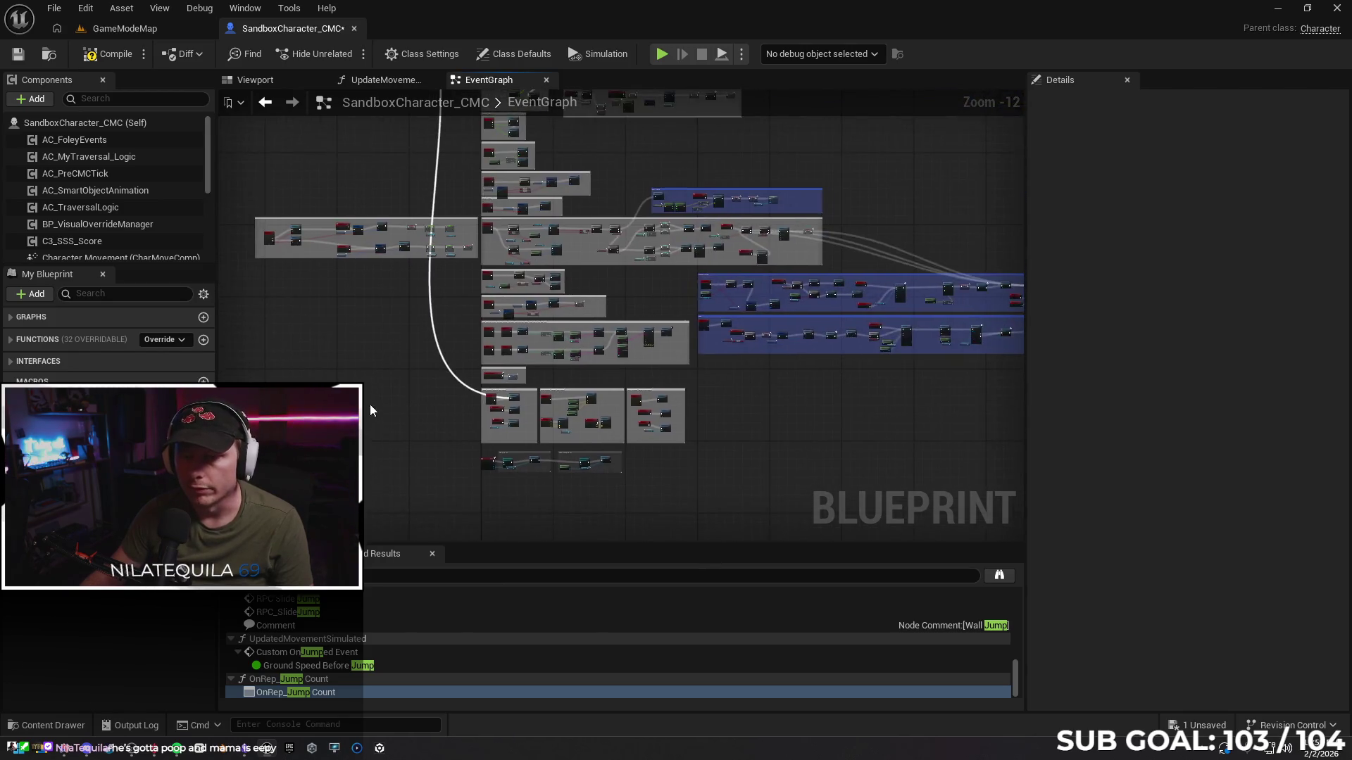
pyautogui.click(126, 294)
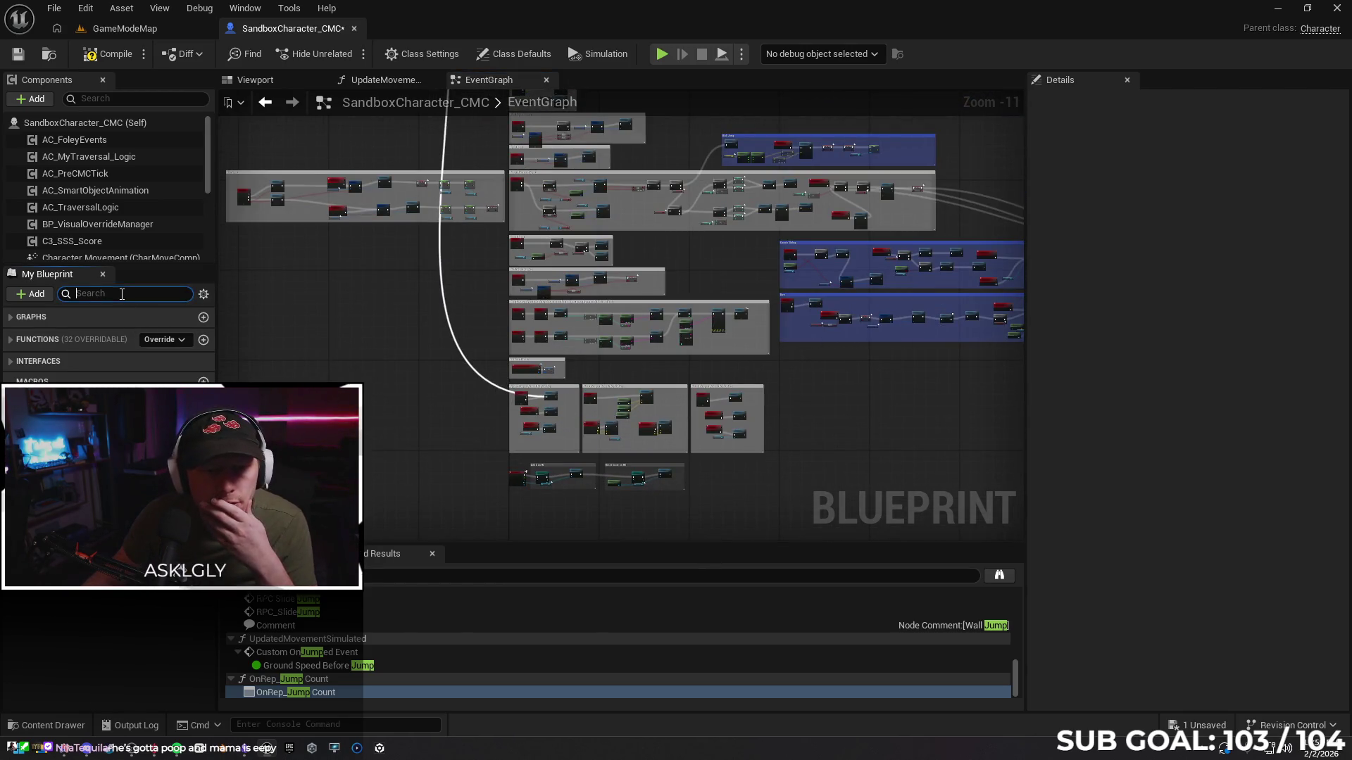
pyautogui.write('apex')
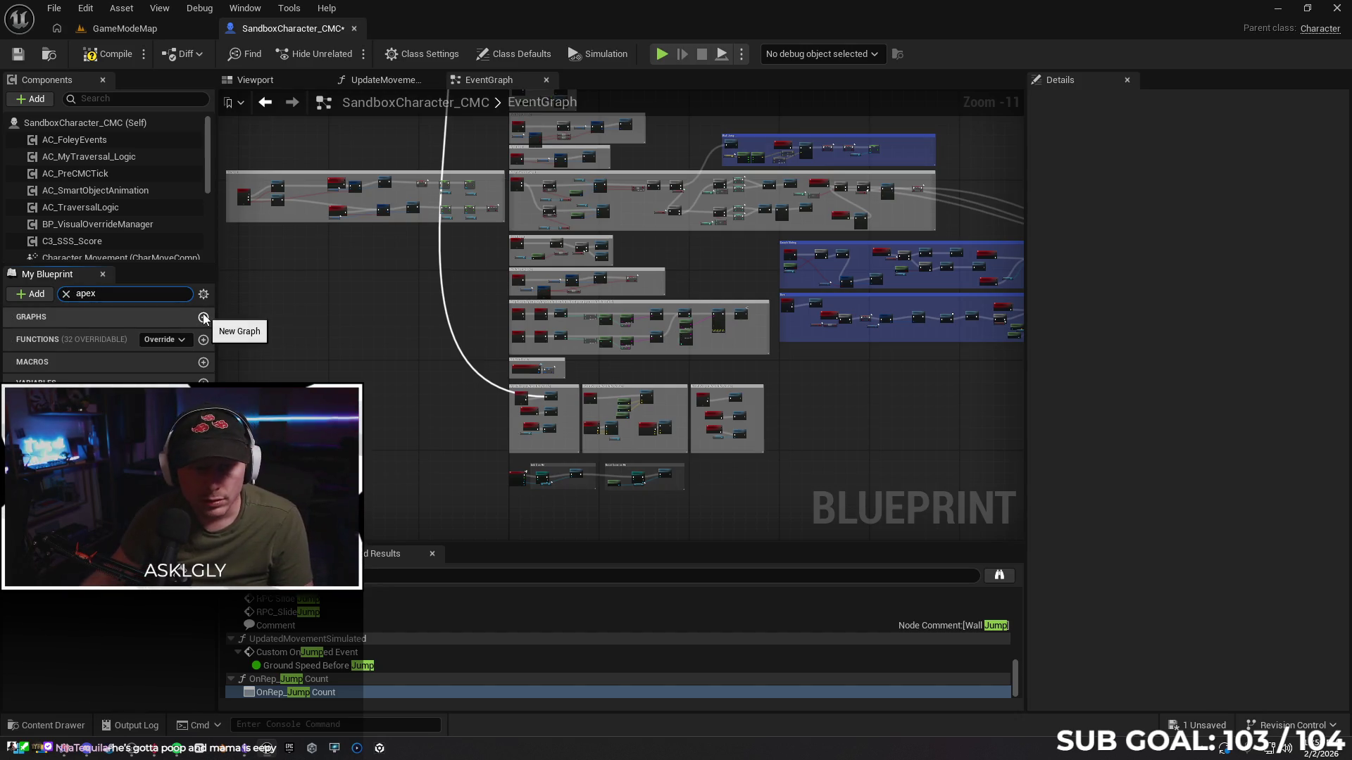
pyautogui.press('BackSpace')
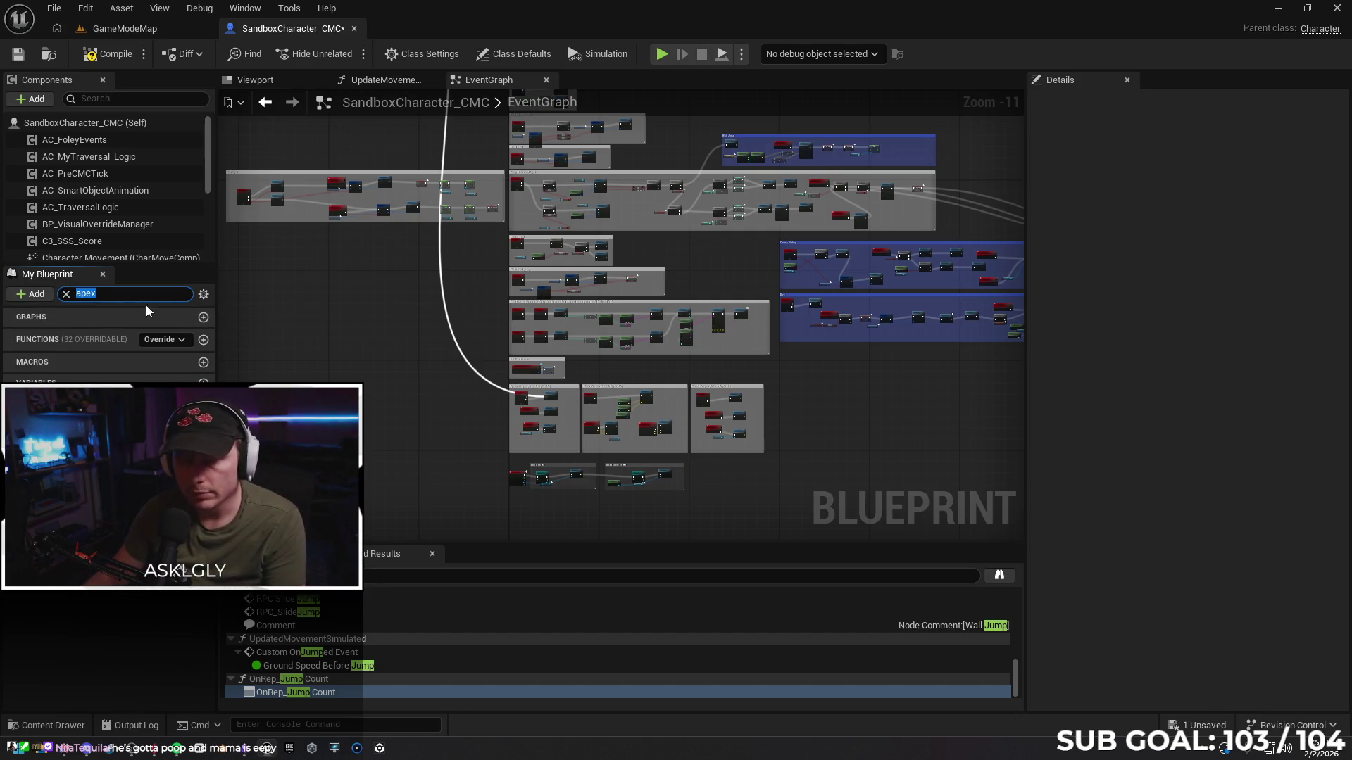
pyautogui.click(119, 129)
pyautogui.click(102, 60)
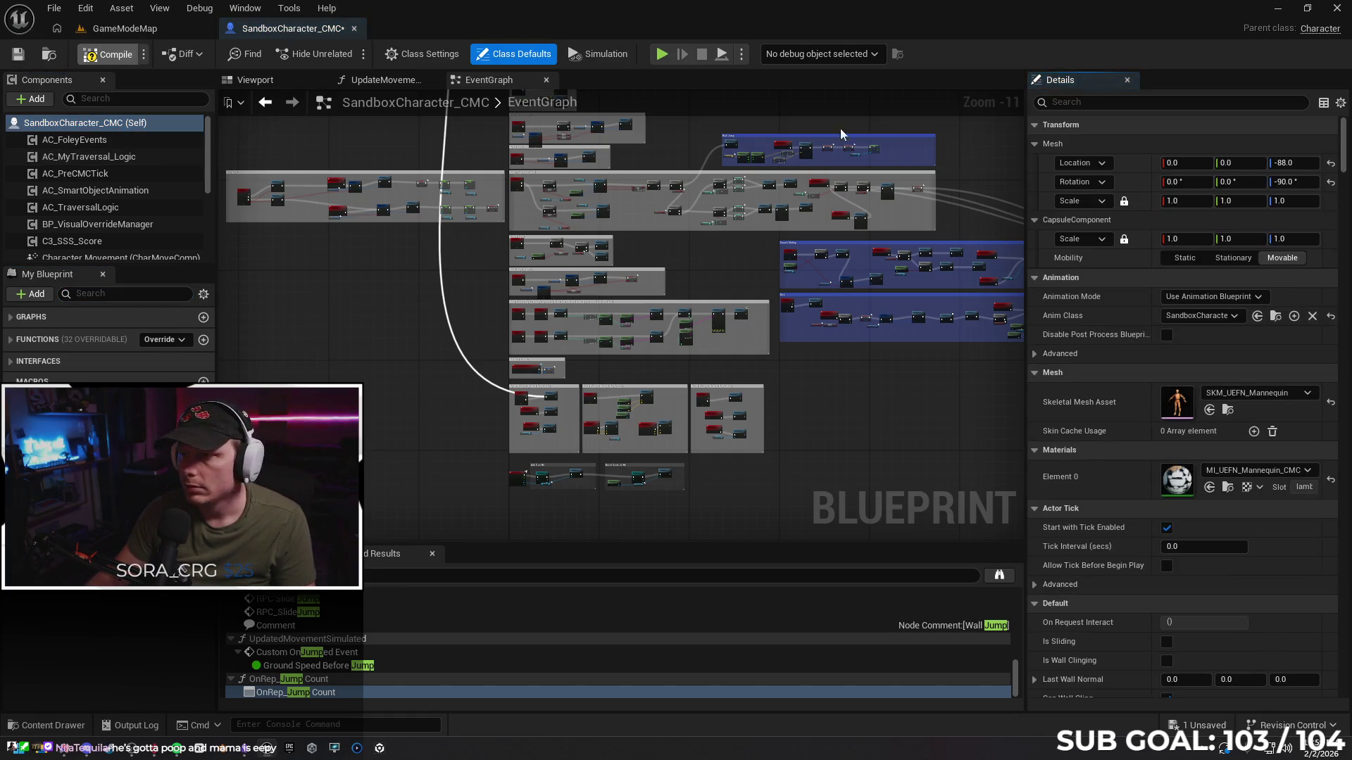
# Filter the Details panel by 'apex' and inspect the apex-related movement properties
pyautogui.click(1095, 100)
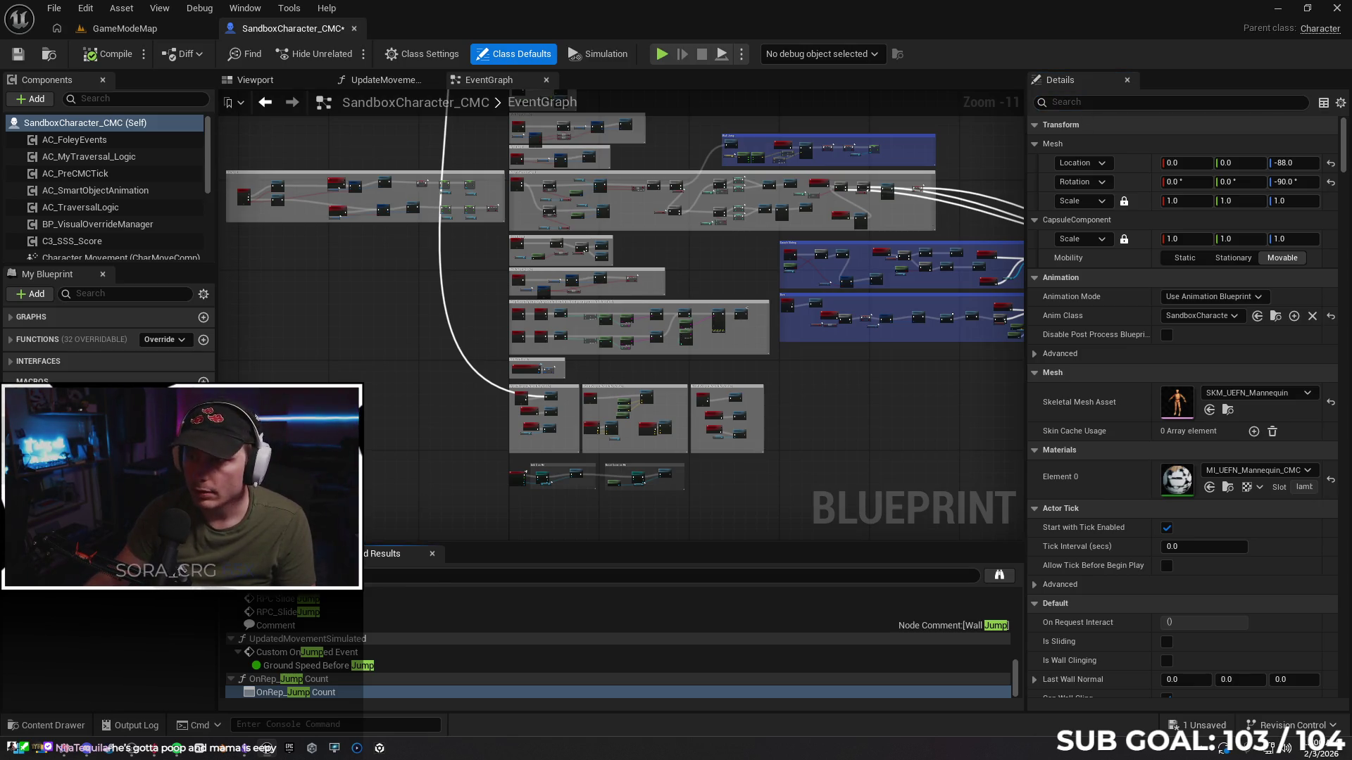
pyautogui.hotkey('ctrl', 'f')
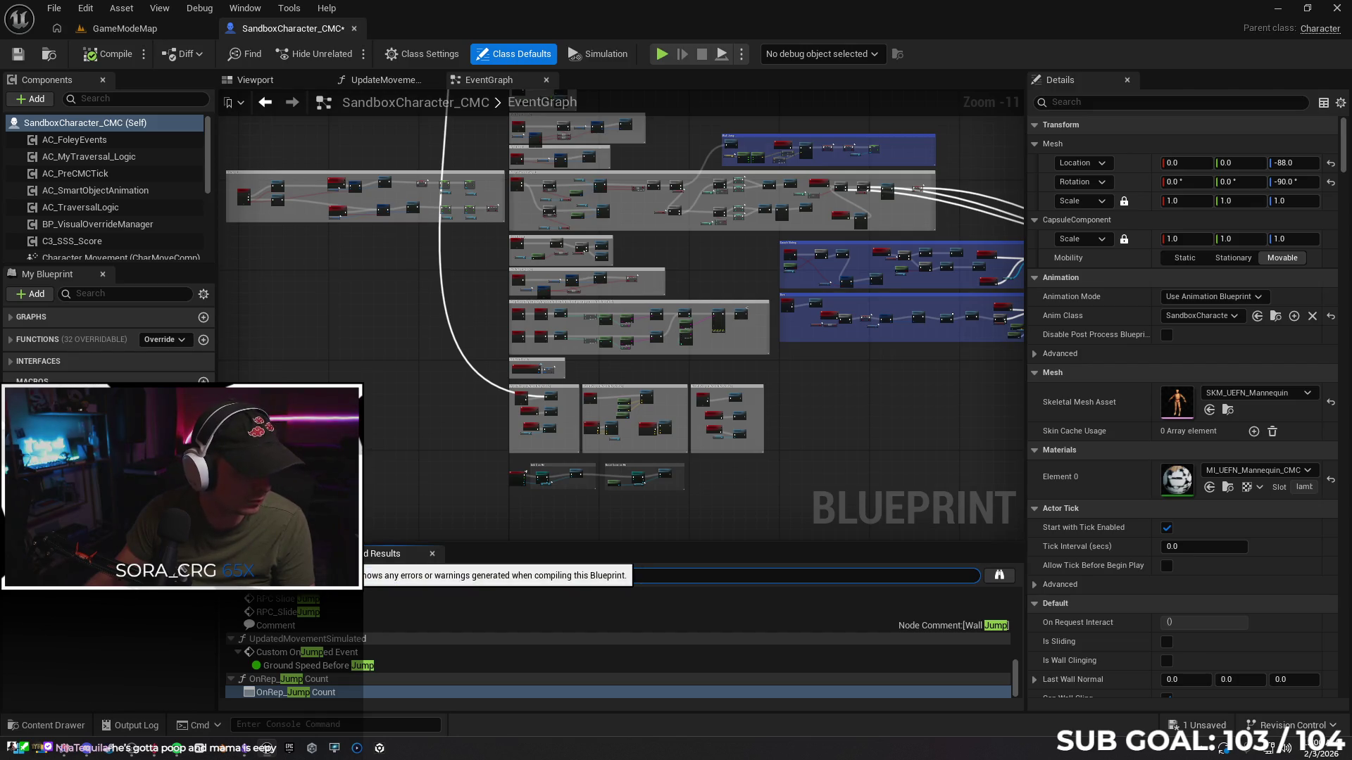
pyautogui.click(1127, 104)
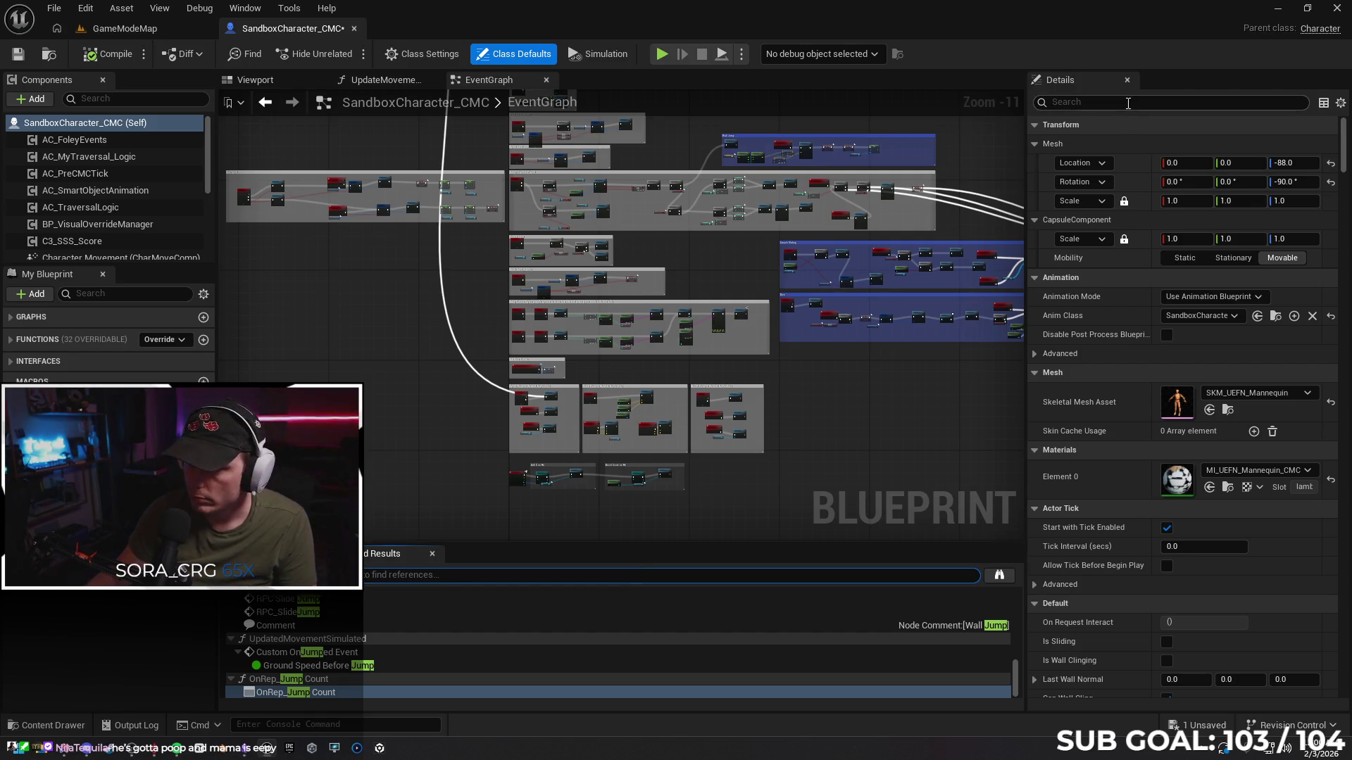
pyautogui.write('apex')
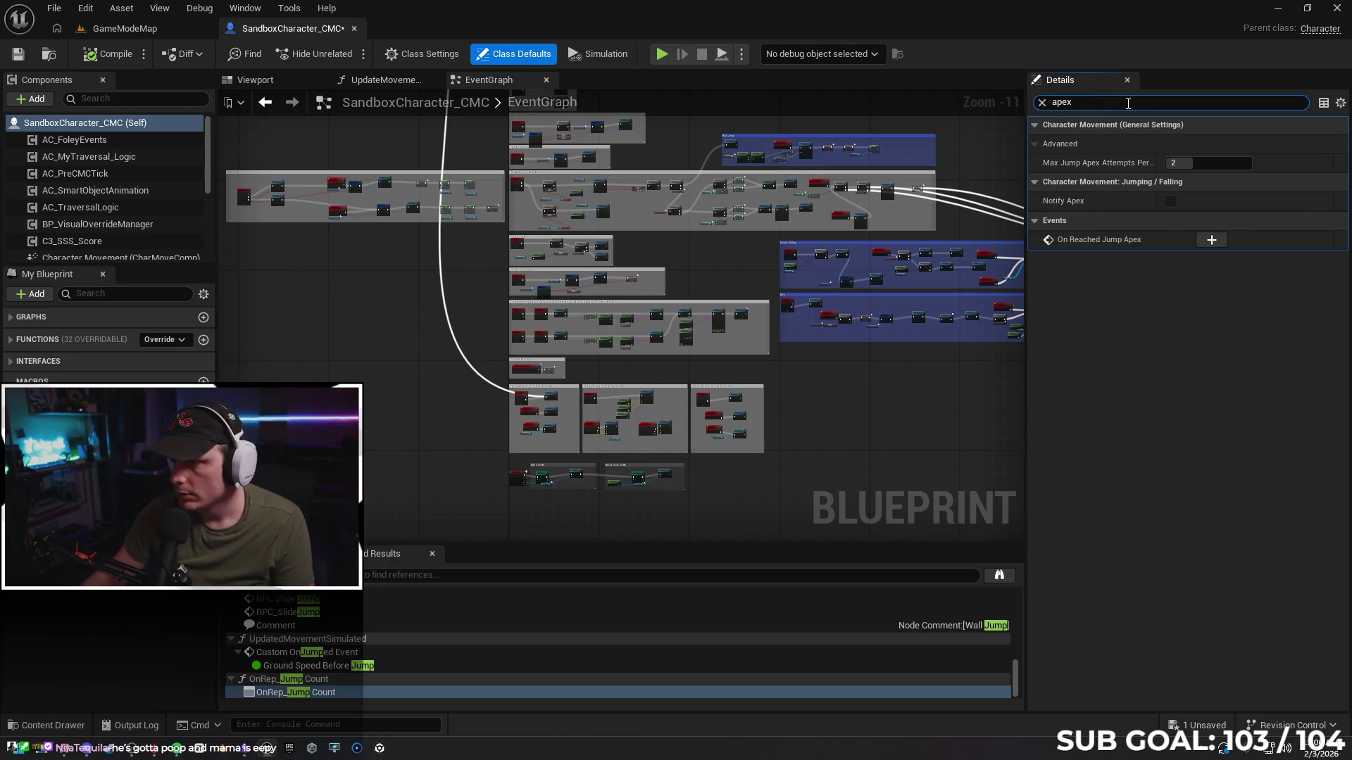
pyautogui.moveTo(1081, 210)
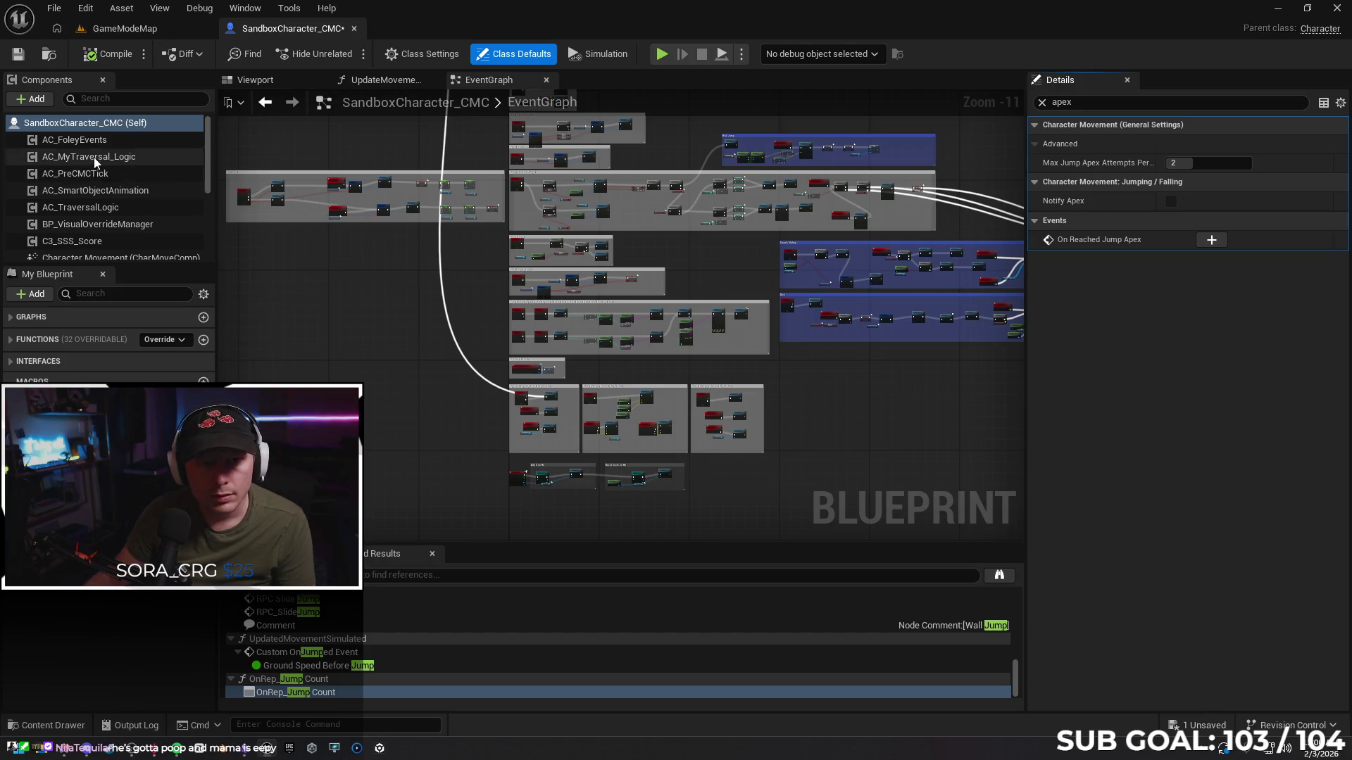
pyautogui.scroll(-3, 96, 167)
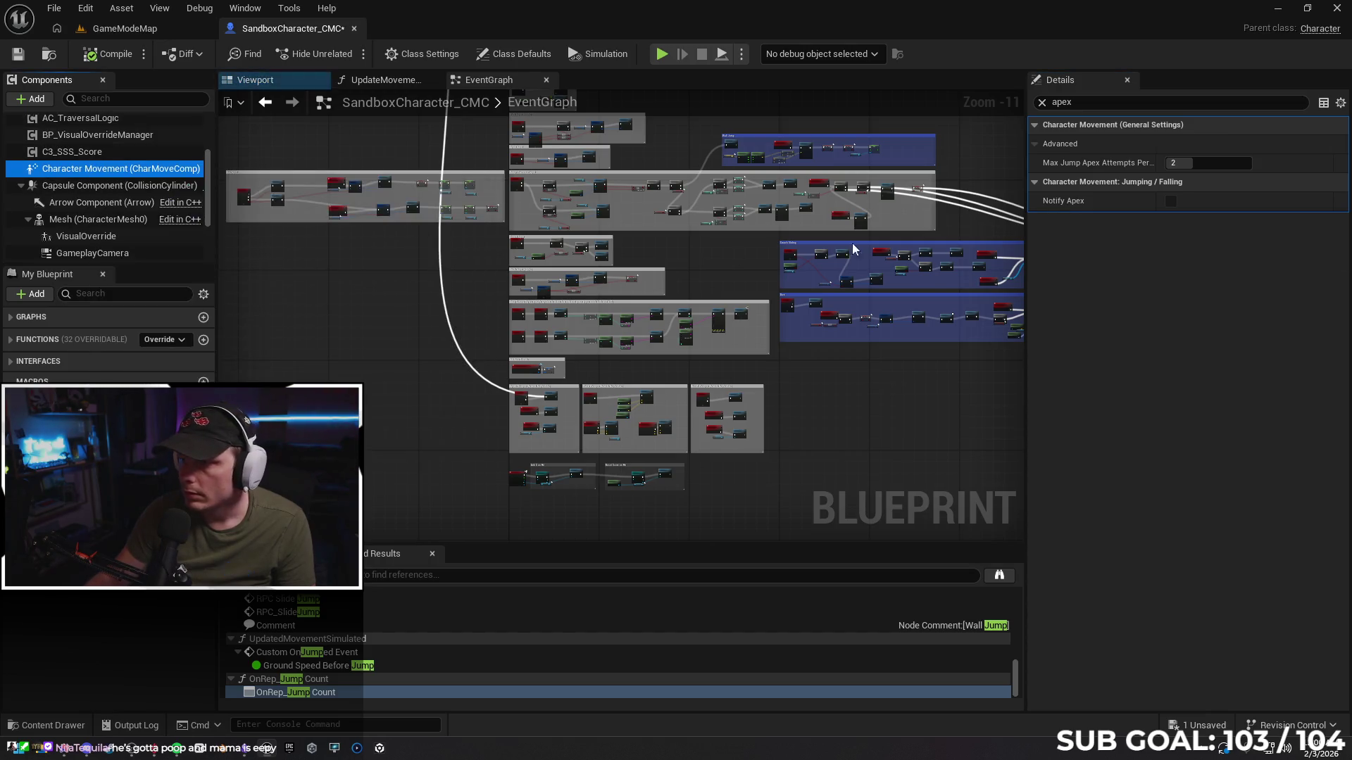
pyautogui.click(1174, 201)
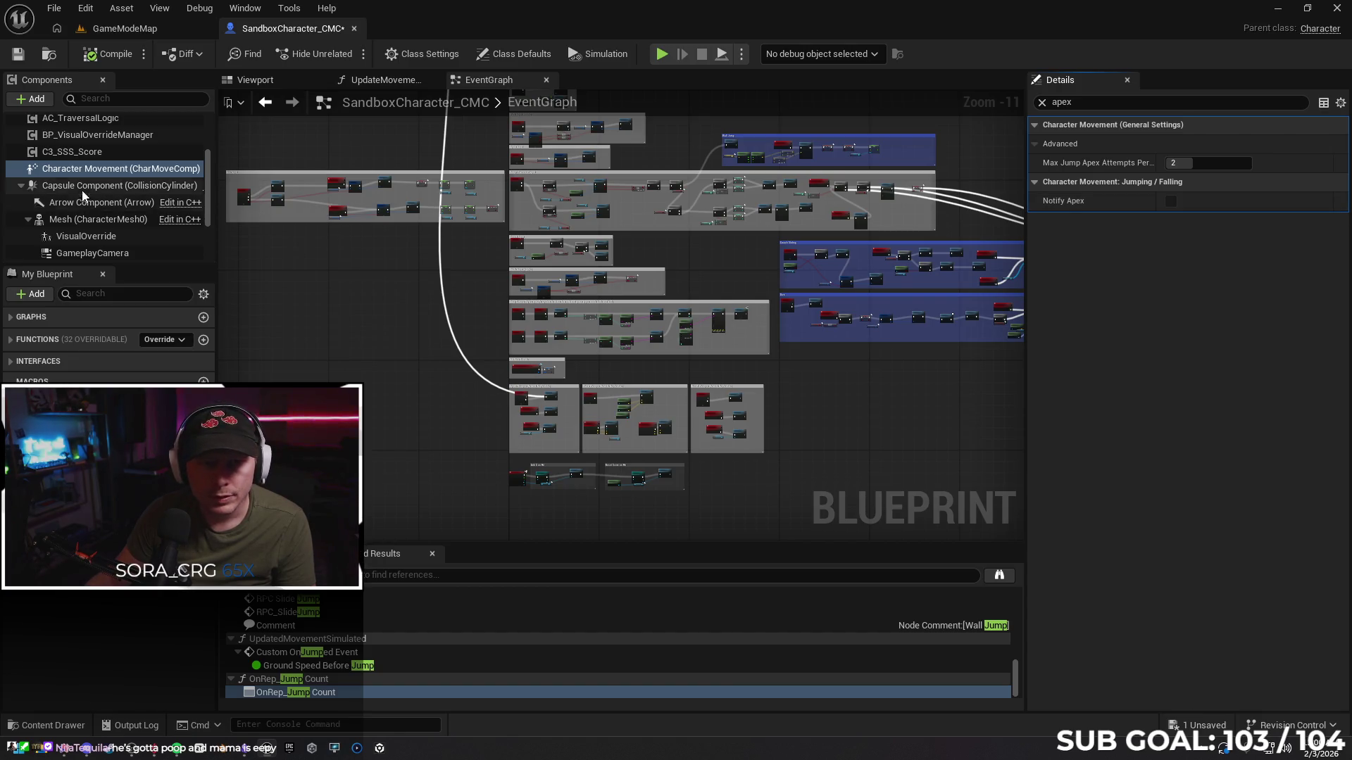
pyautogui.scroll(-3, 84, 211)
pyautogui.scroll(5, 86, 242)
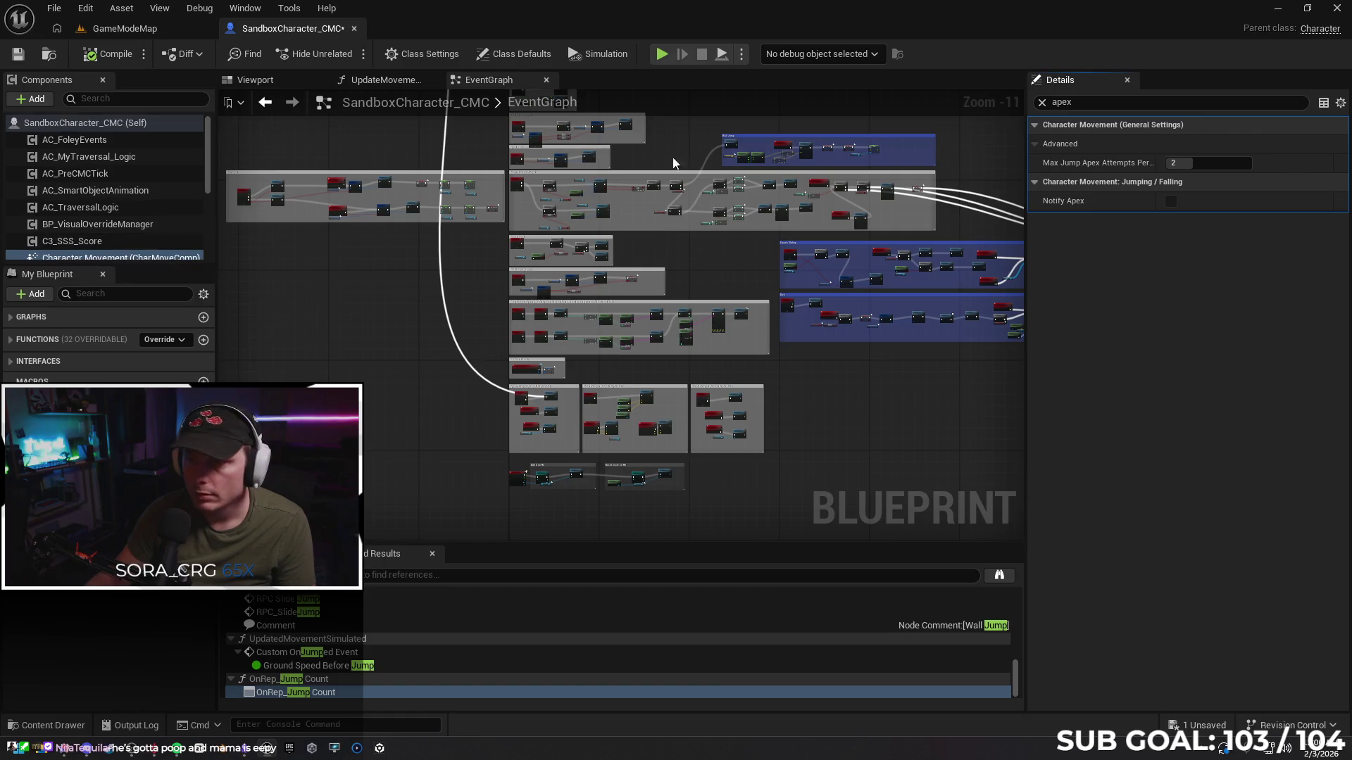
# Filter the Details by 'jump', then bring up the Gemini client-jitter chat
pyautogui.click(1042, 102)
pyautogui.write('jump')
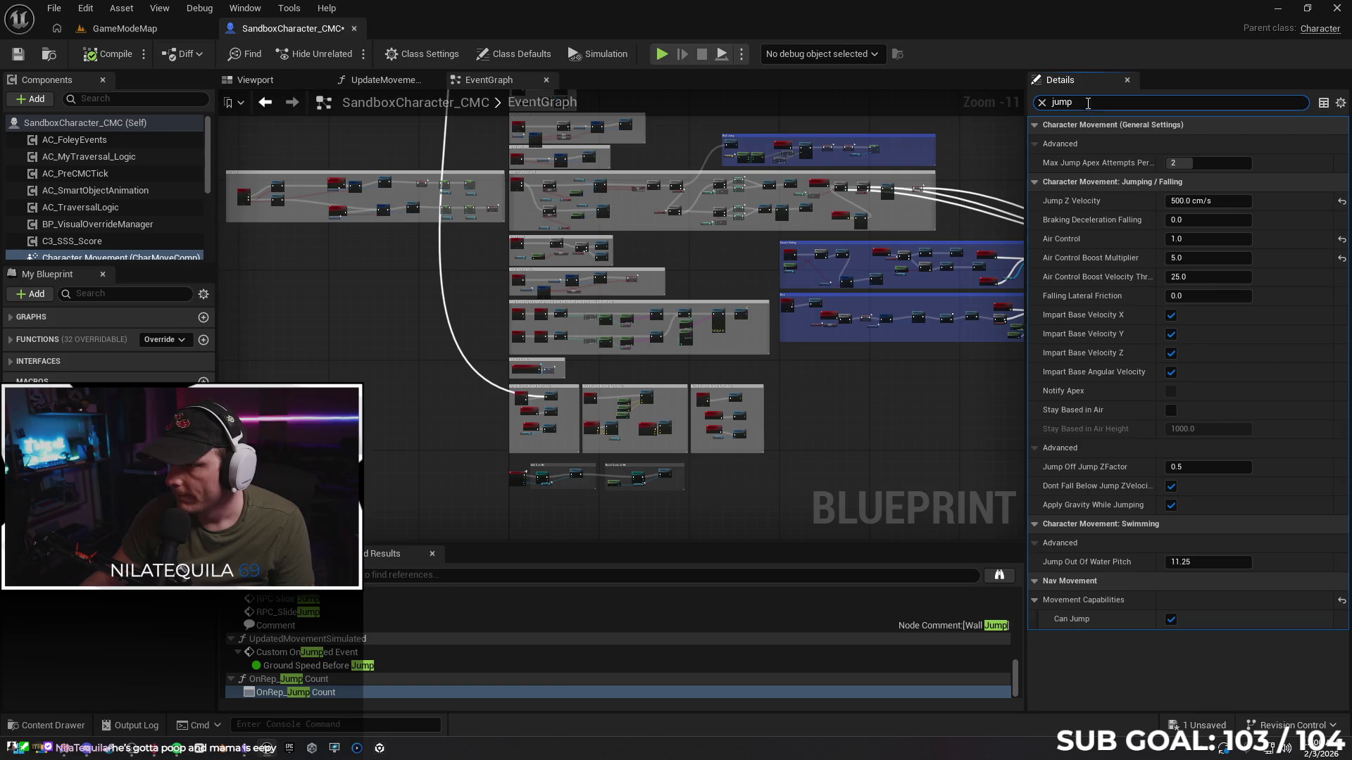
pyautogui.moveTo(1075, 391)
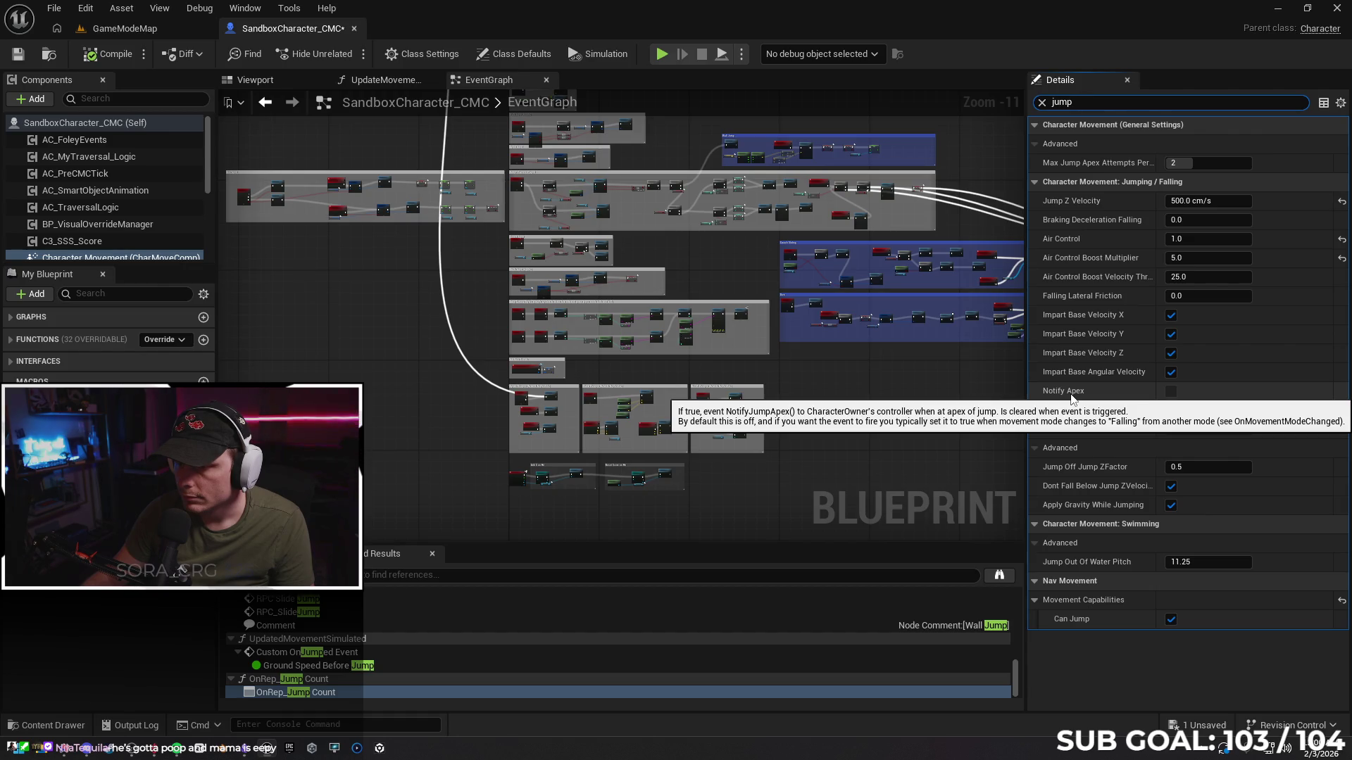
pyautogui.click(68, 752)
pyautogui.scroll(-10, 613, 510)
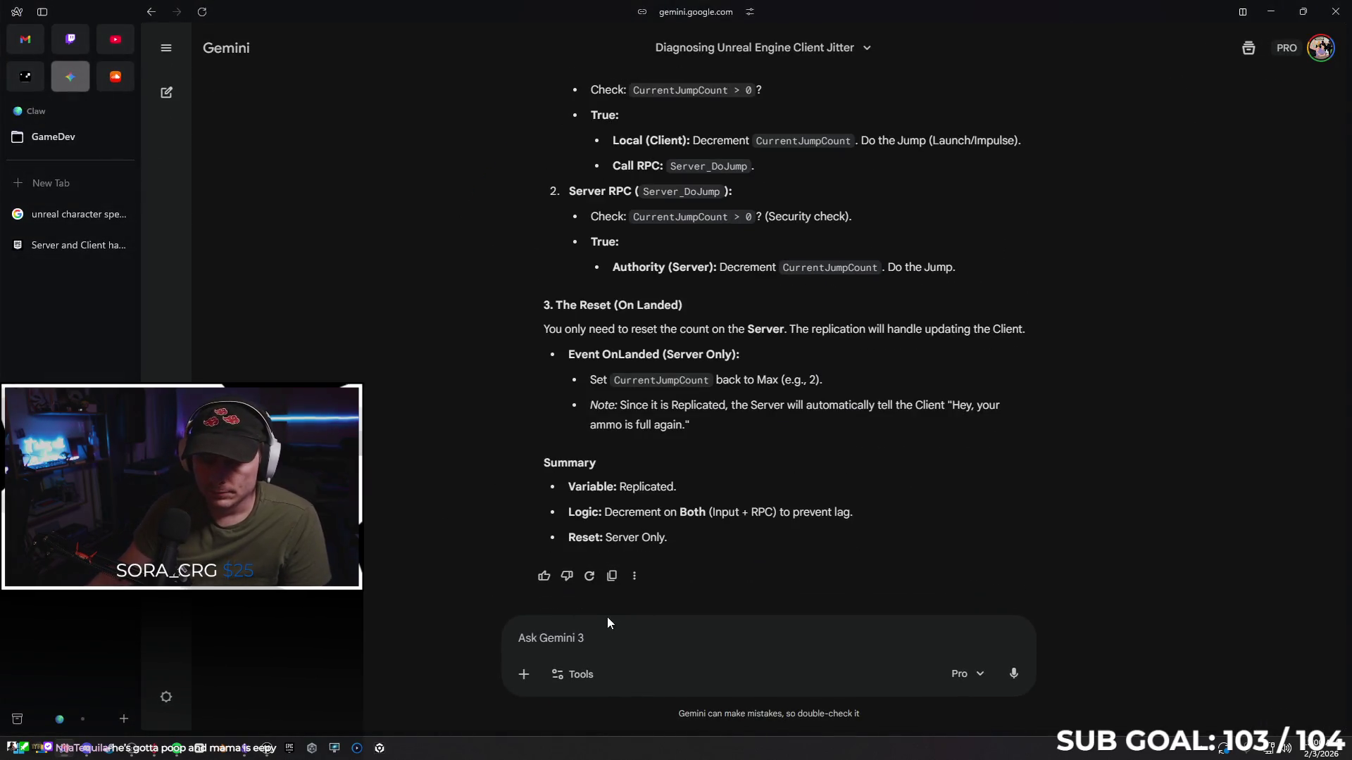
# Ask Gemini why the double jump after Launch Character fails randomly, seemingly tied to FPS
pyautogui.write('my player')
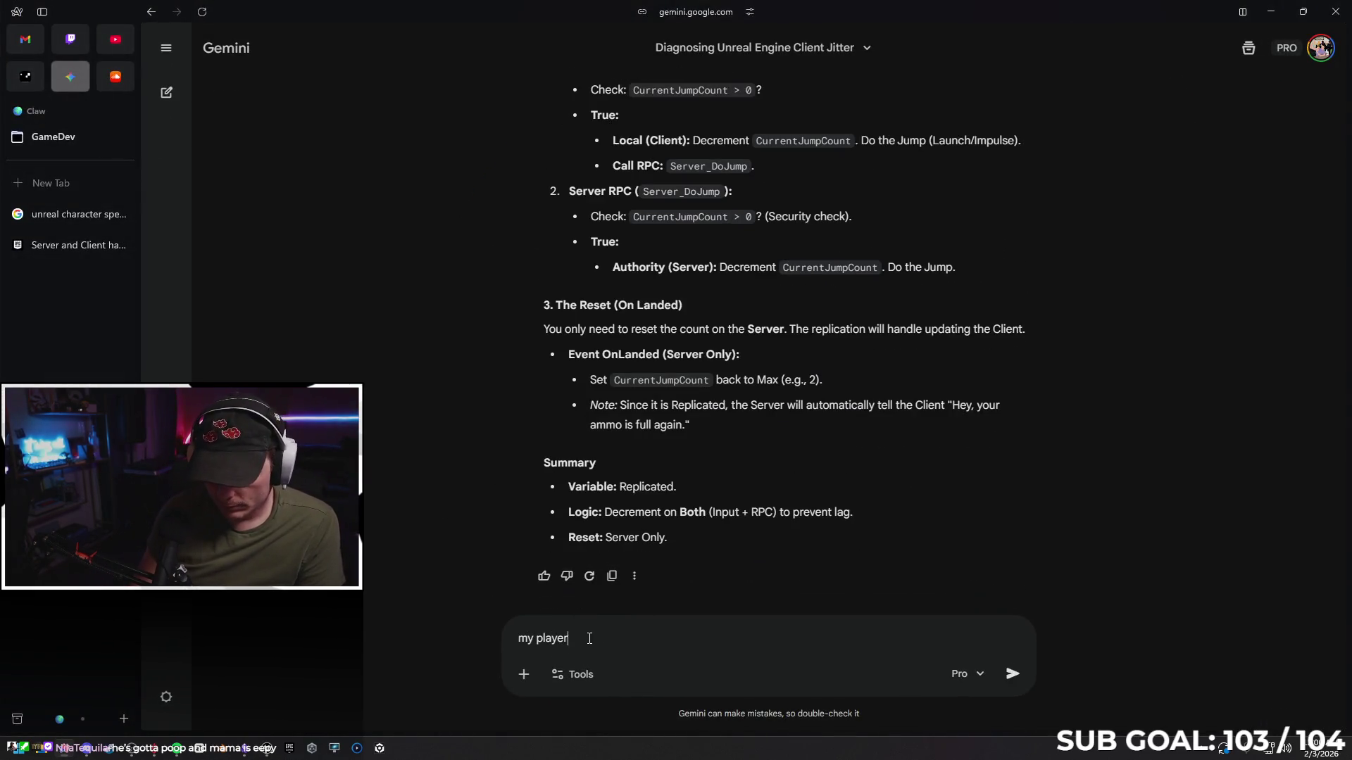
pyautogui.write(' can dou')
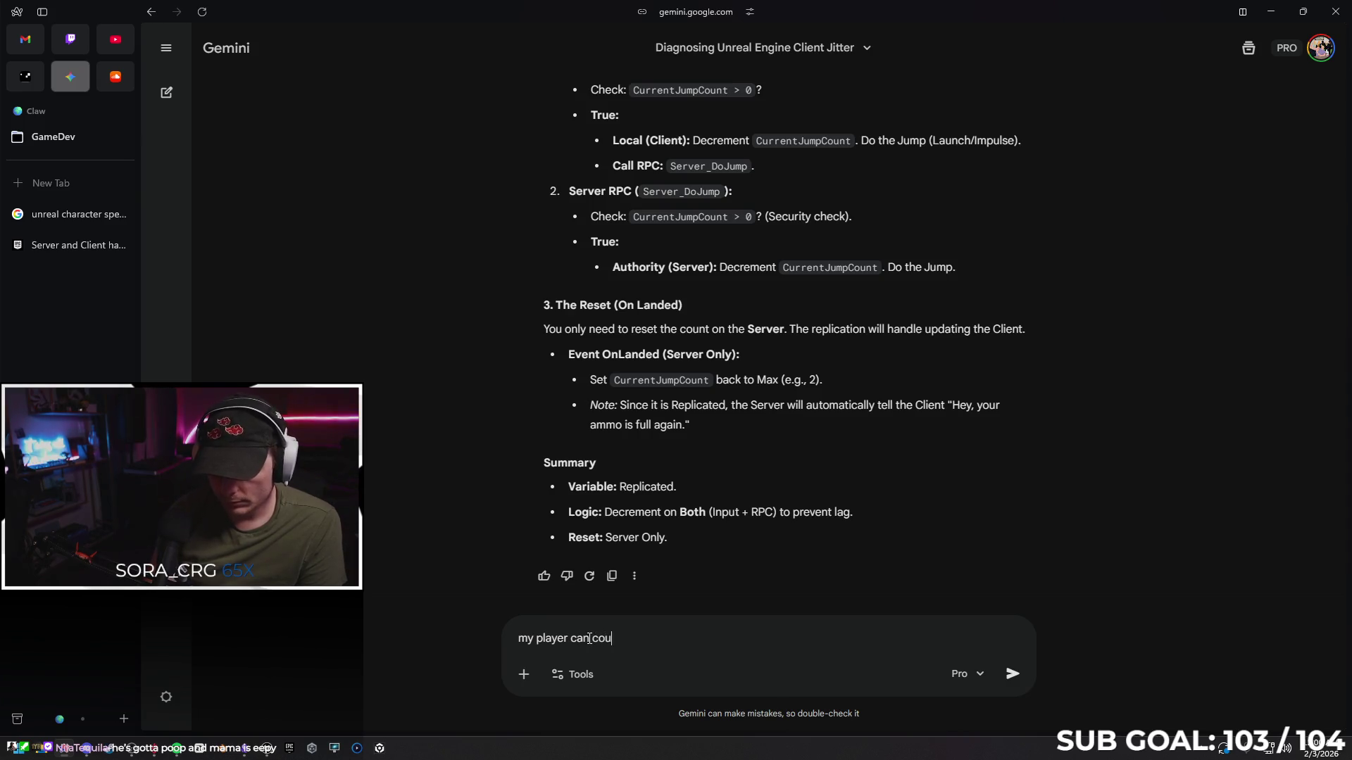
pyautogui.write('bl')
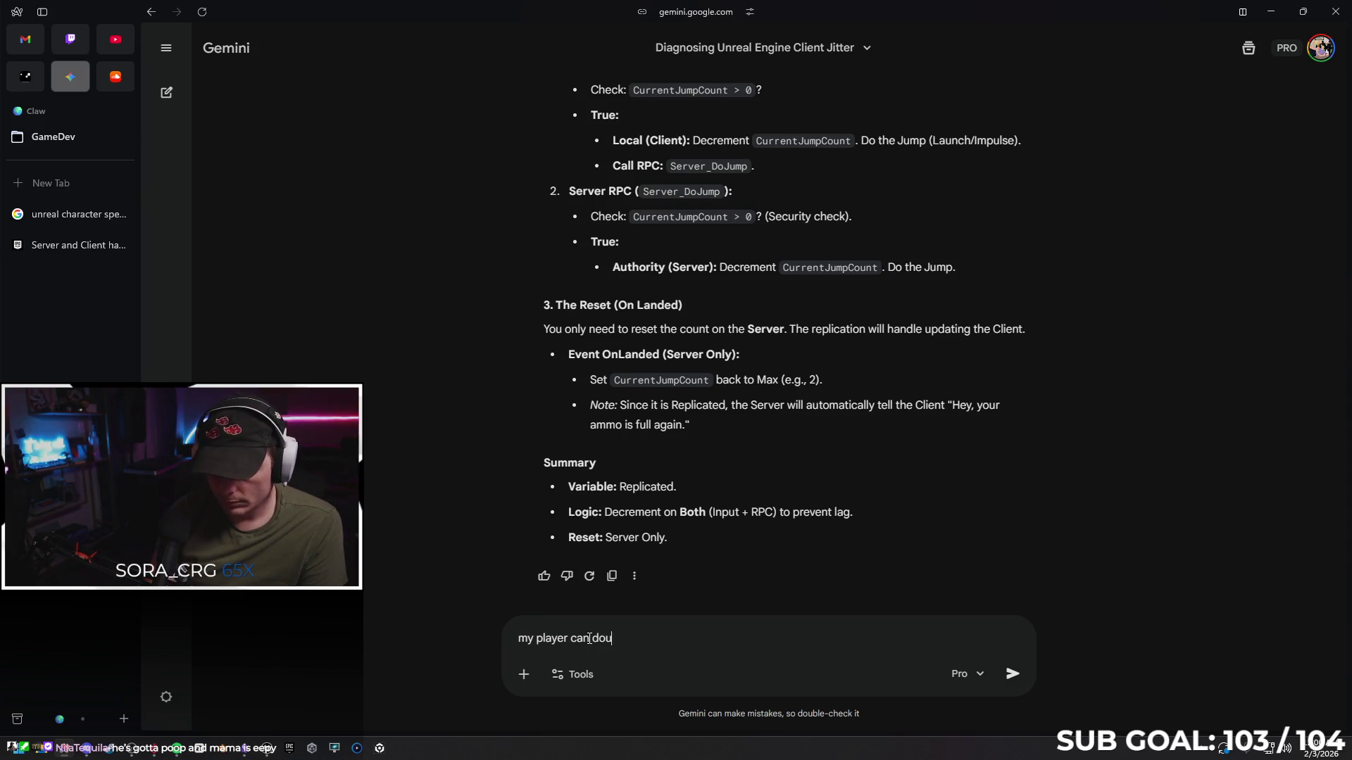
pyautogui.write('e ju')
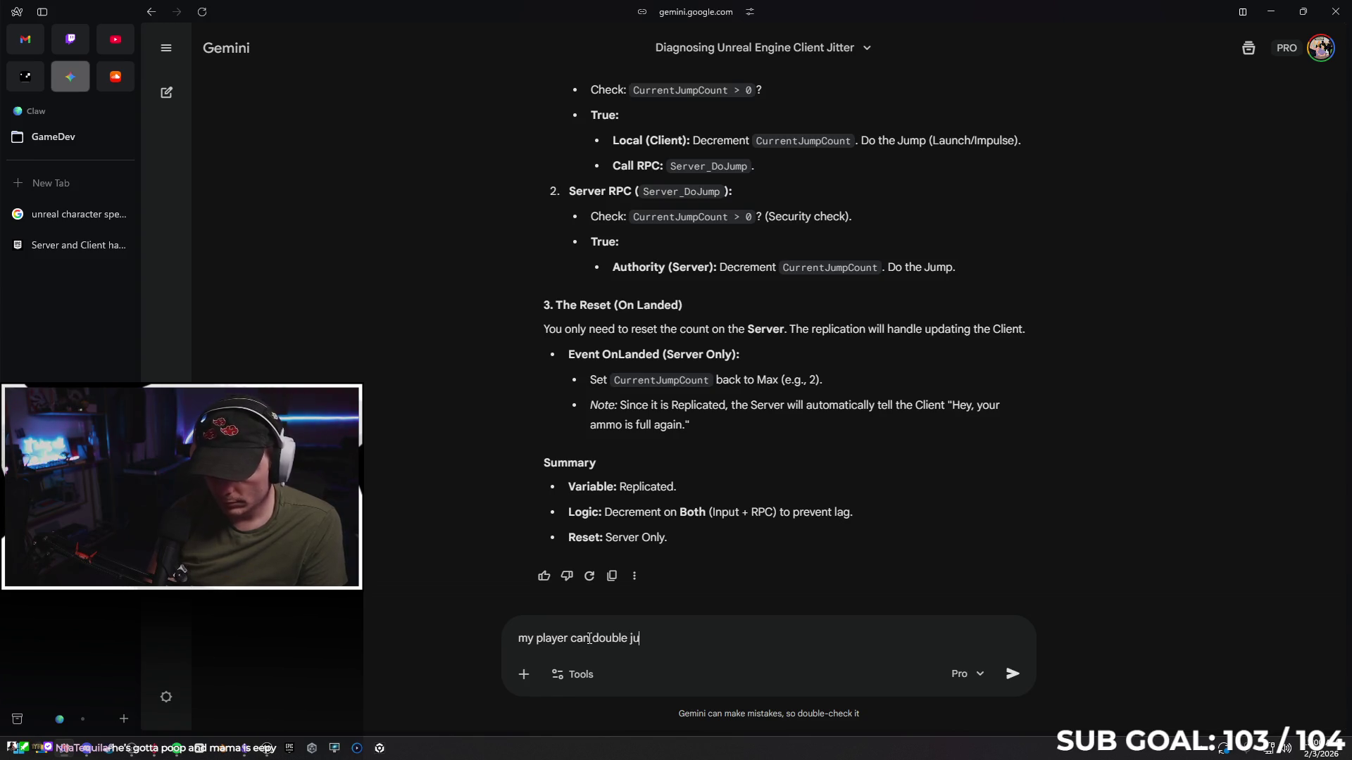
pyautogui.write('mp fine after a')
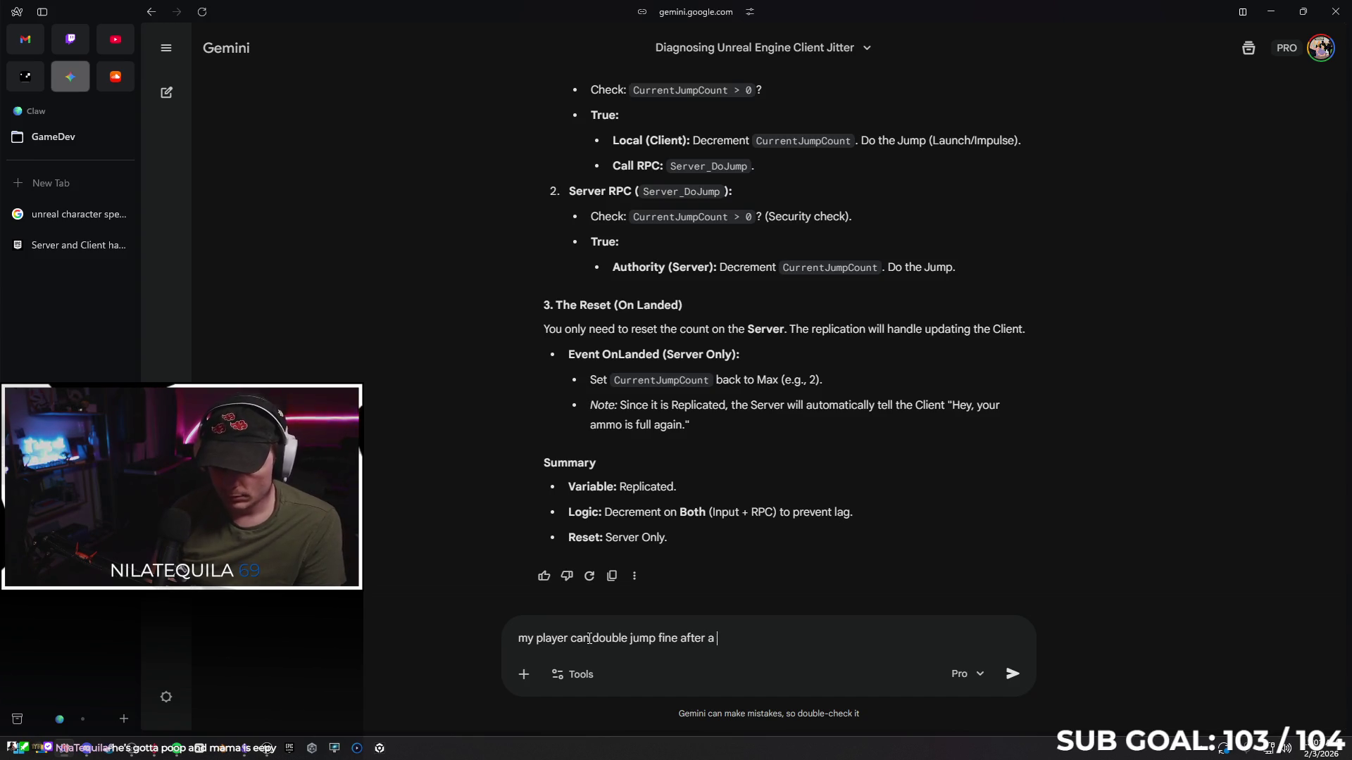
pyautogui.write(' launch charactye')
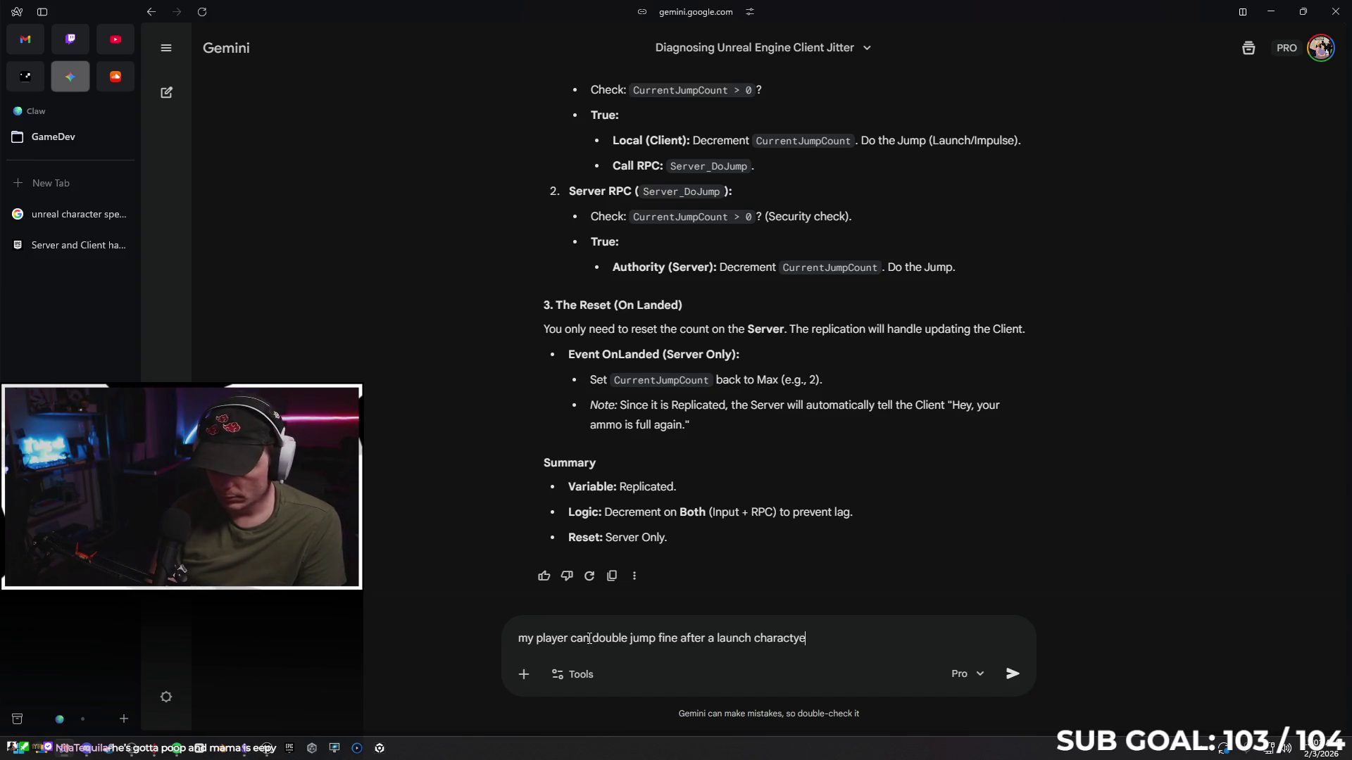
pyautogui.press('BackSpace')
pyautogui.write('er node in standa')
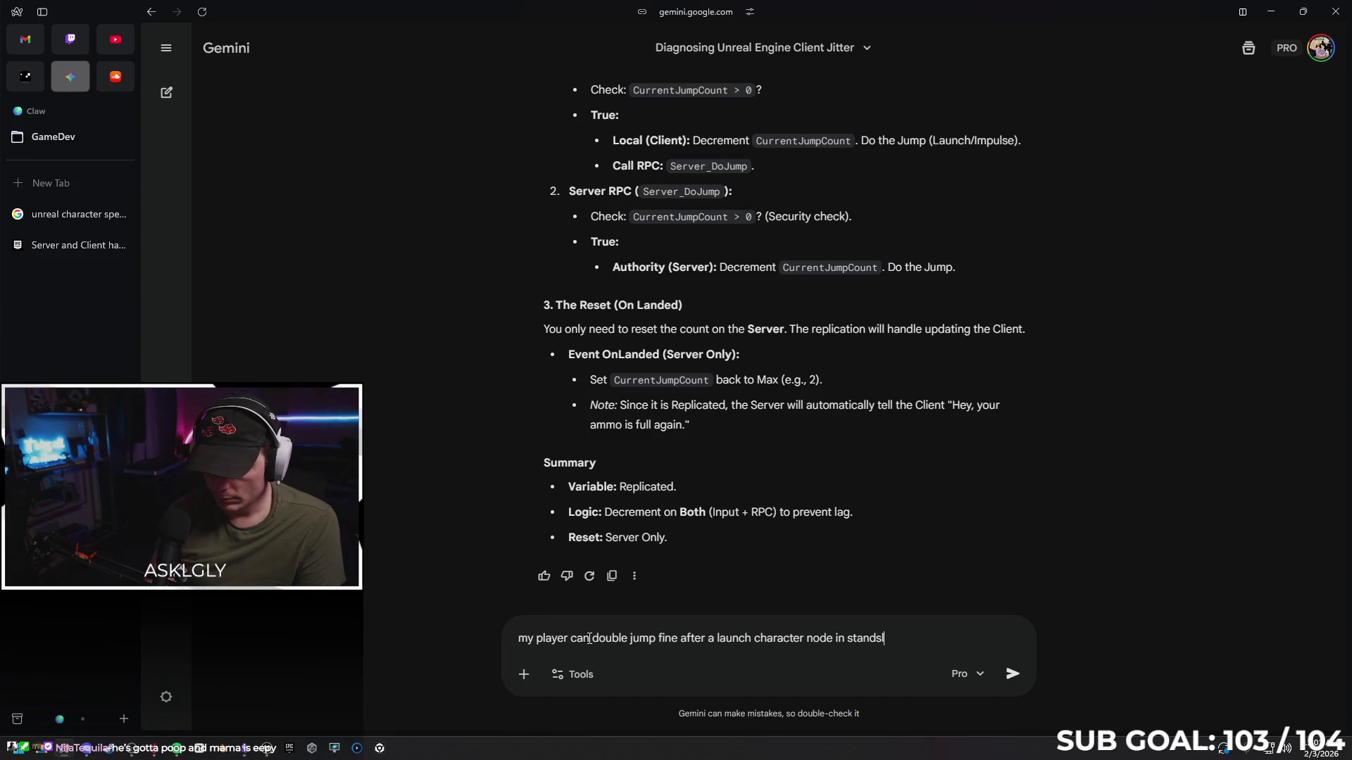
pyautogui.write('oin')
pyautogui.press('BackSpace')
pyautogui.write('ne')
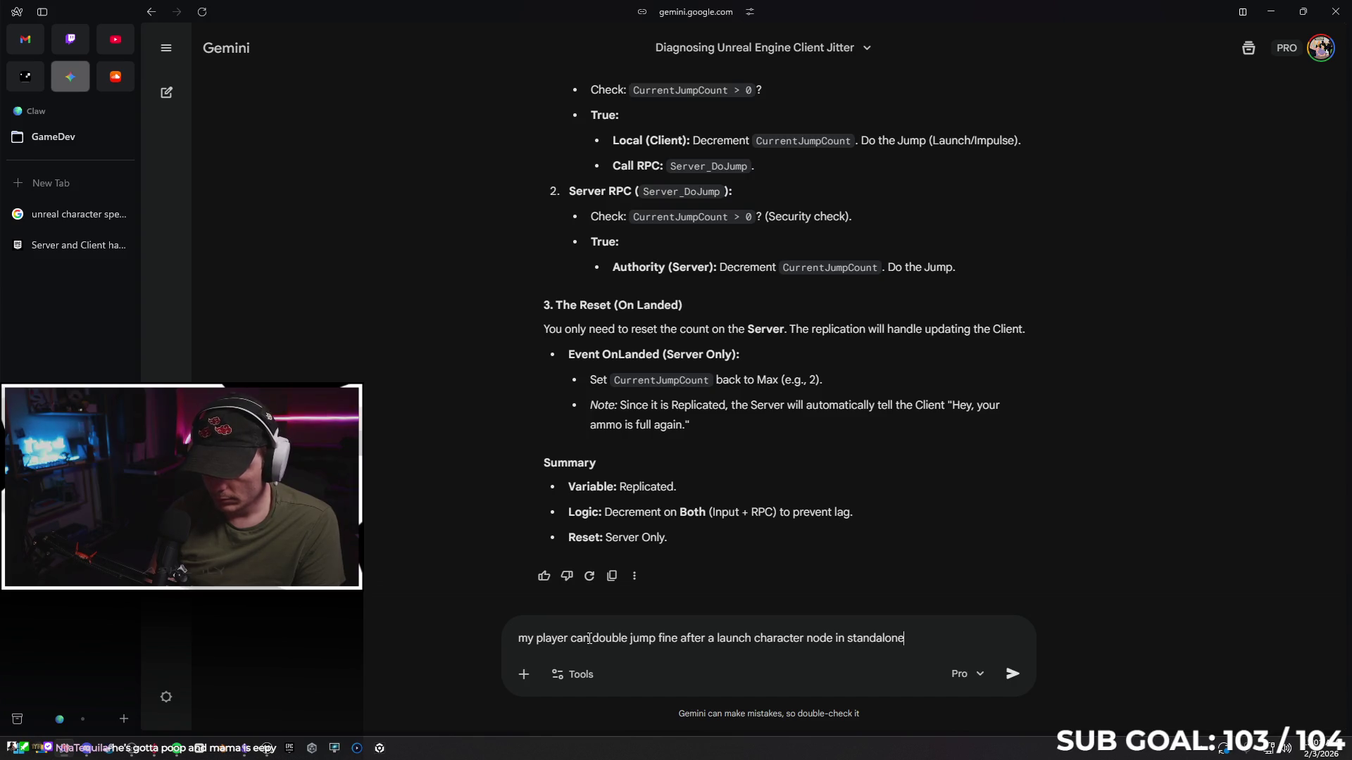
pyautogui.write(', but in')
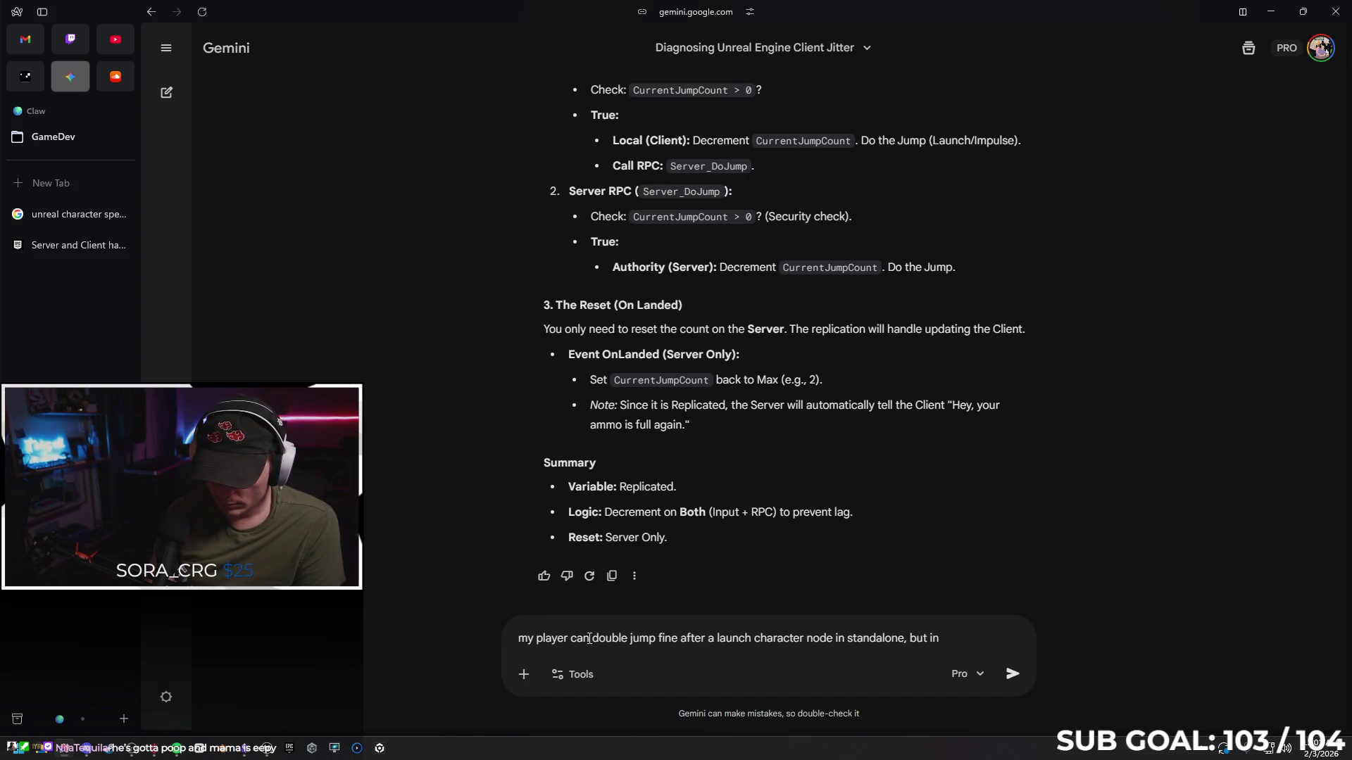
pyautogui.write(' clie')
pyautogui.write('nt it se')
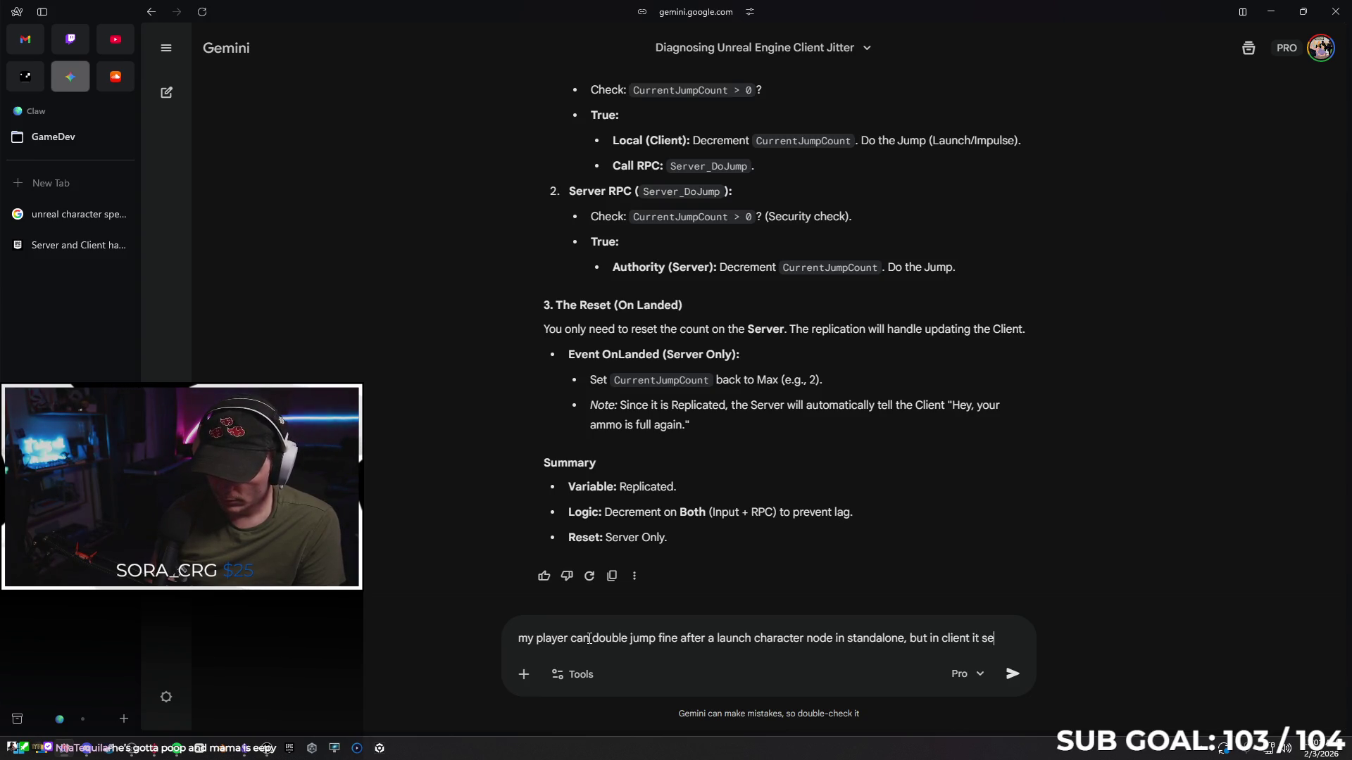
pyautogui.write('ems to be tr')
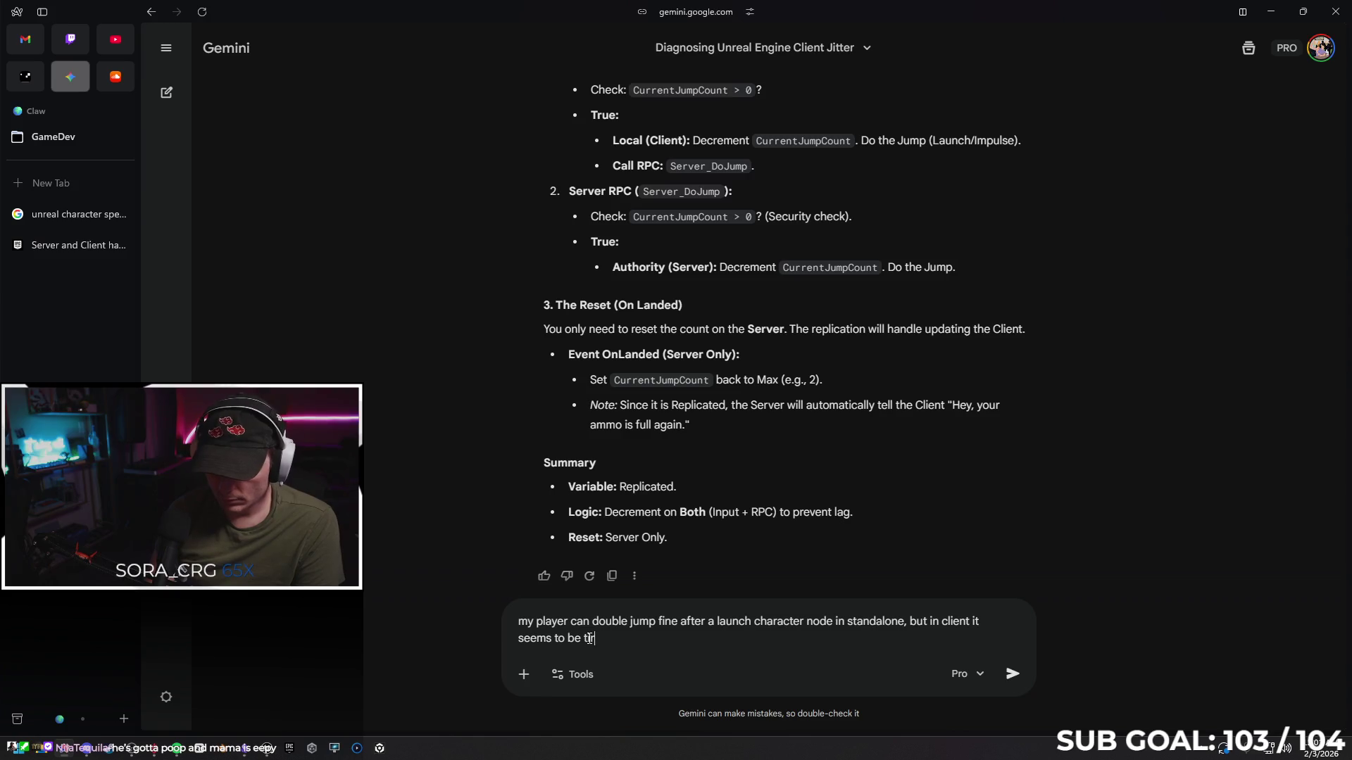
pyautogui.press('BackSpace')
pyautogui.write('ied to FP')
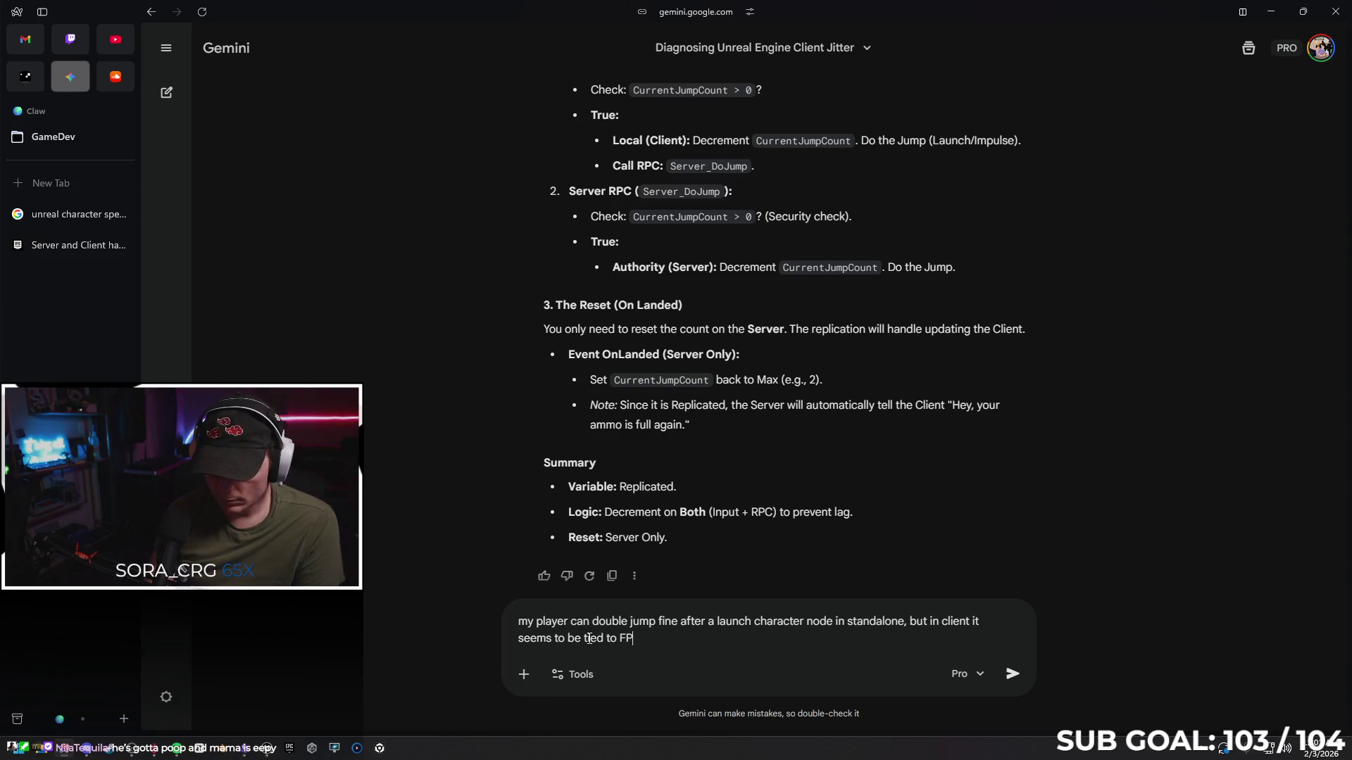
pyautogui.write('ling w')
pyautogui.press('BackSpace')
pyautogui.write('random')
pyautogui.press('Return')
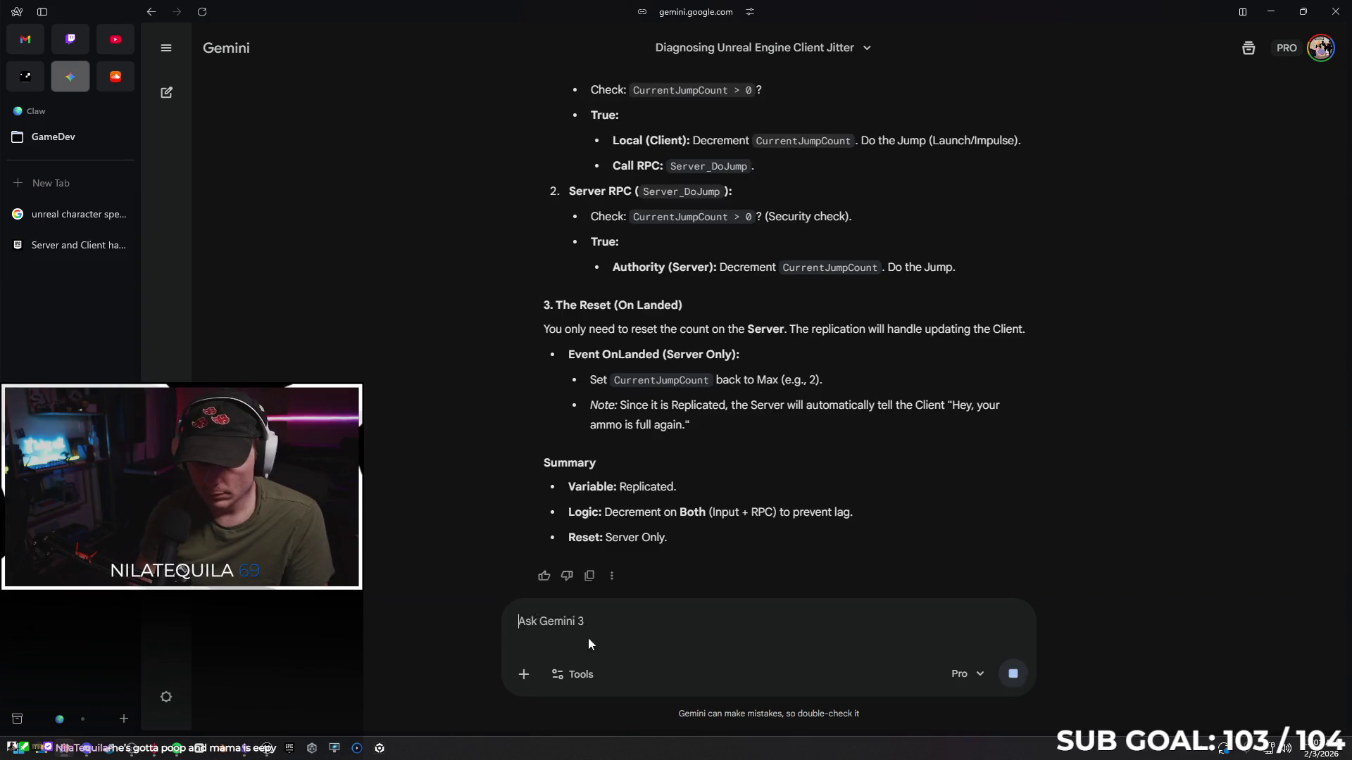
# Cap the GameModeMap game at 60 FPS and play from a spot in the level
pyautogui.click(266, 748)
pyautogui.click(145, 31)
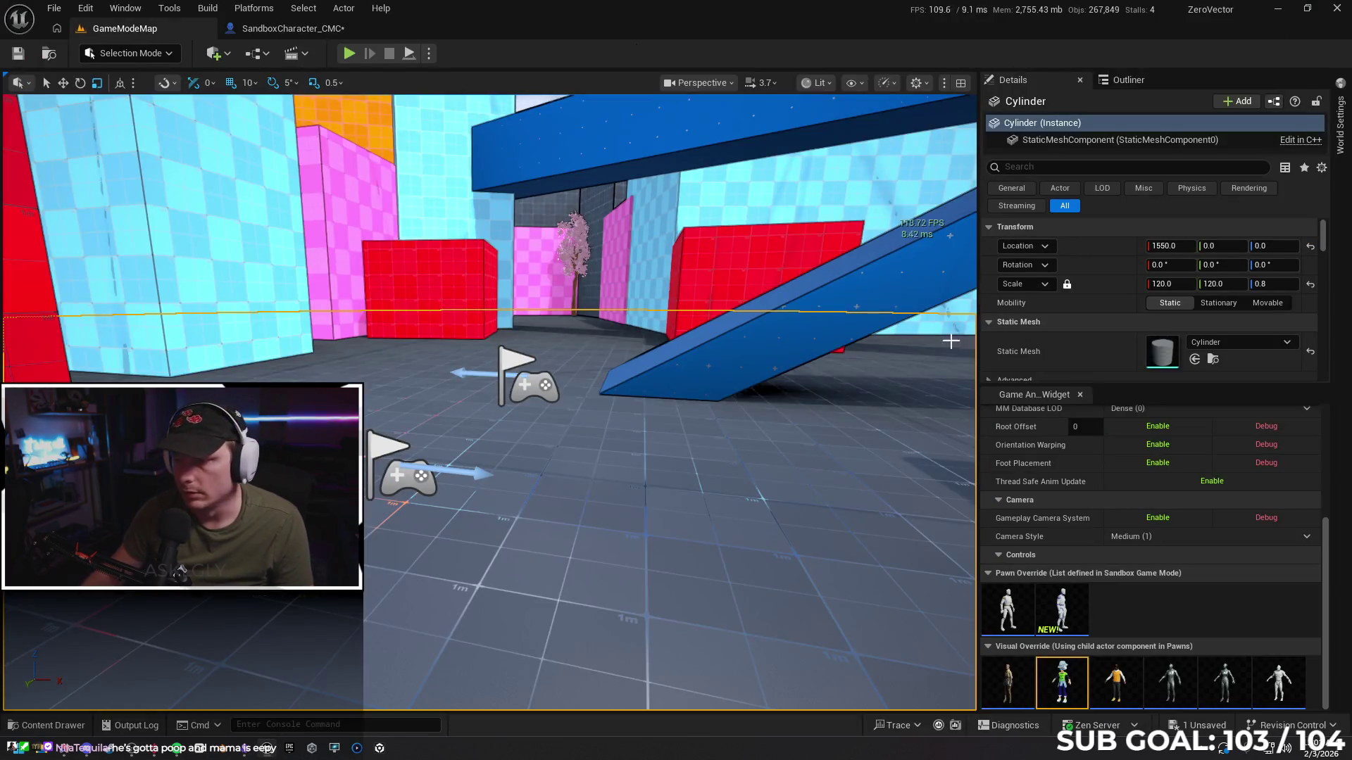
pyautogui.scroll(3, 1201, 479)
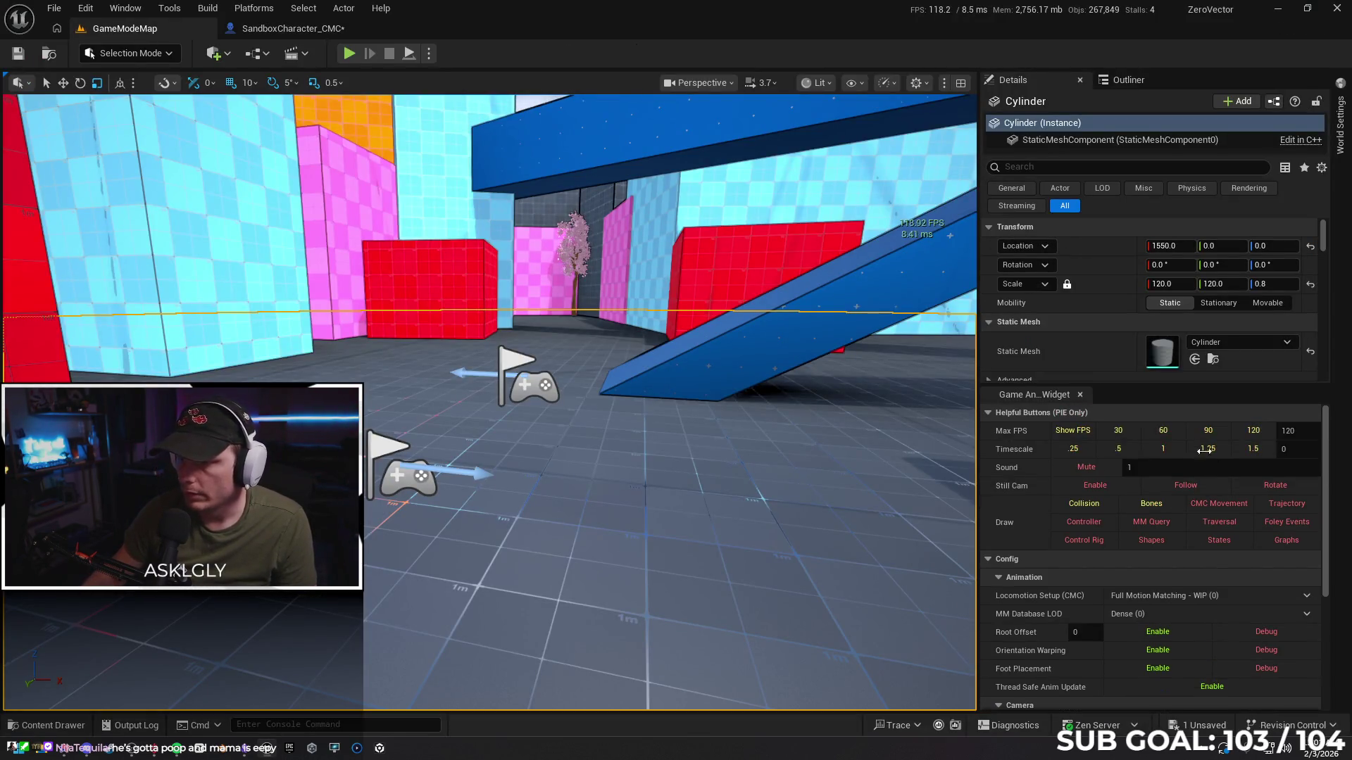
pyautogui.click(1161, 430)
pyautogui.rightClick(624, 511)
pyautogui.click(624, 511)
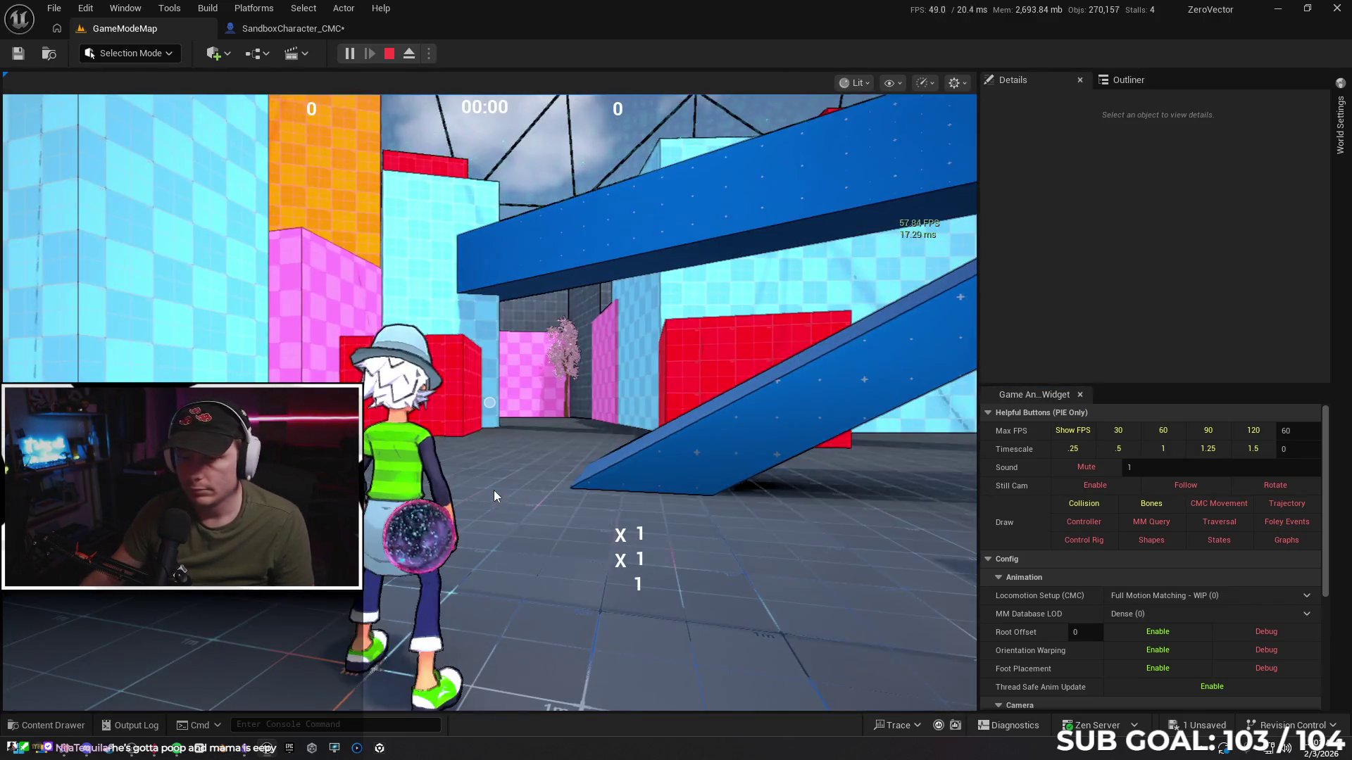
# Wall-run the blue and pink walls, jump toward the orb, and head for the white platforms
pyautogui.press('w')
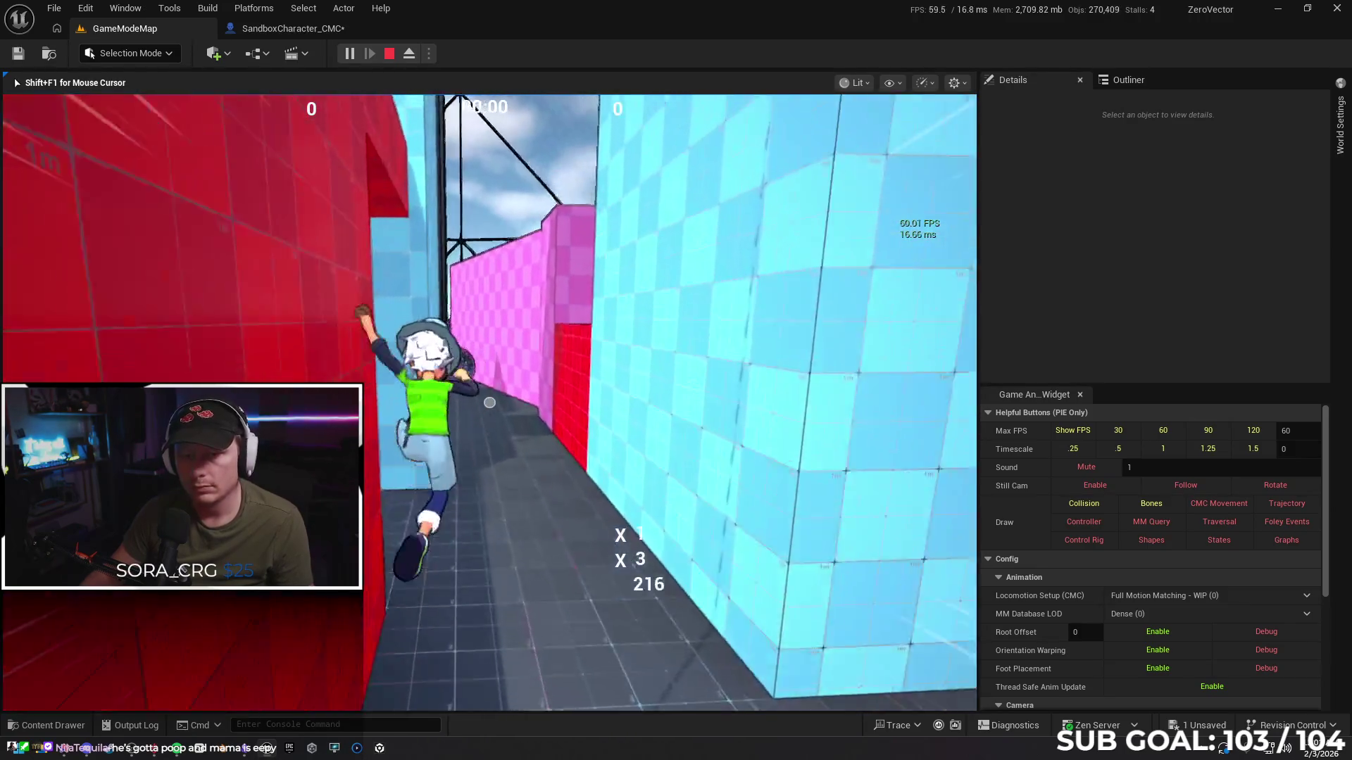
pyautogui.press('space')
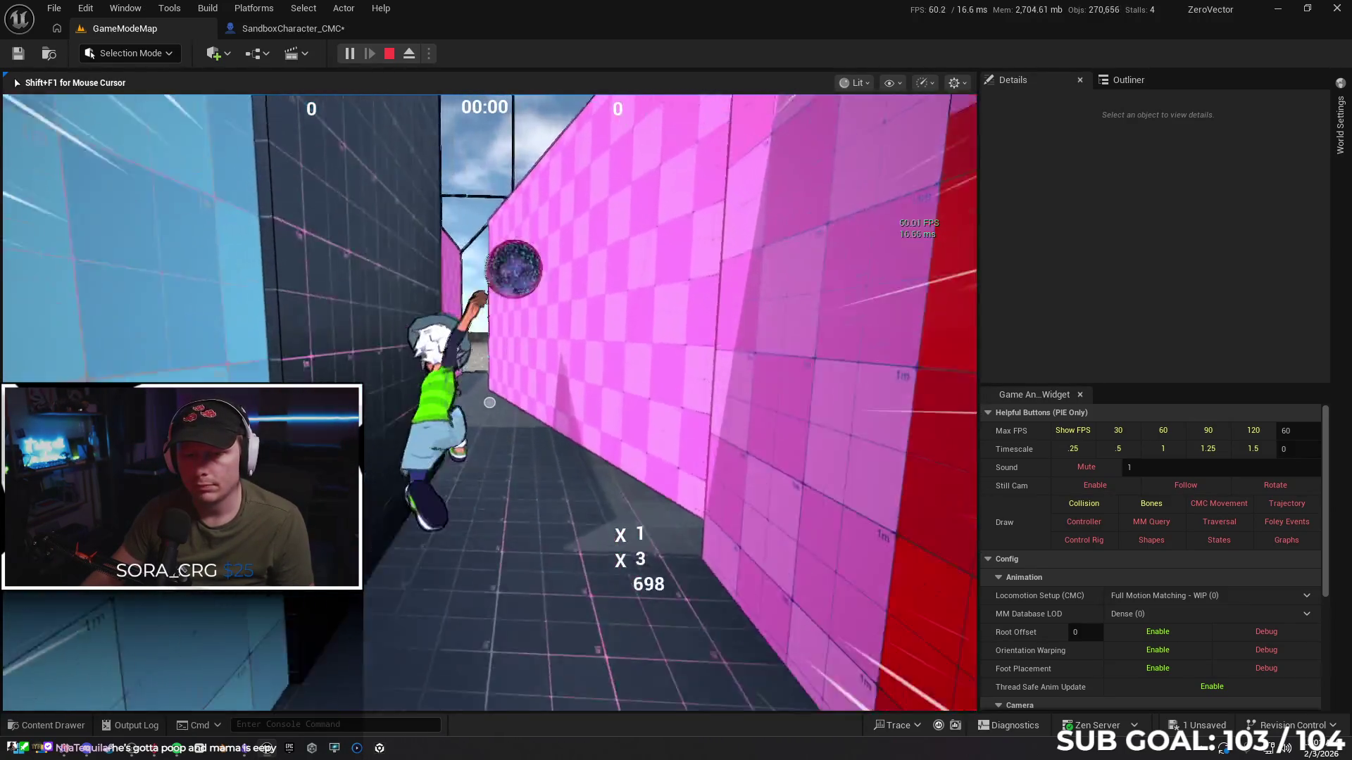
pyautogui.press('w')
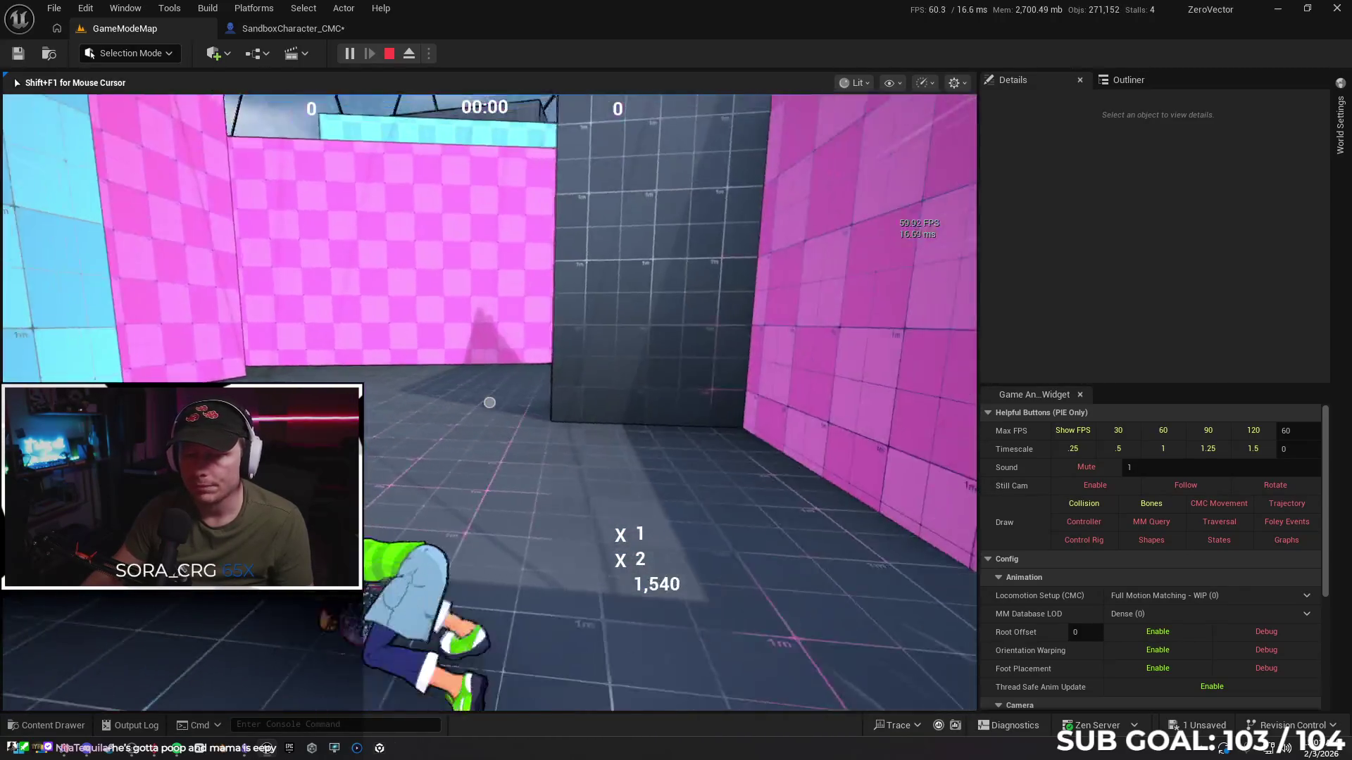
pyautogui.press('space')
pyautogui.press('w')
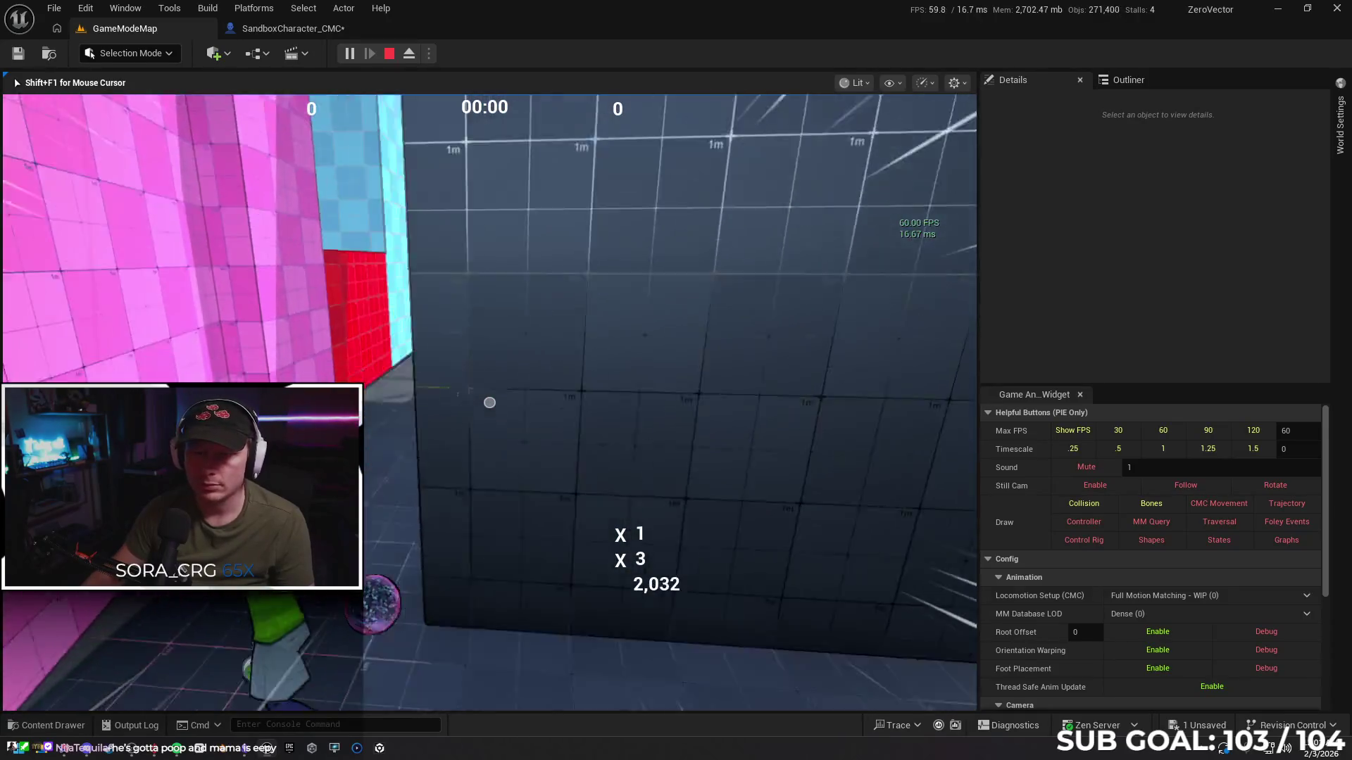
pyautogui.press('space')
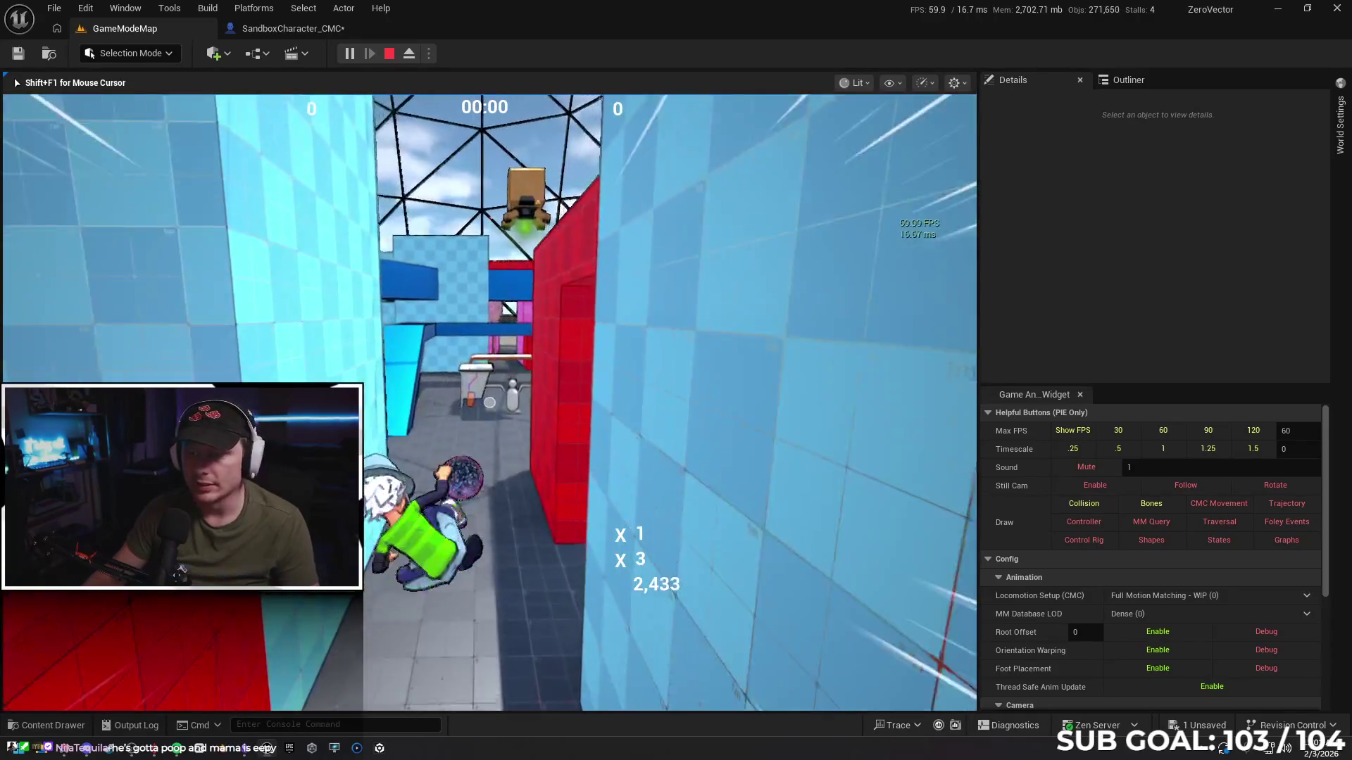
pyautogui.press('space')
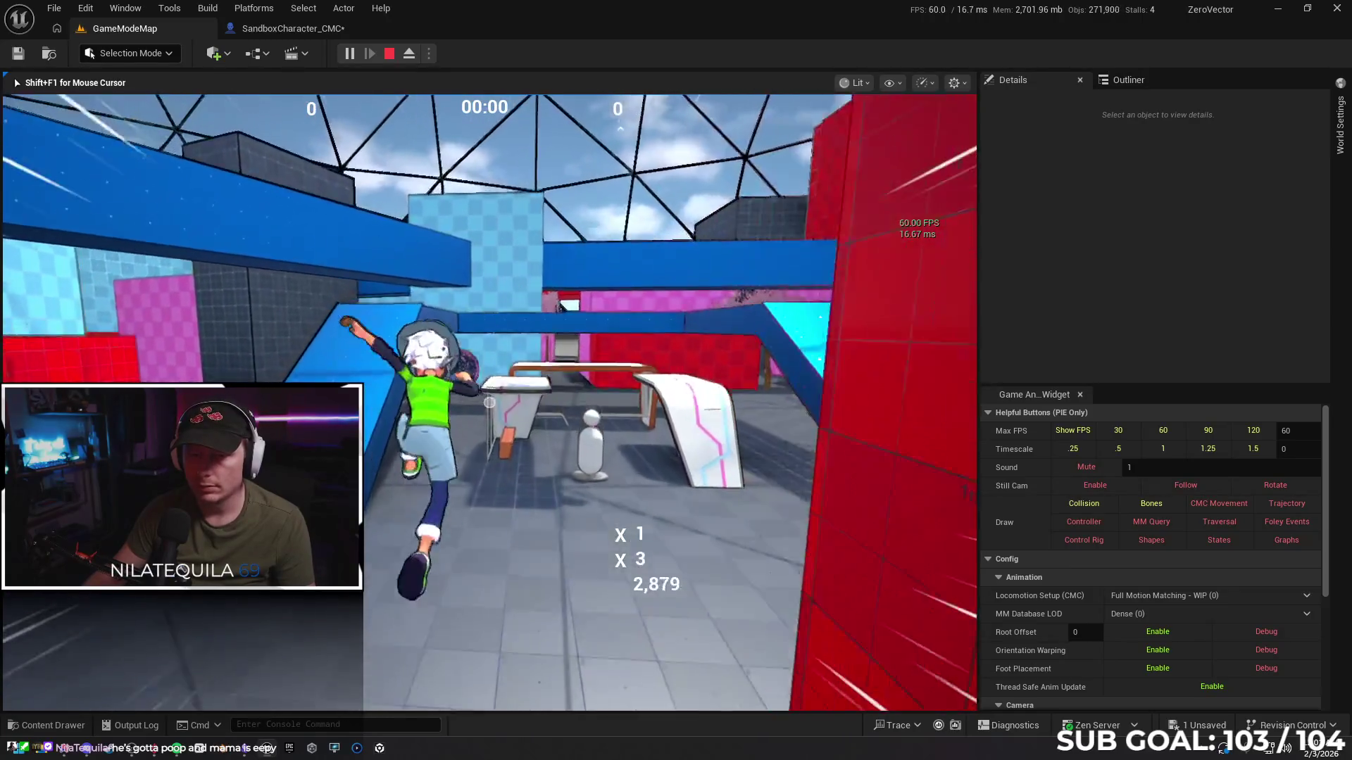
pyautogui.press('w')
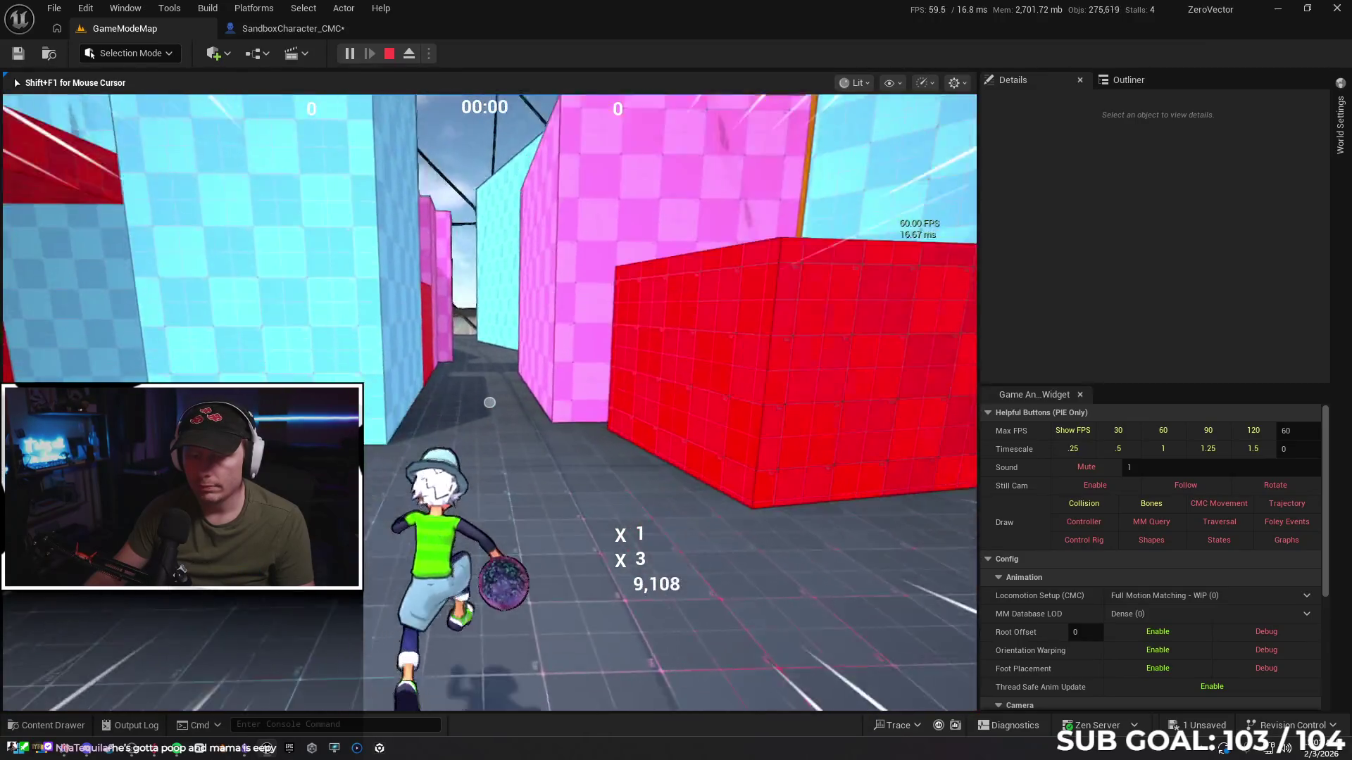
# Run through the maze, wall-run the pink wall, slide into the corridor, then stop the session
pyautogui.press('w')
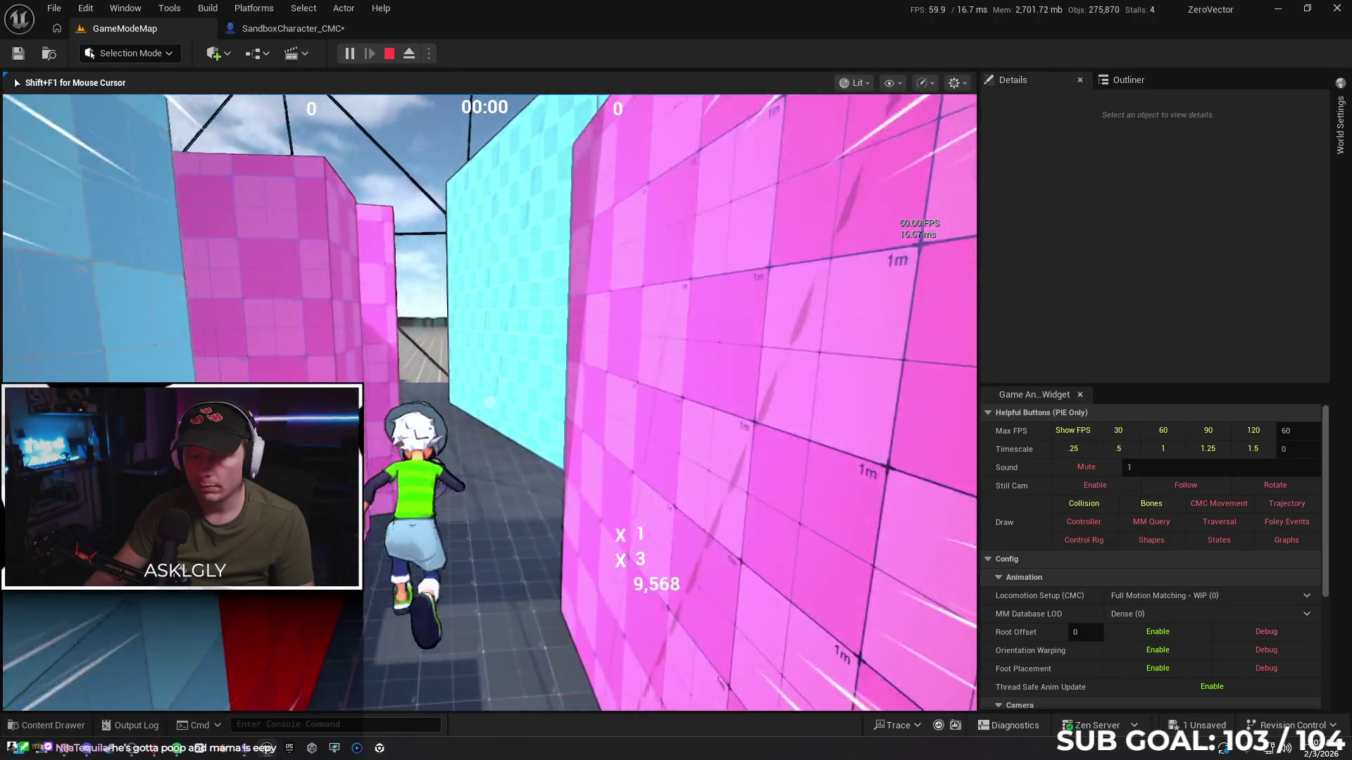
pyautogui.press('space')
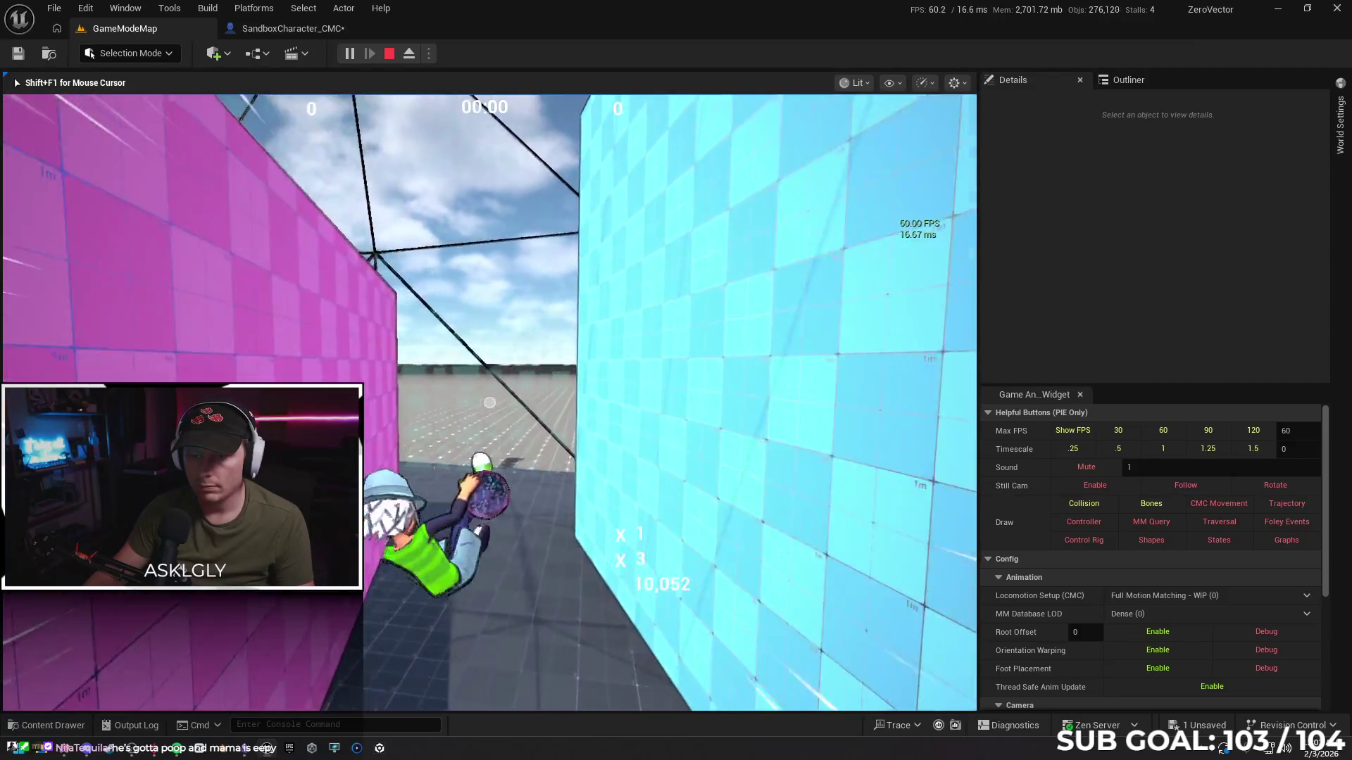
pyautogui.press('space')
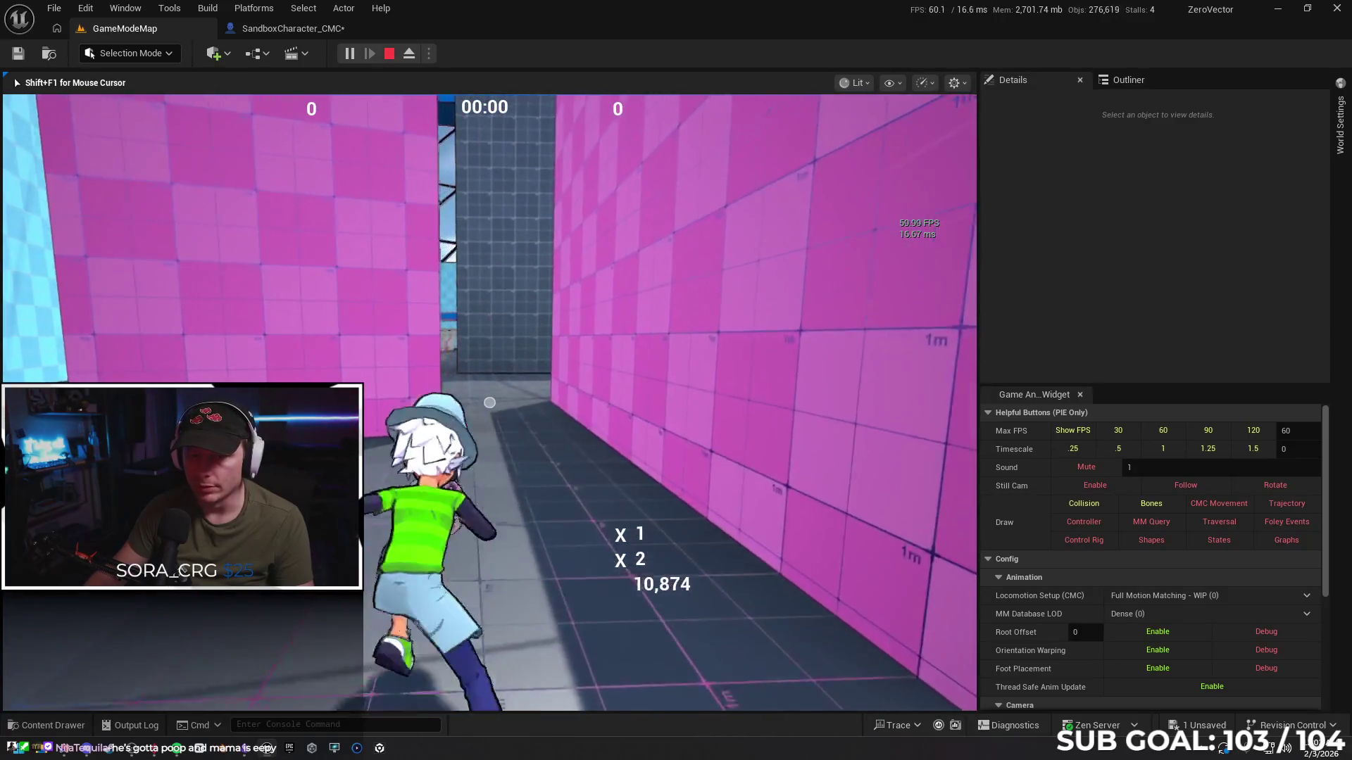
pyautogui.press('space')
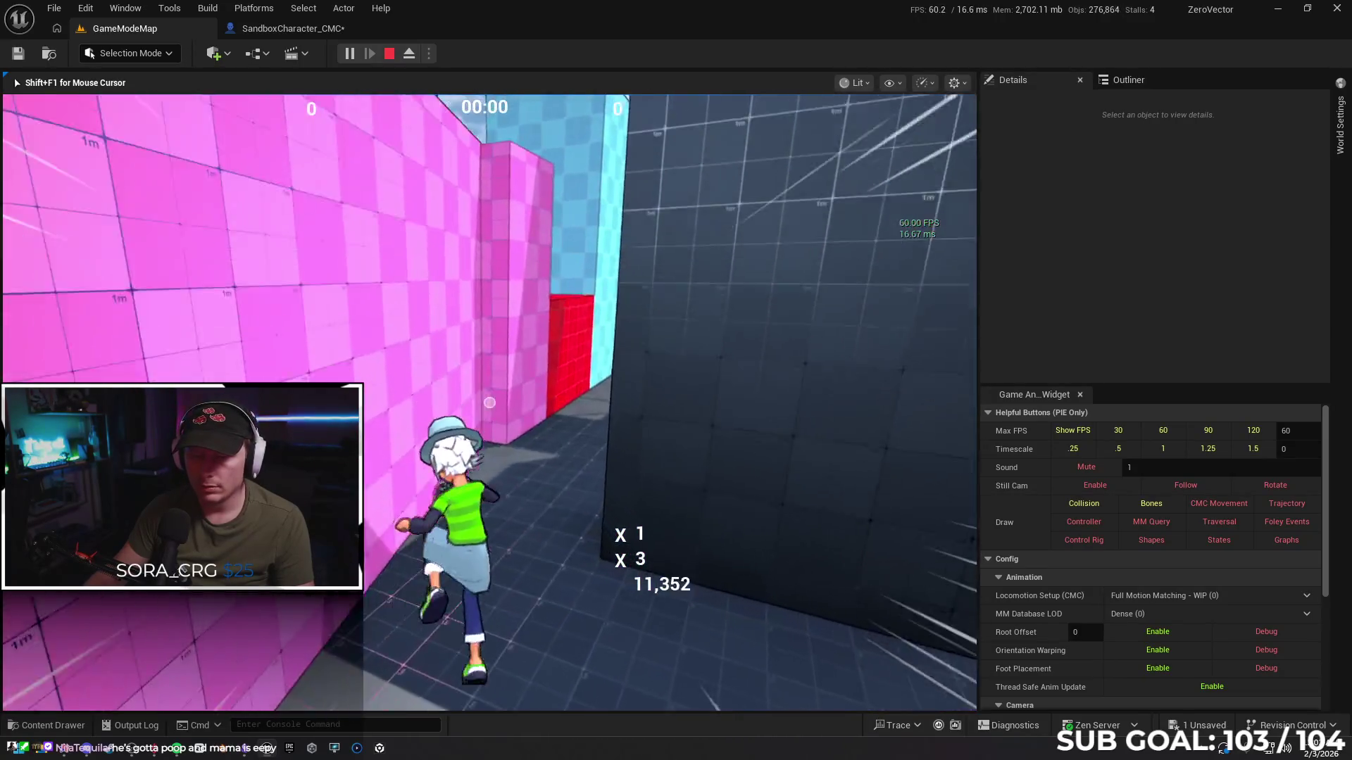
pyautogui.press('ctrl')
pyautogui.press('space')
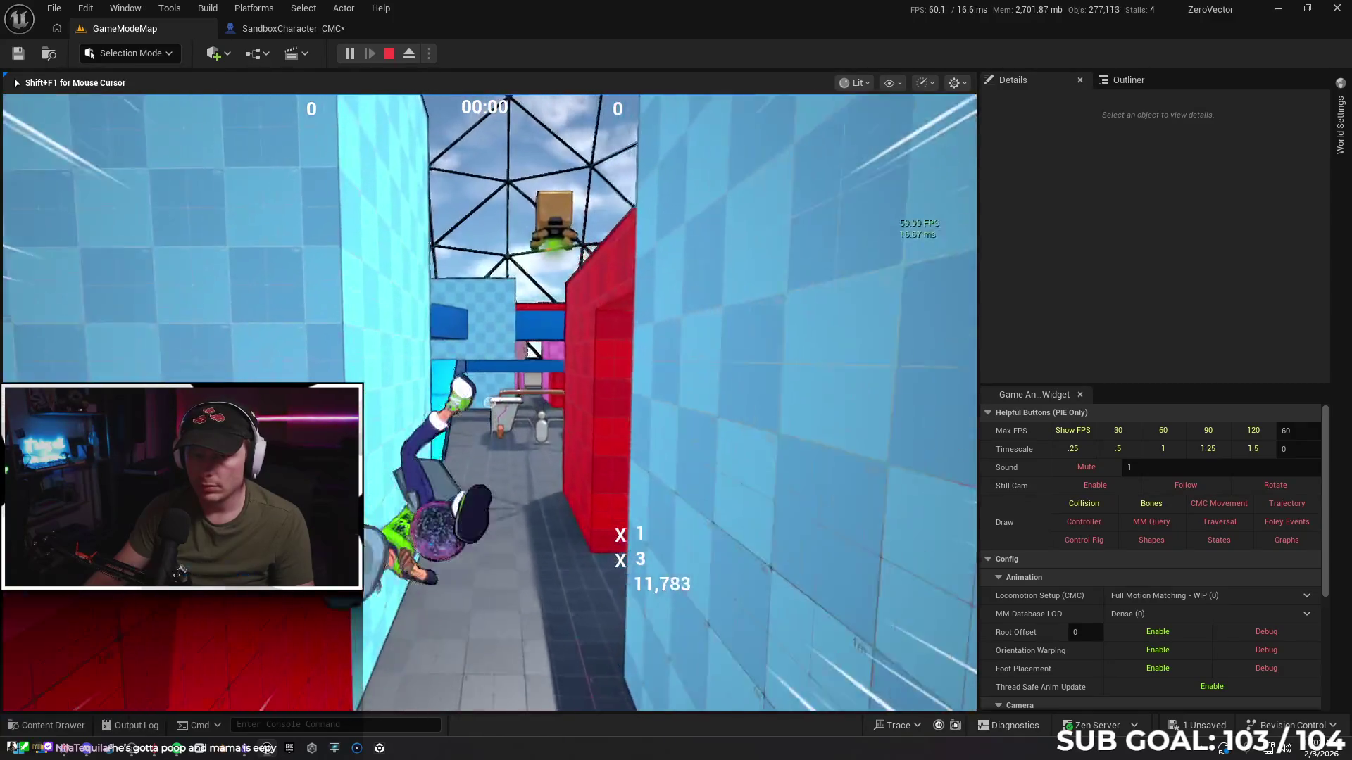
pyautogui.press('Escape')
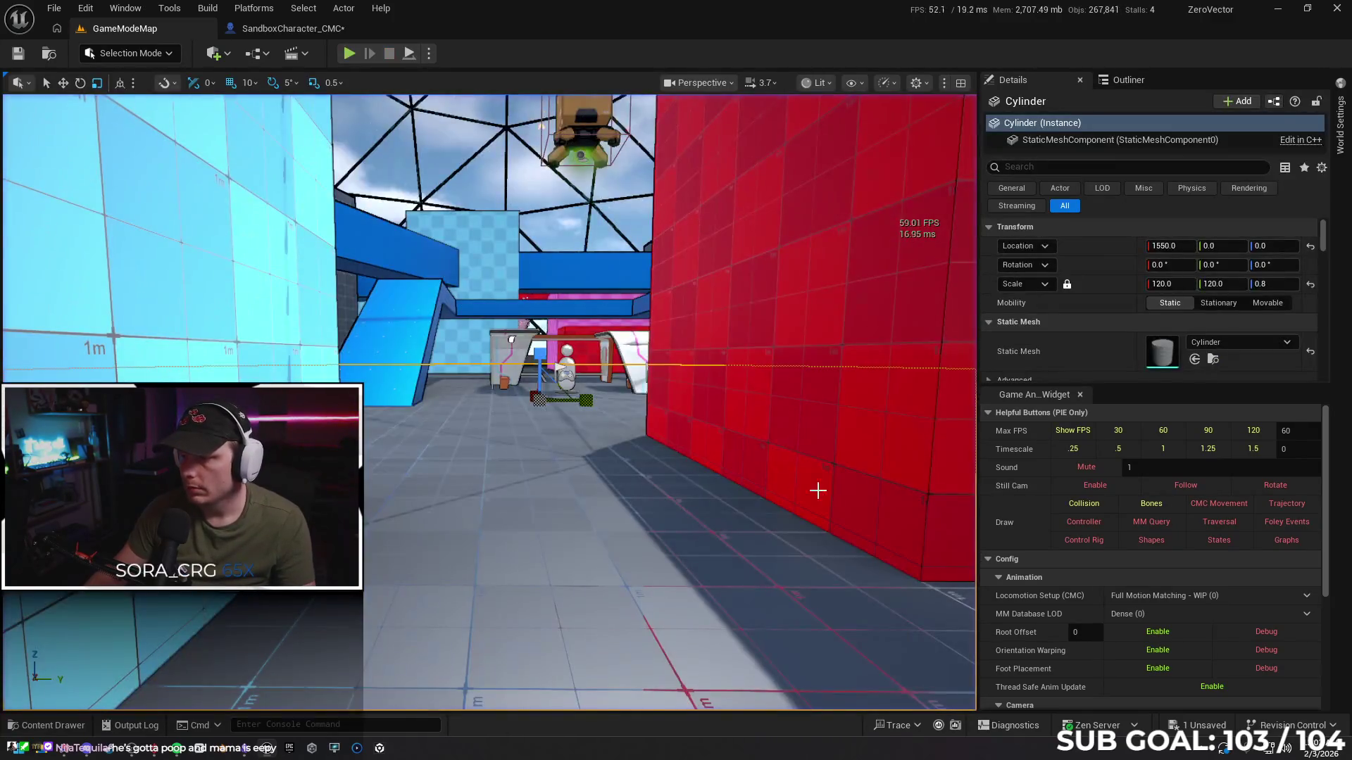
# Raise the max FPS cap to 90 and start a new play session
pyautogui.click(1200, 438)
pyautogui.rightClick(494, 539)
pyautogui.press('Escape')
pyautogui.hotkey('alt', 'p')
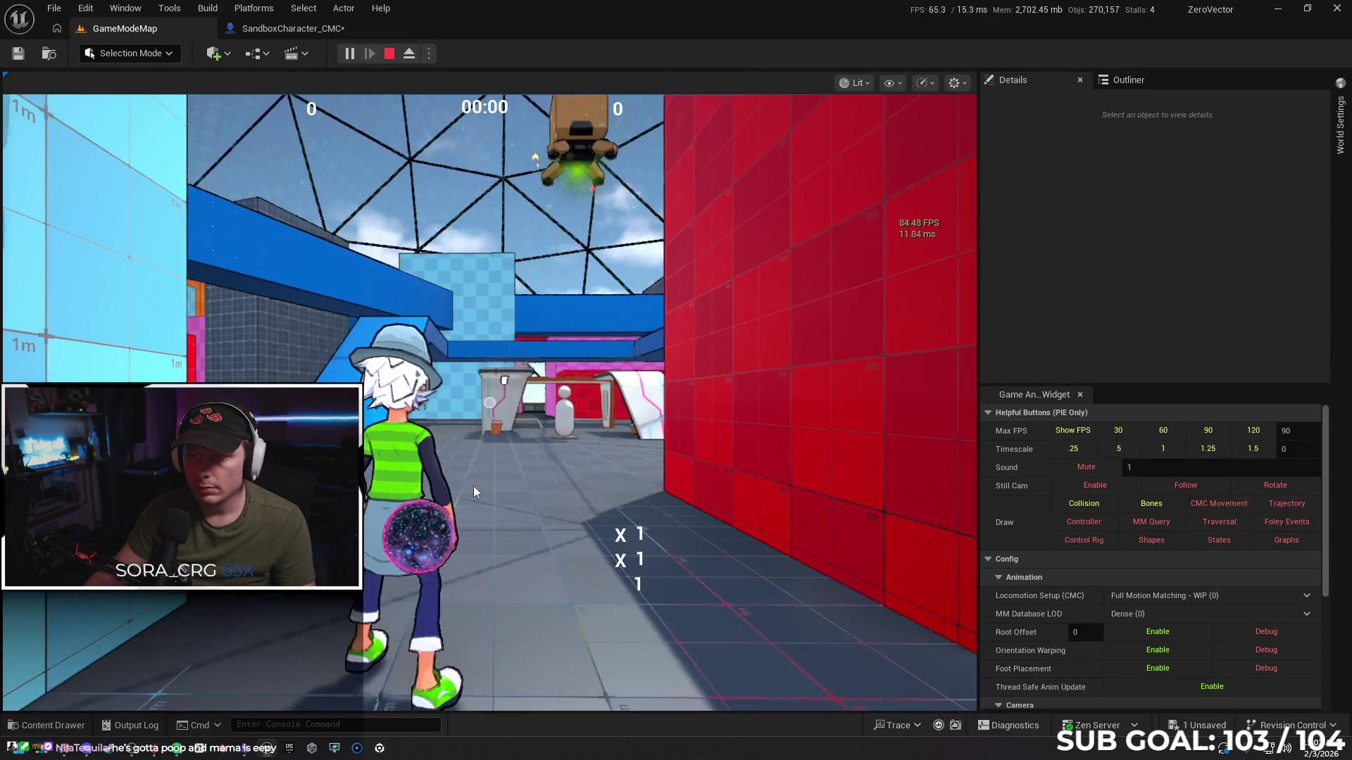
# Run past the white ramp and through the red and pink corridors at 90 FPS, then end the session
pyautogui.press('w')
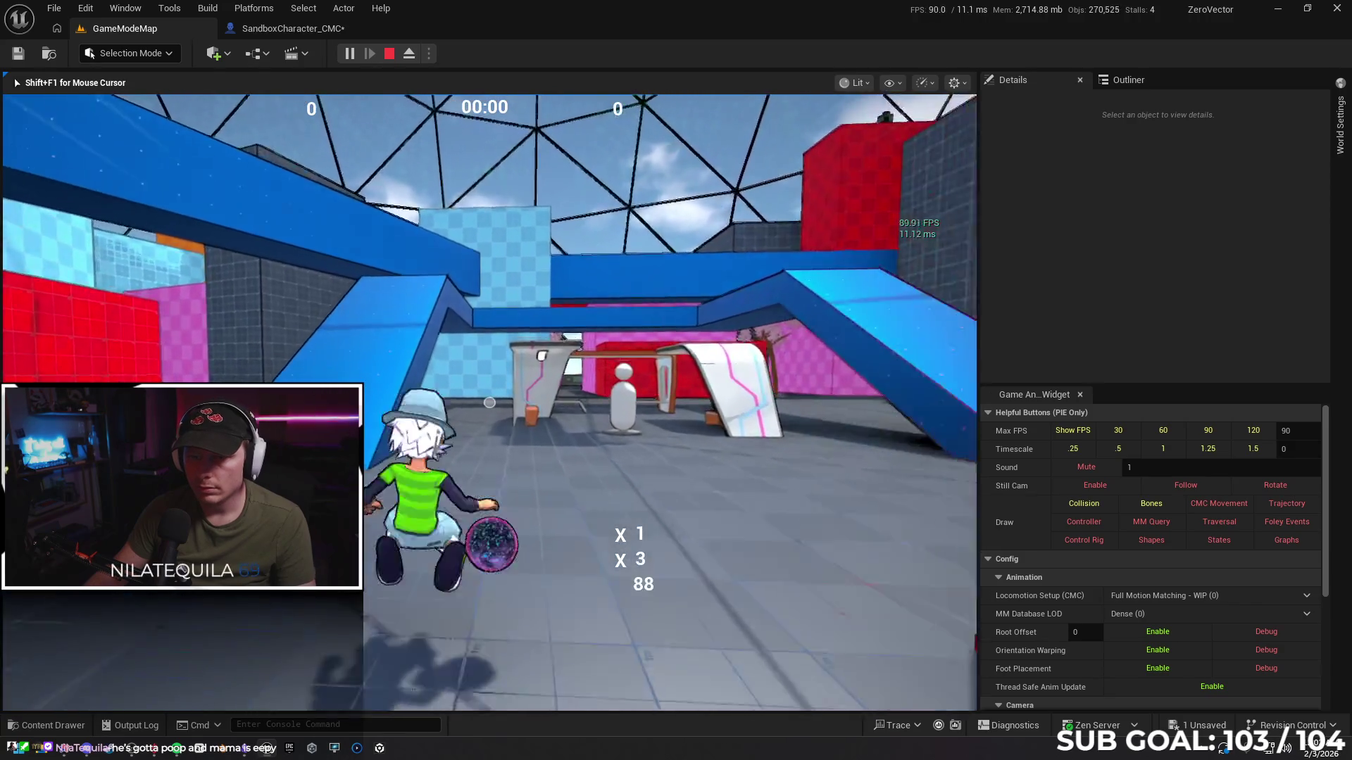
pyautogui.press('w')
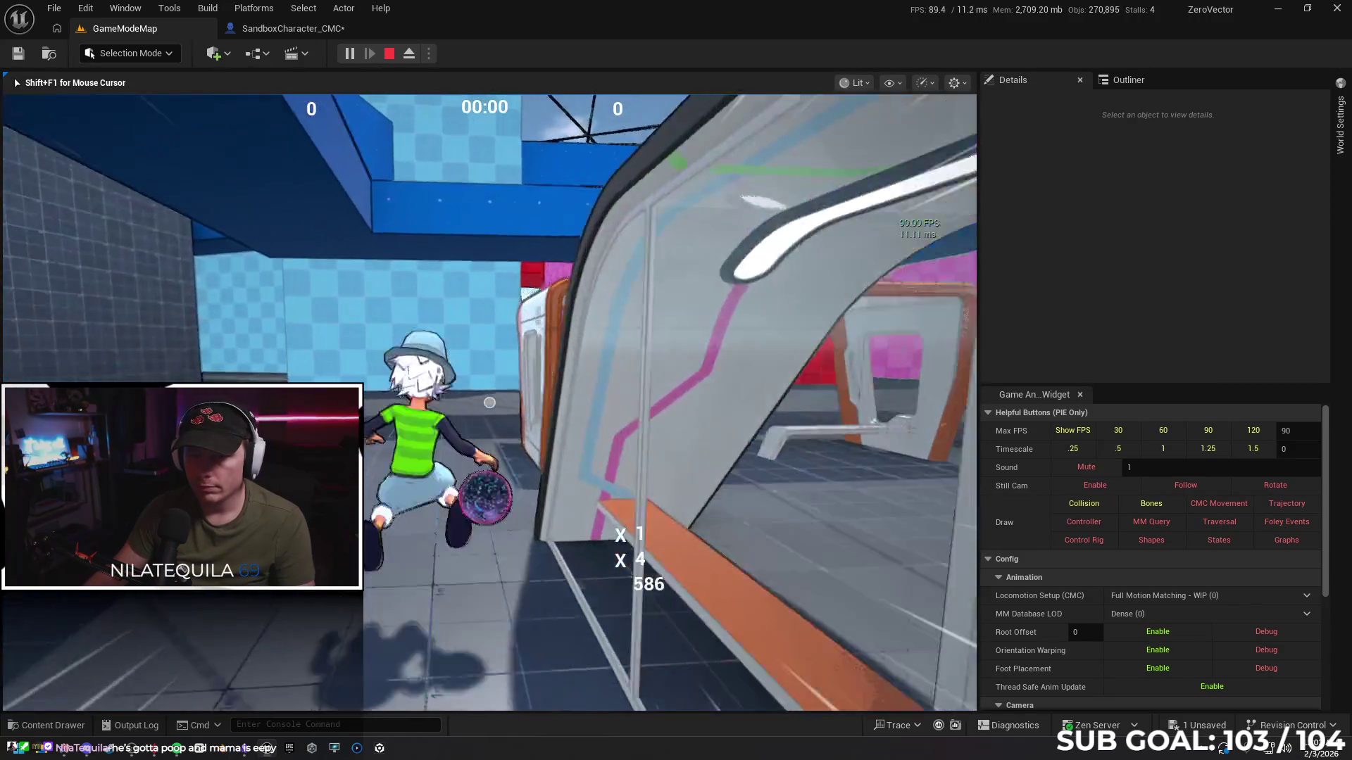
pyautogui.press('w')
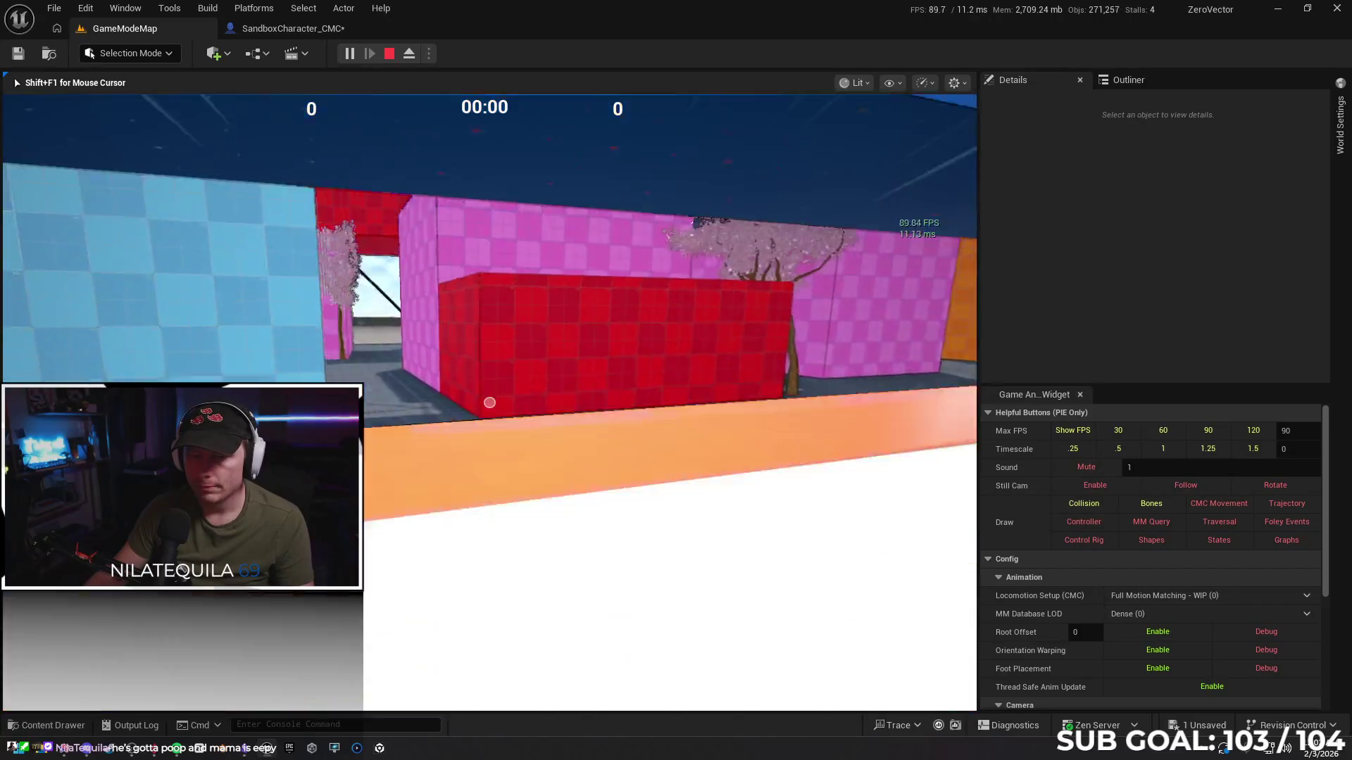
pyautogui.press('w')
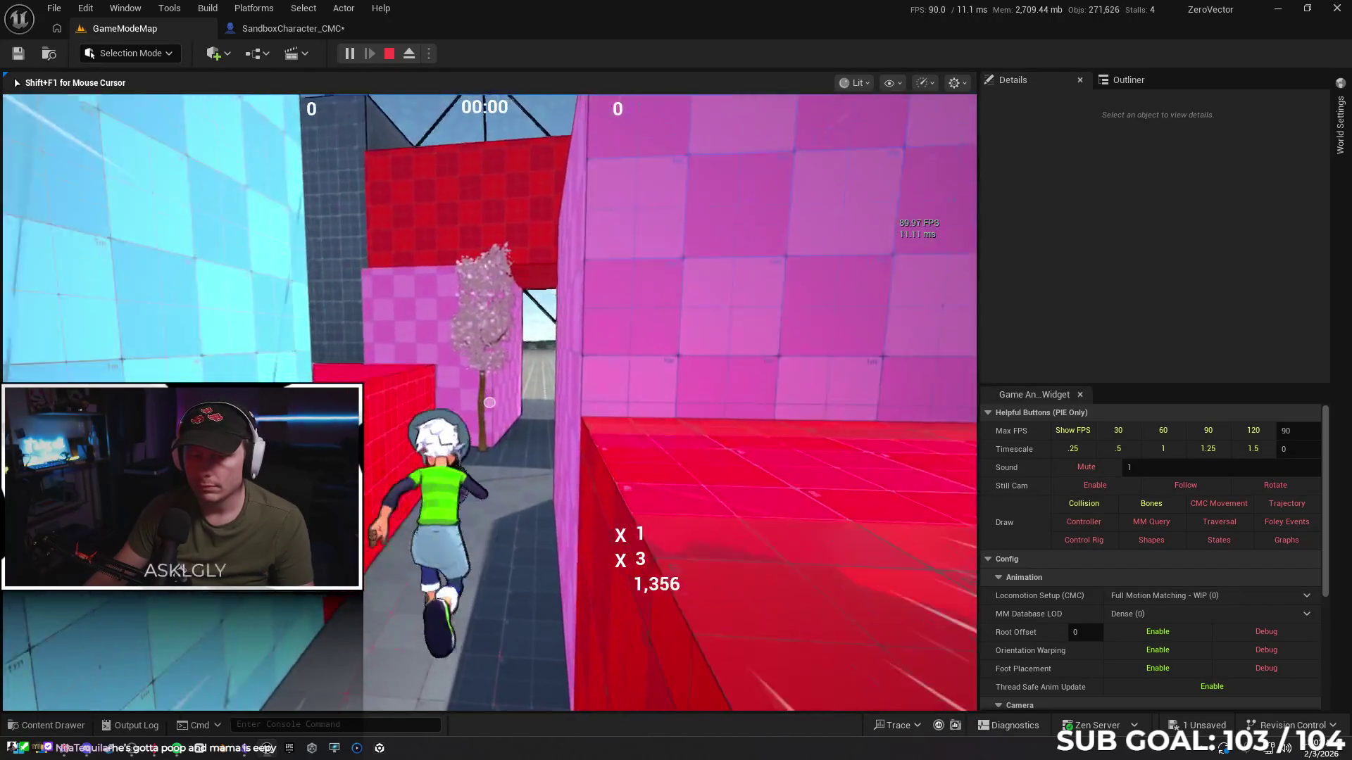
pyautogui.press('w')
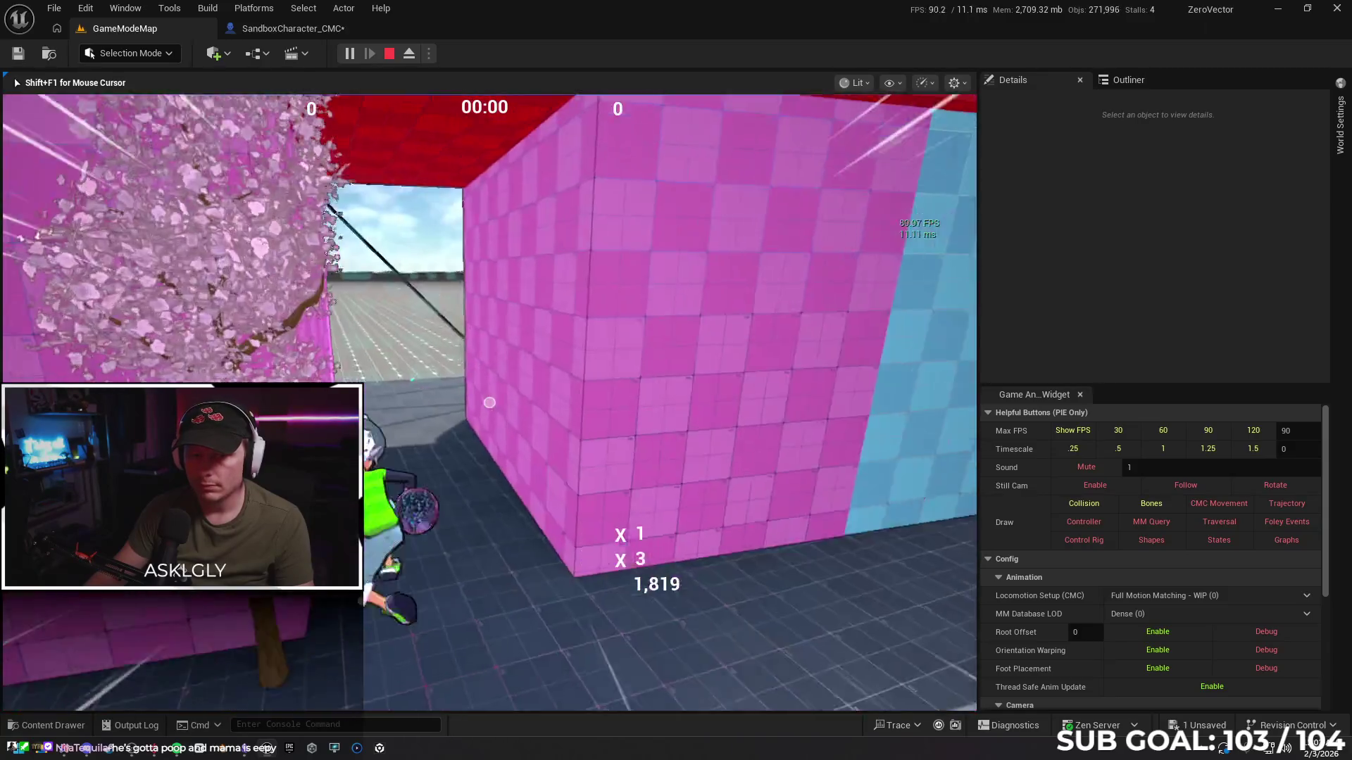
pyautogui.press('w')
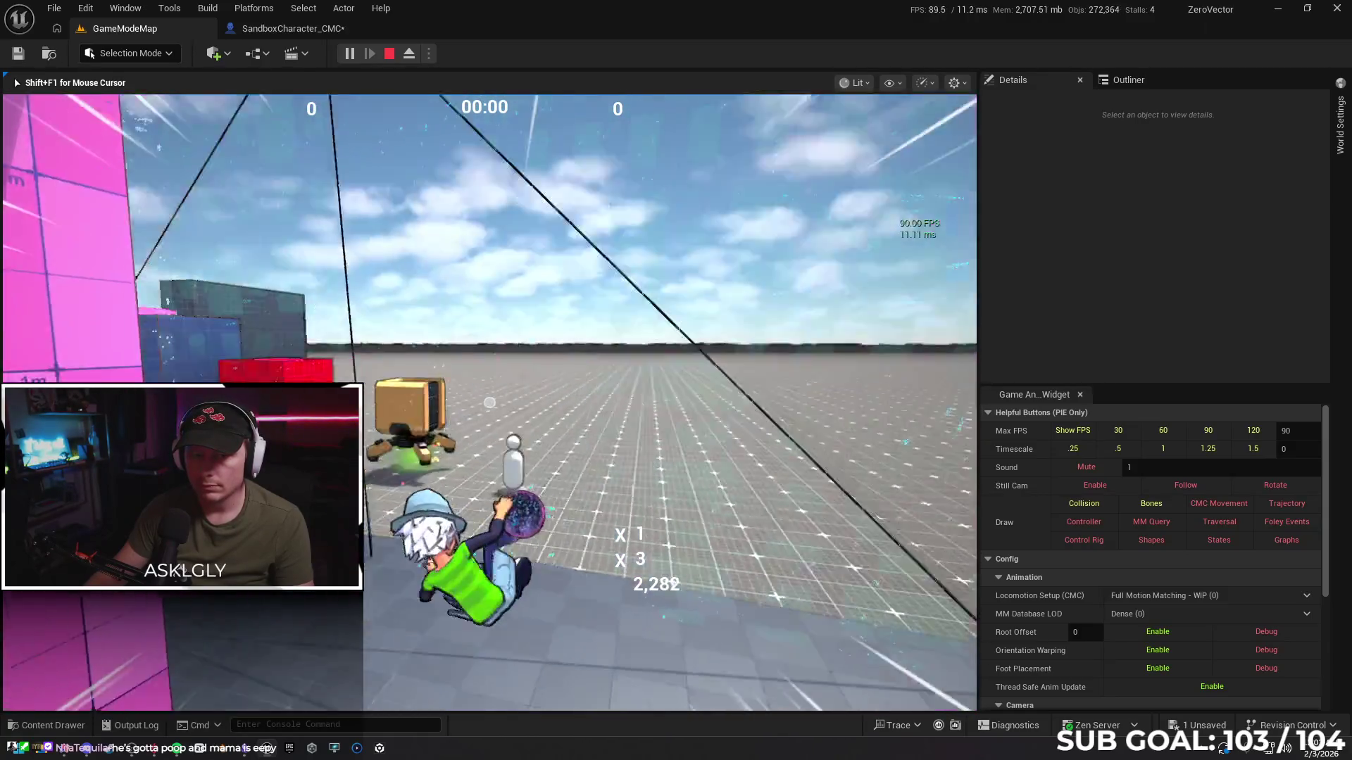
pyautogui.press('w')
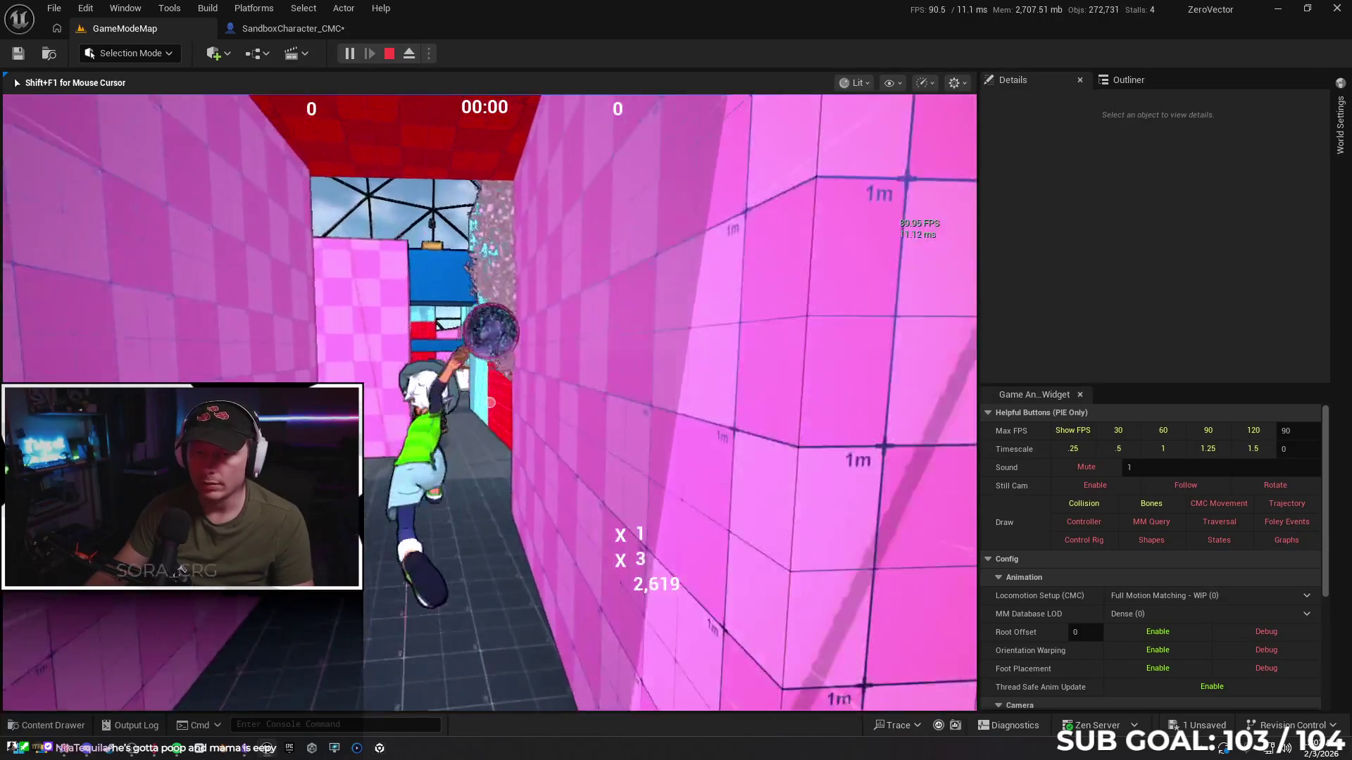
pyautogui.press('w')
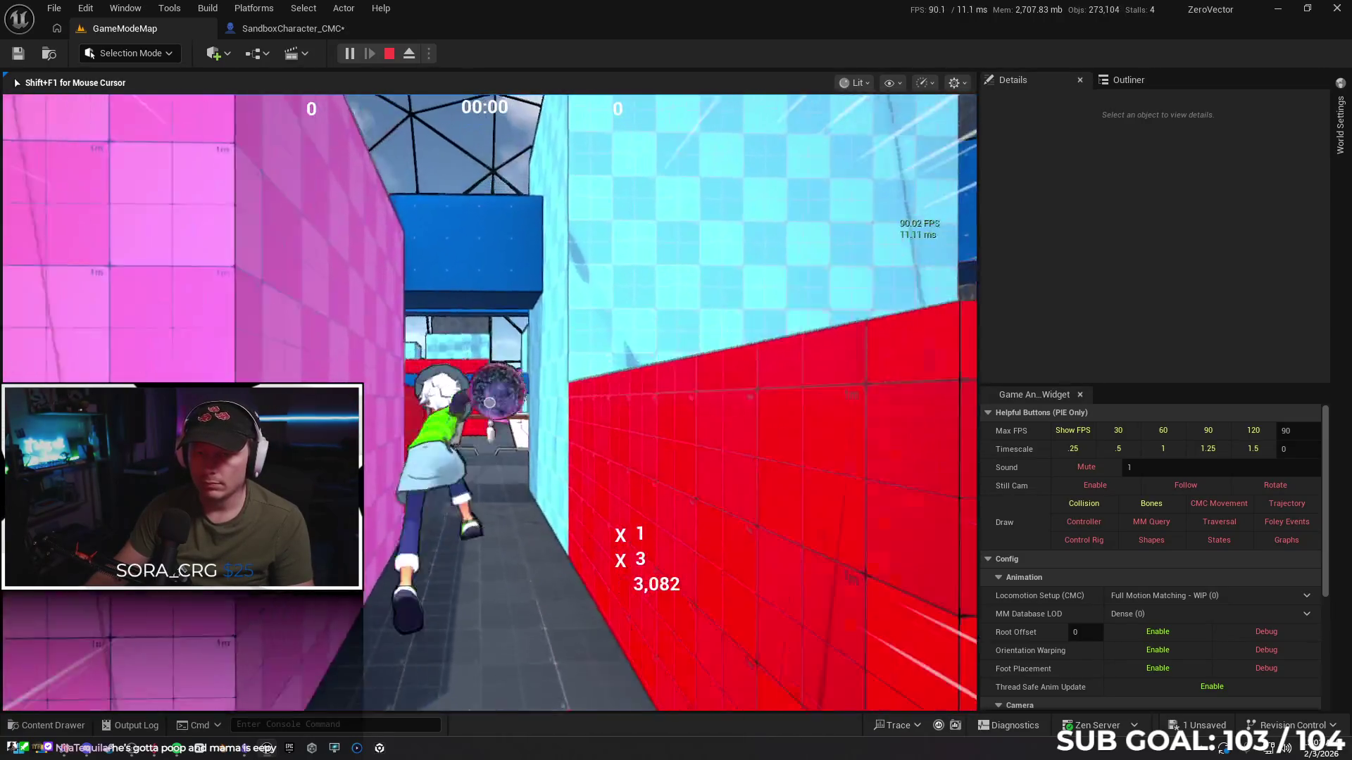
pyautogui.press('F8')
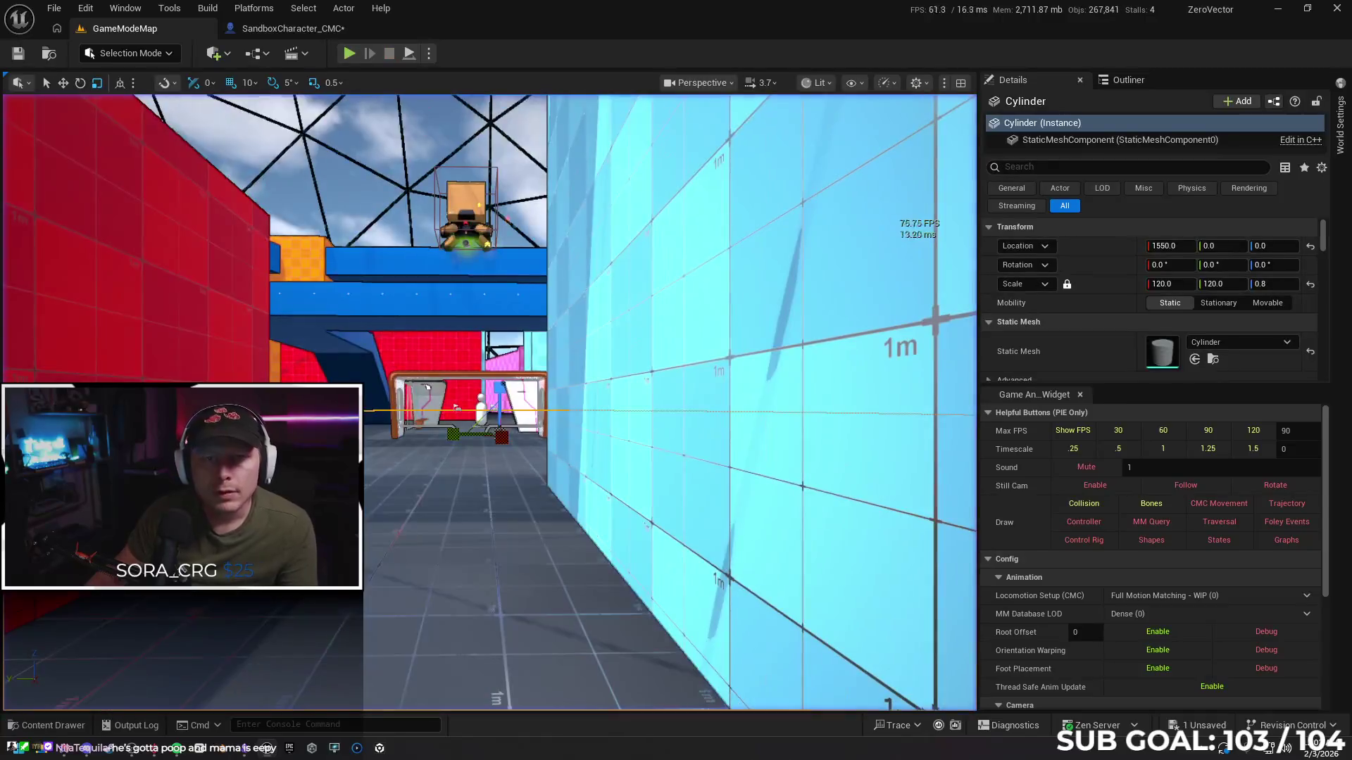
pyautogui.click(292, 28)
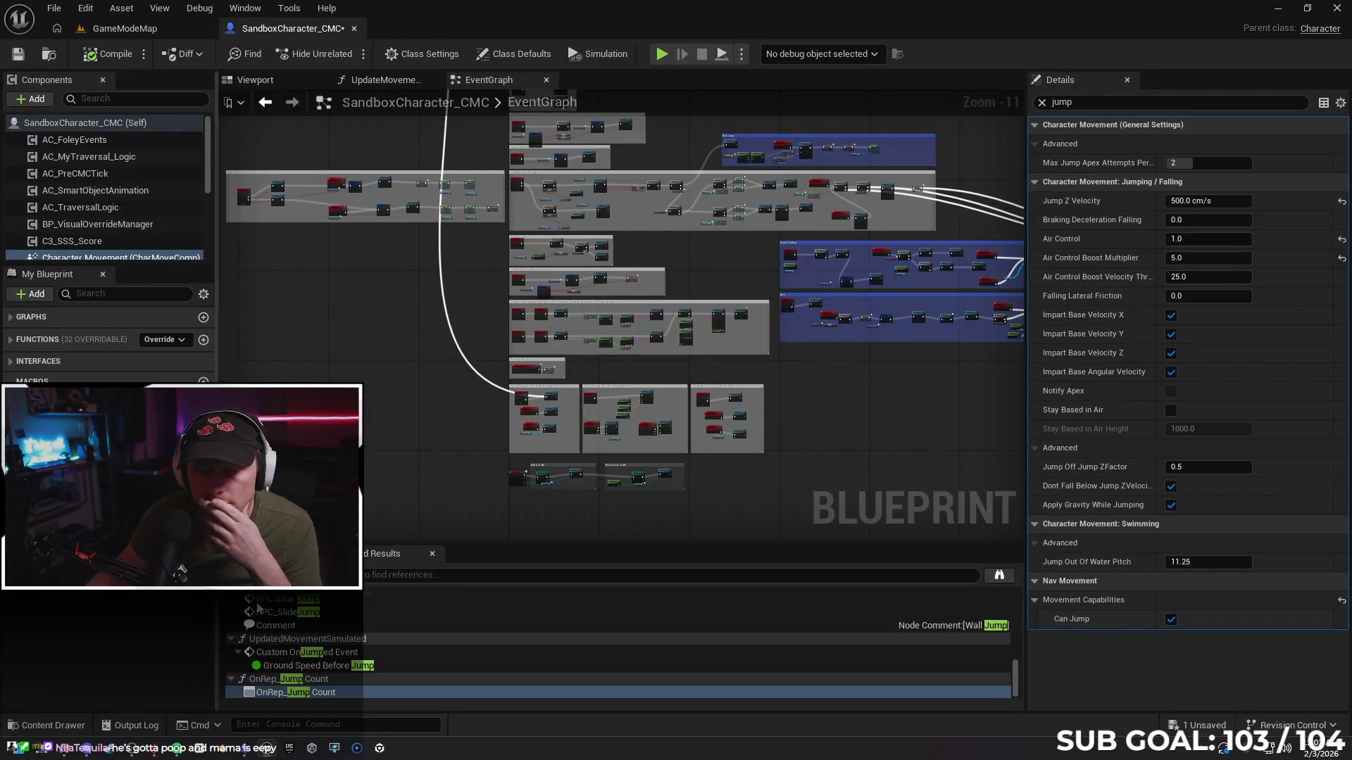
# Clear the Details jump filter, save SandboxCharacter_CMC, and return to GameModeMap
pyautogui.click(1042, 102)
pyautogui.click(17, 54)
pyautogui.click(133, 32)
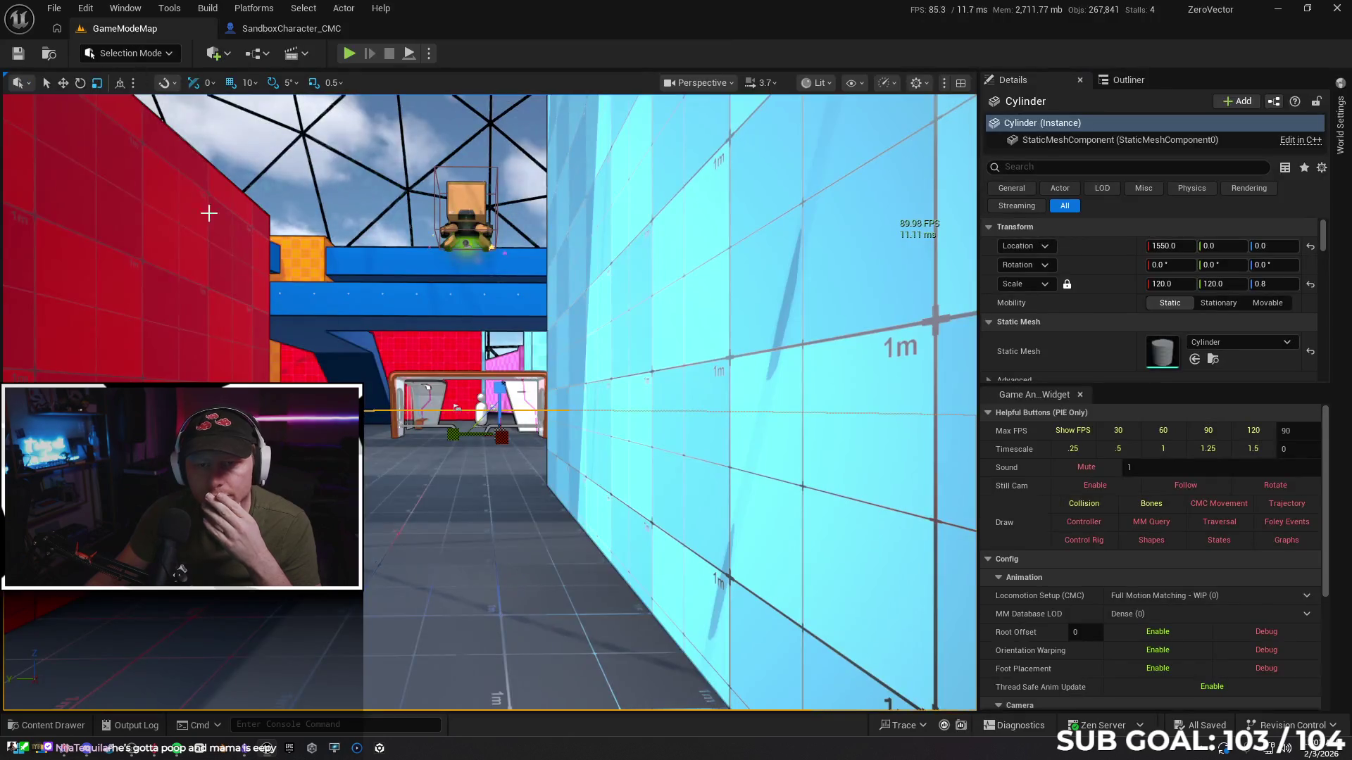
pyautogui.moveTo(248, 749)
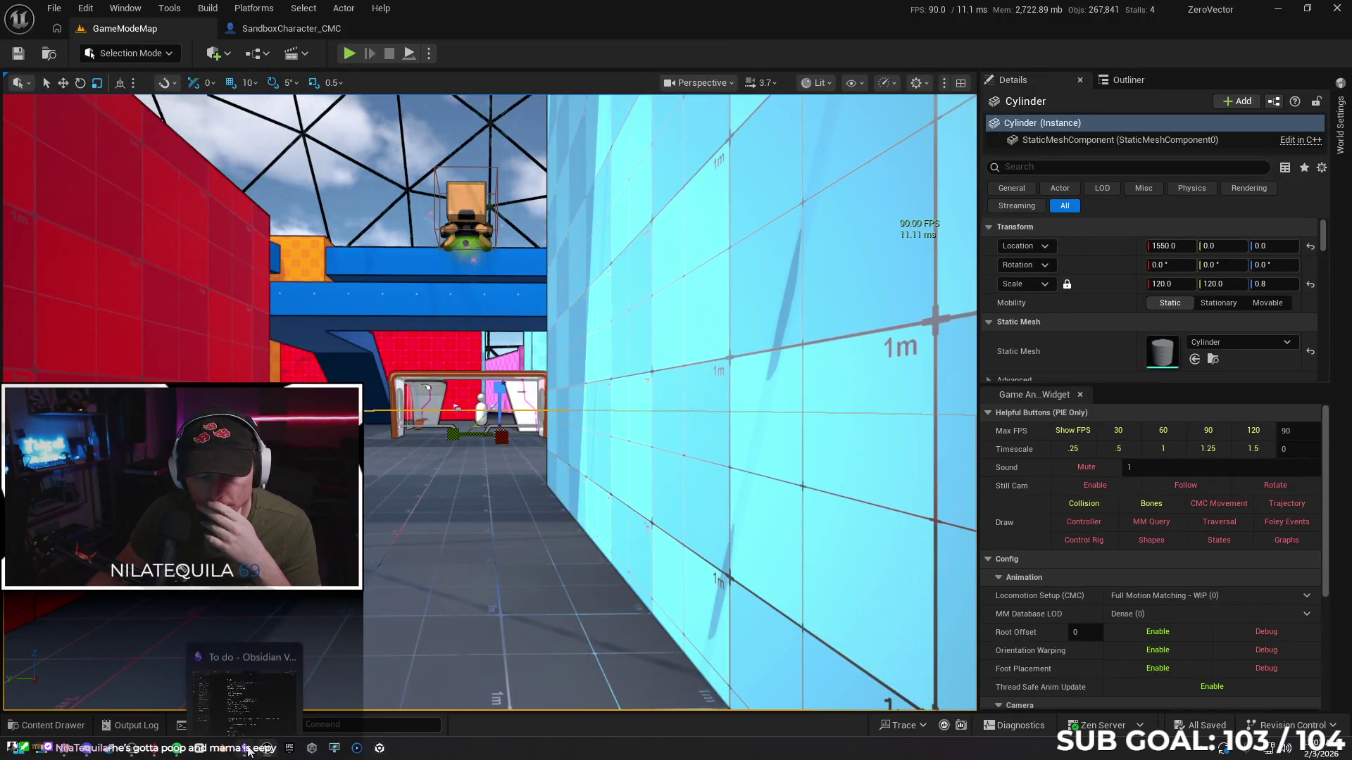
pyautogui.click(64, 751)
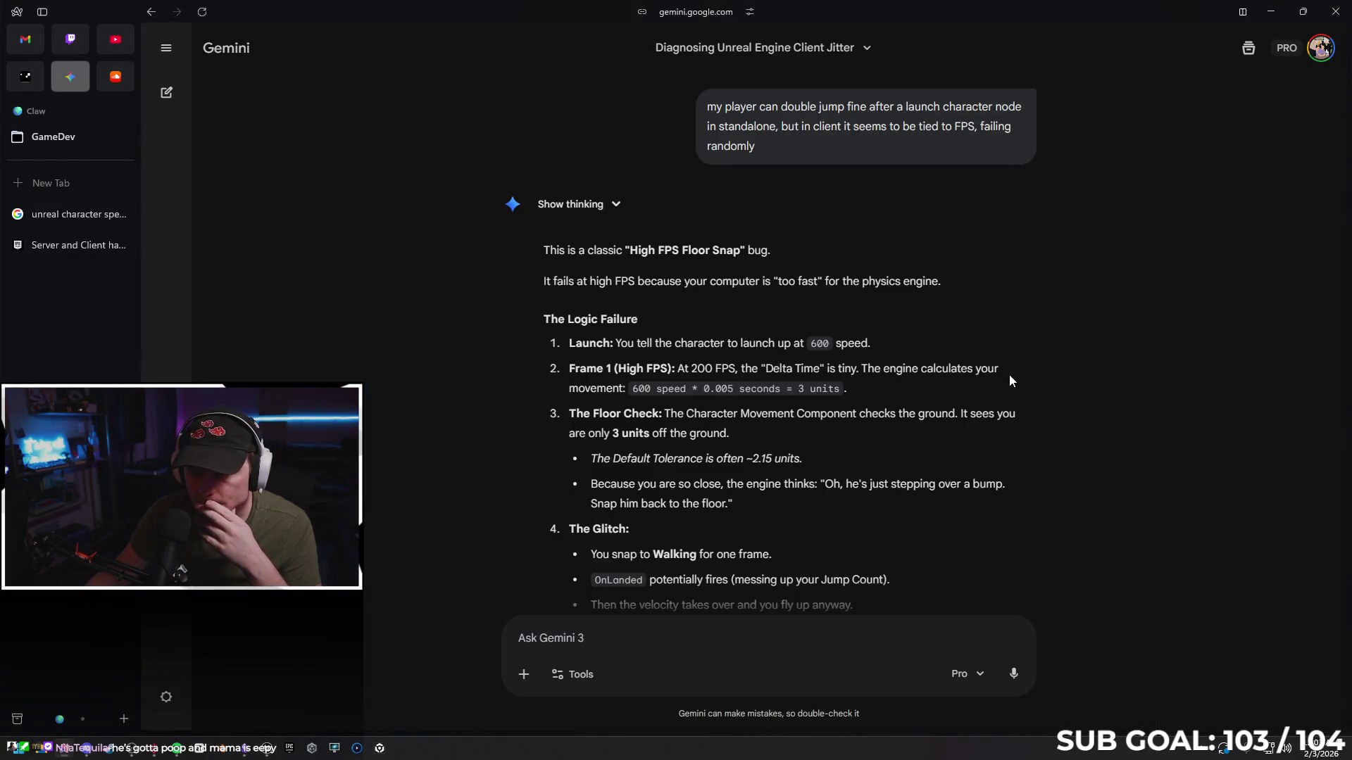
# Scroll Gemini's reply to read 'The Fix: Force the Mode' and 'Alternative Check' sections
pyautogui.scroll(-1, 1032, 356)
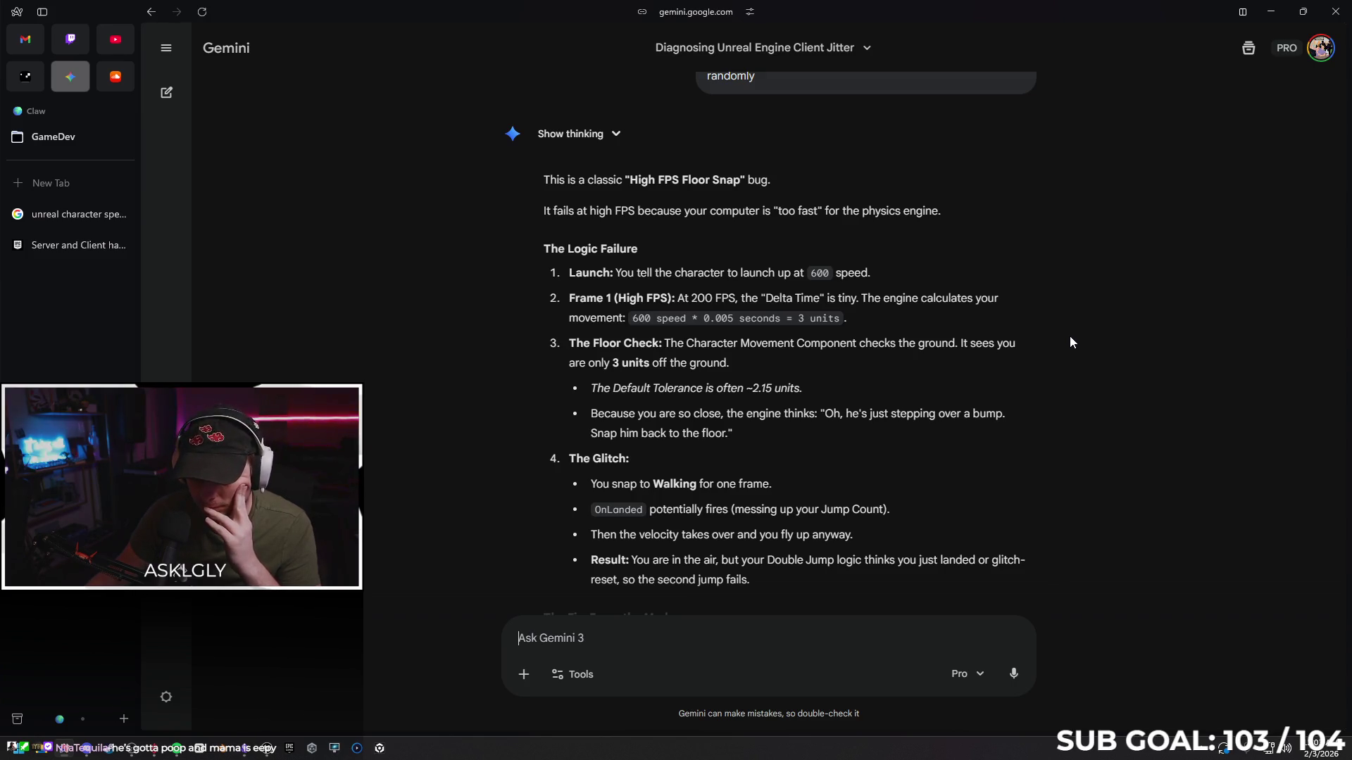
pyautogui.scroll(-2, 1070, 334)
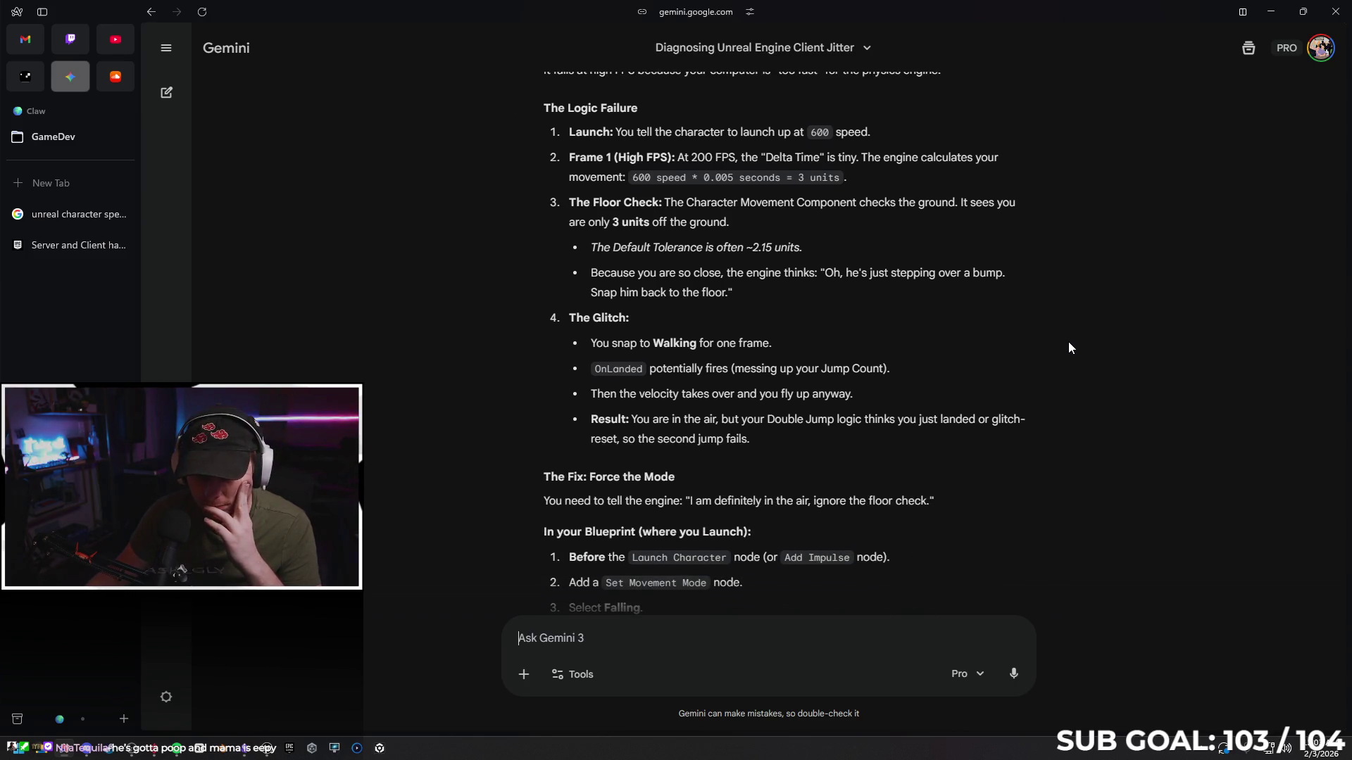
pyautogui.scroll(-1, 1063, 338)
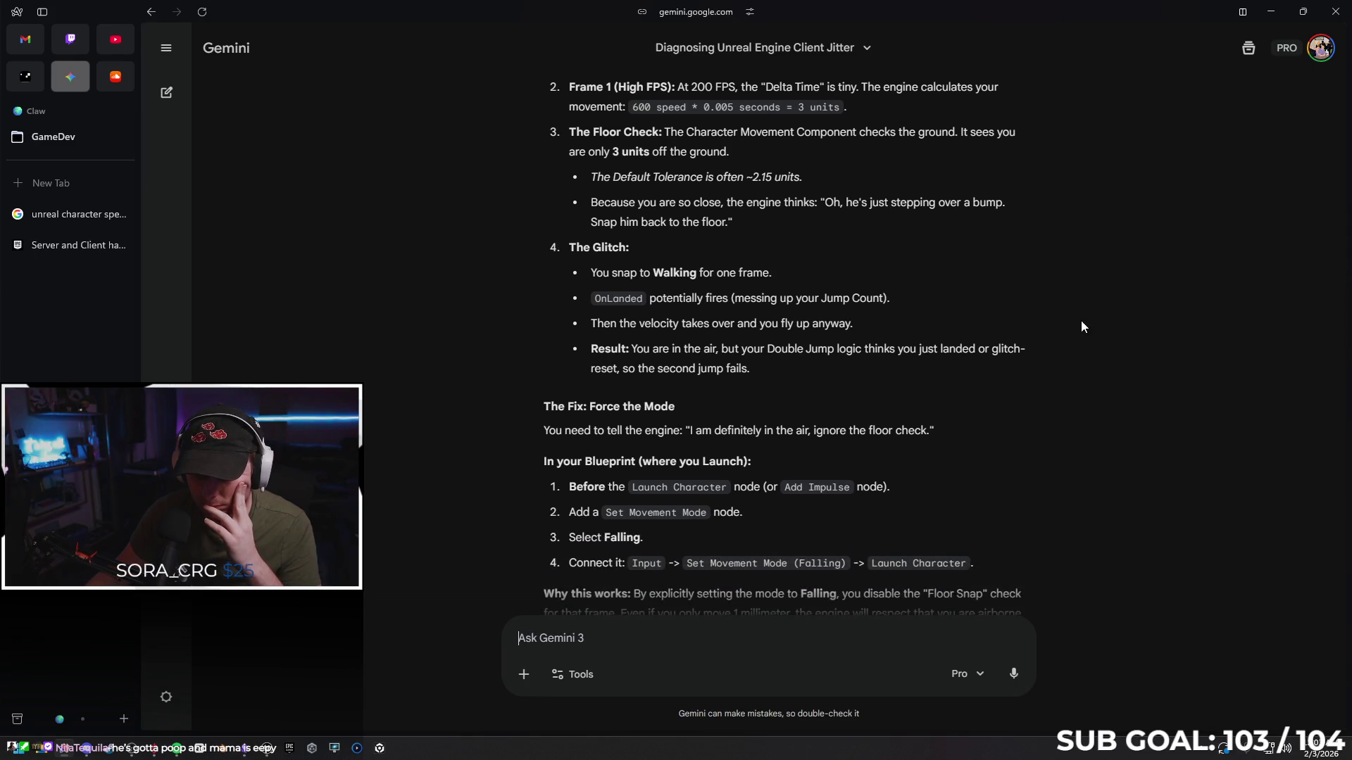
pyautogui.scroll(-1, 1080, 324)
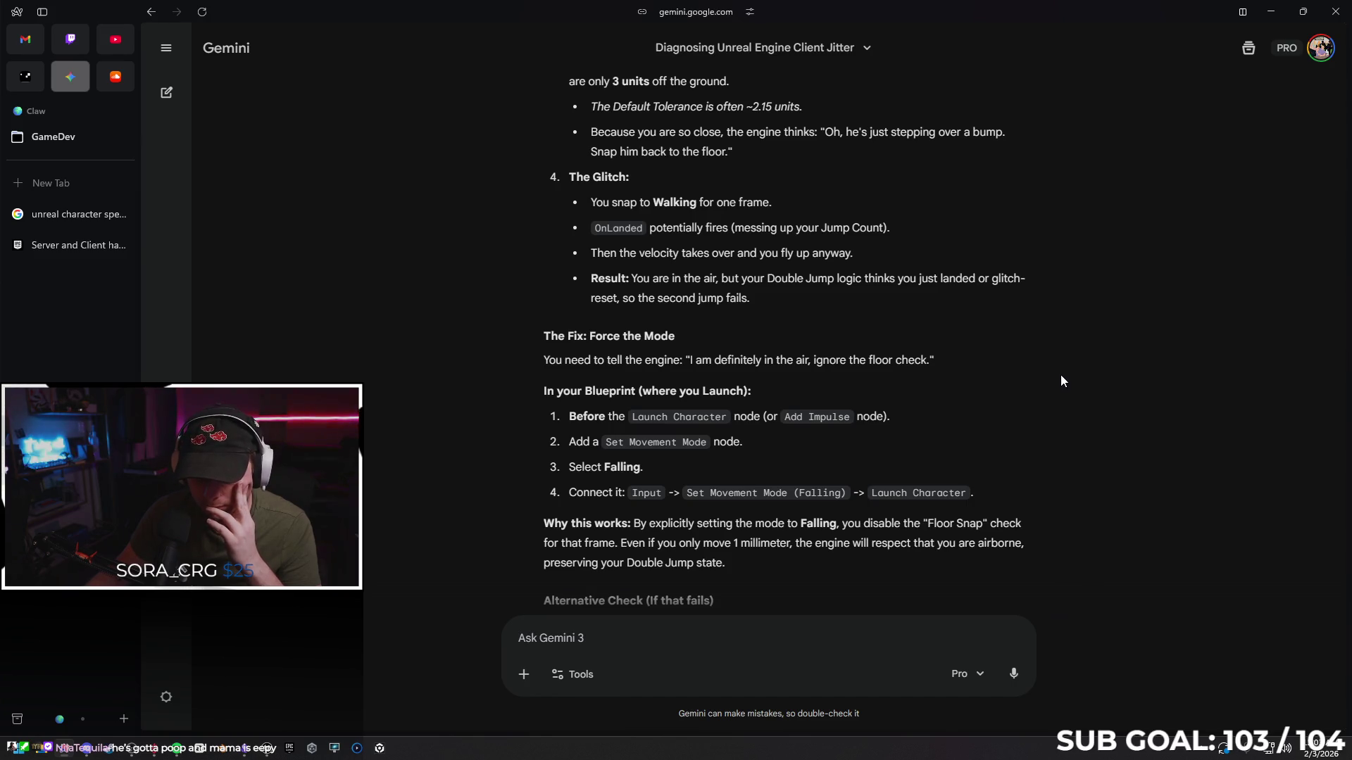
pyautogui.scroll(-1, 1060, 376)
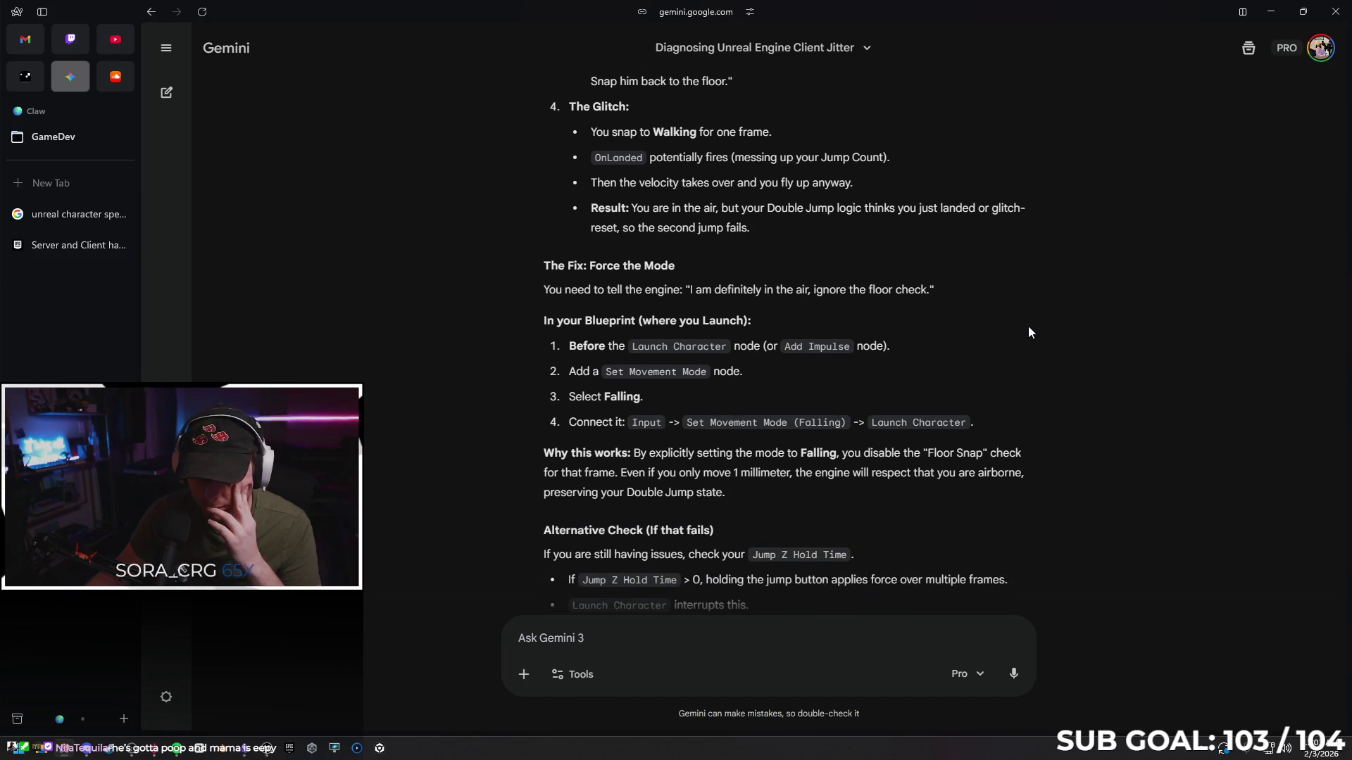
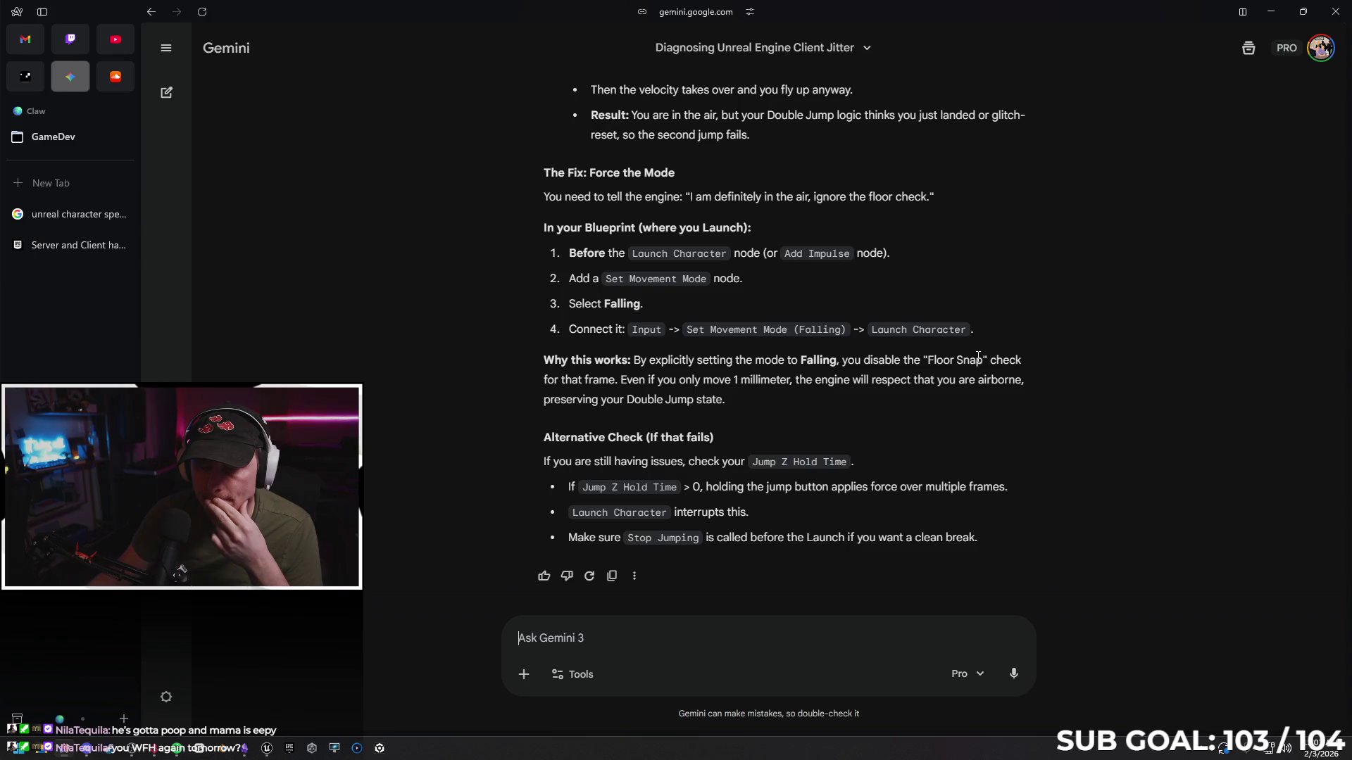
# Minimize the browser and bring the SandboxCharacter_CMC Blueprint tab to the front
pyautogui.click(1269, 14)
pyautogui.click(301, 31)
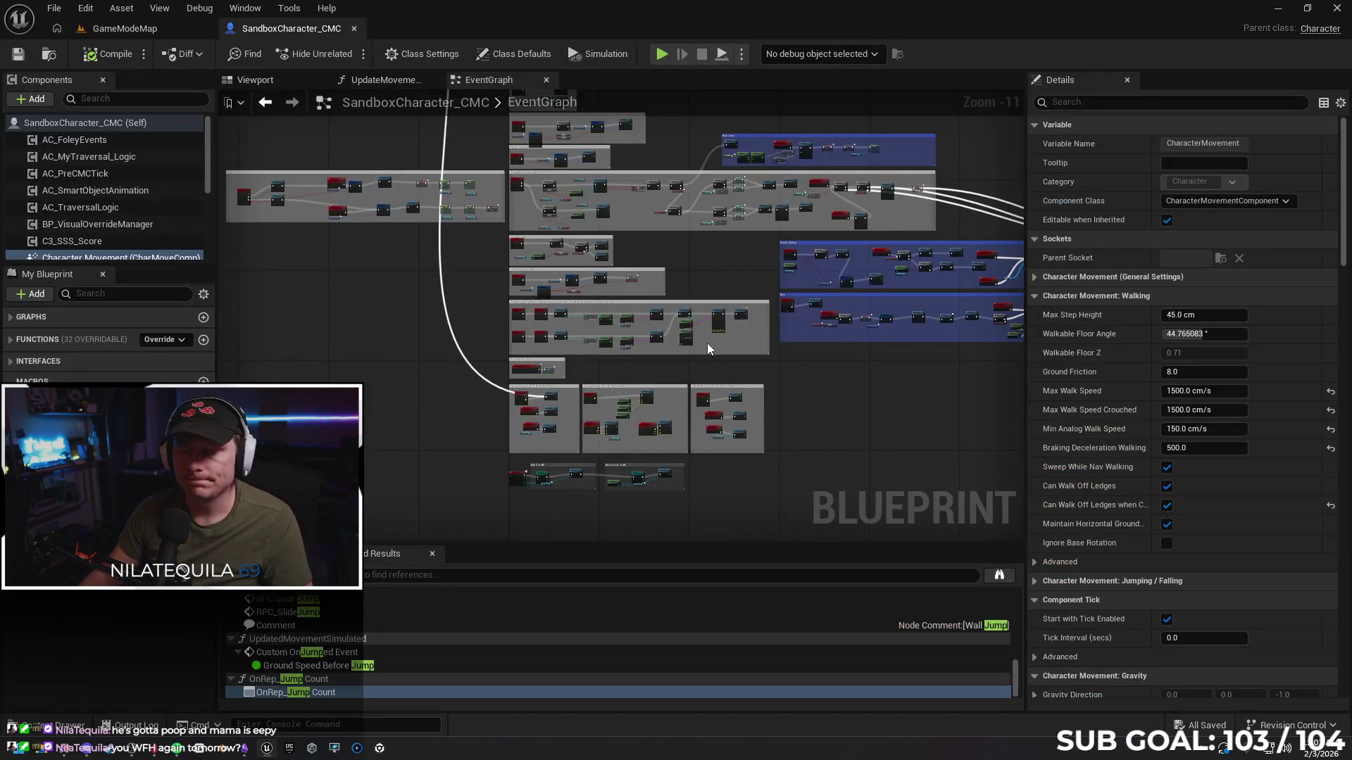
# Bring the RPC_SlideJump nodes into close view and move Launch Character right to make room
pyautogui.moveTo(464, 290)
pyautogui.mouseDown()
pyautogui.moveTo(528, 486)
pyautogui.moveTo(589, 316)
pyautogui.moveTo(374, 267)
pyautogui.moveTo(586, 211)
pyautogui.mouseUp()
pyautogui.scroll(7, 625, 271)
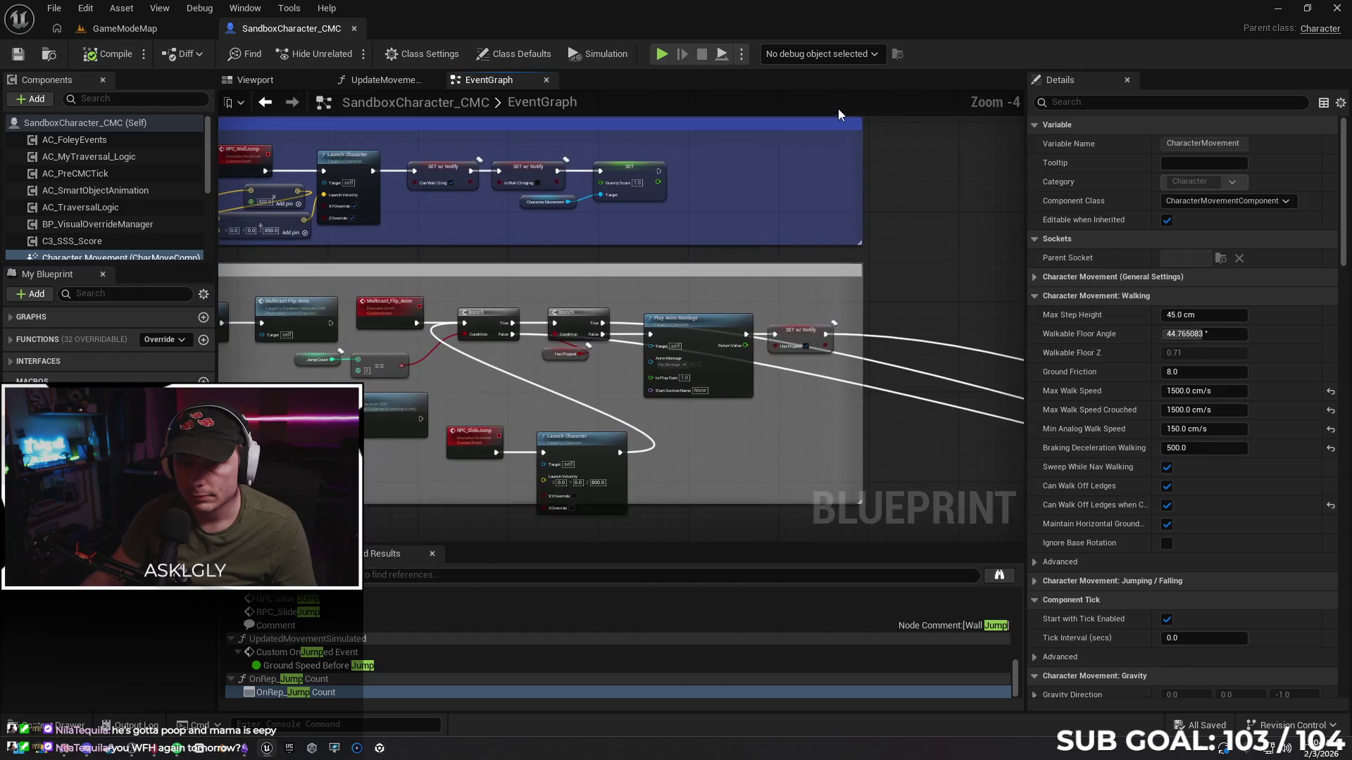
pyautogui.moveTo(576, 369); pyautogui.dragTo(553, 290)
pyautogui.scroll(4, 554, 290)
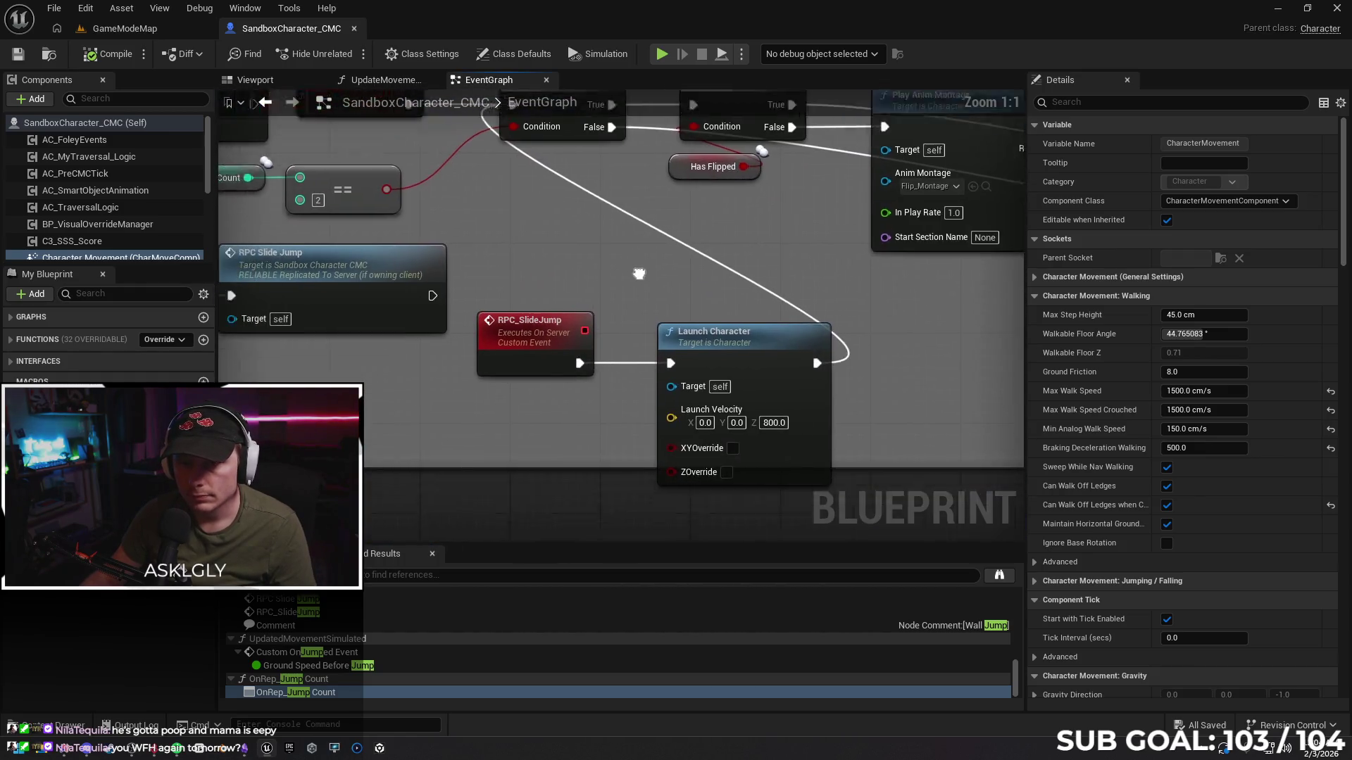
pyautogui.moveTo(755, 259); pyautogui.dragTo(890, 259)
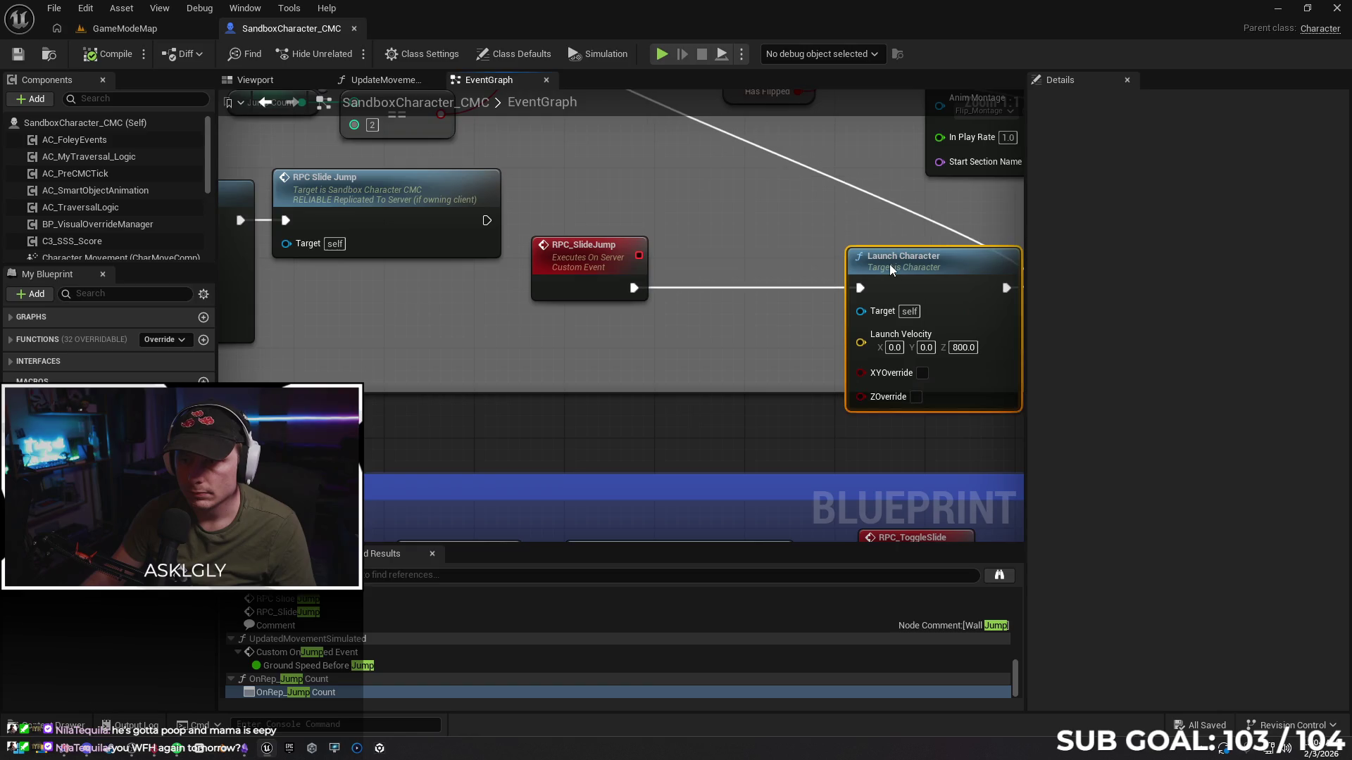
# Insert a Set Movement Mode (CharacterMovement) node set to Falling before Launch Character
pyautogui.moveTo(636, 285); pyautogui.dragTo(686, 280)
pyautogui.write('se')
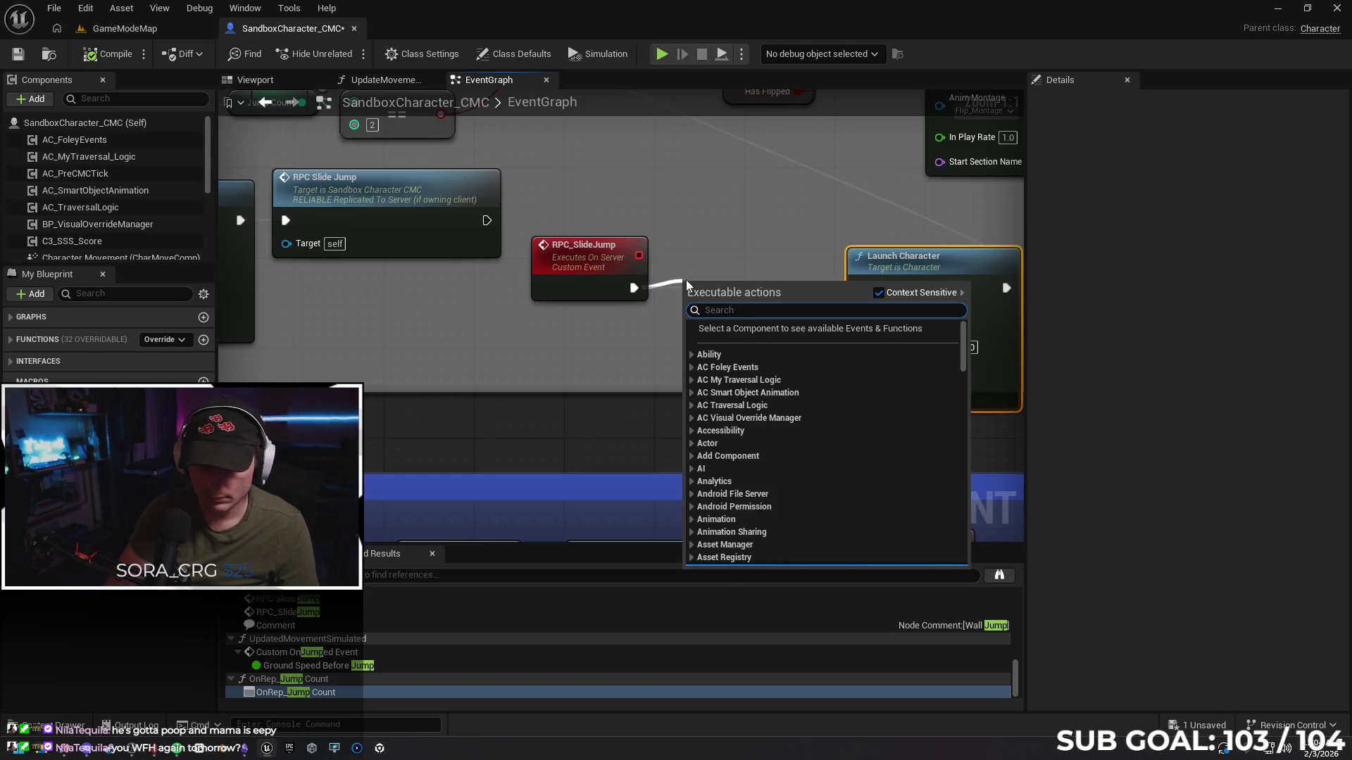
pyautogui.write('t move')
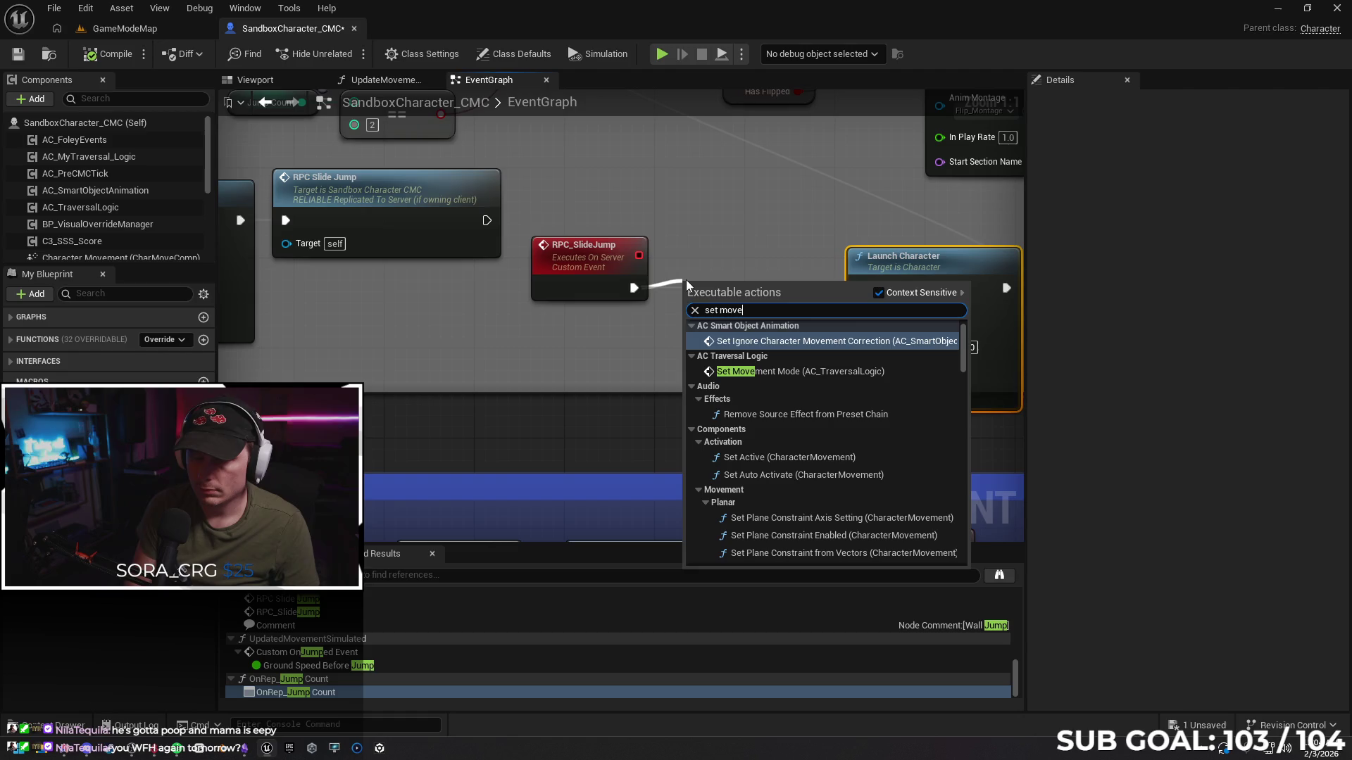
pyautogui.write('ment mo')
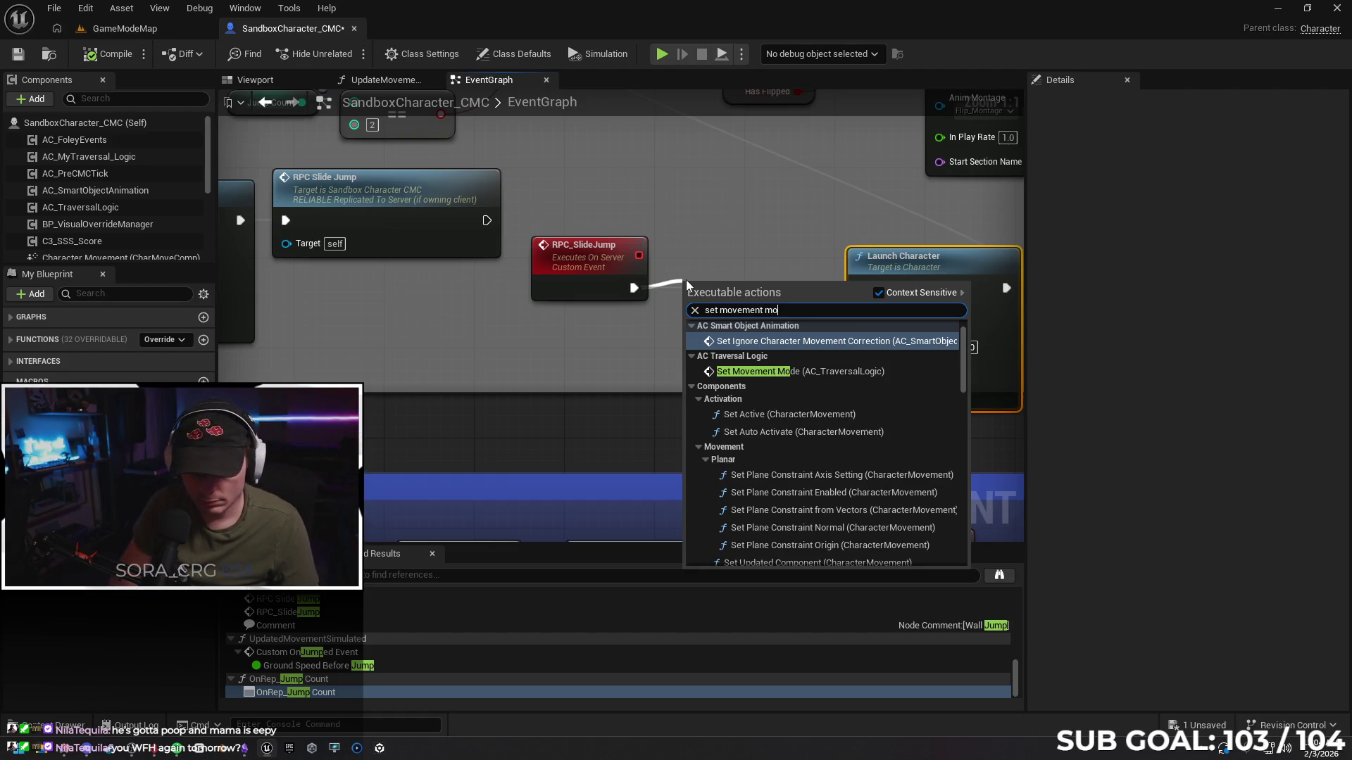
pyautogui.write('de')
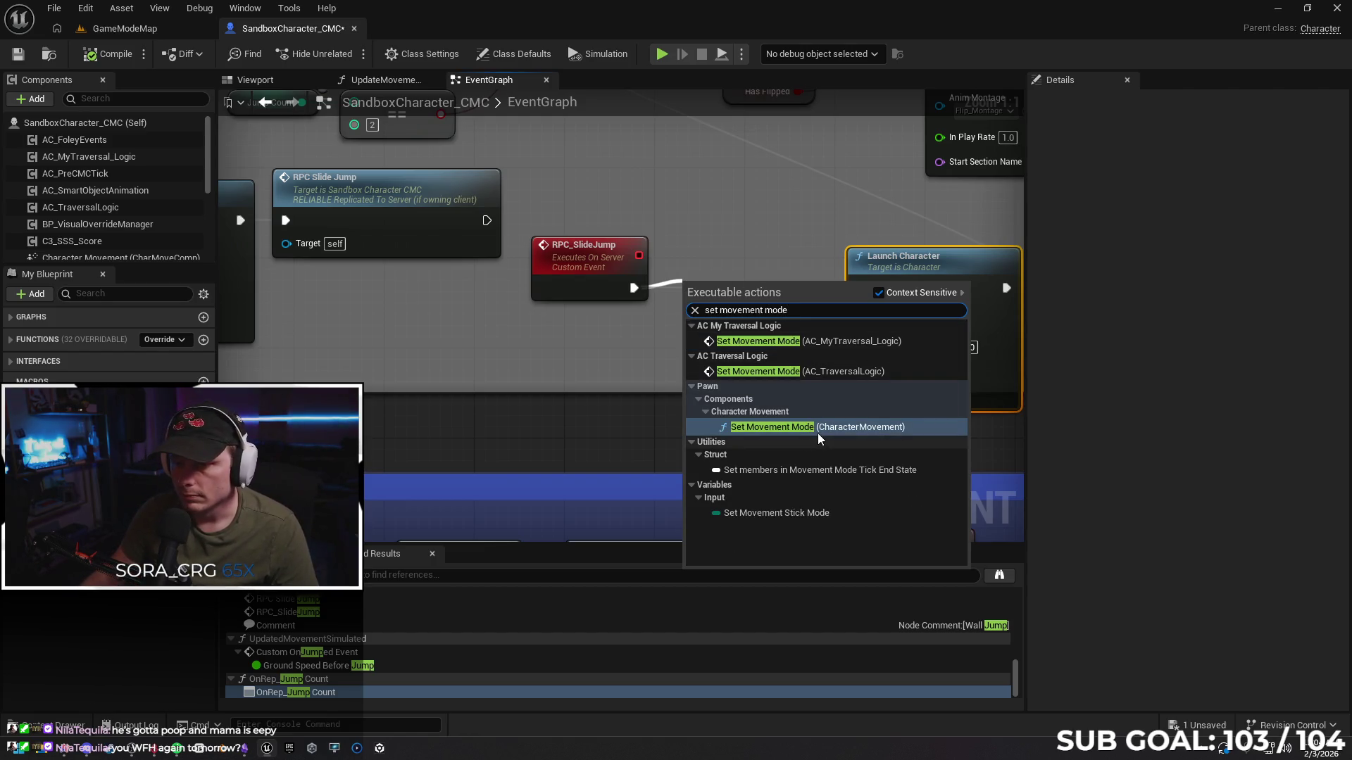
pyautogui.click(824, 429)
pyautogui.moveTo(783, 306)
pyautogui.mouseDown()
pyautogui.moveTo(754, 243)
pyautogui.moveTo(767, 248)
pyautogui.mouseUp()
pyautogui.click(724, 317)
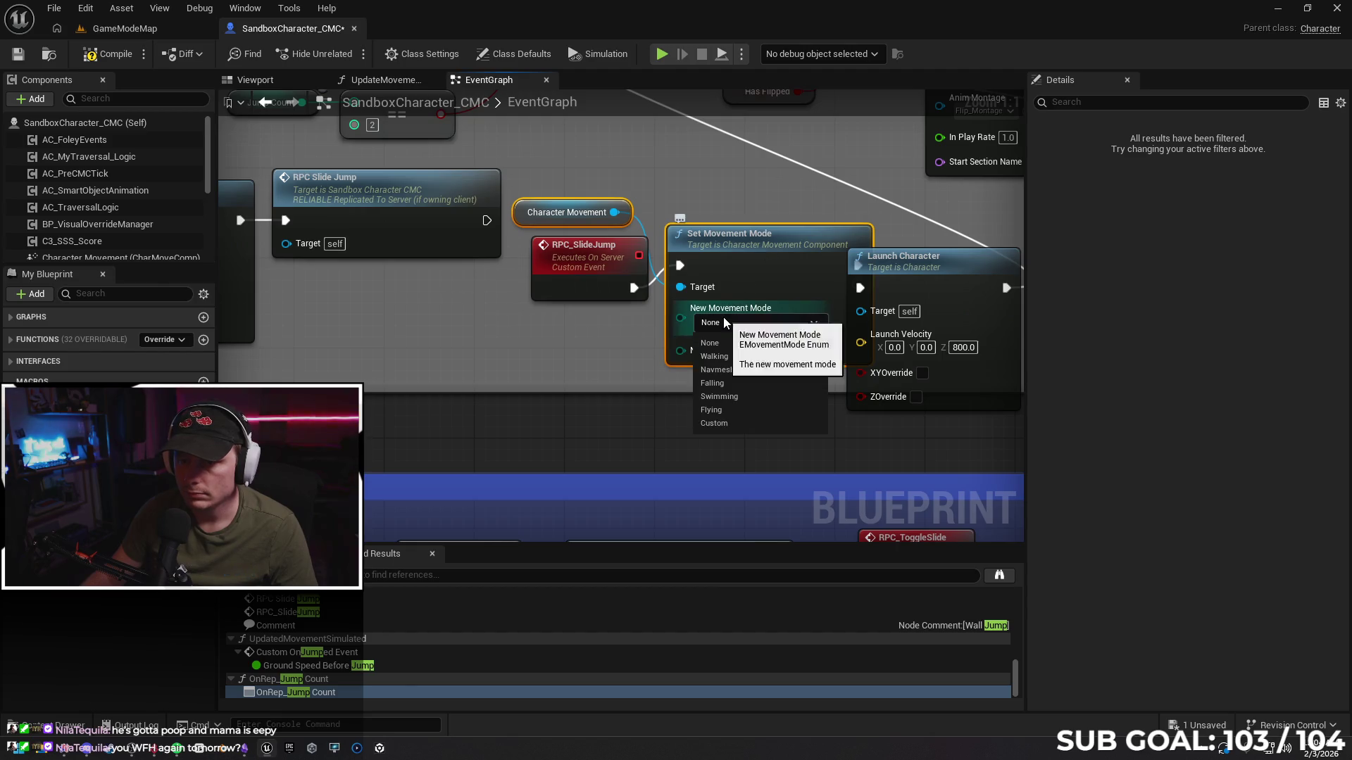
pyautogui.click(732, 381)
pyautogui.moveTo(910, 269); pyautogui.dragTo(966, 250)
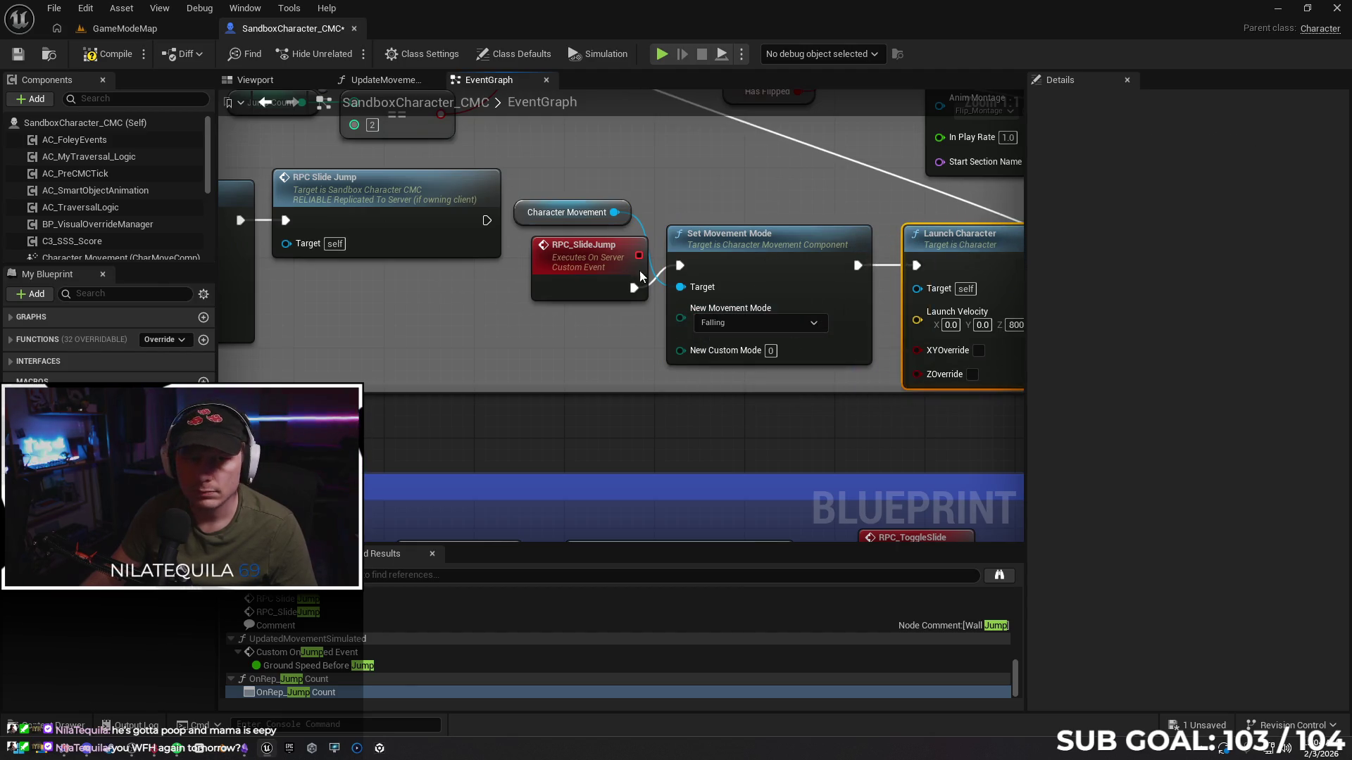
pyautogui.click(158, 27)
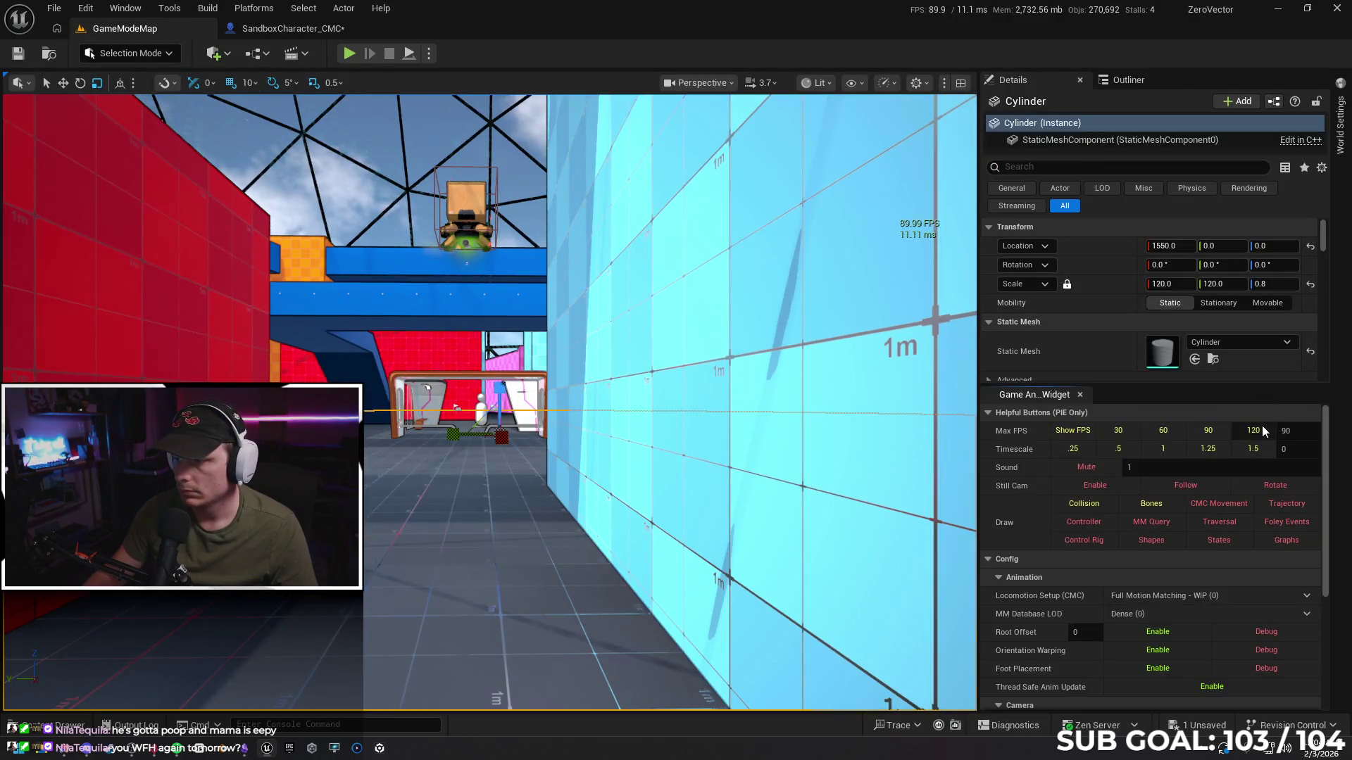
# Play from here and test jumping and wall-running across the pink, red, orange and blue walls, then stop
pyautogui.rightClick(480, 274)
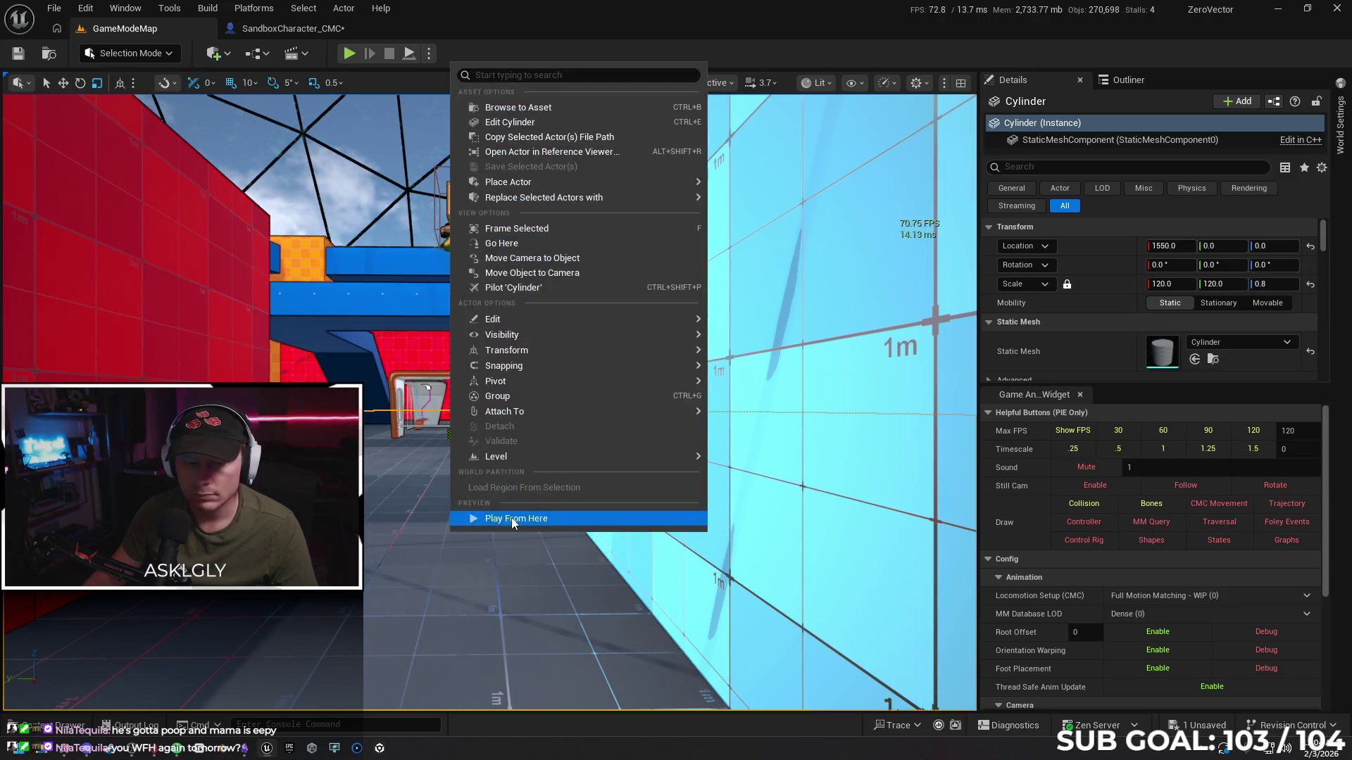
pyautogui.click(511, 518)
pyautogui.press('w')
pyautogui.press('space')
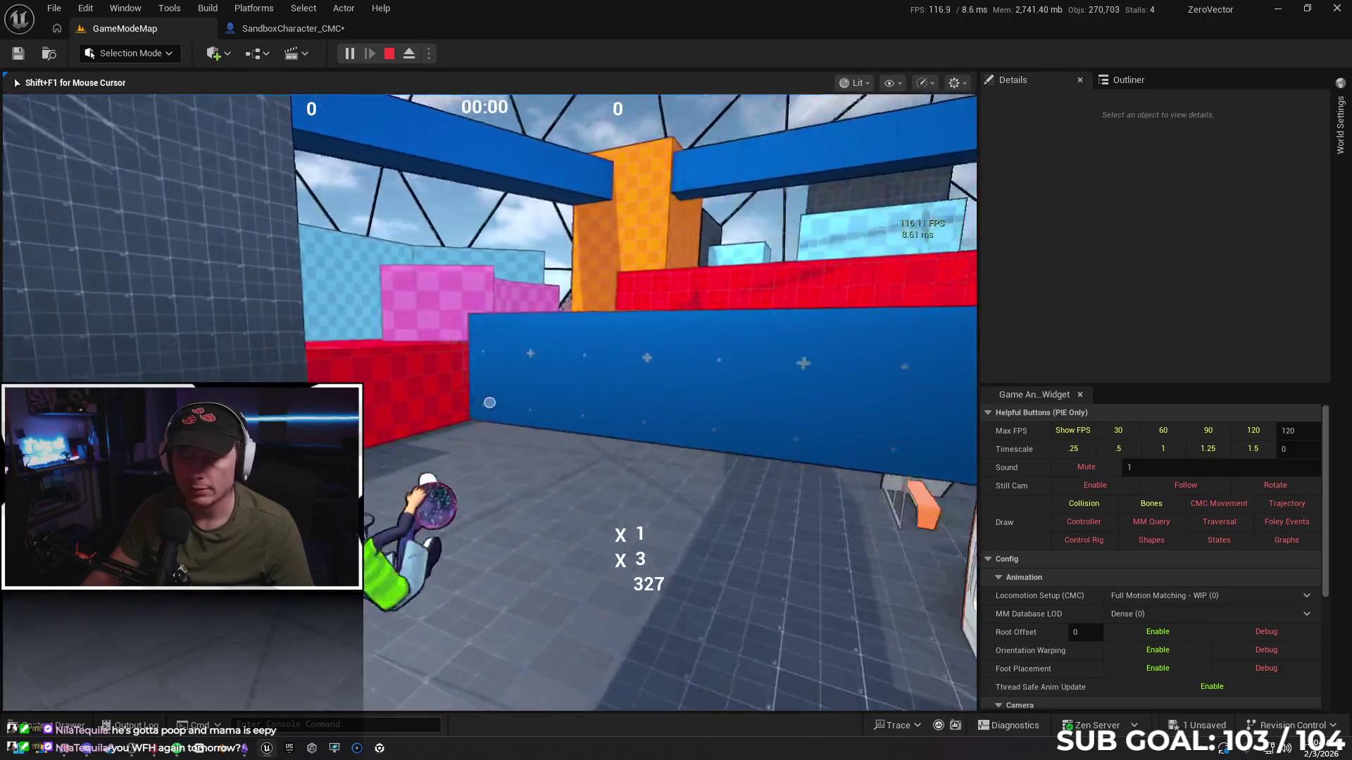
pyautogui.press('space')
pyautogui.press('w')
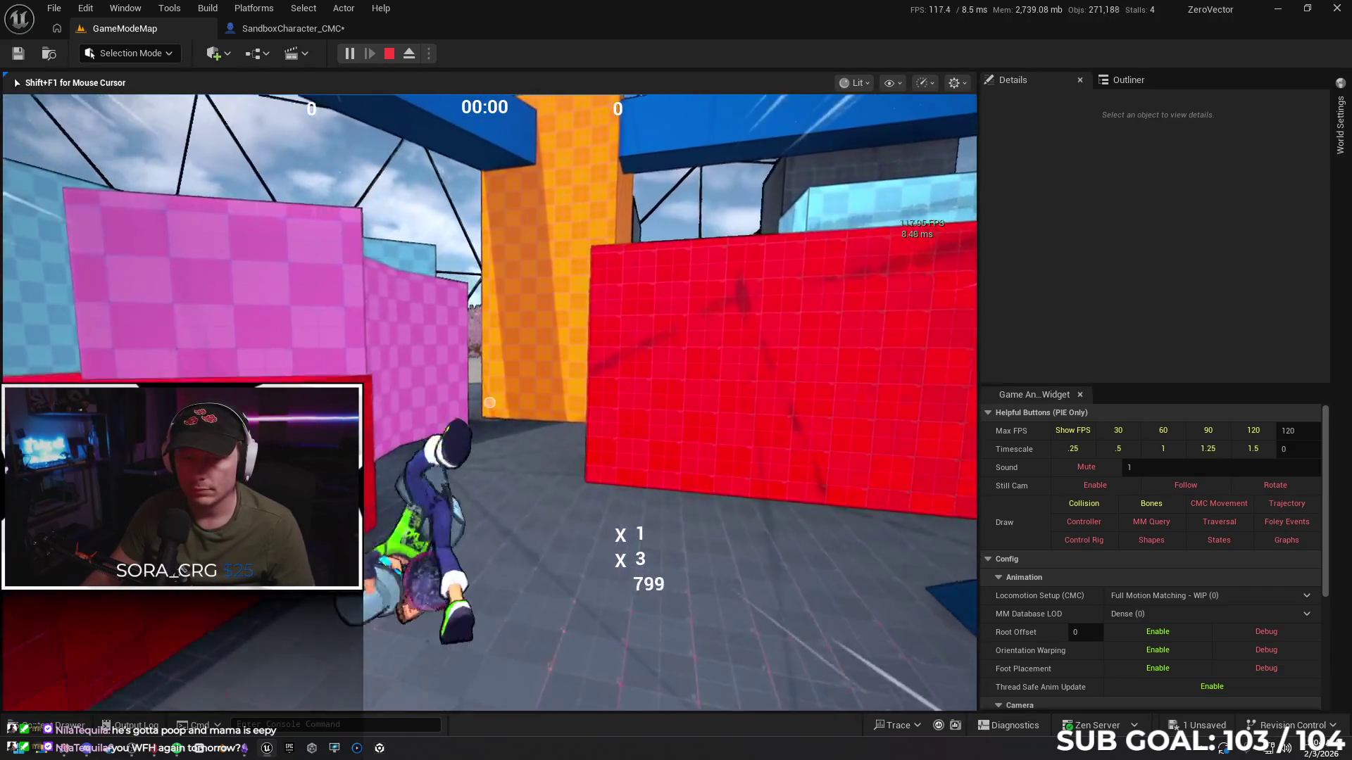
pyautogui.press('space')
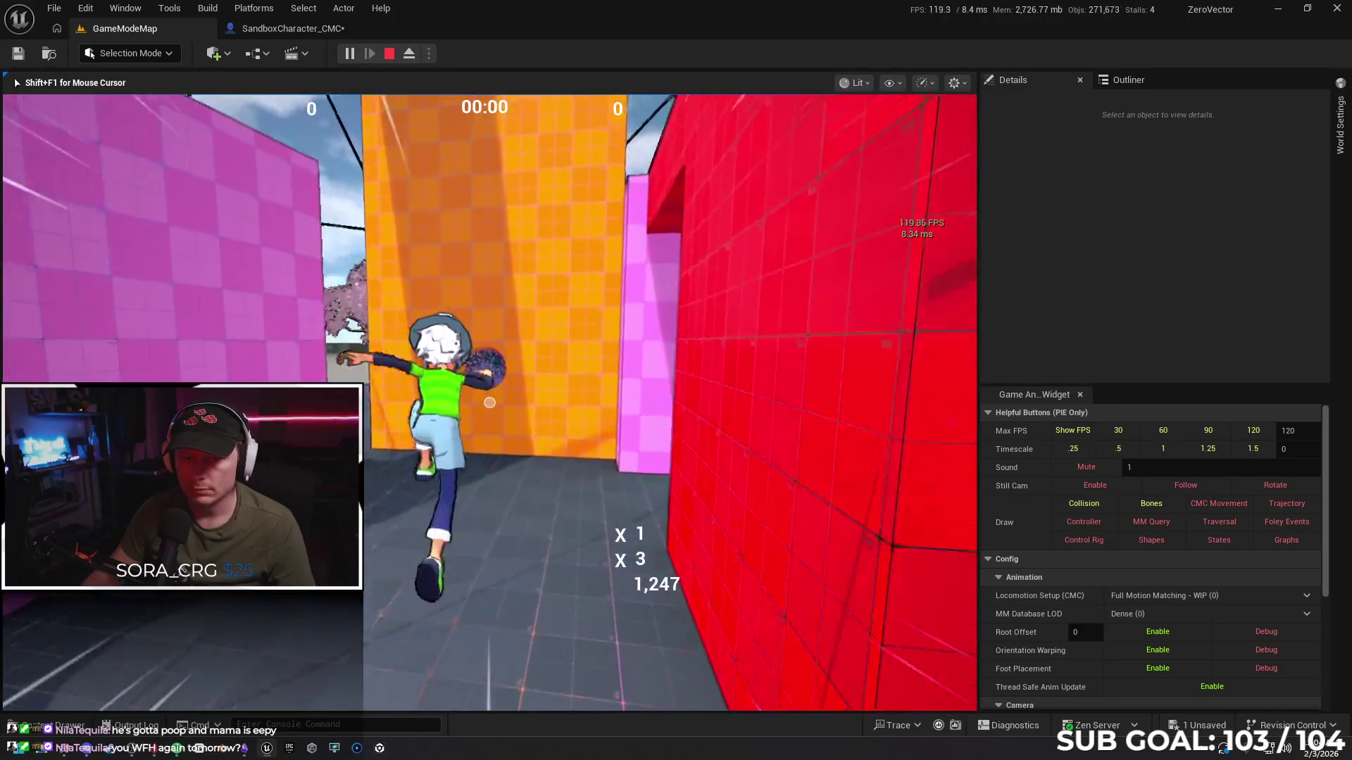
pyautogui.press('space')
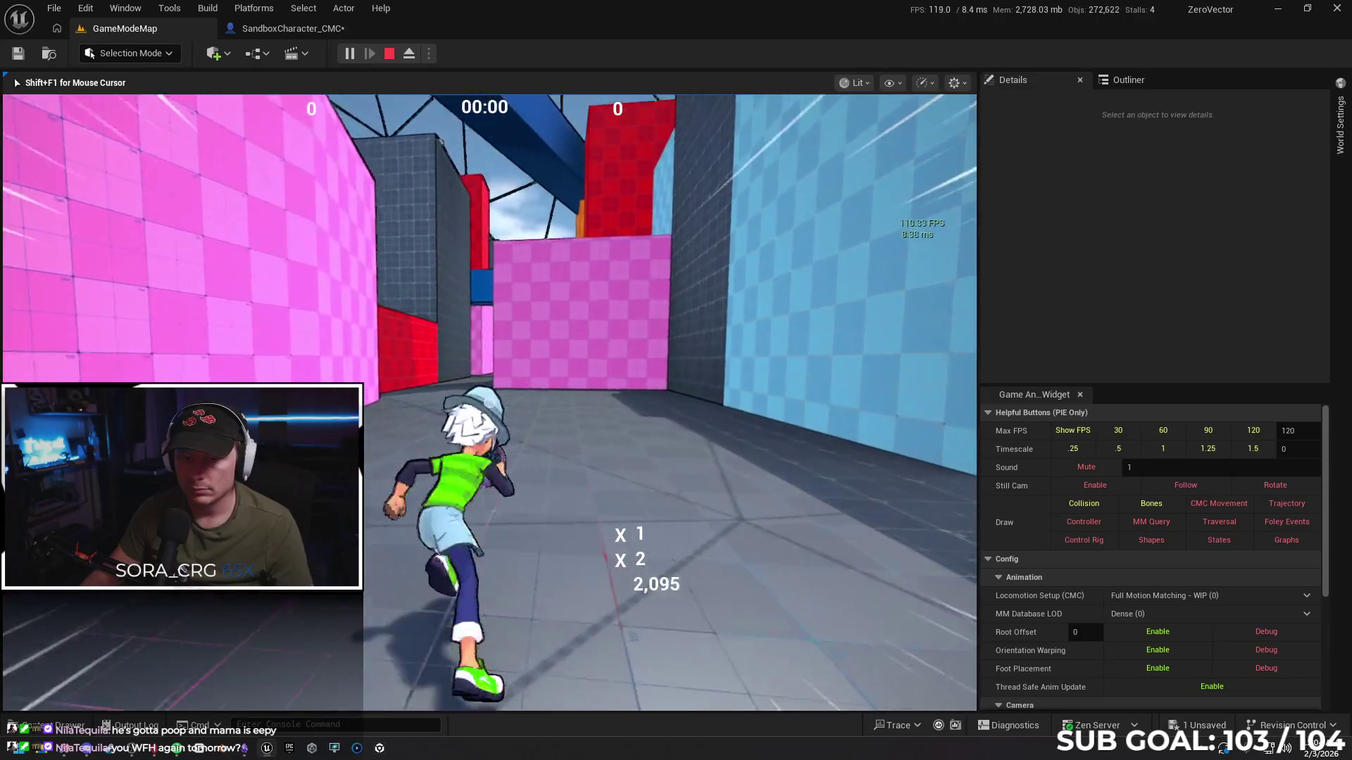
pyautogui.press('space')
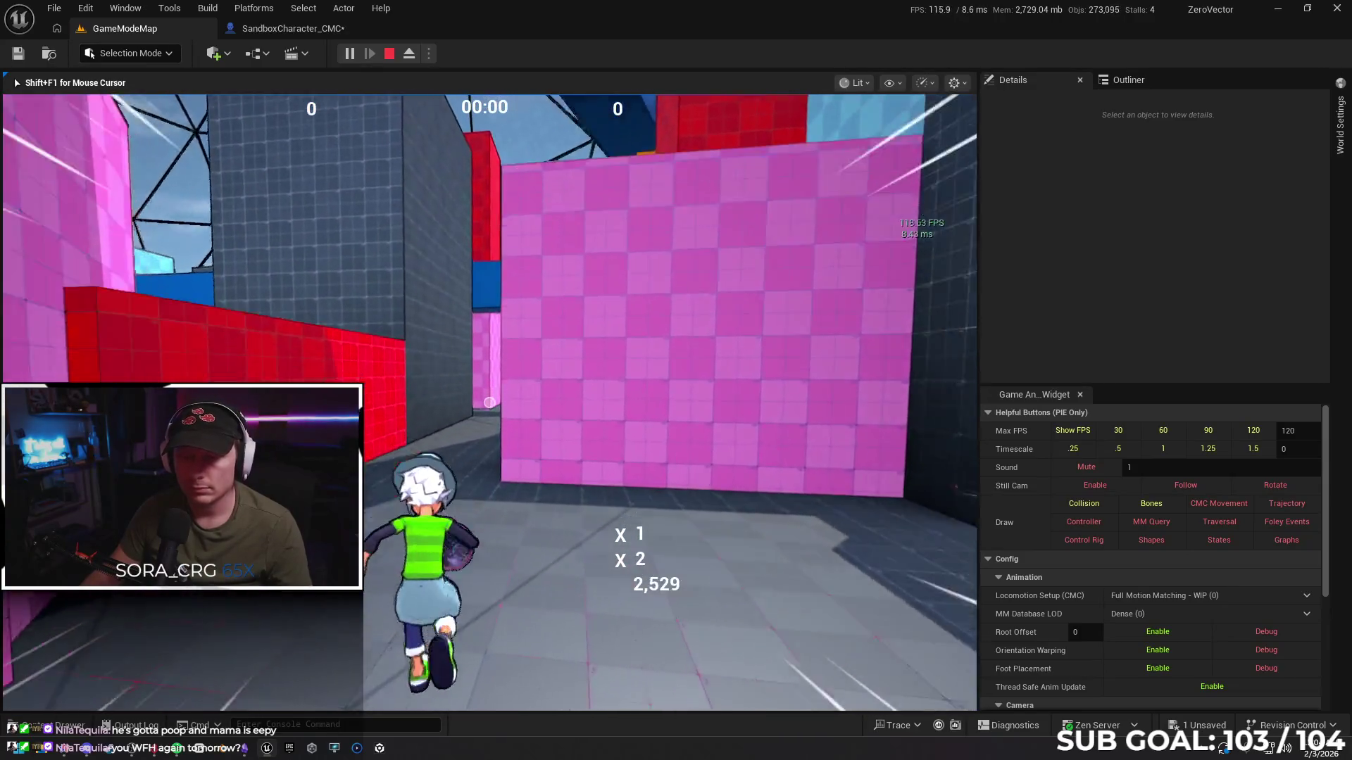
pyautogui.press('Escape')
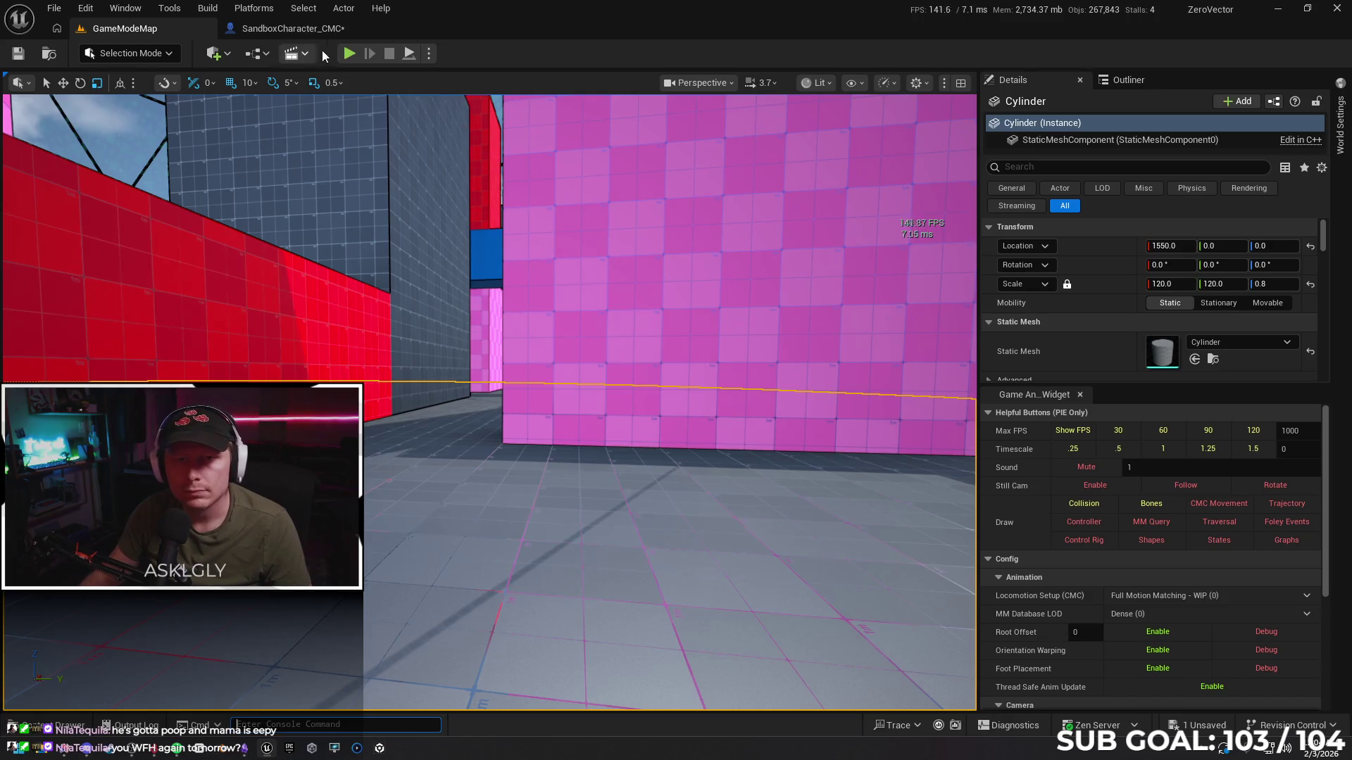
# Play again to test wall-running and wall-jumping, then release control and return to the character Blueprint
pyautogui.click(349, 55)
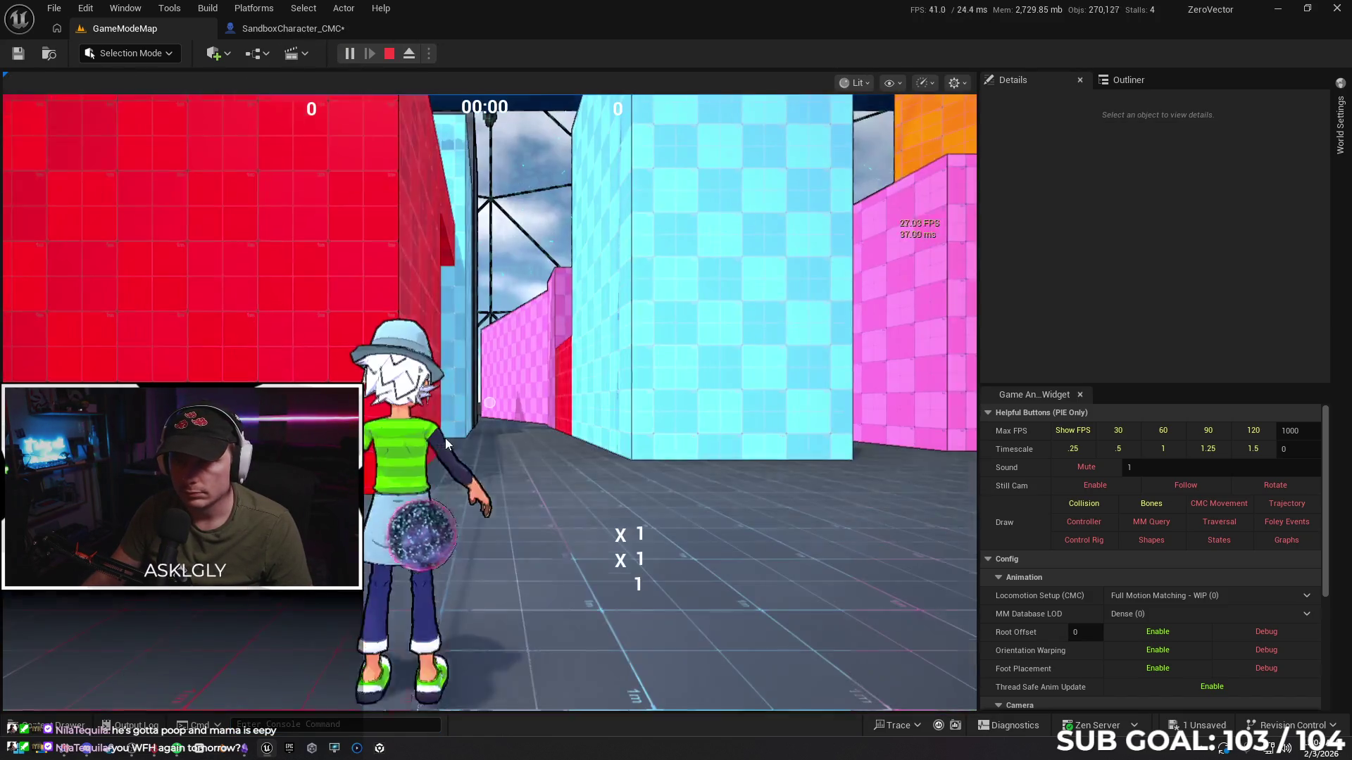
pyautogui.press('w')
pyautogui.press('space')
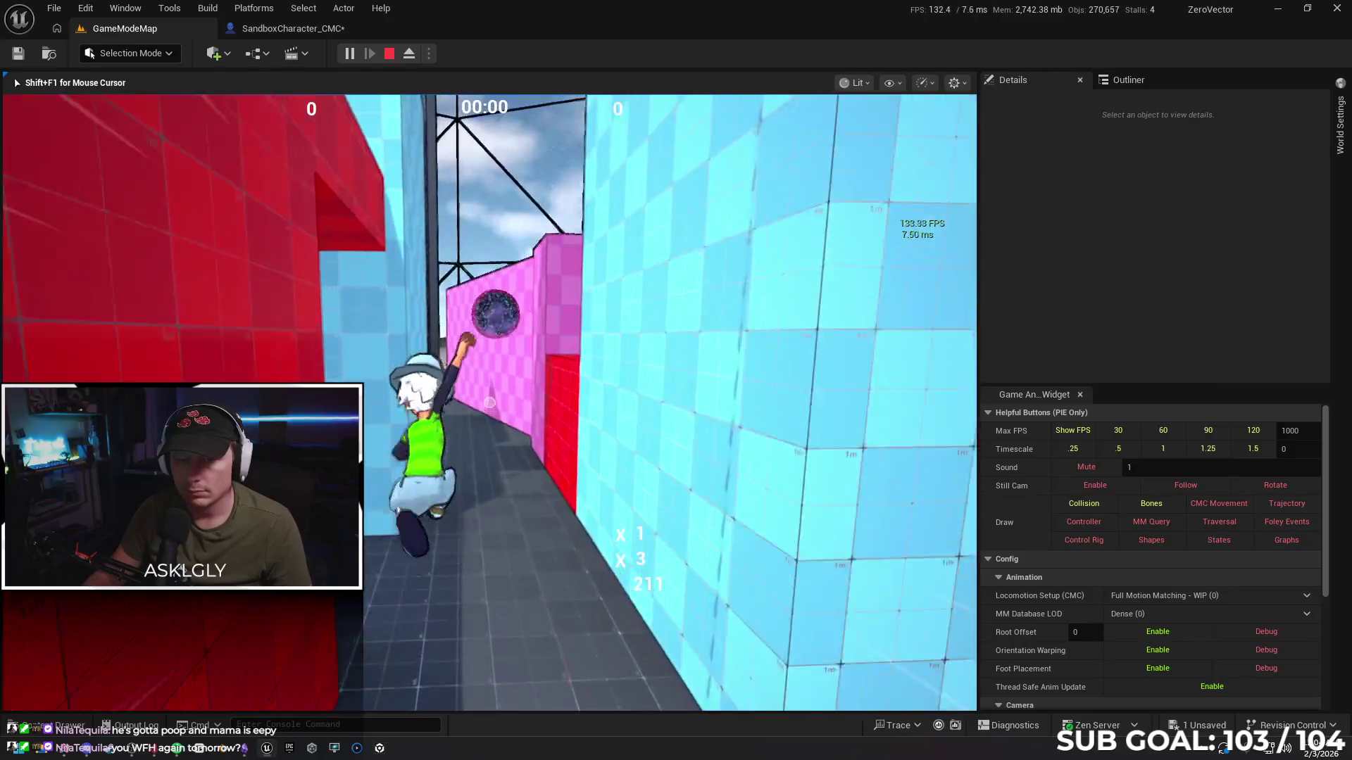
pyautogui.press('space')
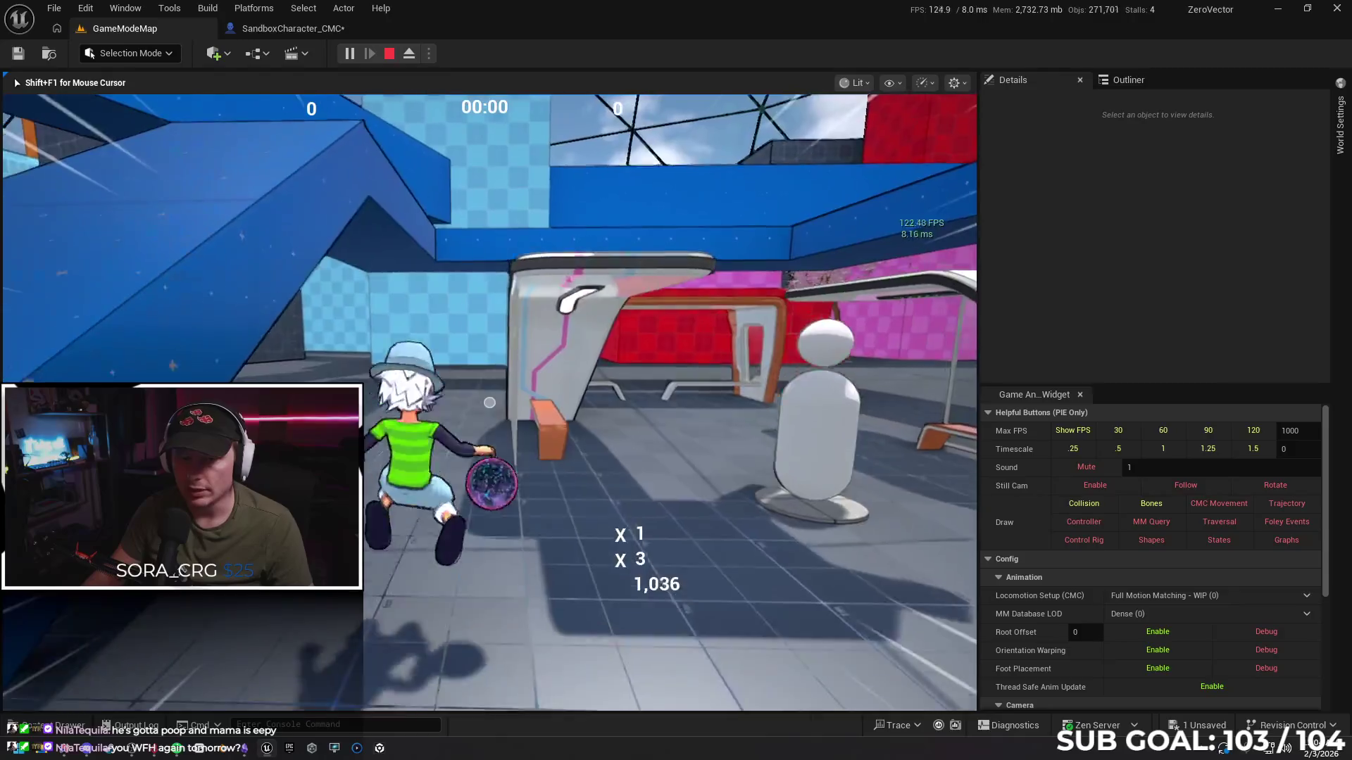
pyautogui.press('space')
pyautogui.hotkey('shift', 'F1')
pyautogui.click(293, 32)
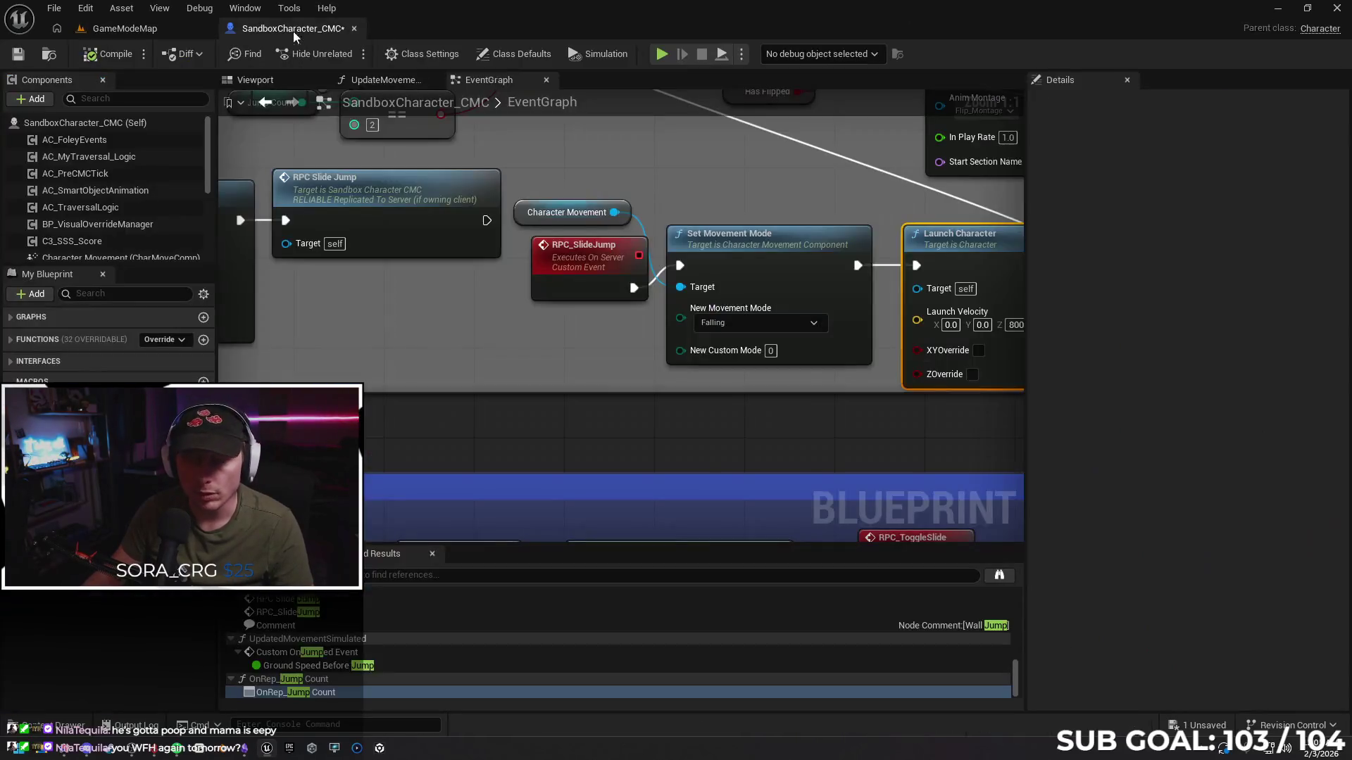
# Delete the Character Movement and Set Movement Mode nodes and wire RPC_SlideJump straight into Launch Character
pyautogui.moveTo(716, 398)
pyautogui.mouseDown()
pyautogui.moveTo(713, 427)
pyautogui.moveTo(618, 434)
pyautogui.mouseUp()
pyautogui.click(415, 245)
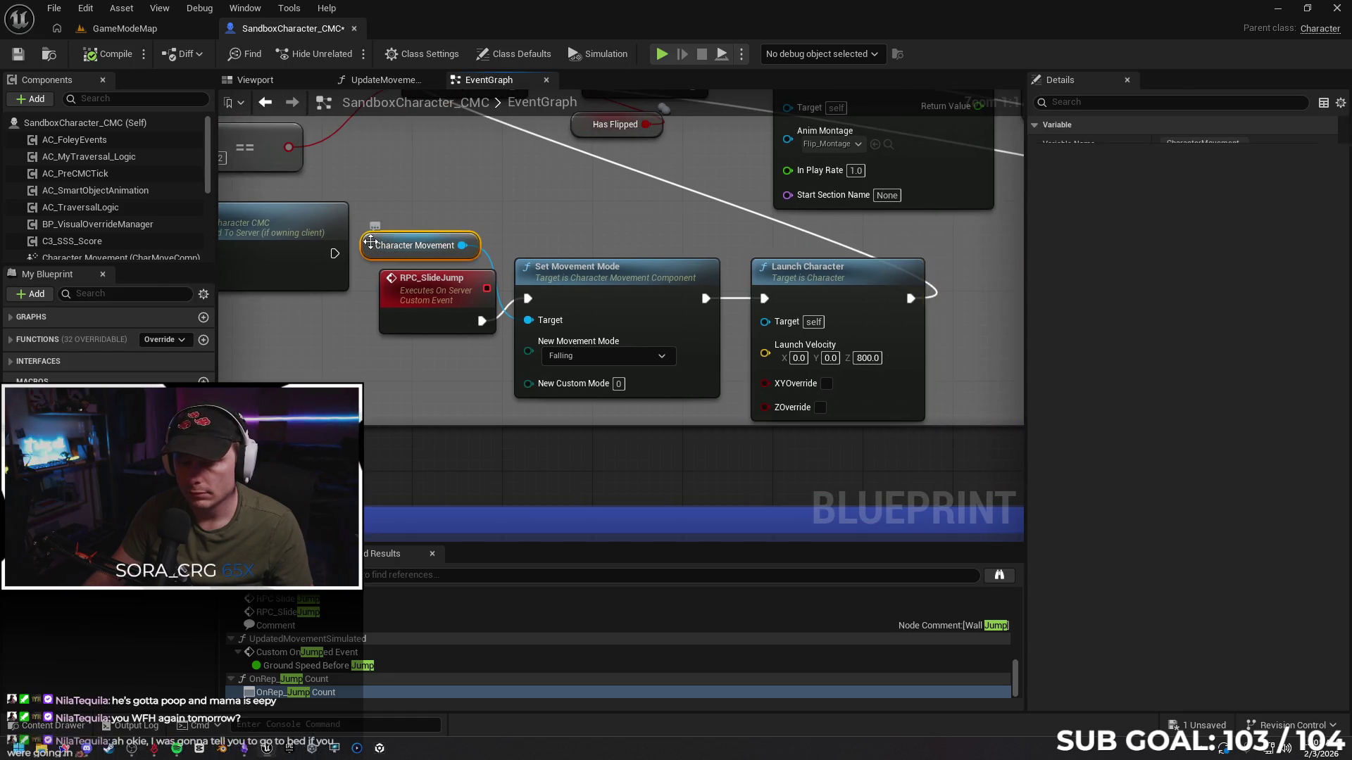
pyautogui.press('Delete')
pyautogui.click(613, 296)
pyautogui.press('Delete')
pyautogui.moveTo(488, 325)
pyautogui.mouseDown()
pyautogui.moveTo(759, 306)
pyautogui.moveTo(654, 302)
pyautogui.mouseUp()
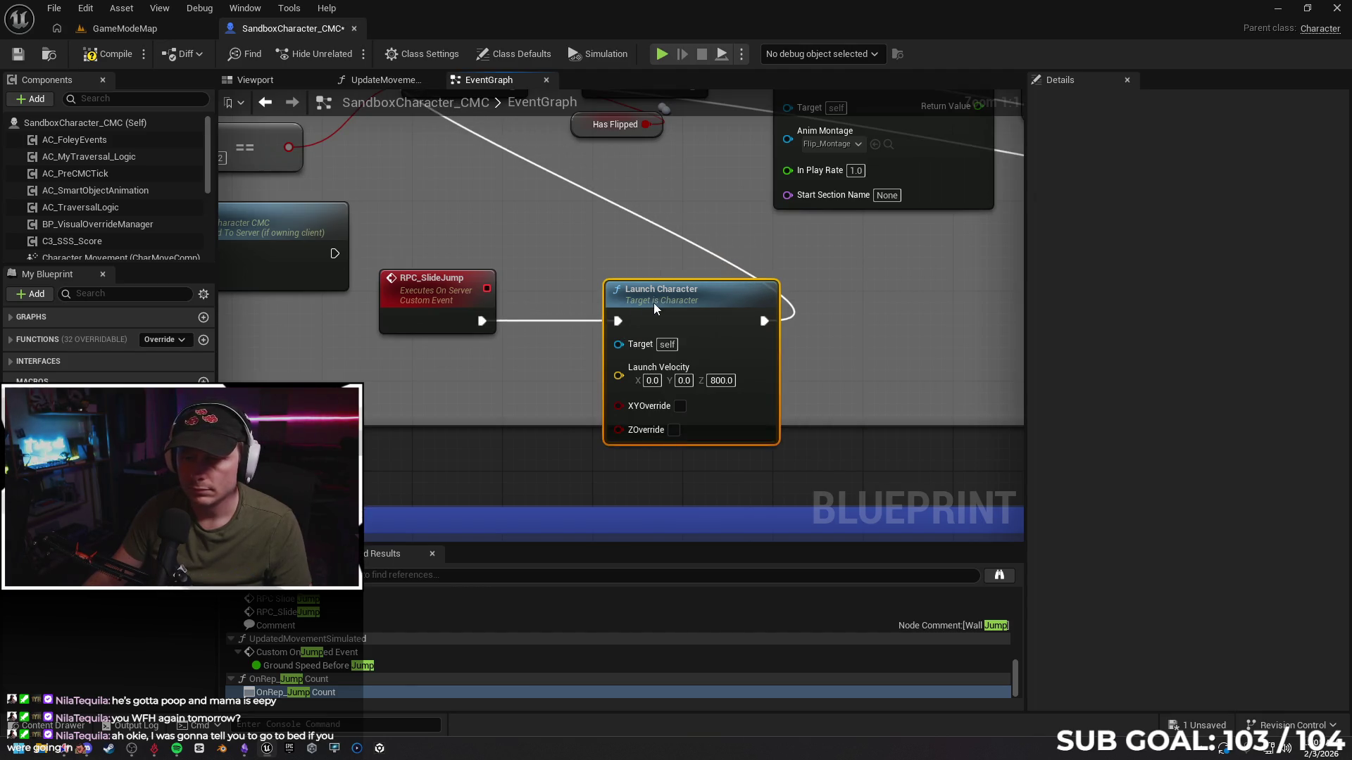
pyautogui.click(813, 365)
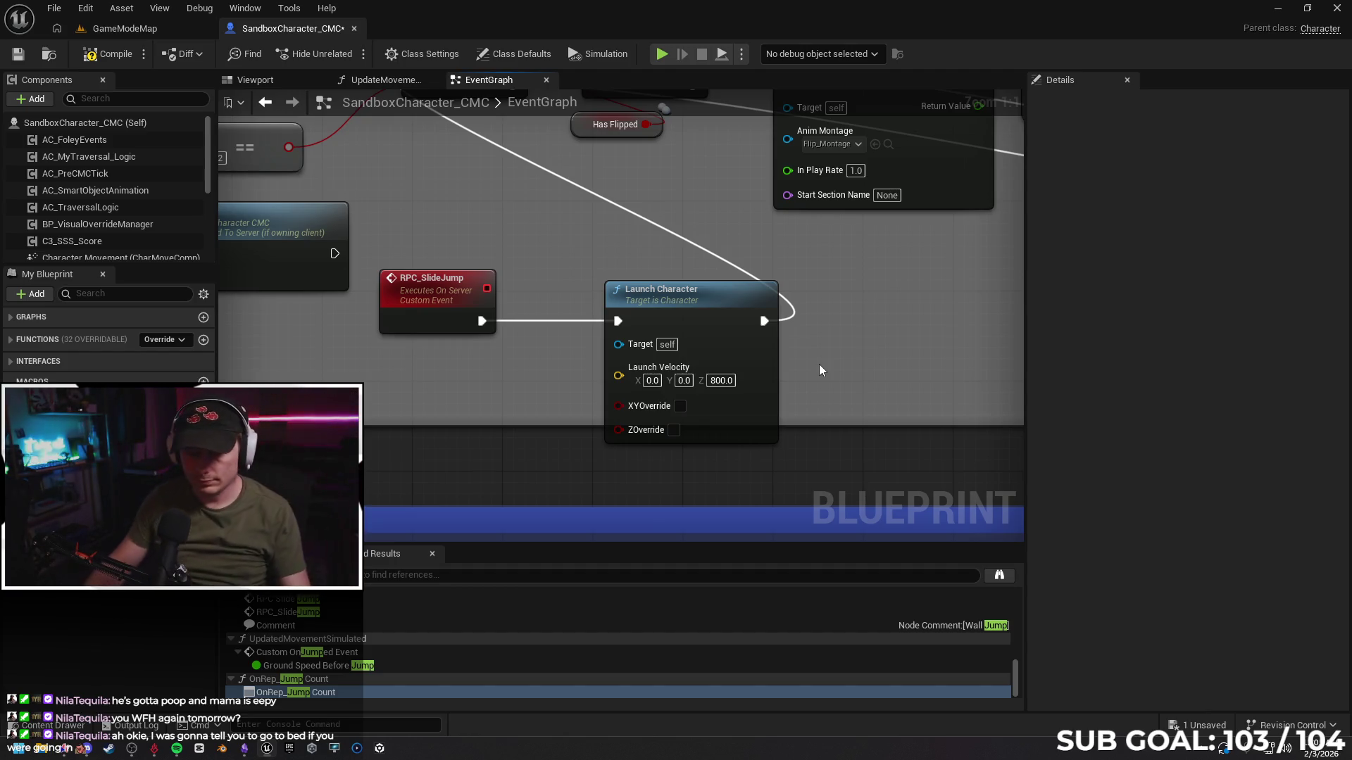
# Leave ZOverride off on Launch Character, then select the Is Sliding node to inspect its RepNotify replication
pyautogui.click(675, 430)
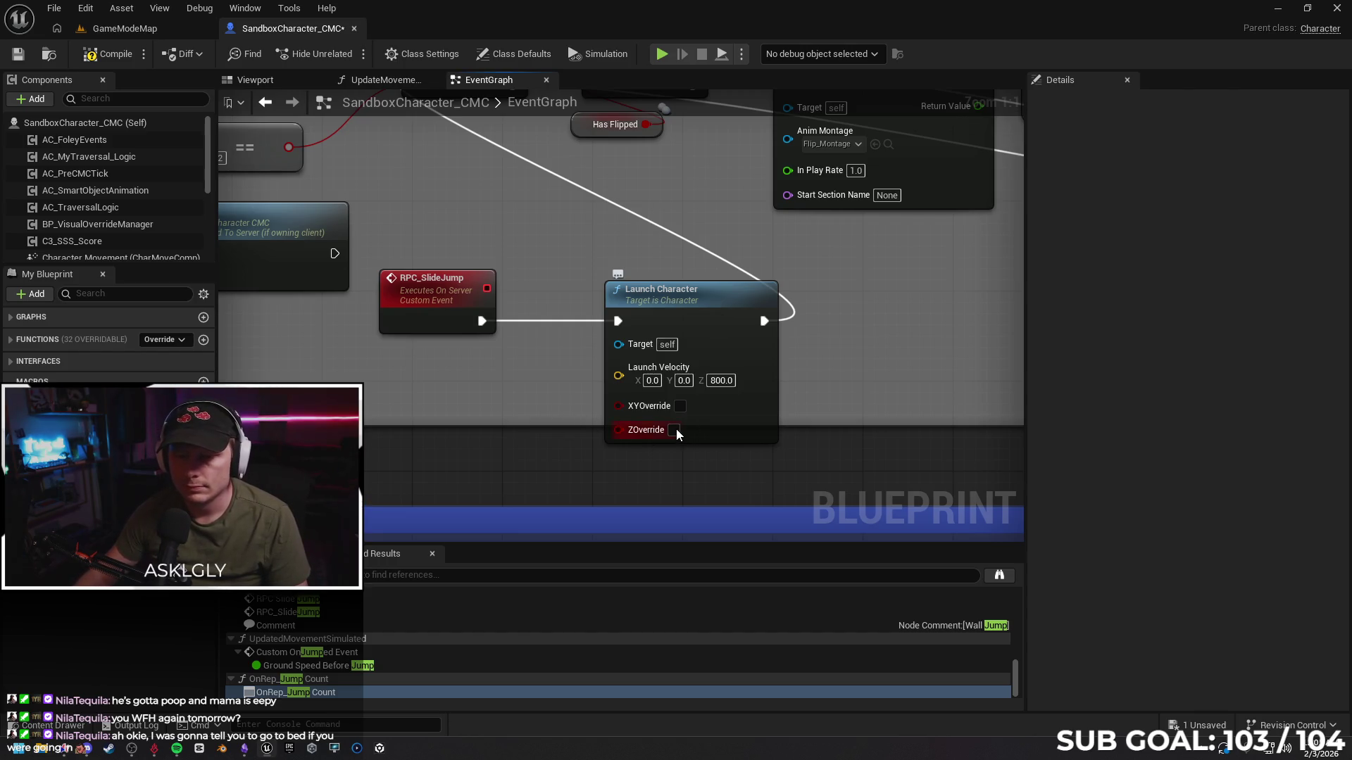
pyautogui.click(674, 431)
pyautogui.scroll(-2, 873, 335)
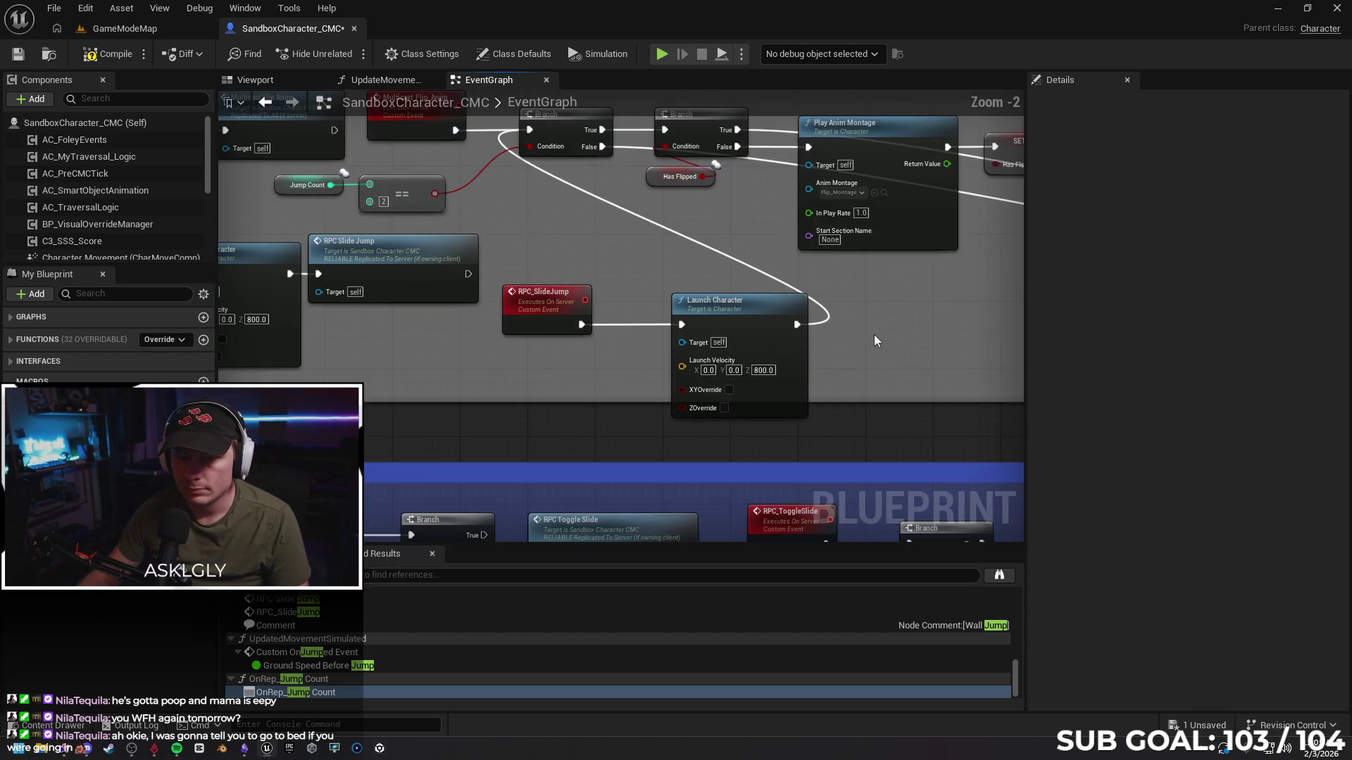
pyautogui.moveTo(847, 400)
pyautogui.mouseDown()
pyautogui.moveTo(860, 398)
pyautogui.moveTo(817, 387)
pyautogui.moveTo(900, 373)
pyautogui.moveTo(813, 395)
pyautogui.mouseUp()
pyautogui.moveTo(655, 340)
pyautogui.mouseDown()
pyautogui.moveTo(603, 338)
pyautogui.moveTo(585, 366)
pyautogui.moveTo(911, 360)
pyautogui.mouseUp()
pyautogui.moveTo(664, 394); pyautogui.dragTo(948, 387)
pyautogui.moveTo(618, 377)
pyautogui.mouseDown()
pyautogui.moveTo(848, 377)
pyautogui.moveTo(930, 357)
pyautogui.mouseUp()
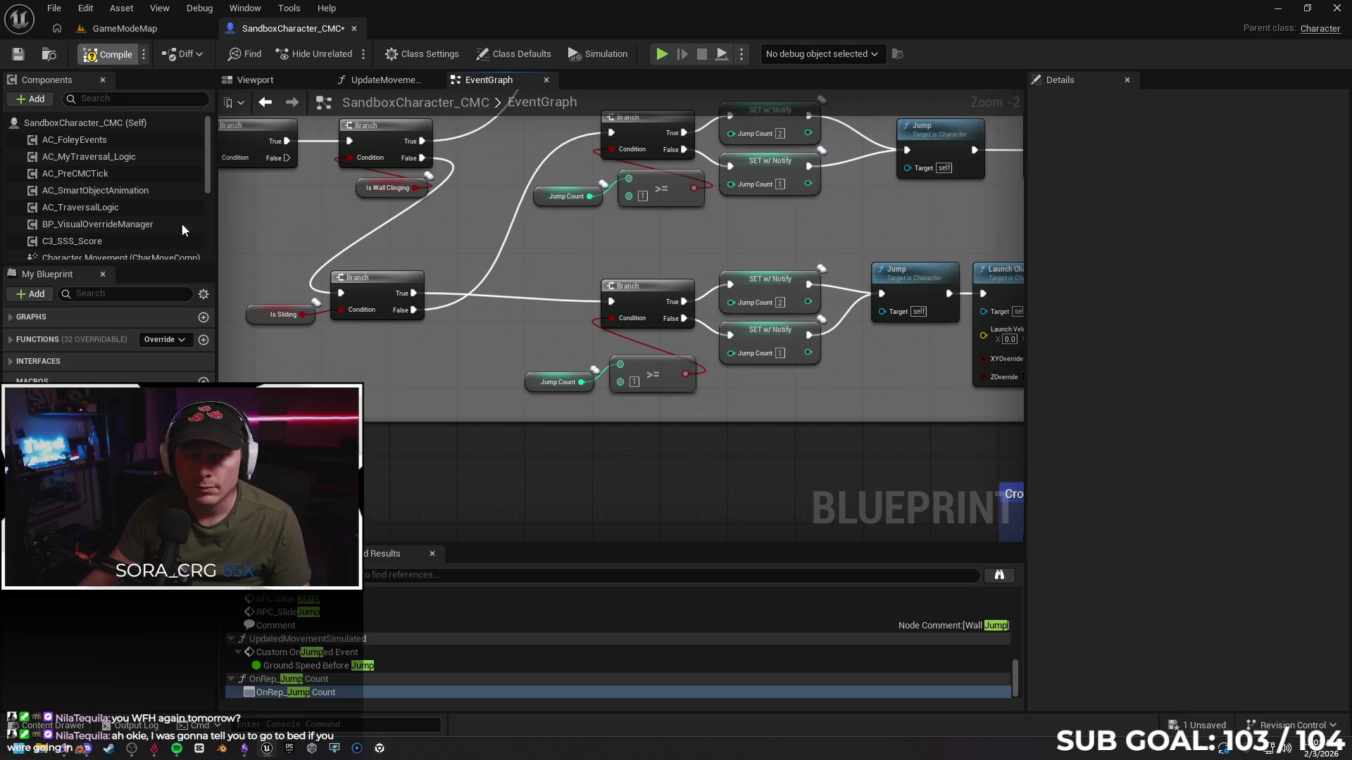
pyautogui.click(258, 314)
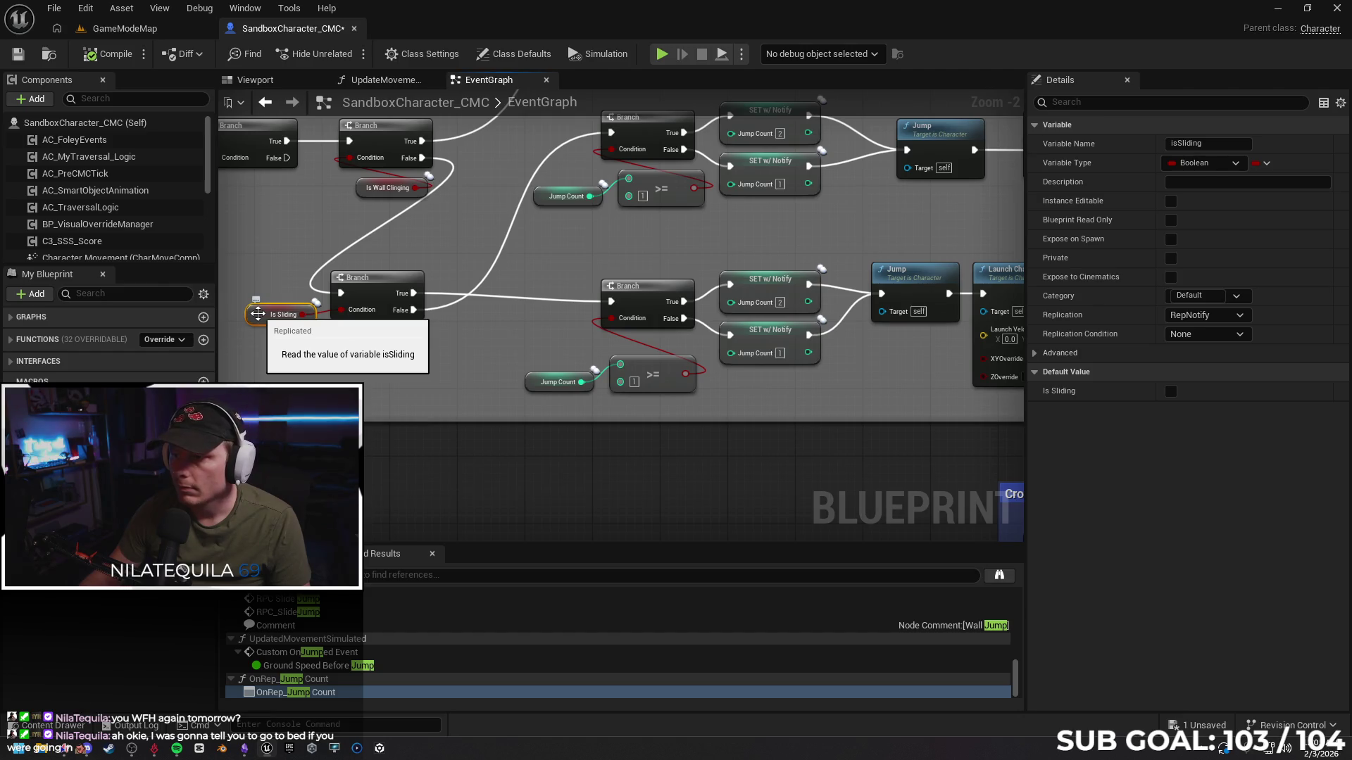
pyautogui.scroll(-4, 681, 420)
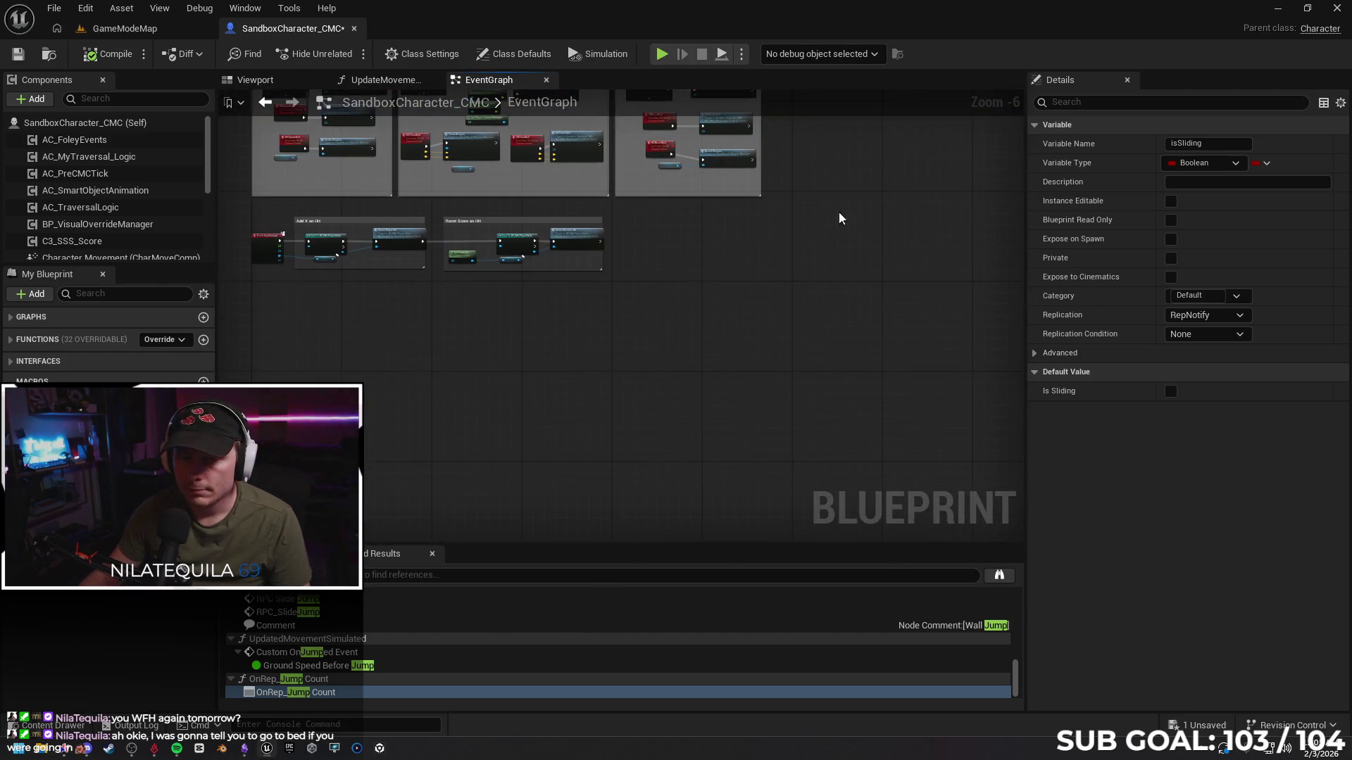
# Link the exec pins of the isSliding SET w/ Notify and Stop Anim Montage nodes in the Stop Slide group
pyautogui.moveTo(743, 280)
pyautogui.mouseDown()
pyautogui.moveTo(667, 453)
pyautogui.moveTo(709, 443)
pyautogui.mouseUp()
pyautogui.scroll(3, 570, 325)
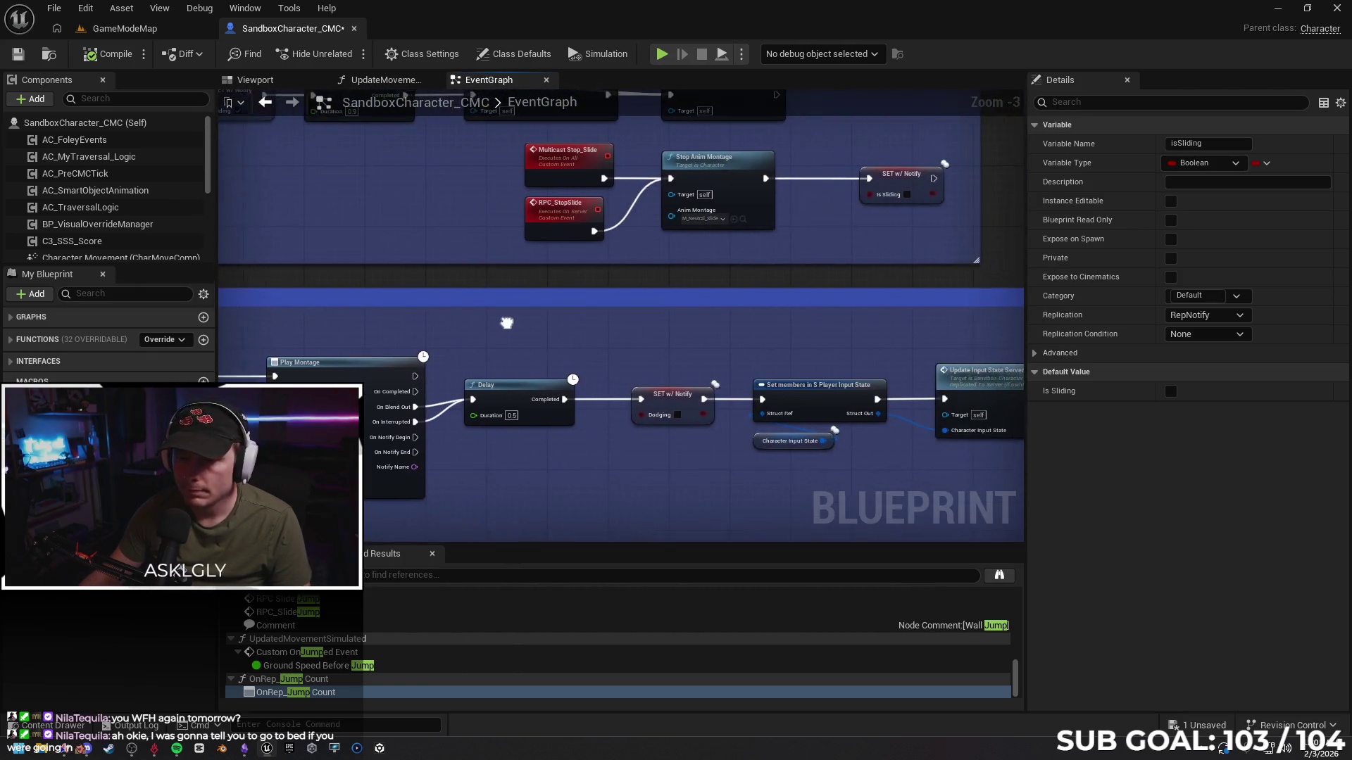
pyautogui.moveTo(570, 325)
pyautogui.mouseDown()
pyautogui.moveTo(580, 264)
pyautogui.moveTo(580, 337)
pyautogui.moveTo(700, 411)
pyautogui.moveTo(735, 407)
pyautogui.mouseUp()
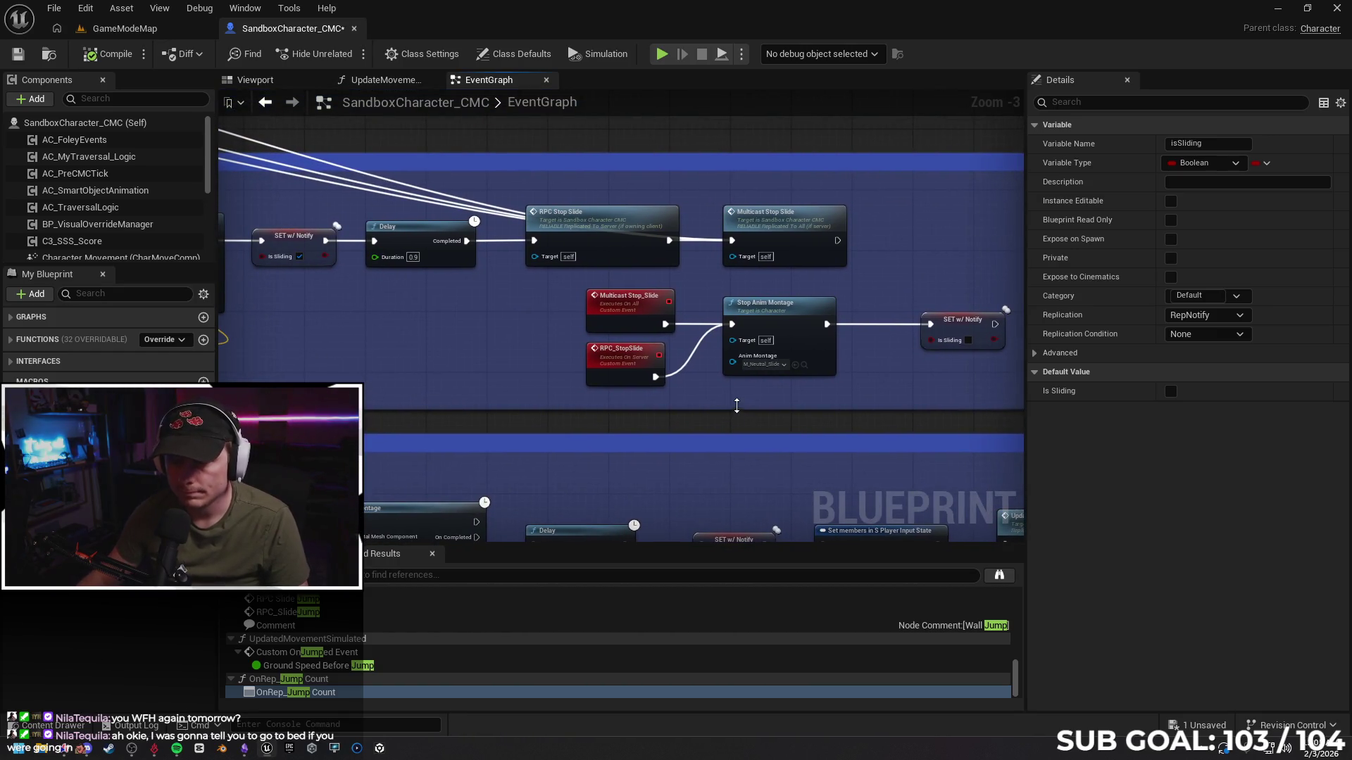
pyautogui.moveTo(797, 316); pyautogui.dragTo(826, 319)
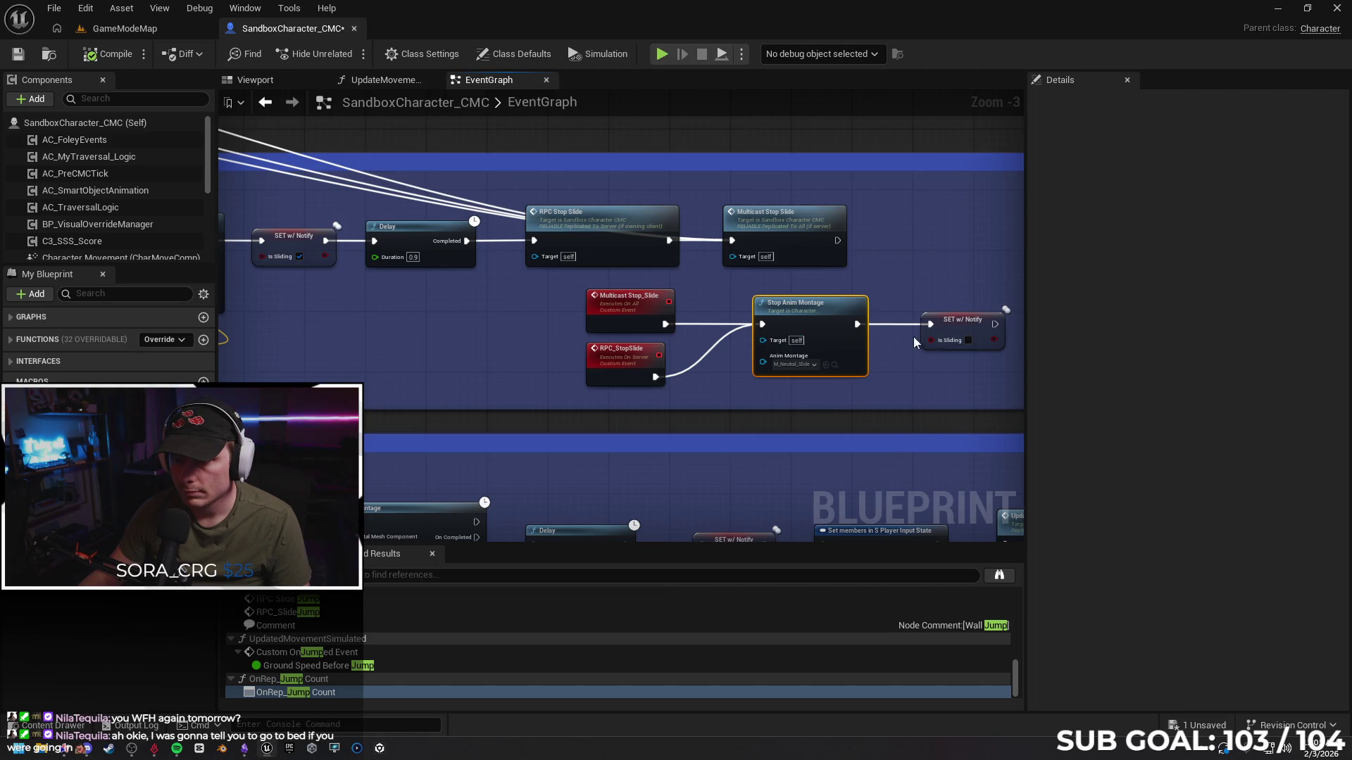
pyautogui.moveTo(856, 323); pyautogui.dragTo(926, 327)
pyautogui.moveTo(658, 376); pyautogui.dragTo(931, 325)
# Place Stop Anim Montage after SET w/ Notify and break the looping wire through a reroute point
pyautogui.moveTo(904, 386); pyautogui.dragTo(674, 409)
pyautogui.moveTo(584, 334); pyautogui.dragTo(880, 333)
pyautogui.moveTo(765, 347)
pyautogui.mouseDown()
pyautogui.moveTo(826, 348)
pyautogui.moveTo(846, 244)
pyautogui.mouseUp()
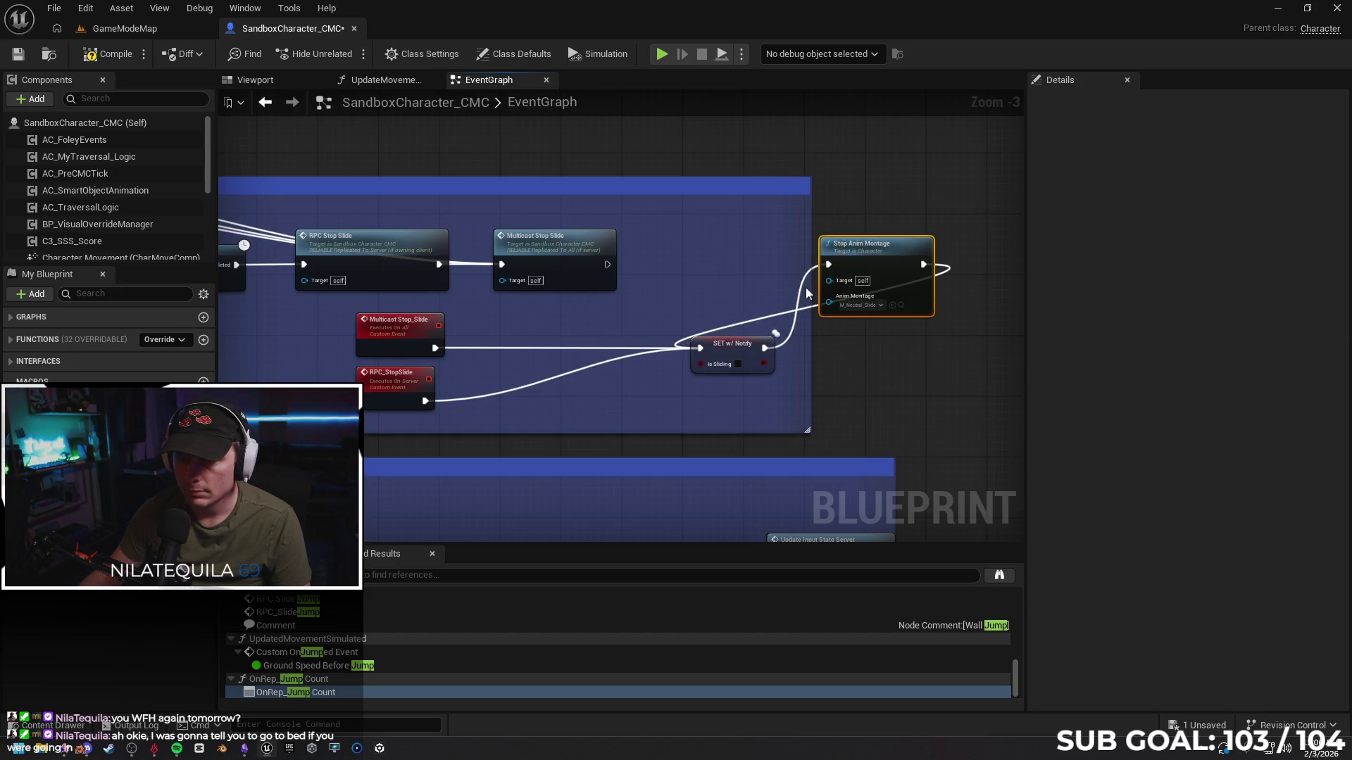
pyautogui.doubleClick(737, 317)
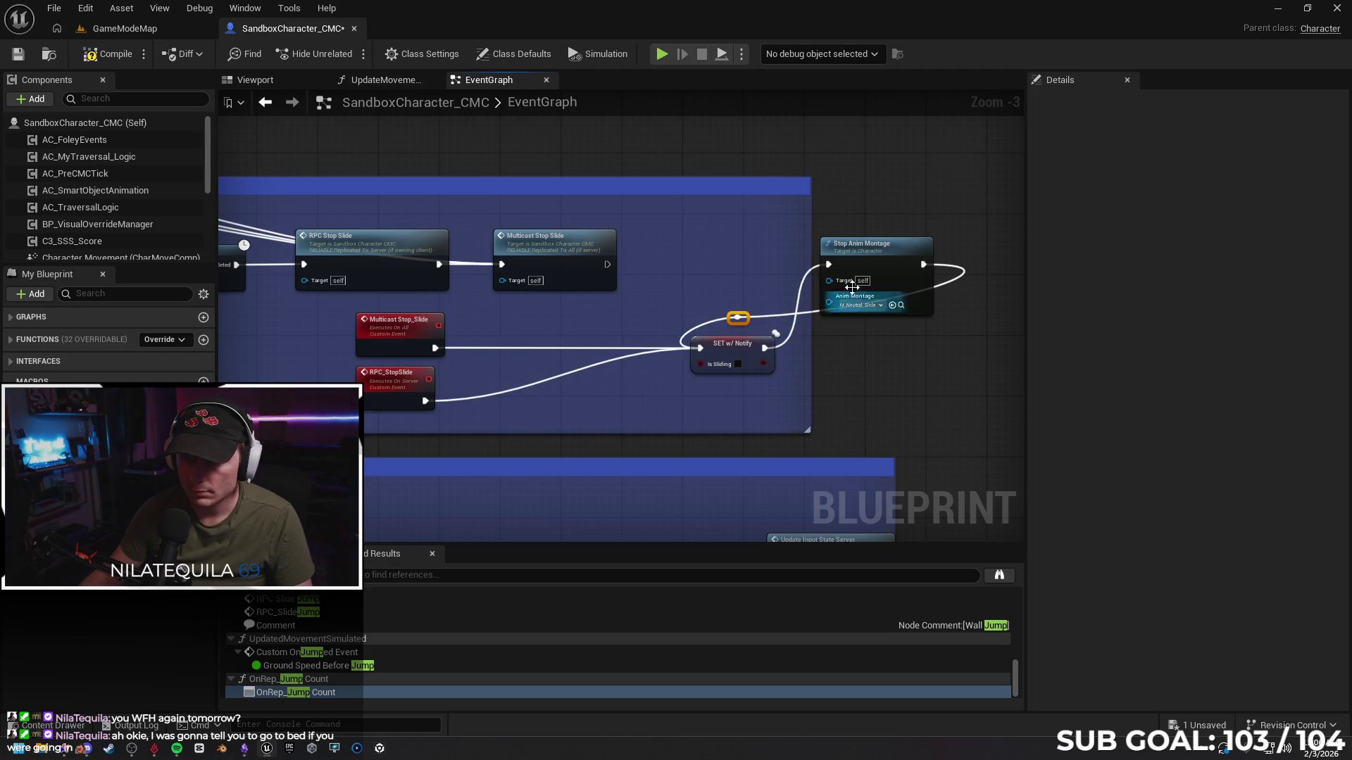
pyautogui.keyDown('alt'); pyautogui.click(736, 319); pyautogui.keyUp('alt')
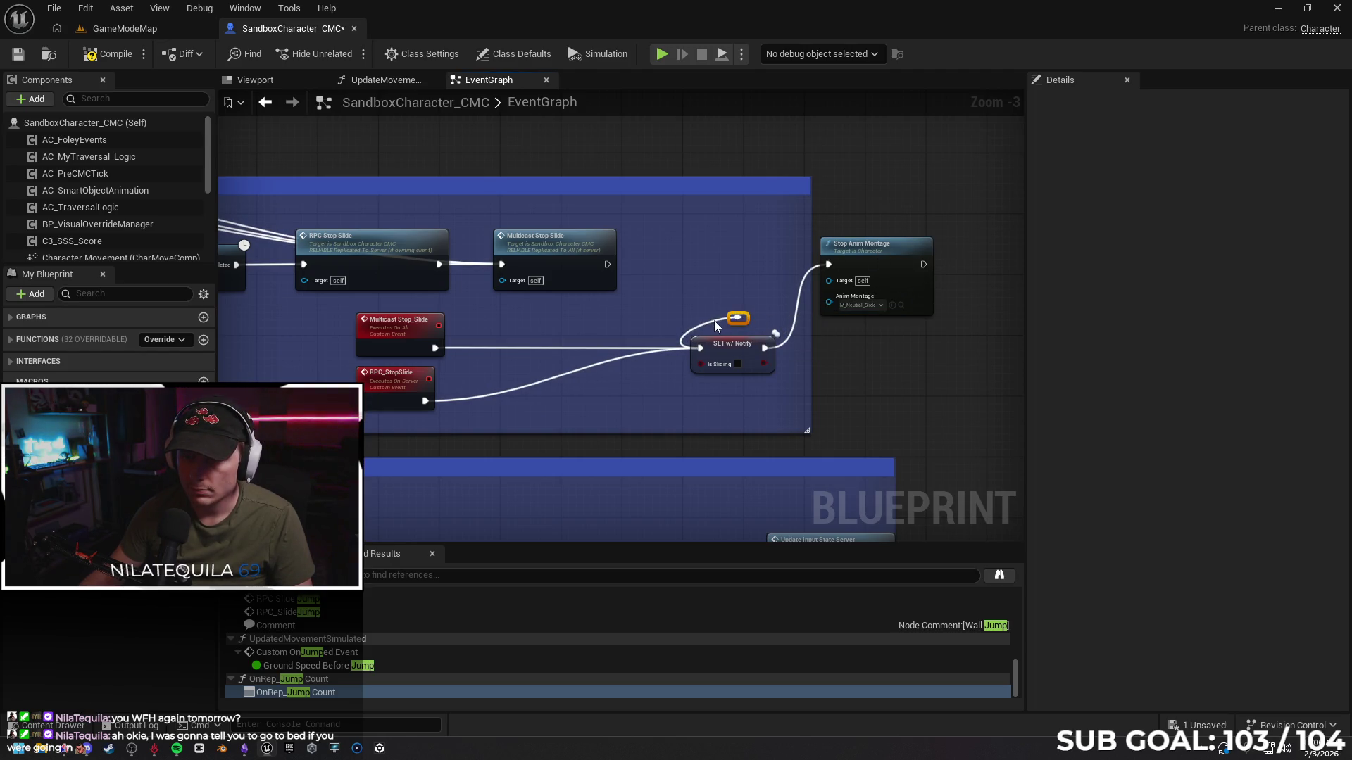
pyautogui.moveTo(878, 256); pyautogui.dragTo(871, 343)
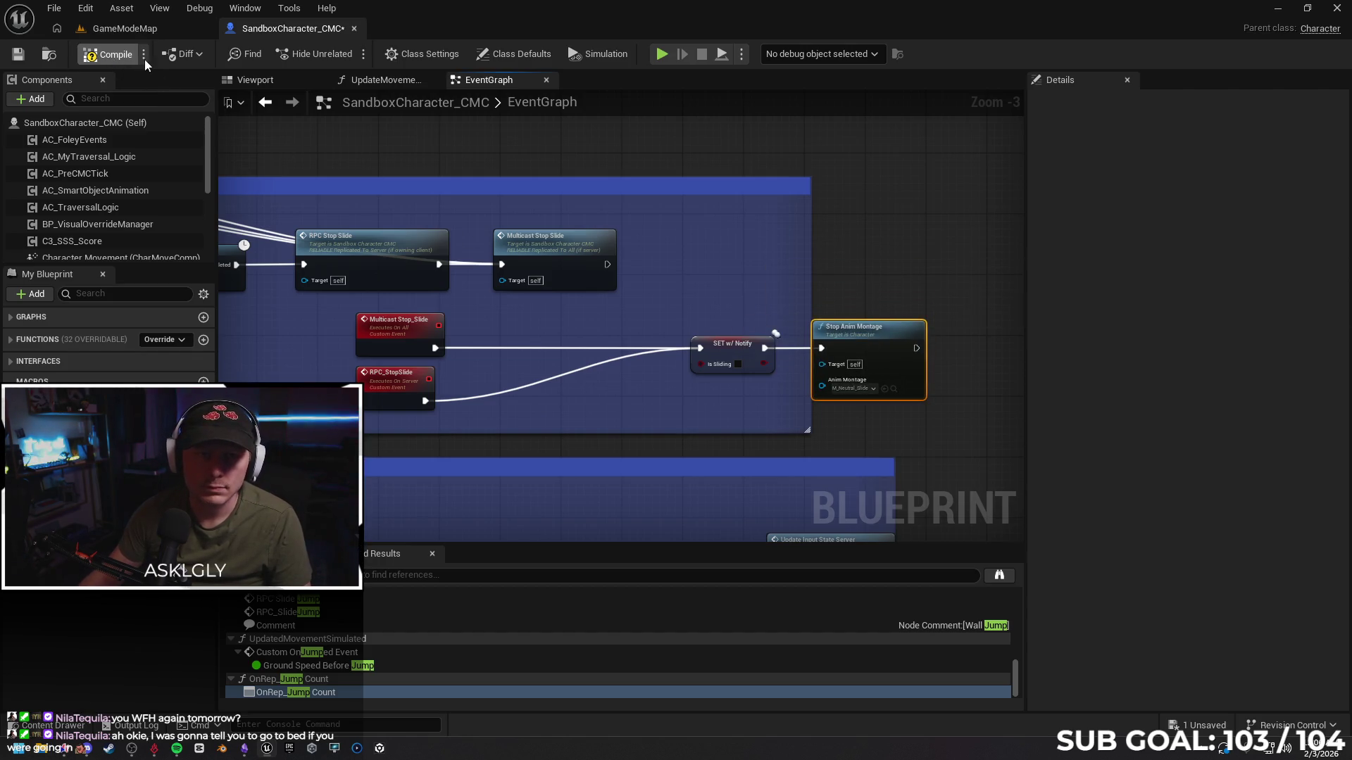
pyautogui.click(143, 28)
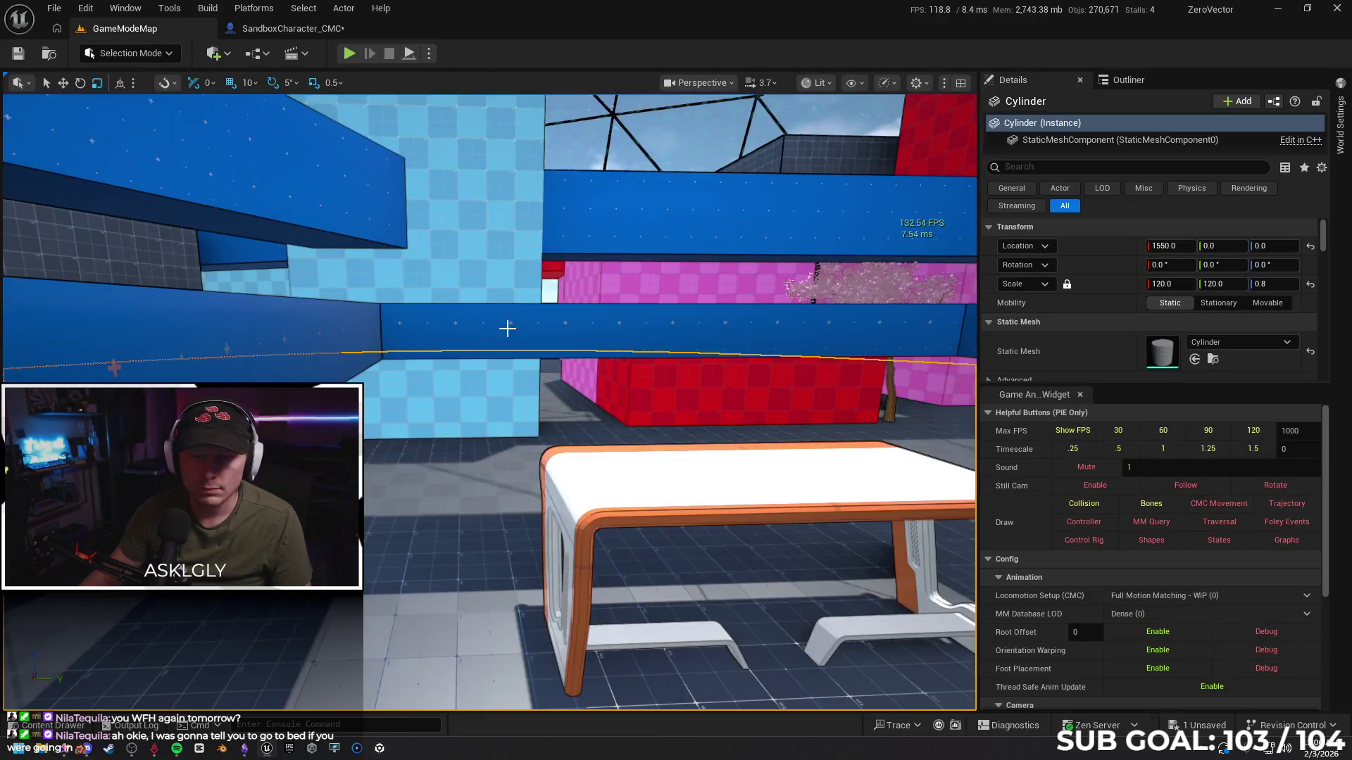
# Play from the floor spot and test running, steering and jump-sliding toward the blue and pink walls
pyautogui.press('w')
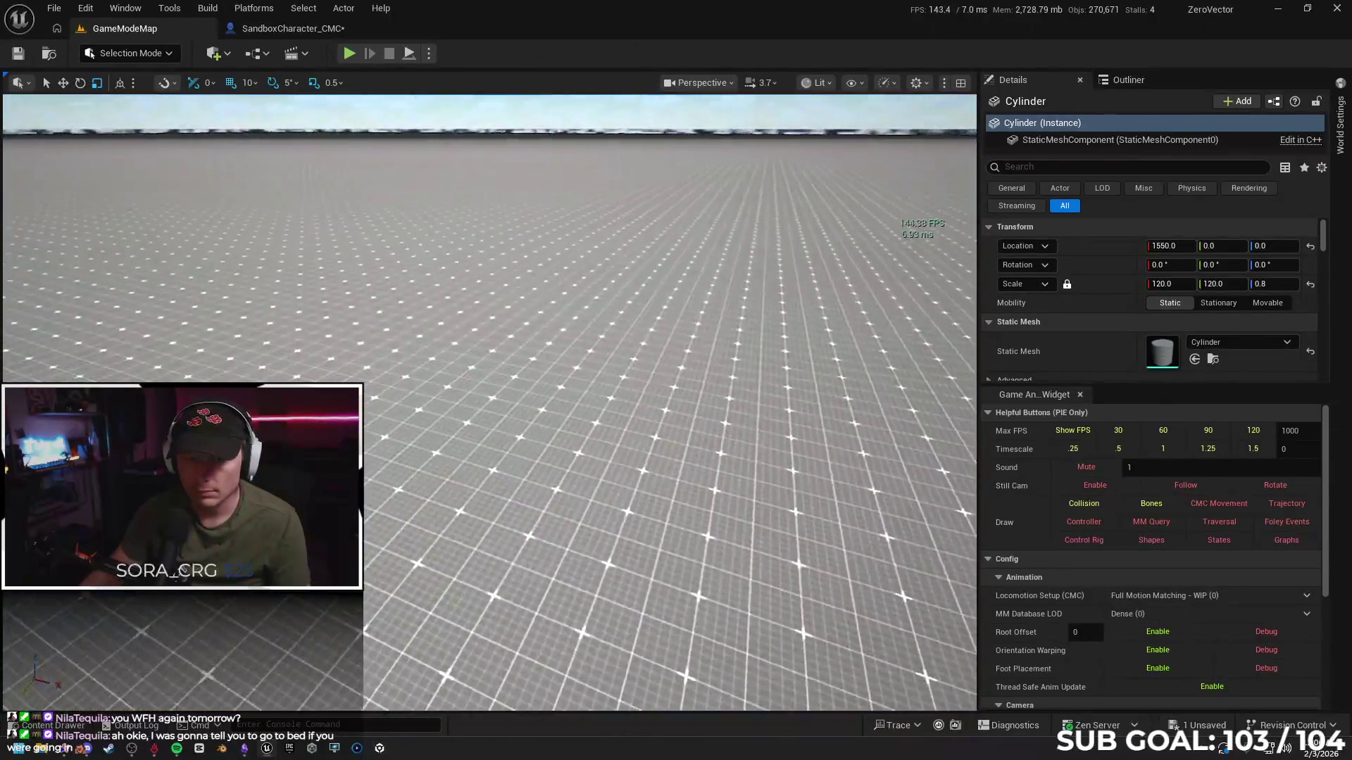
pyautogui.rightClick(581, 442)
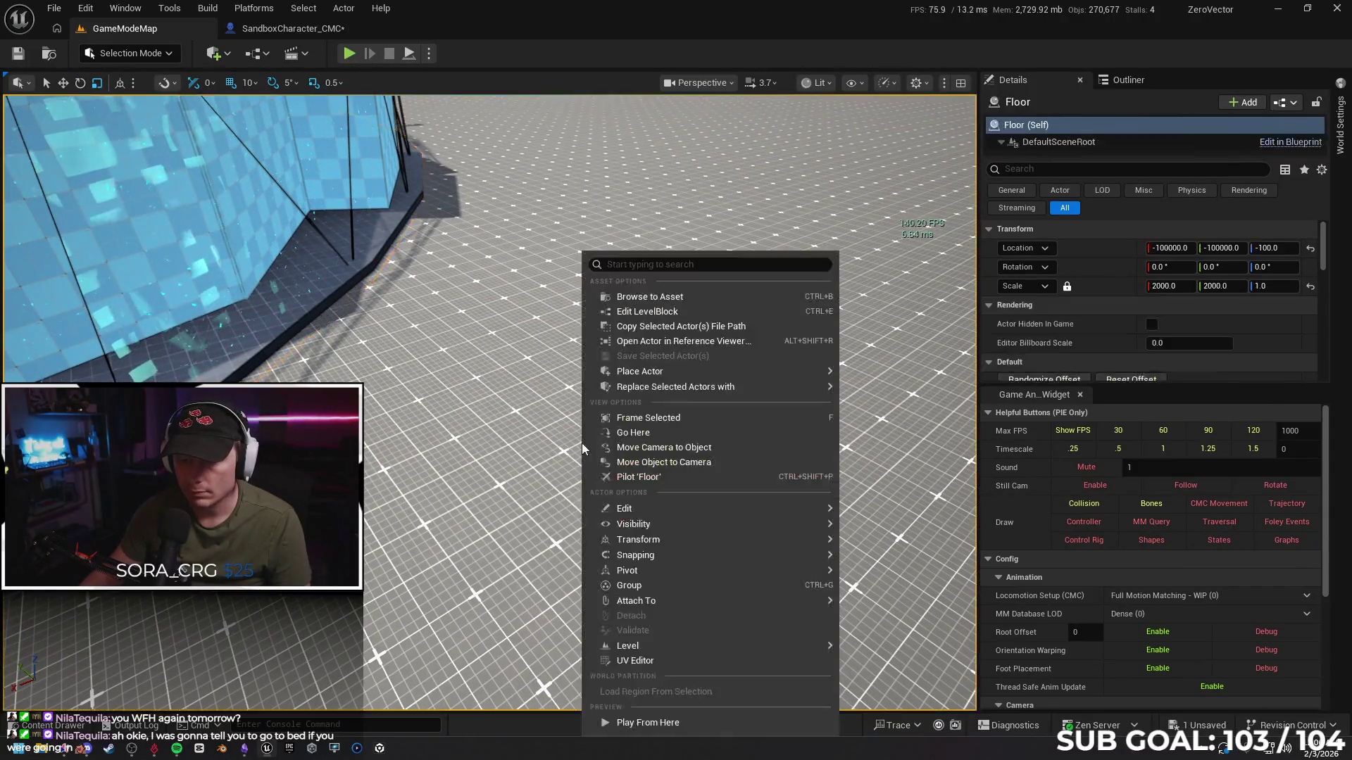
pyautogui.click(687, 720)
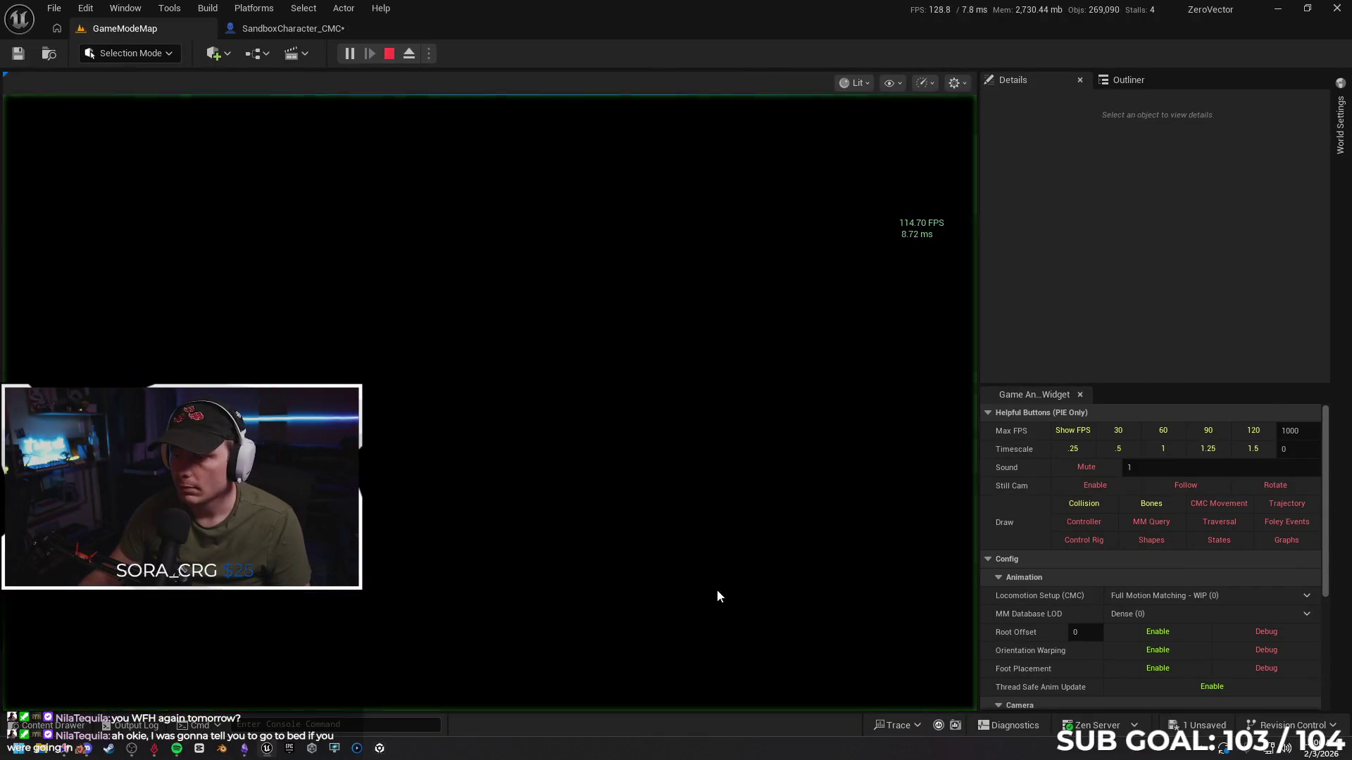
pyautogui.press('w')
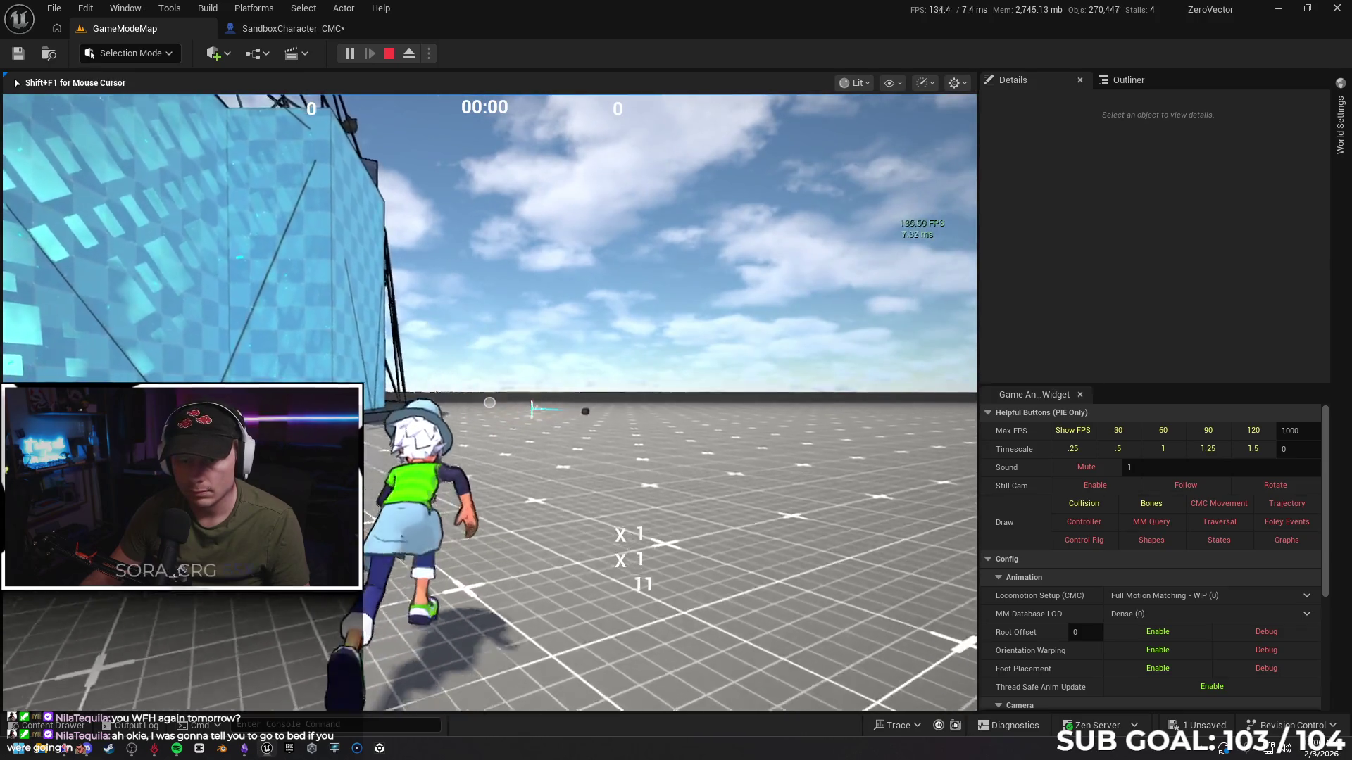
pyautogui.press('a')
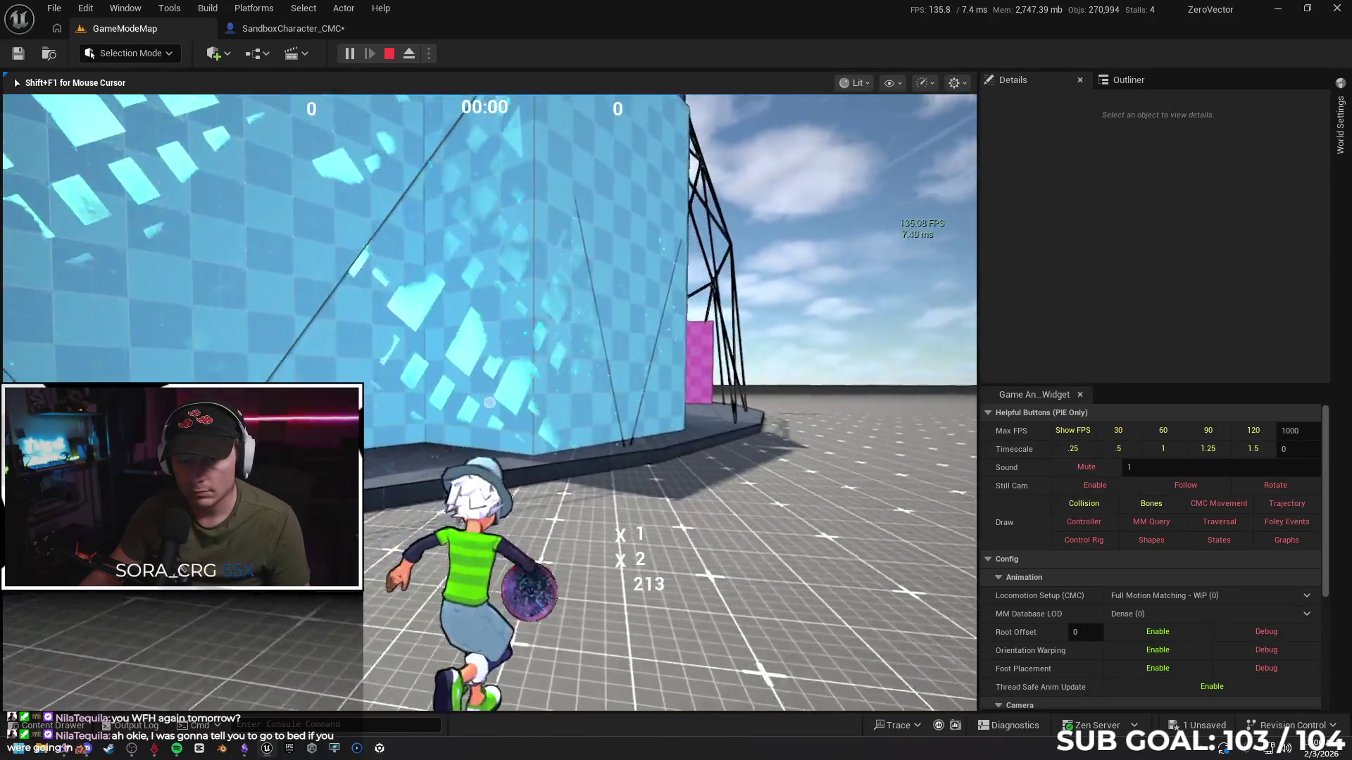
pyautogui.press('d')
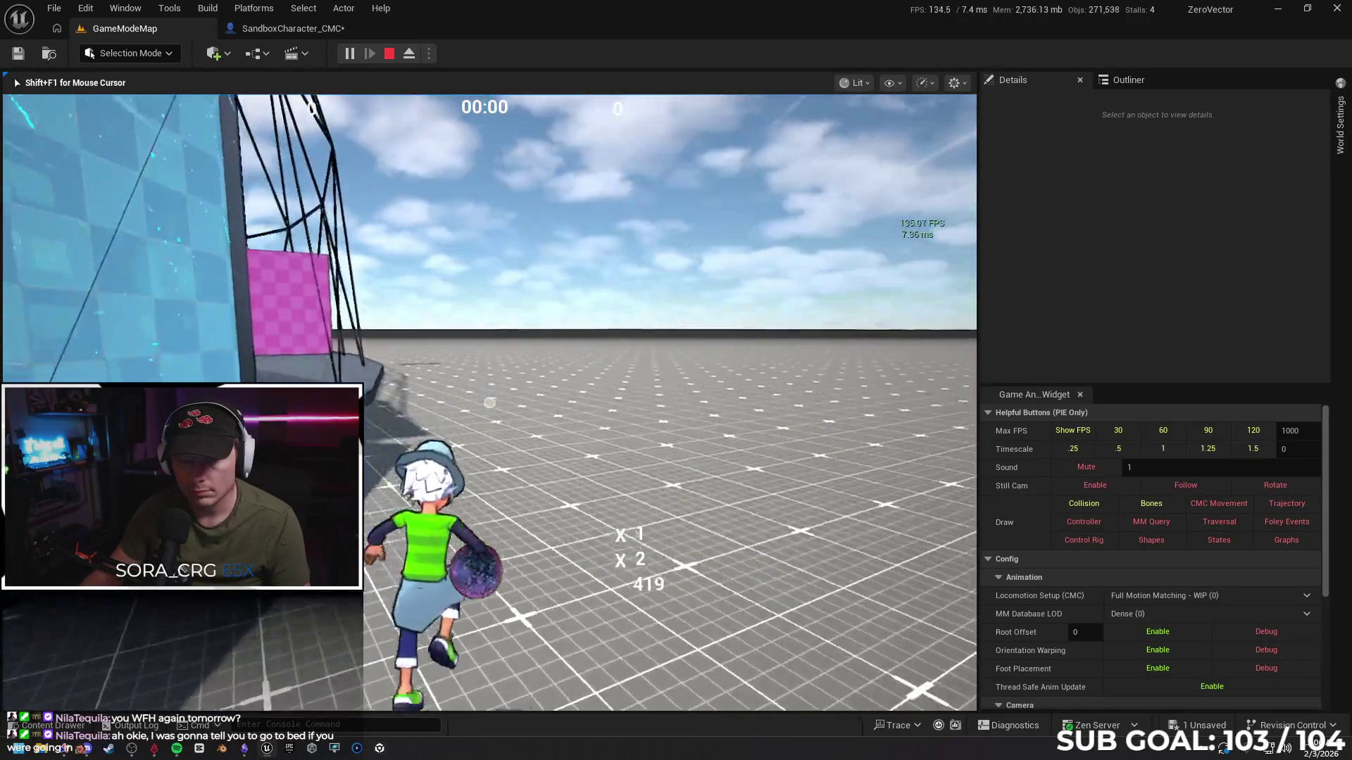
pyautogui.press('space')
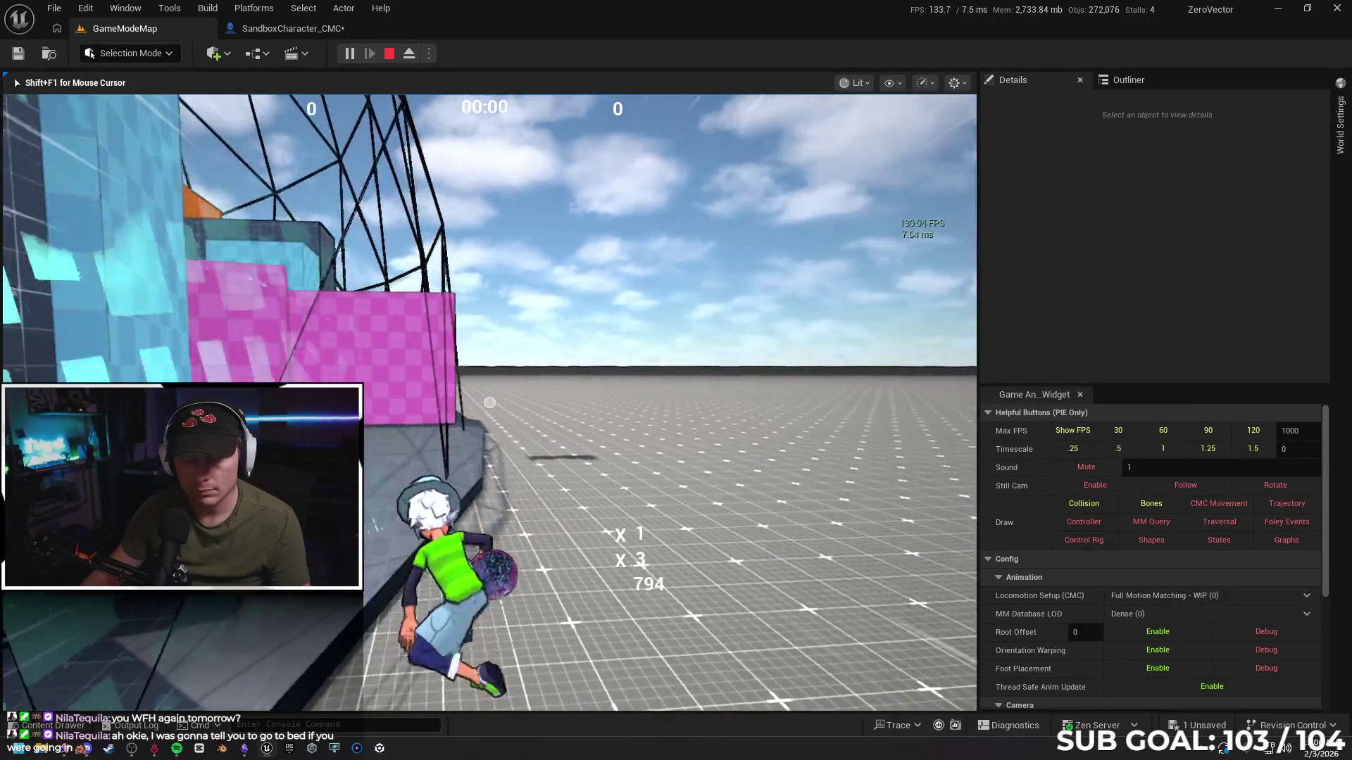
pyautogui.press('space')
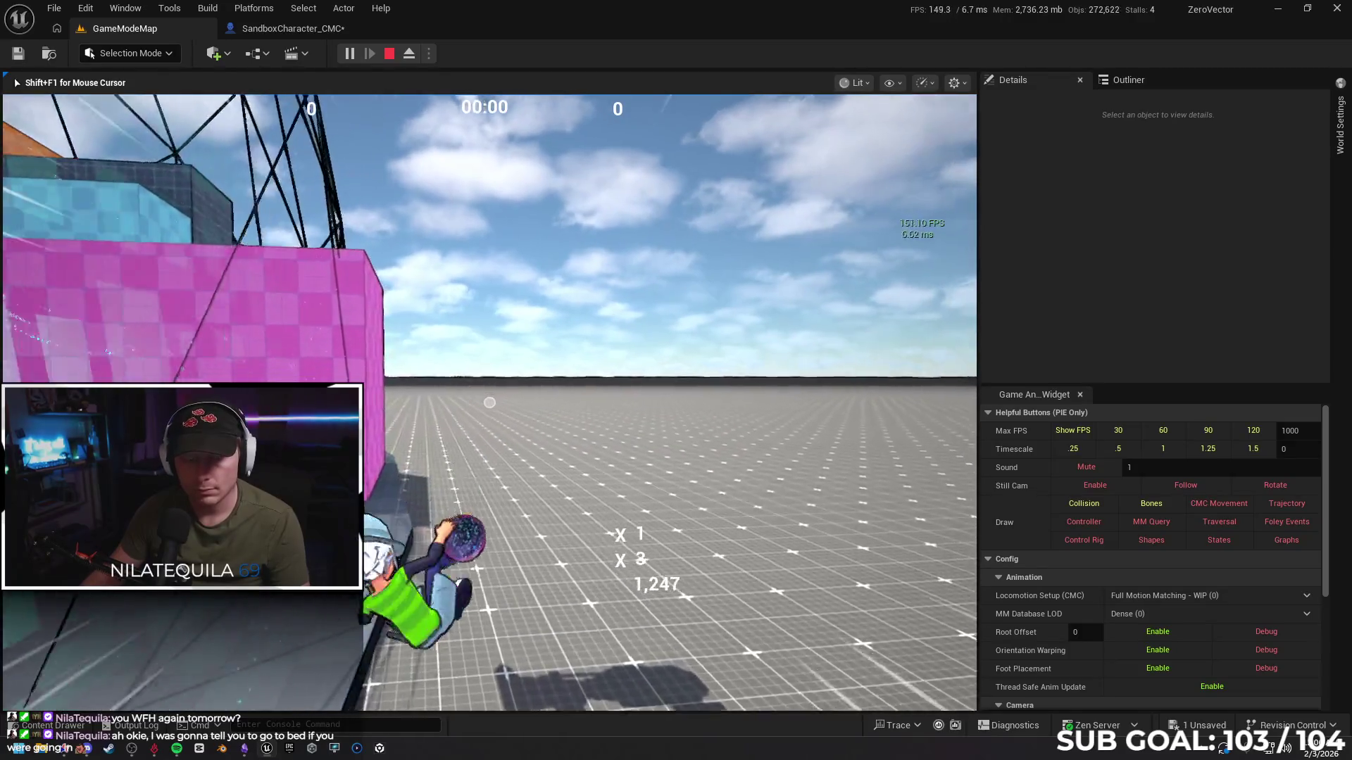
pyautogui.press('space')
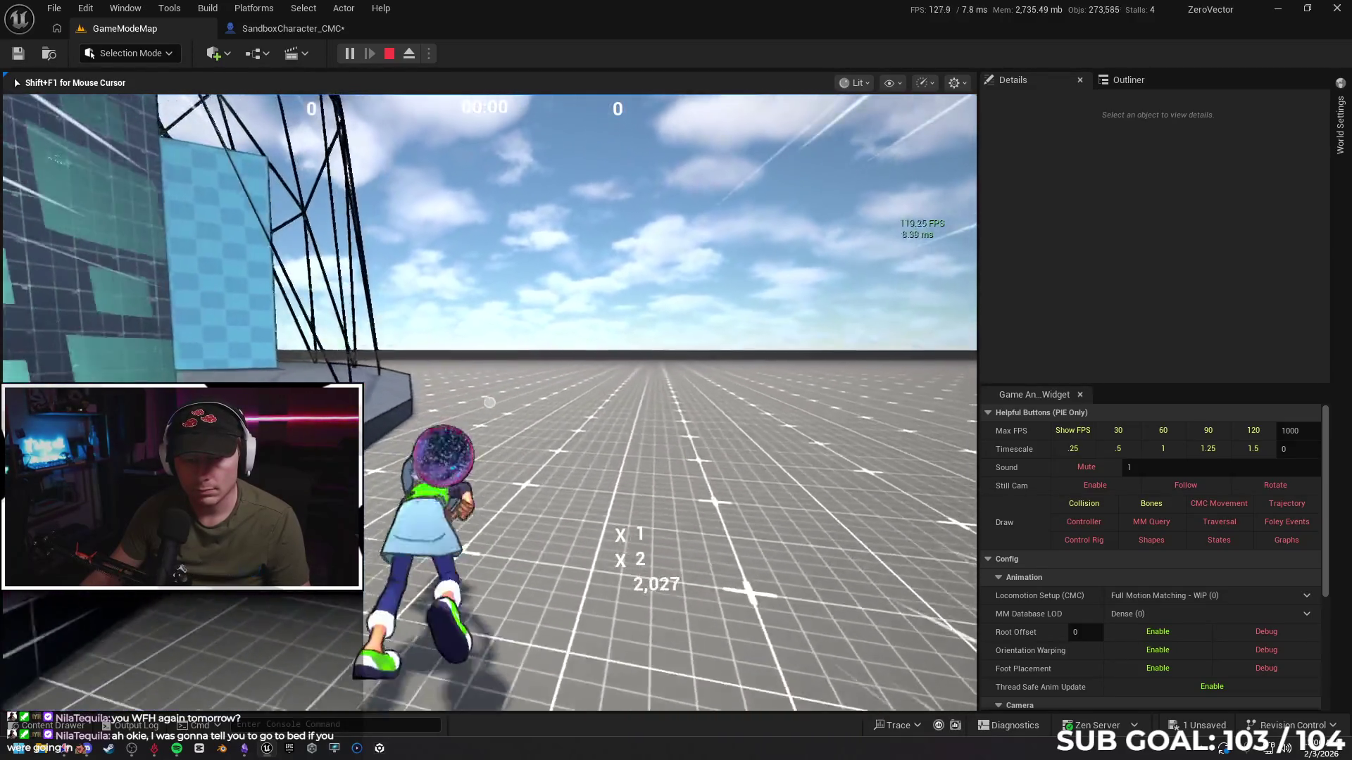
pyautogui.press('space')
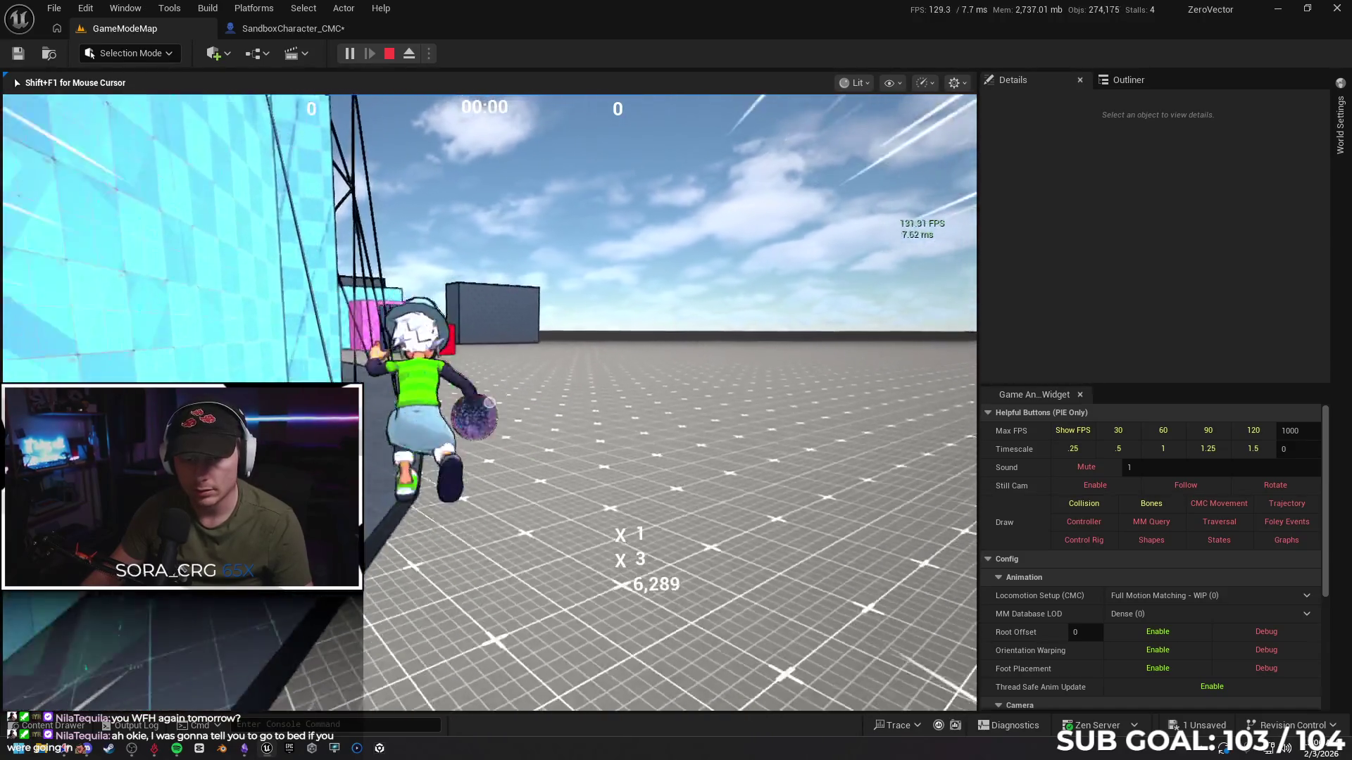
# Keep running and wall-run repeatedly along the cyan wall, then end the play session
pyautogui.press('w')
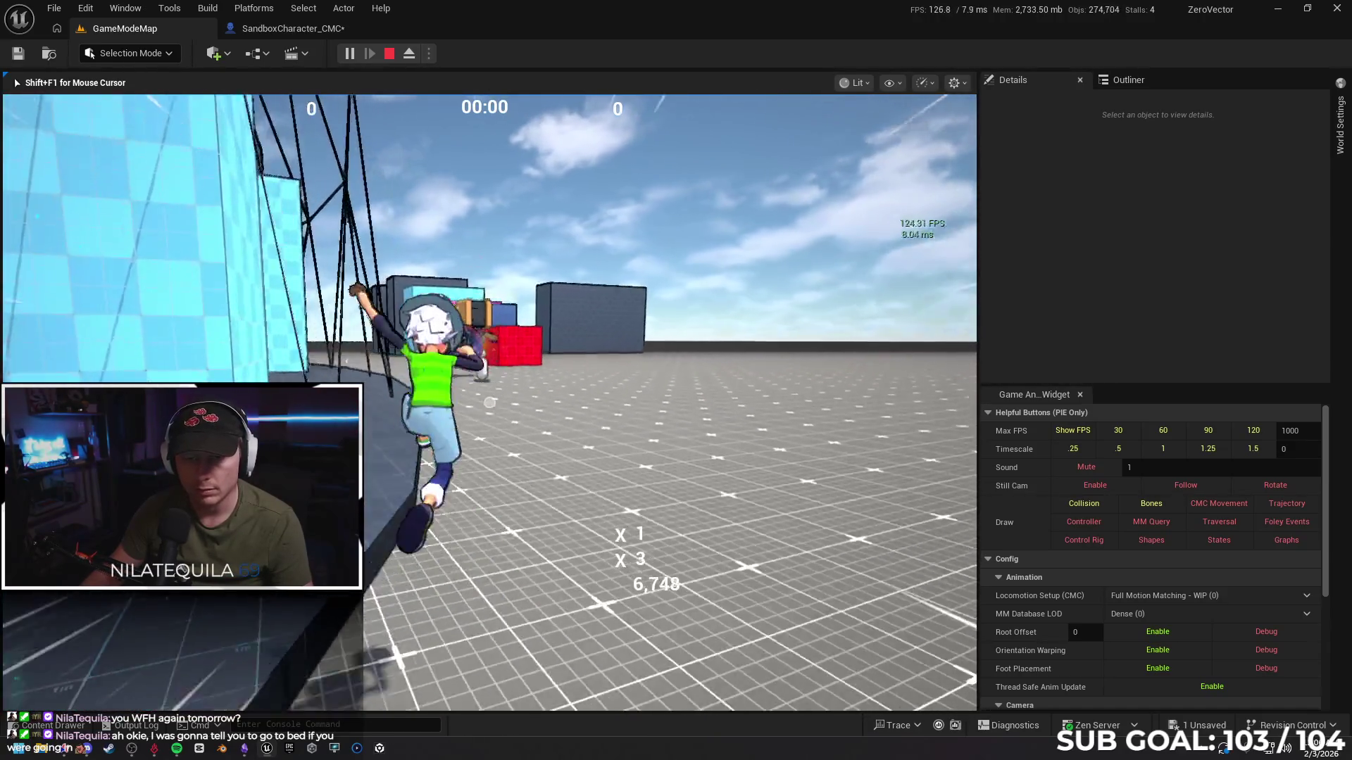
pyautogui.press('w')
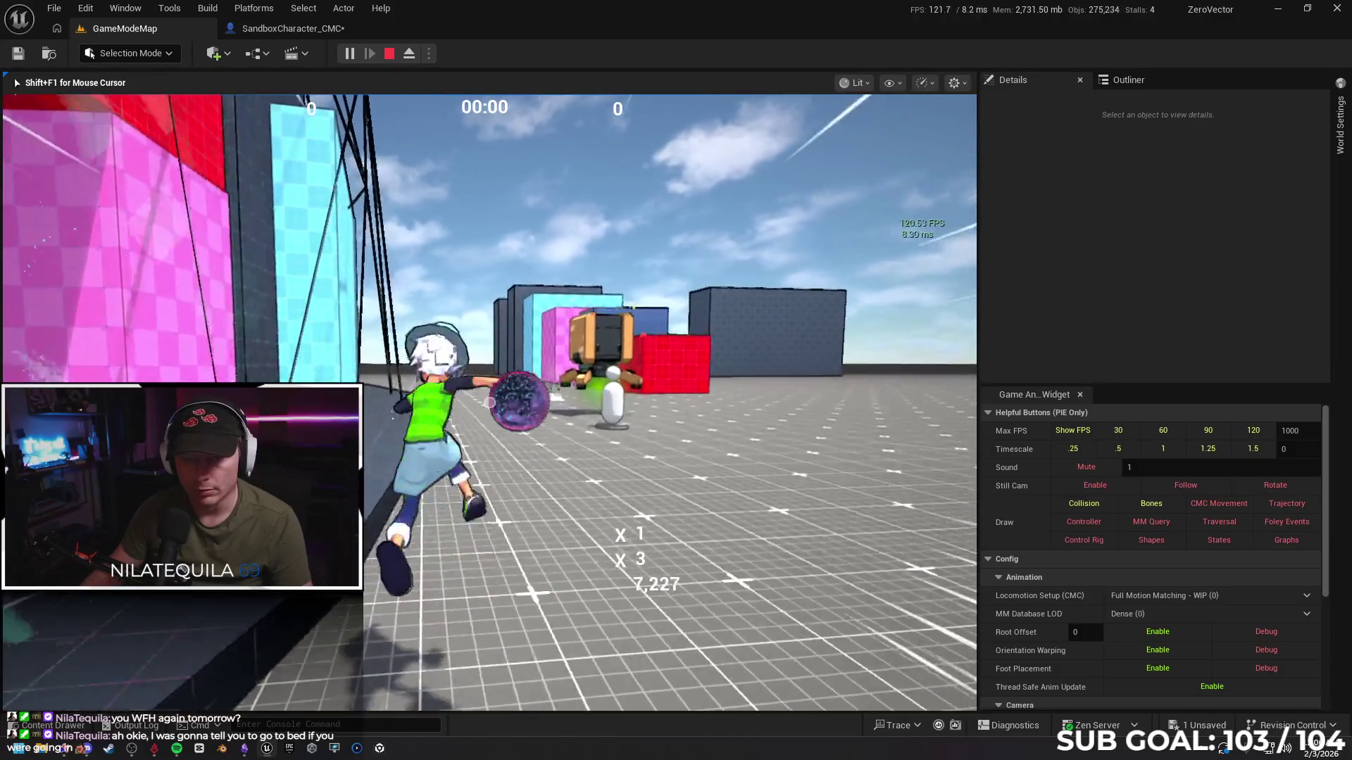
pyautogui.press('w')
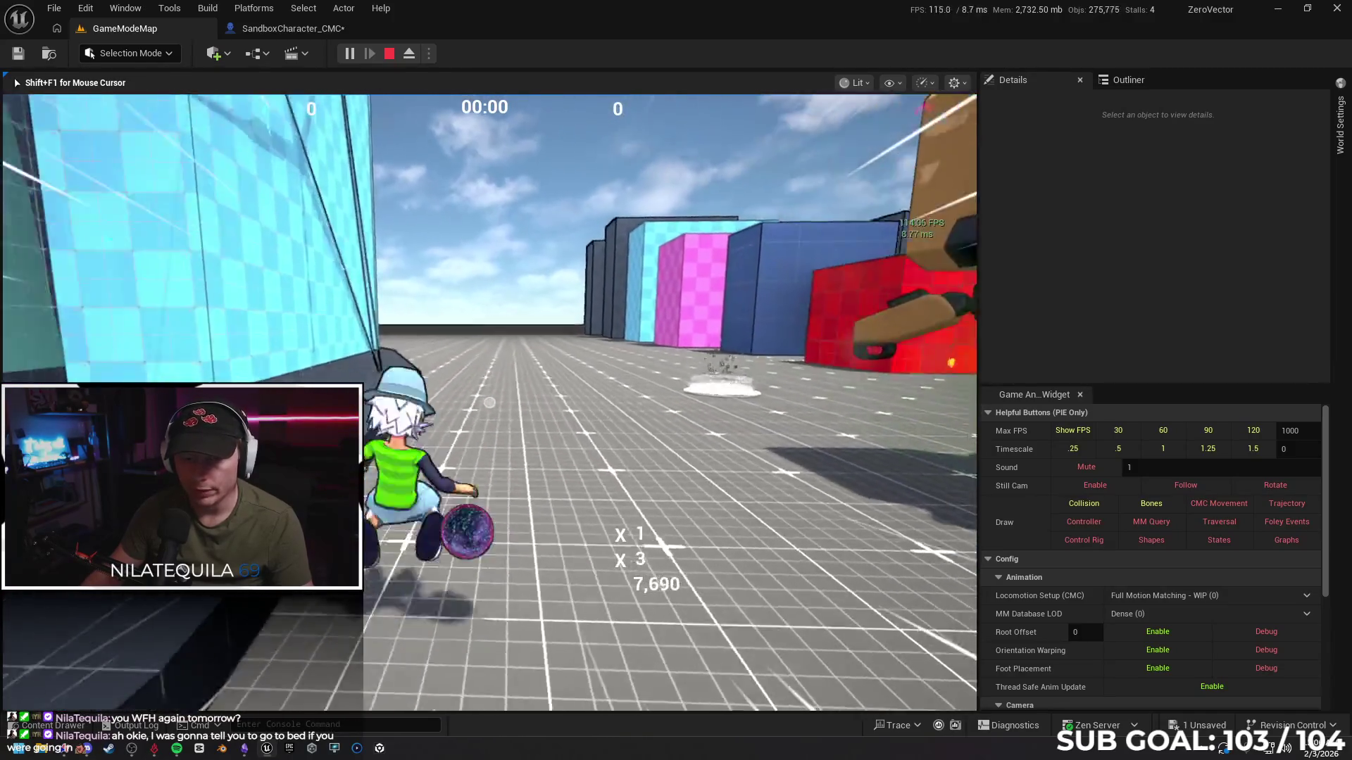
pyautogui.press('w')
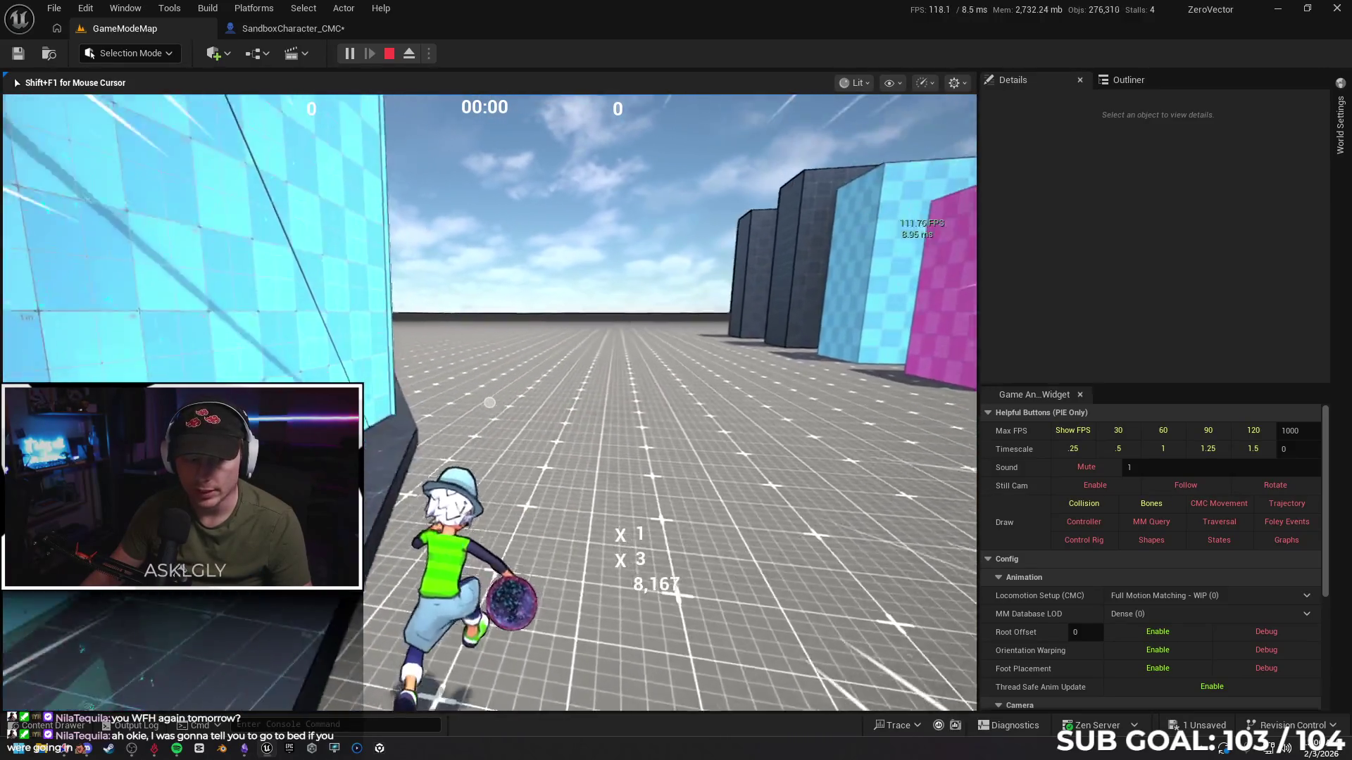
pyautogui.press('w')
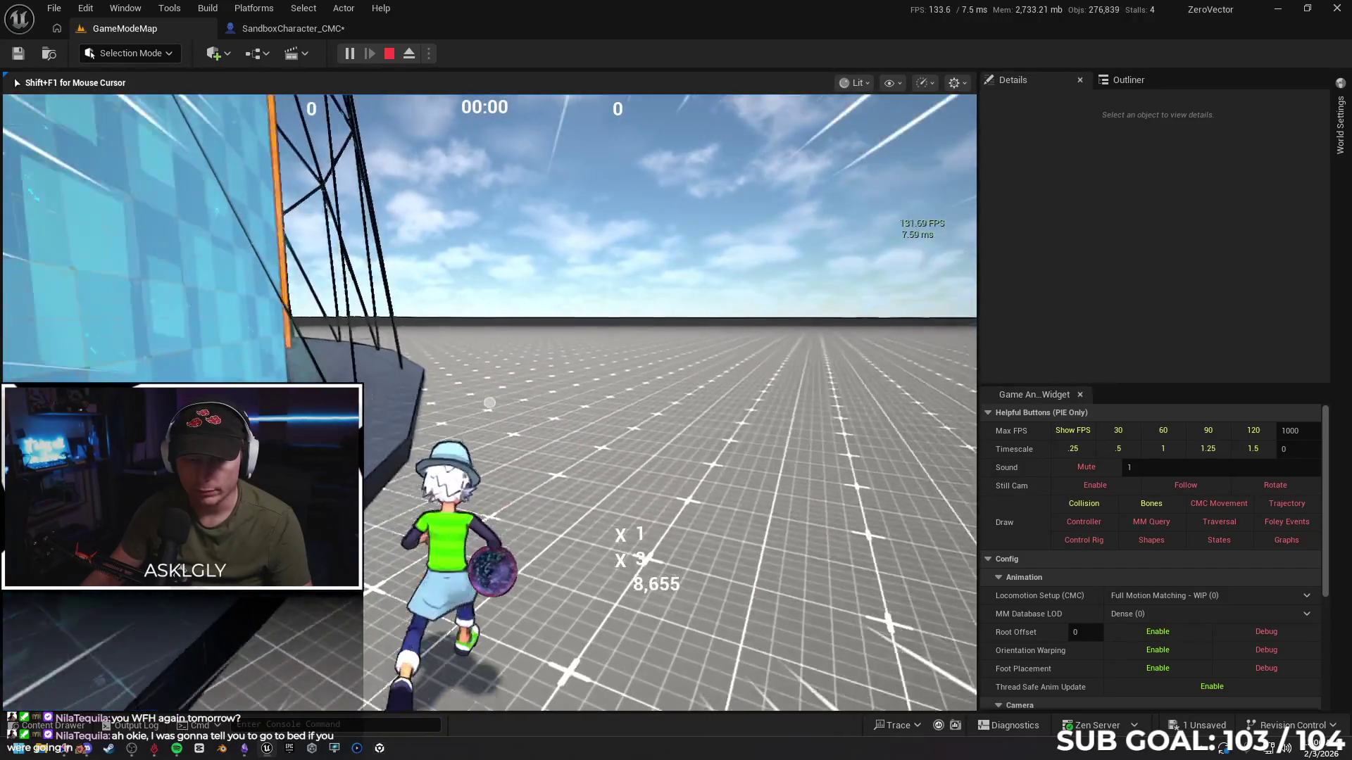
pyautogui.press('w')
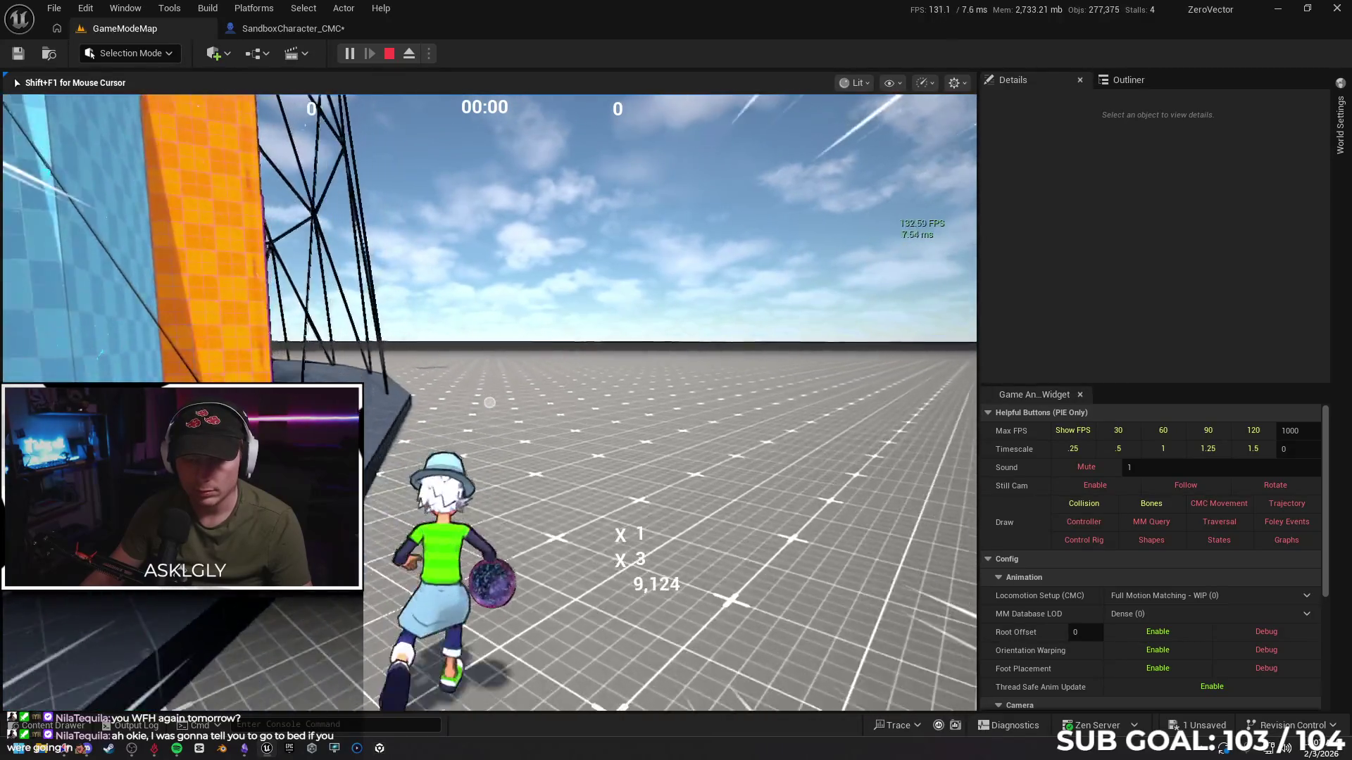
pyautogui.press('w')
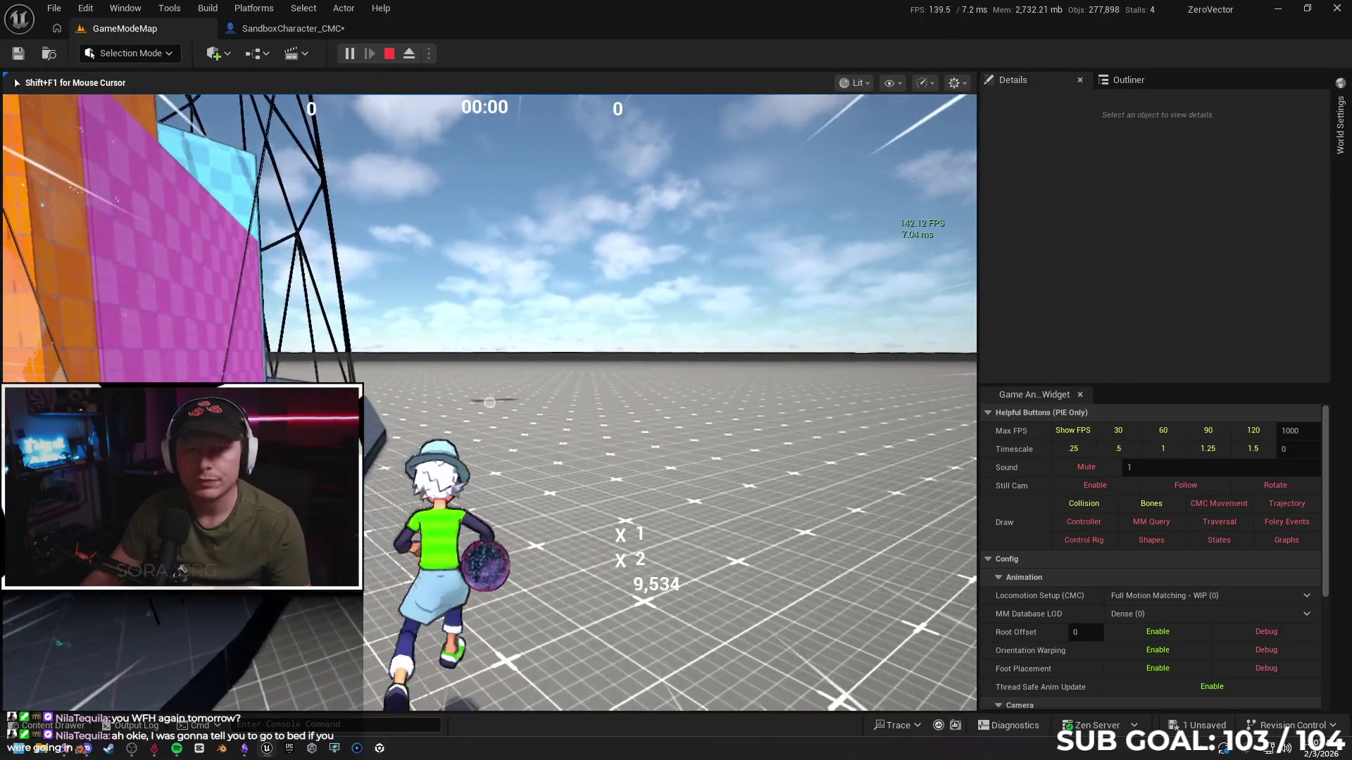
pyautogui.press('Escape')
# Shift the isSliding SET w/ Notify and Stop Anim Montage nodes left and nudge RPC Stop Slide right
pyautogui.moveTo(521, 387); pyautogui.dragTo(563, 392)
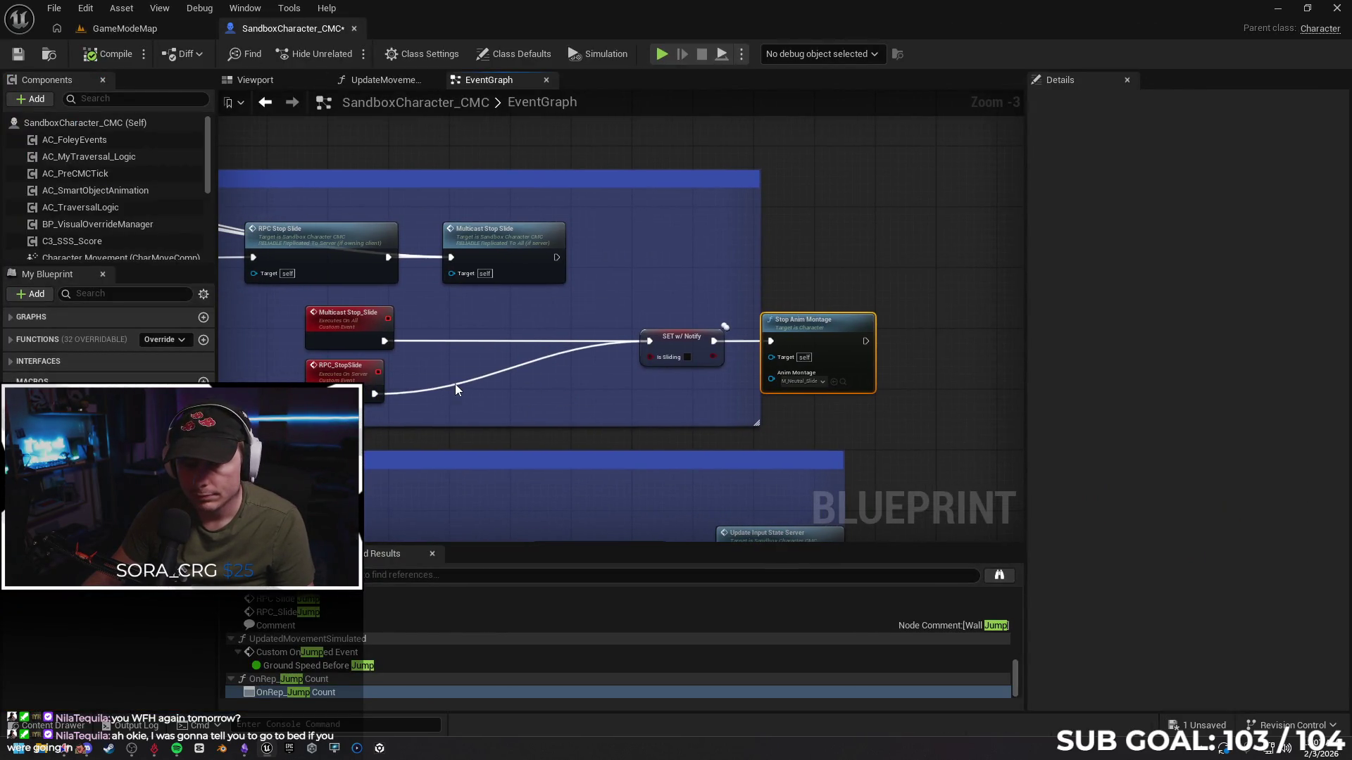
pyautogui.moveTo(694, 343); pyautogui.dragTo(602, 343)
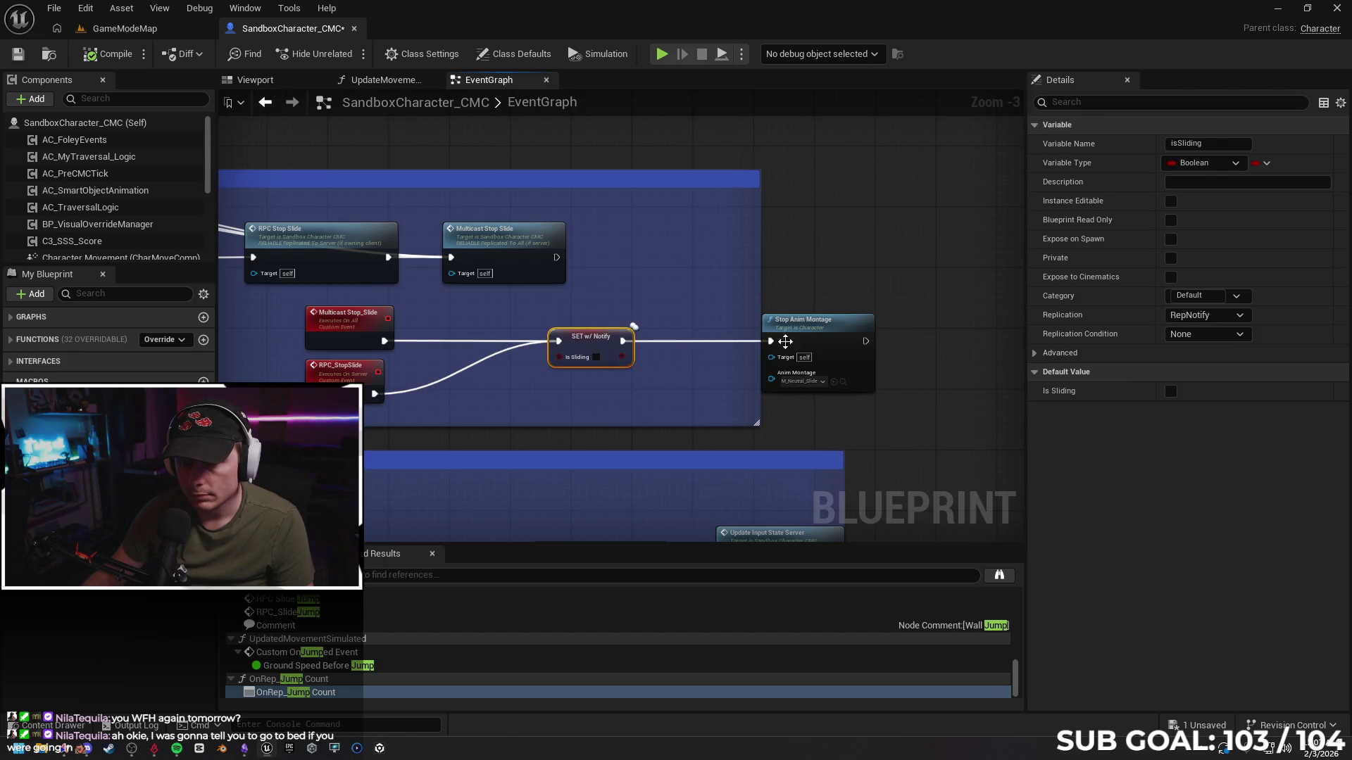
pyautogui.moveTo(804, 342); pyautogui.dragTo(695, 337)
pyautogui.moveTo(569, 347); pyautogui.dragTo(507, 348)
pyautogui.moveTo(713, 340); pyautogui.dragTo(667, 340)
pyautogui.click(538, 395)
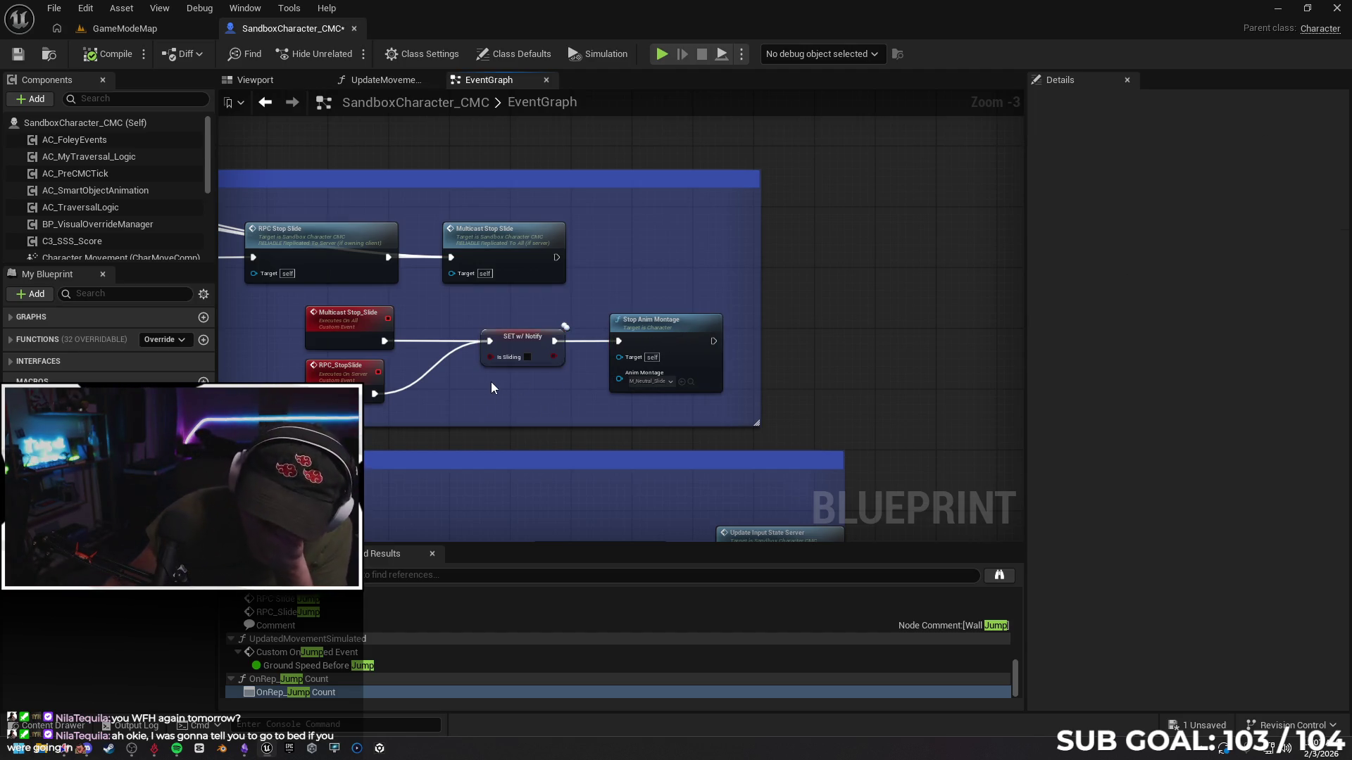
pyautogui.moveTo(457, 408); pyautogui.dragTo(650, 394)
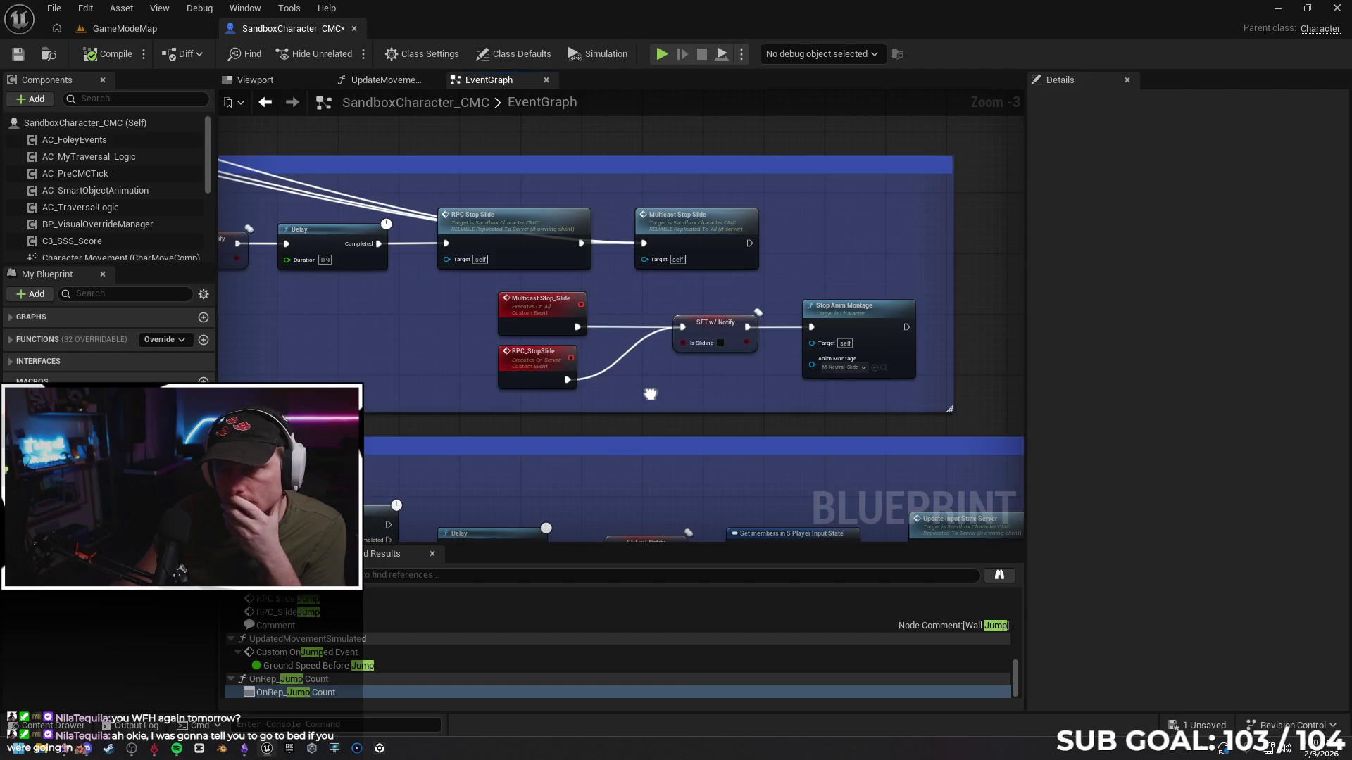
pyautogui.moveTo(650, 394)
pyautogui.mouseDown()
pyautogui.moveTo(857, 389)
pyautogui.moveTo(639, 421)
pyautogui.mouseUp()
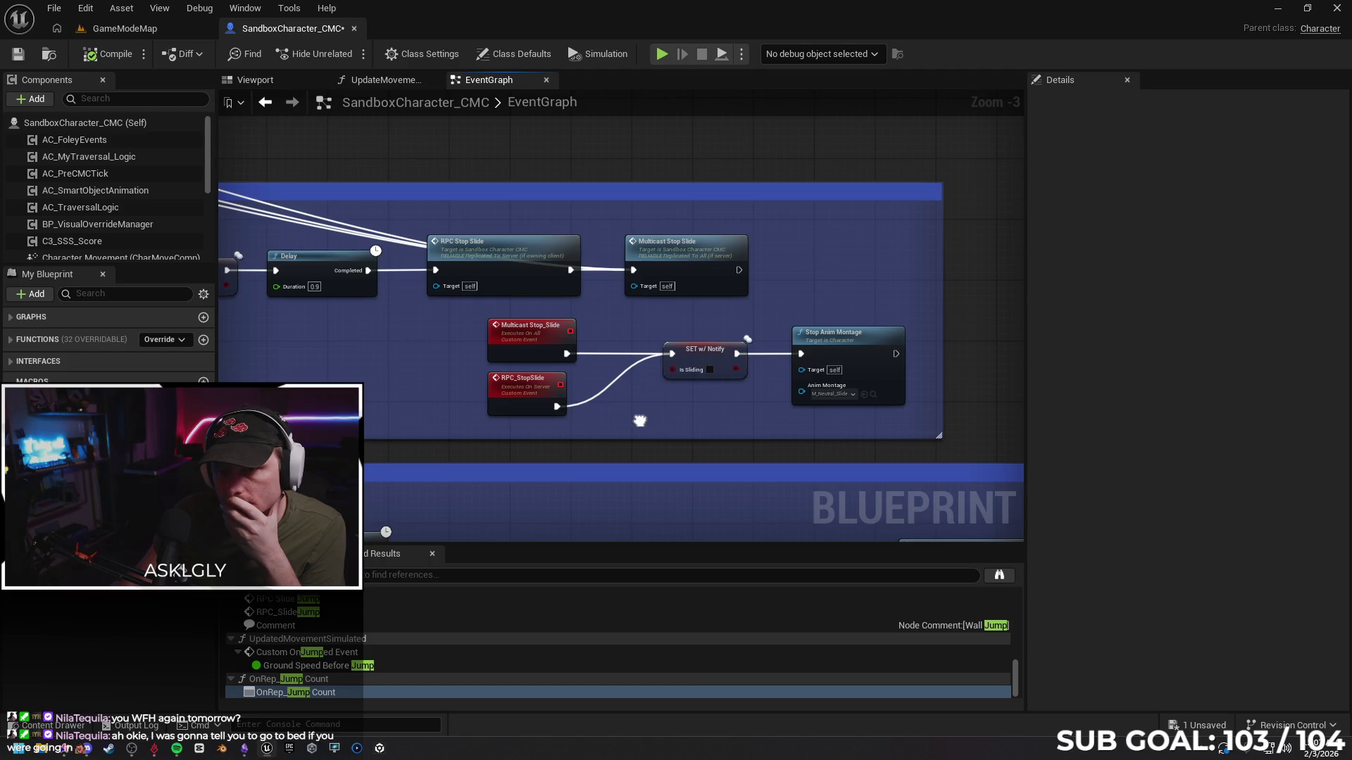
pyautogui.moveTo(510, 259)
pyautogui.mouseDown()
pyautogui.moveTo(511, 288)
pyautogui.moveTo(517, 259)
pyautogui.mouseUp()
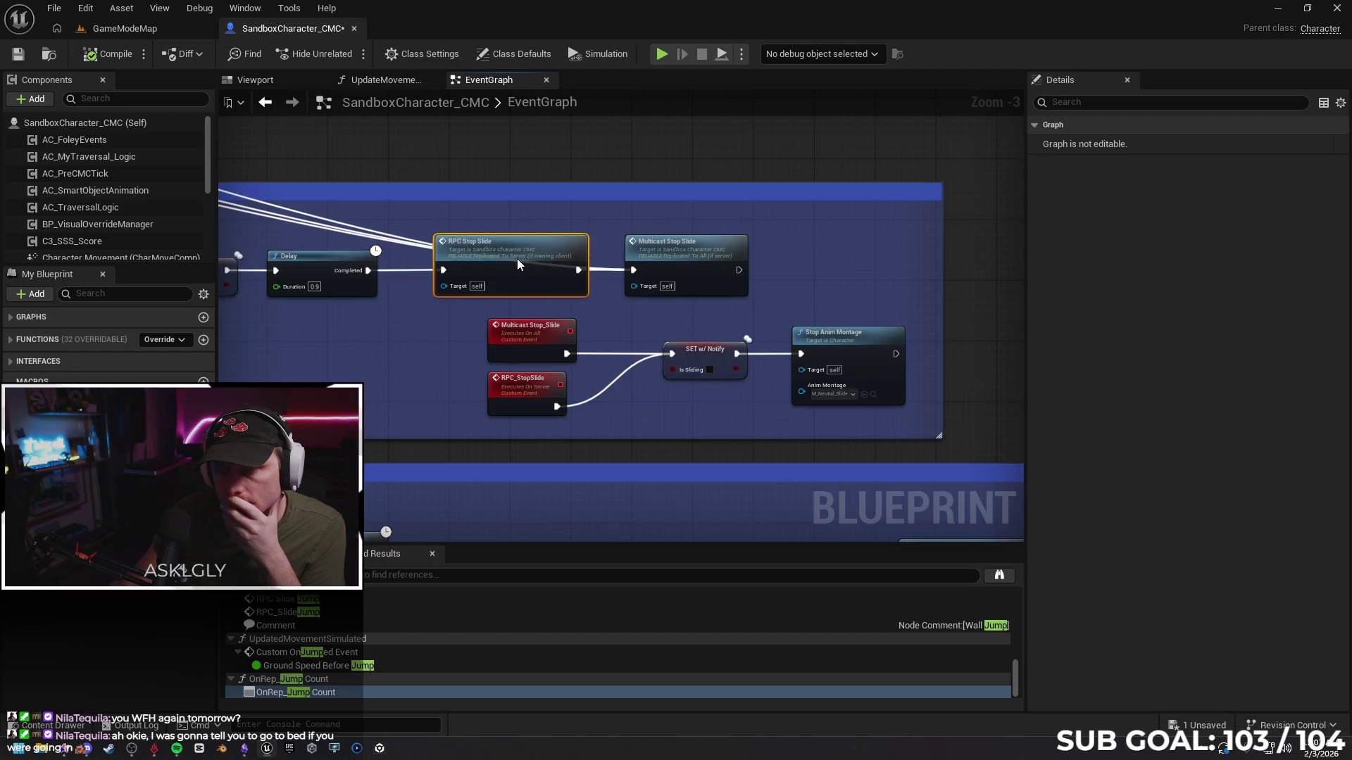
# Save the character Blueprint, check the Gemini chat, and return to the Unreal editor
pyautogui.click(19, 53)
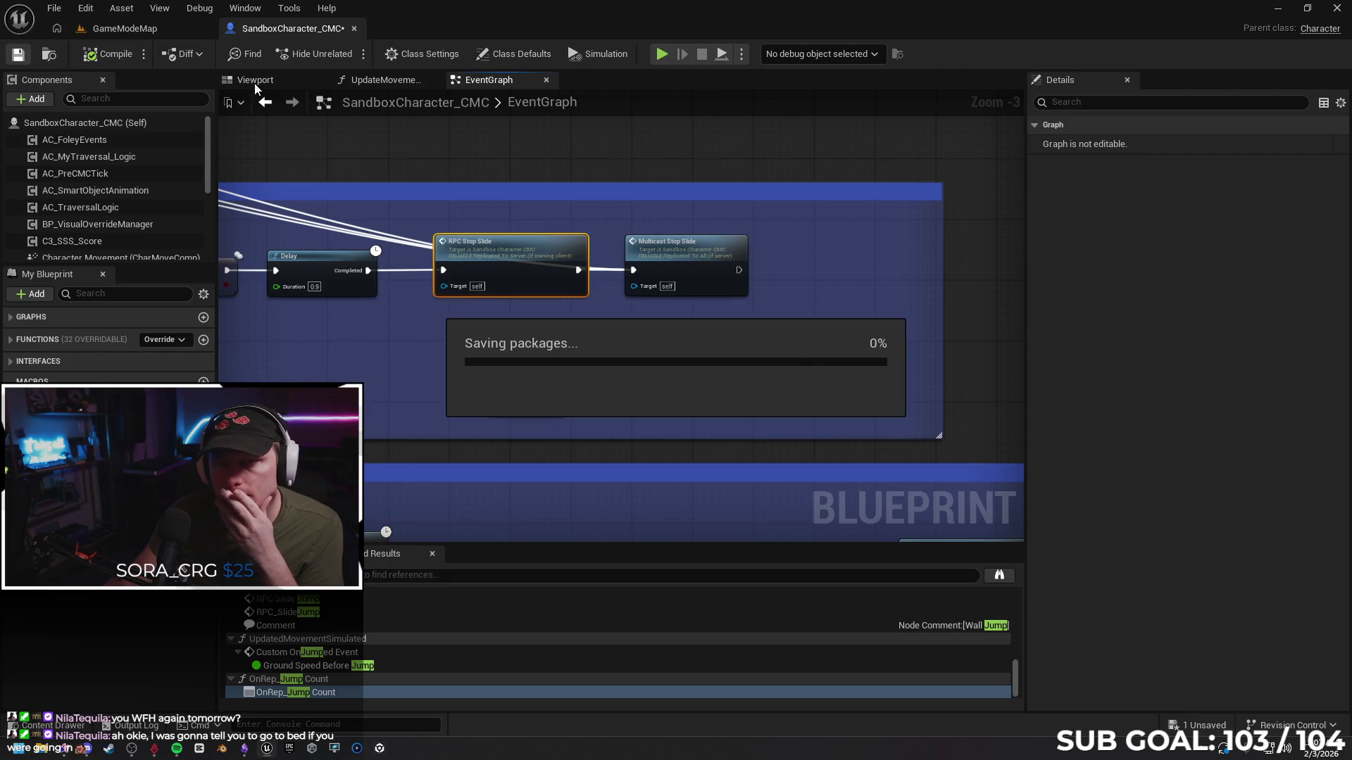
pyautogui.click(68, 747)
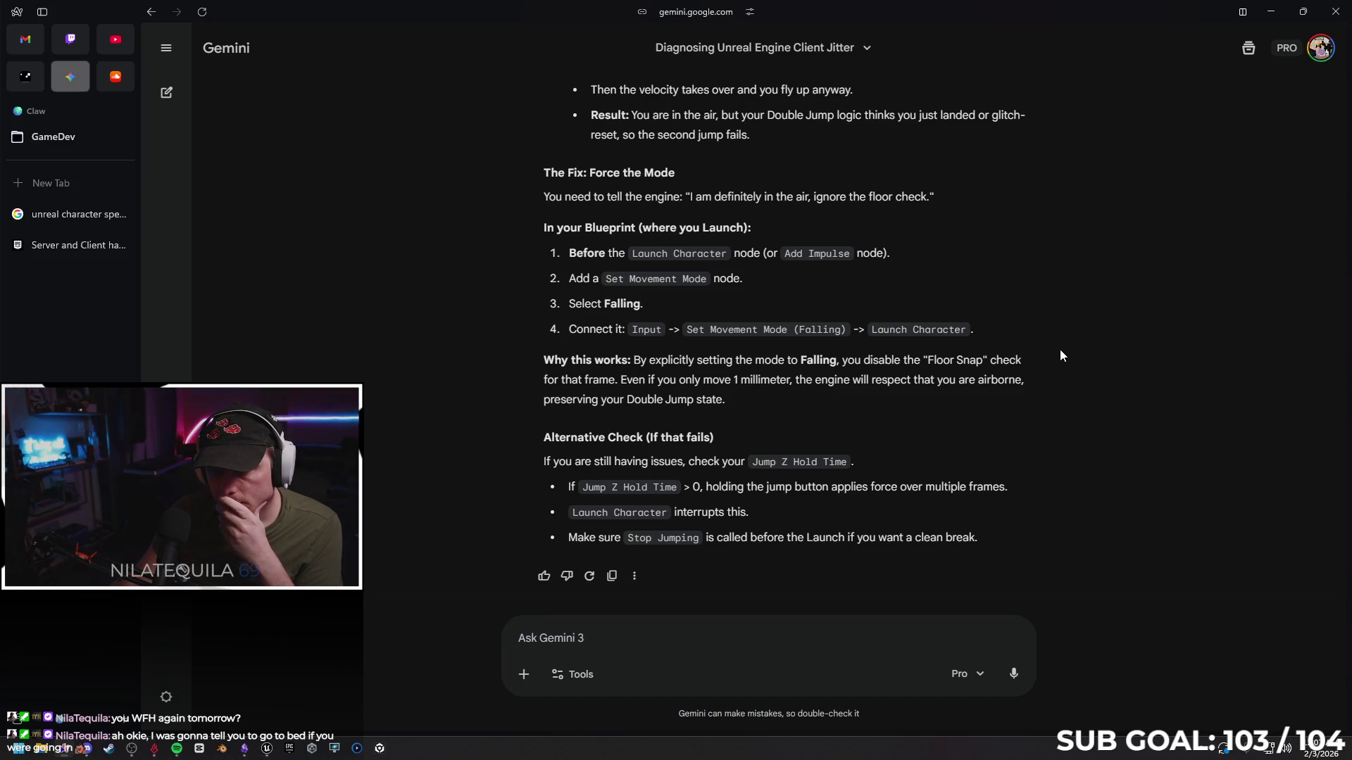
pyautogui.click(1271, 13)
pyautogui.scroll(-2, 738, 319)
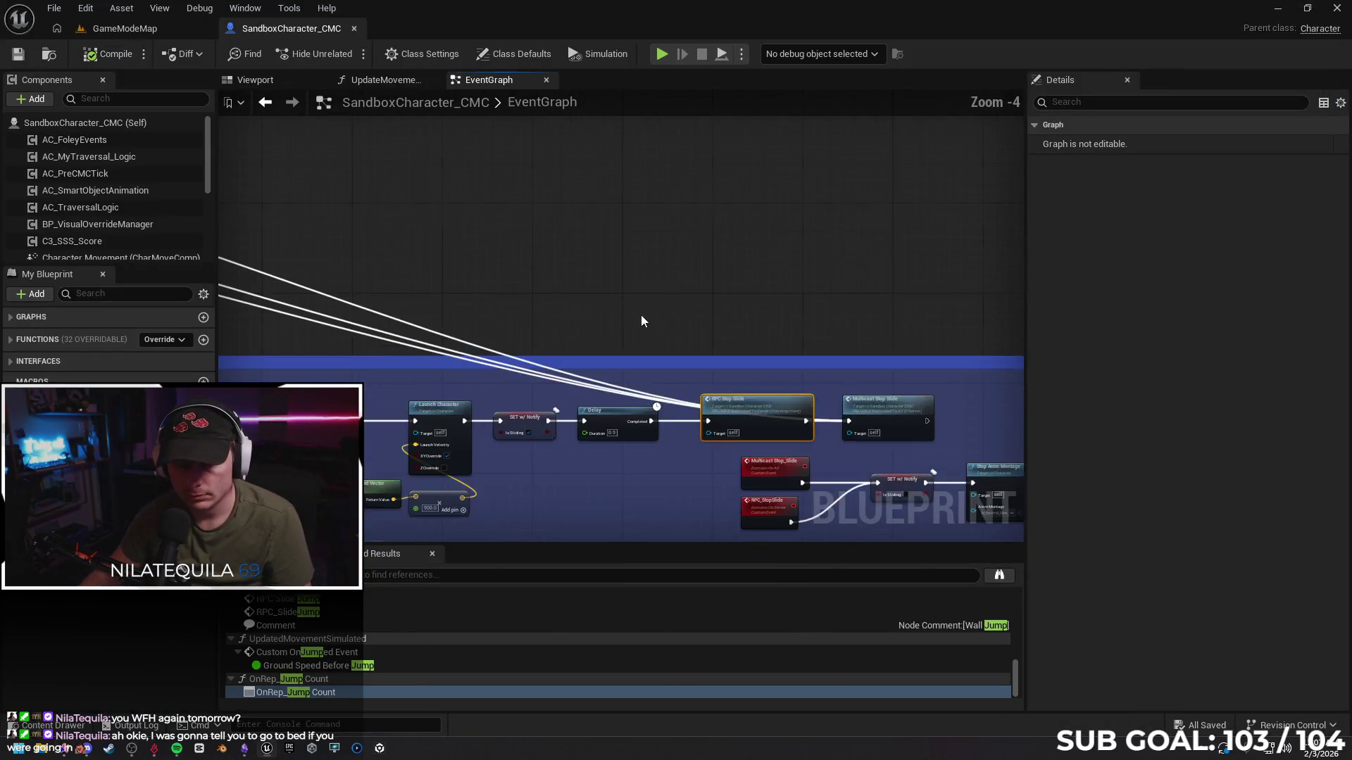
# Zoom in on the double-jump branch logic and move the lower Branch node slightly up-left
pyautogui.scroll(-1, 641, 321)
pyautogui.moveTo(435, 432)
pyautogui.mouseDown()
pyautogui.moveTo(655, 226)
pyautogui.moveTo(634, 204)
pyautogui.moveTo(662, 211)
pyautogui.moveTo(503, 367)
pyautogui.mouseUp()
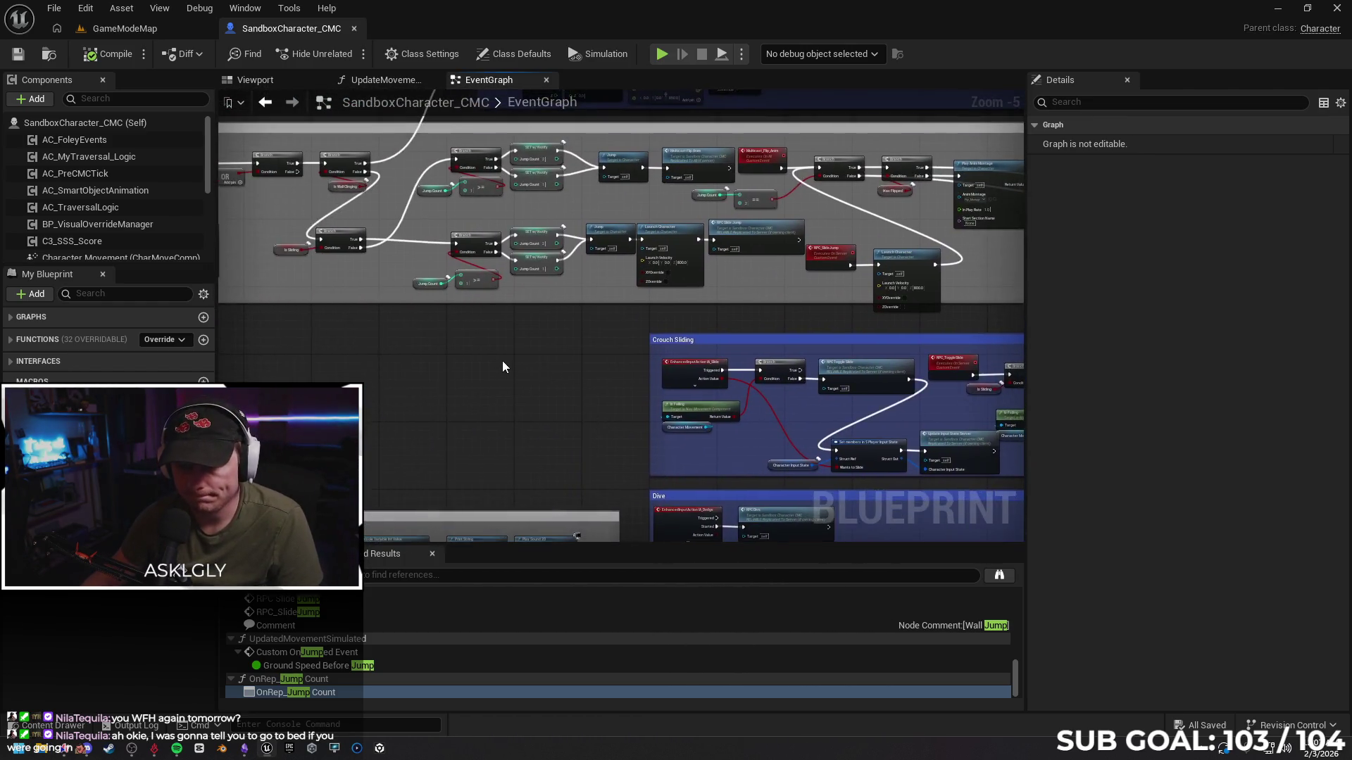
pyautogui.scroll(3, 502, 366)
pyautogui.moveTo(552, 311)
pyautogui.mouseDown()
pyautogui.moveTo(704, 473)
pyautogui.moveTo(730, 390)
pyautogui.moveTo(641, 388)
pyautogui.moveTo(840, 380)
pyautogui.moveTo(854, 393)
pyautogui.moveTo(854, 437)
pyautogui.moveTo(594, 416)
pyautogui.moveTo(920, 371)
pyautogui.moveTo(878, 395)
pyautogui.mouseUp()
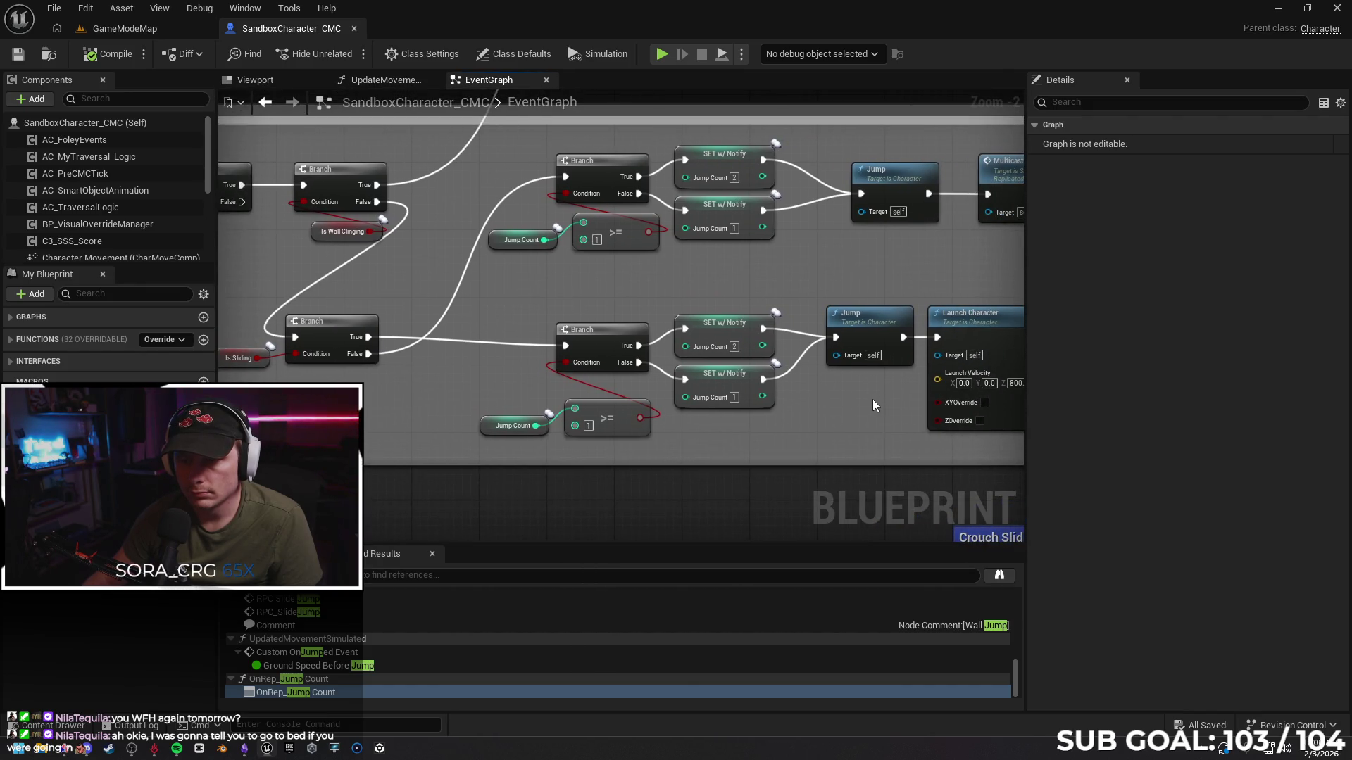
pyautogui.moveTo(858, 397)
pyautogui.mouseDown()
pyautogui.moveTo(859, 381)
pyautogui.moveTo(823, 385)
pyautogui.mouseUp()
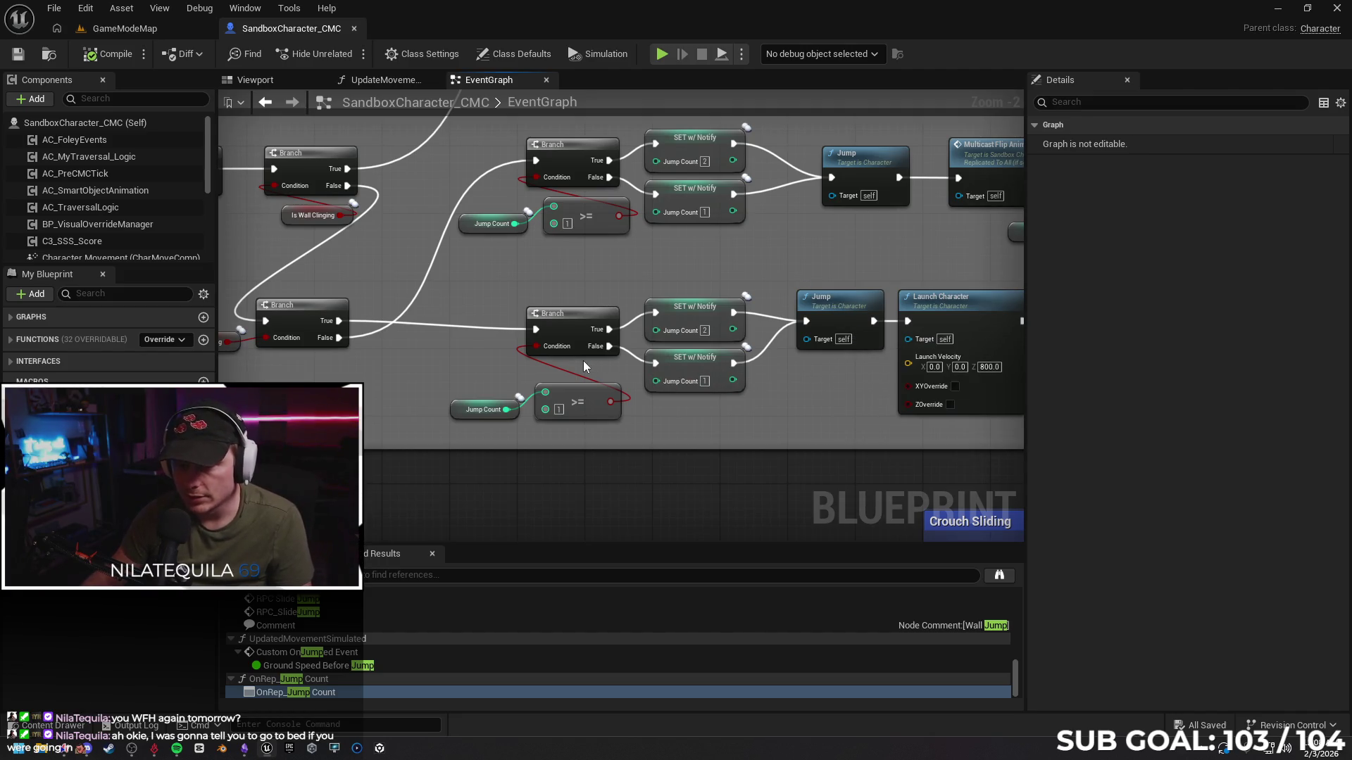
pyautogui.click(569, 318)
pyautogui.moveTo(569, 318); pyautogui.dragTo(545, 310)
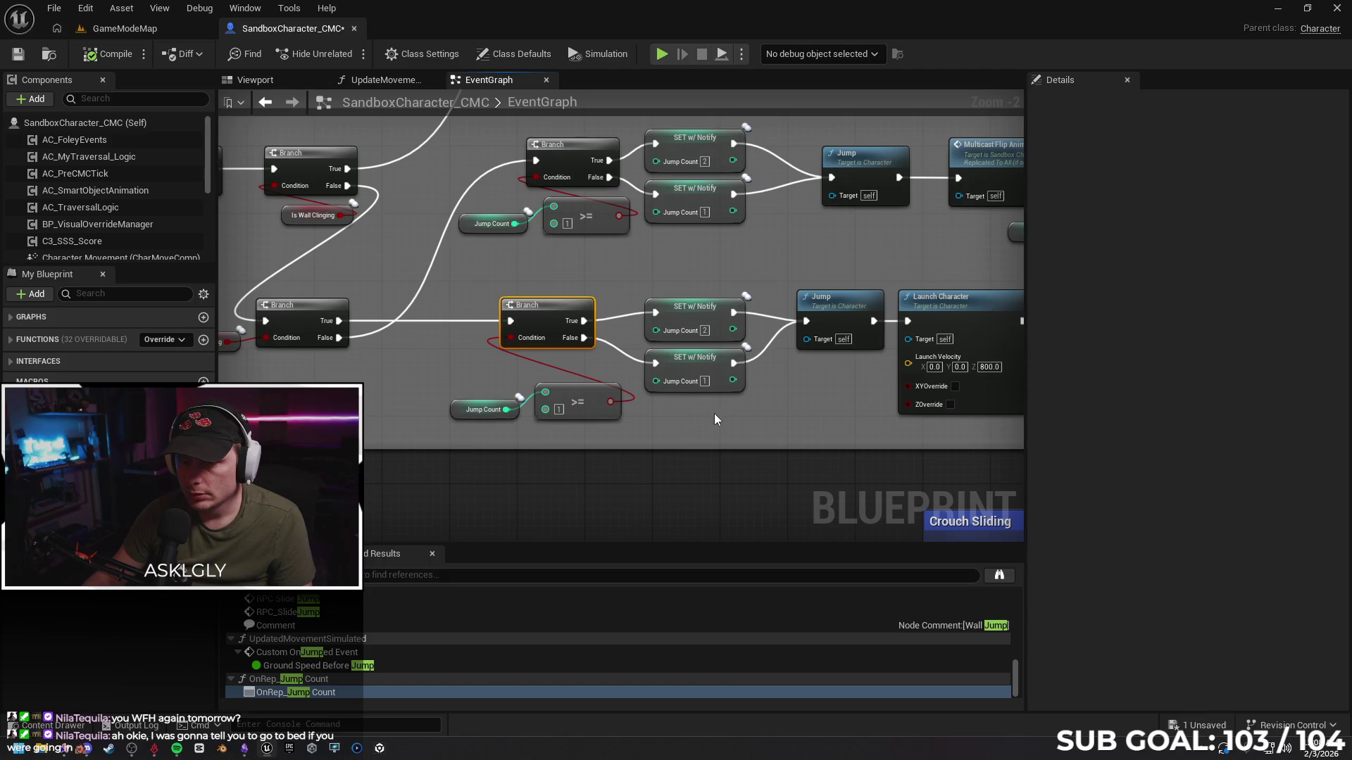
pyautogui.click(707, 430)
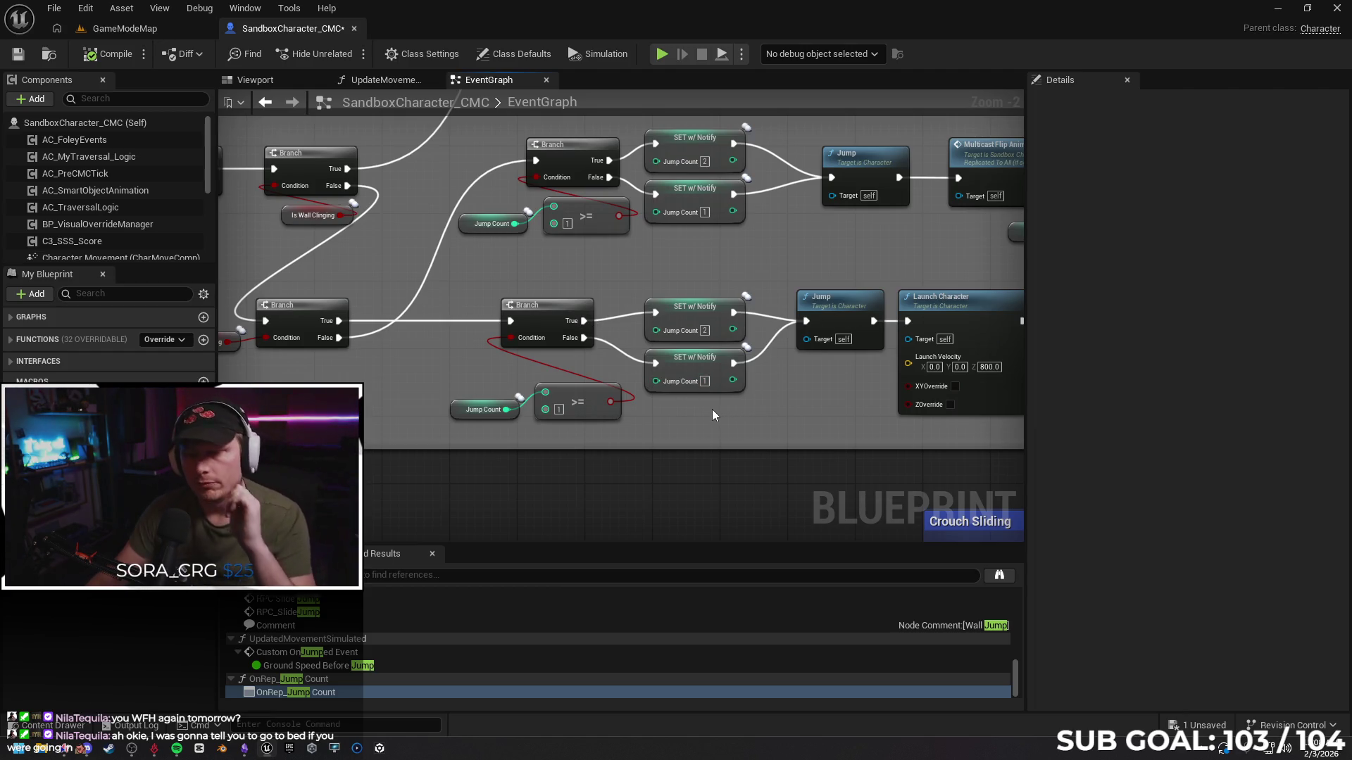
# Break the Jump Count 2 and Jump Count 1 setters' links to Jump, then compile
pyautogui.keyDown('alt'); pyautogui.click(759, 317); pyautogui.keyUp('alt')
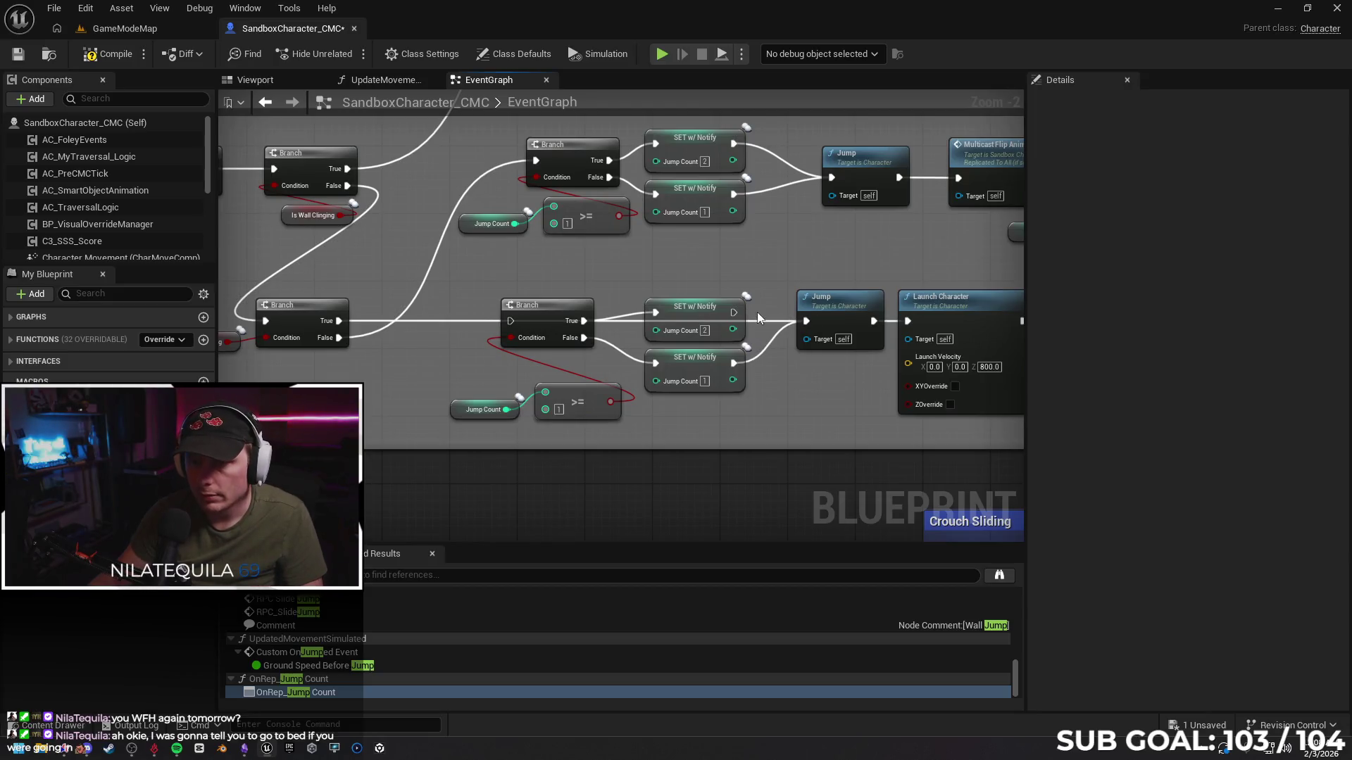
pyautogui.keyDown('alt'); pyautogui.click(760, 352); pyautogui.keyUp('alt')
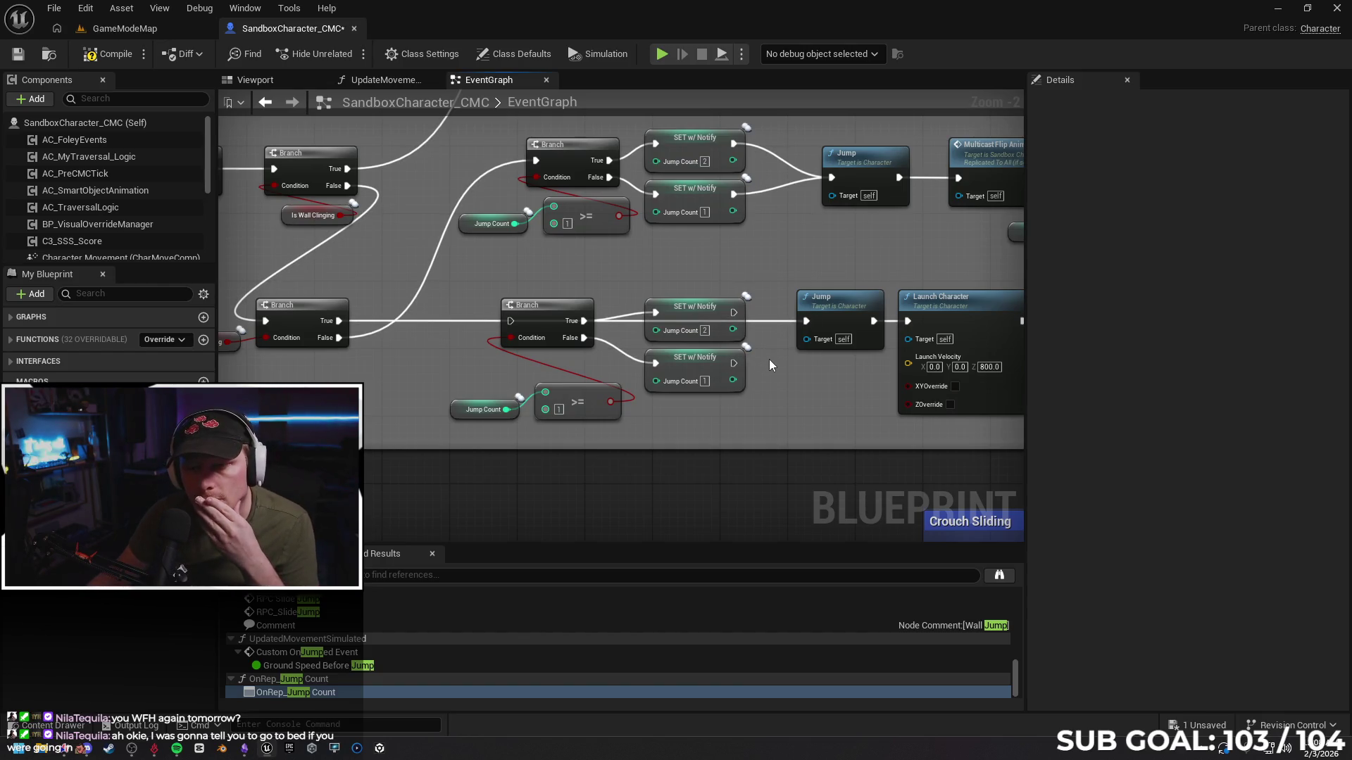
pyautogui.moveTo(756, 247); pyautogui.dragTo(776, 280)
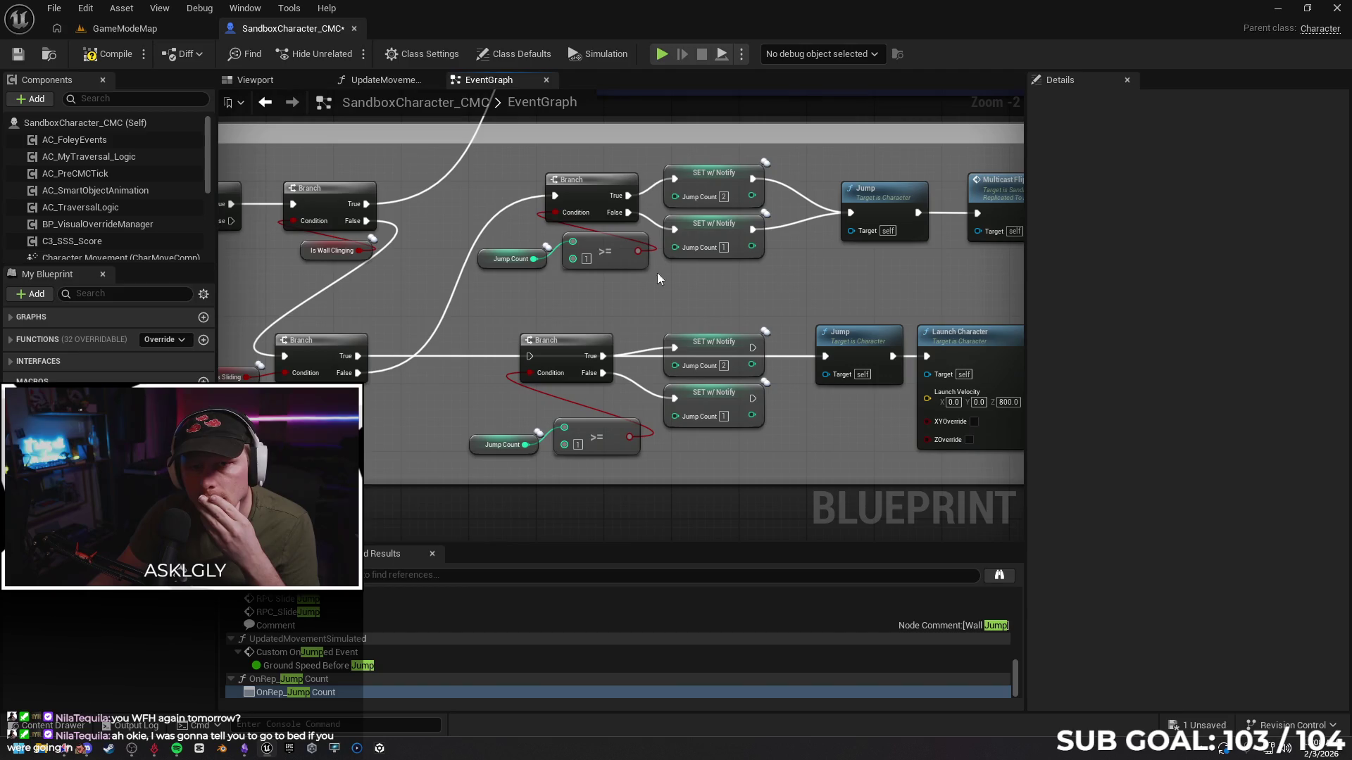
pyautogui.click(104, 57)
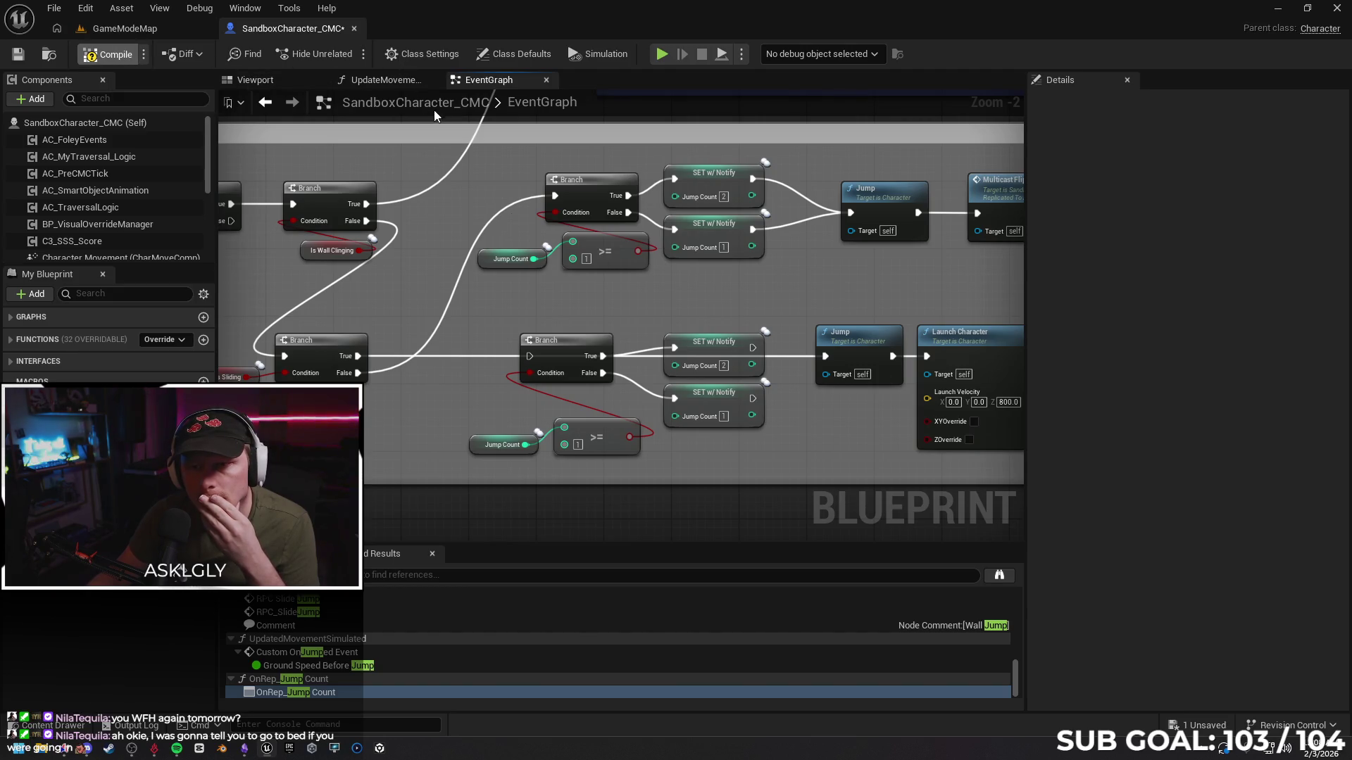
pyautogui.click(125, 28)
# Play from the floor spot, run around testing the double jump, then stop the session
pyautogui.rightClick(556, 435)
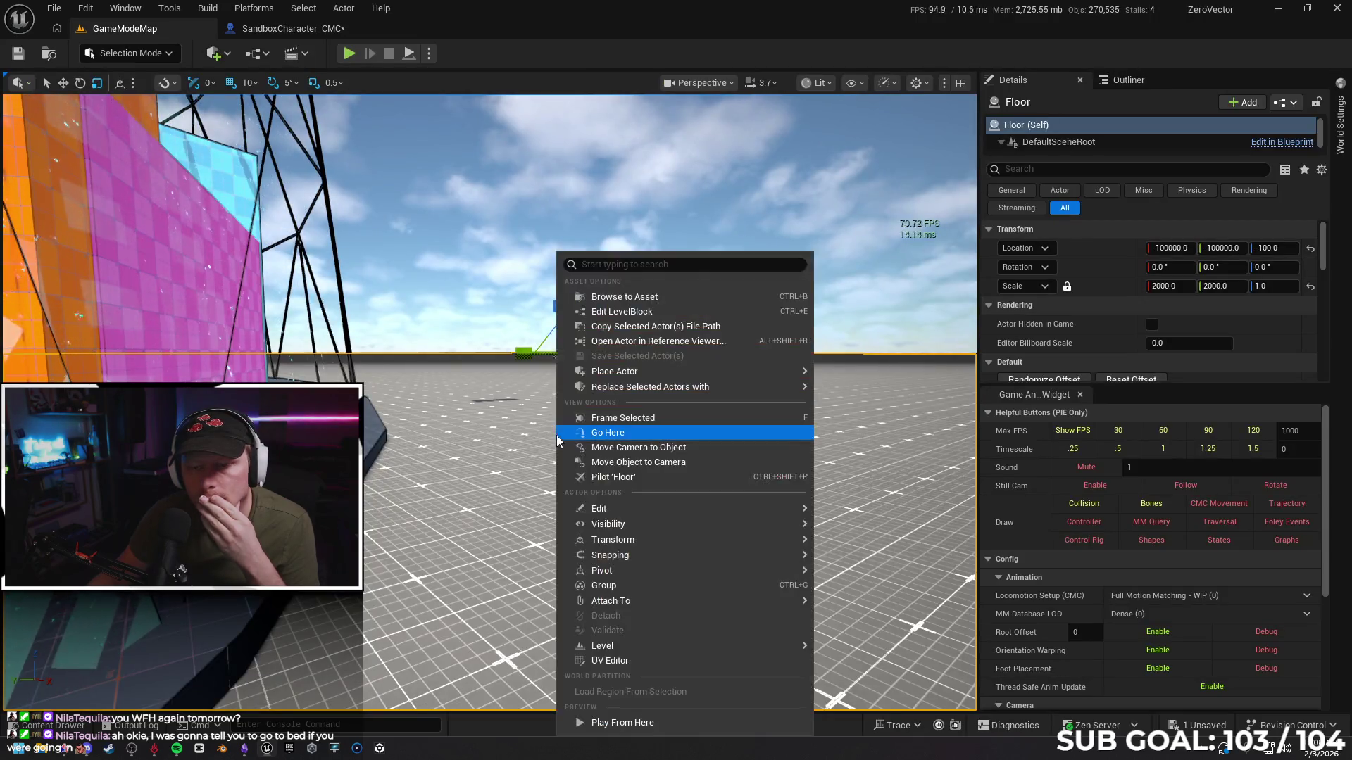
pyautogui.click(635, 723)
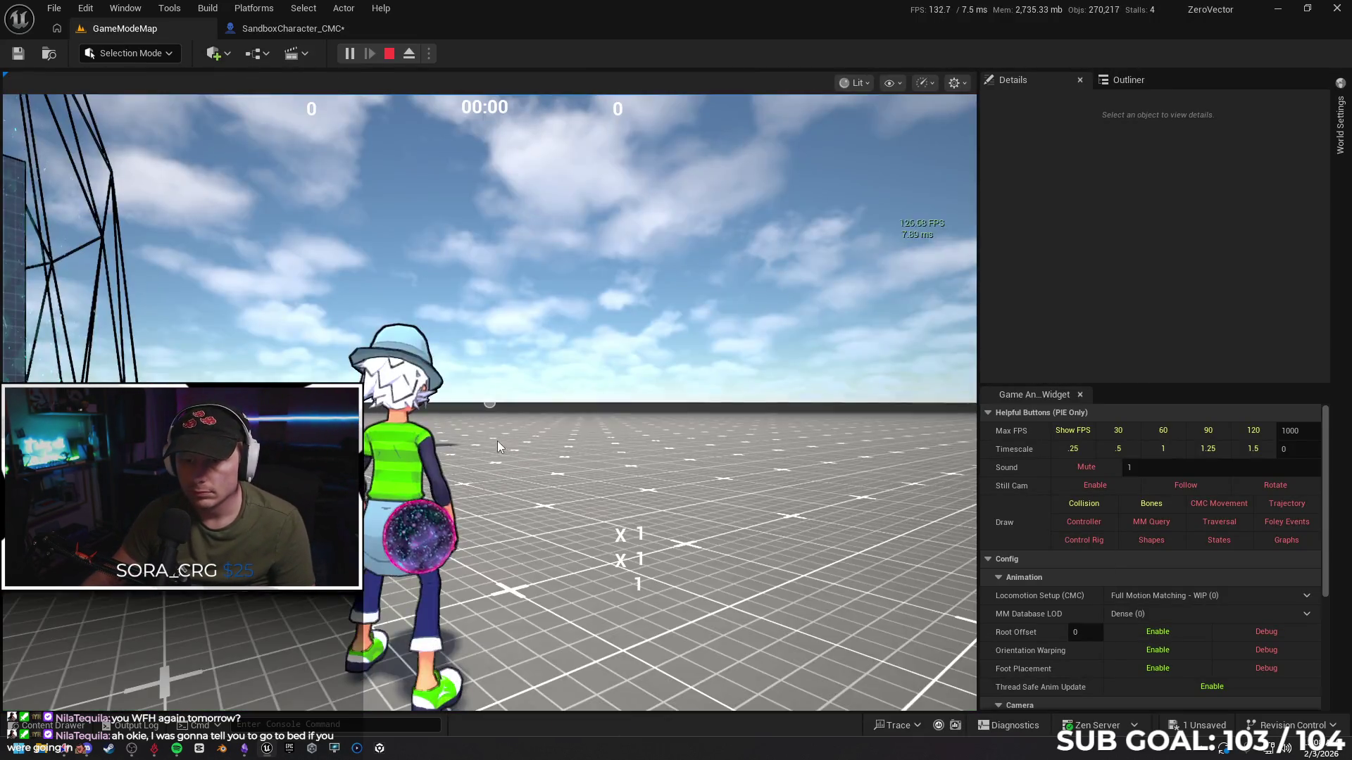
pyautogui.click(497, 441)
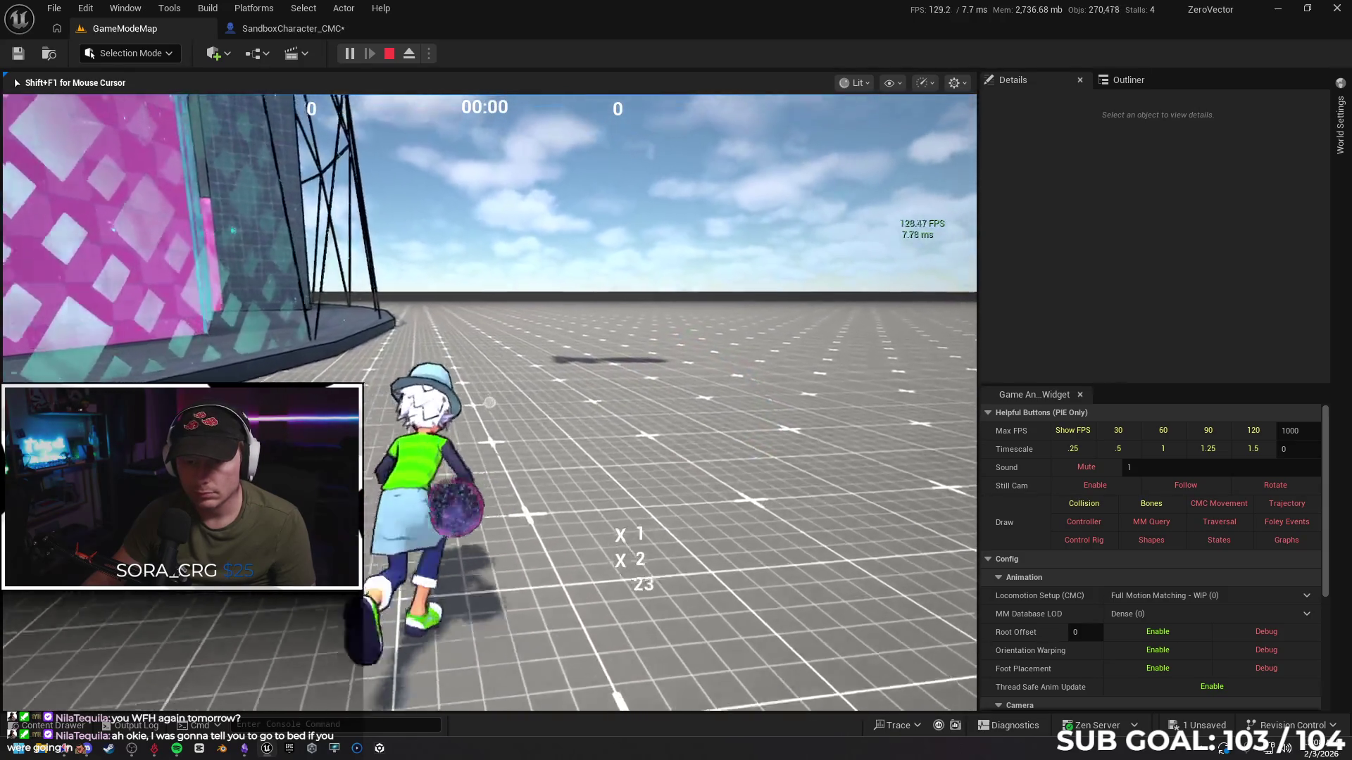
pyautogui.press('w')
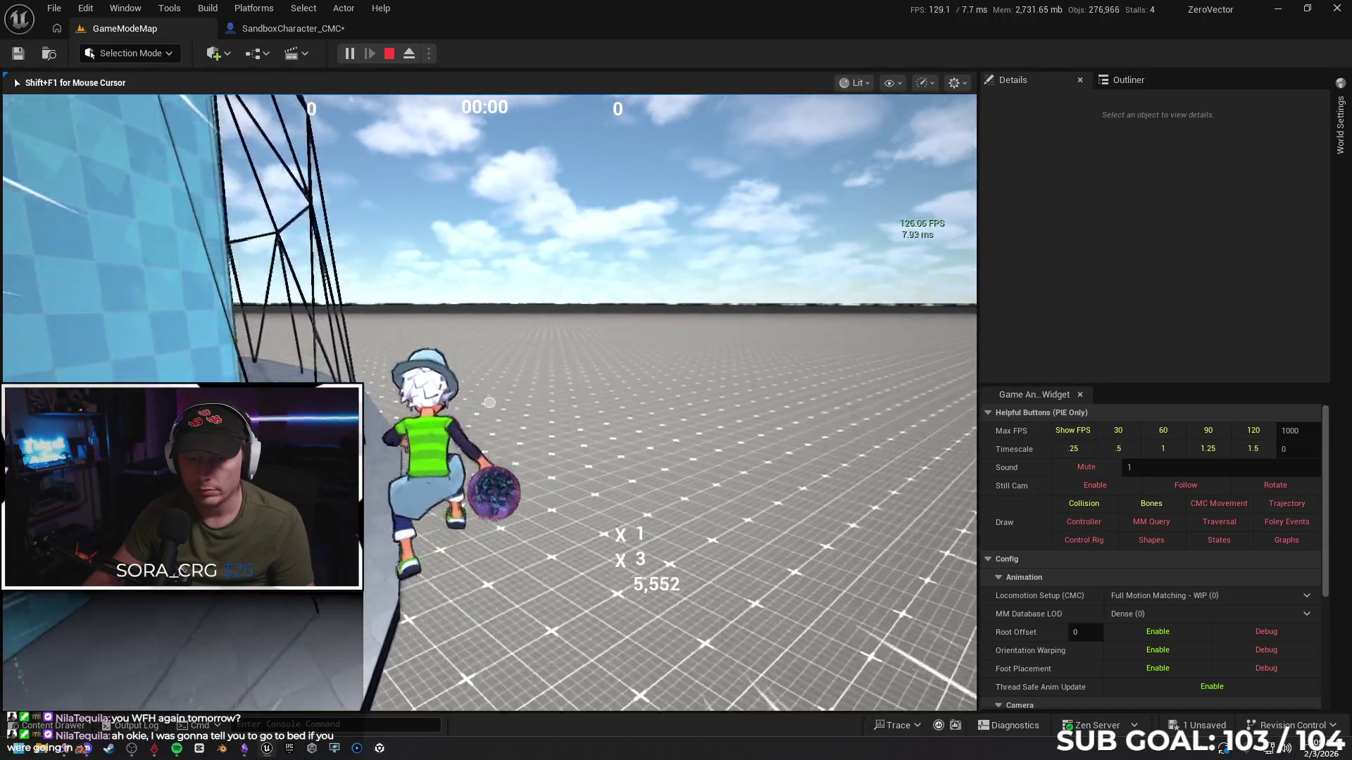
pyautogui.press('Escape')
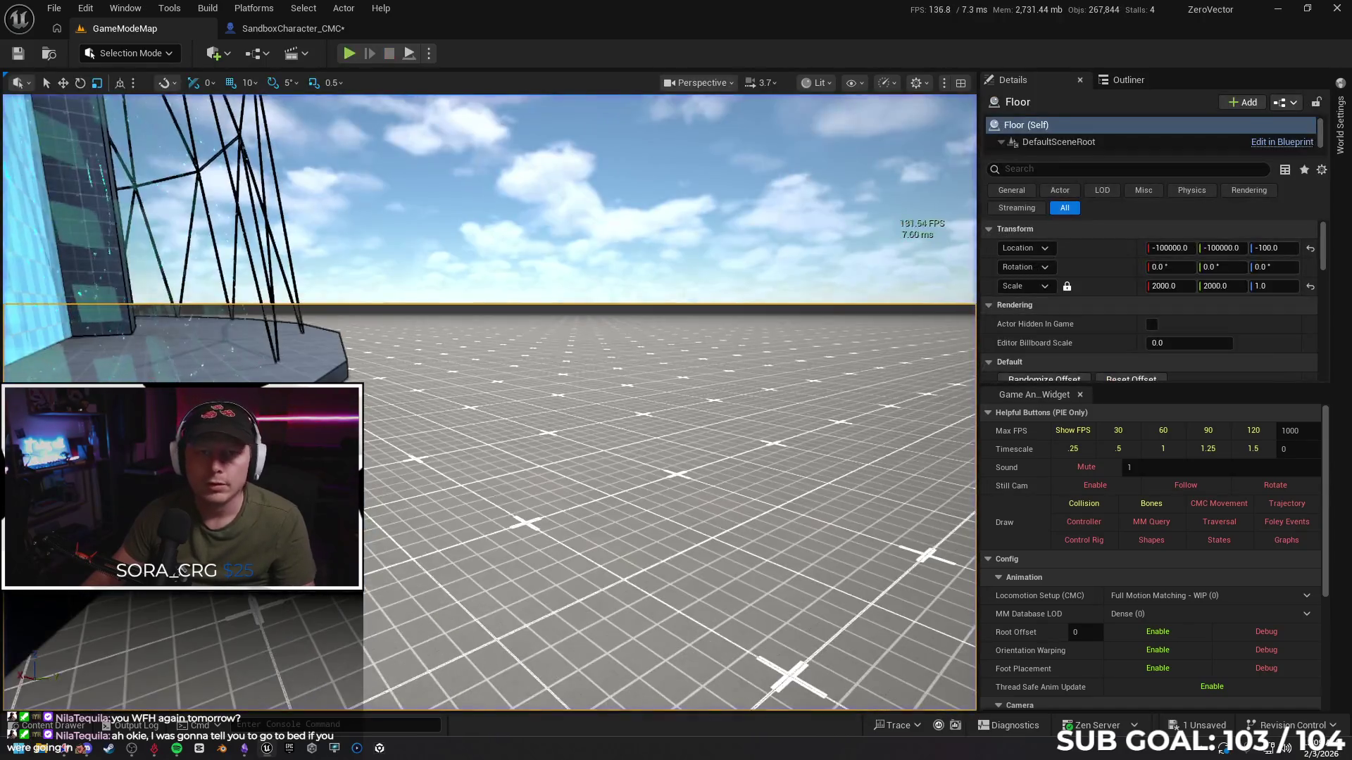
# Undo twice to relink the Jump Count setters to Jump, nudge the lower Branch, save, and switch to Gemini
pyautogui.click(256, 35)
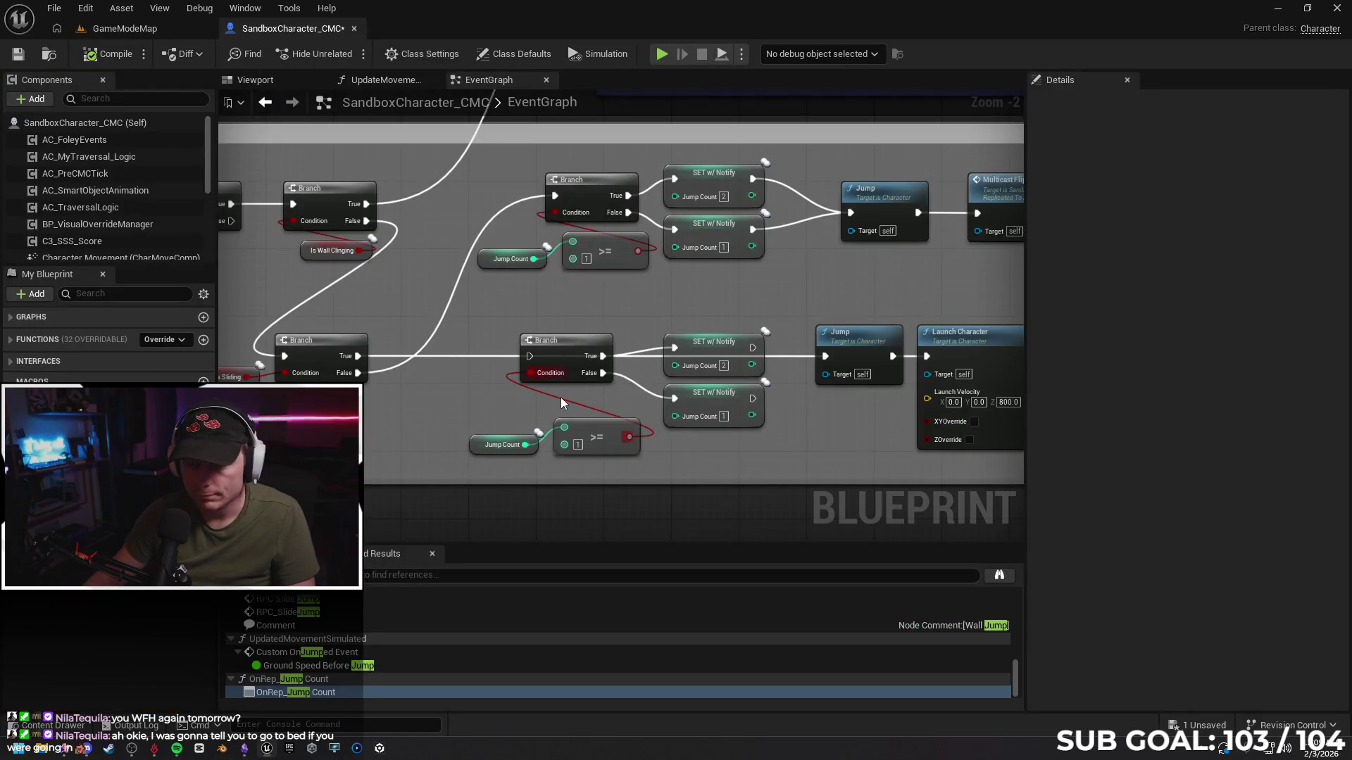
pyautogui.hotkey('ctrl', 'z')
pyautogui.hotkey('ctrl', 'z')
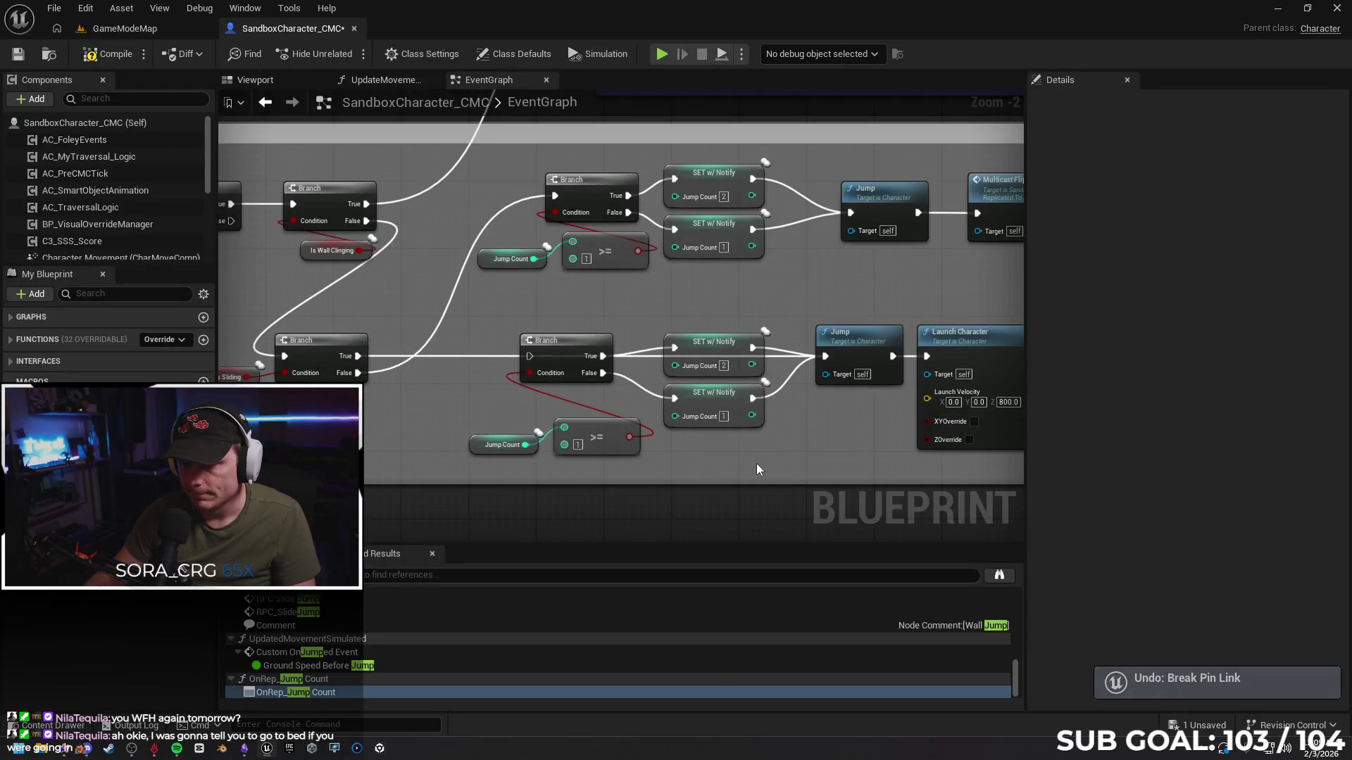
pyautogui.hotkey('ctrl', 'z')
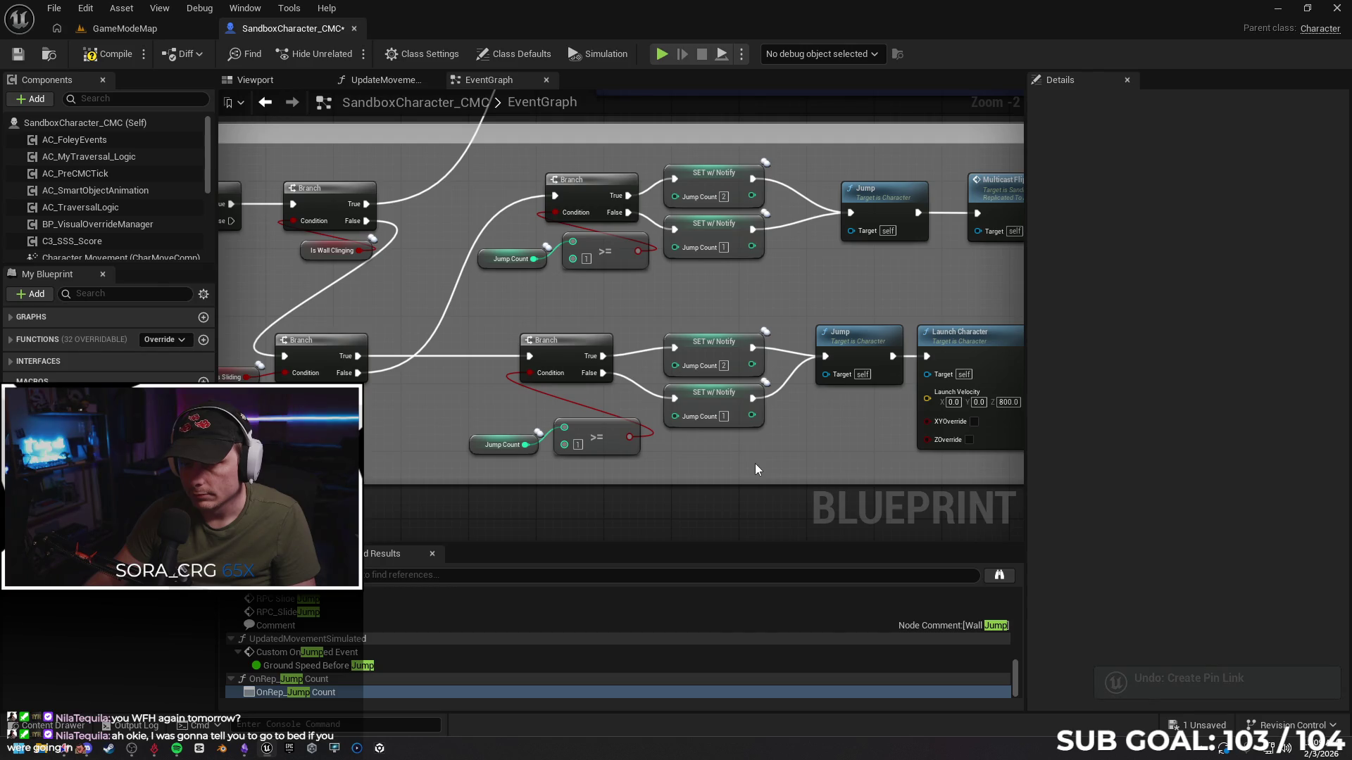
pyautogui.moveTo(574, 352); pyautogui.dragTo(590, 352)
pyautogui.hotkey('ctrl', 's')
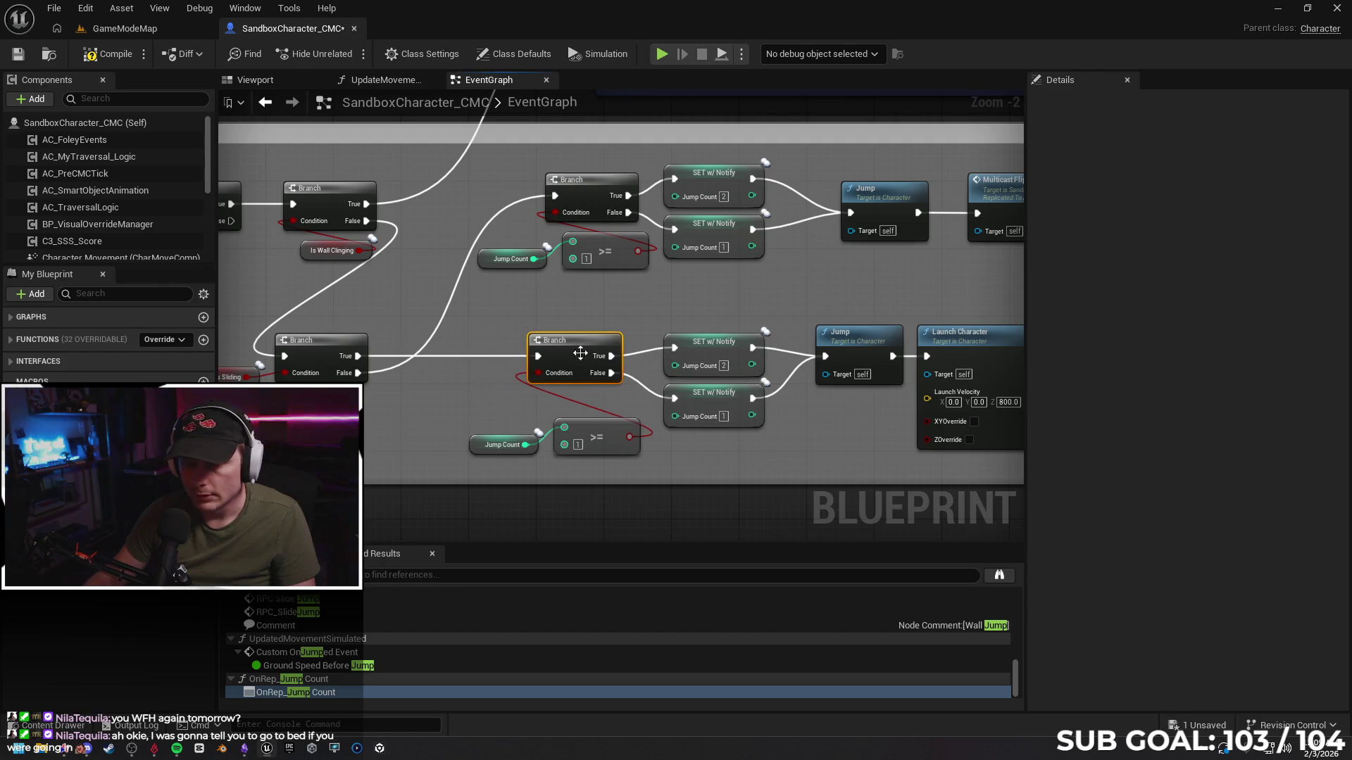
pyautogui.click(73, 739)
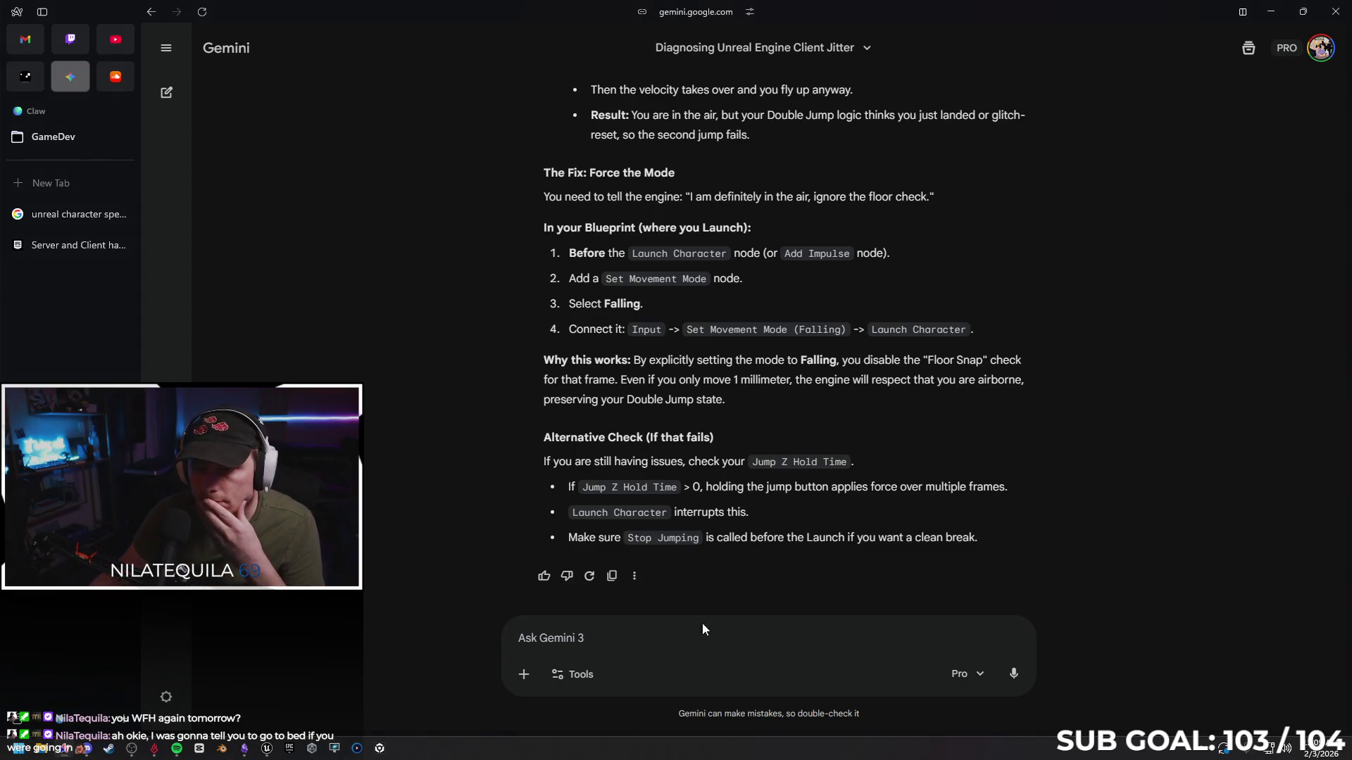
pyautogui.click(664, 642)
pyautogui.write('doesnt seem right, because it')
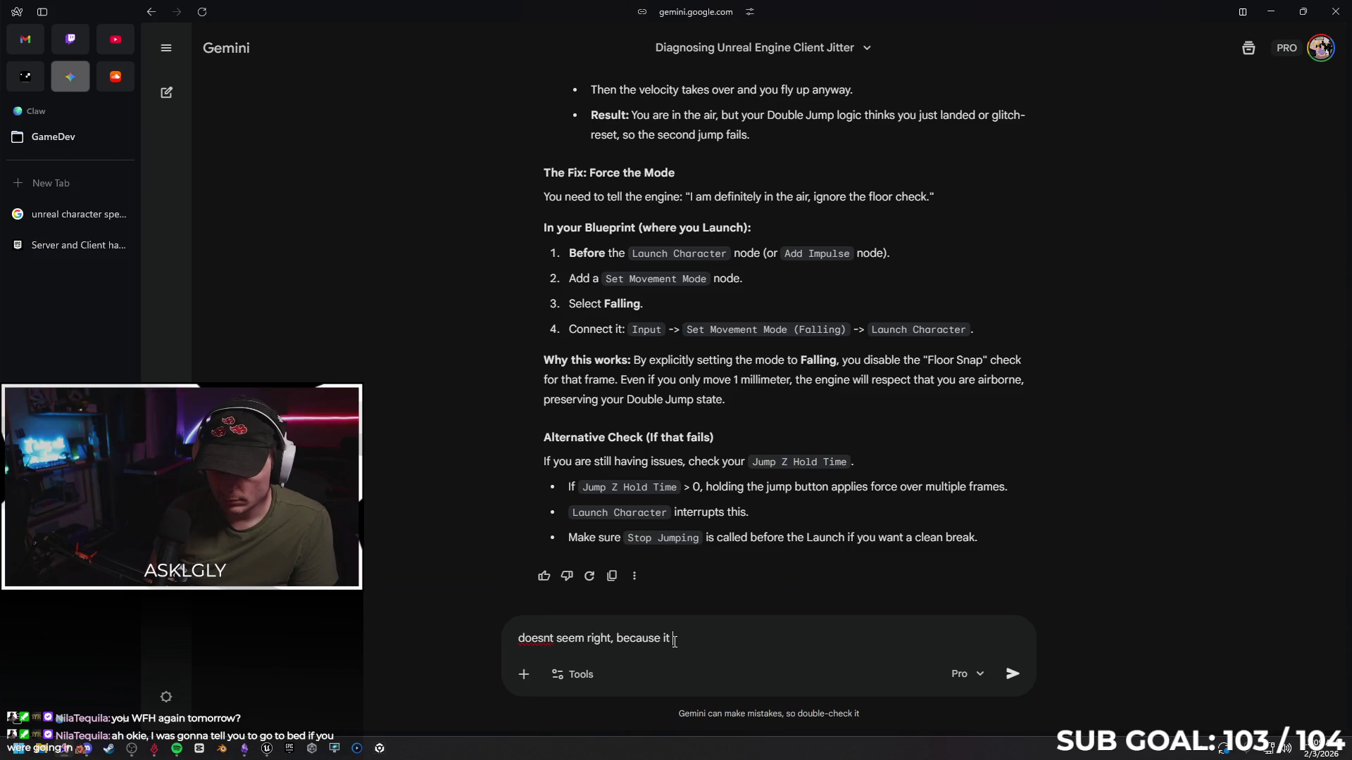
pyautogui.write('  r')
pyautogui.write('mly')
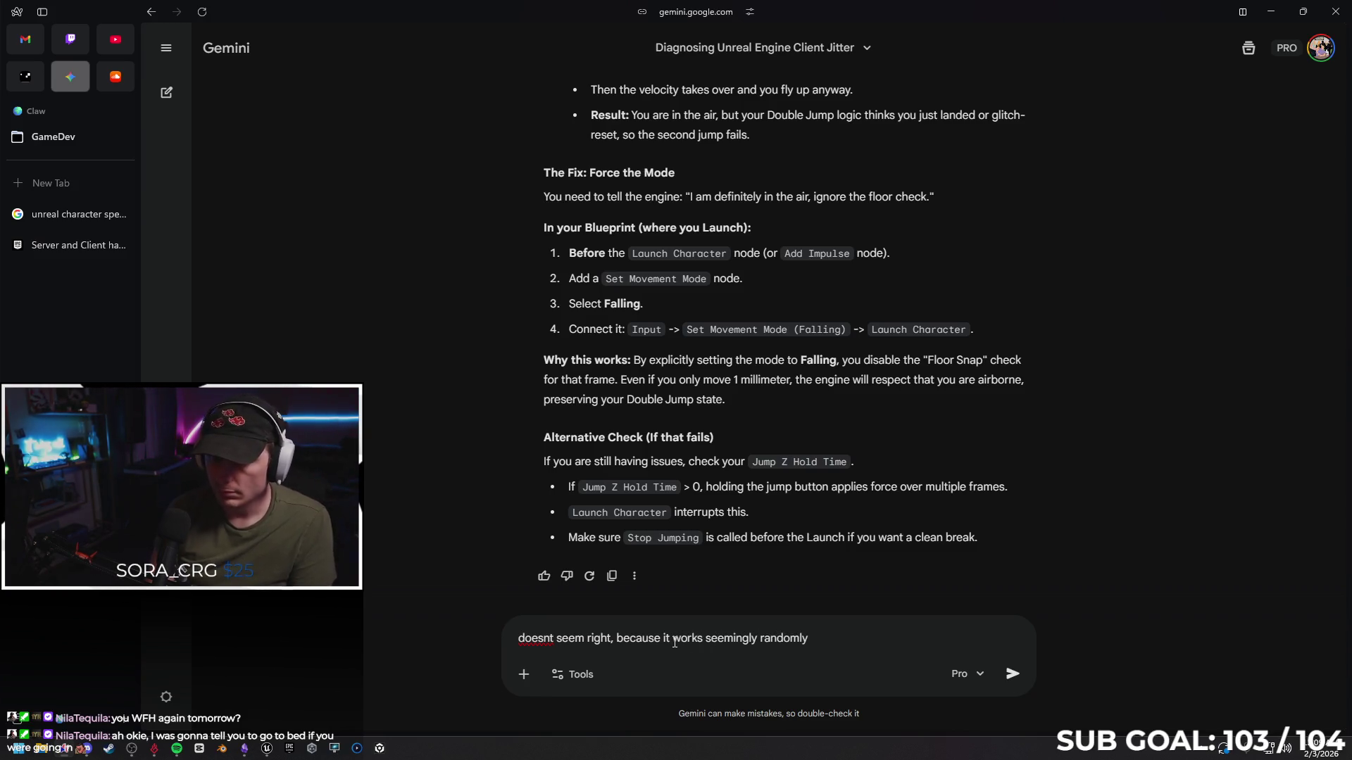
pyautogui.scroll(4, 847, 619)
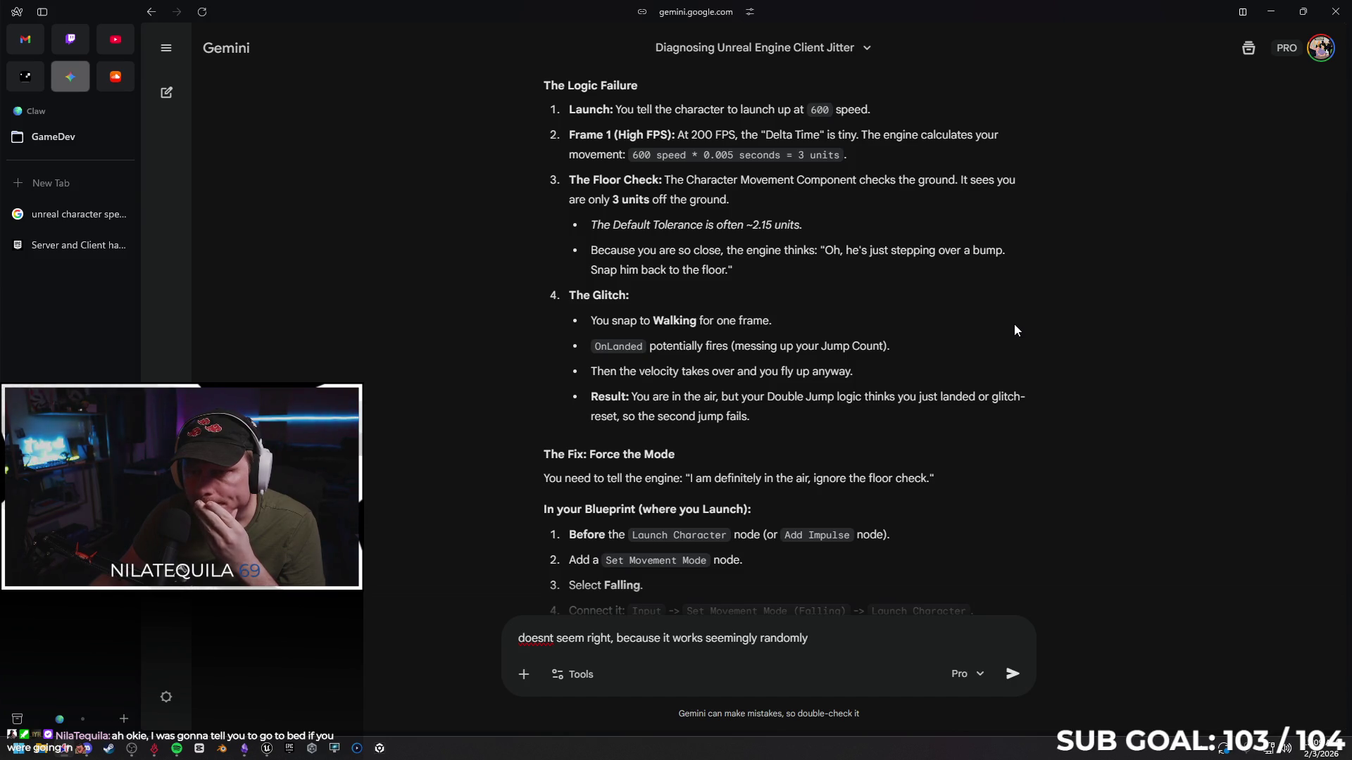
pyautogui.press('Return')
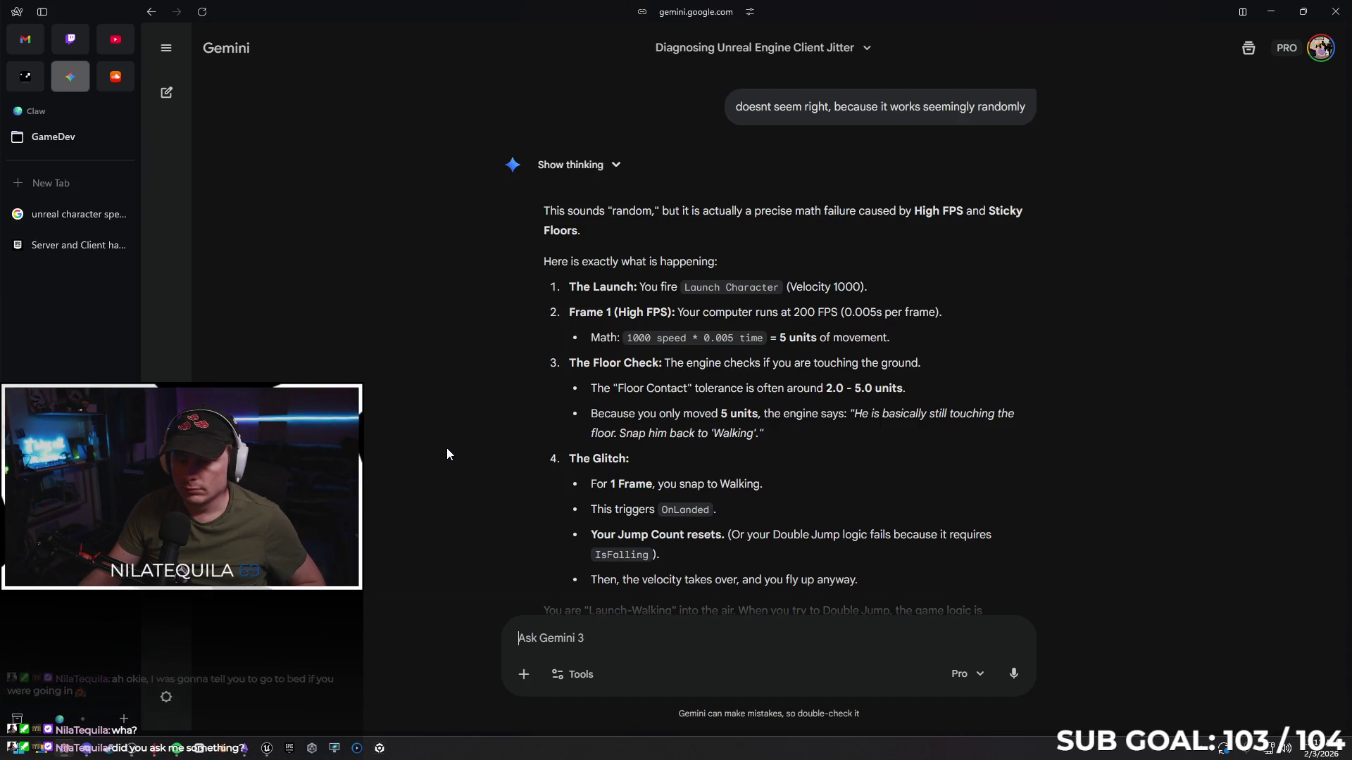
pyautogui.scroll(-2, 444, 451)
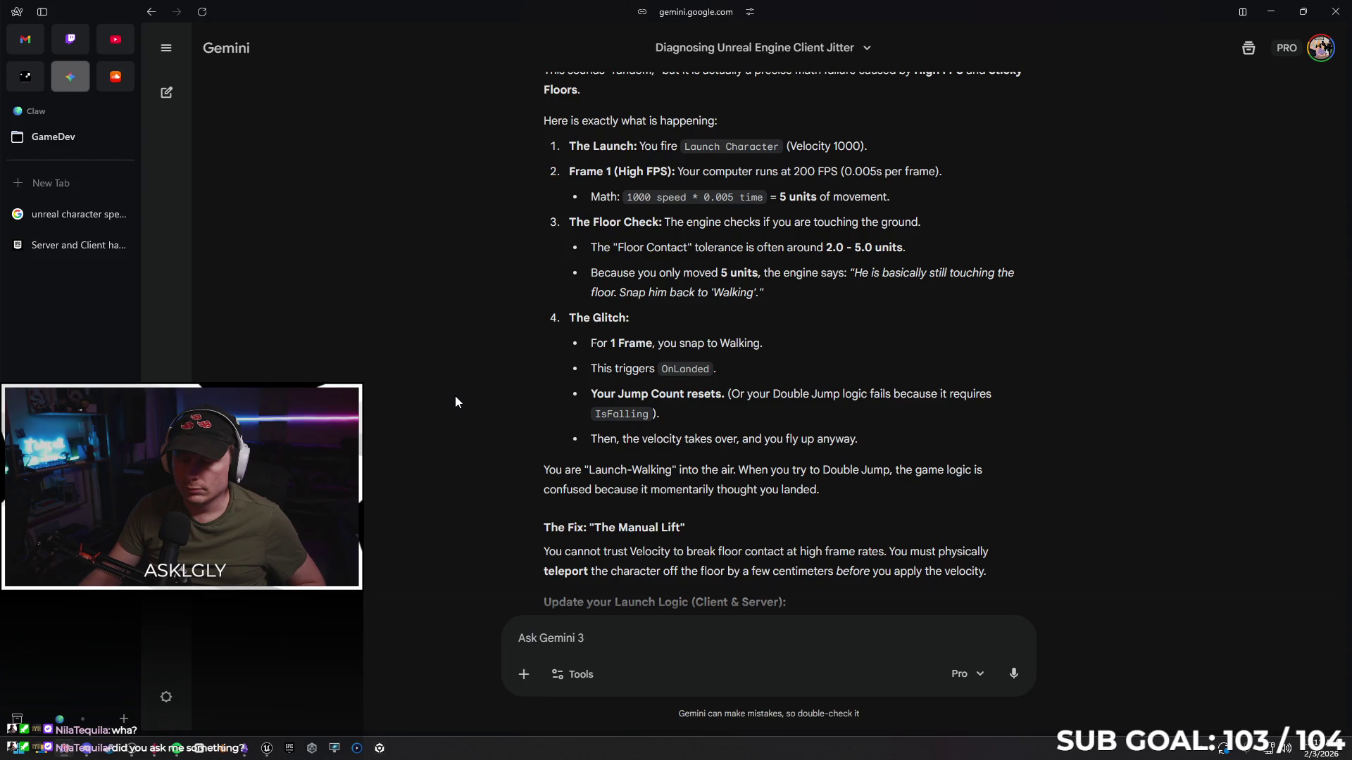
pyautogui.scroll(-2, 454, 398)
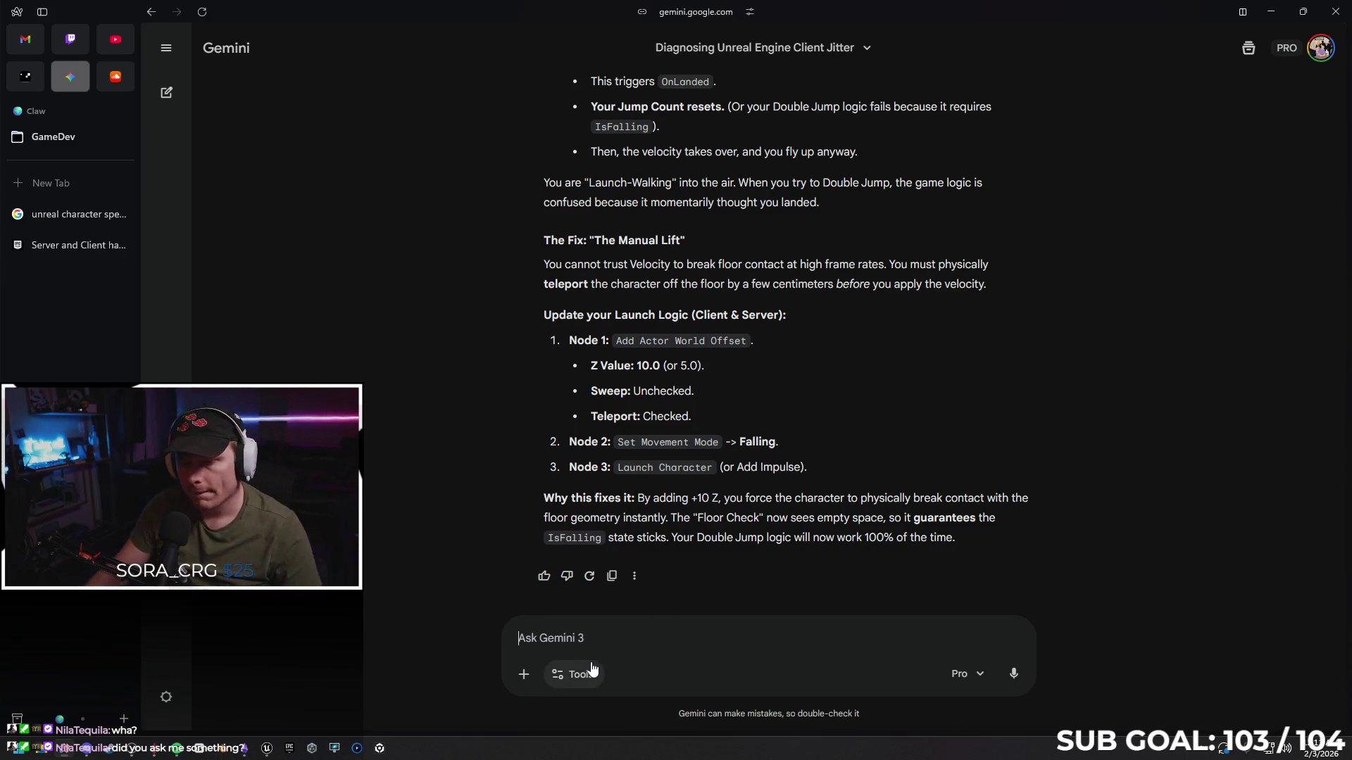
# Ask Gemini for optimal min/max net update frequencies for a Rocket League-style character, game mode and player state
pyautogui.write('give me the optima')
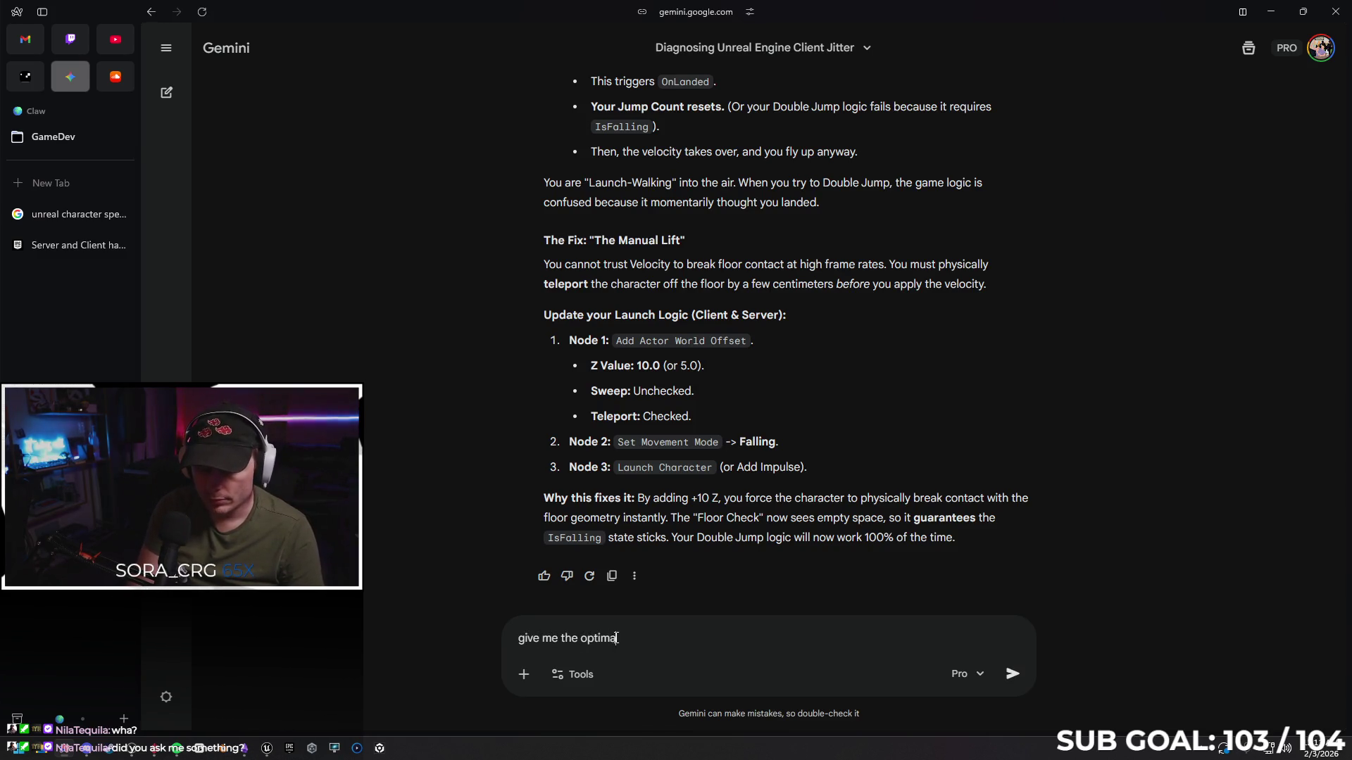
pyautogui.write(' ney')
pyautogui.write('t frequ')
pyautogui.write('ency upda')
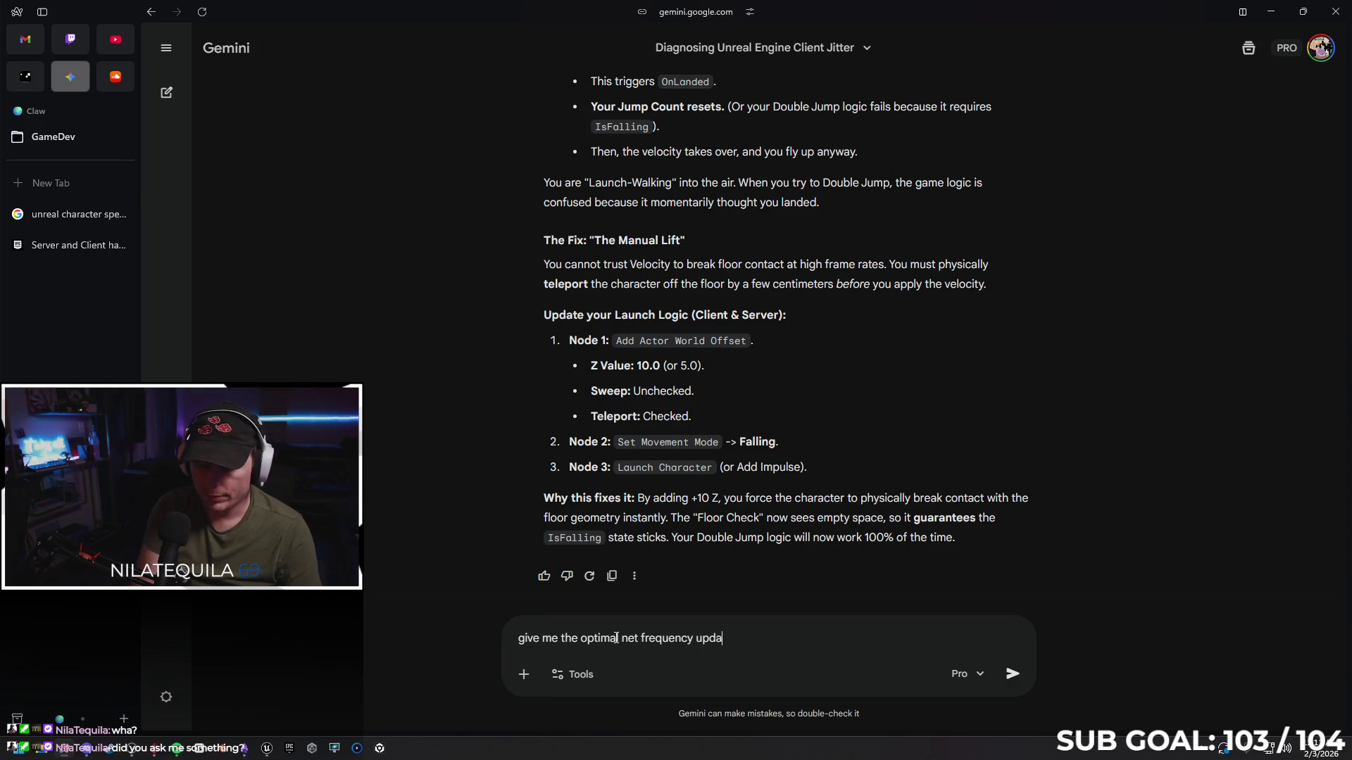
pyautogui.write('te amounts ')
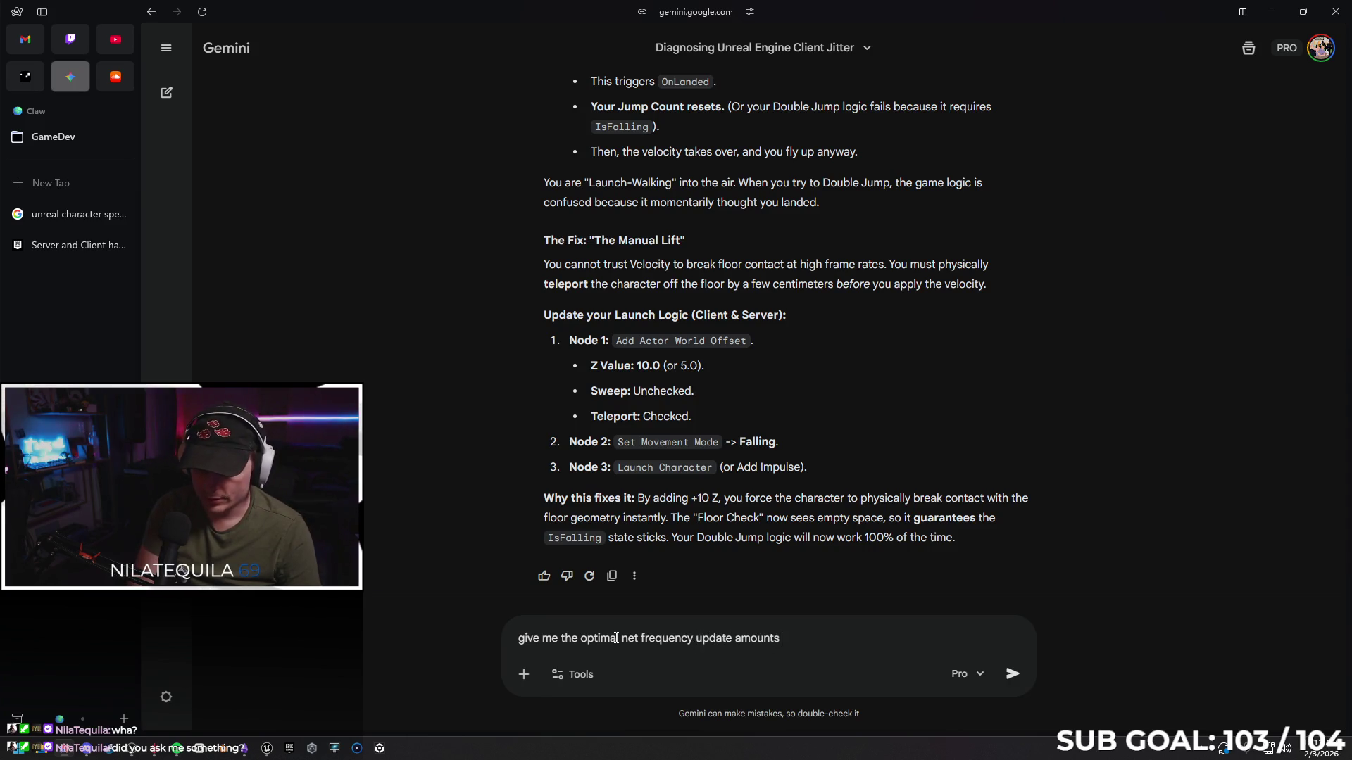
pyautogui.write(', m')
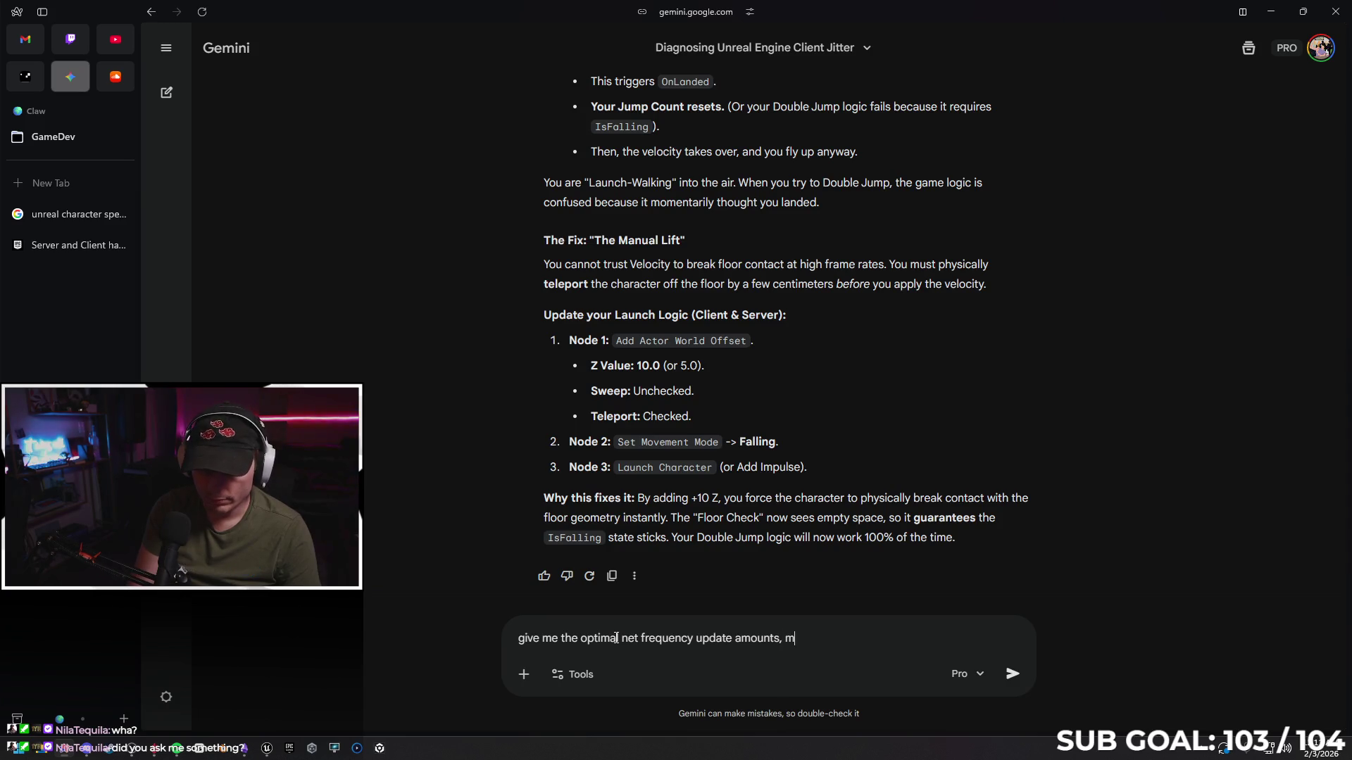
pyautogui.write('in and max, f')
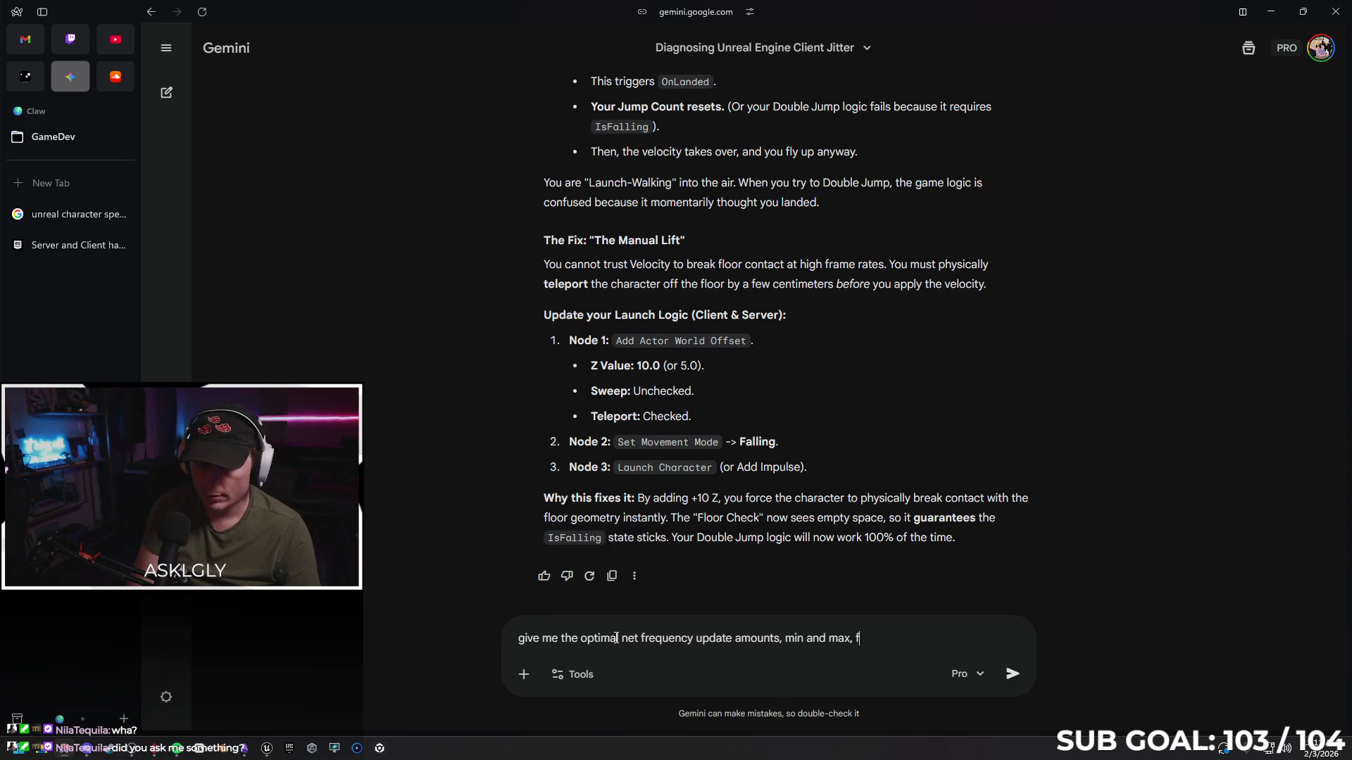
pyautogui.write('or a rocke')
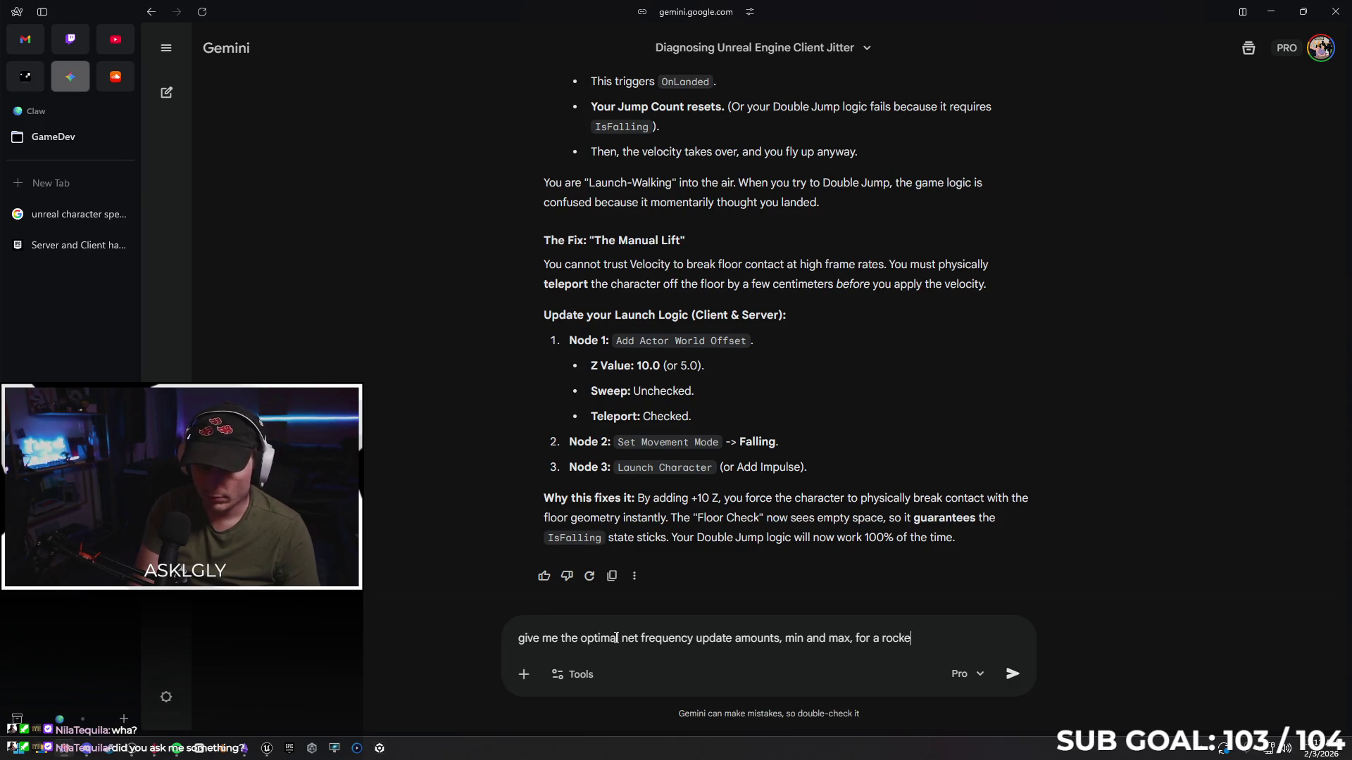
pyautogui.write('t leauge st')
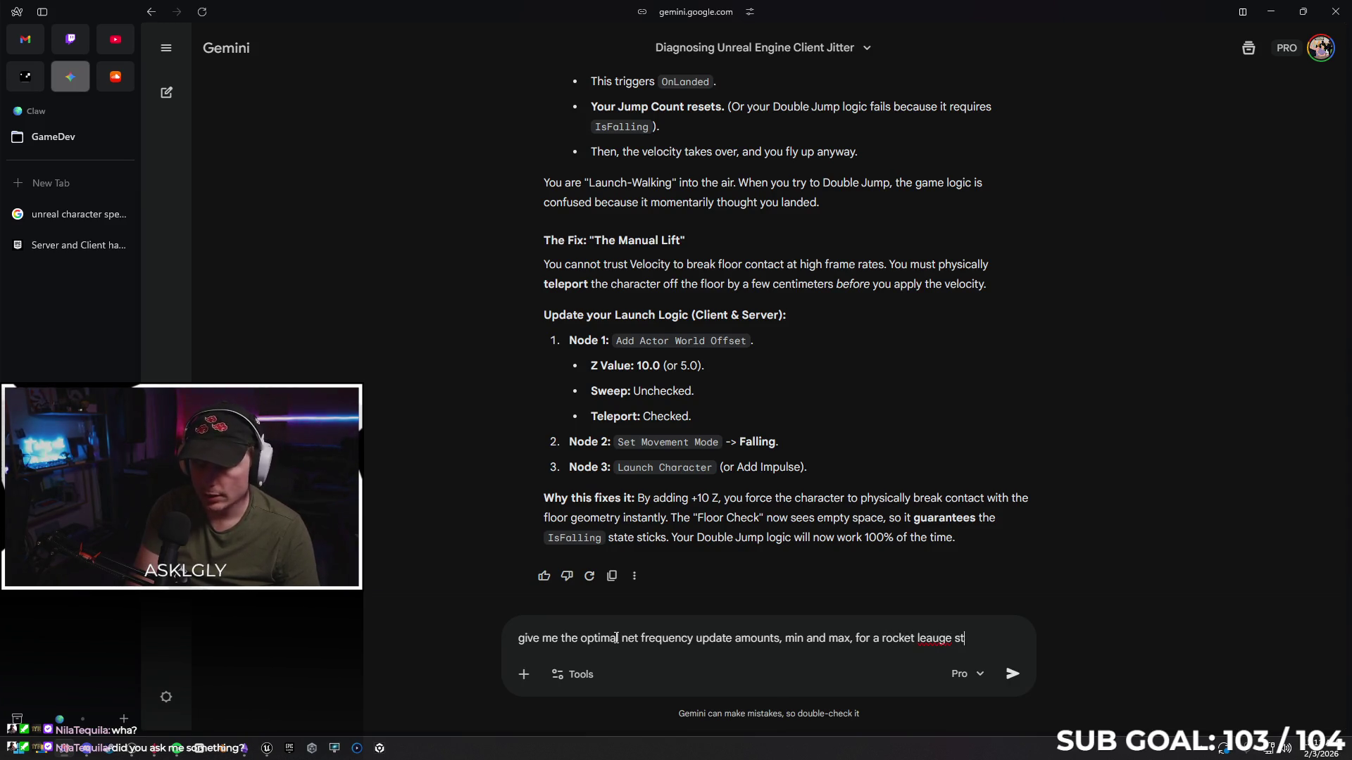
pyautogui.write('yle game')
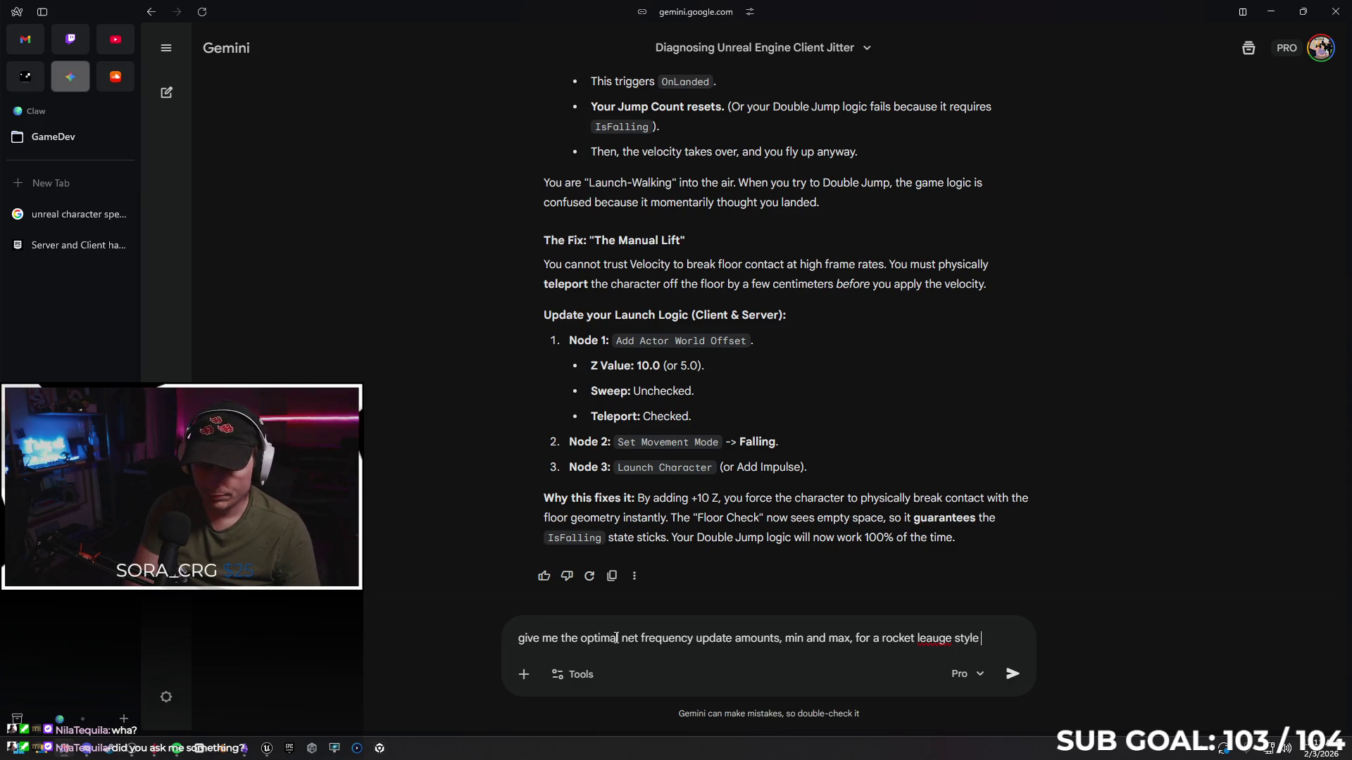
pyautogui.rightClick(931, 627)
pyautogui.click(995, 420)
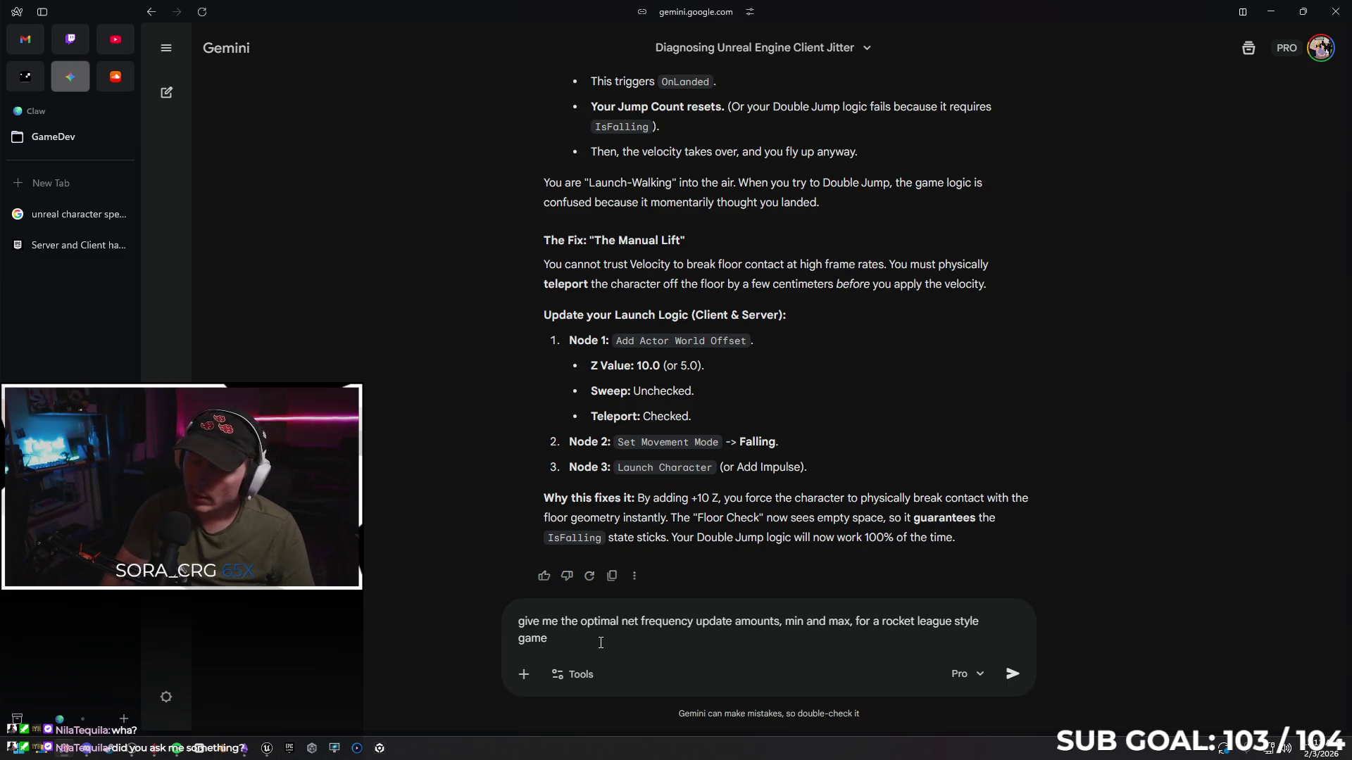
pyautogui.write(',')
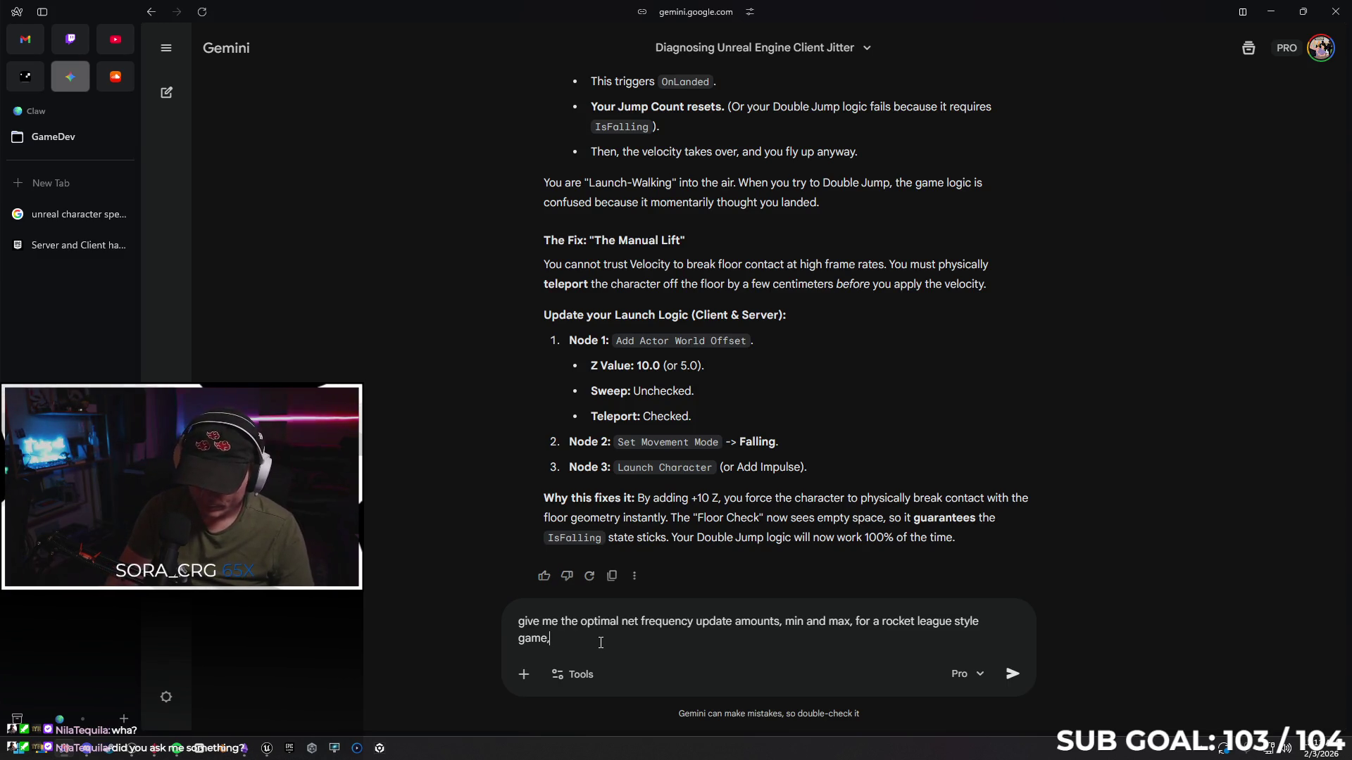
pyautogui.write(' for the ch')
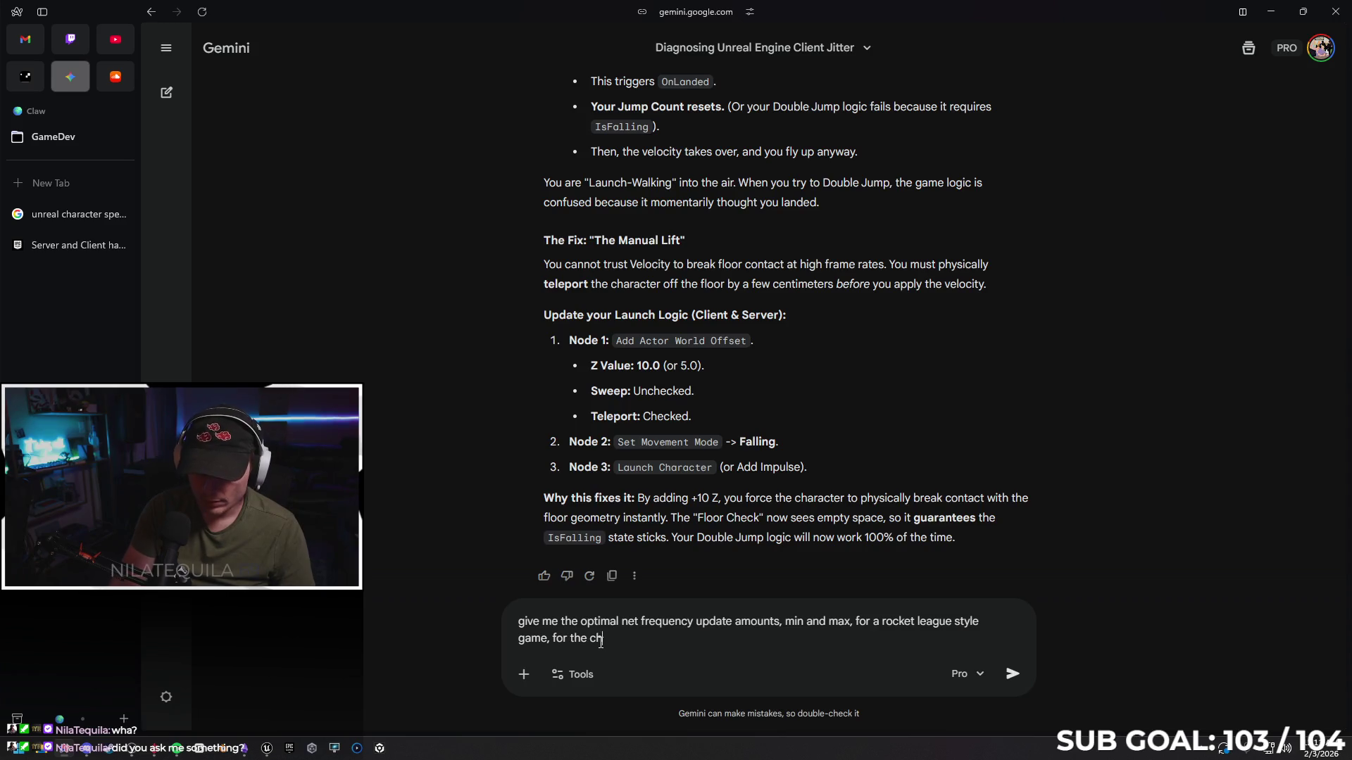
pyautogui.write('aracter bp')
pyautogui.write(', g')
pyautogui.write('ame mode, s')
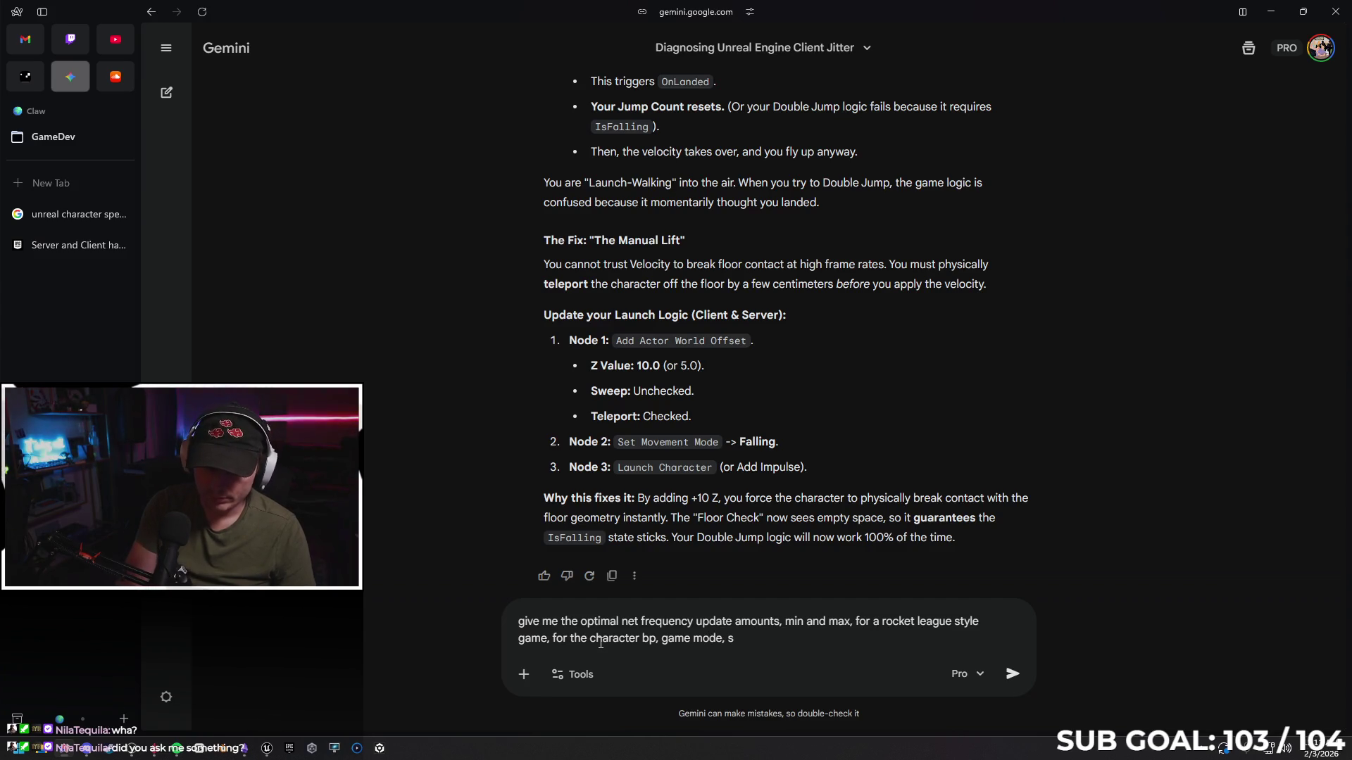
pyautogui.press('BackSpace')
pyautogui.write('player state')
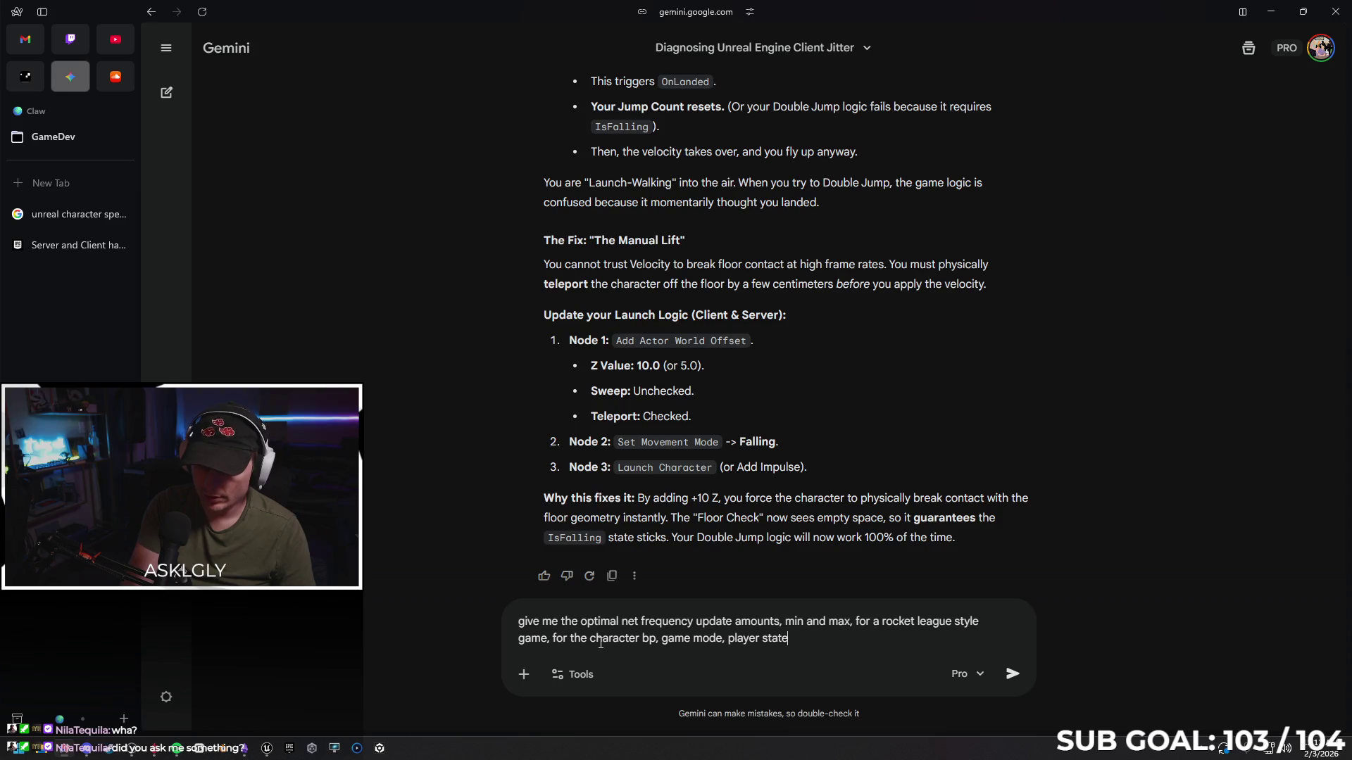
pyautogui.write(', etc')
pyautogui.press('Return')
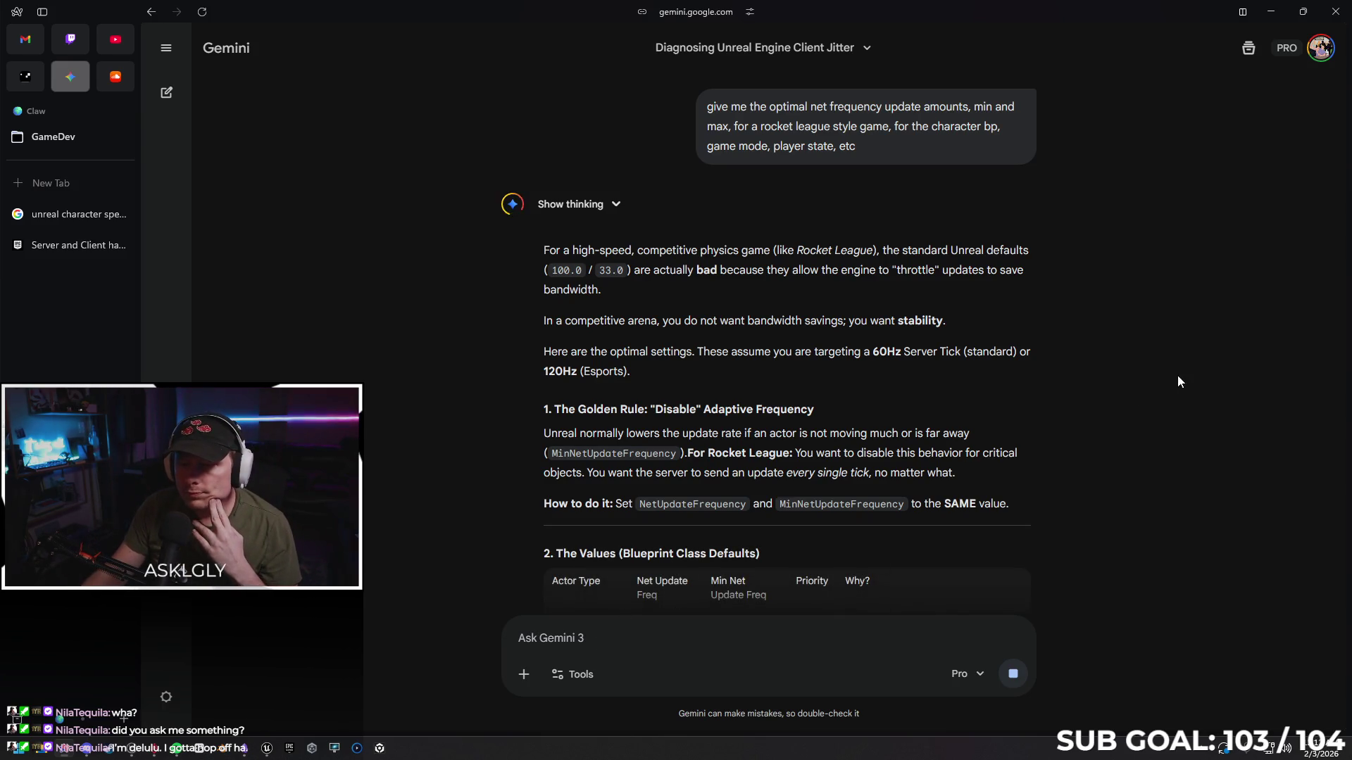
# Read through Gemini's frequency table recommending 60 Hz for Character and Ball, then return to Unreal Engine
pyautogui.scroll(-4, 1100, 363)
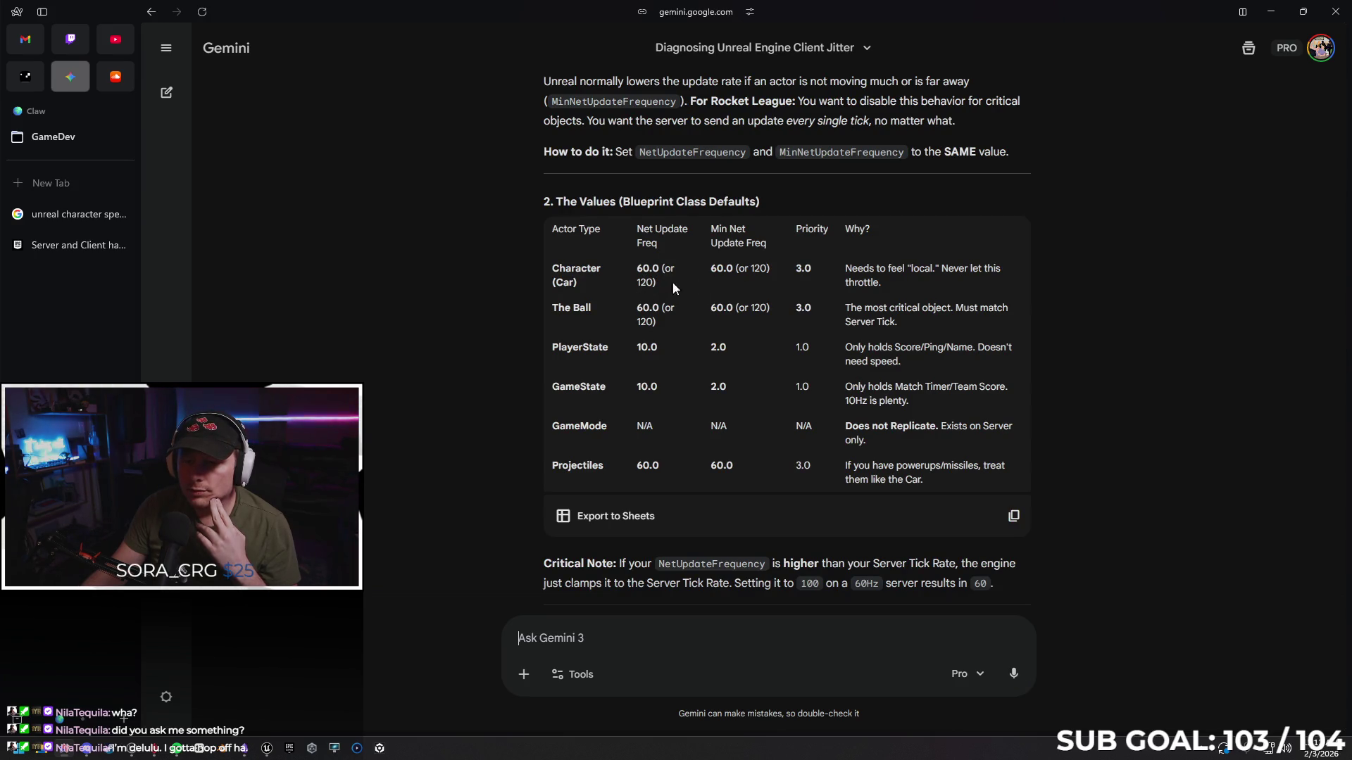
pyautogui.scroll(5, 768, 306)
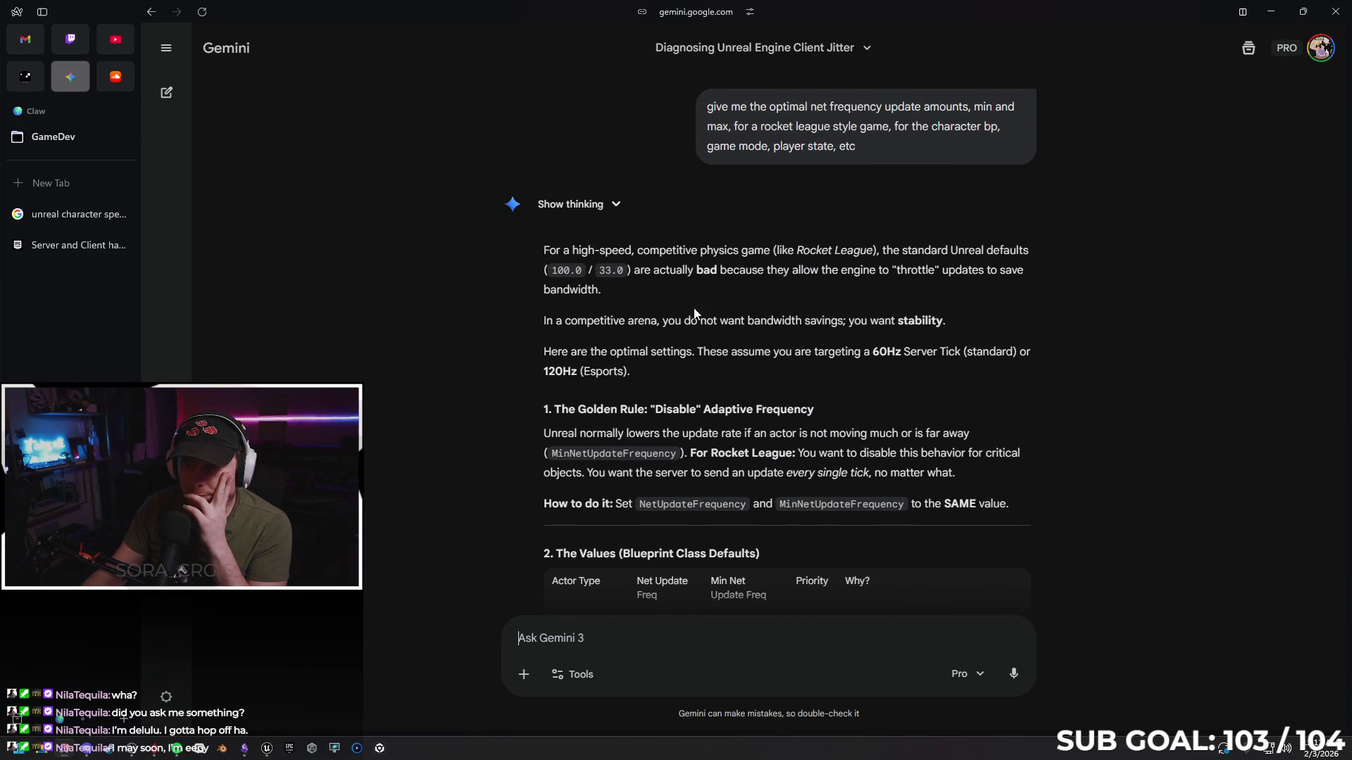
pyautogui.scroll(-1, 617, 317)
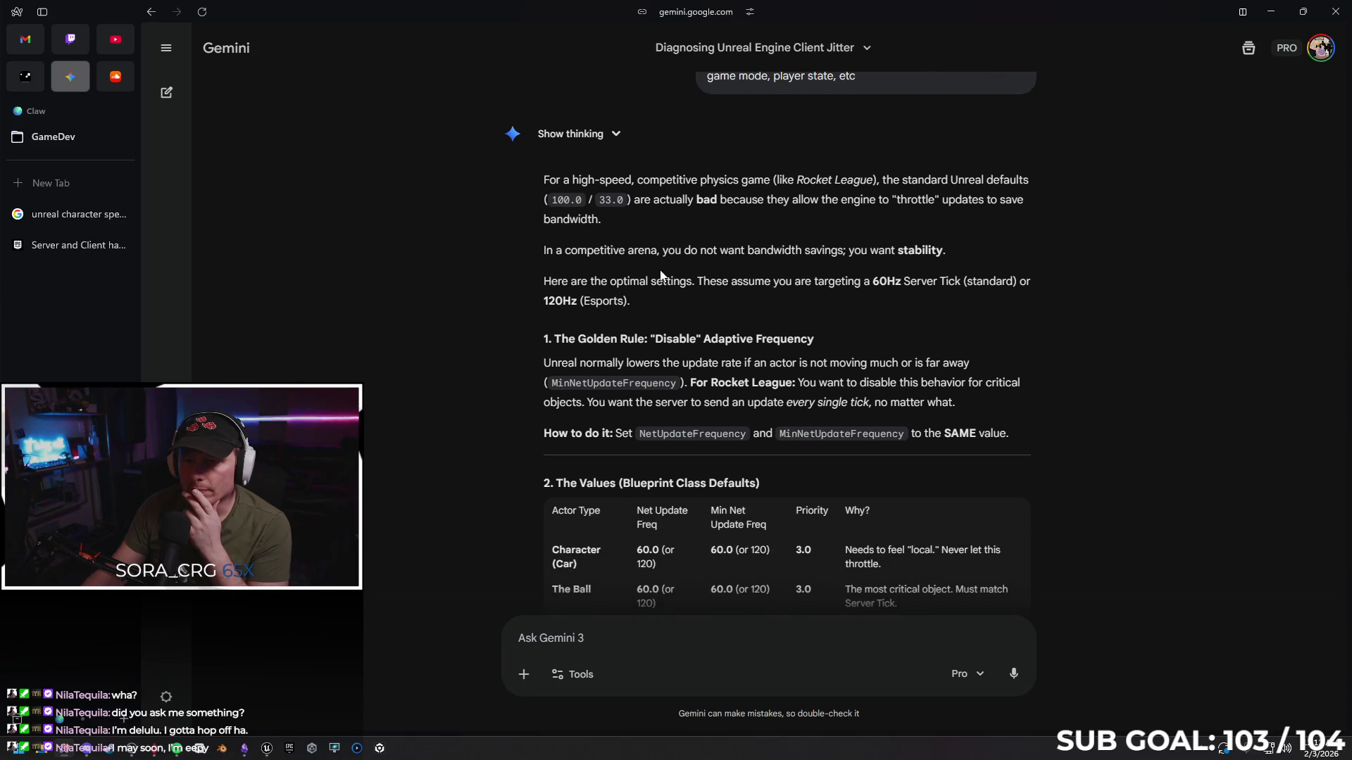
pyautogui.scroll(-1, 767, 267)
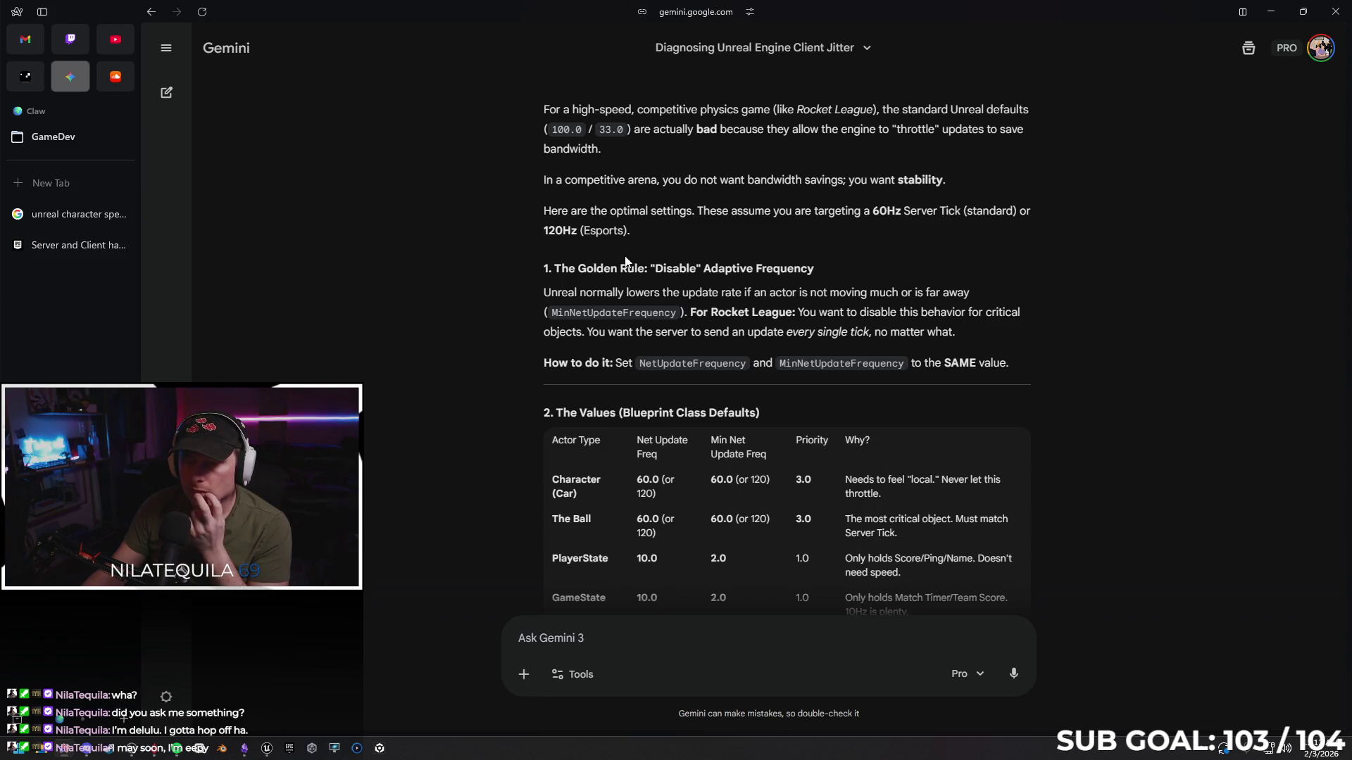
pyautogui.scroll(-1, 1042, 218)
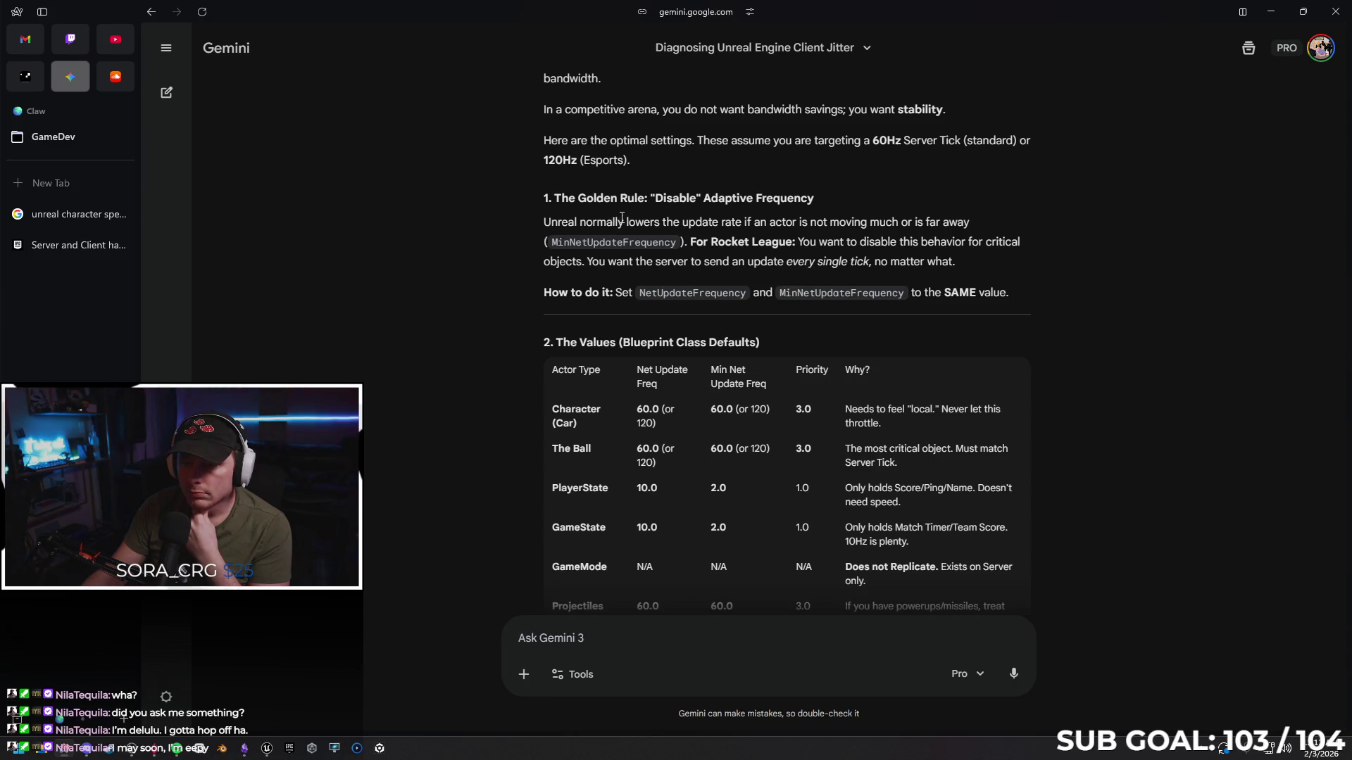
pyautogui.scroll(-1, 622, 218)
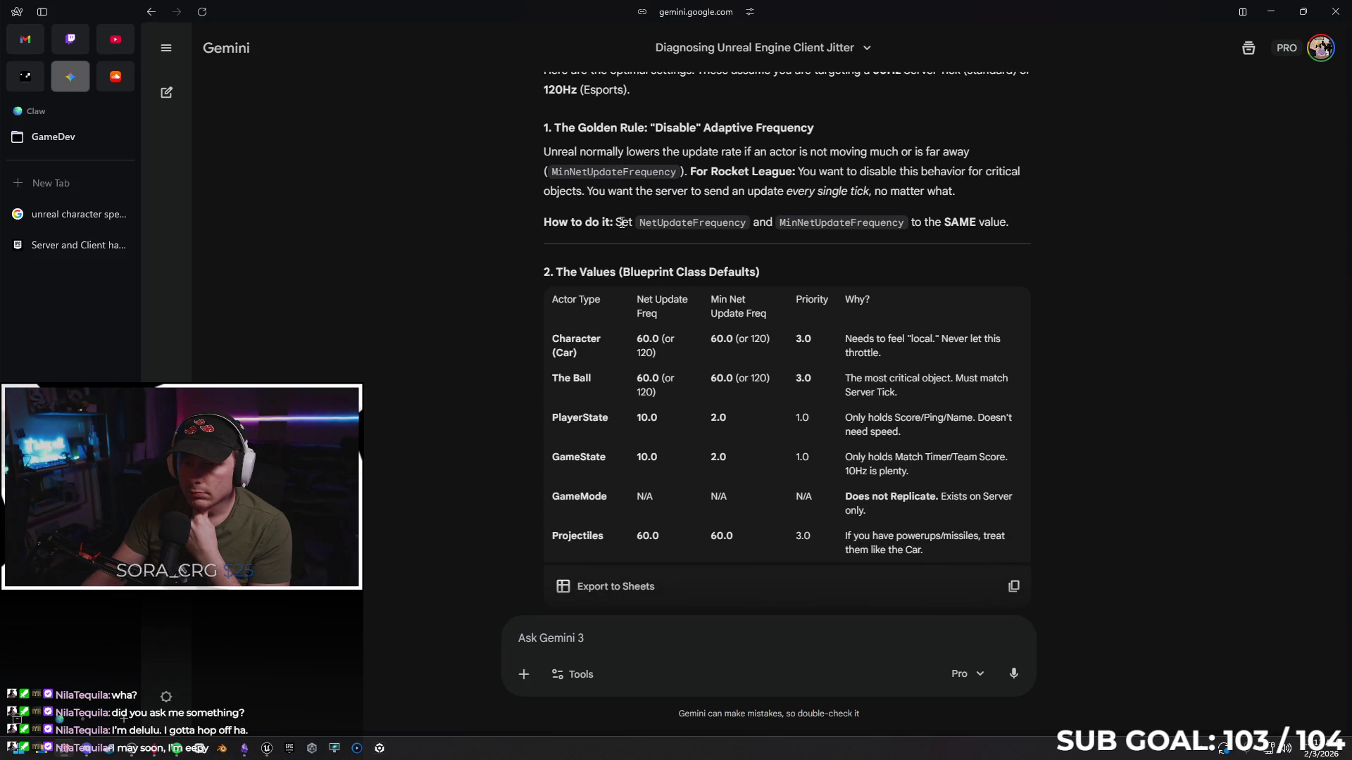
pyautogui.scroll(-1, 622, 223)
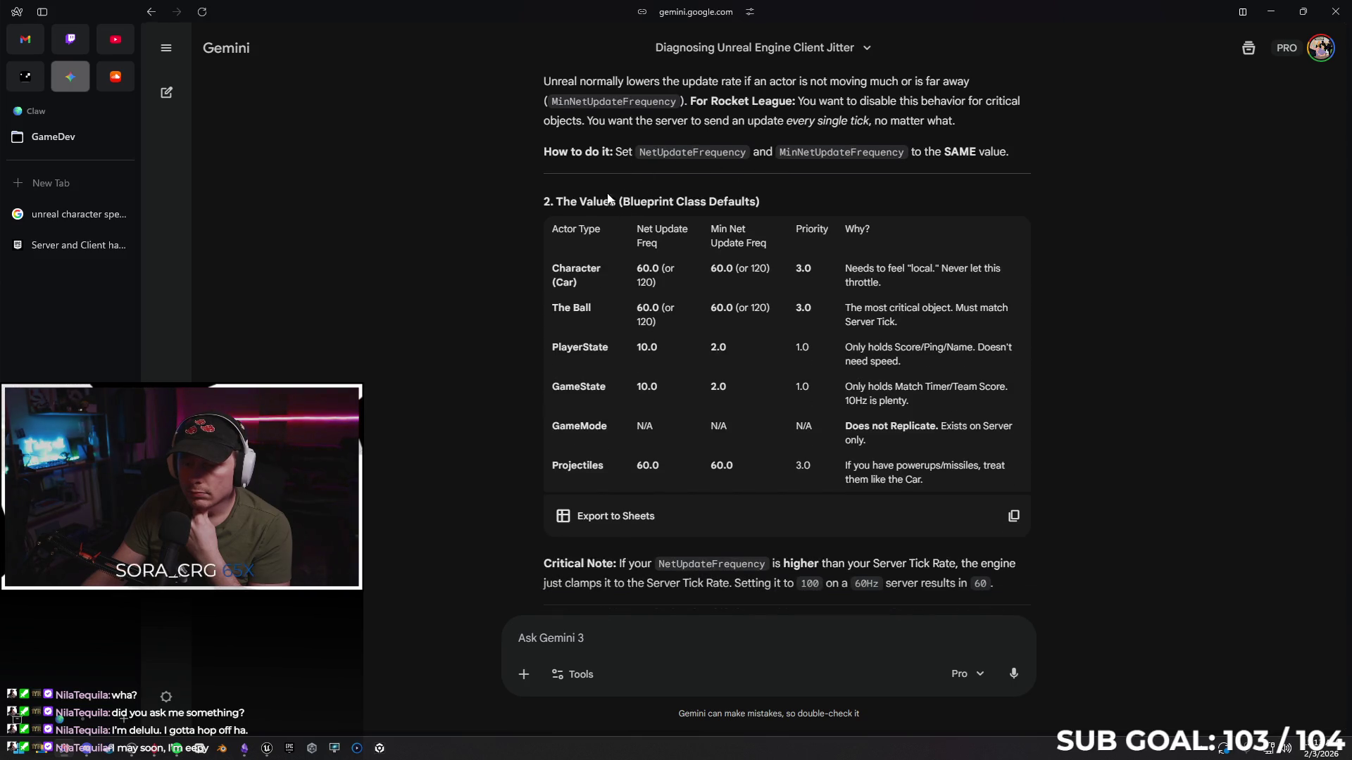
pyautogui.scroll(1, 1028, 176)
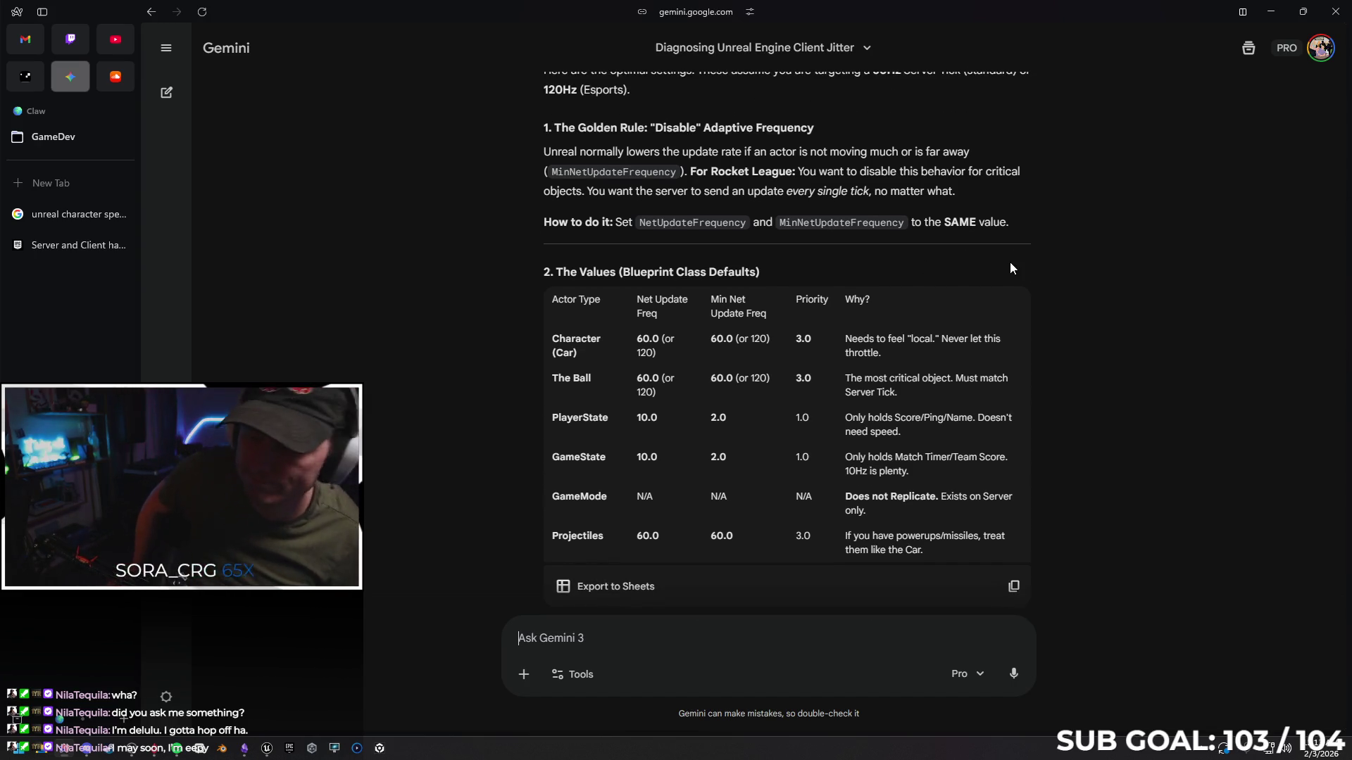
pyautogui.press('super+Down')
pyautogui.press('super+Down')
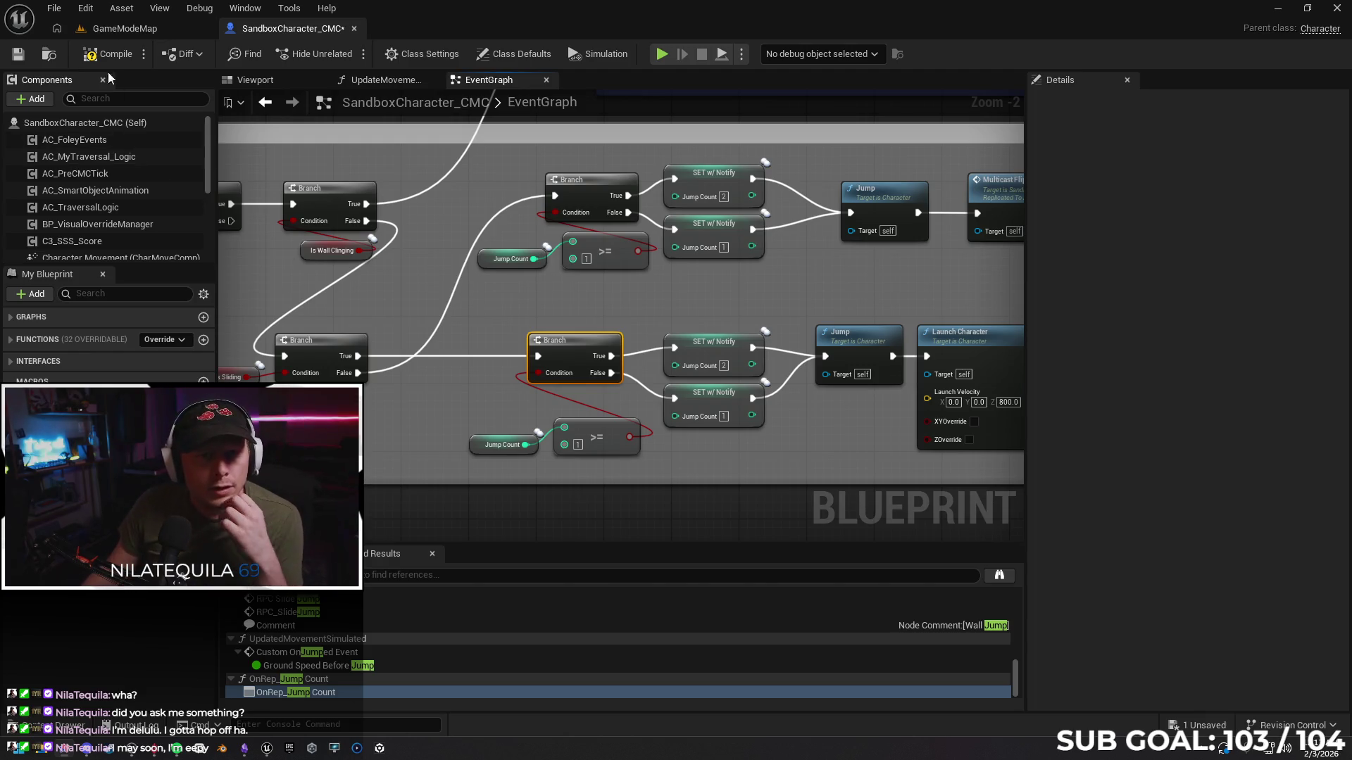
# Filter SandboxCharacter_CMC's Details by 'net' and set Net Update Frequency and Min Net Update Frequency to 60
pyautogui.click(59, 122)
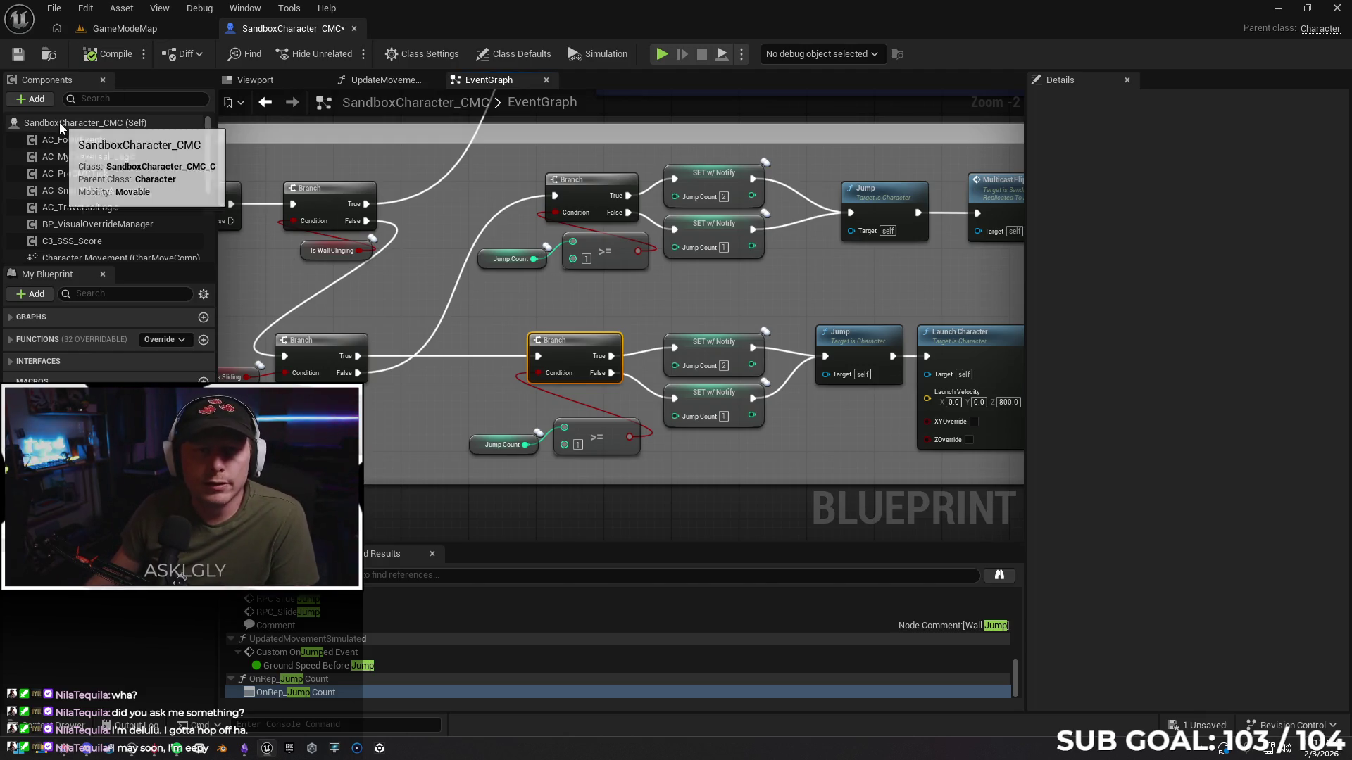
pyautogui.click(1106, 103)
pyautogui.write('net')
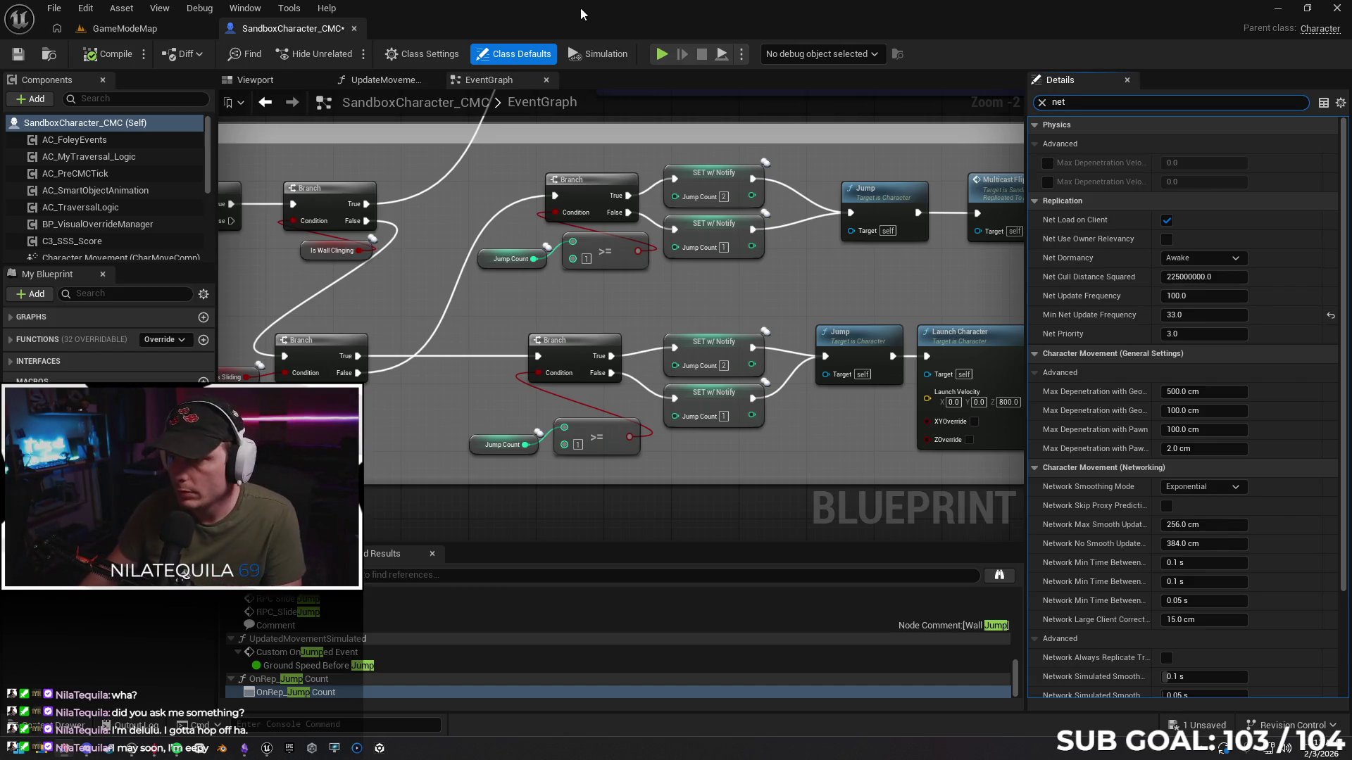
pyautogui.click(1185, 296)
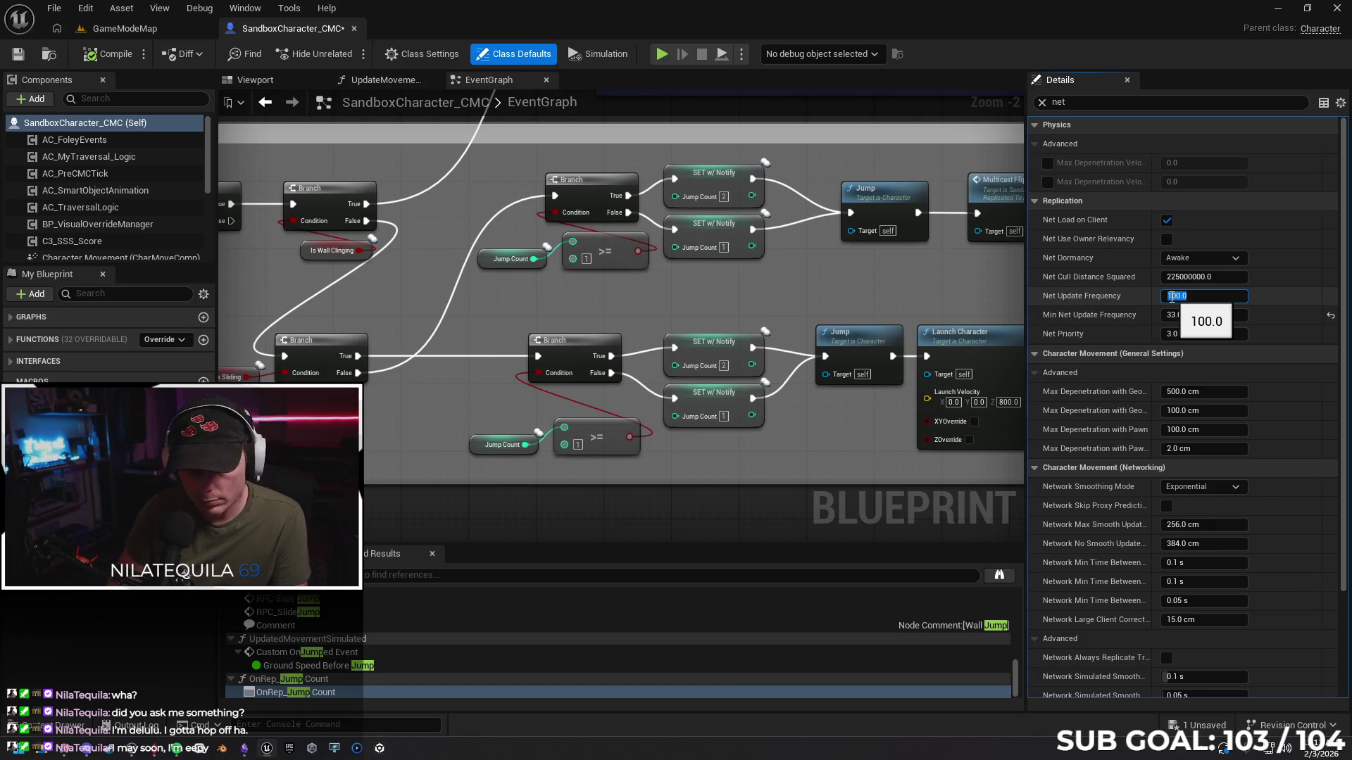
pyautogui.write('120')
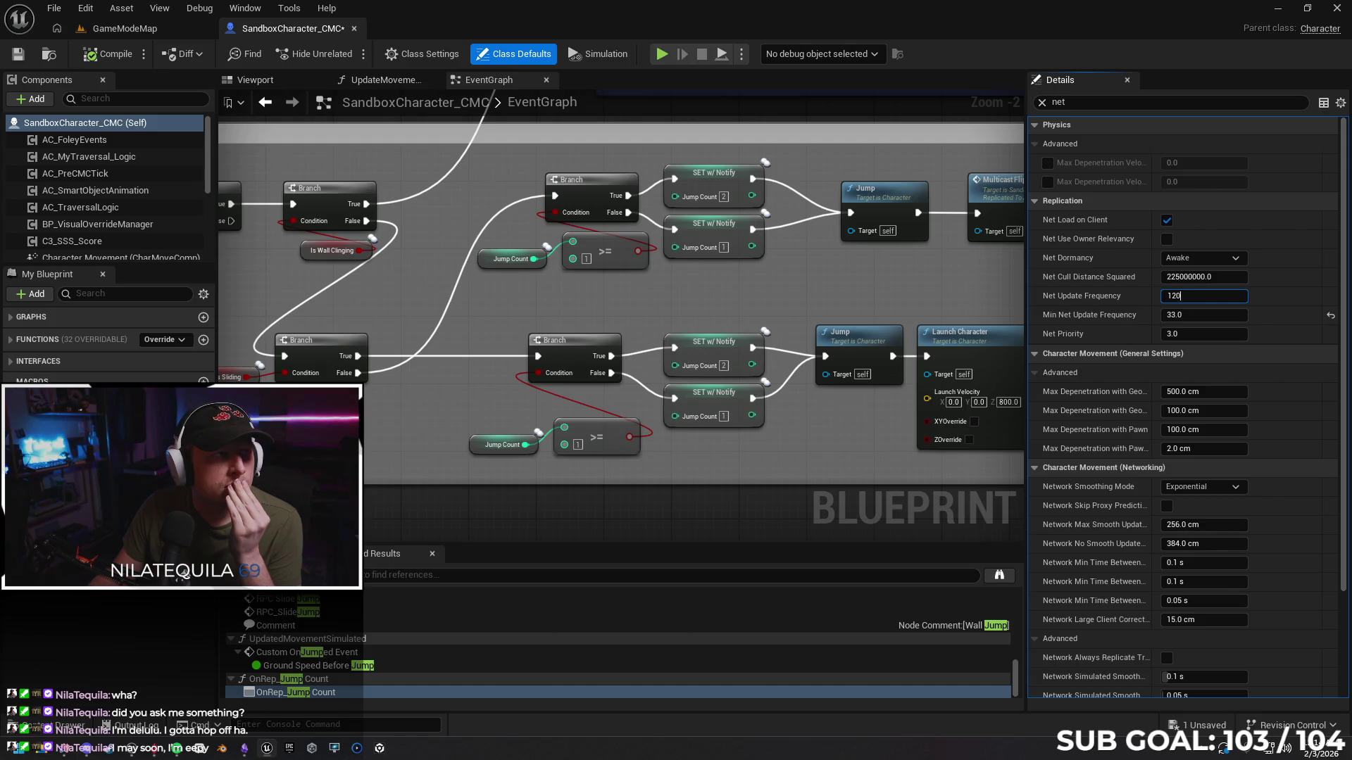
pyautogui.press('Return')
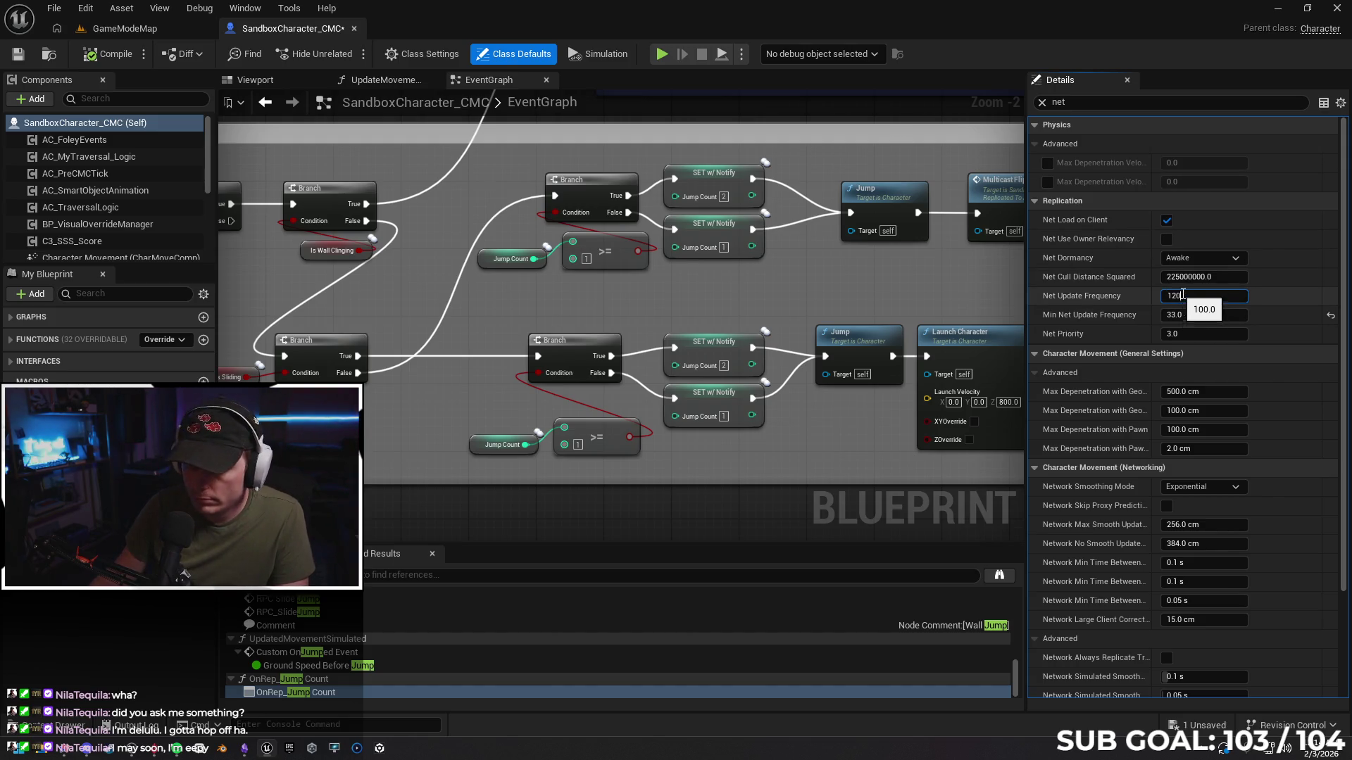
pyautogui.click(1181, 295)
pyautogui.write('60')
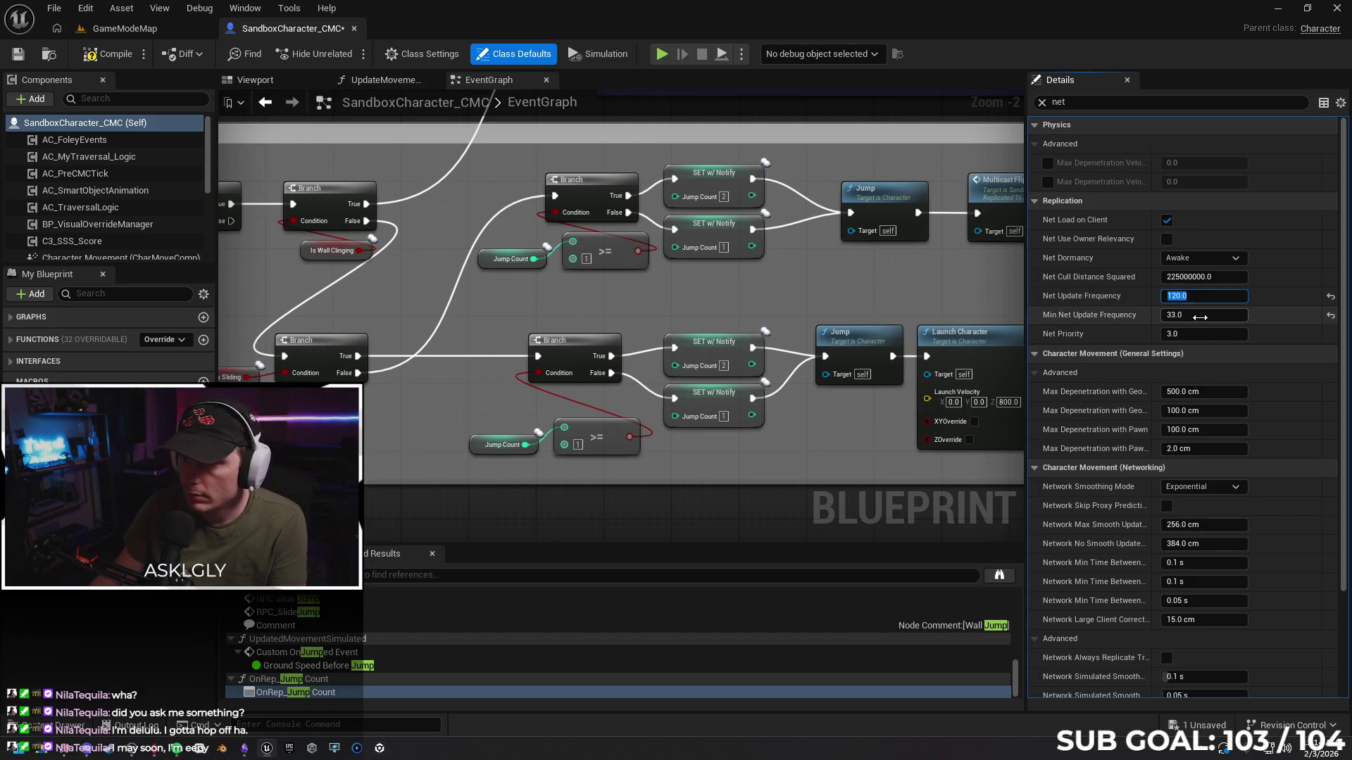
pyautogui.write('6')
pyautogui.click(1188, 316)
pyautogui.write('60')
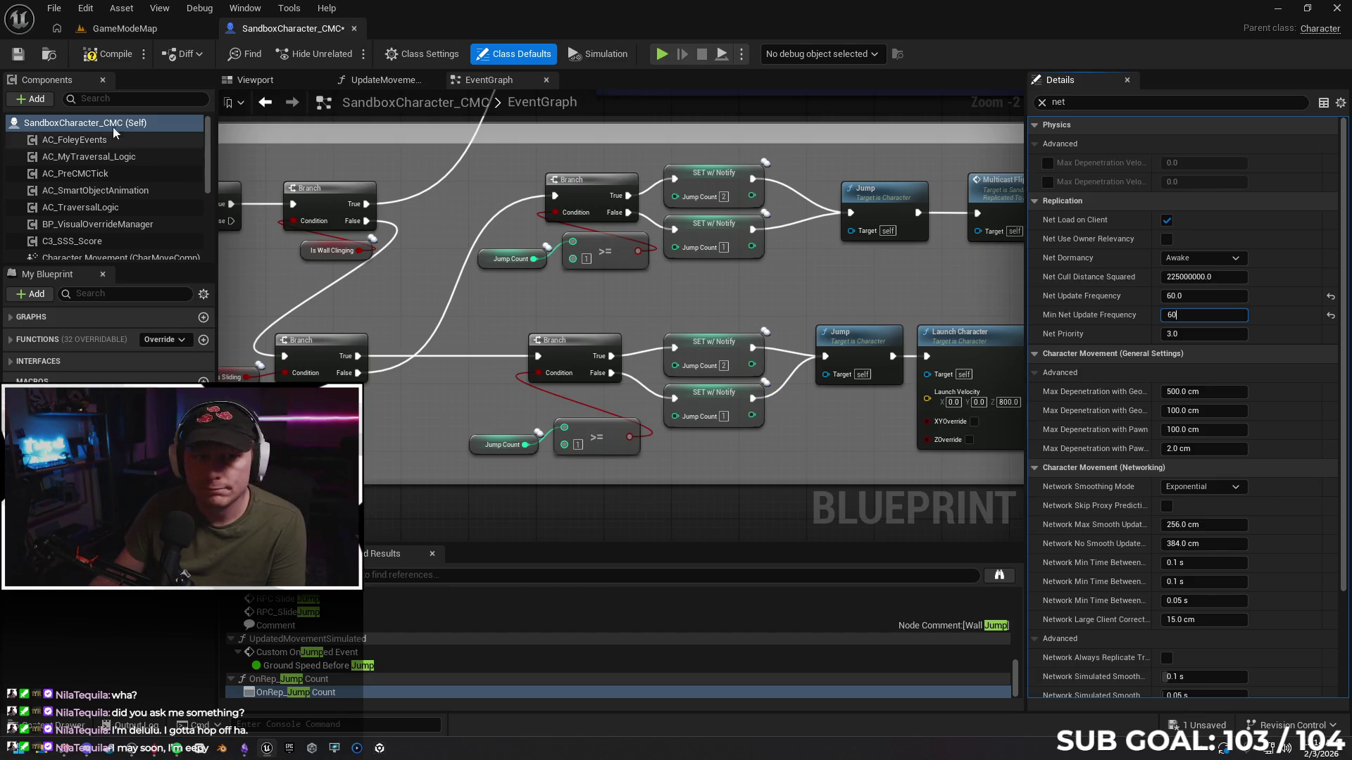
pyautogui.click(109, 56)
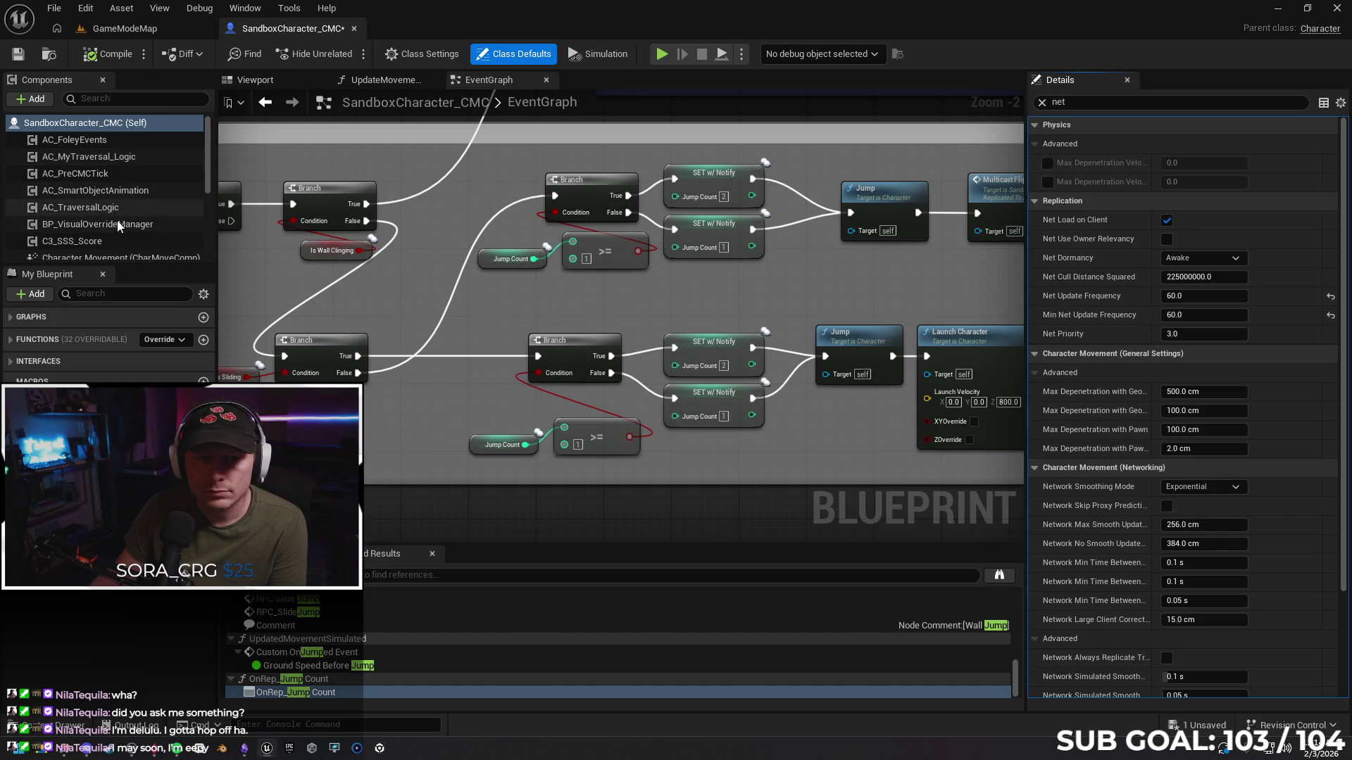
pyautogui.scroll(-2, 127, 211)
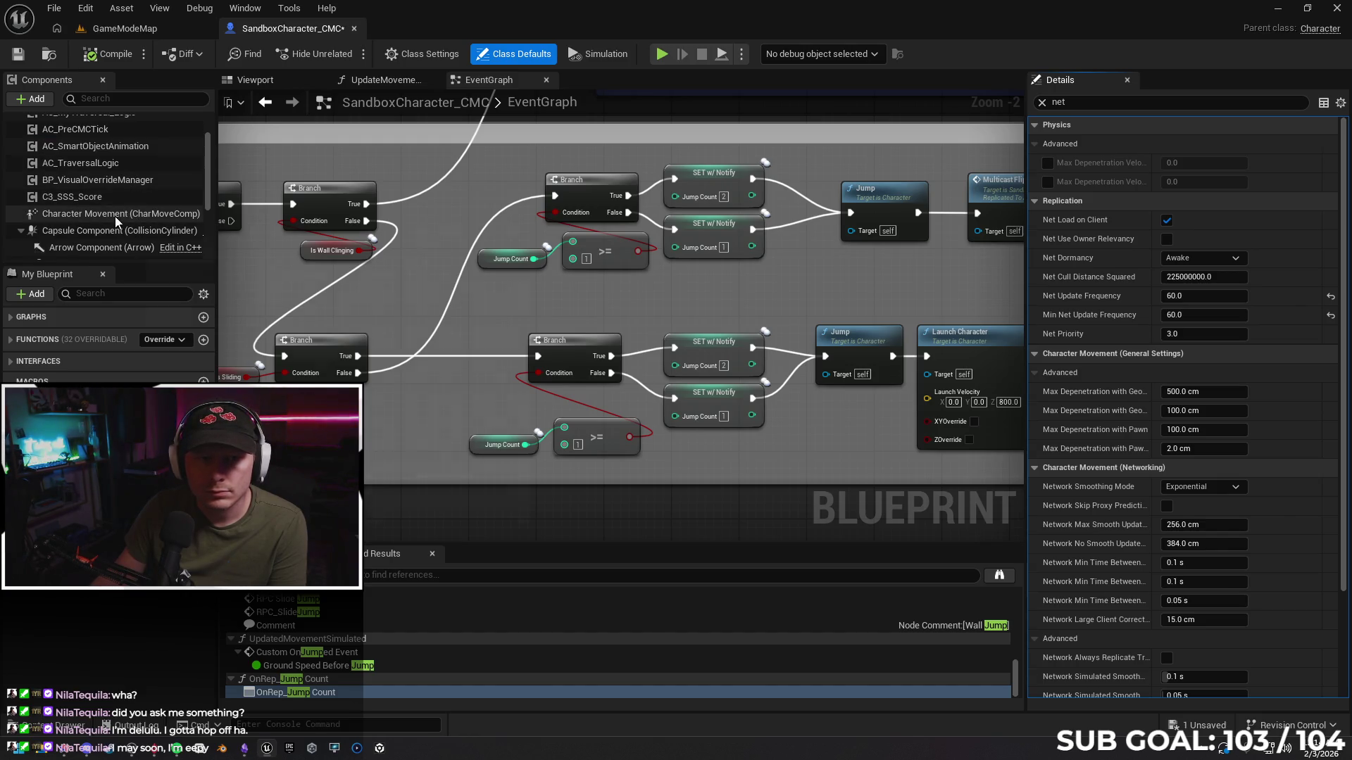
# Inspect the Character Movement, Capsule and Mesh components' properties with a widened Details panel
pyautogui.click(116, 217)
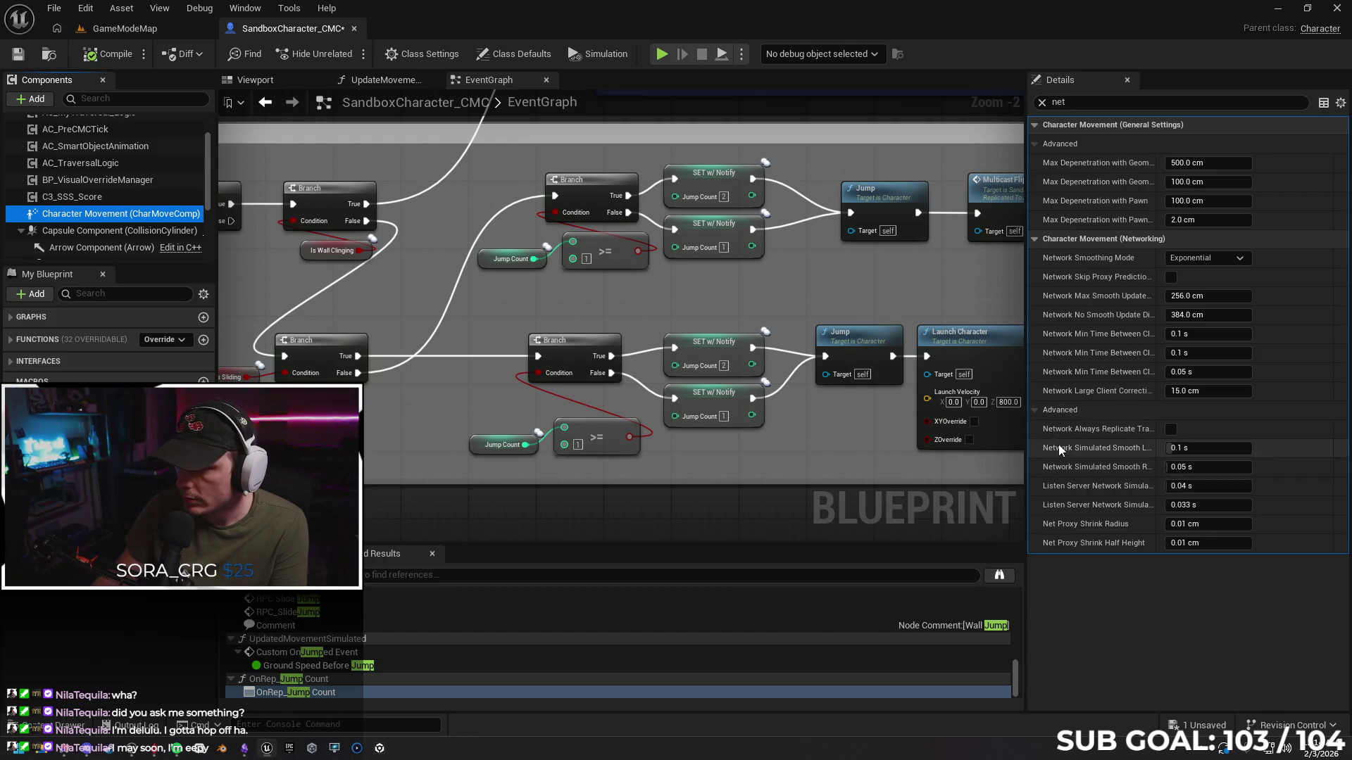
pyautogui.moveTo(1077, 432)
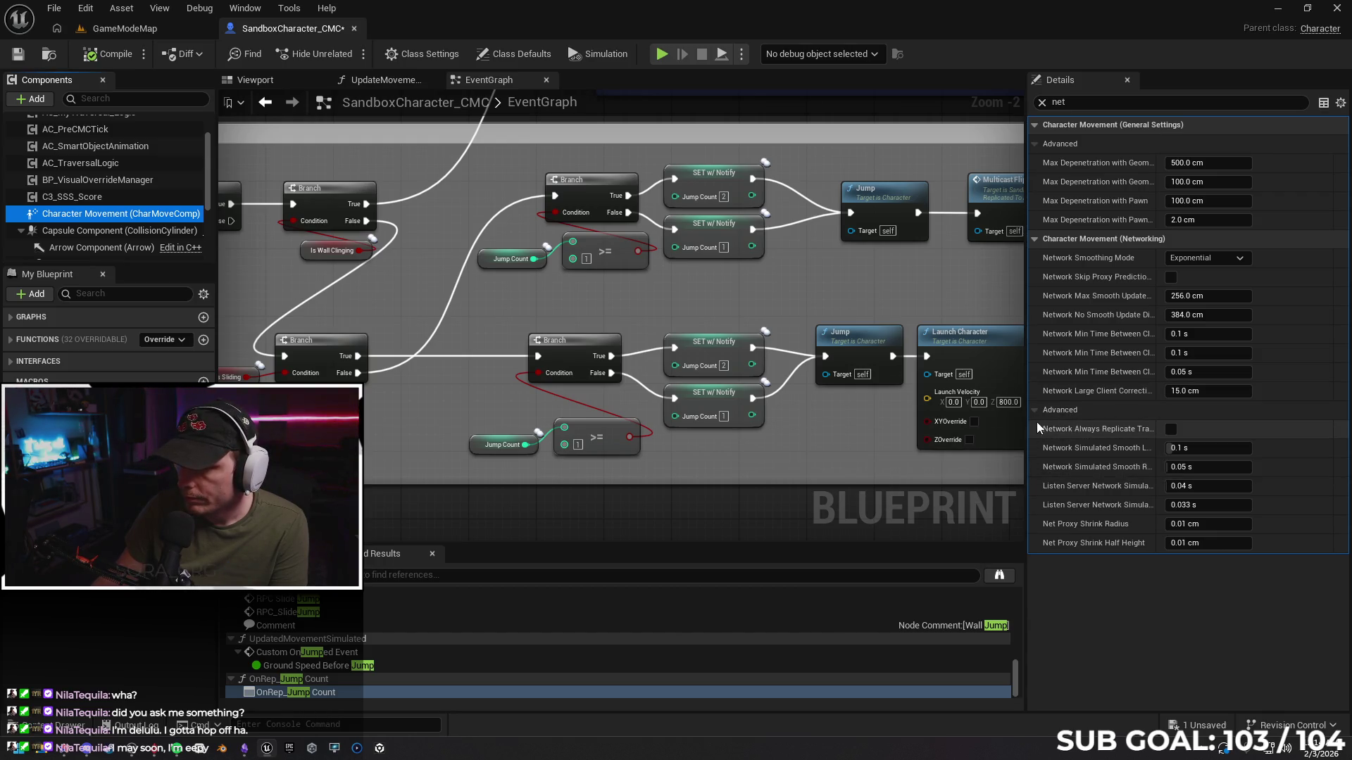
pyautogui.moveTo(1026, 427)
pyautogui.mouseDown()
pyautogui.moveTo(711, 428)
pyautogui.moveTo(933, 452)
pyautogui.mouseUp()
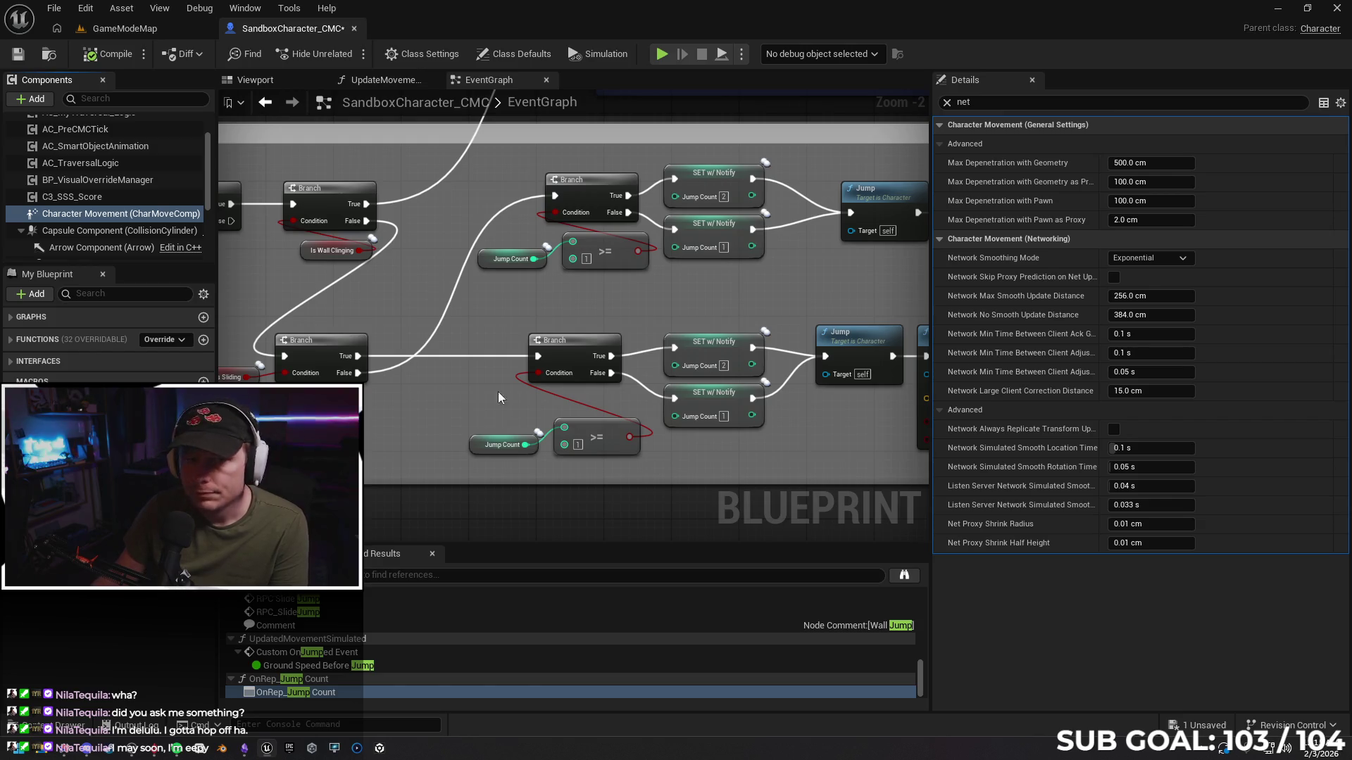
pyautogui.click(66, 236)
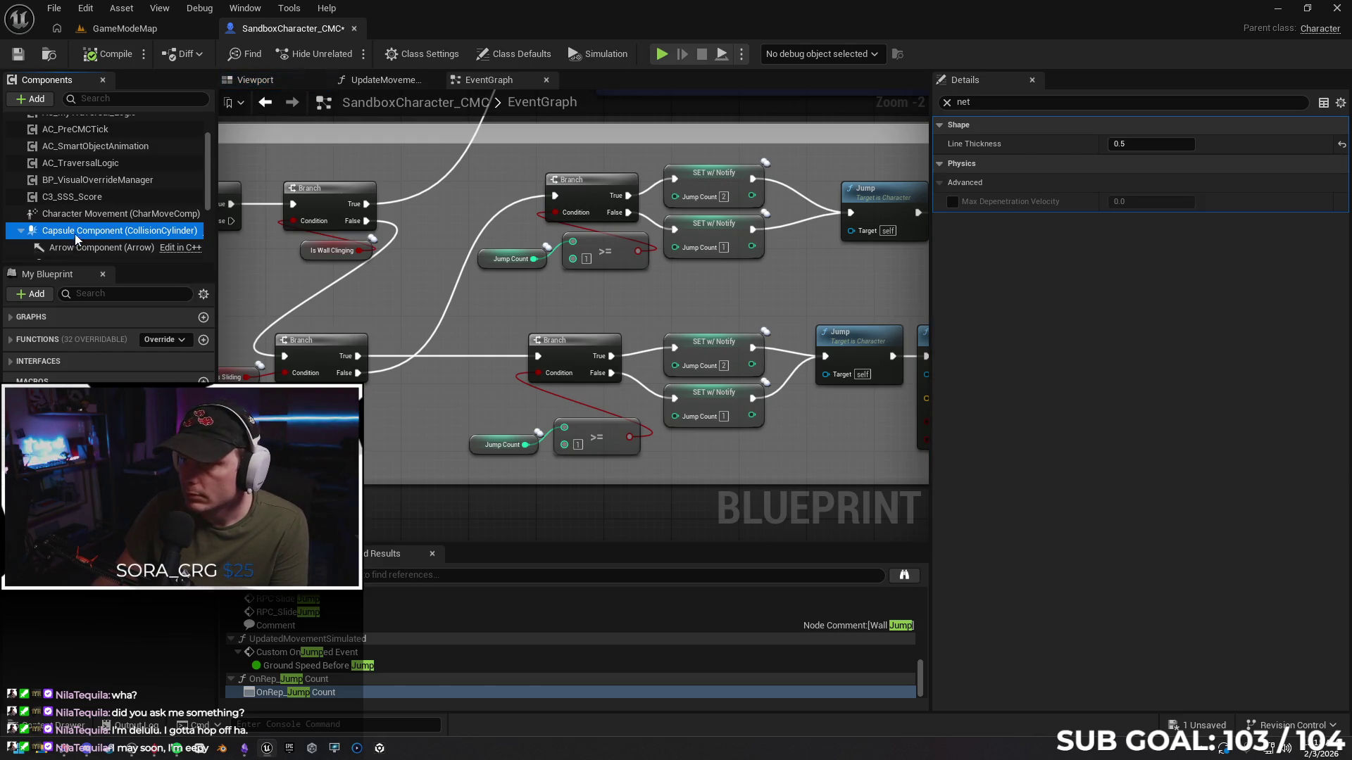
pyautogui.scroll(-2, 103, 230)
pyautogui.click(86, 242)
pyautogui.scroll(-1, 88, 247)
pyautogui.scroll(-3, 90, 248)
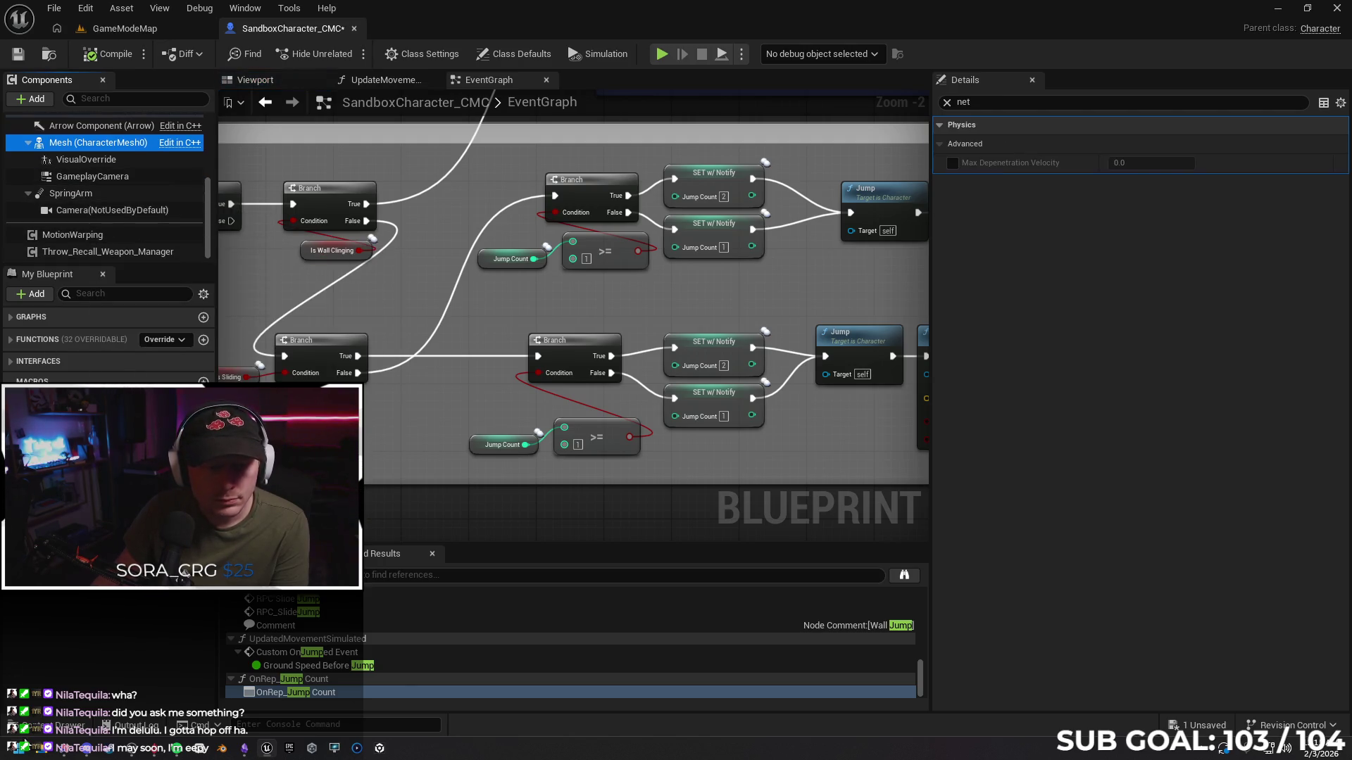
# Open the GM_Sandbox game mode blueprint from the Content Drawer and begin filtering its properties
pyautogui.hotkey('ctrl', 'space')
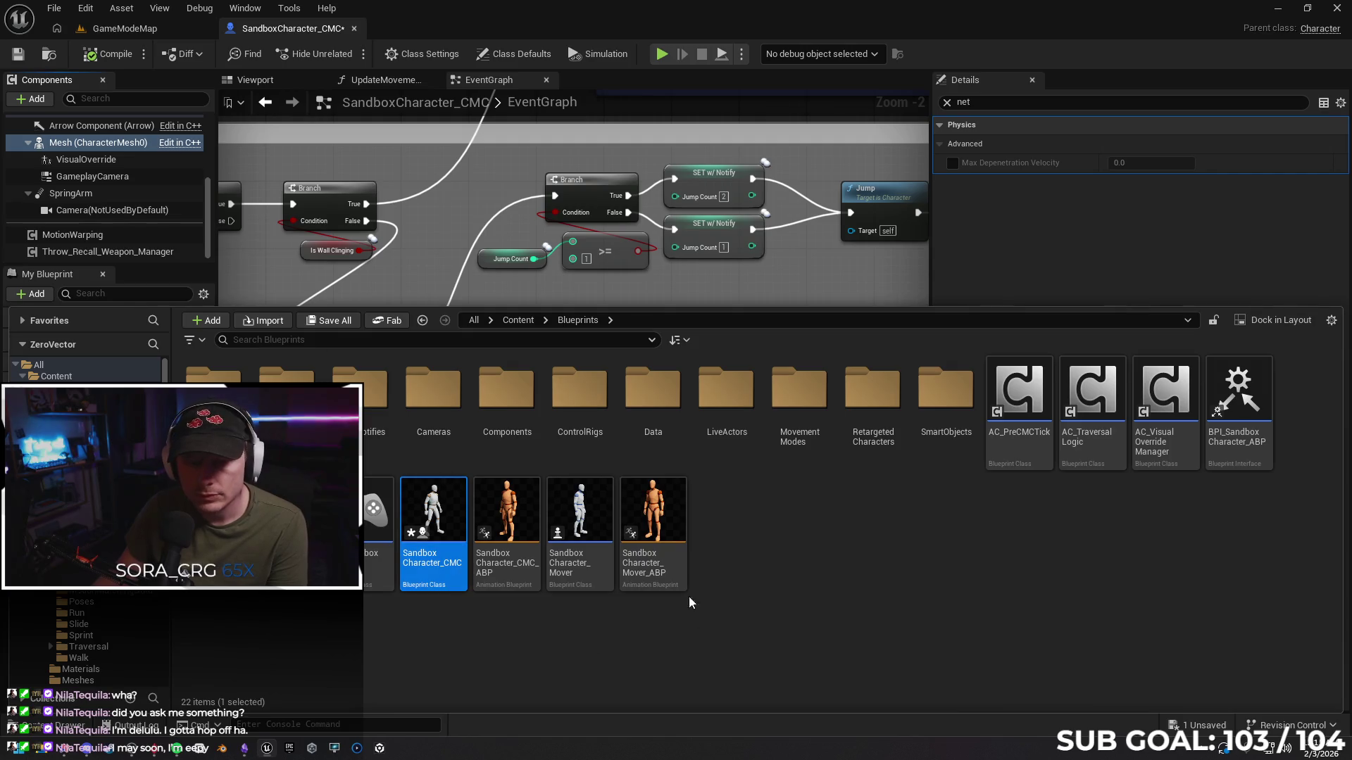
pyautogui.doubleClick(373, 514)
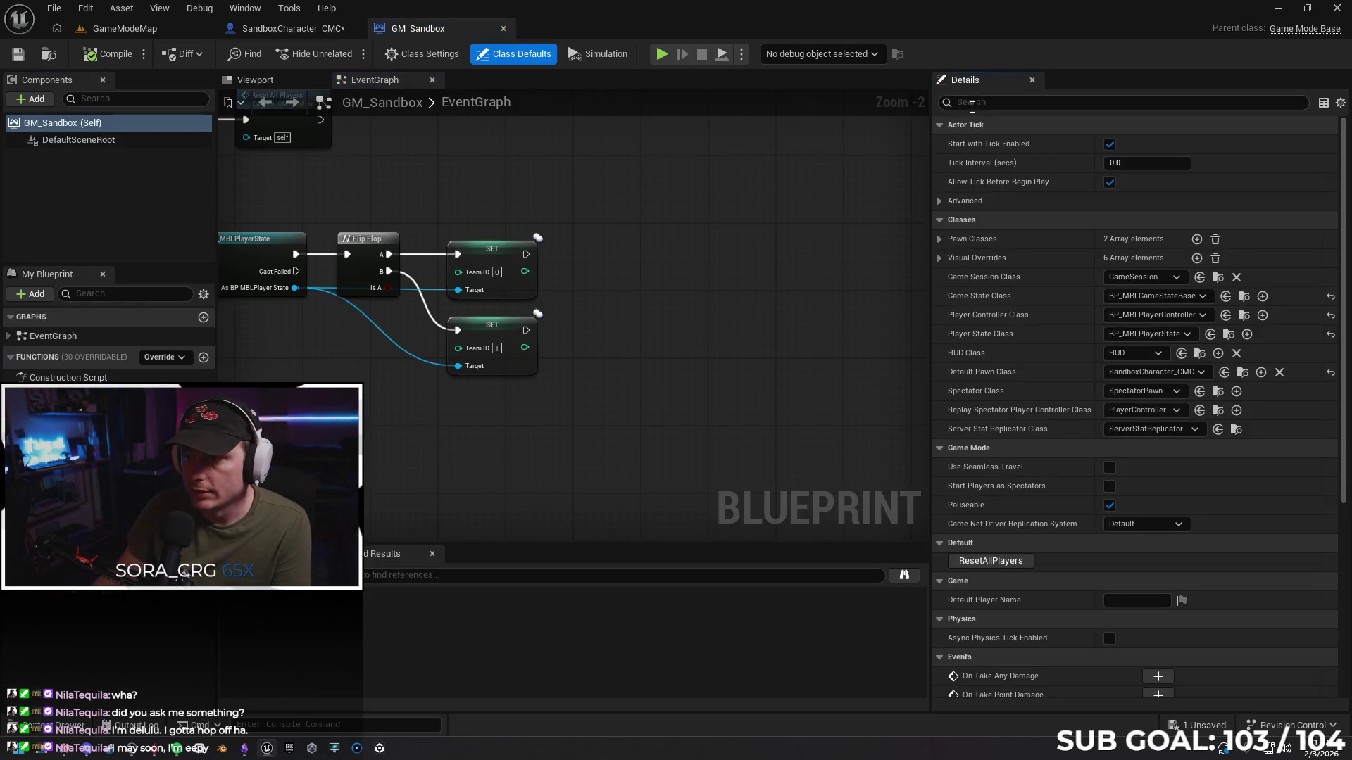
pyautogui.click(973, 101)
pyautogui.write('n')
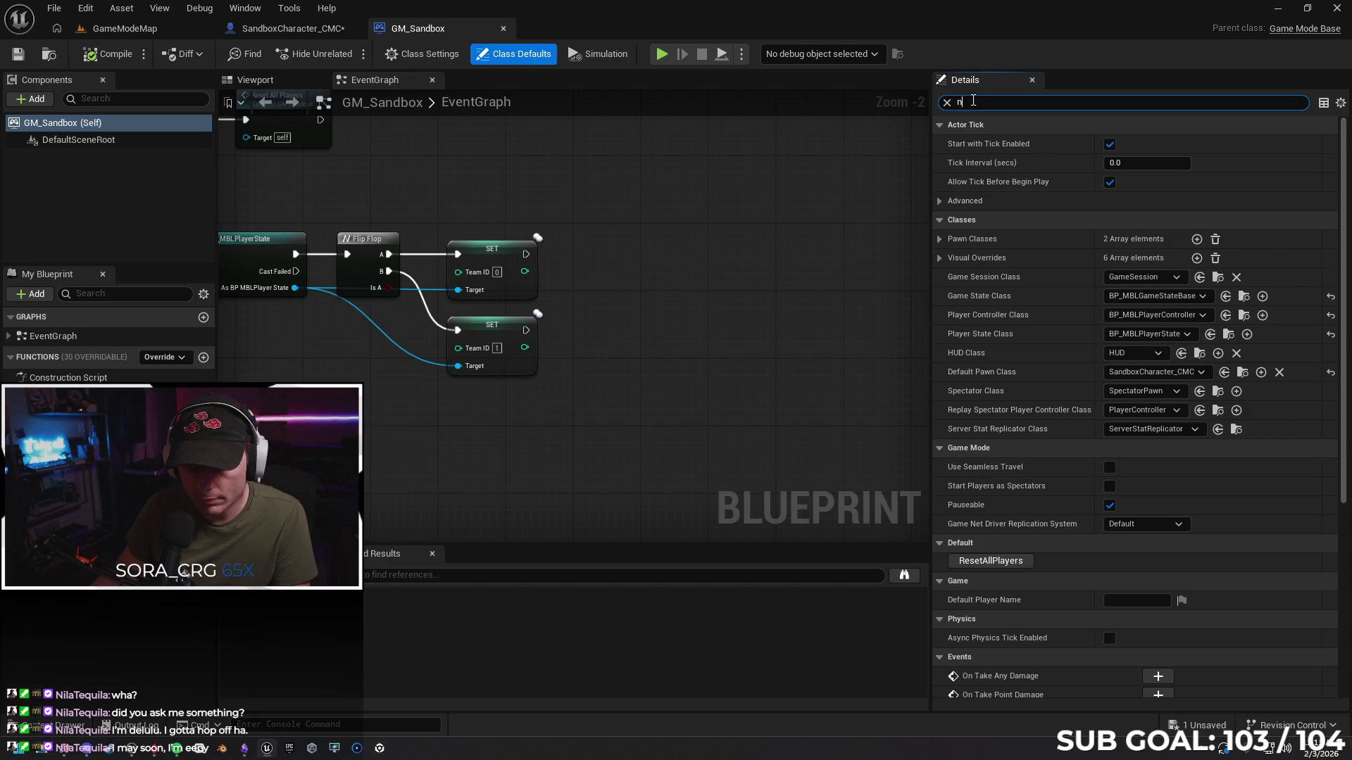
# Close GM_Sandbox and open the PC_Sandbox player controller blueprint
pyautogui.write('et')
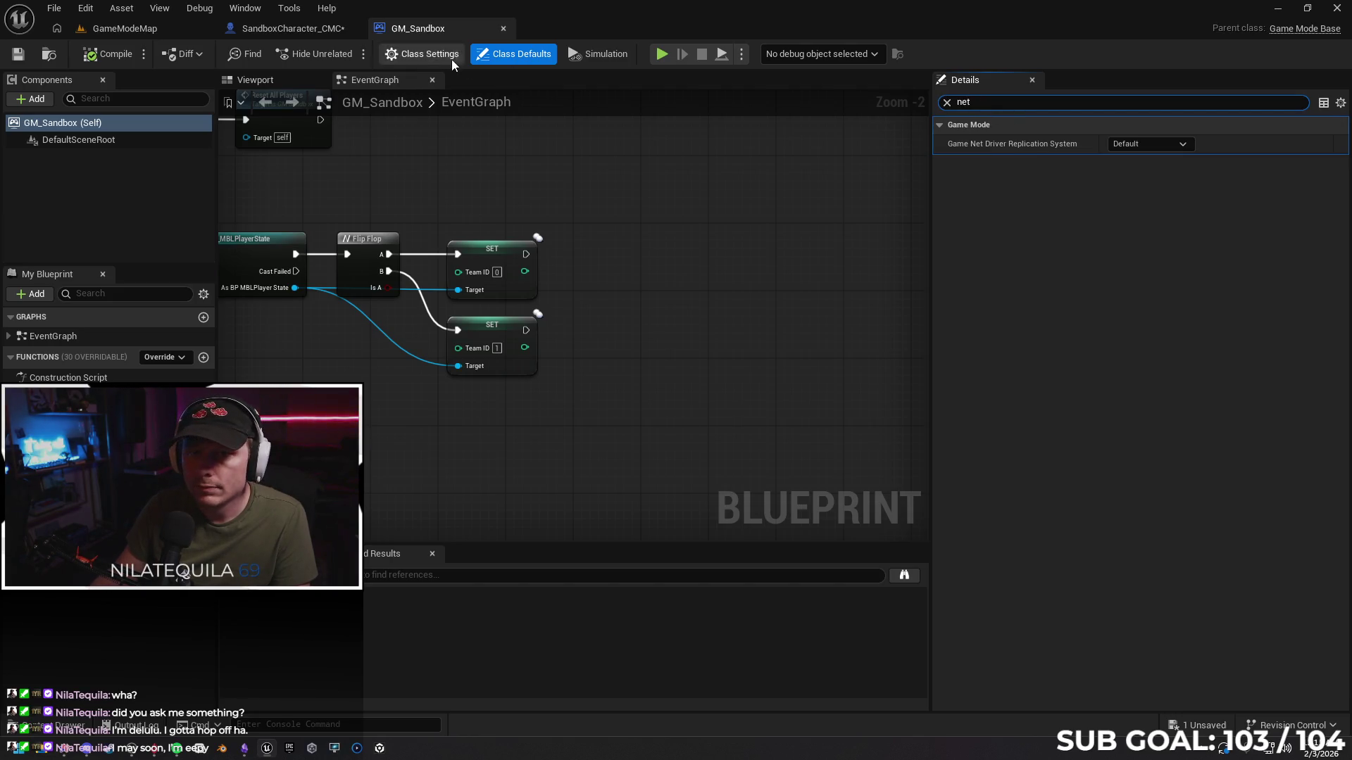
pyautogui.click(503, 28)
pyautogui.click(41, 732)
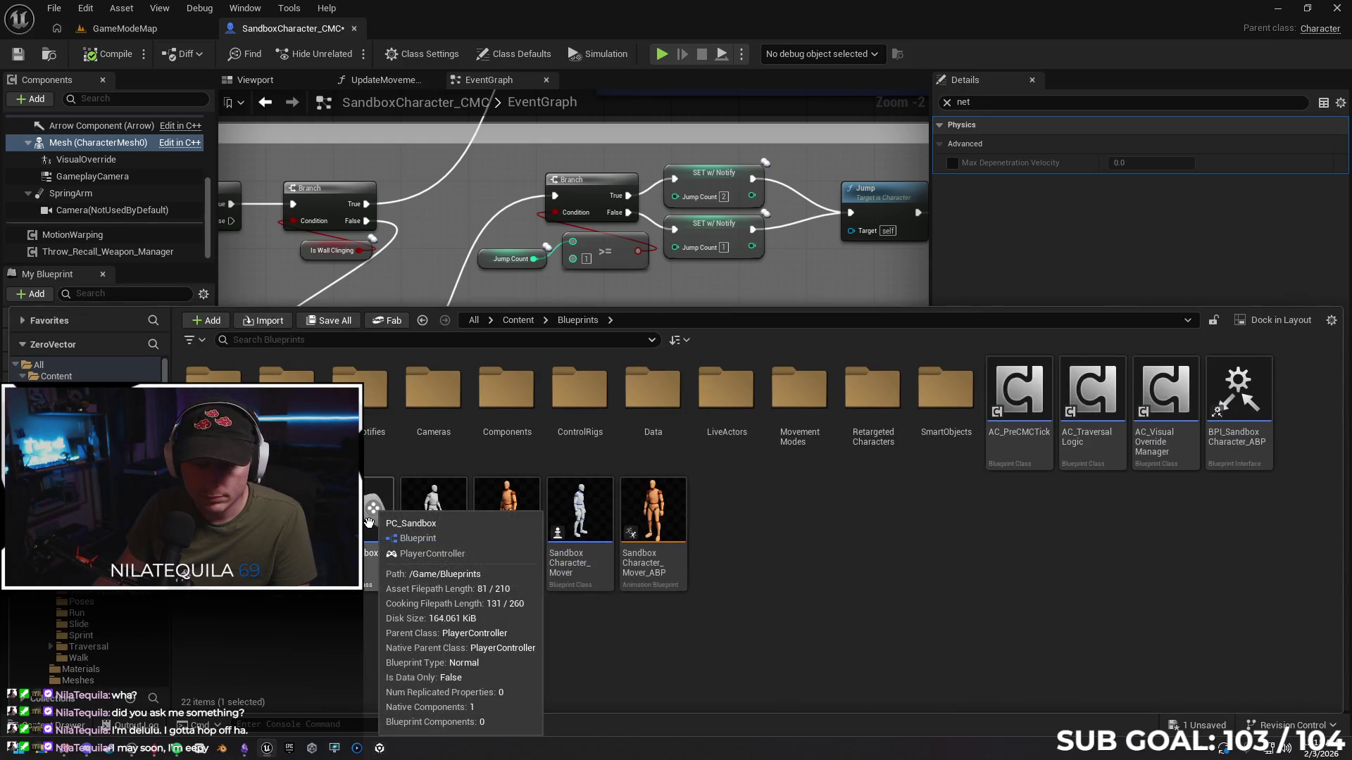
pyautogui.doubleClick(369, 522)
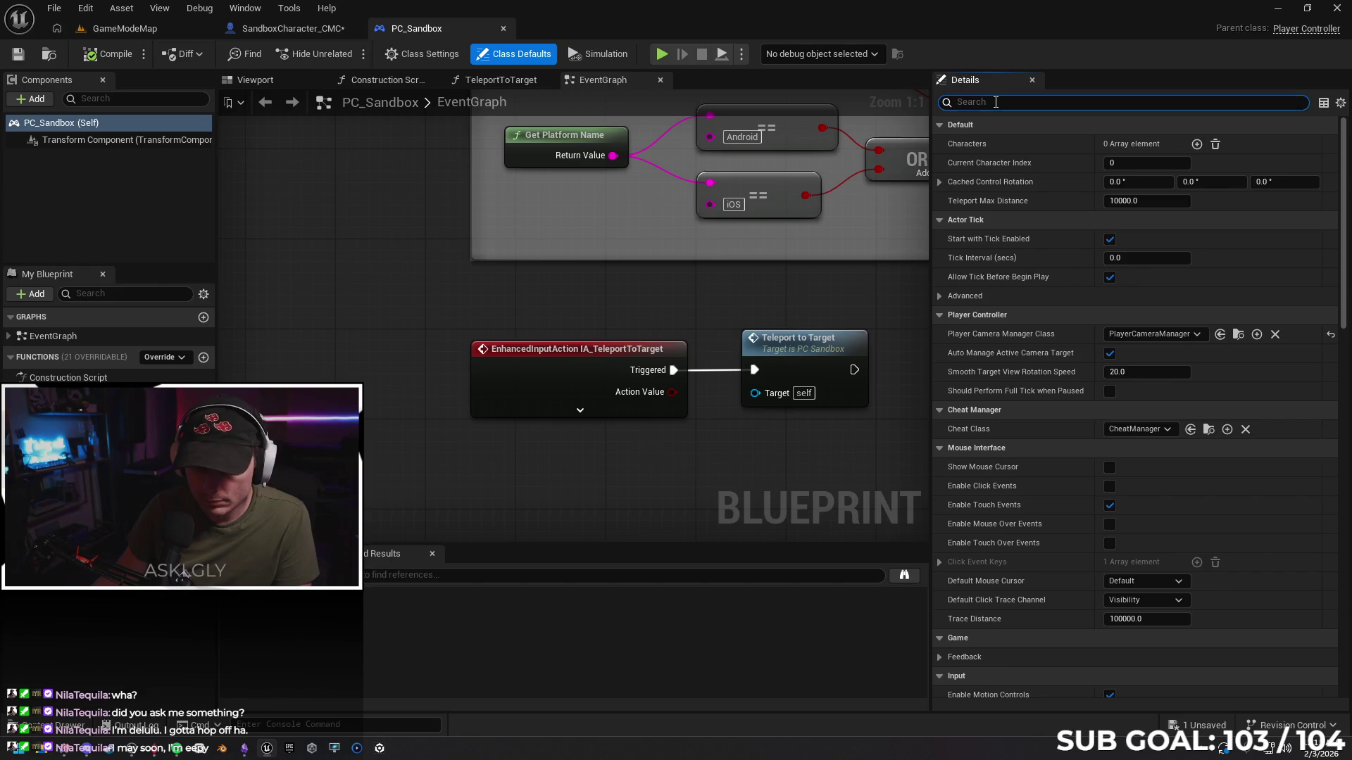
# Filter PC_Sandbox's Details by 'net', set both net update frequencies to 60 and save
pyautogui.write('net')
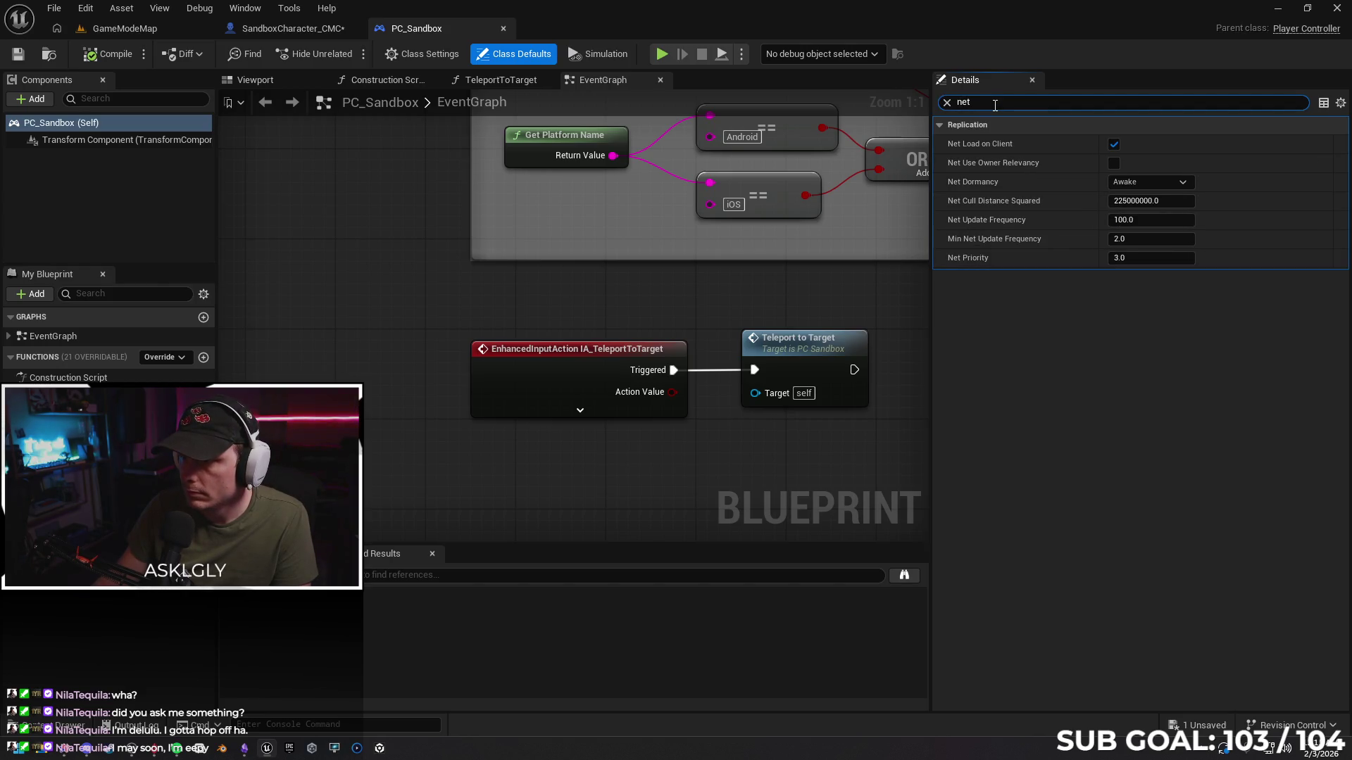
pyautogui.click(1130, 221)
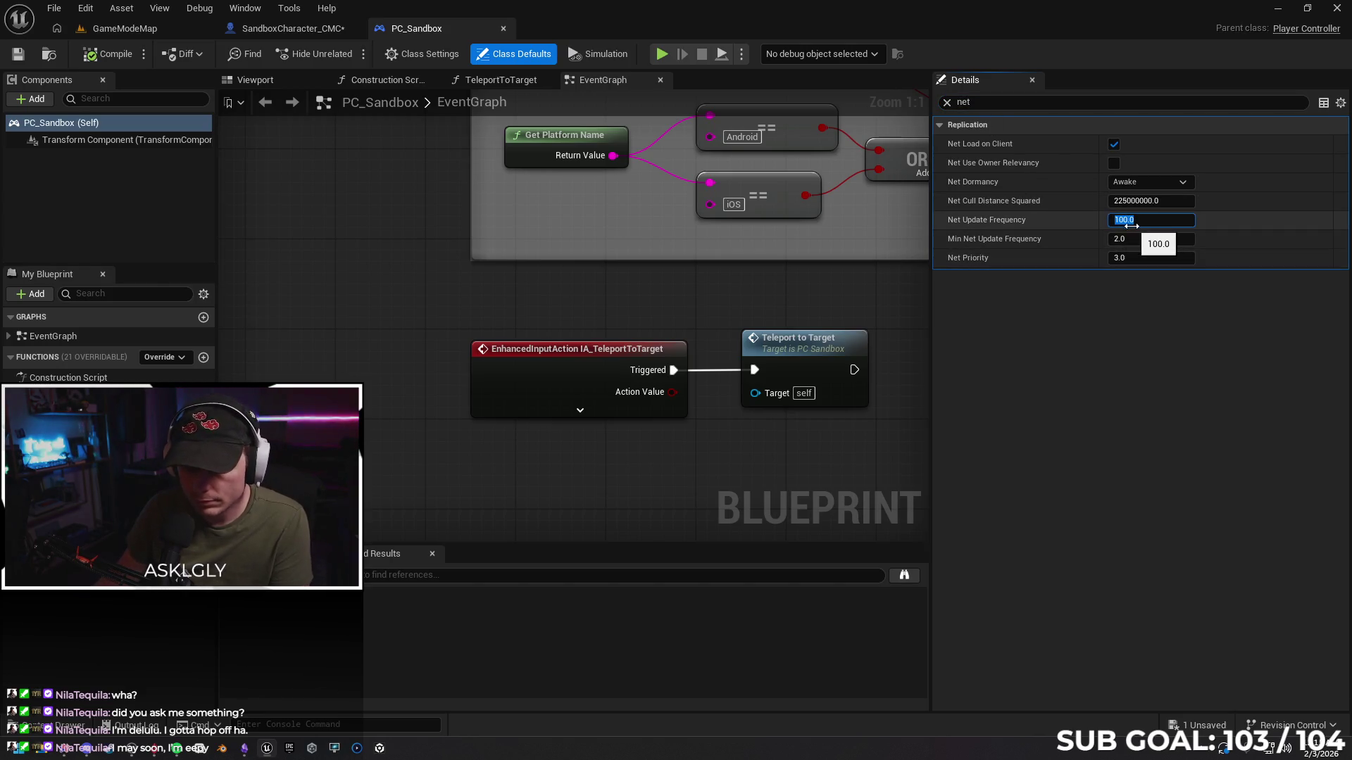
pyautogui.write('60')
pyautogui.click(1127, 239)
pyautogui.write('60')
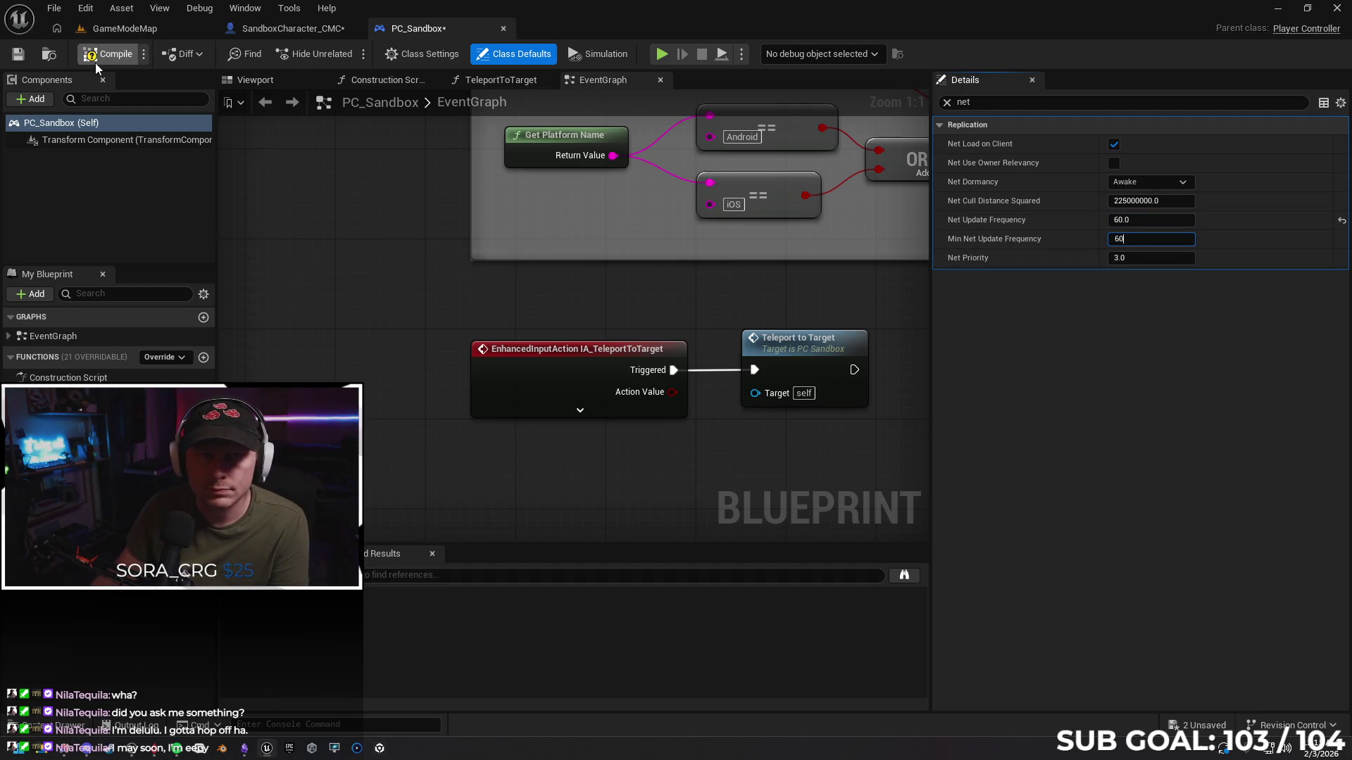
pyautogui.click(18, 53)
pyautogui.click(277, 28)
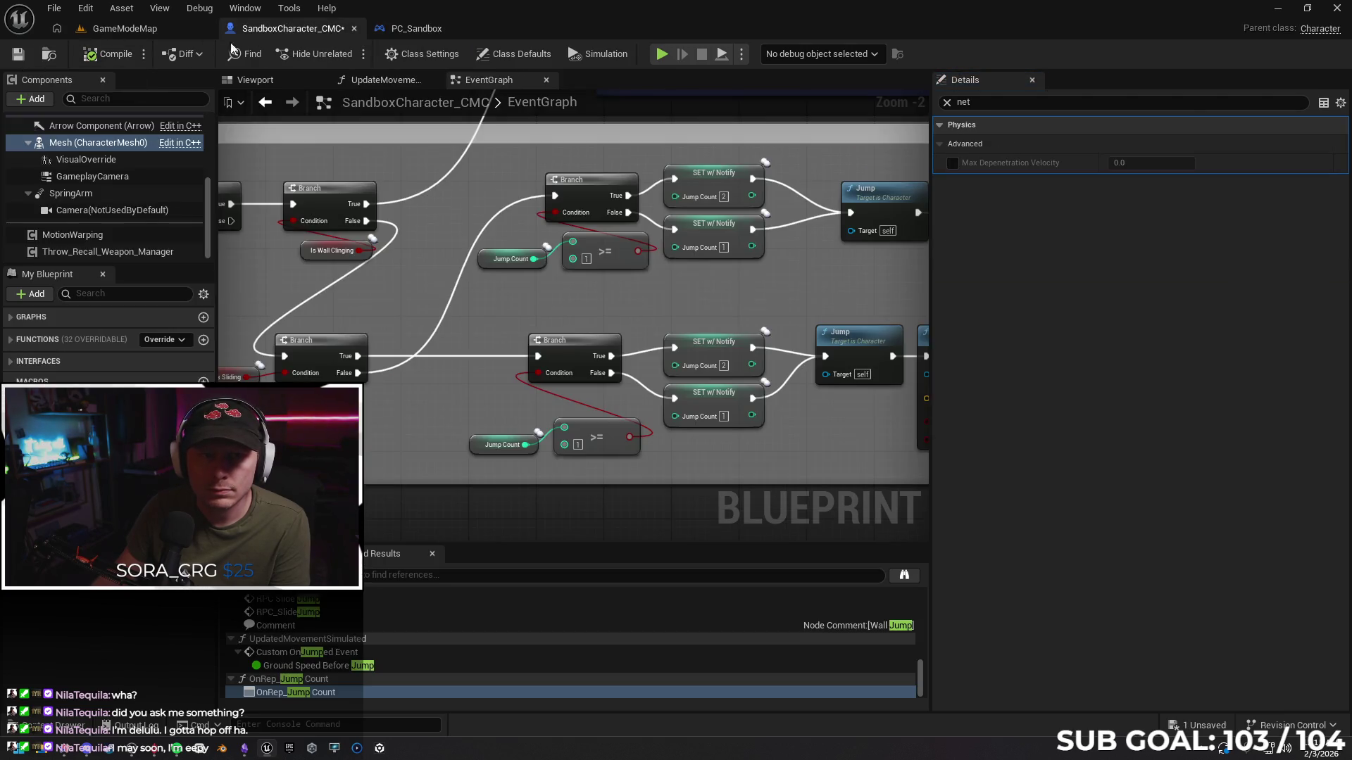
# Save SandboxCharacter_CMC, open BP_MBLGameStateBase and filter its Details by 'net'
pyautogui.click(17, 53)
pyautogui.click(56, 725)
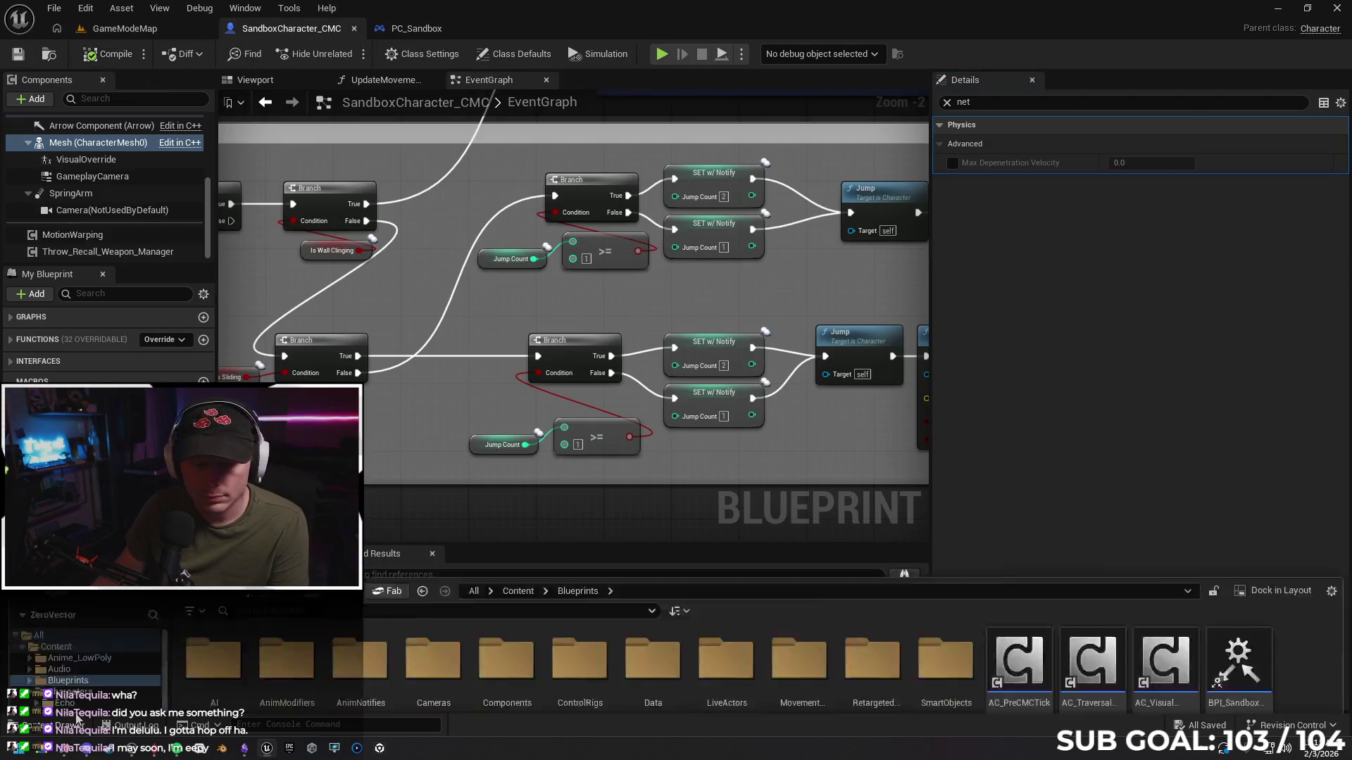
pyautogui.scroll(-1, 955, 549)
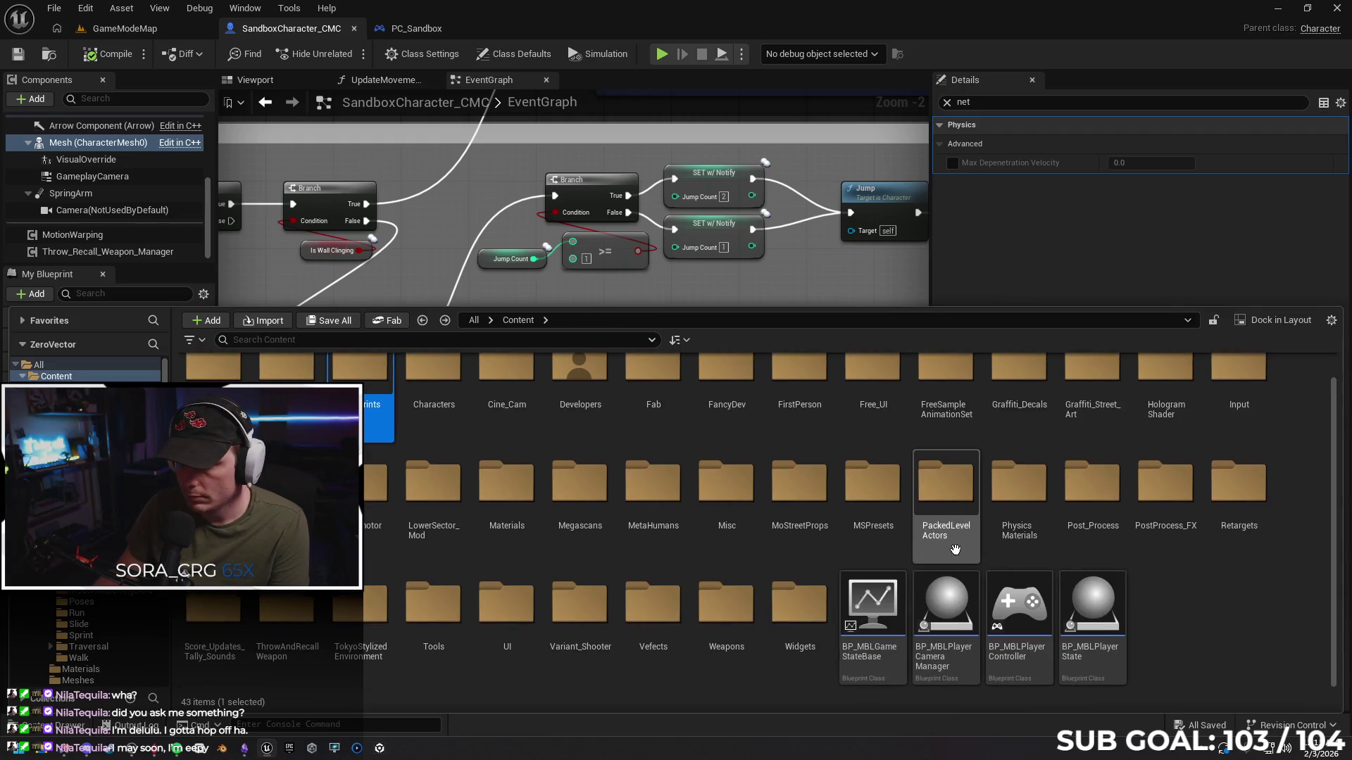
pyautogui.doubleClick(873, 604)
pyautogui.click(974, 103)
pyautogui.write('net')
# Set the game state's Net Update Frequency to 10 and Min Net Update Frequency to 2
pyautogui.click(1138, 220)
pyautogui.write('60')
pyautogui.press('Tab')
pyautogui.write('60')
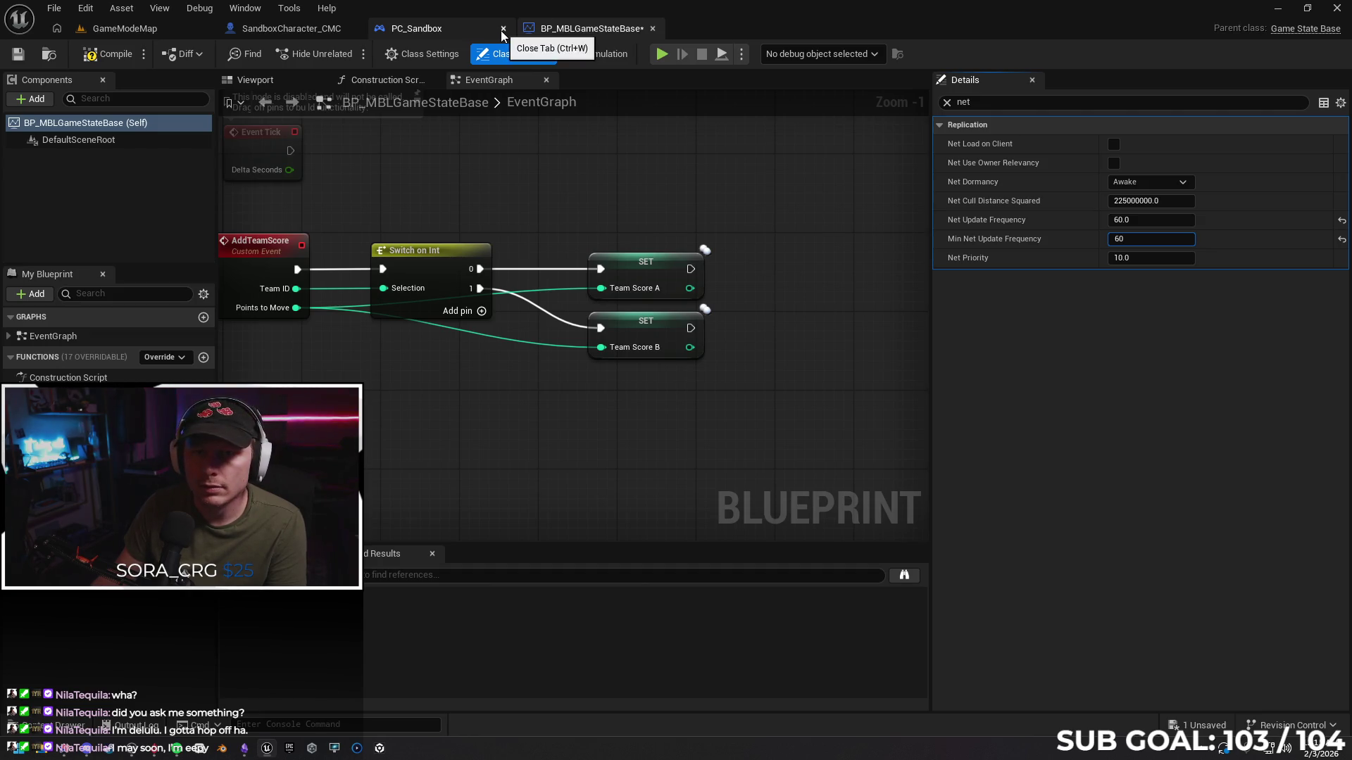
pyautogui.click(1130, 220)
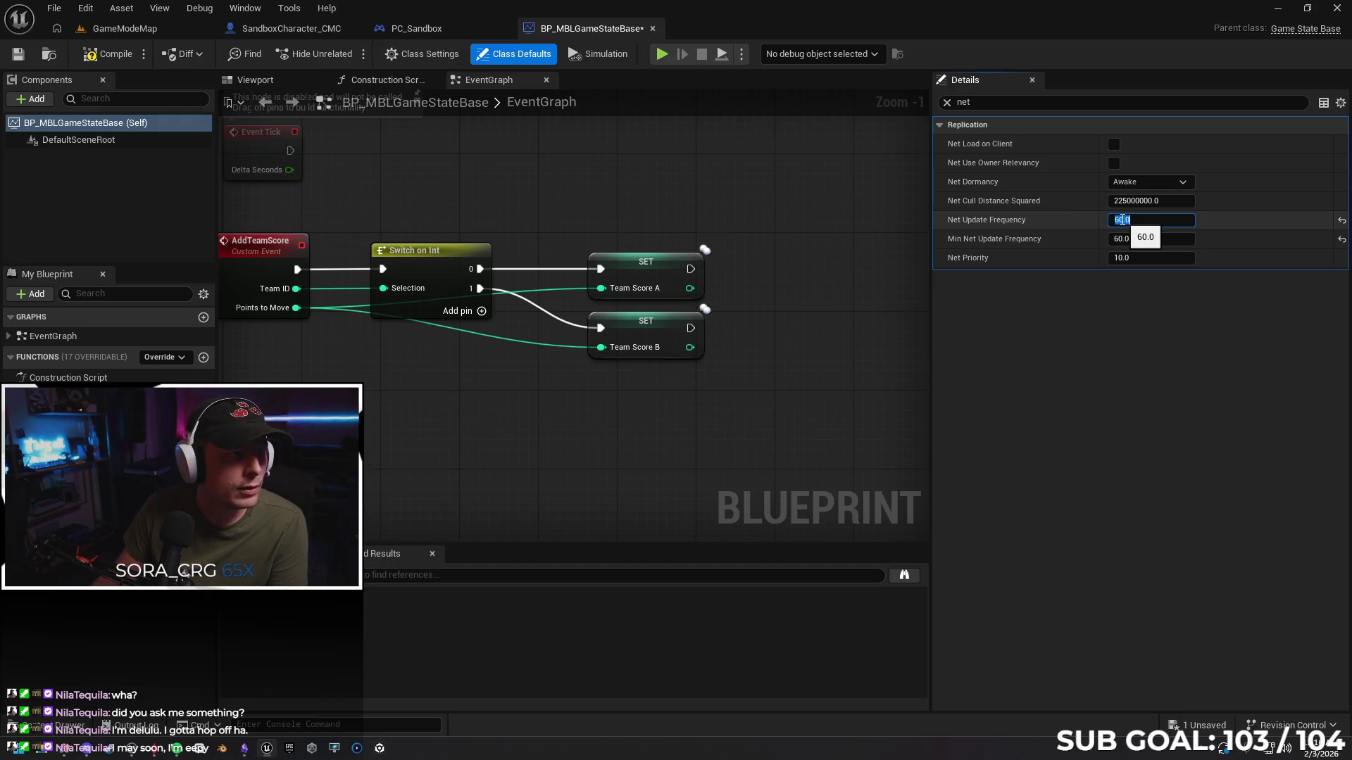
pyautogui.write('10')
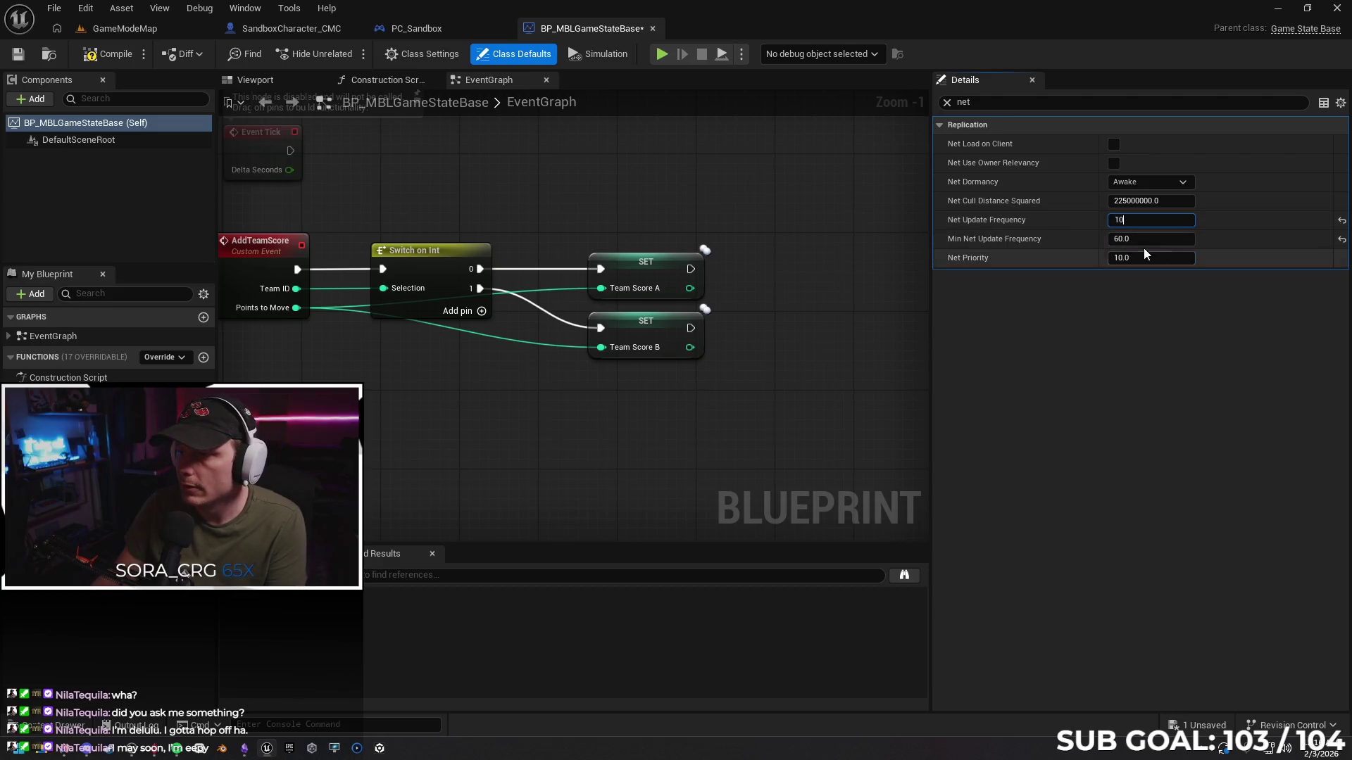
pyautogui.click(1134, 239)
pyautogui.write('2')
pyautogui.press('Return')
pyautogui.click(1148, 241)
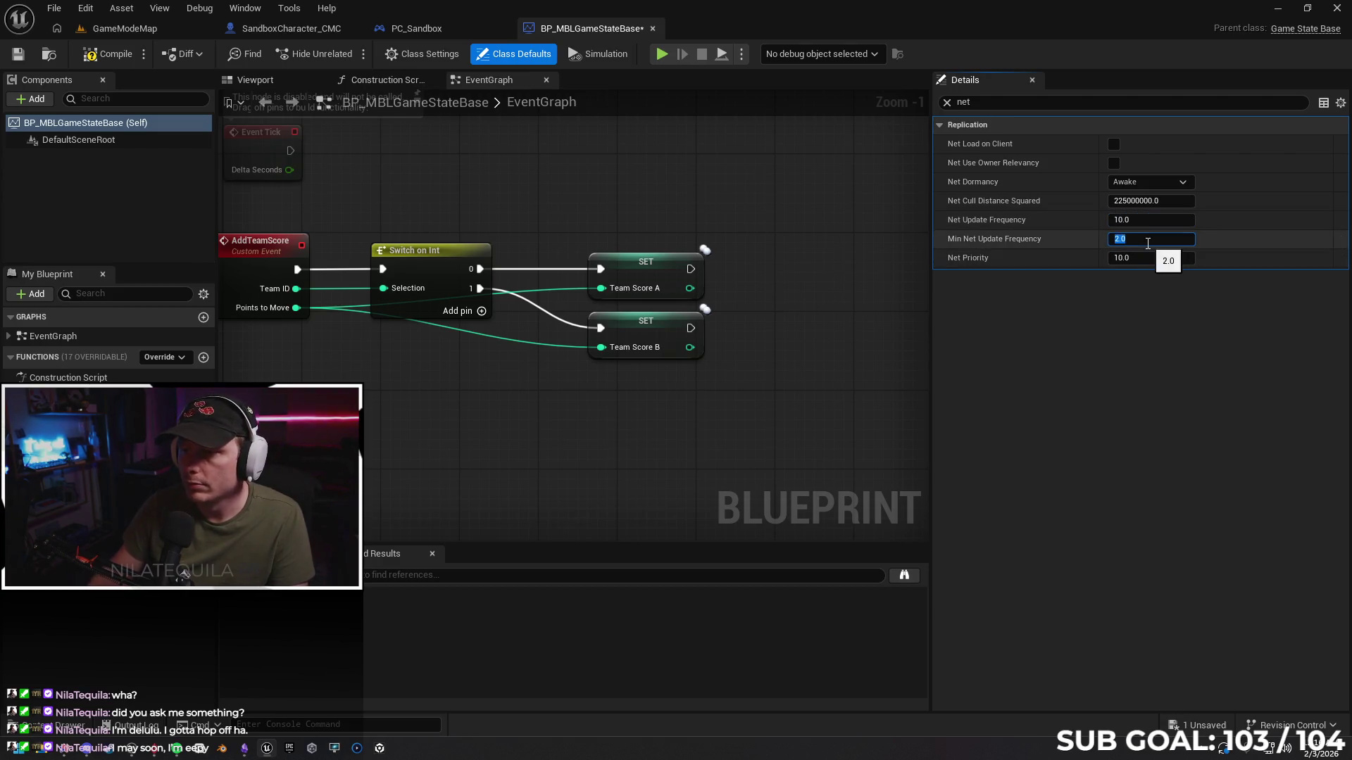
pyautogui.click(667, 164)
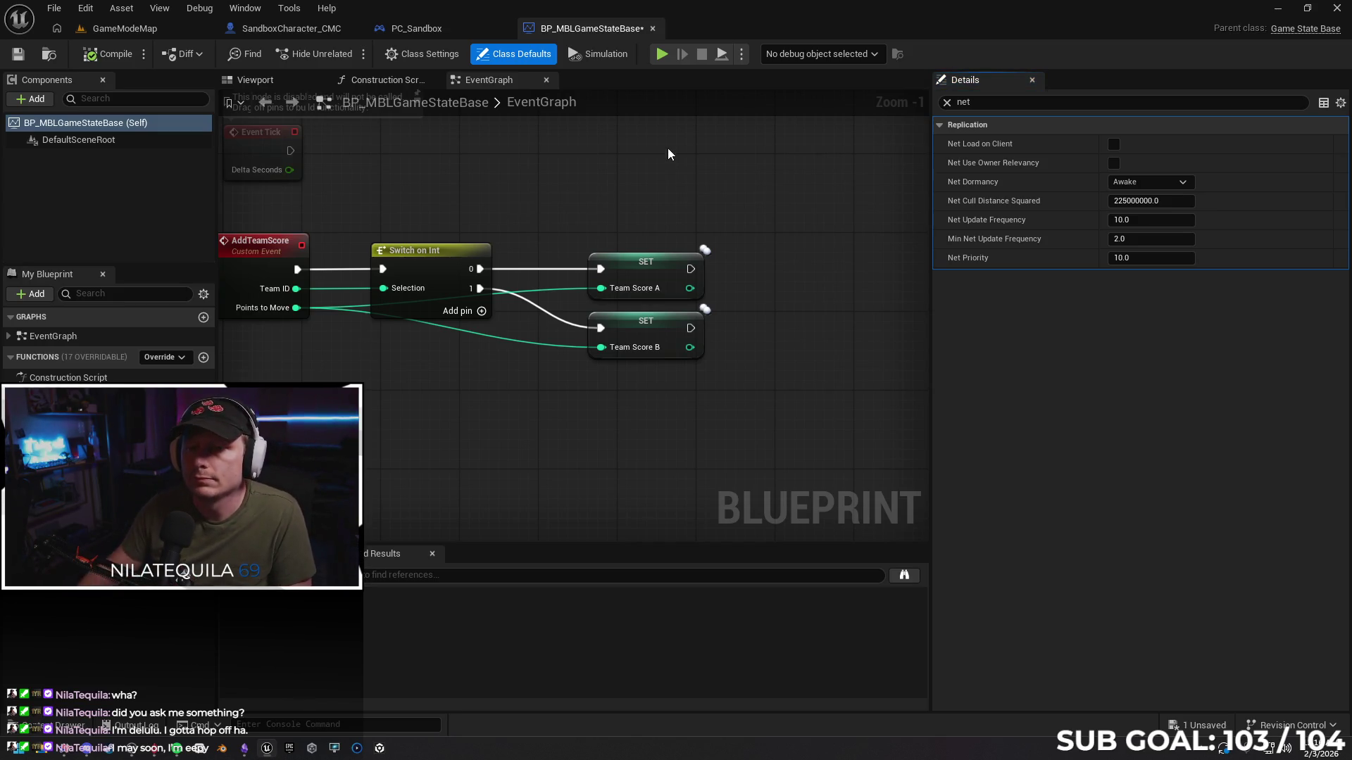
pyautogui.moveTo(530, 369)
pyautogui.mouseDown()
pyautogui.moveTo(845, 335)
pyautogui.moveTo(601, 445)
pyautogui.moveTo(575, 398)
pyautogui.mouseUp()
# Save BP_MBLGameStateBase and look over the PC_Sandbox event graph
pyautogui.click(18, 53)
pyautogui.click(450, 28)
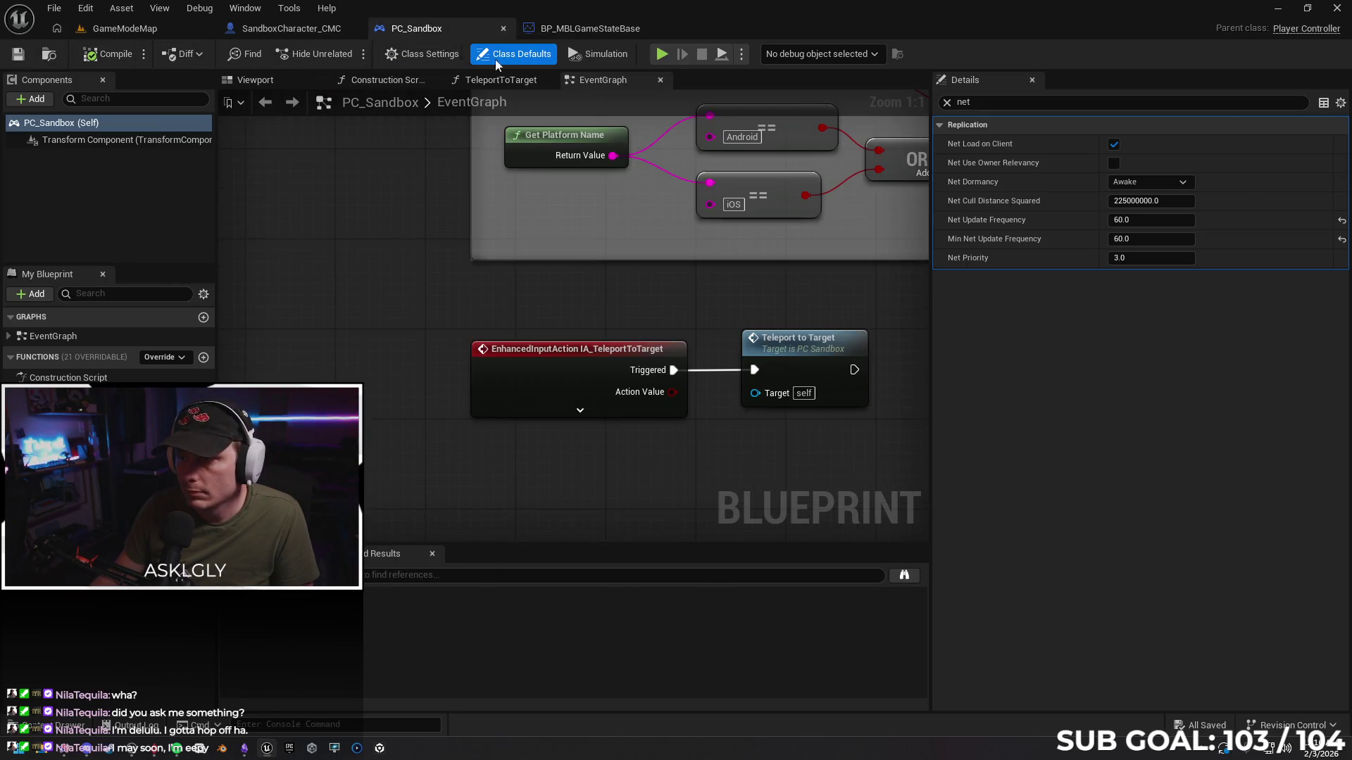
pyautogui.moveTo(809, 290); pyautogui.dragTo(564, 347)
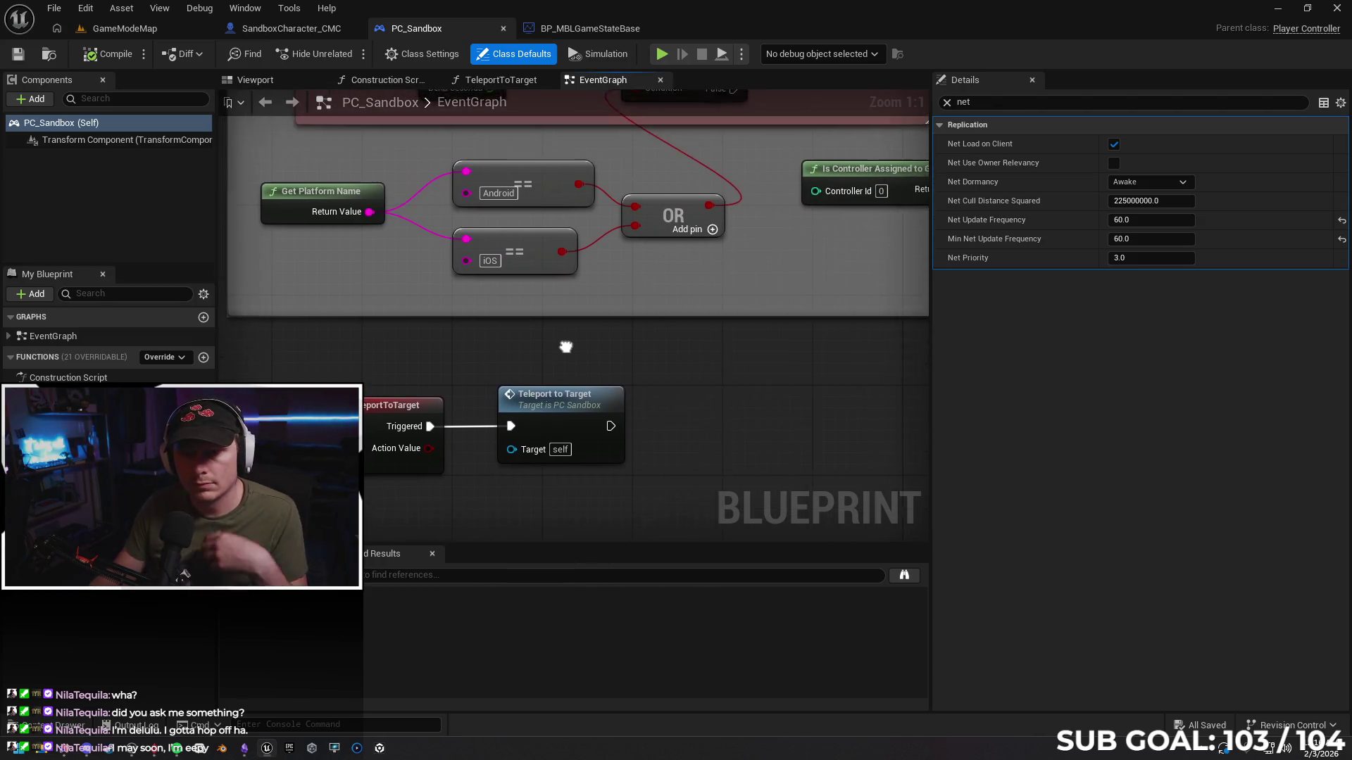
pyautogui.scroll(-3, 582, 390)
pyautogui.moveTo(791, 338)
pyautogui.mouseDown()
pyautogui.moveTo(500, 357)
pyautogui.moveTo(712, 331)
pyautogui.moveTo(676, 350)
pyautogui.moveTo(664, 394)
pyautogui.moveTo(767, 311)
pyautogui.moveTo(734, 374)
pyautogui.mouseUp()
pyautogui.scroll(-1, 660, 390)
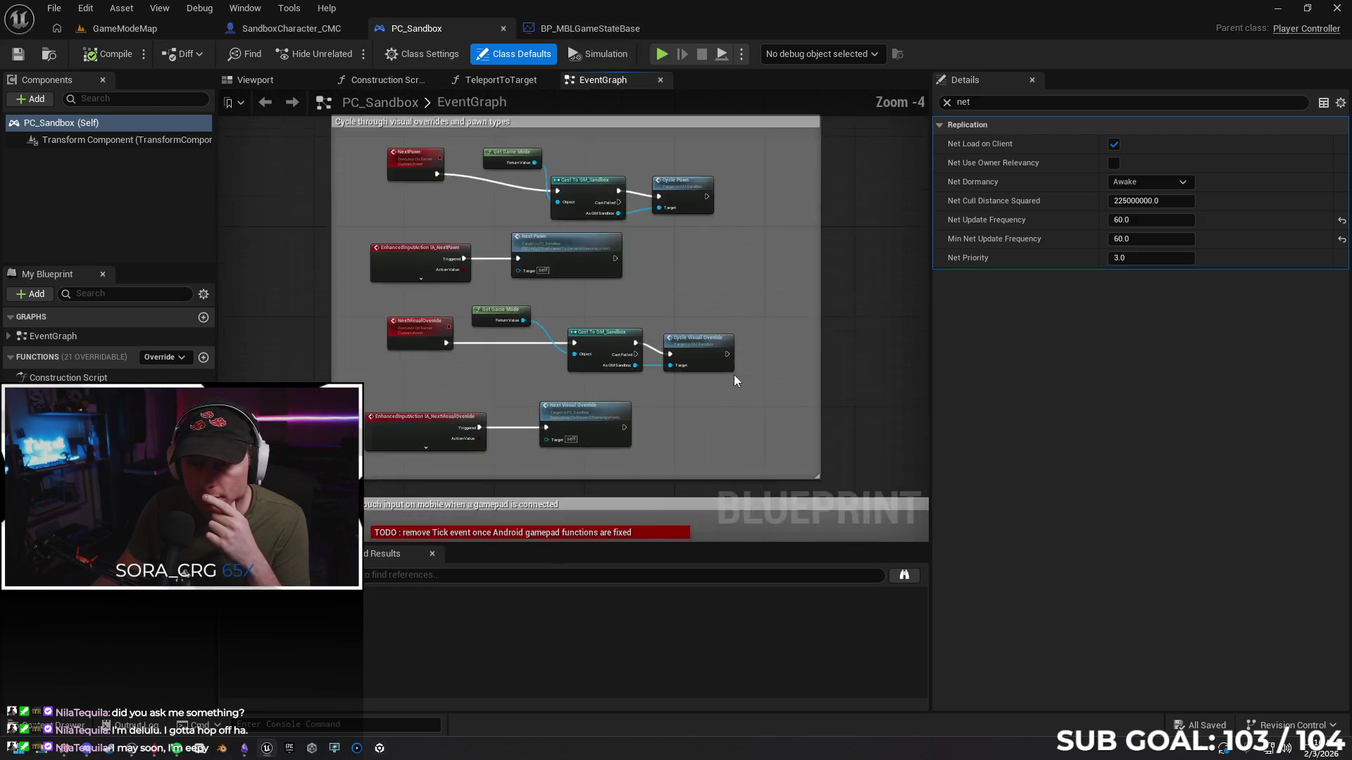
pyautogui.scroll(1, 747, 381)
pyautogui.moveTo(749, 286); pyautogui.dragTo(781, 387)
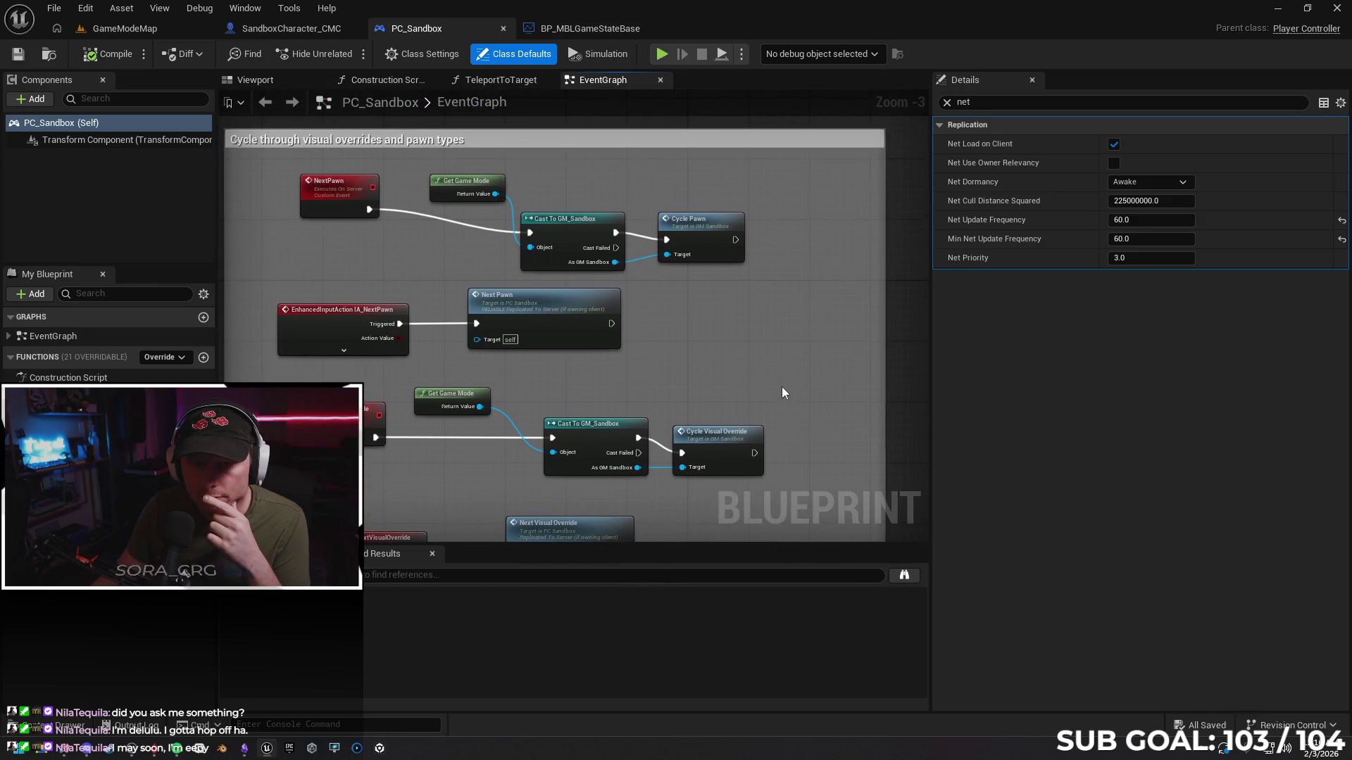
pyautogui.scroll(-5, 771, 331)
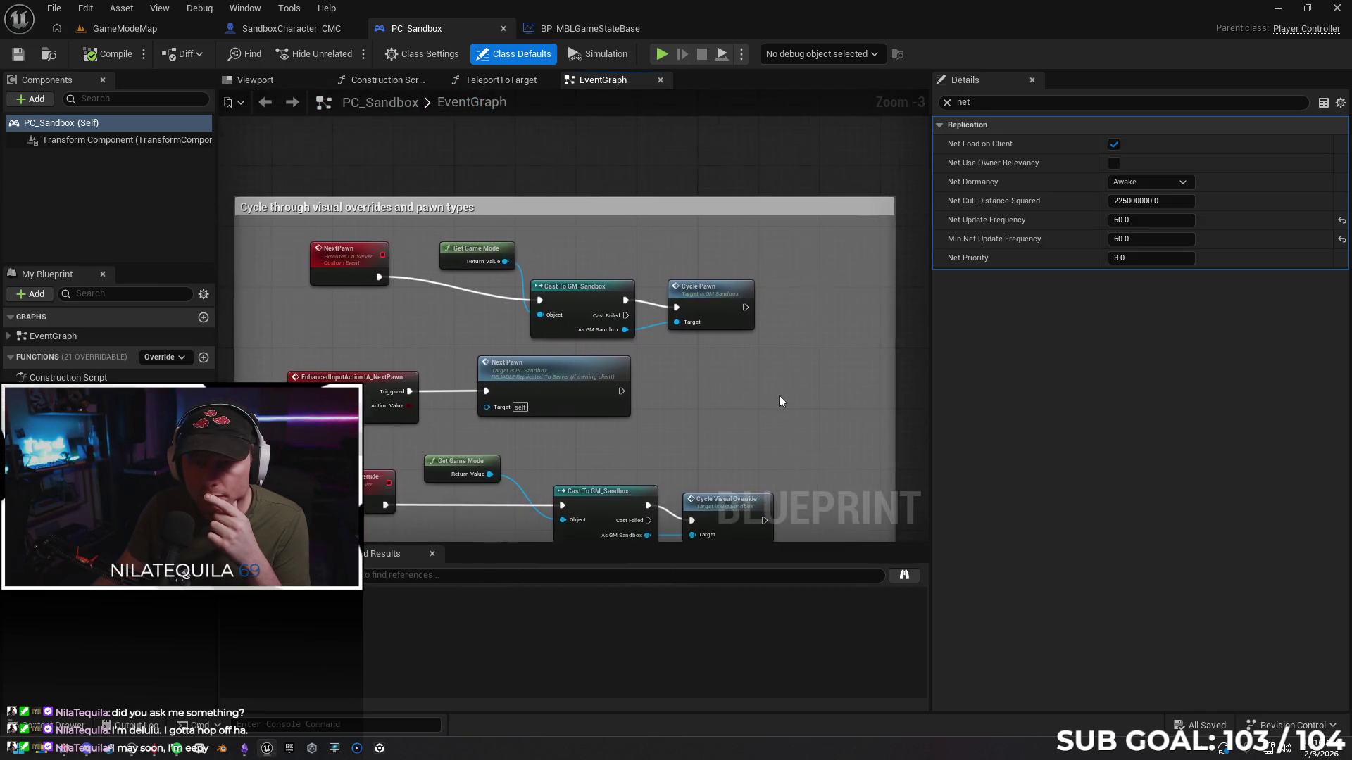
pyautogui.scroll(3, 780, 390)
# Set PC_Sandbox's Net Update Frequency to 10 and minimum to 2, then compile, save and close it
pyautogui.click(1122, 222)
pyautogui.write('10')
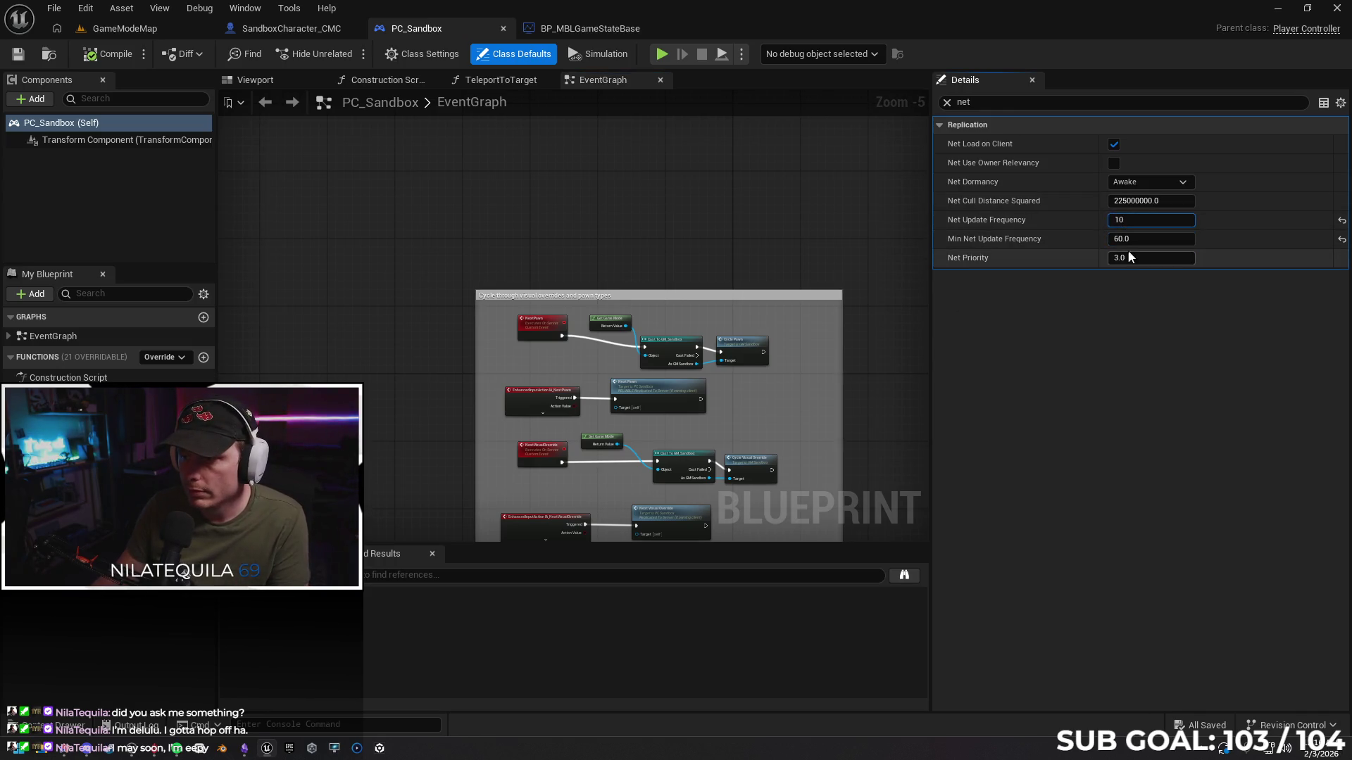
pyautogui.click(1142, 241)
pyautogui.write('2')
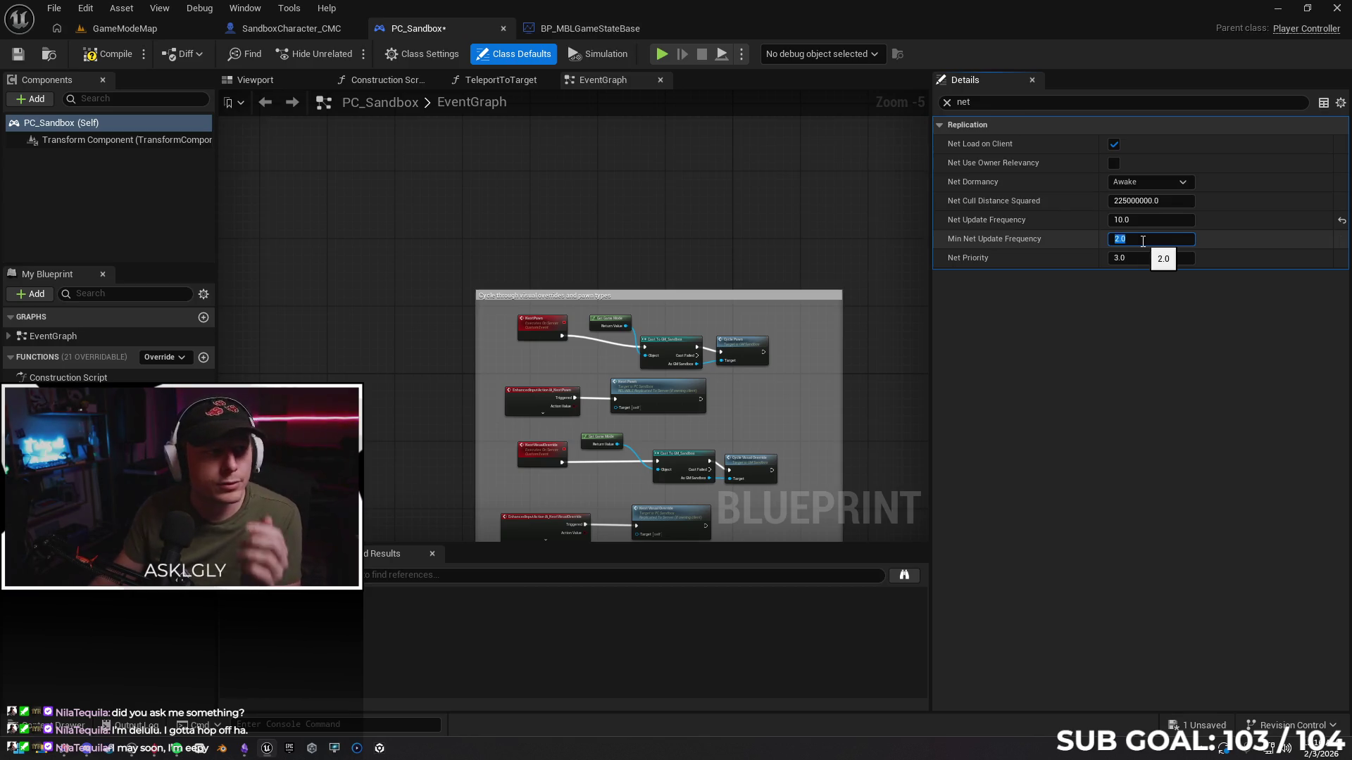
pyautogui.press('Return')
pyautogui.click(96, 62)
pyautogui.hotkey('ctrl', 's')
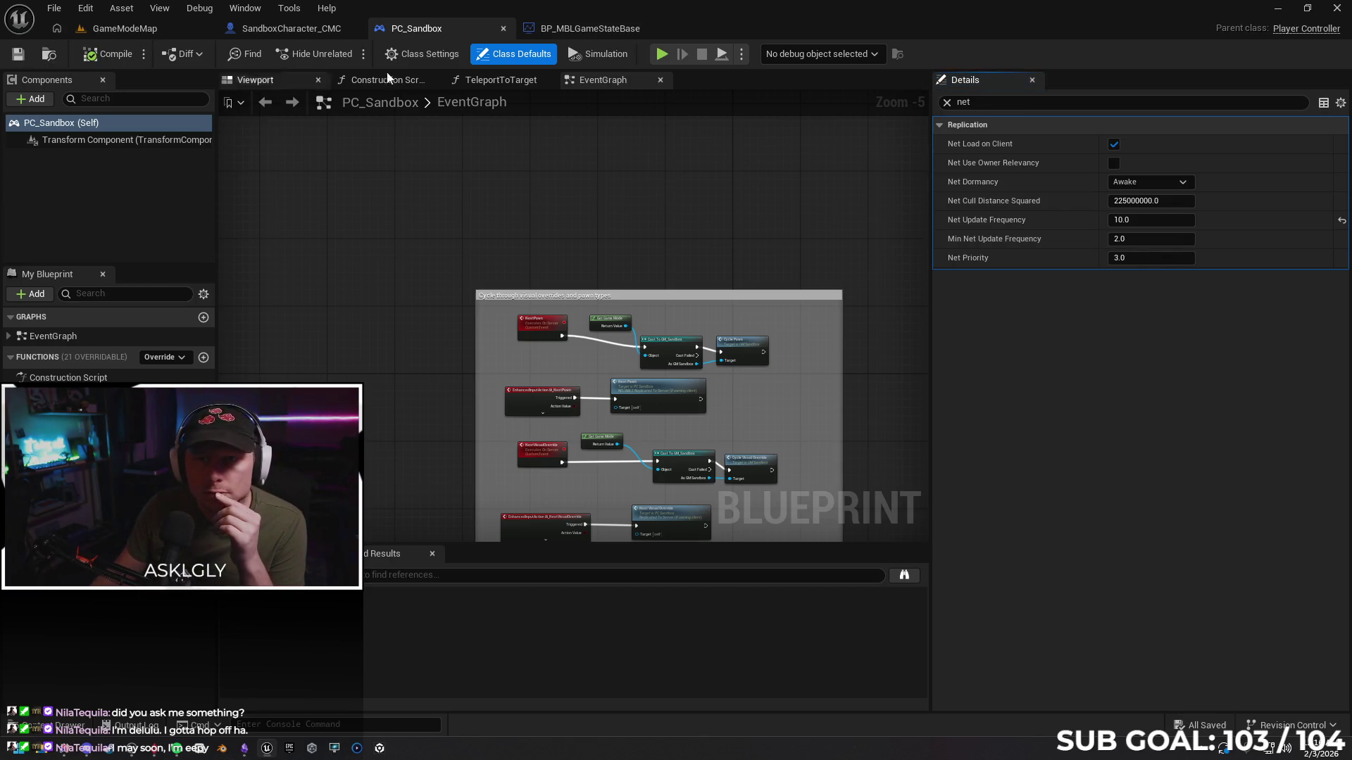
pyautogui.click(503, 28)
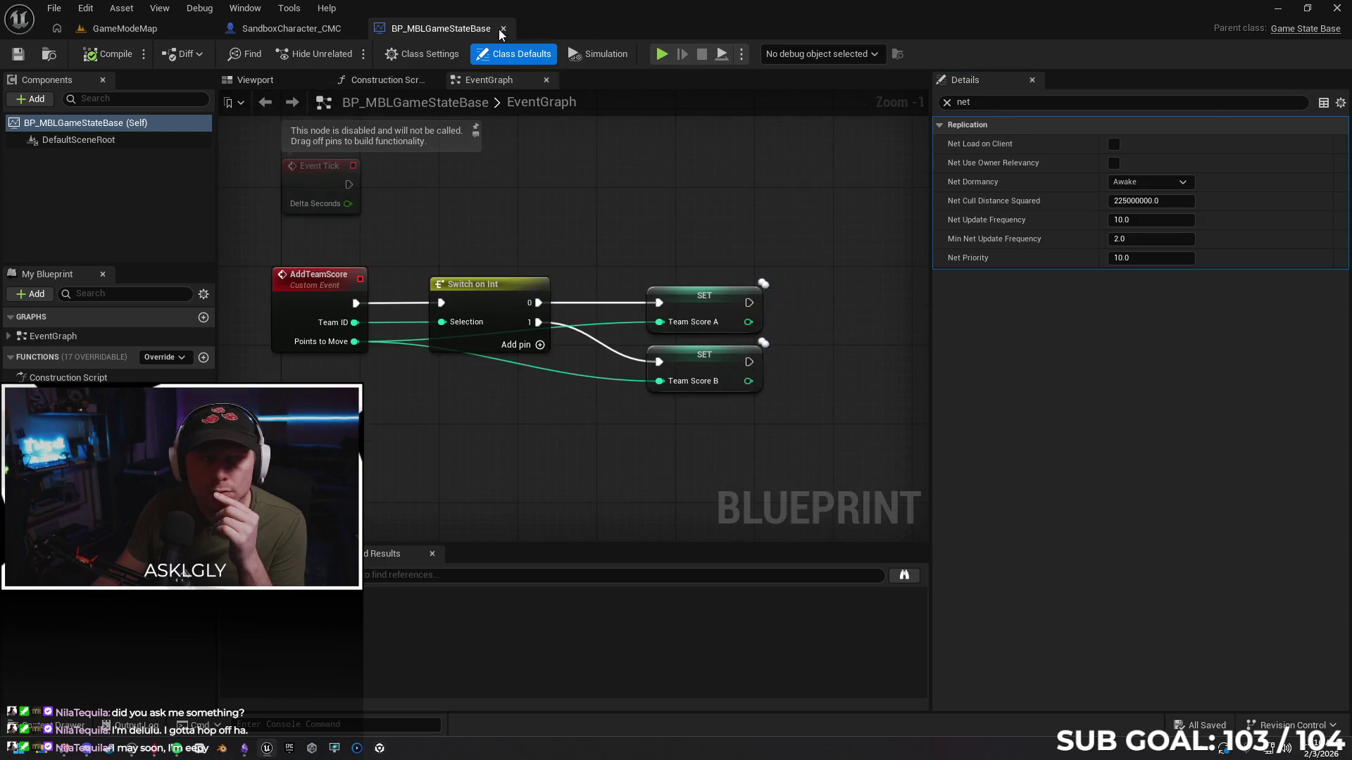
# Close BP_MBLGameStateBase, open BP_MBLPlayerState and filter its Details by 'net'
pyautogui.click(501, 28)
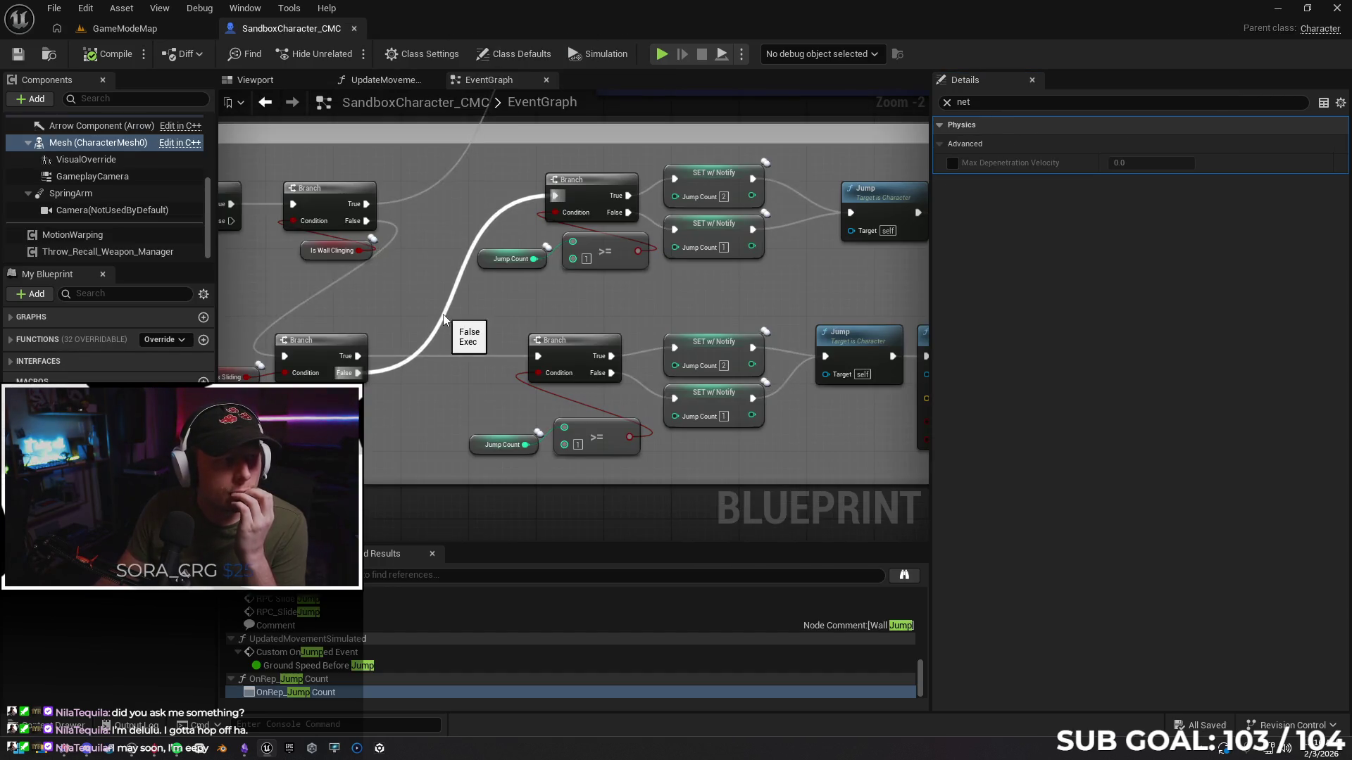
pyautogui.click(57, 726)
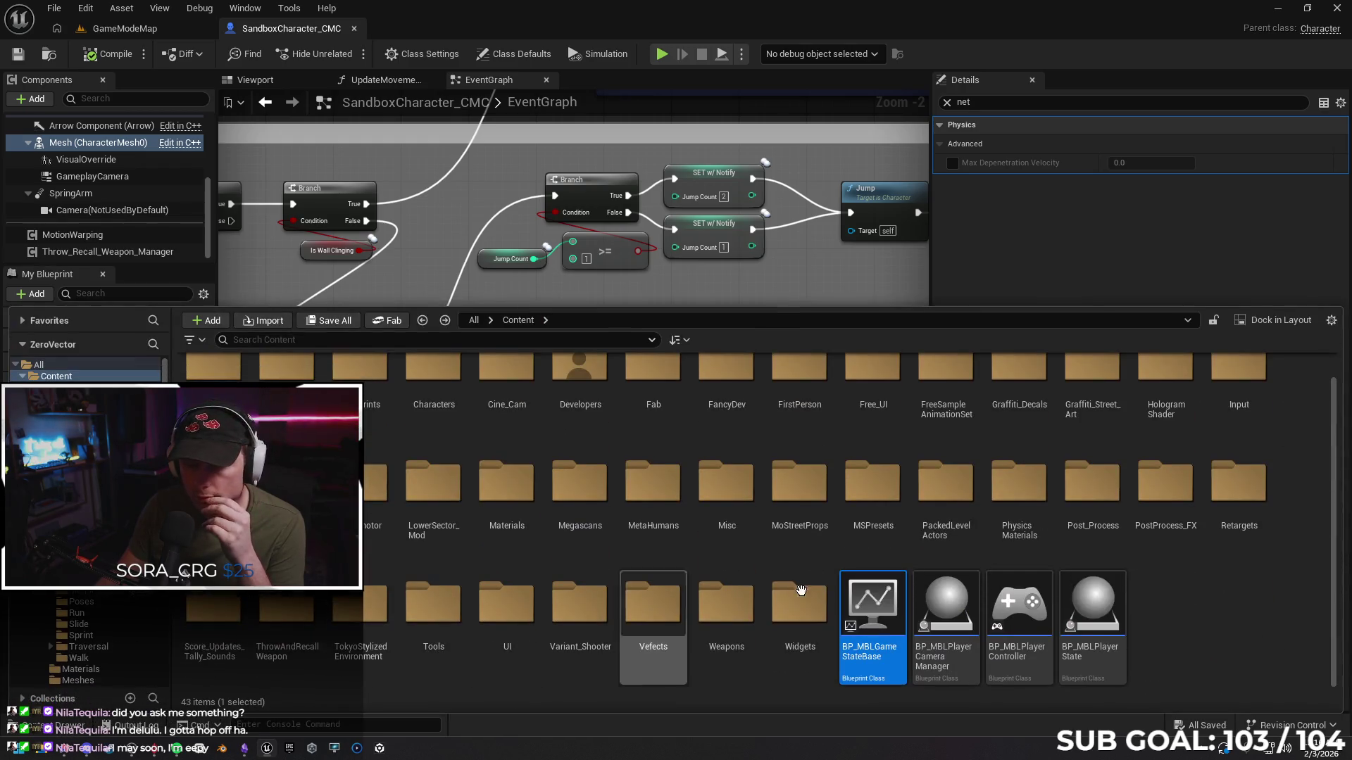
pyautogui.doubleClick(1103, 600)
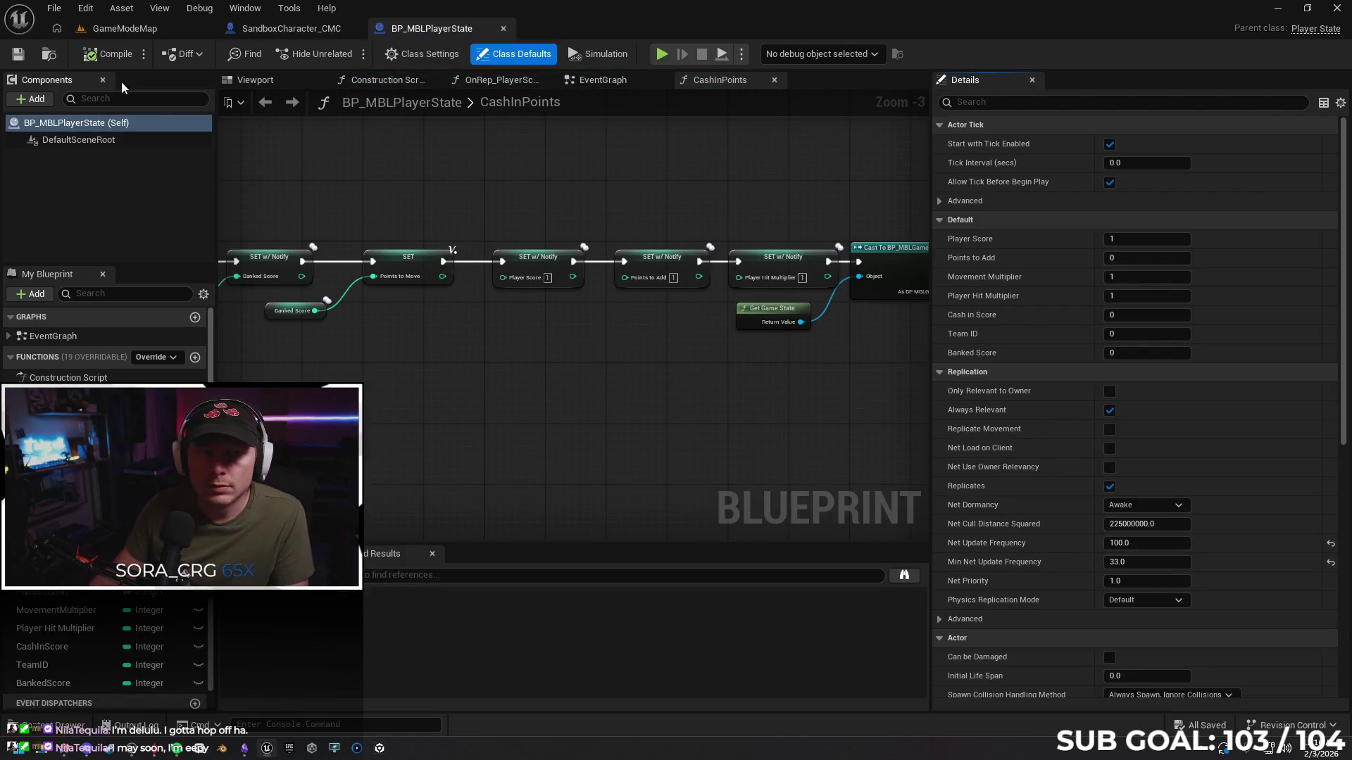
pyautogui.click(1033, 102)
pyautogui.write('n')
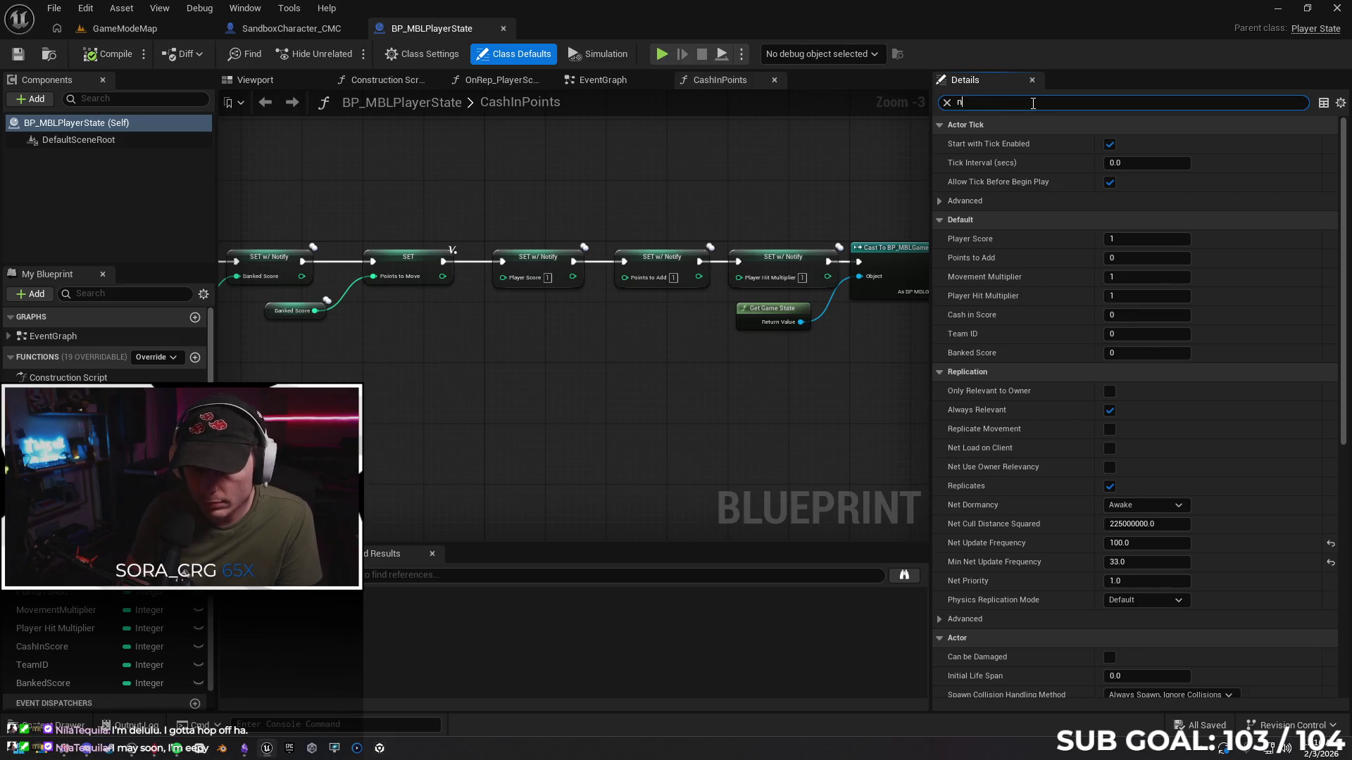
pyautogui.write('et')
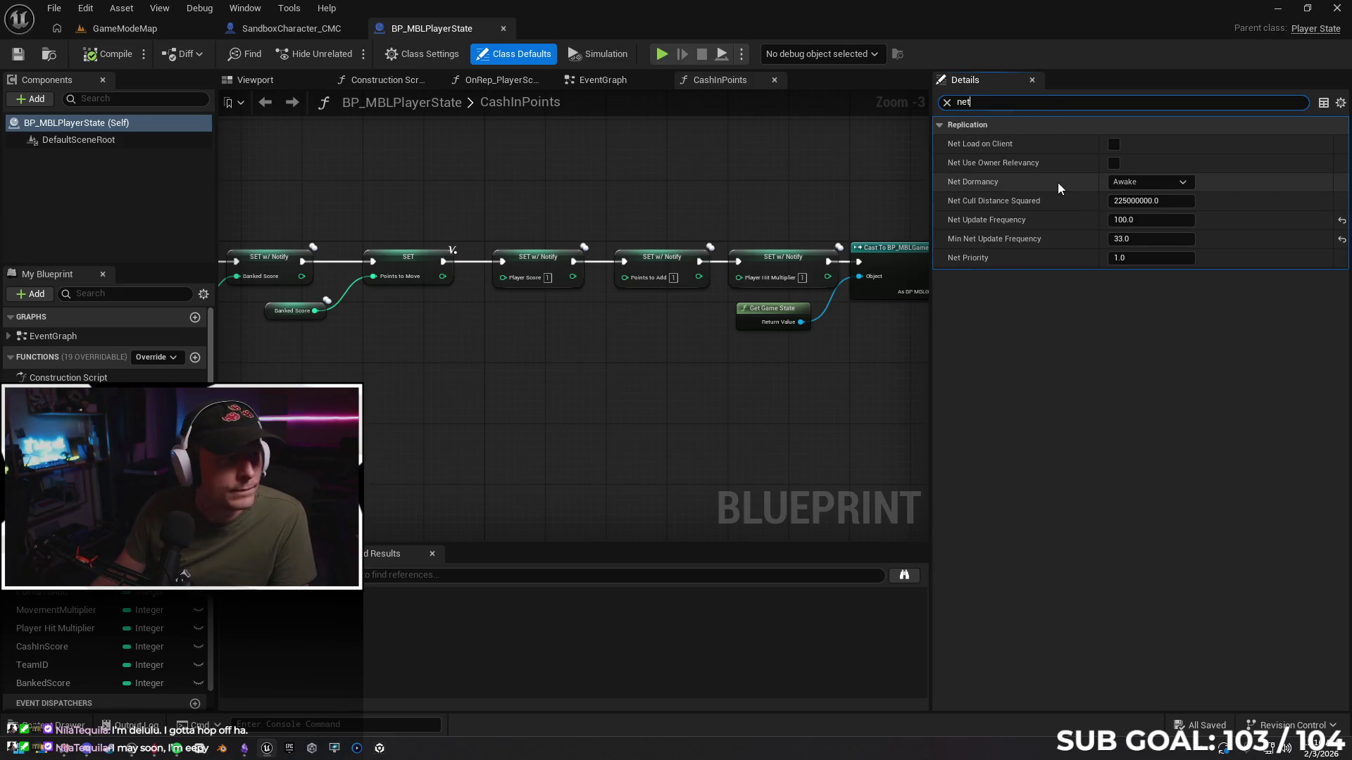
# Set BP_MBLPlayerState's Net Update Frequency to 10 and minimum to 2, then compile and save
pyautogui.click(1140, 220)
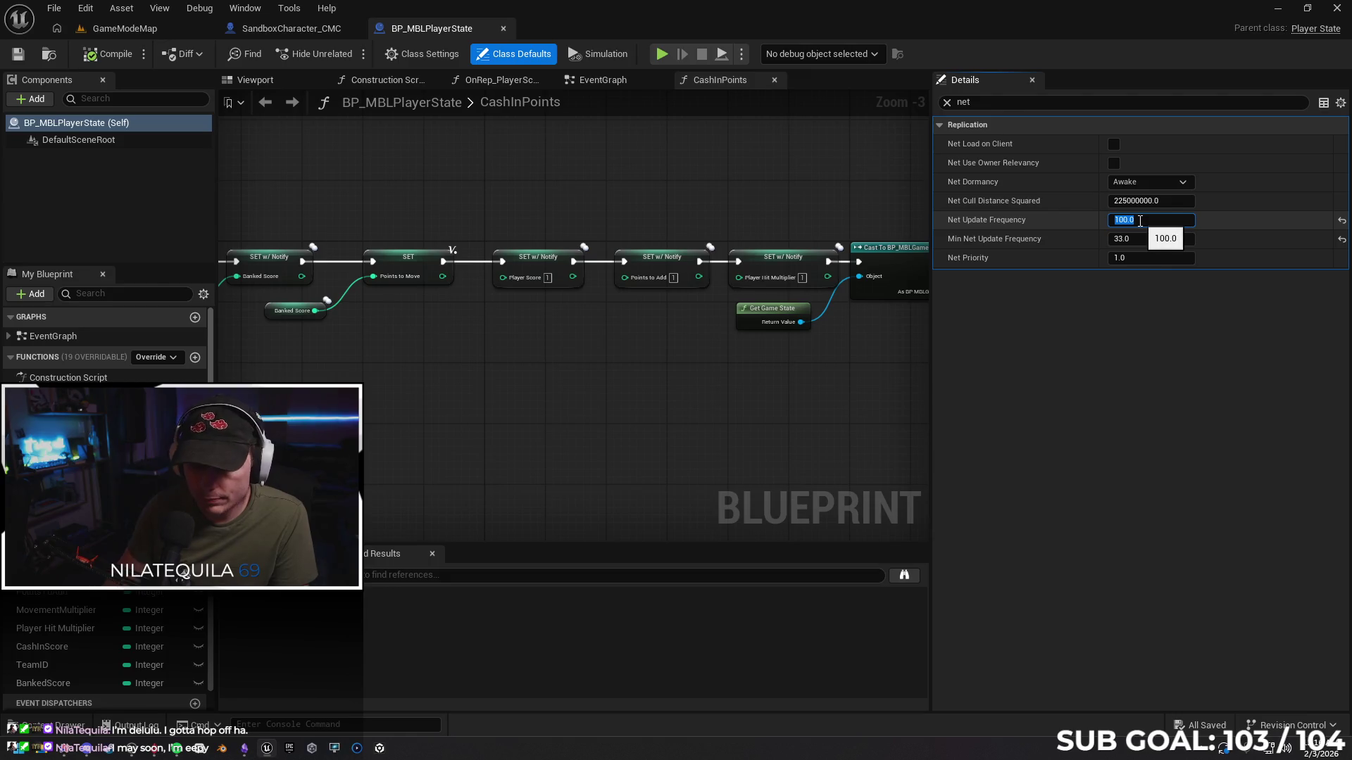
pyautogui.write('10')
pyautogui.click(1130, 238)
pyautogui.write('2')
pyautogui.press('Return')
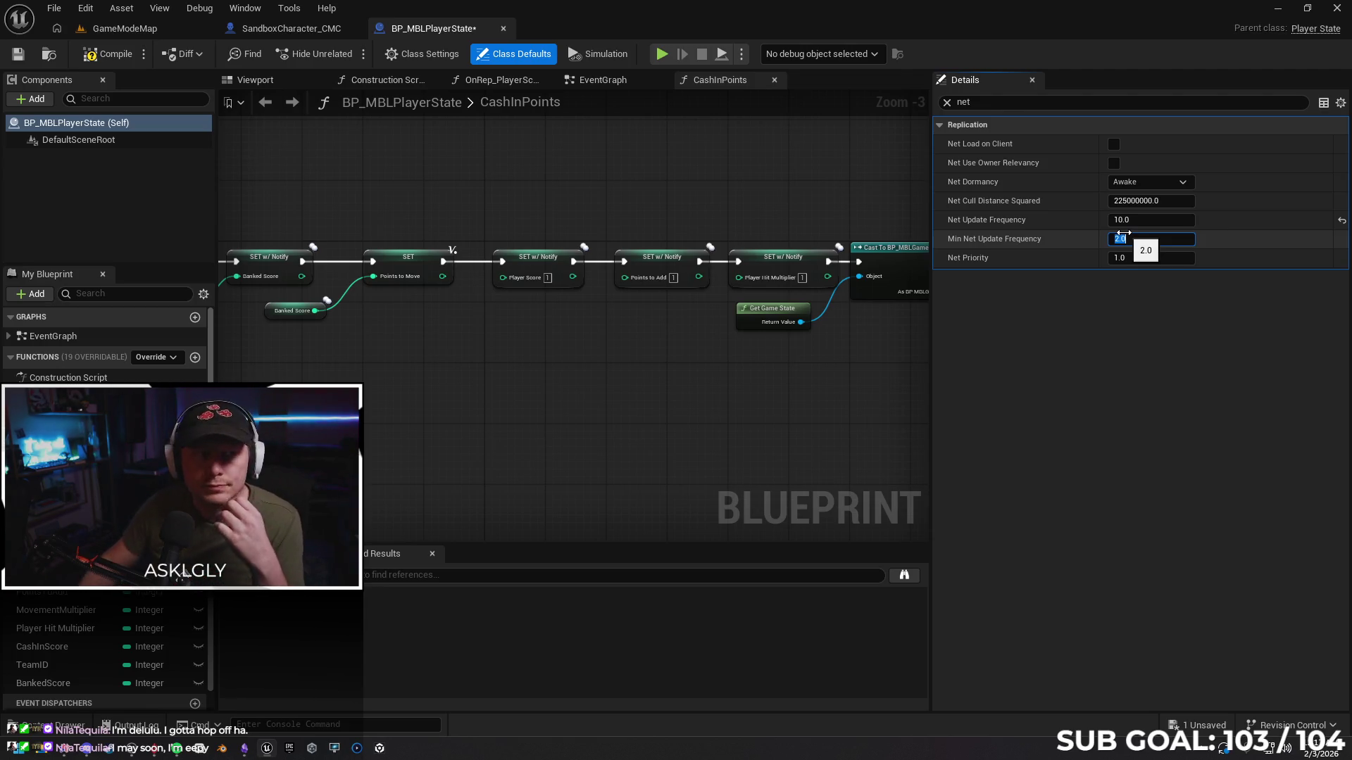
pyautogui.click(107, 54)
pyautogui.click(19, 54)
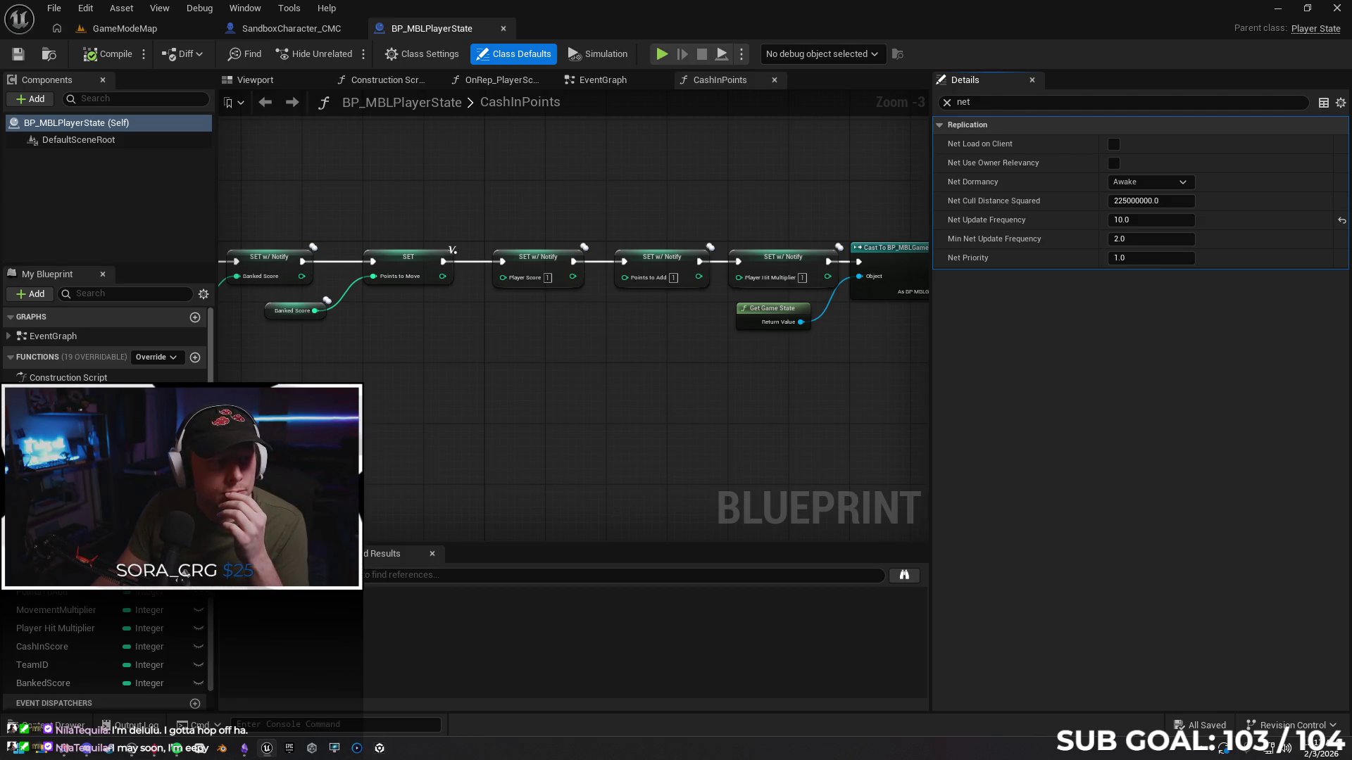
pyautogui.click(70, 725)
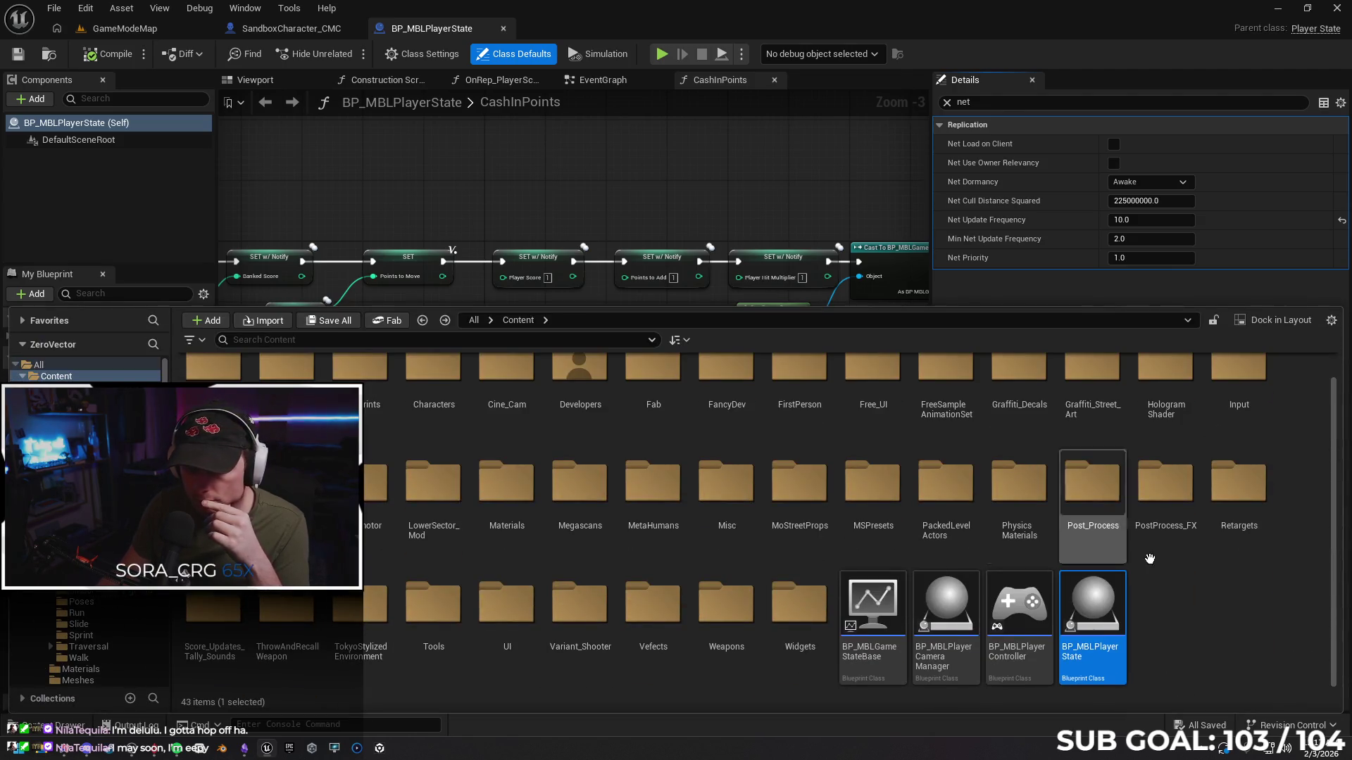
# Browse to the ThrowAndRecallWeapon folder, open BP_NonRotating_Weapons and filter its details by 'net'
pyautogui.doubleClick(1229, 503)
pyautogui.hotkey('alt', 'Left')
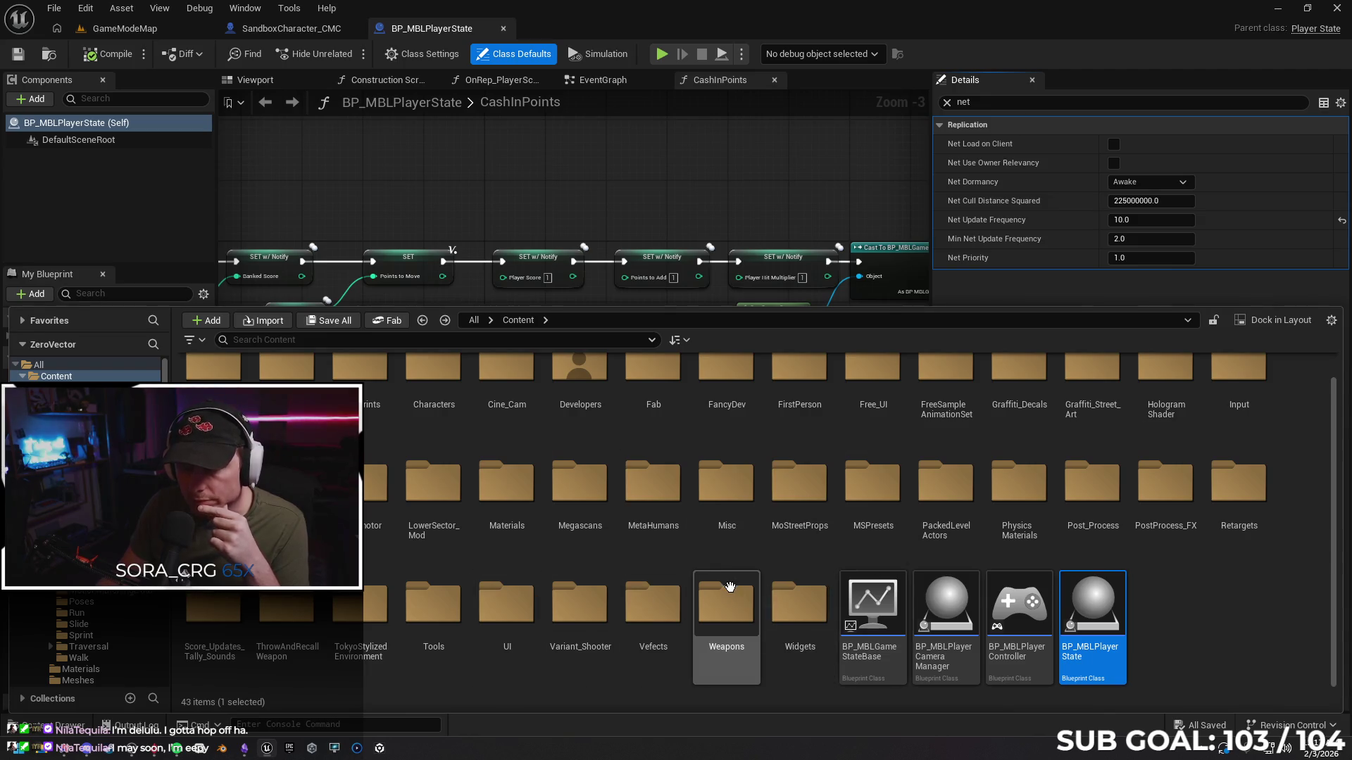
pyautogui.doubleClick(729, 592)
pyautogui.hotkey('alt', 'Left')
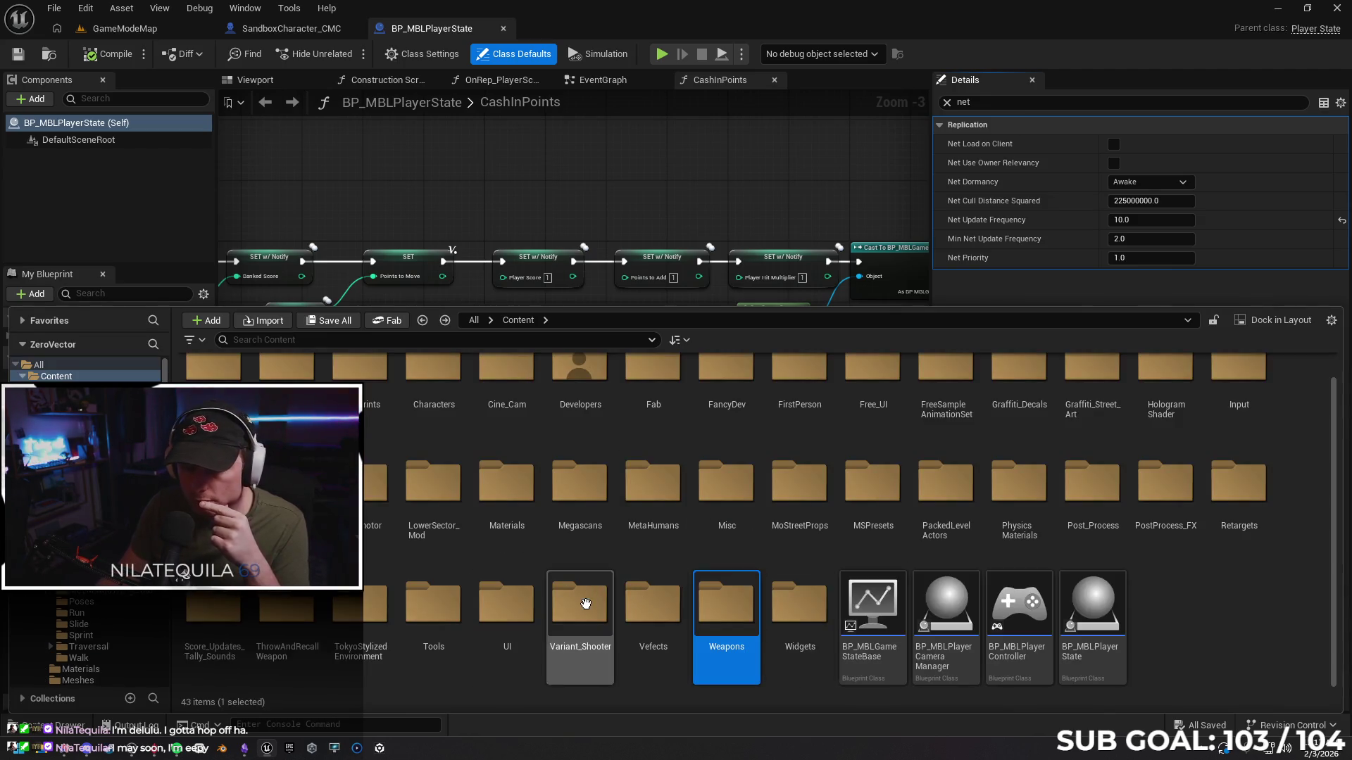
pyautogui.doubleClick(284, 603)
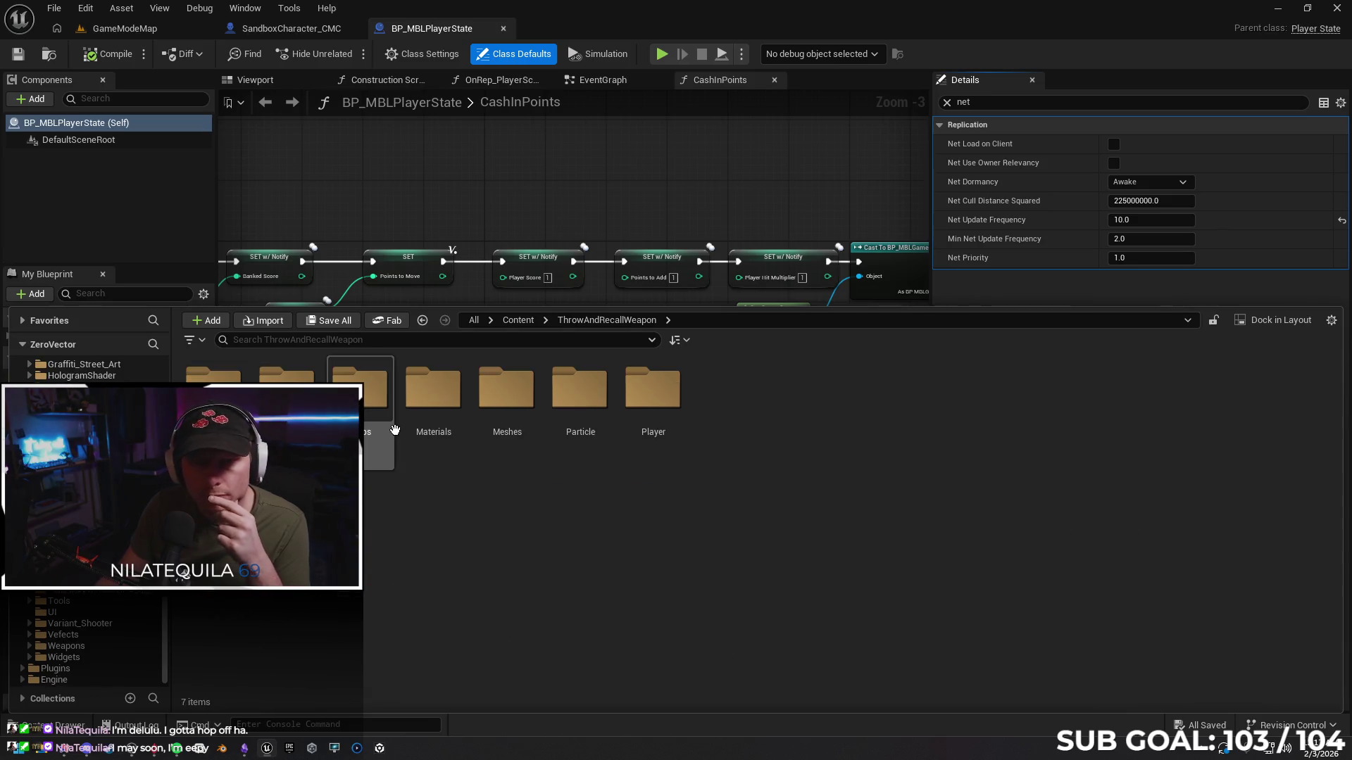
pyautogui.click(211, 398)
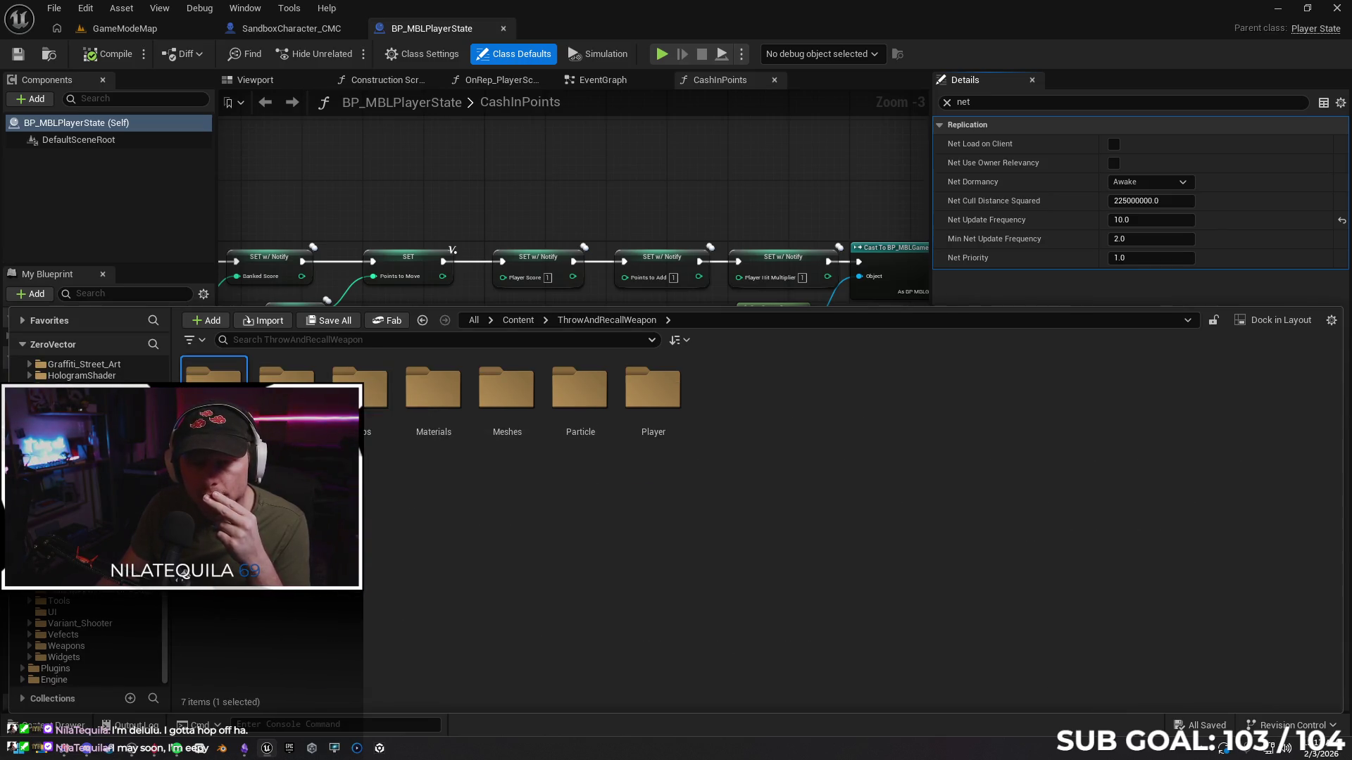
pyautogui.doubleClick(211, 397)
pyautogui.doubleClick(211, 398)
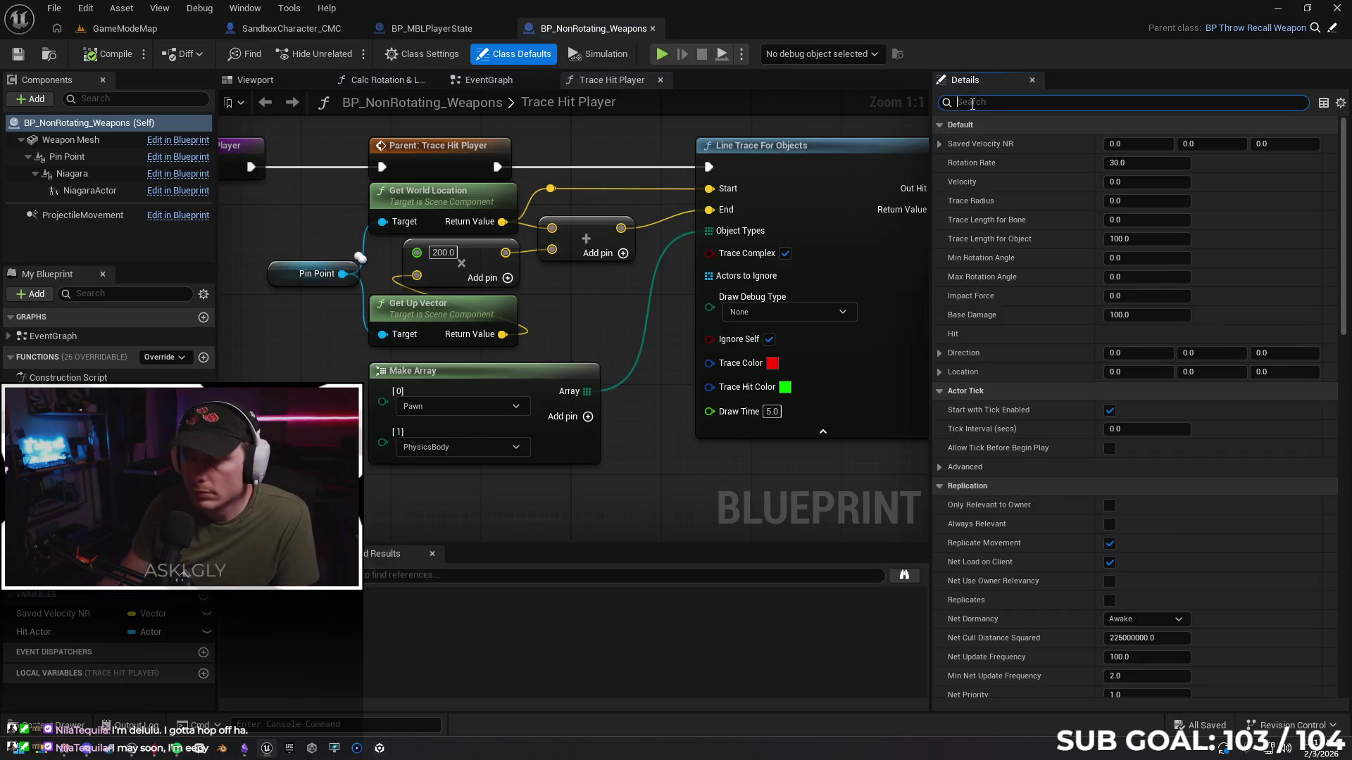
pyautogui.write('net')
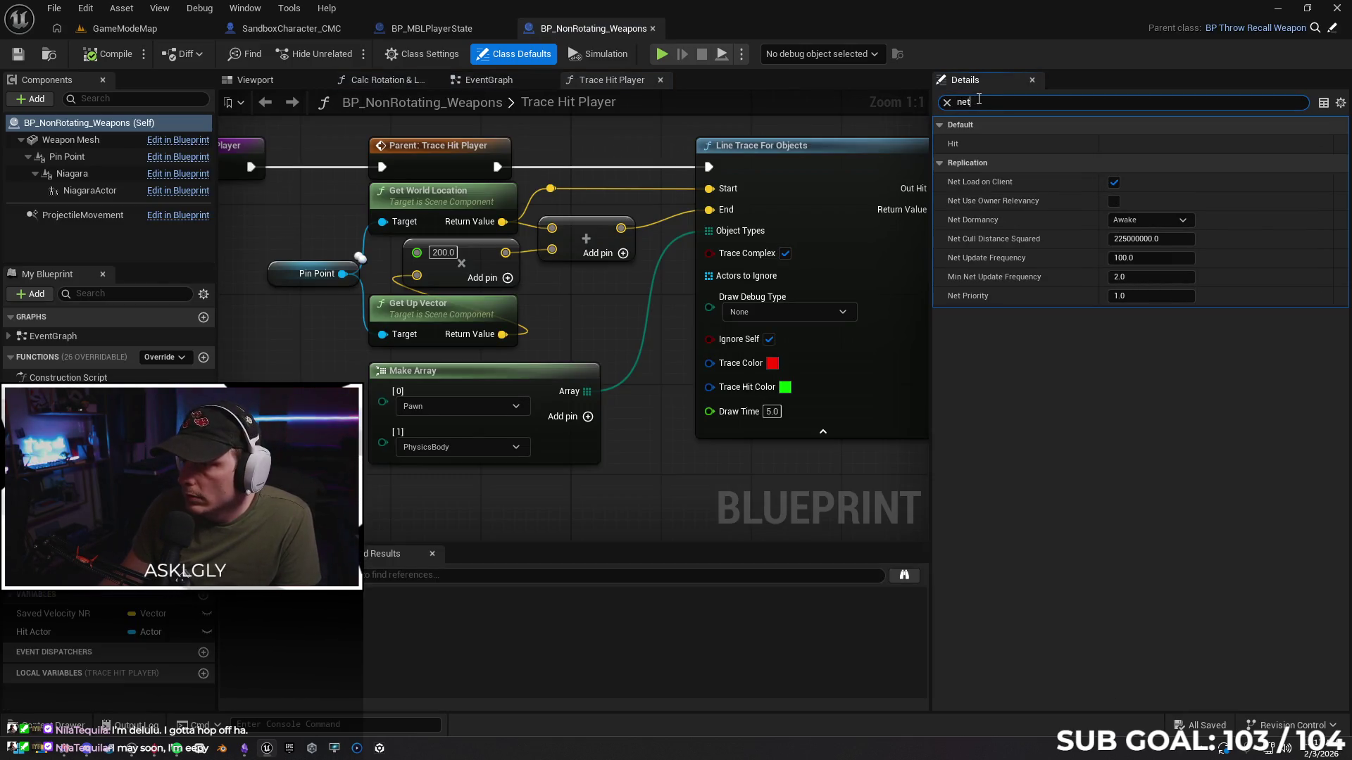
# Open BP_Throw_Recall_Weapon and Throw_Recall_Weapon_Manager, searching their details for 'net' and 'hit'
pyautogui.click(60, 725)
pyautogui.doubleClick(379, 446)
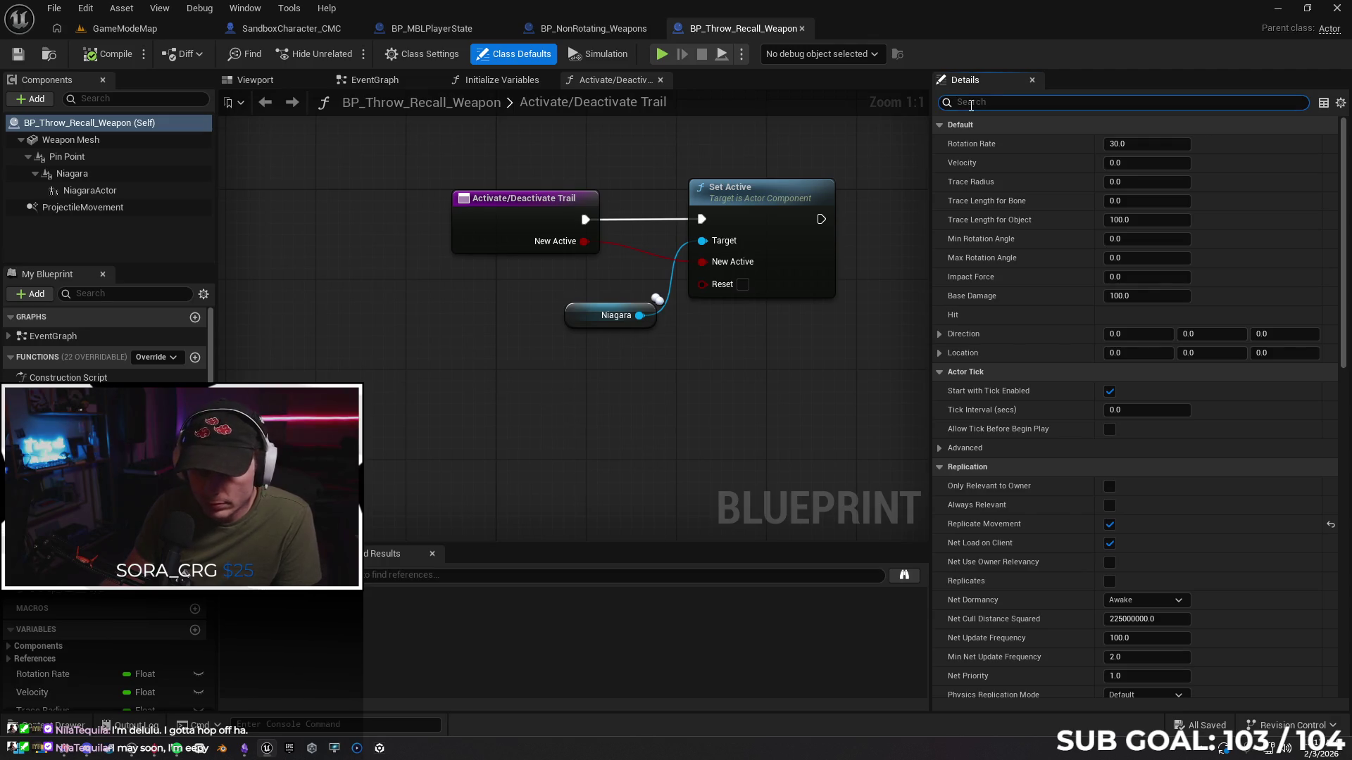
pyautogui.write('net')
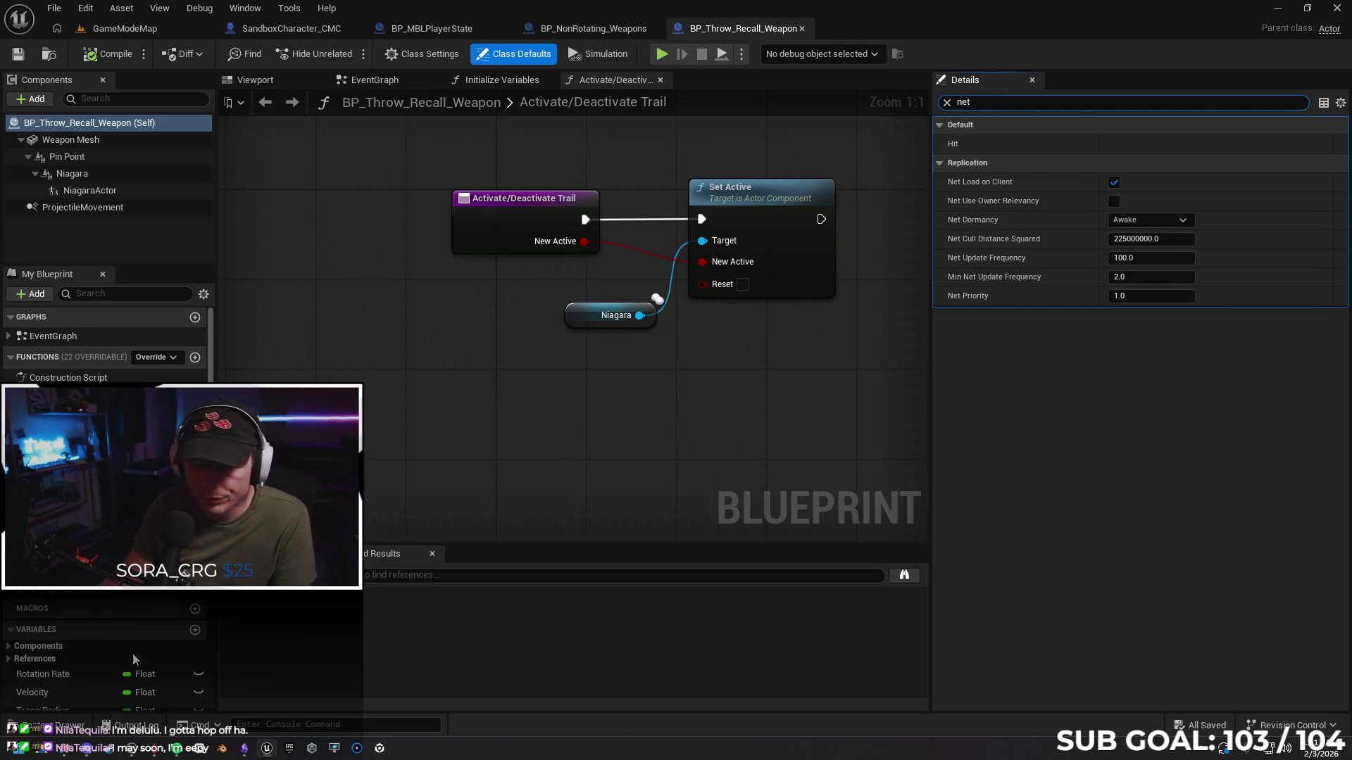
pyautogui.click(68, 731)
pyautogui.click(508, 415)
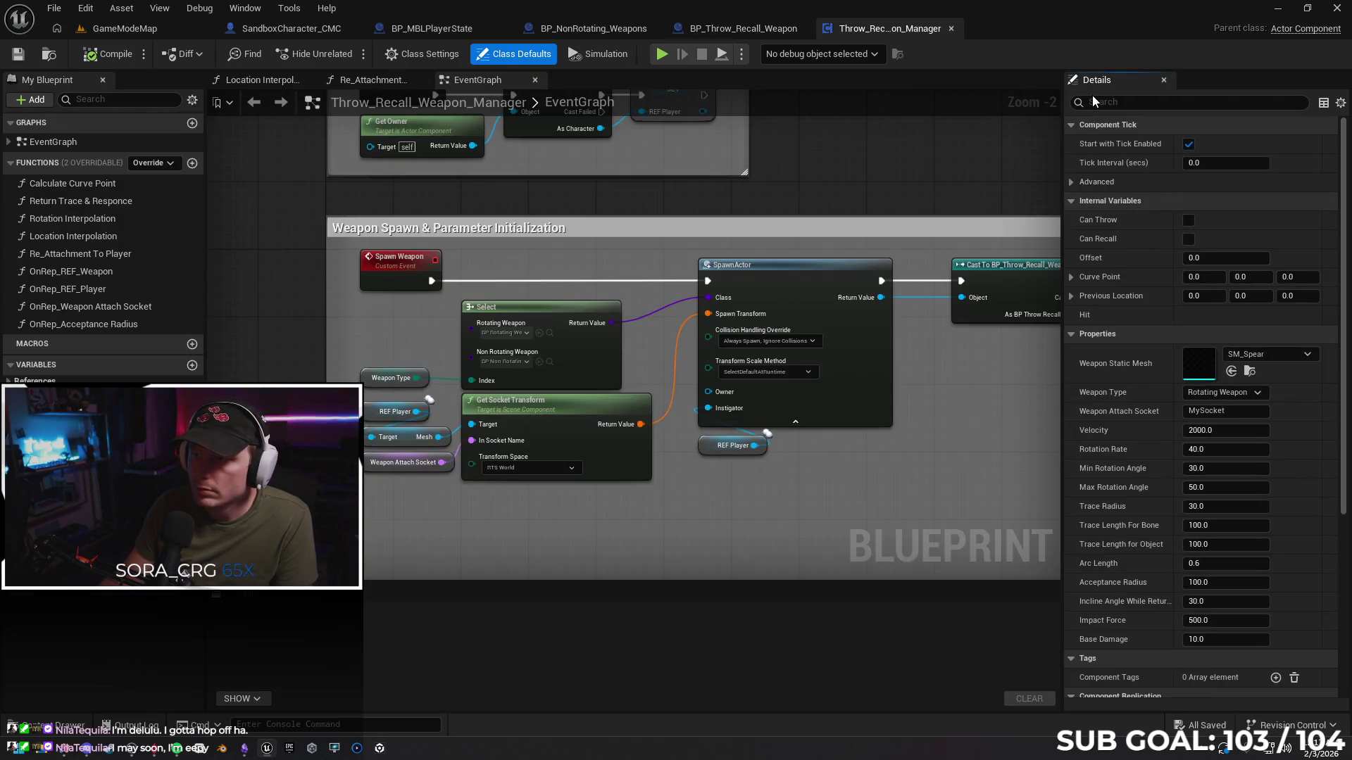
pyautogui.click(1092, 100)
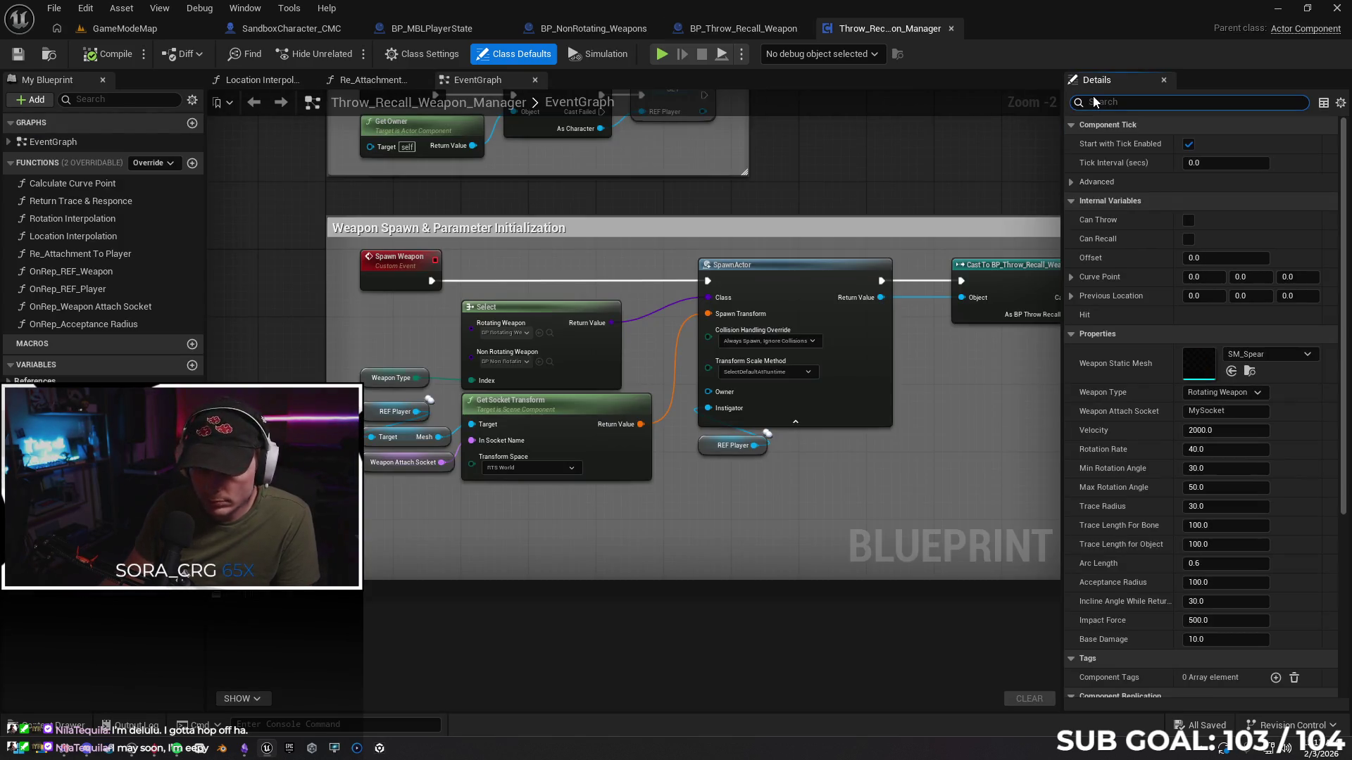
pyautogui.write('hit')
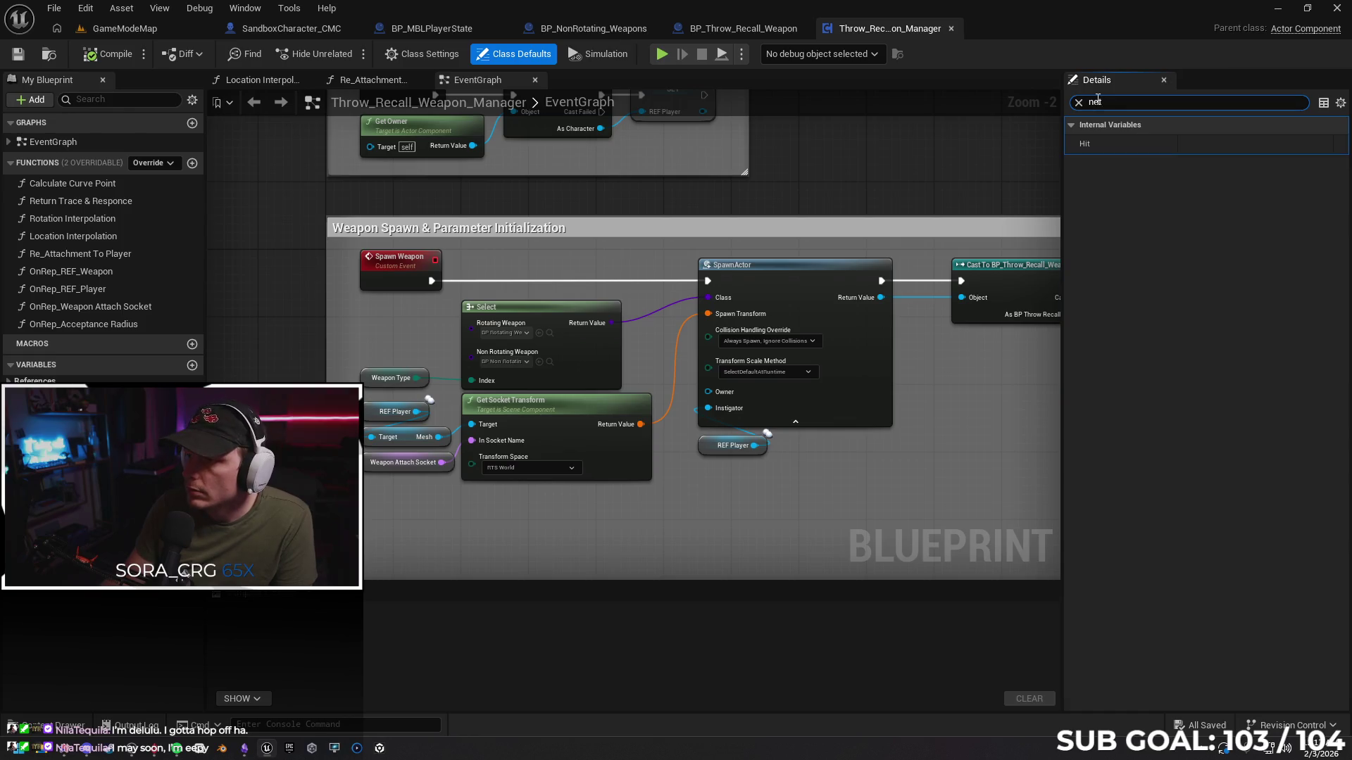
# Close the weapon, weapon manager and BP_MBLPlayerState editors, returning to the GameModeMap level
pyautogui.click(951, 28)
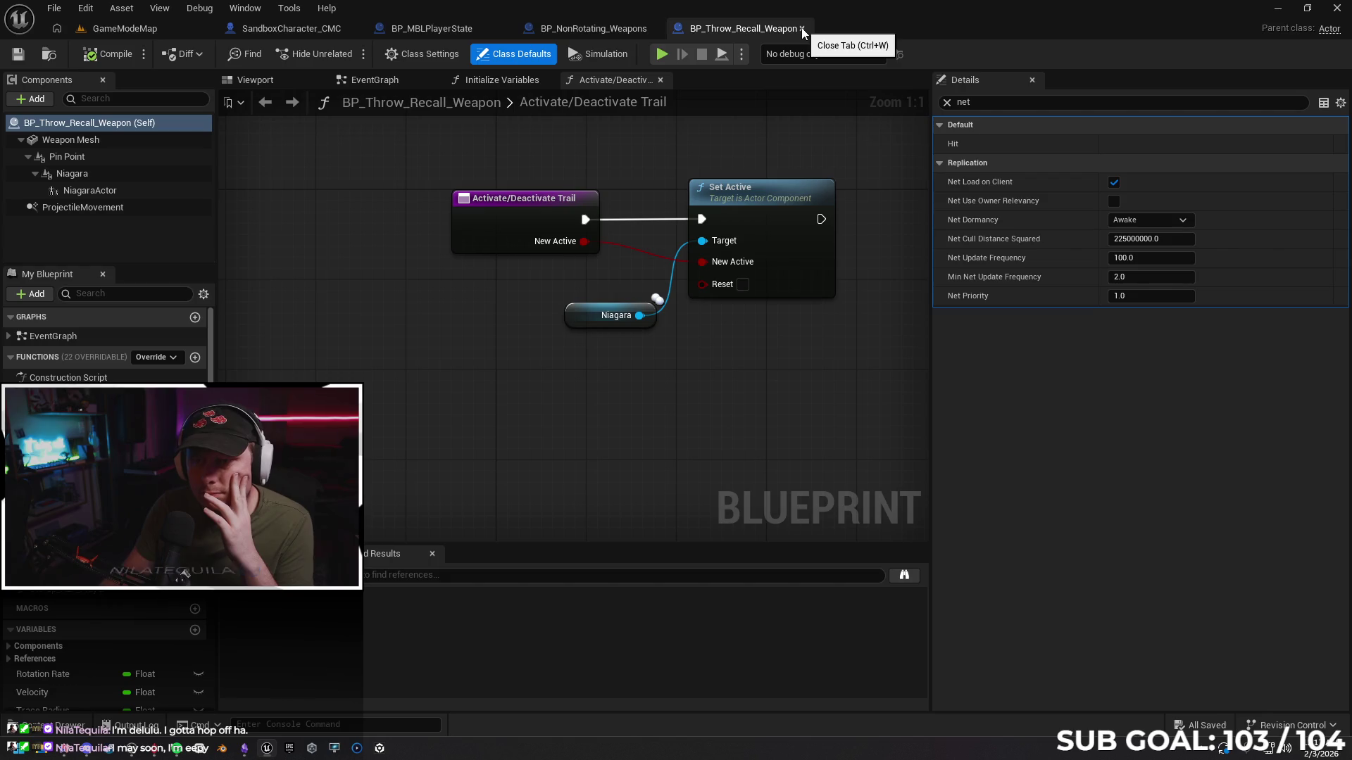
pyautogui.click(803, 30)
pyautogui.click(652, 33)
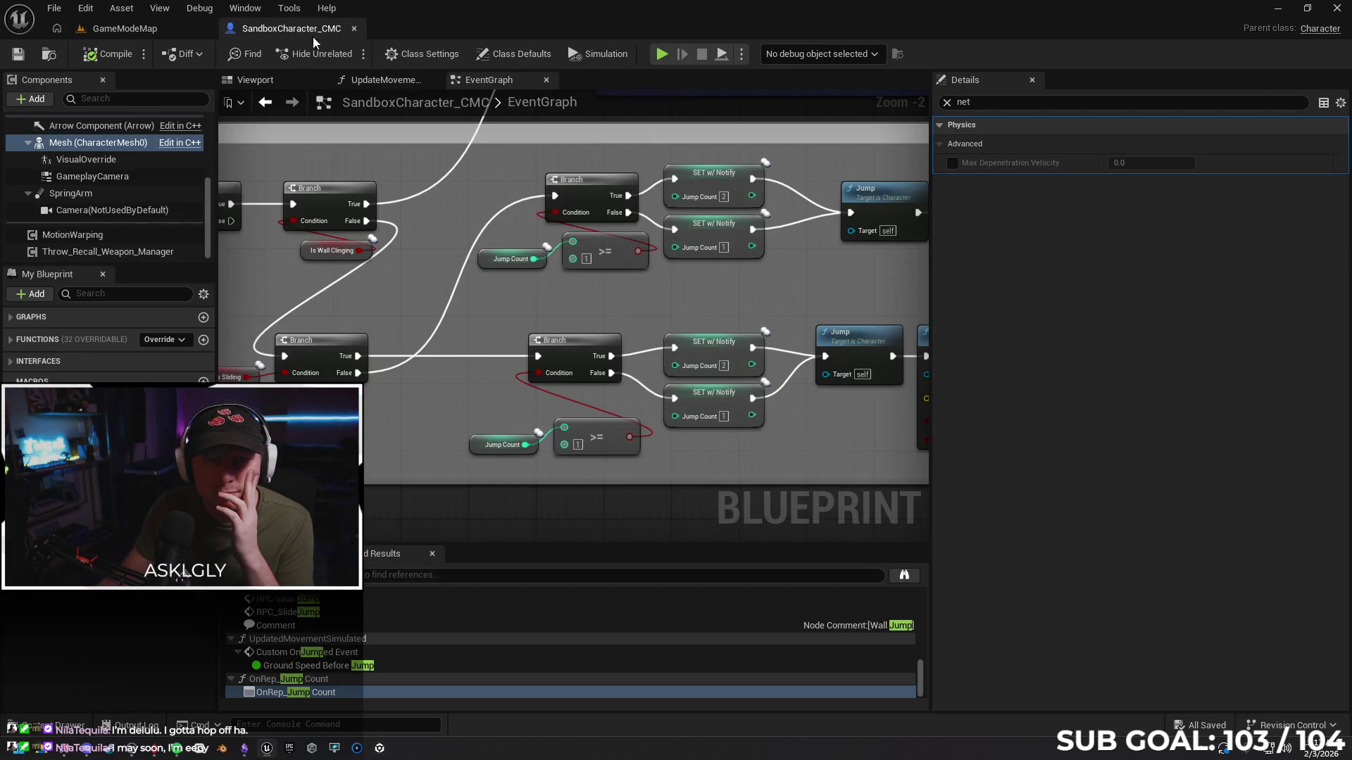
pyautogui.click(125, 28)
pyautogui.click(350, 52)
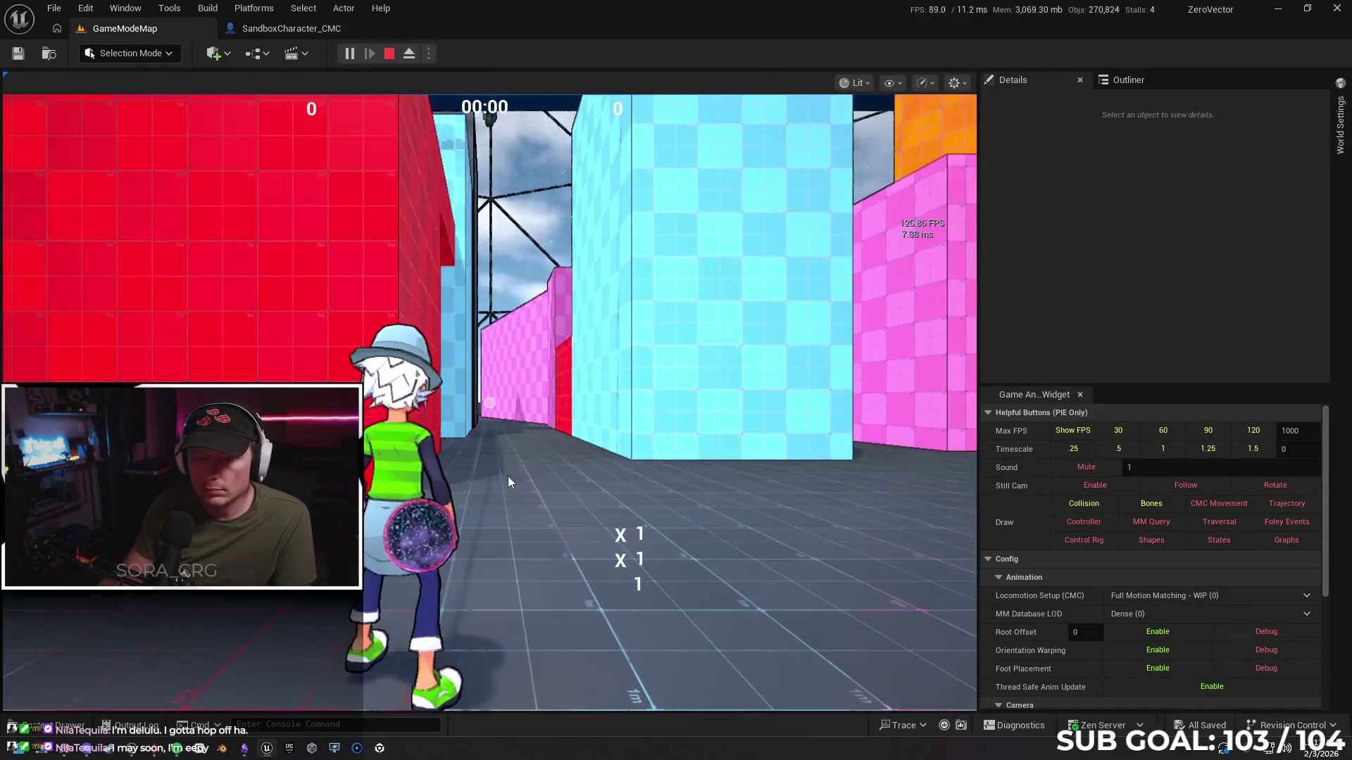
pyautogui.click(508, 476)
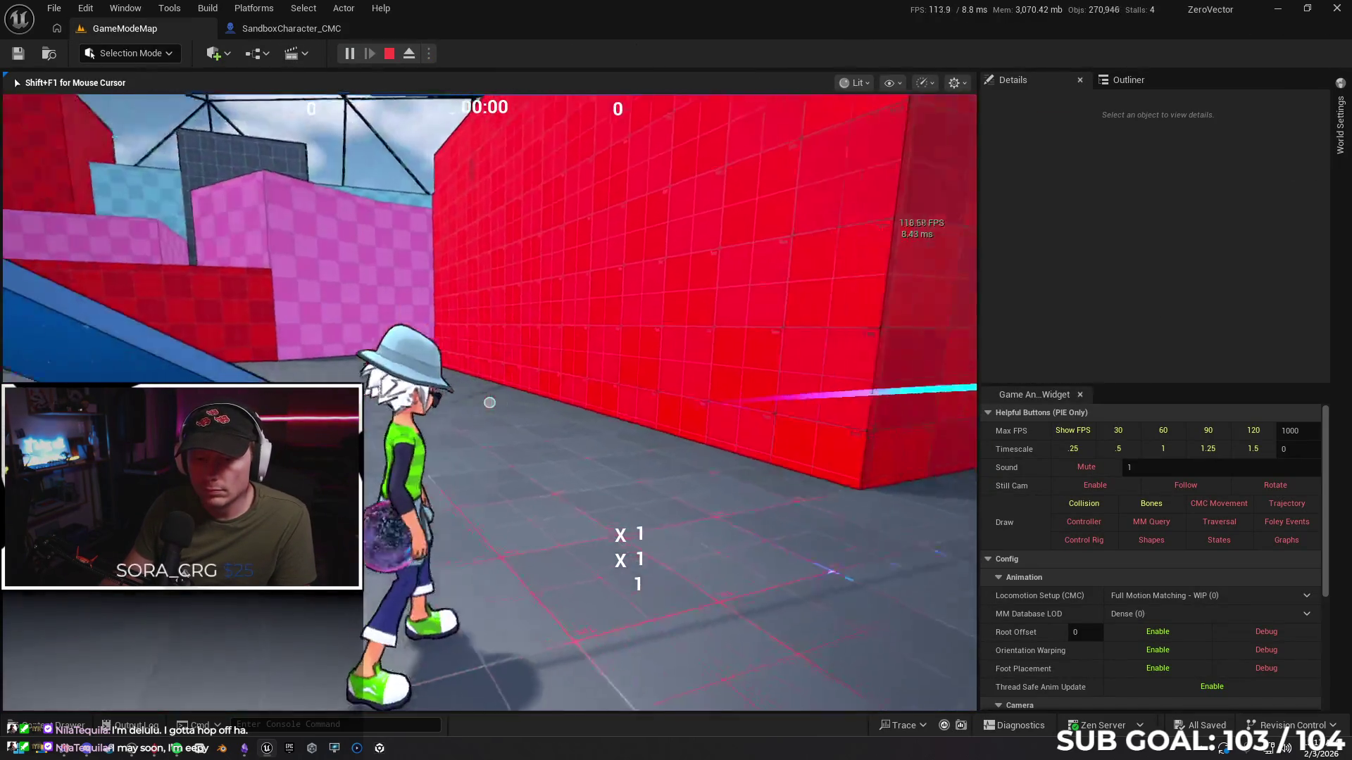
pyautogui.press('w')
pyautogui.press('space')
pyautogui.press('w')
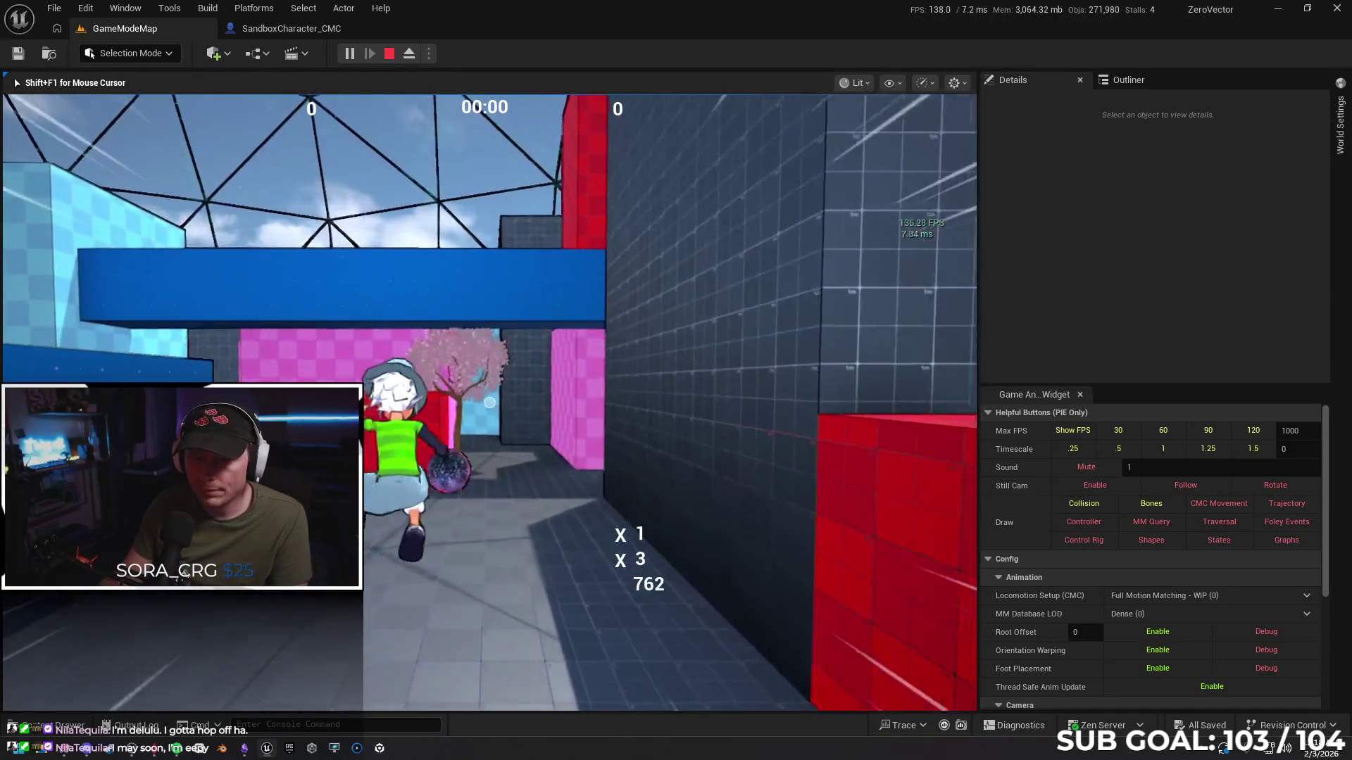
pyautogui.press('Escape')
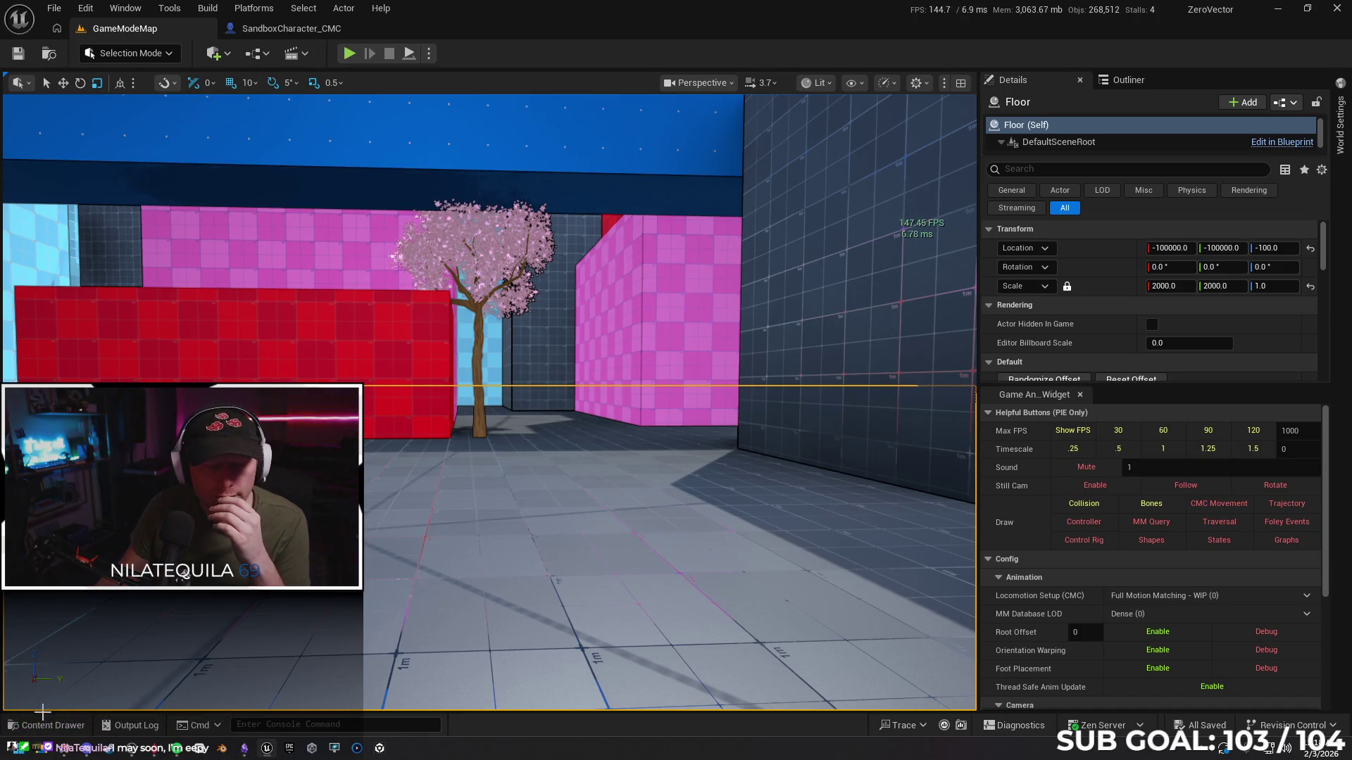
# Browse to Unreal Projects > ZeroVector > Config and open DefaultEngine.ini in Notepad
pyautogui.press('super+e')
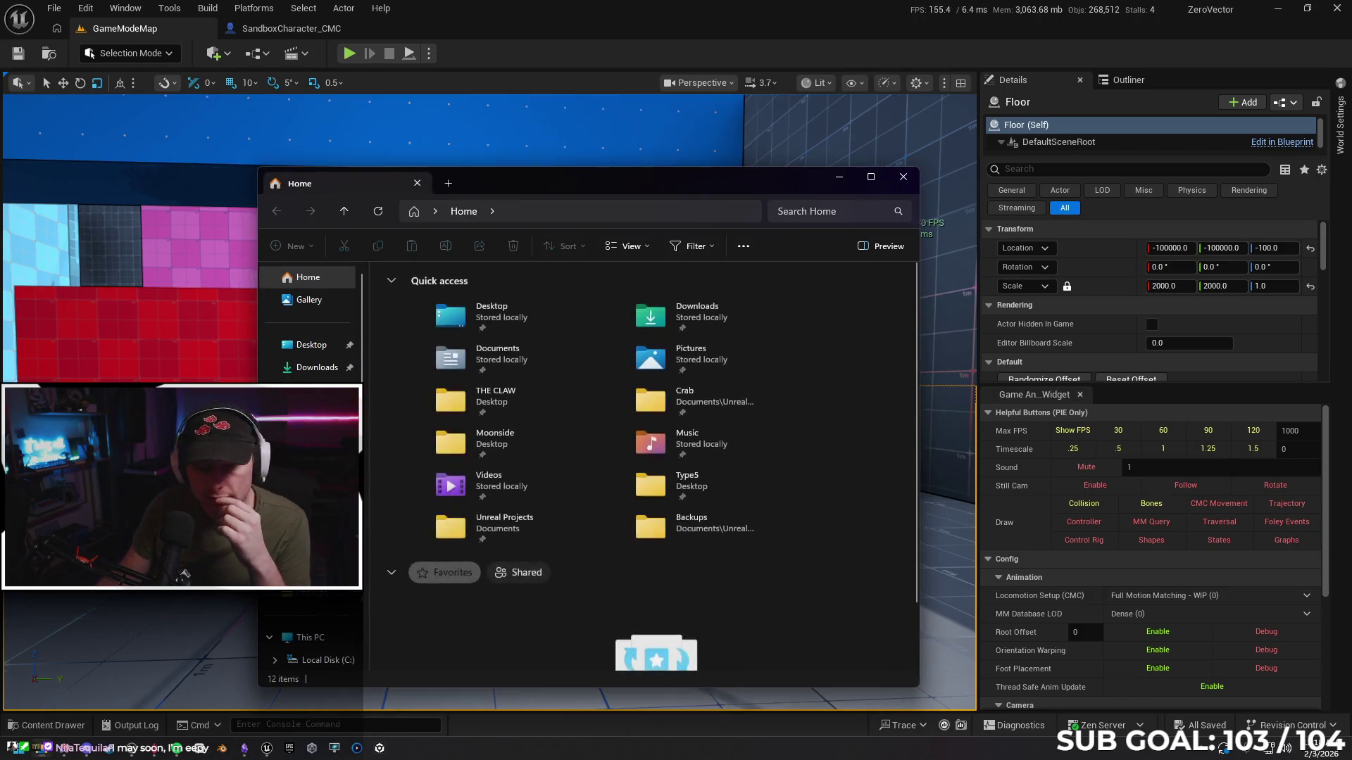
pyautogui.doubleClick(479, 523)
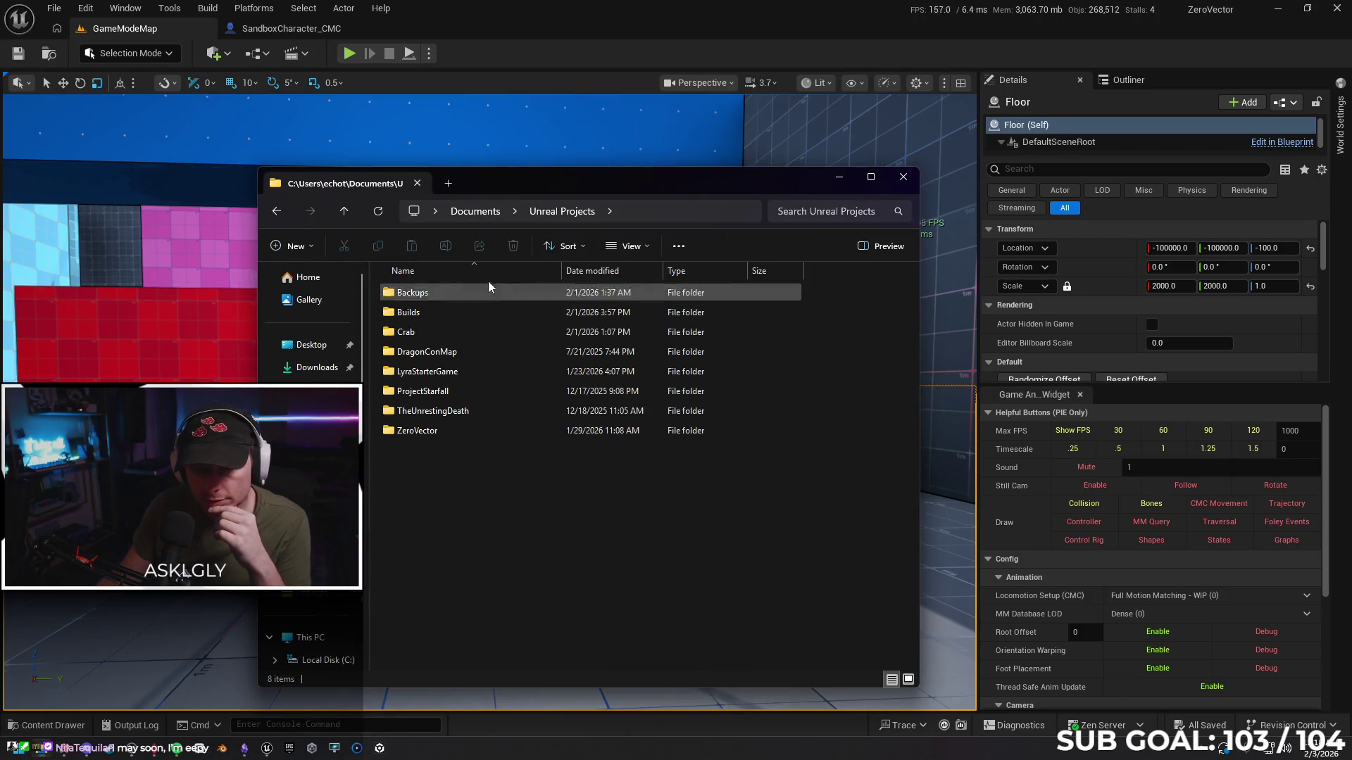
pyautogui.doubleClick(450, 429)
pyautogui.doubleClick(462, 334)
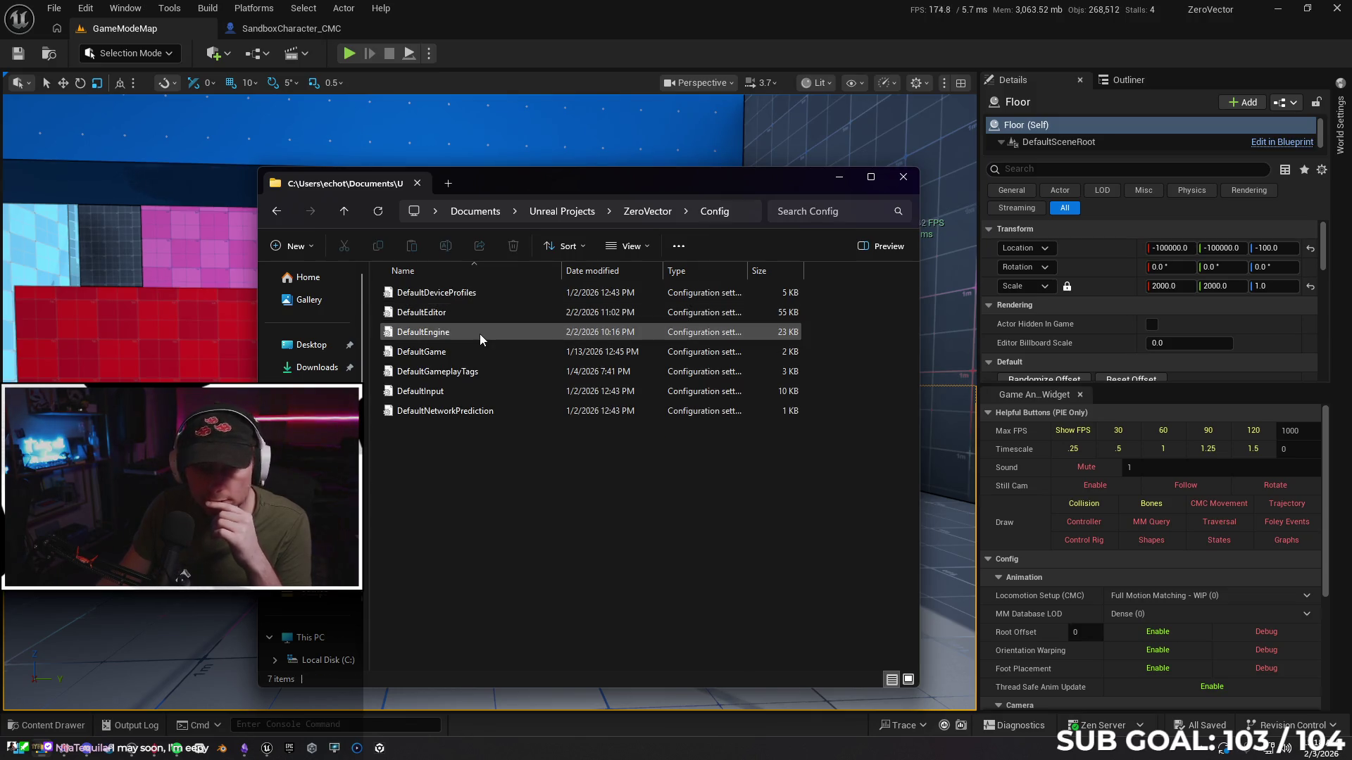
pyautogui.doubleClick(480, 334)
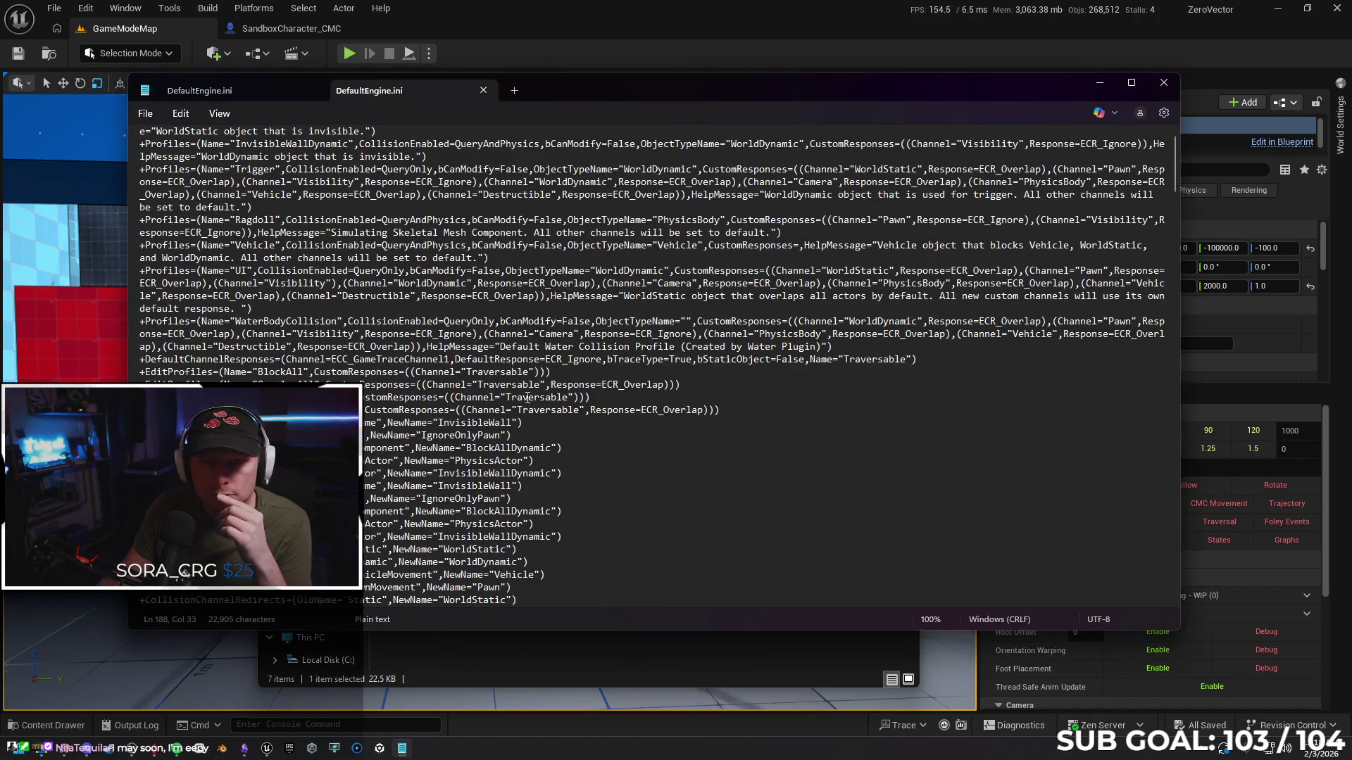
# Search DefaultEngine.ini for 'net' and step through the matches past NetConnectionClassName, wrapping to the top
pyautogui.scroll(-15, 1149, 451)
pyautogui.moveTo(1176, 455); pyautogui.dragTo(1162, 123)
pyautogui.scroll(-4, 795, 302)
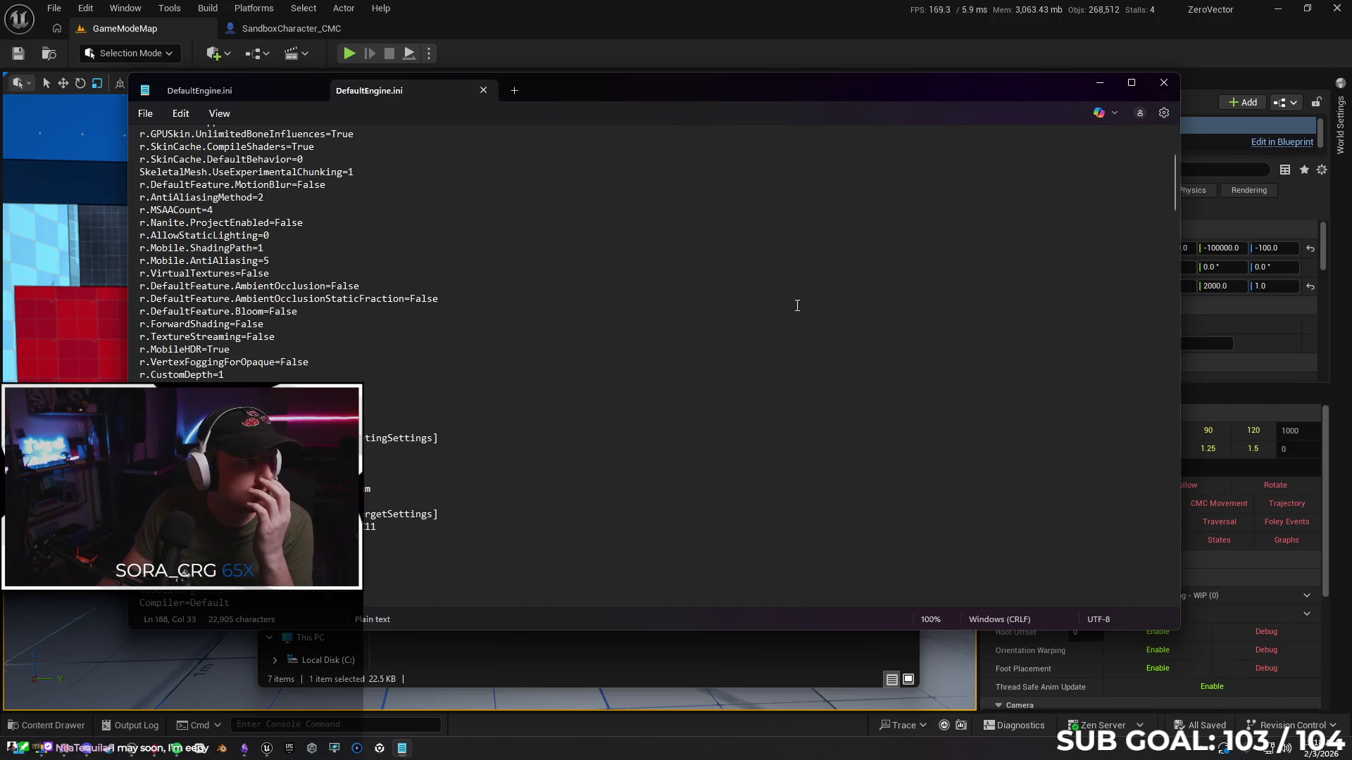
pyautogui.hotkey('ctrl', 'f')
pyautogui.write('net')
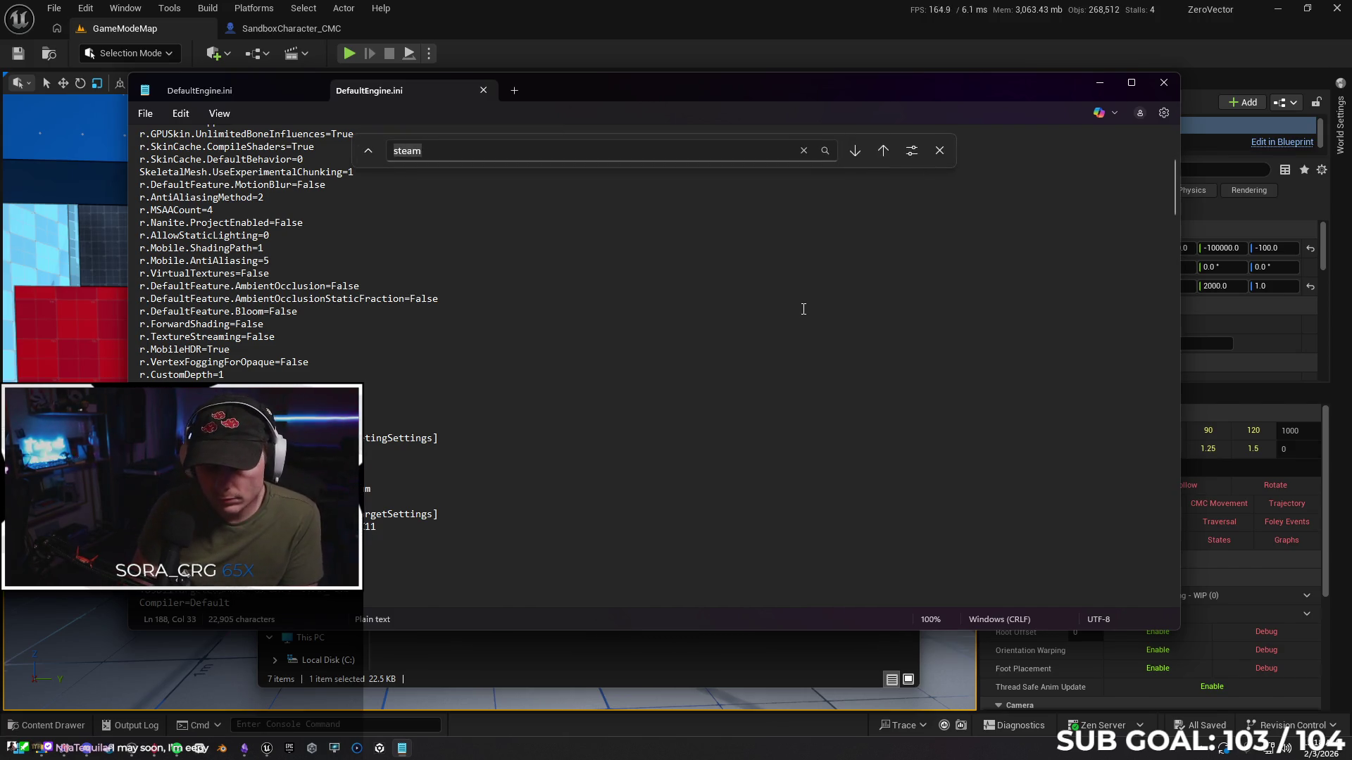
pyautogui.press('Return')
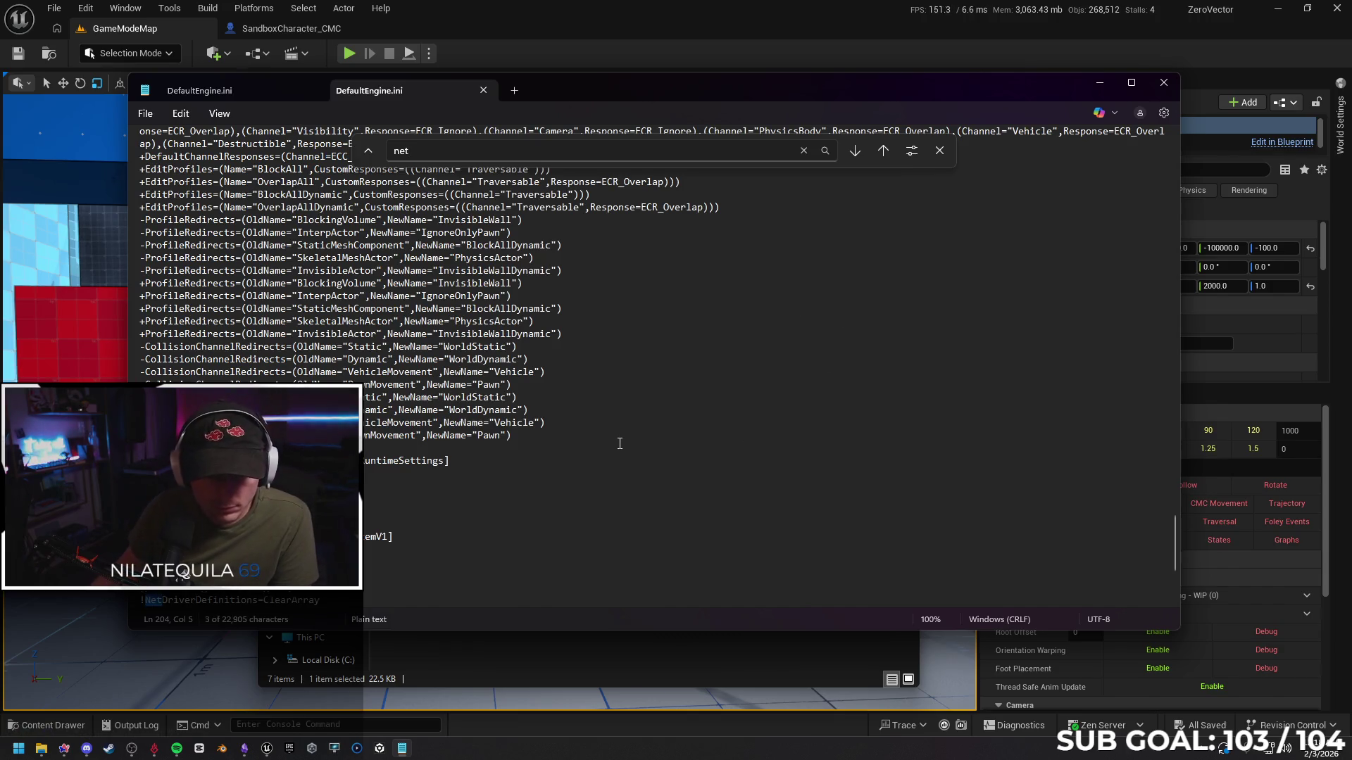
pyautogui.click(859, 155)
pyautogui.click(859, 155)
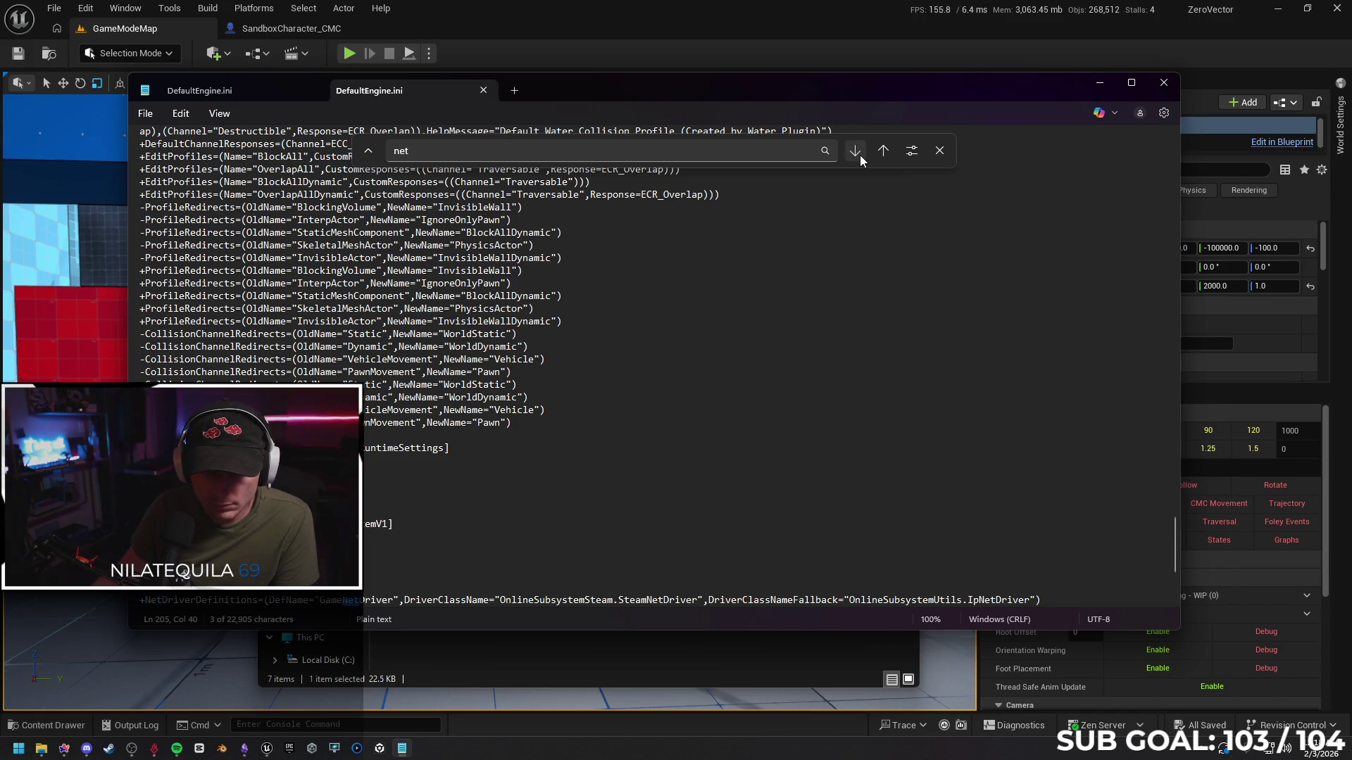
pyautogui.click(860, 155)
pyautogui.click(859, 155)
pyautogui.click(860, 155)
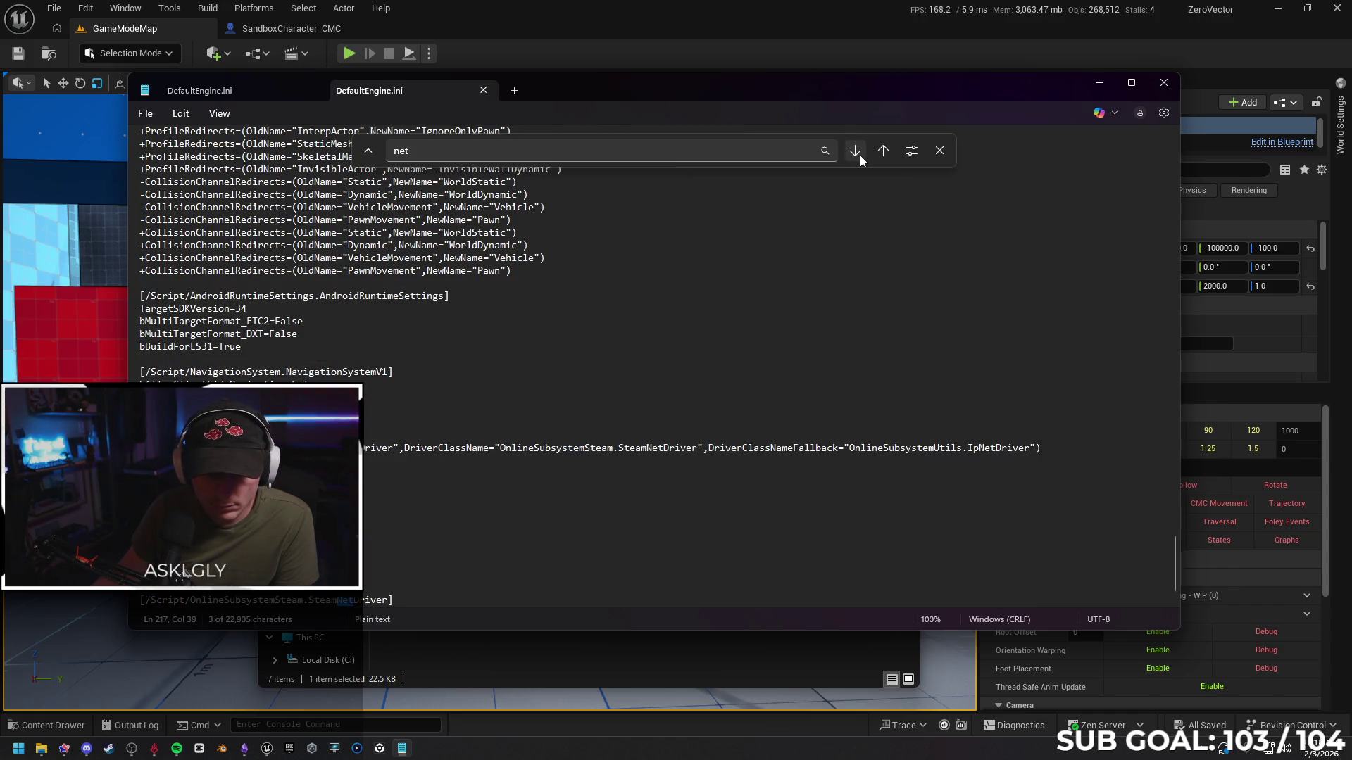
pyautogui.click(860, 155)
pyautogui.click(860, 155)
pyautogui.click(859, 154)
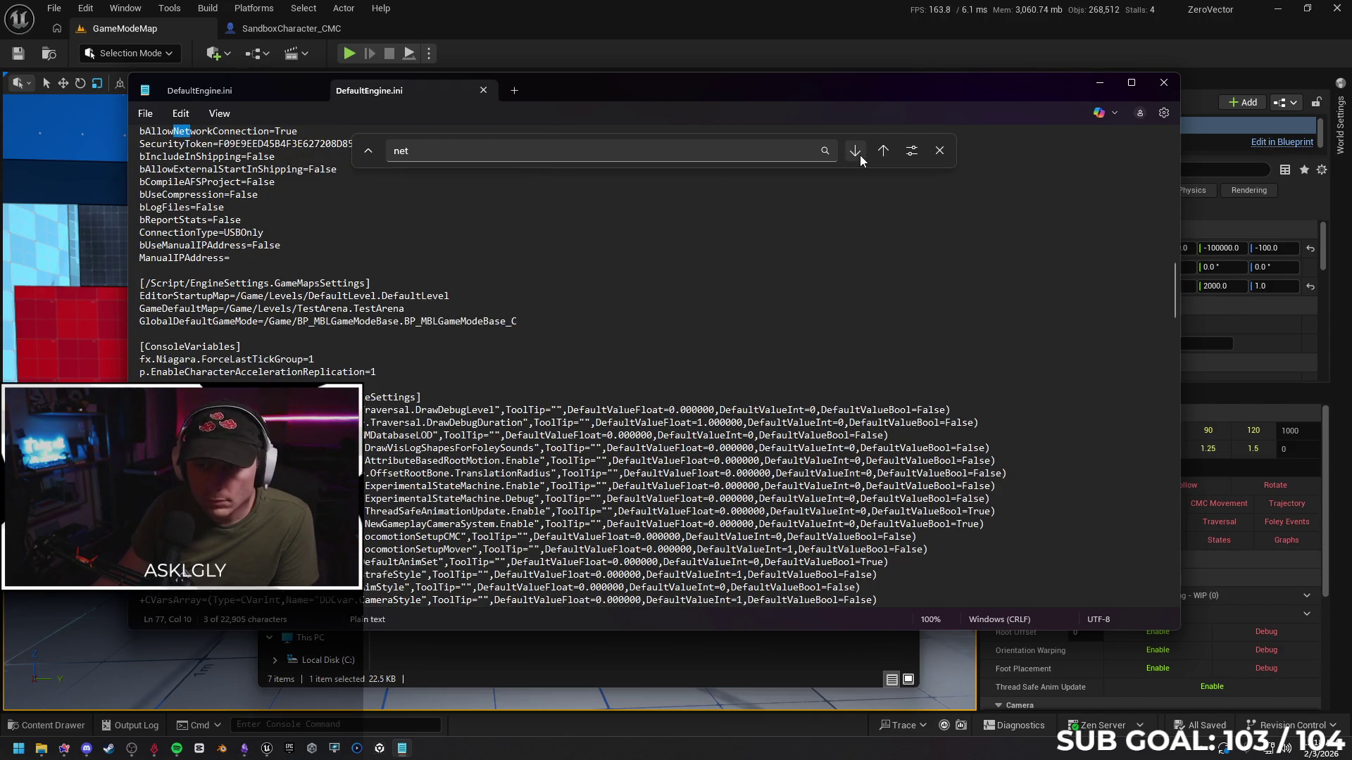
# Step past the NetDriverDefinitions matches to the SteamNetDriver section and place the cursor after SteamNetConnection
pyautogui.click(859, 155)
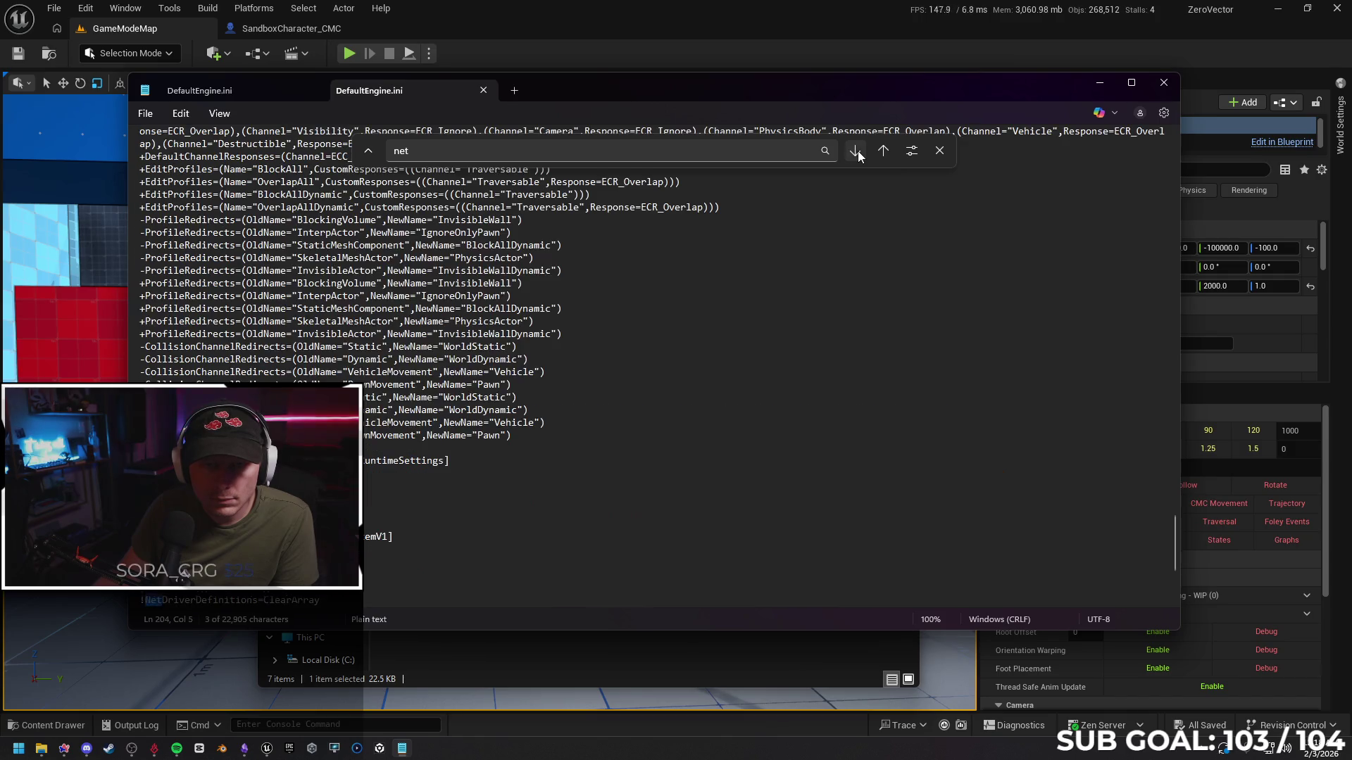
pyautogui.click(859, 155)
pyautogui.click(859, 155)
pyautogui.click(859, 154)
pyautogui.click(859, 155)
pyautogui.click(859, 155)
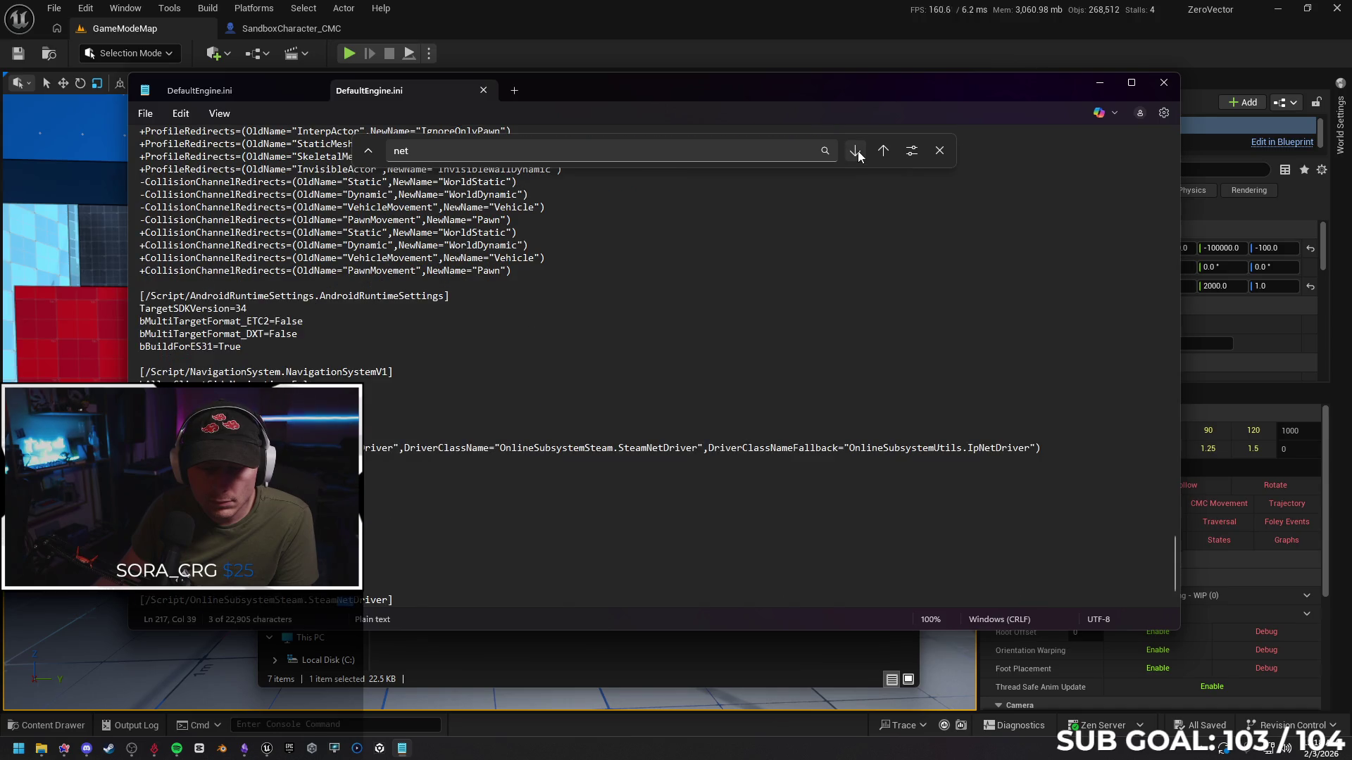
pyautogui.click(859, 155)
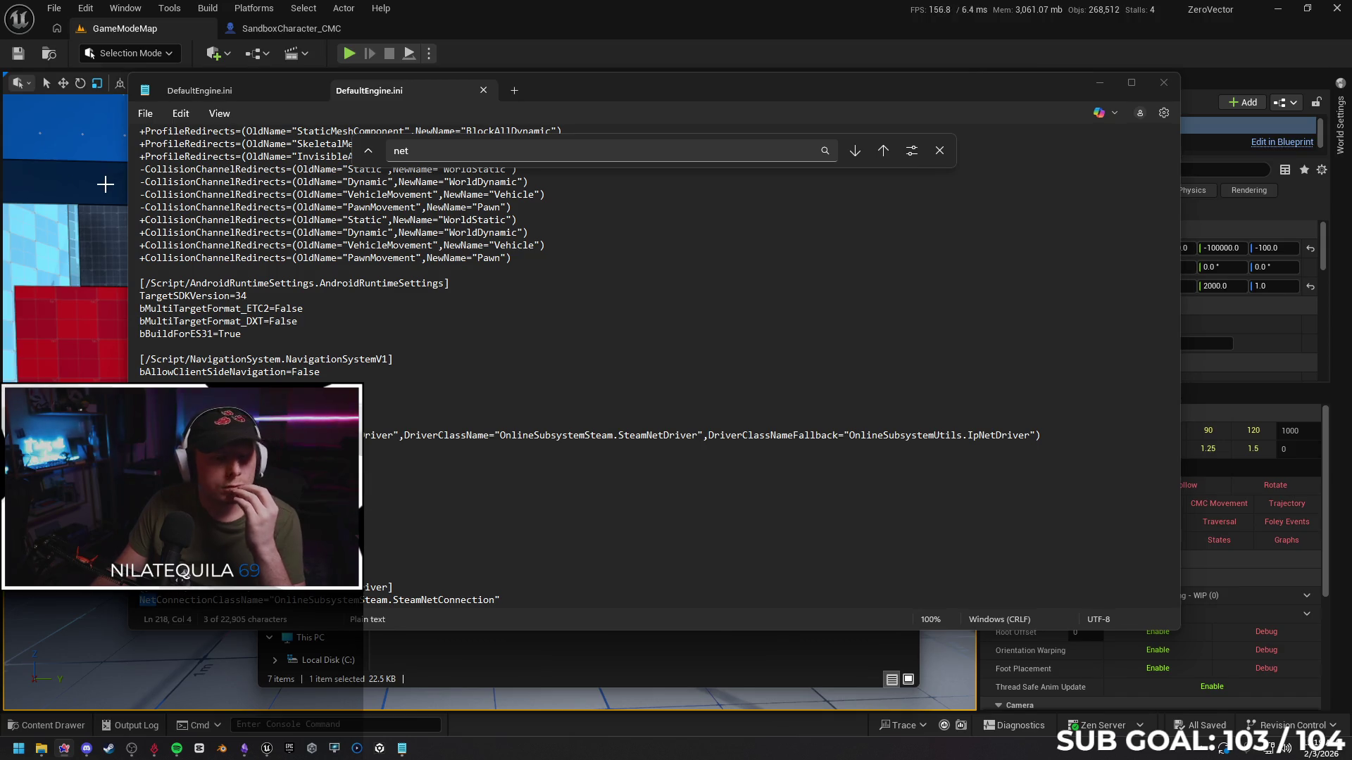
pyautogui.scroll(-1, 409, 474)
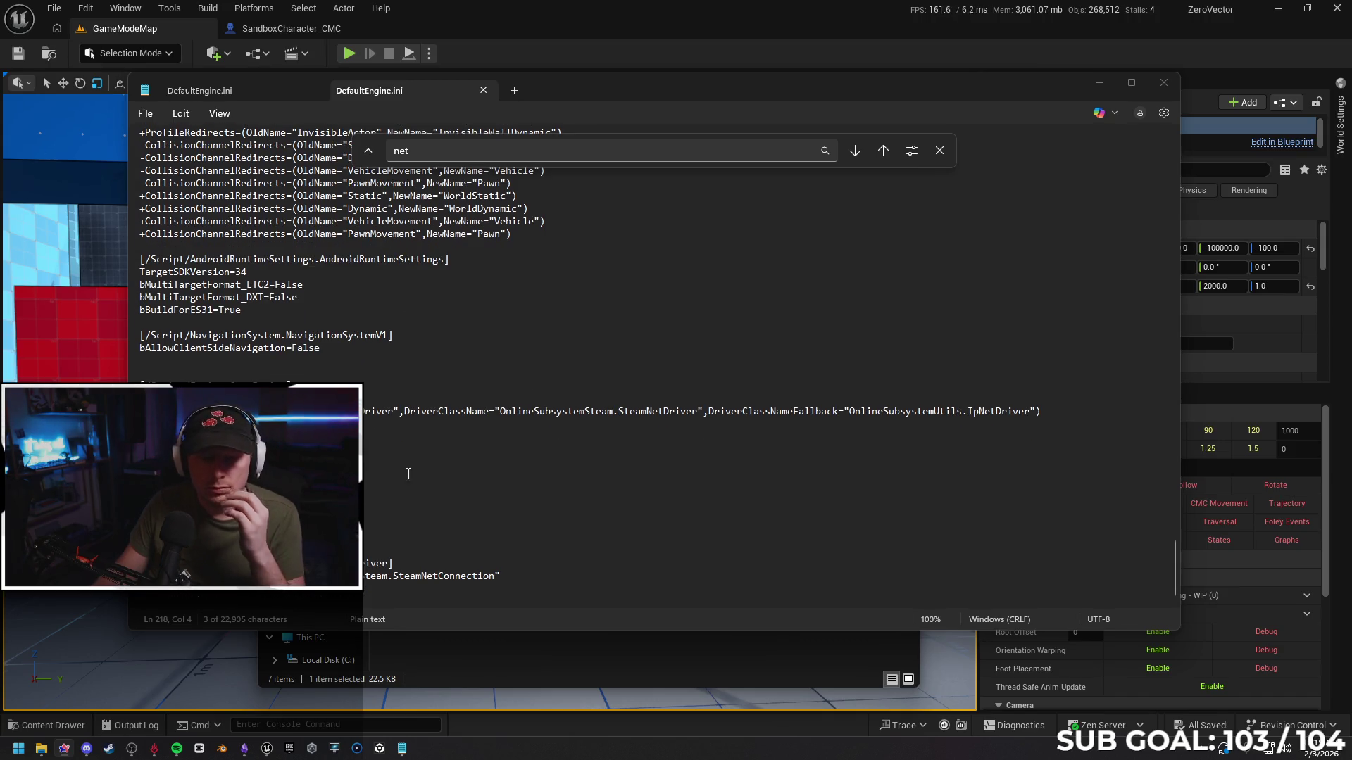
pyautogui.click(551, 569)
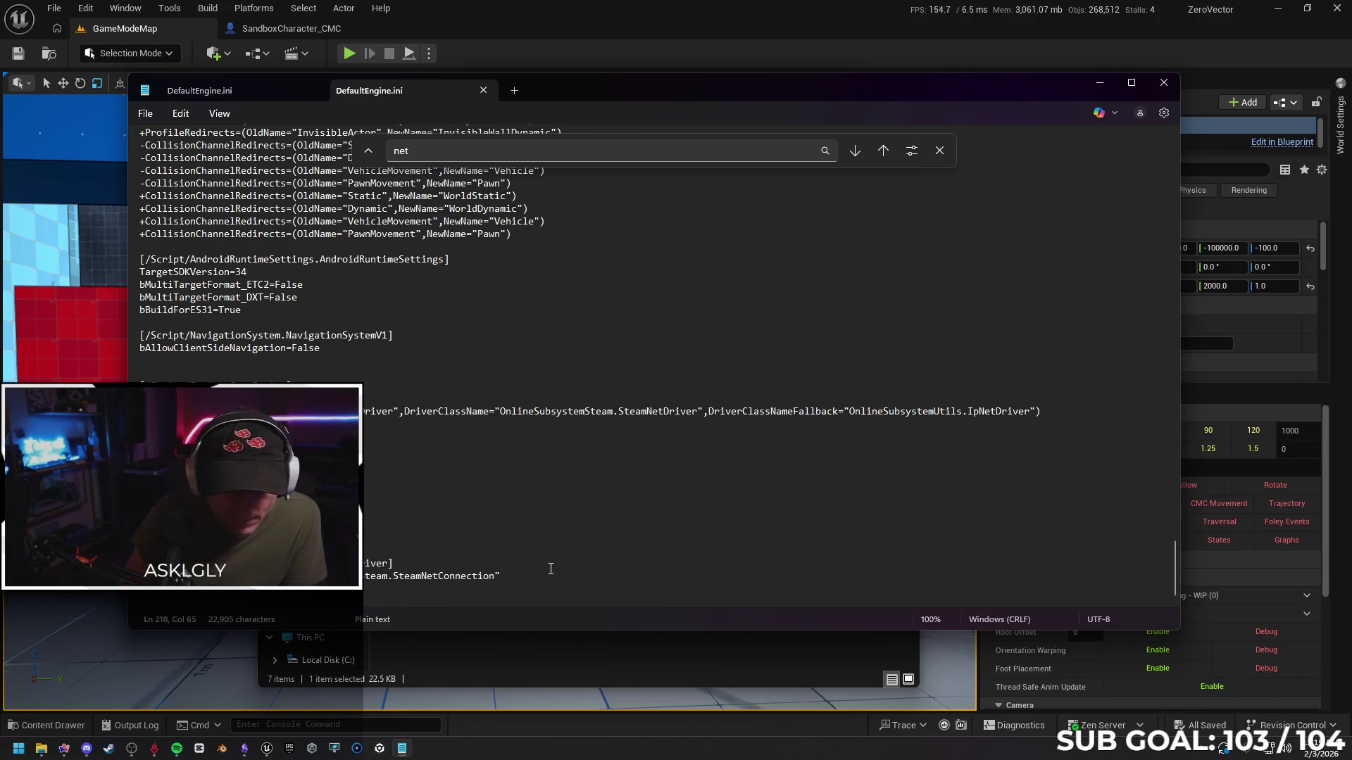
# Paste the LanServerMaxTickRate=60 settings block after the SteamNetConnection line and save
pyautogui.press('Return')
pyautogui.press('Return')
pyautogui.hotkey('ctrl', 'v')
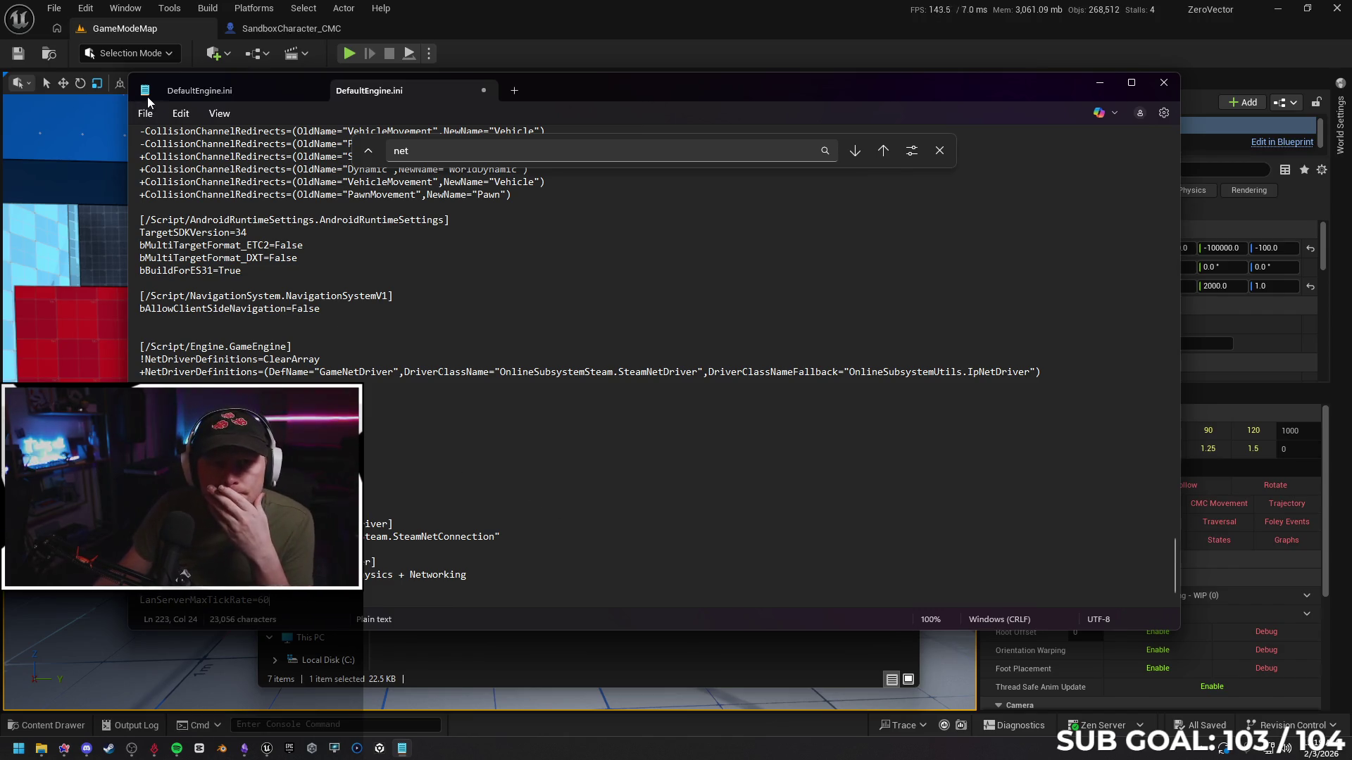
pyautogui.click(153, 112)
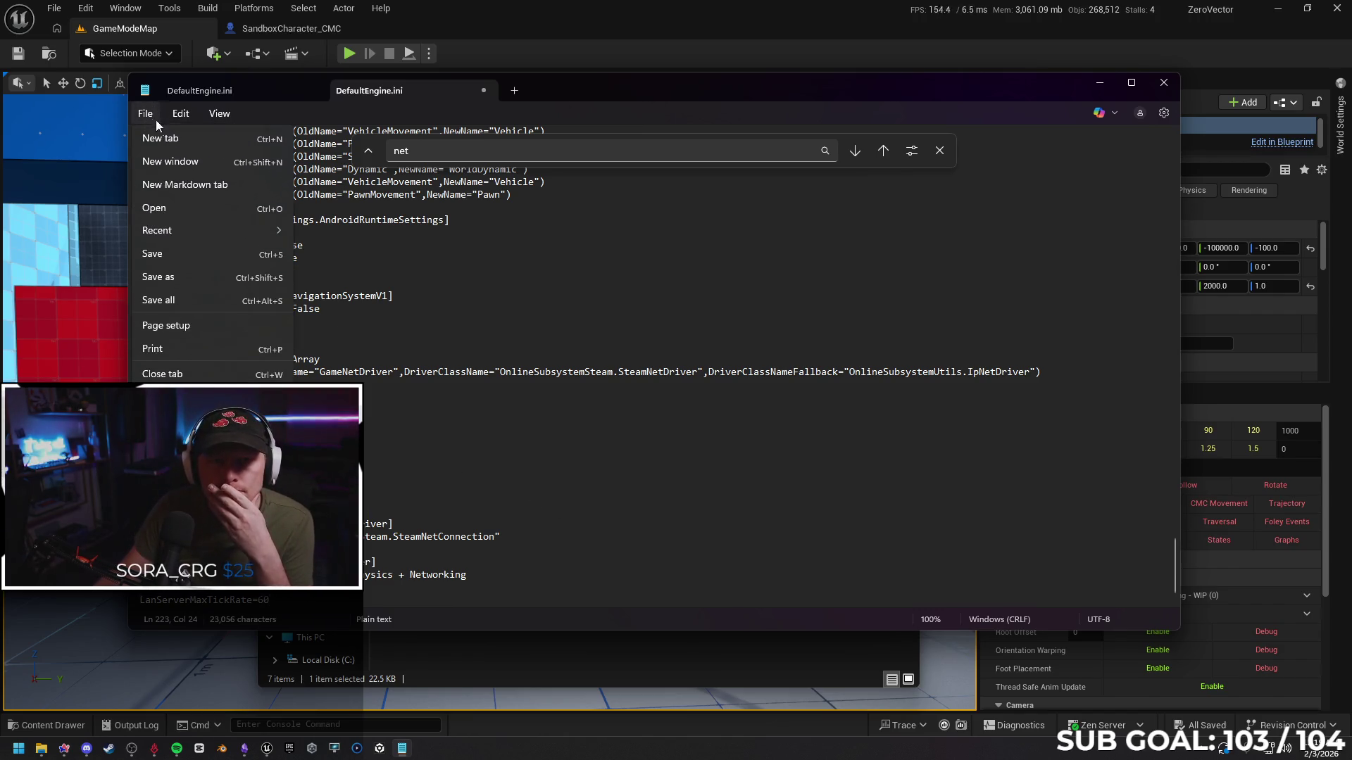
pyautogui.click(162, 258)
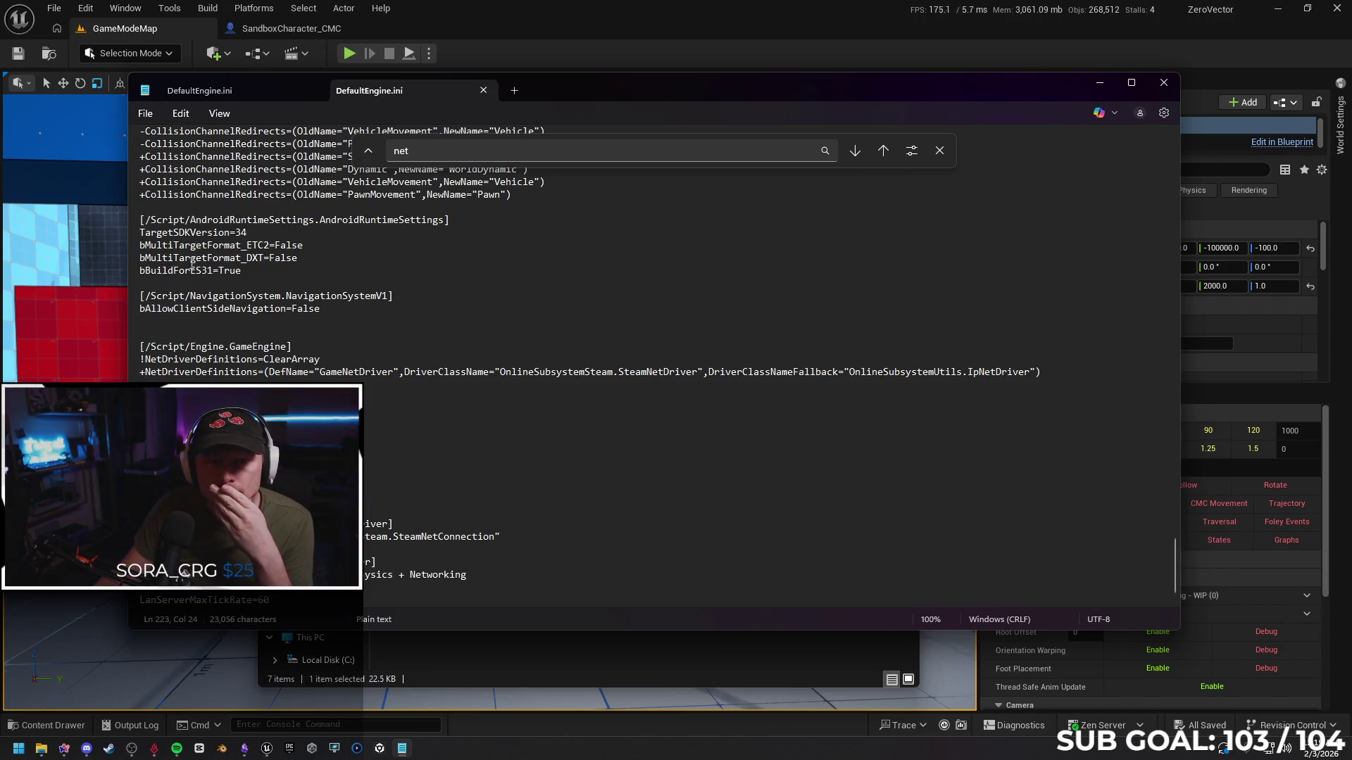
# Delete the line ending in Networking, save again, and view the other DefaultEngine.ini tab
pyautogui.click(939, 150)
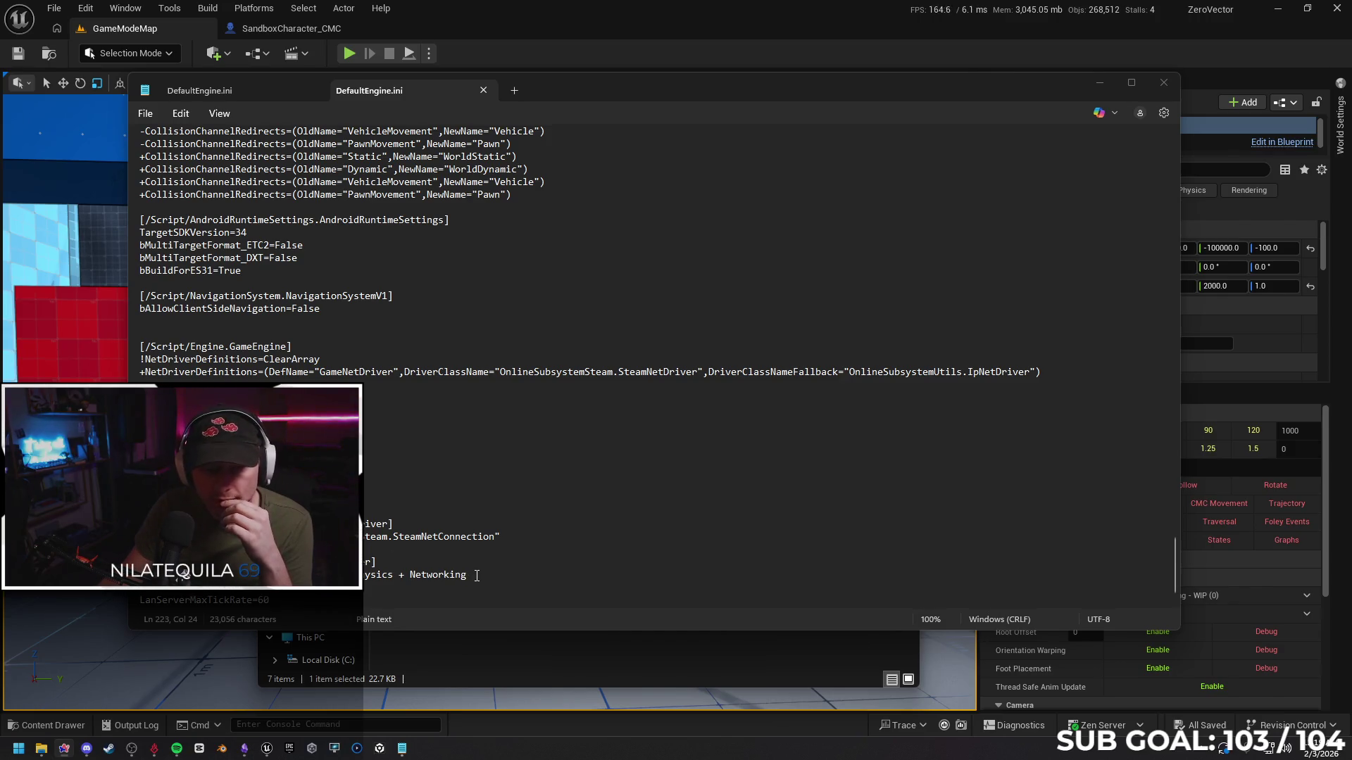
pyautogui.moveTo(479, 576)
pyautogui.mouseDown()
pyautogui.moveTo(352, 564)
pyautogui.moveTo(141, 576)
pyautogui.mouseUp()
pyautogui.press('BackSpace')
pyautogui.press('BackSpace')
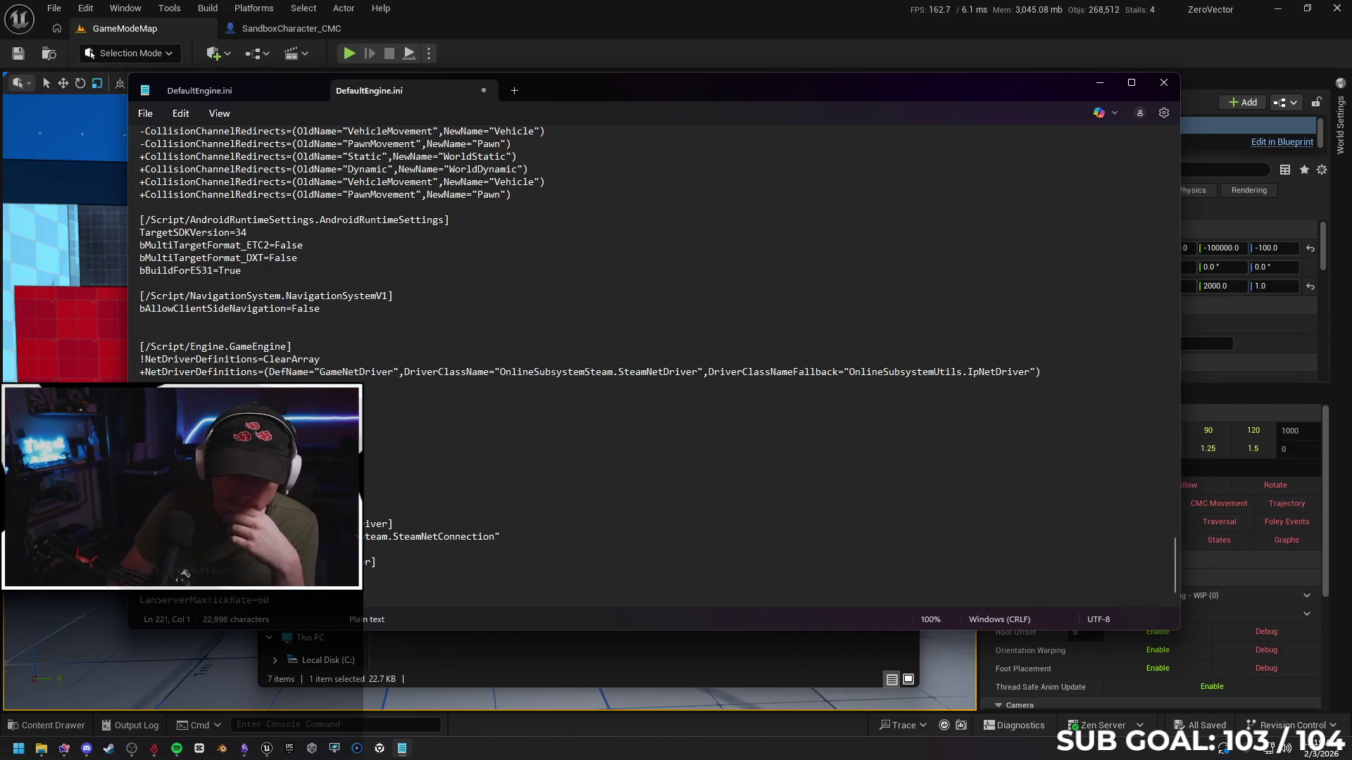
pyautogui.click(147, 115)
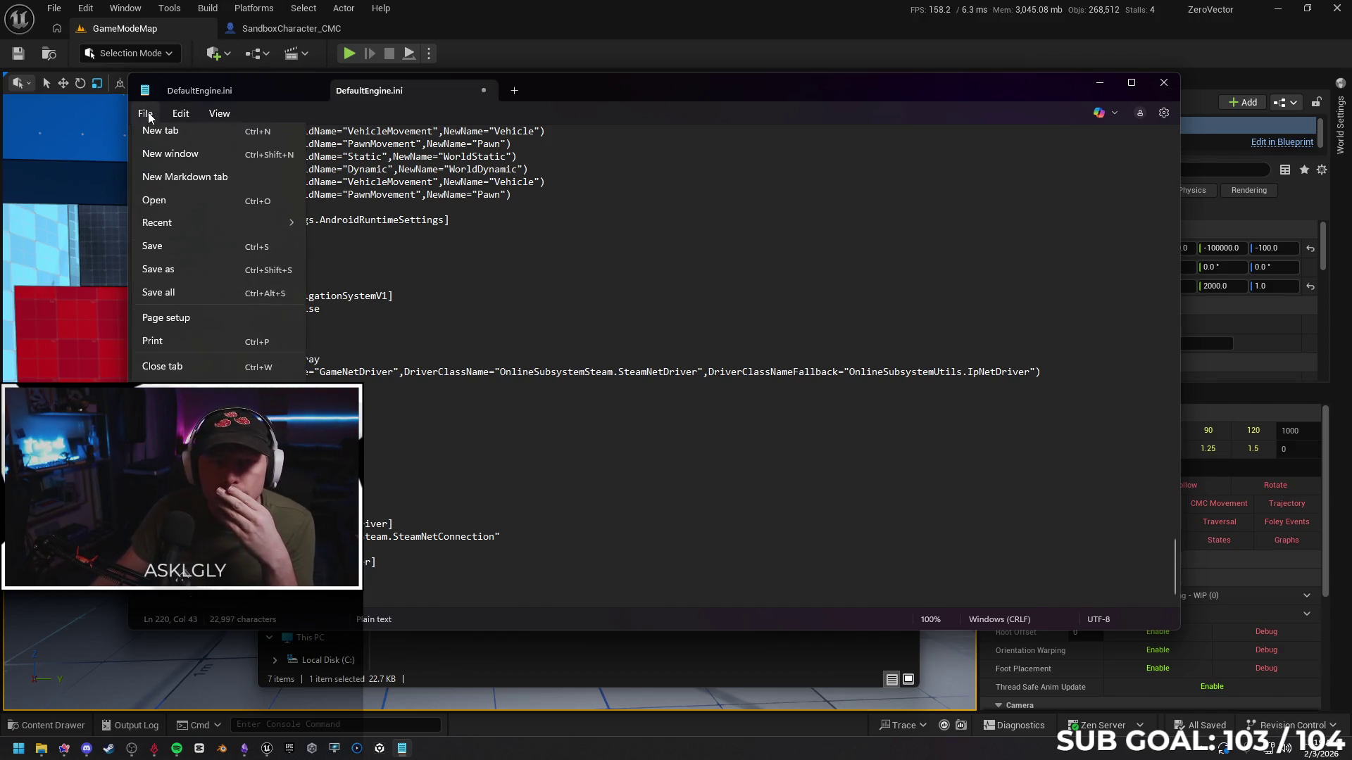
pyautogui.click(164, 250)
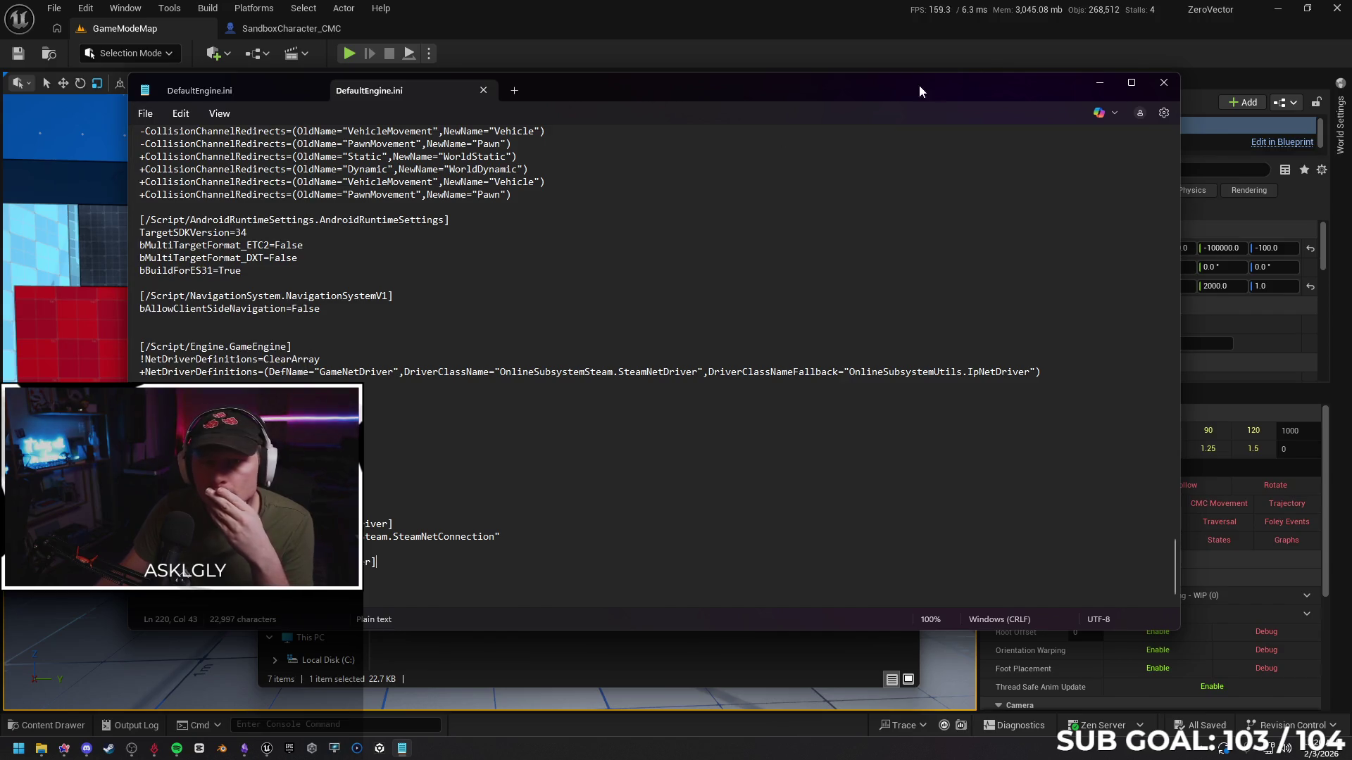
pyautogui.click(282, 93)
pyautogui.scroll(-6, 501, 375)
pyautogui.scroll(-6, 501, 374)
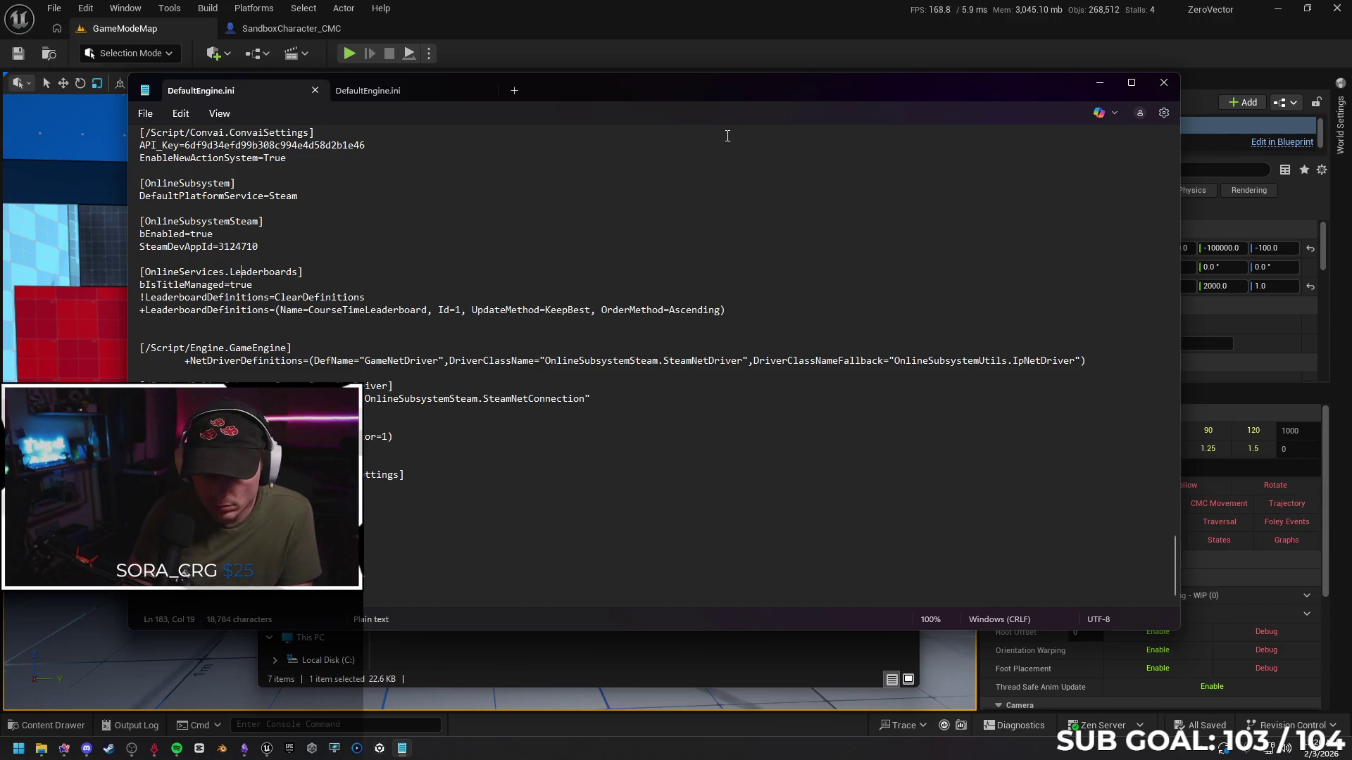
# Search this DefaultEngine.ini for 'netet' and scroll back to the top of the file
pyautogui.hotkey('ctrl', 'f')
pyautogui.write('netet')
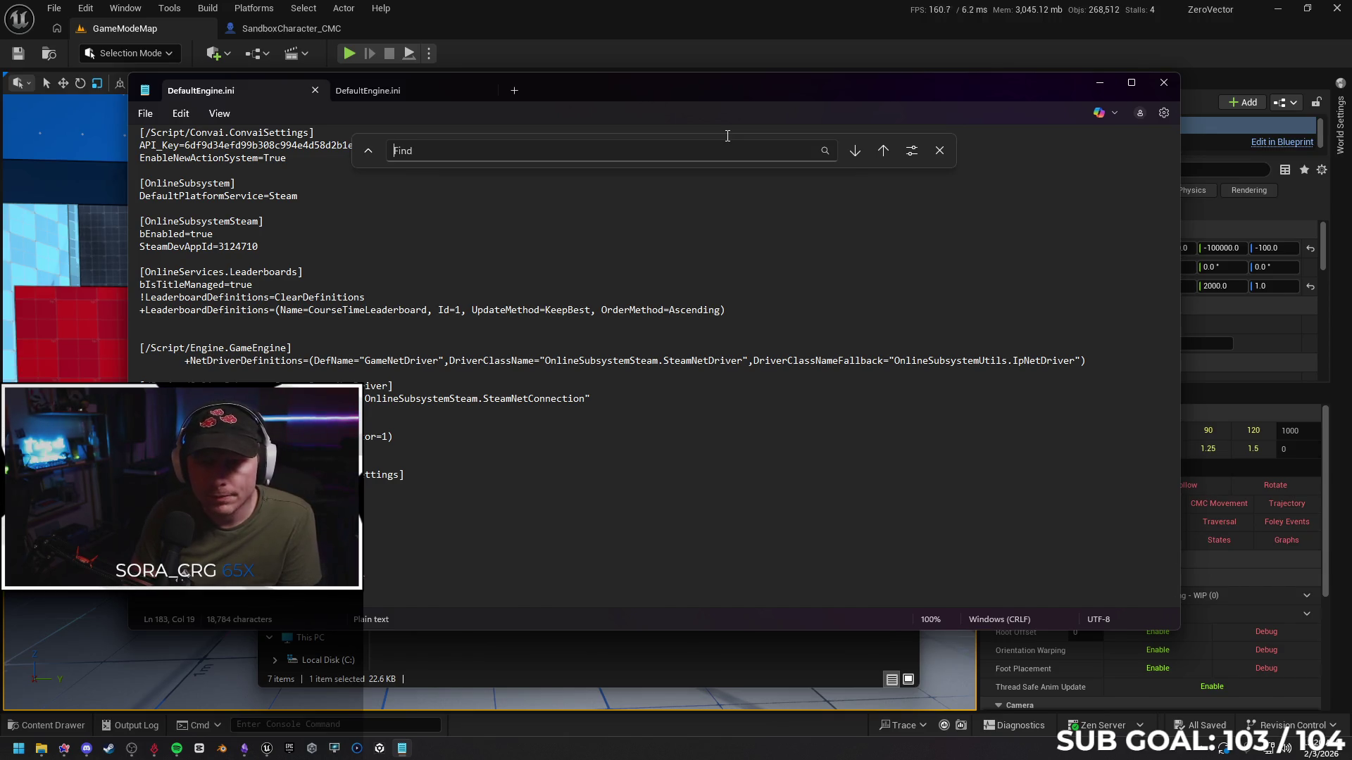
pyautogui.click(893, 273)
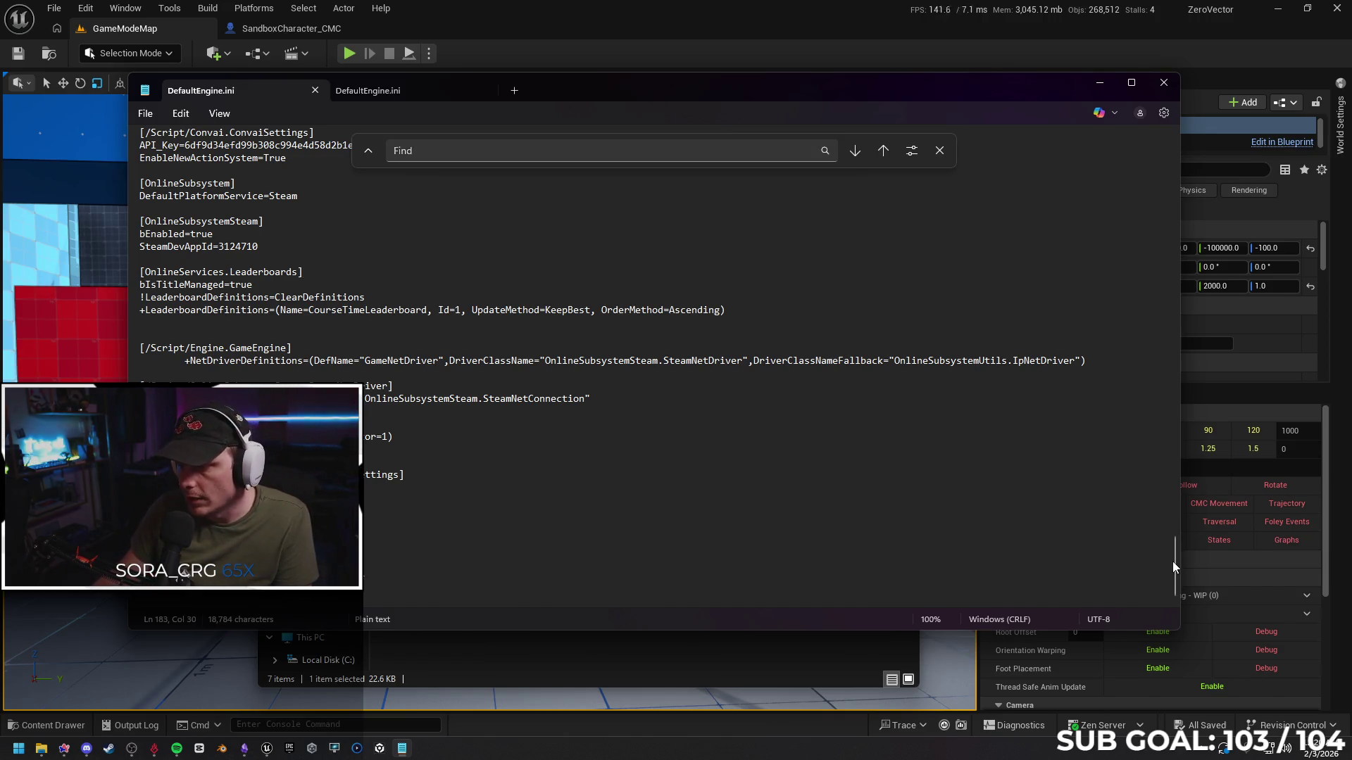
pyautogui.moveTo(1173, 561); pyautogui.dragTo(1155, 154)
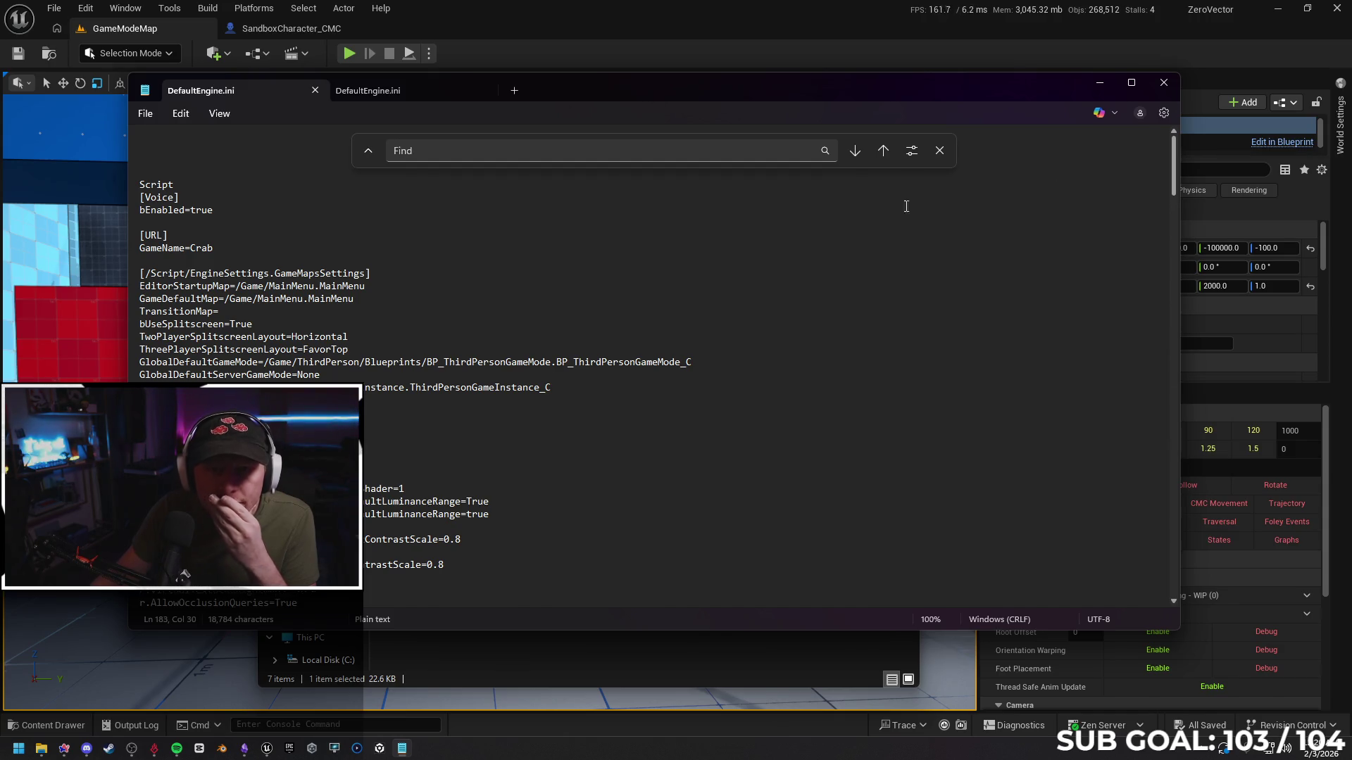
# Close the duplicate DefaultEngine.ini tab and Find bar, save the file, and close Notepad
pyautogui.click(317, 92)
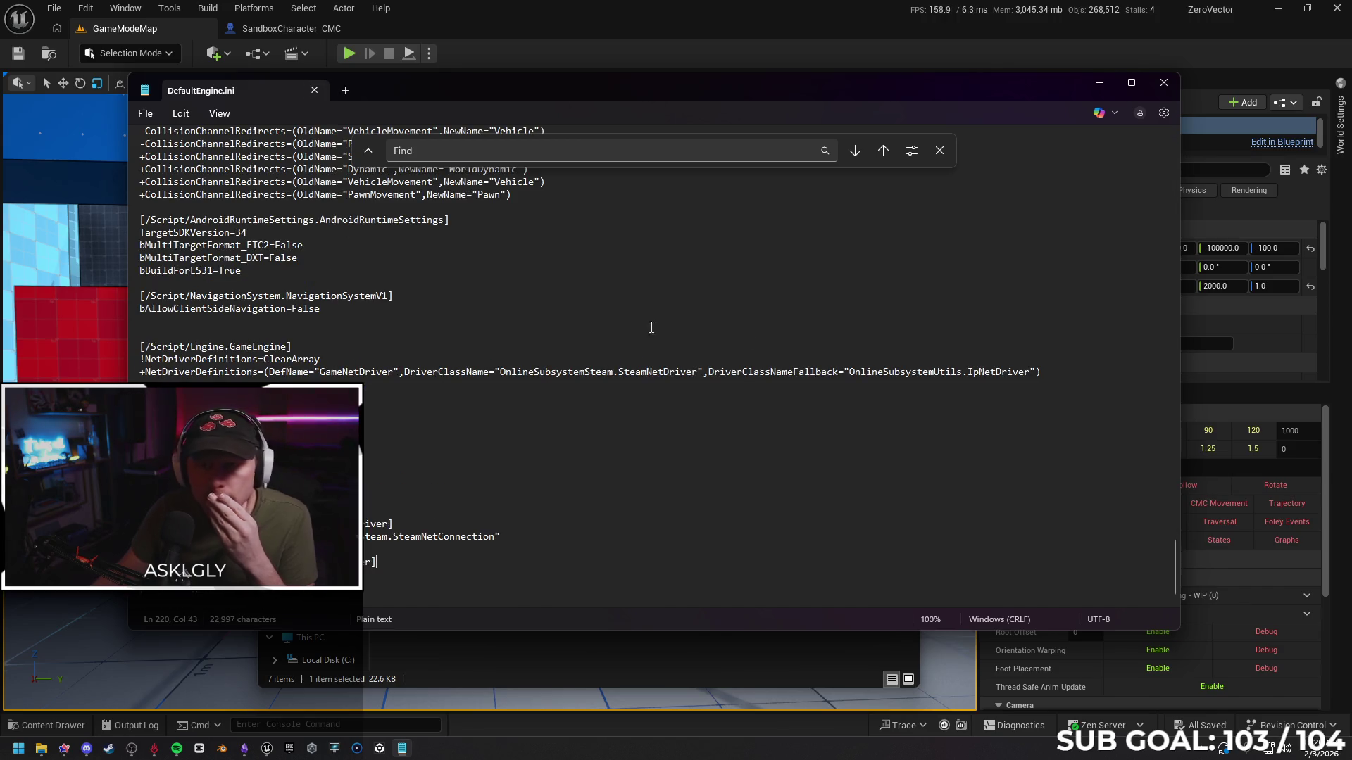
pyautogui.click(940, 150)
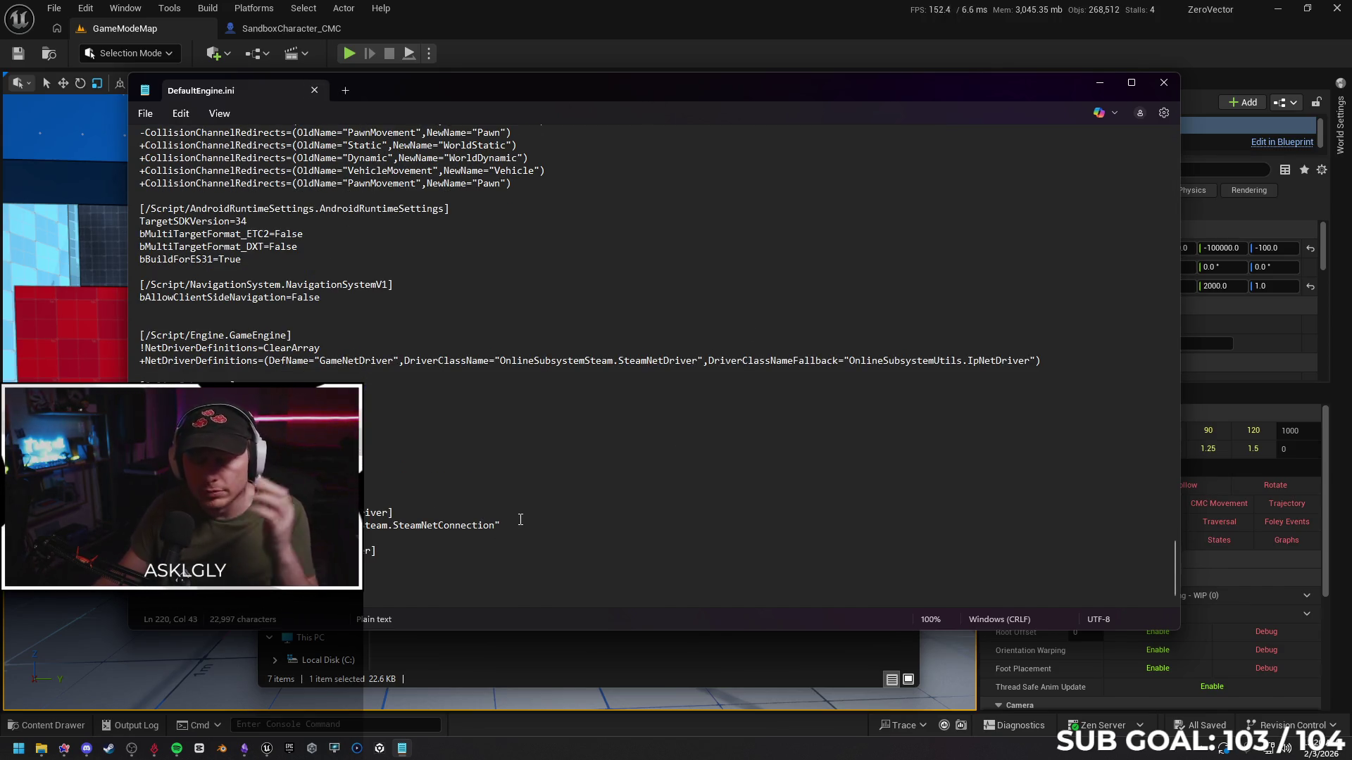
pyautogui.click(149, 115)
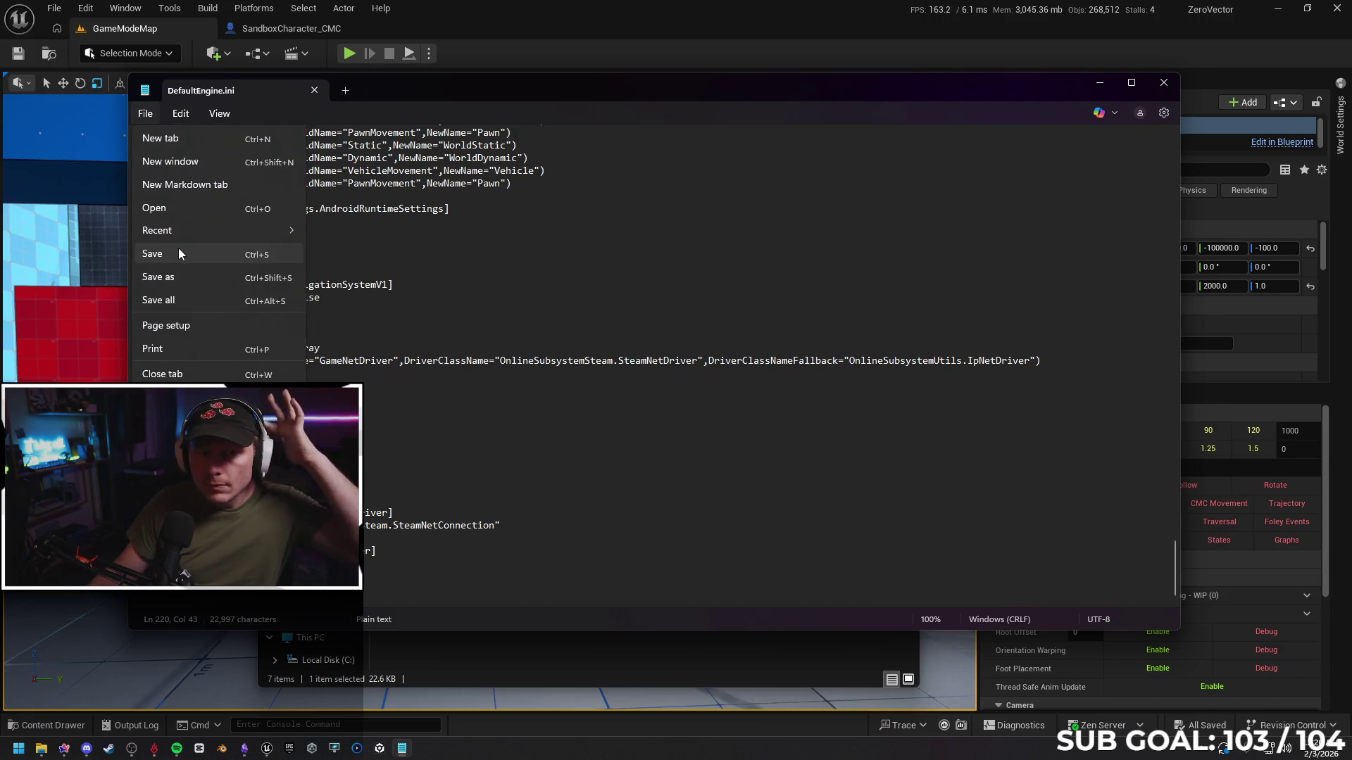
pyautogui.click(180, 252)
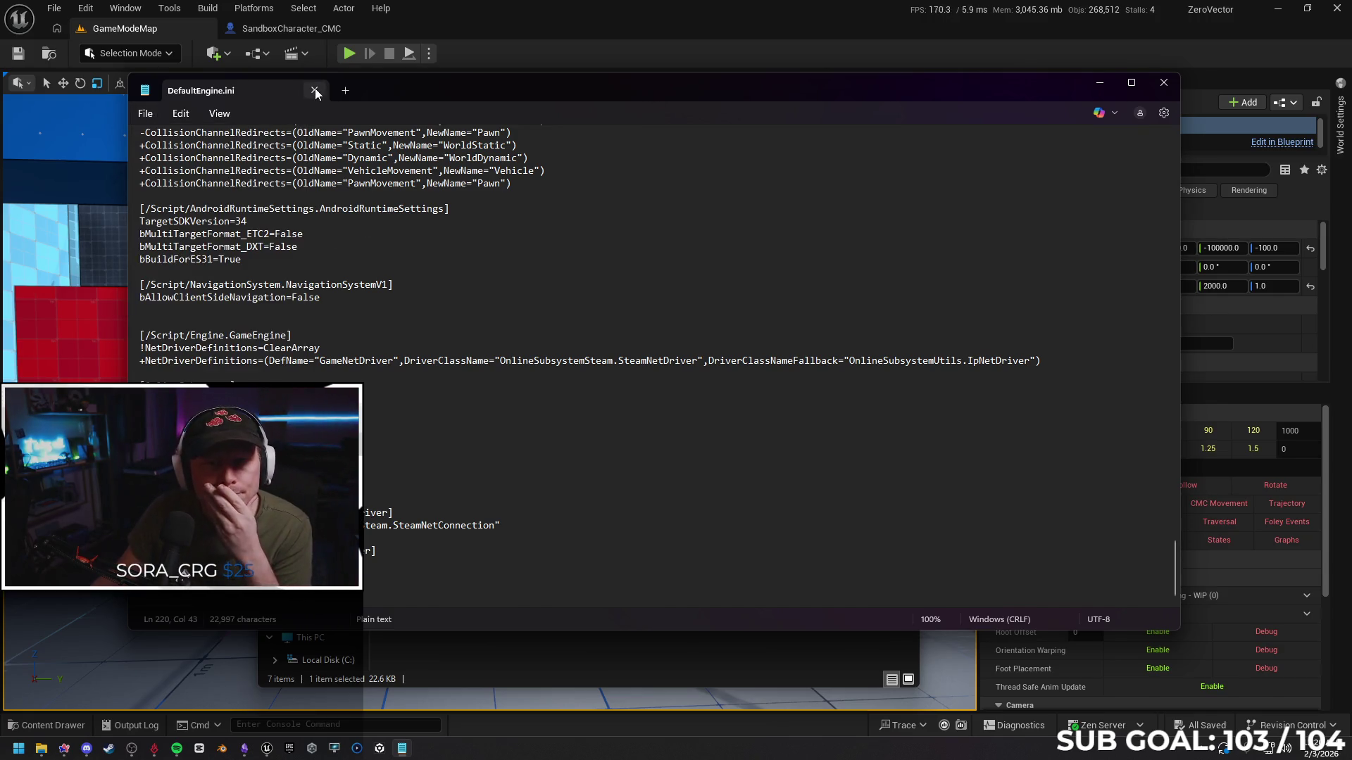
pyautogui.click(314, 90)
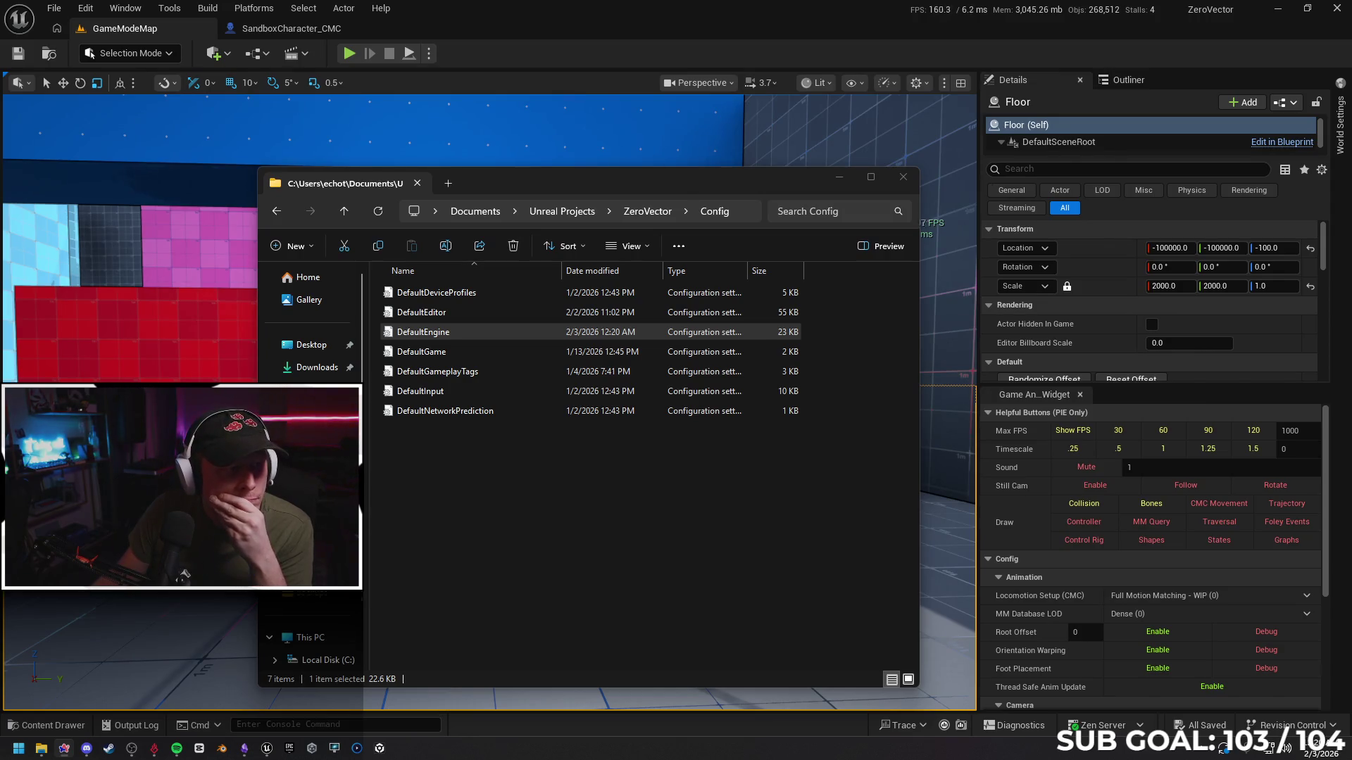
# Close the Config folder window and return to Unreal's open Plugins list
pyautogui.click(903, 177)
pyautogui.click(276, 29)
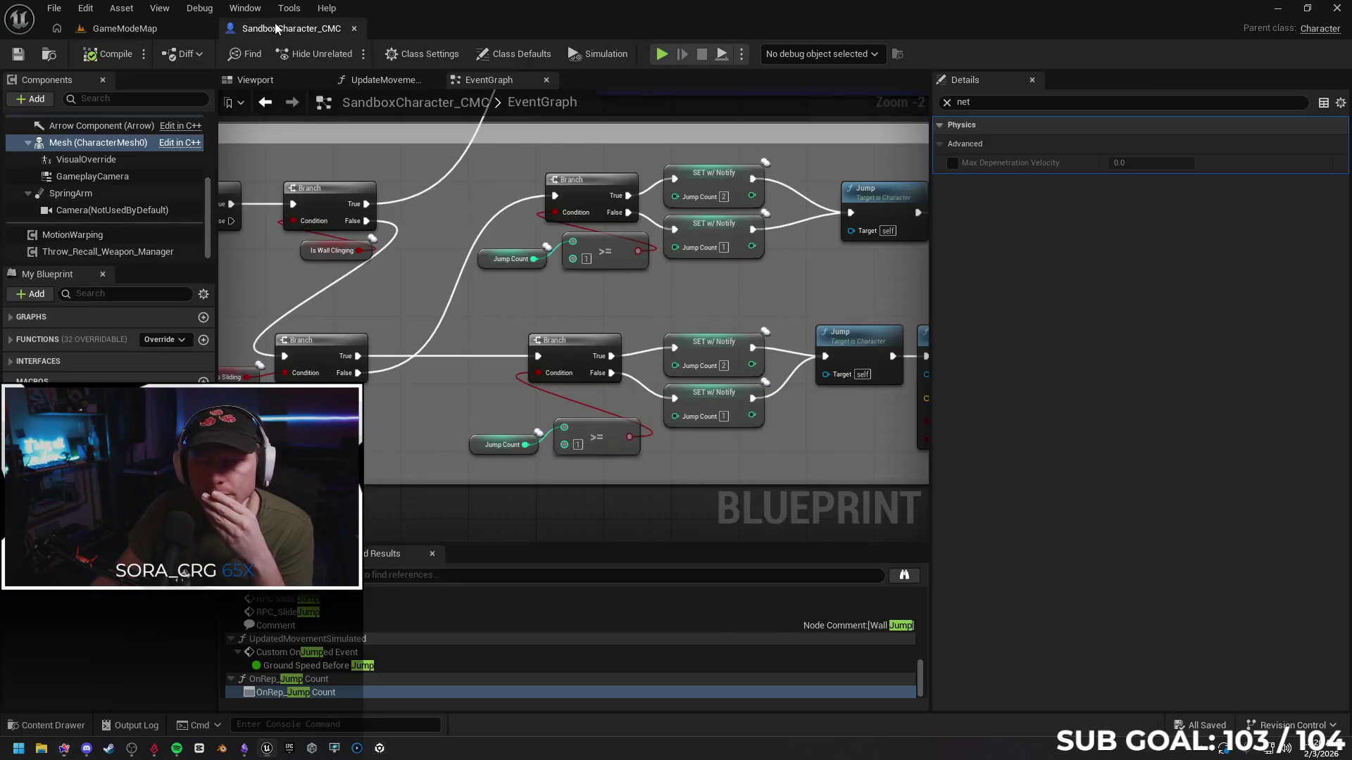
pyautogui.scroll(5, 118, 182)
pyautogui.click(91, 123)
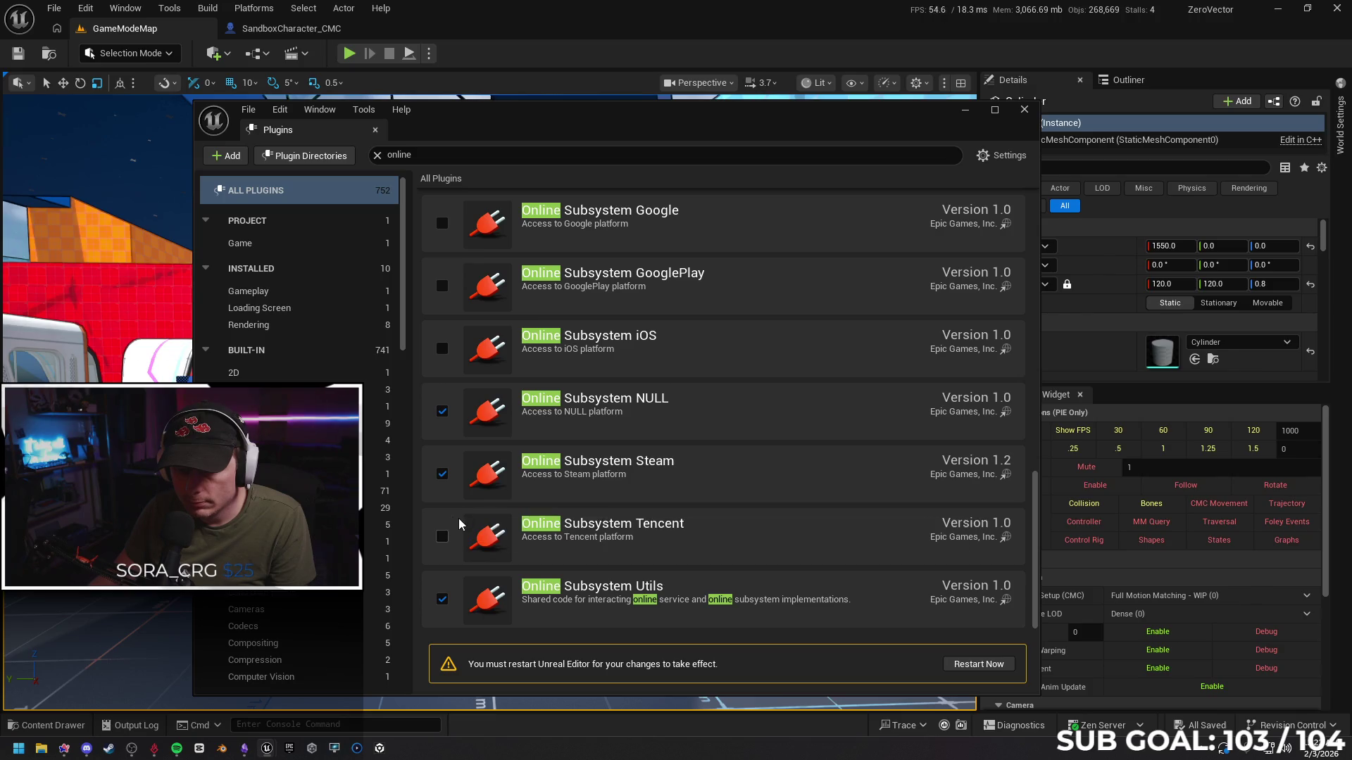
# Scroll through the Online subsystem and services plugin entries in the Plugins window
pyautogui.scroll(2, 678, 519)
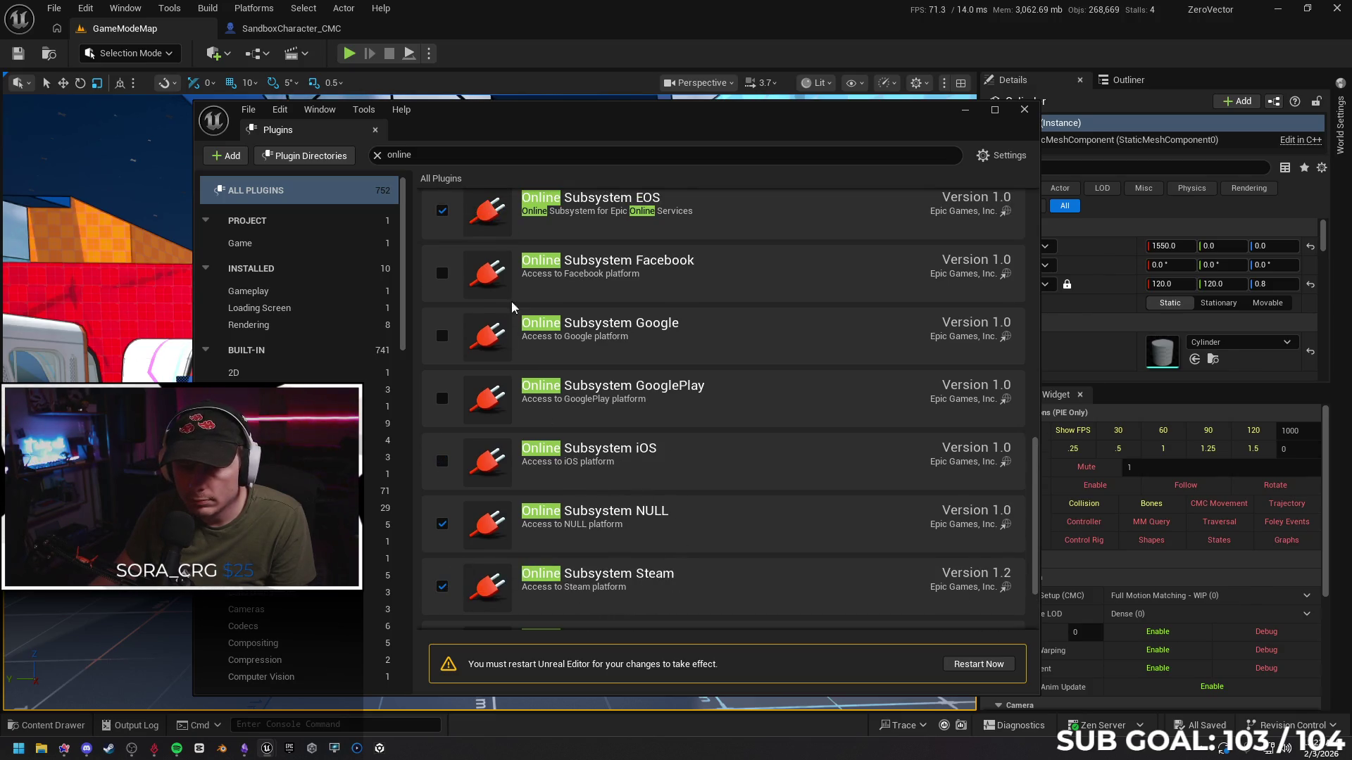
pyautogui.scroll(2, 665, 417)
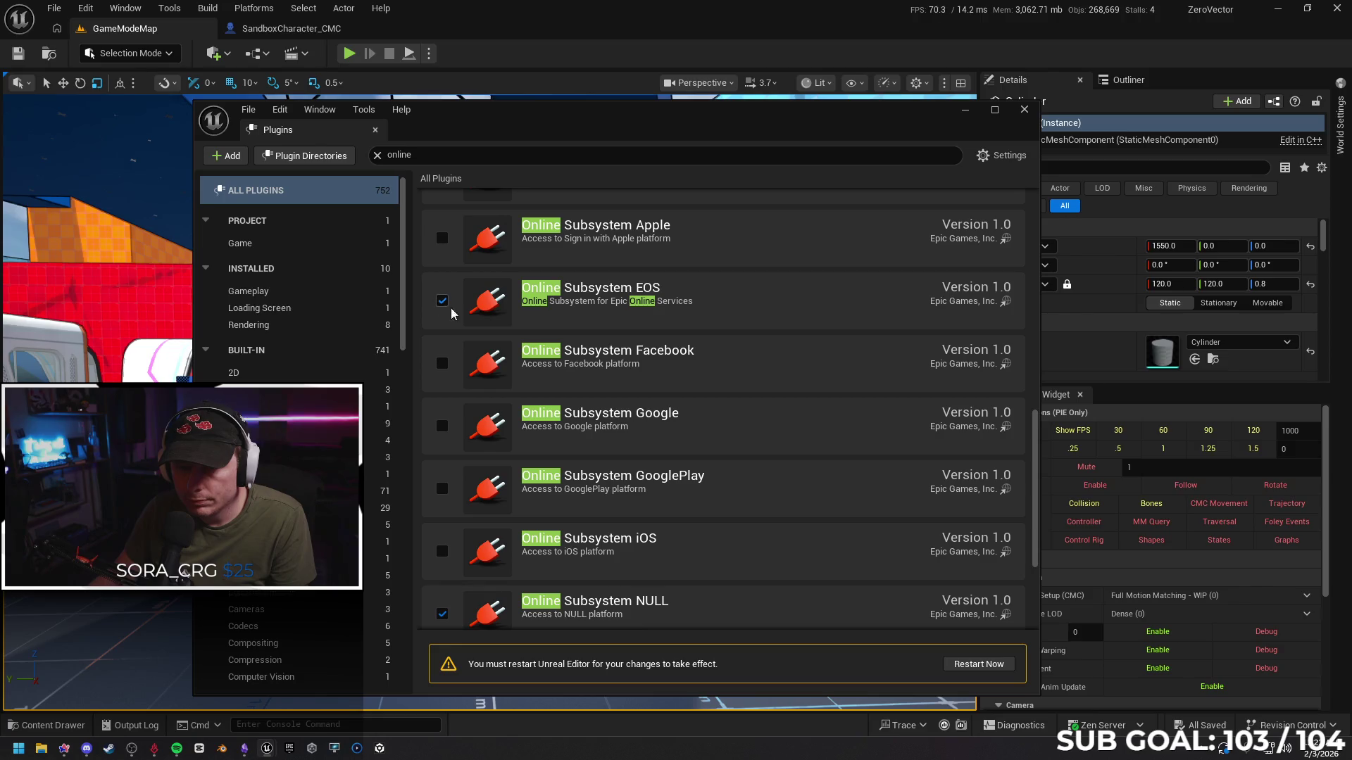
pyautogui.scroll(1, 695, 382)
pyautogui.scroll(2, 816, 391)
pyautogui.scroll(1, 810, 390)
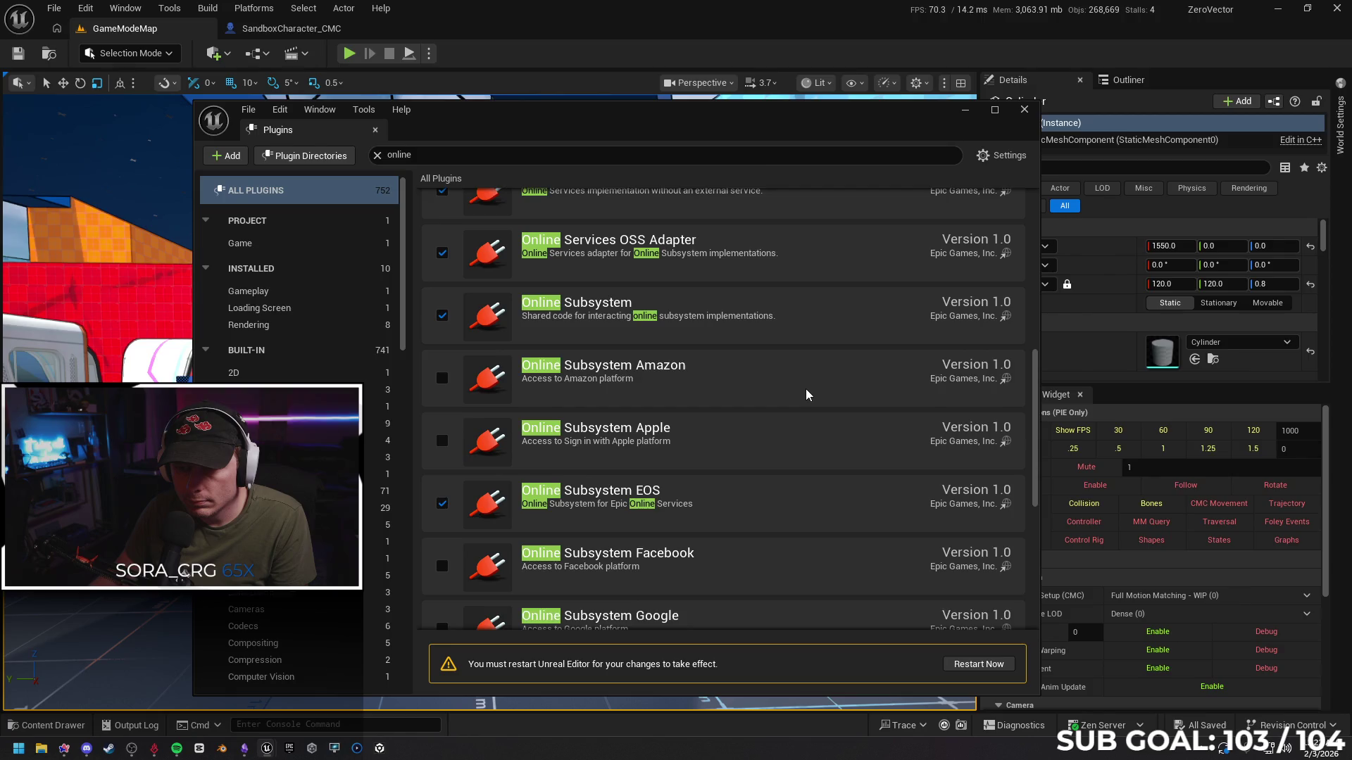
pyautogui.scroll(3, 805, 389)
pyautogui.scroll(2, 804, 399)
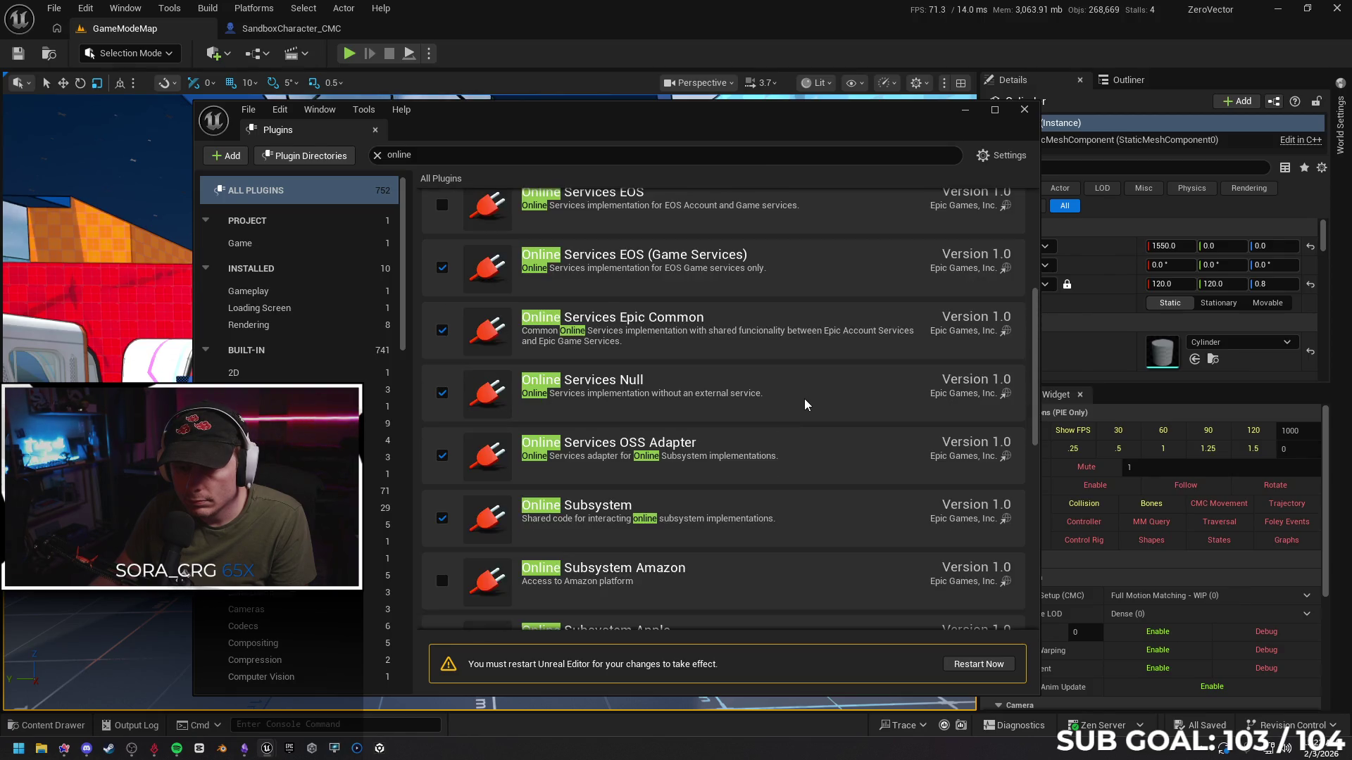
pyautogui.scroll(1, 805, 396)
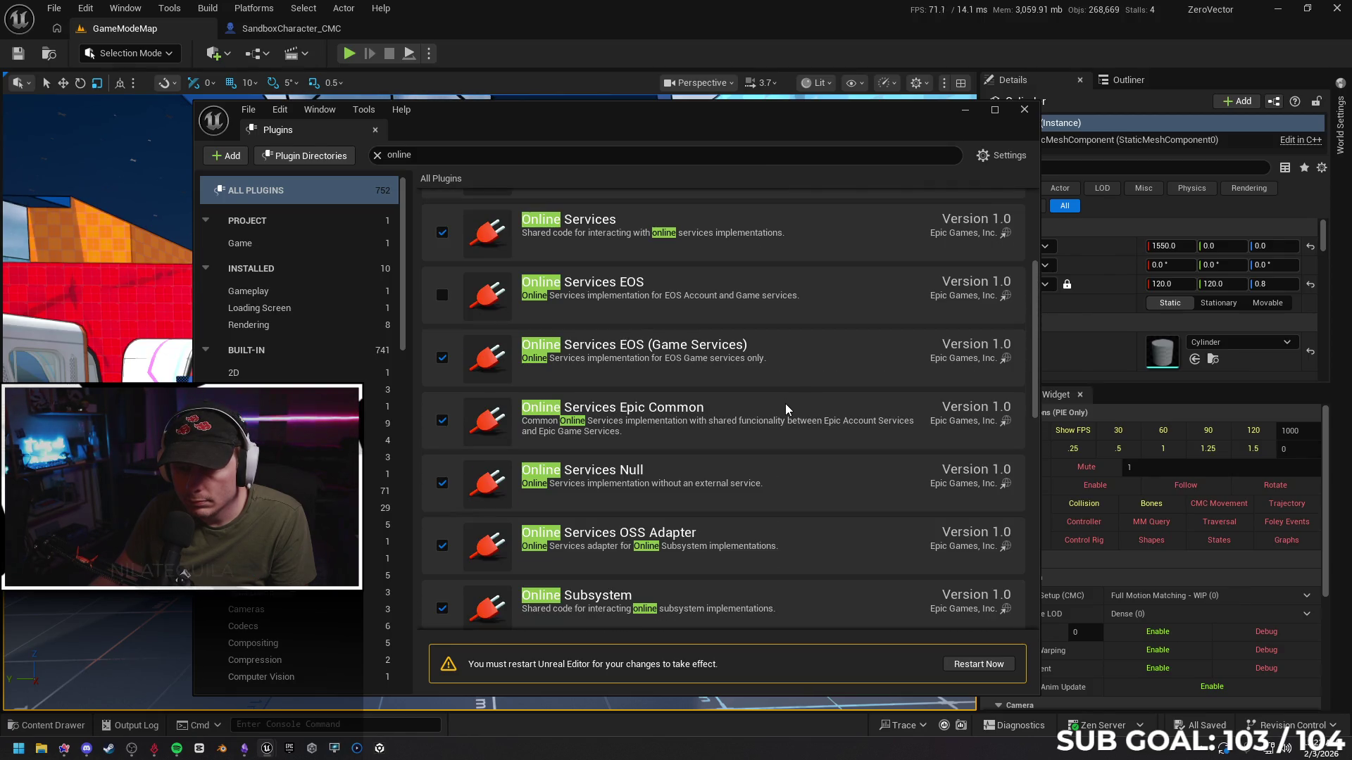
pyautogui.scroll(1, 757, 389)
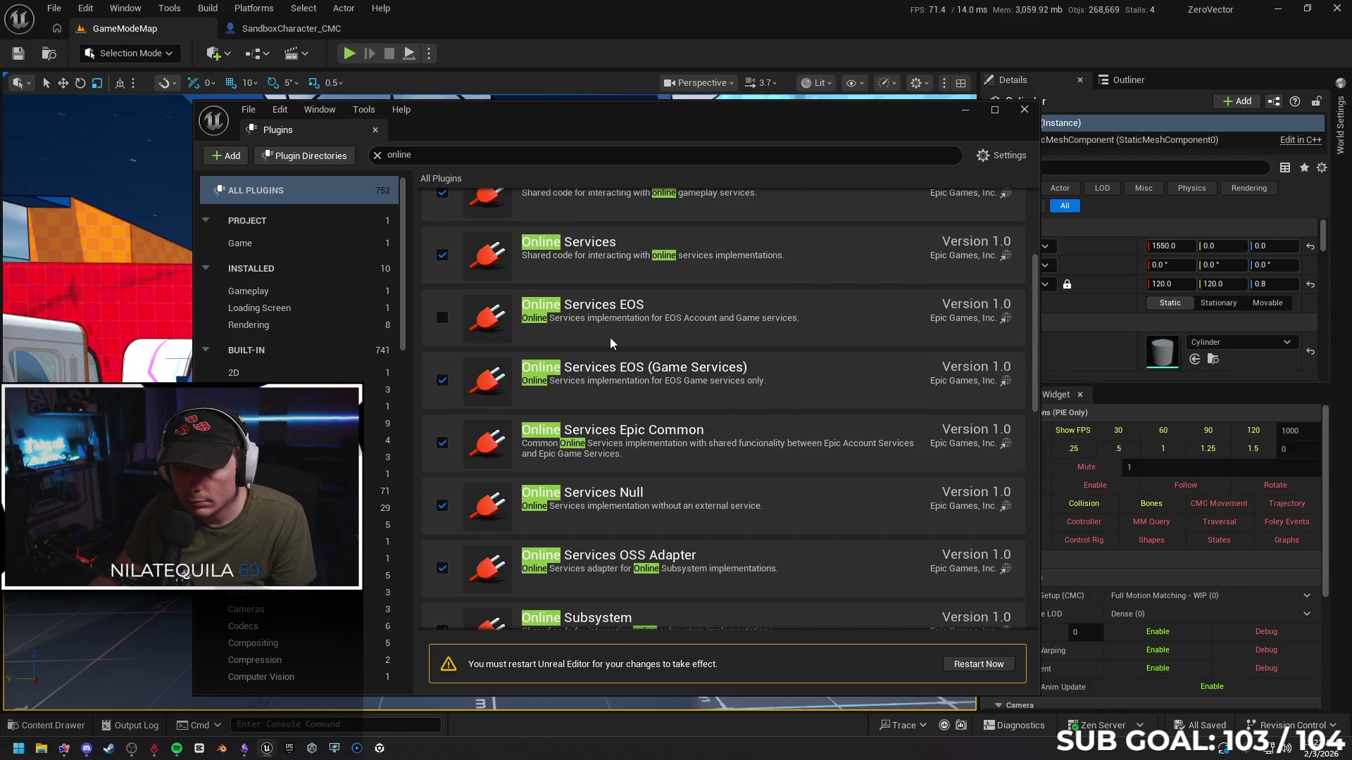
pyautogui.scroll(1, 676, 345)
pyautogui.scroll(1, 732, 363)
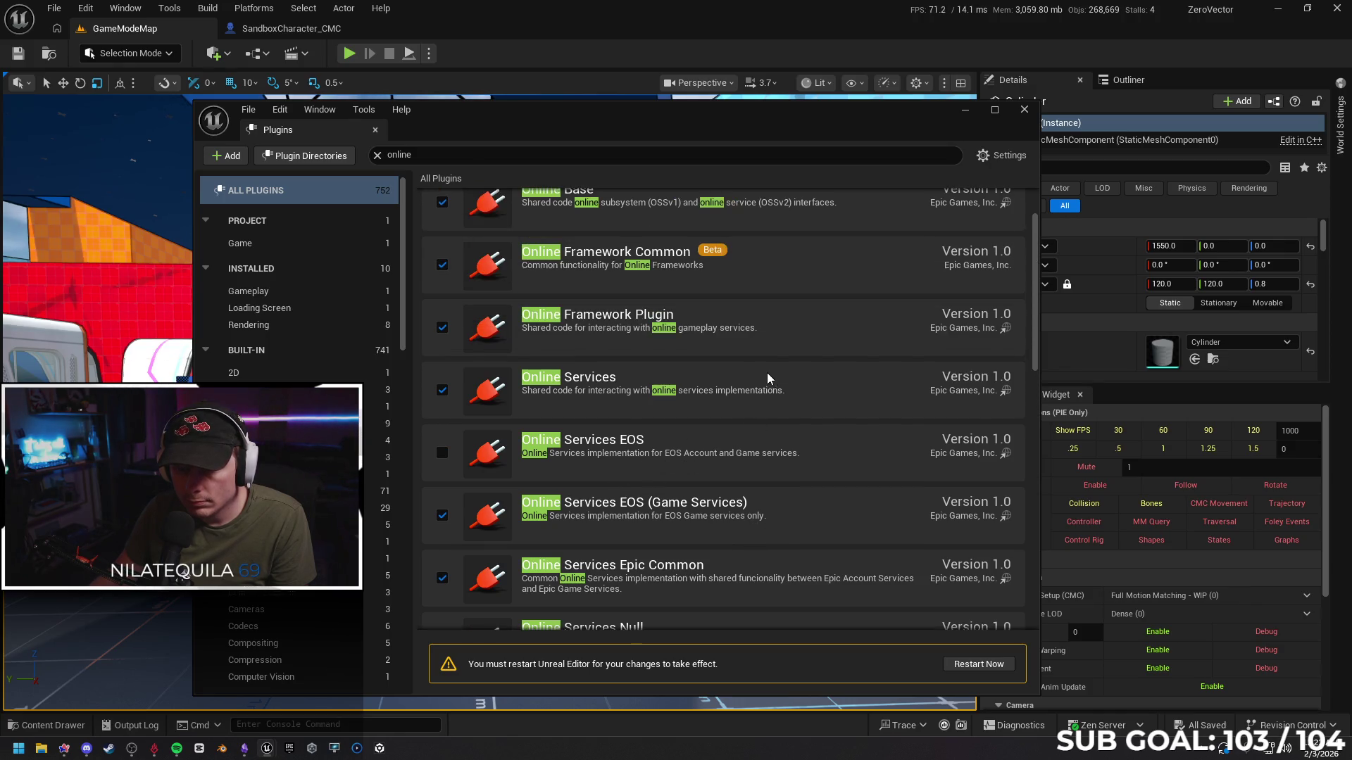
pyautogui.scroll(2, 782, 374)
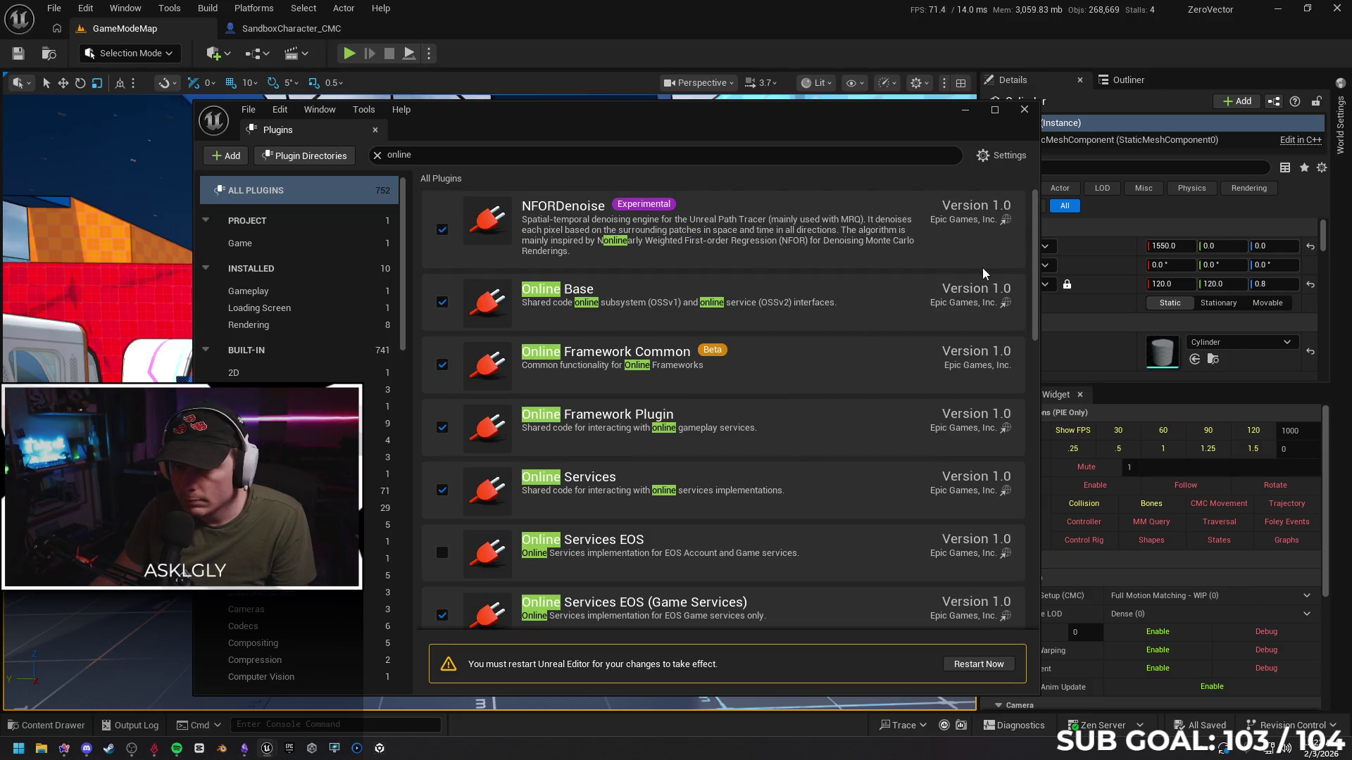
pyautogui.moveTo(1033, 280); pyautogui.dragTo(1019, 614)
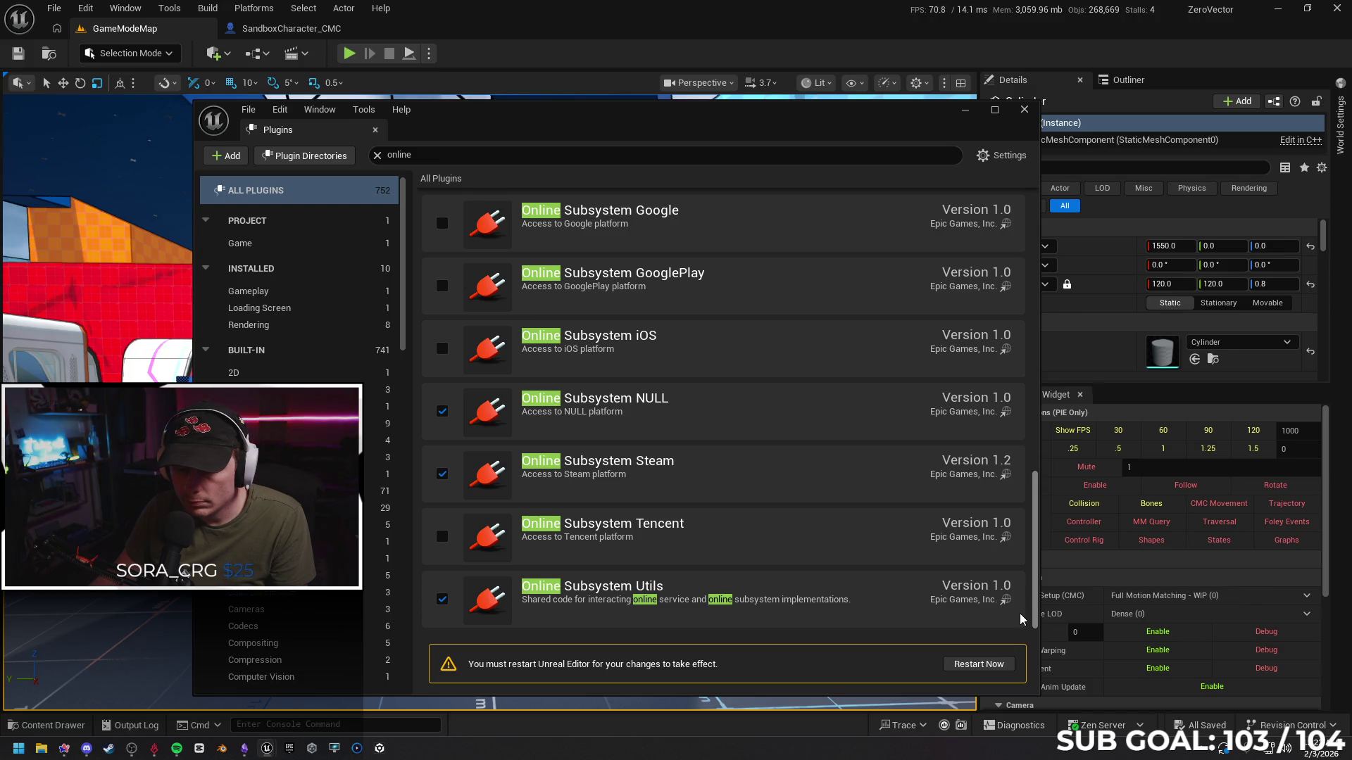
pyautogui.moveTo(1024, 547); pyautogui.dragTo(1022, 368)
# Filter the Plugins window by 'replication' and enable the Replication System Test Plugin
pyautogui.click(422, 155)
pyautogui.write('re')
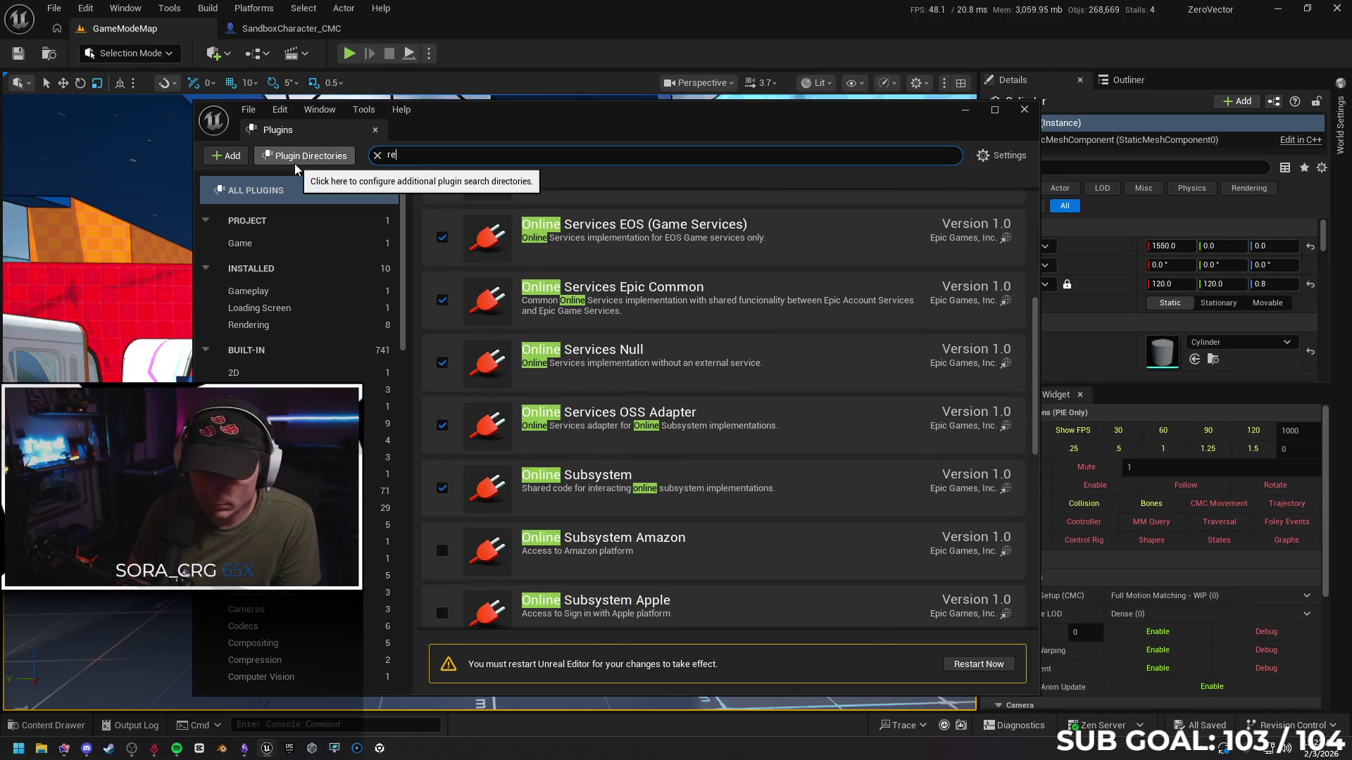
pyautogui.write('plication')
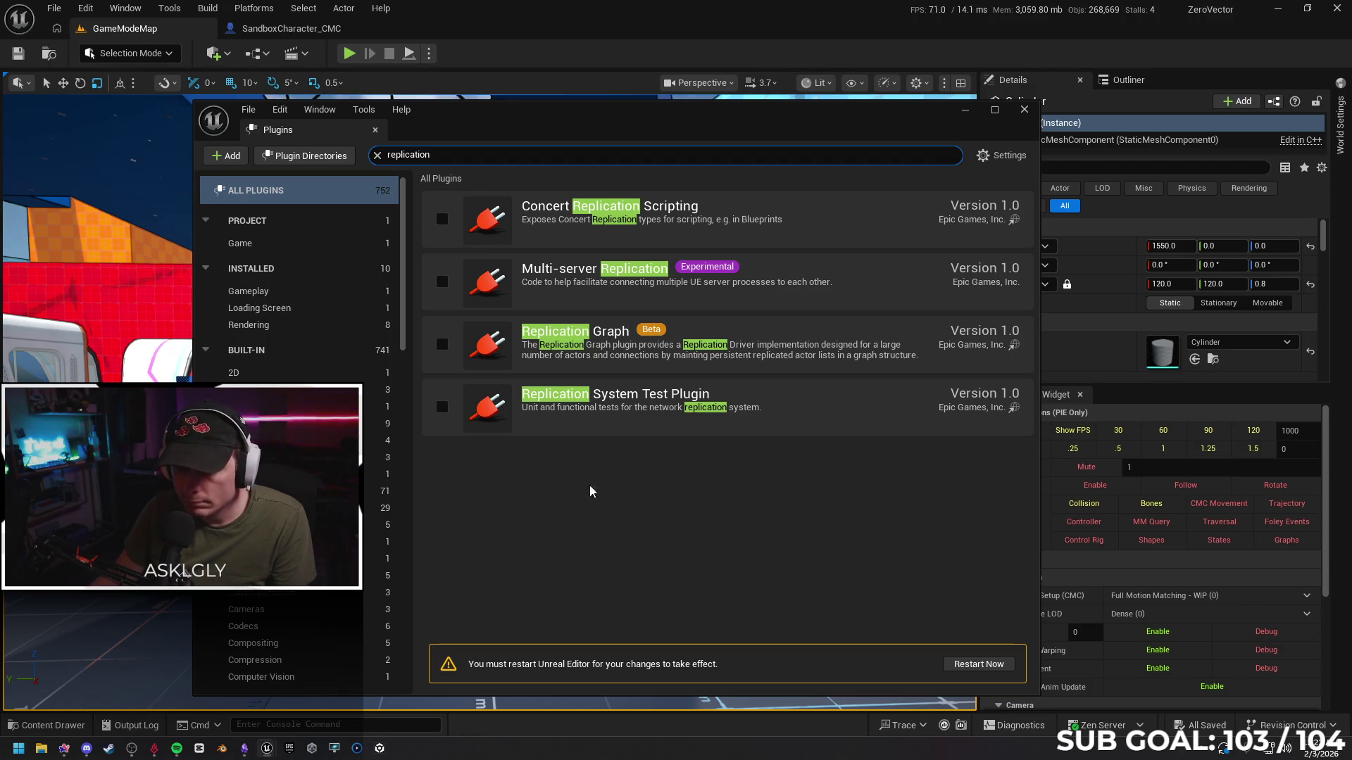
pyautogui.click(442, 407)
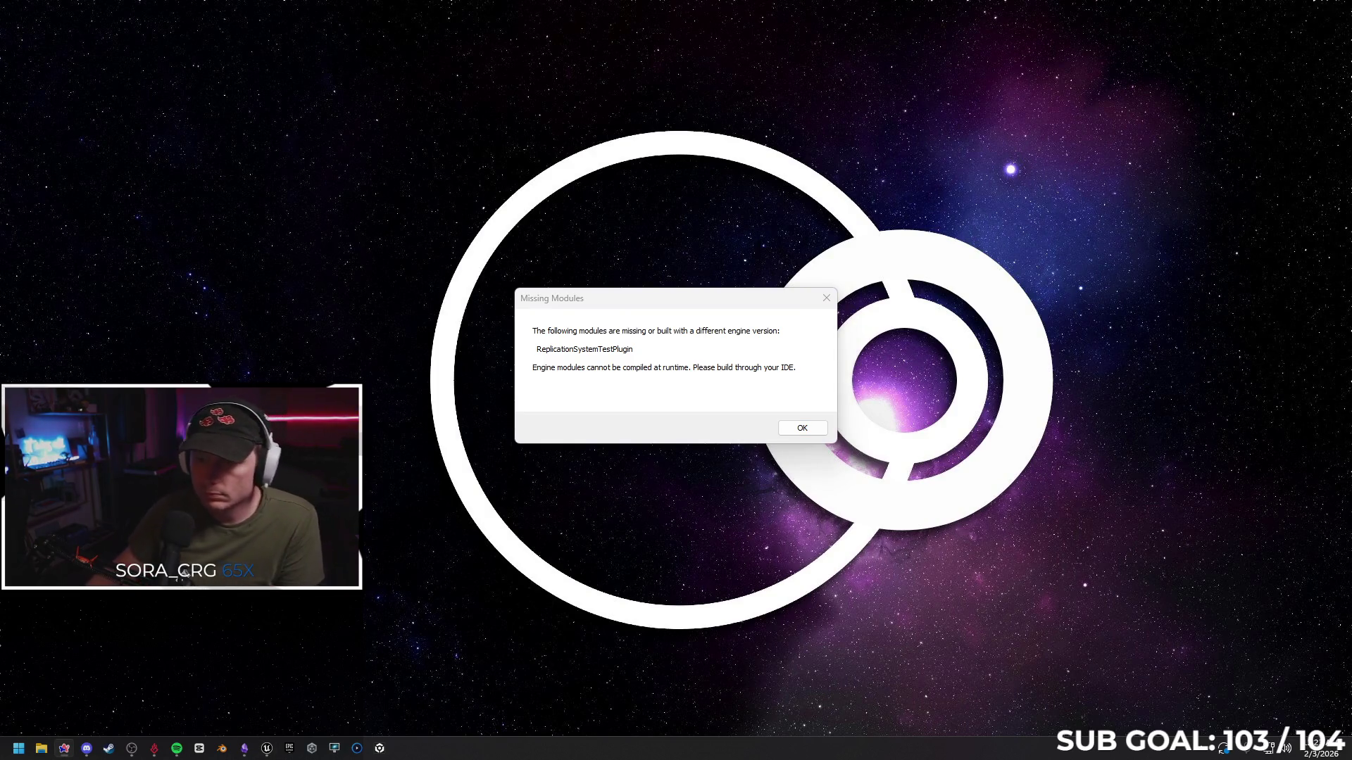
# Dismiss Missing Modules, reopen ZeroVector from My Projects, dismiss the repeated error, and open File Explorer
pyautogui.click(800, 430)
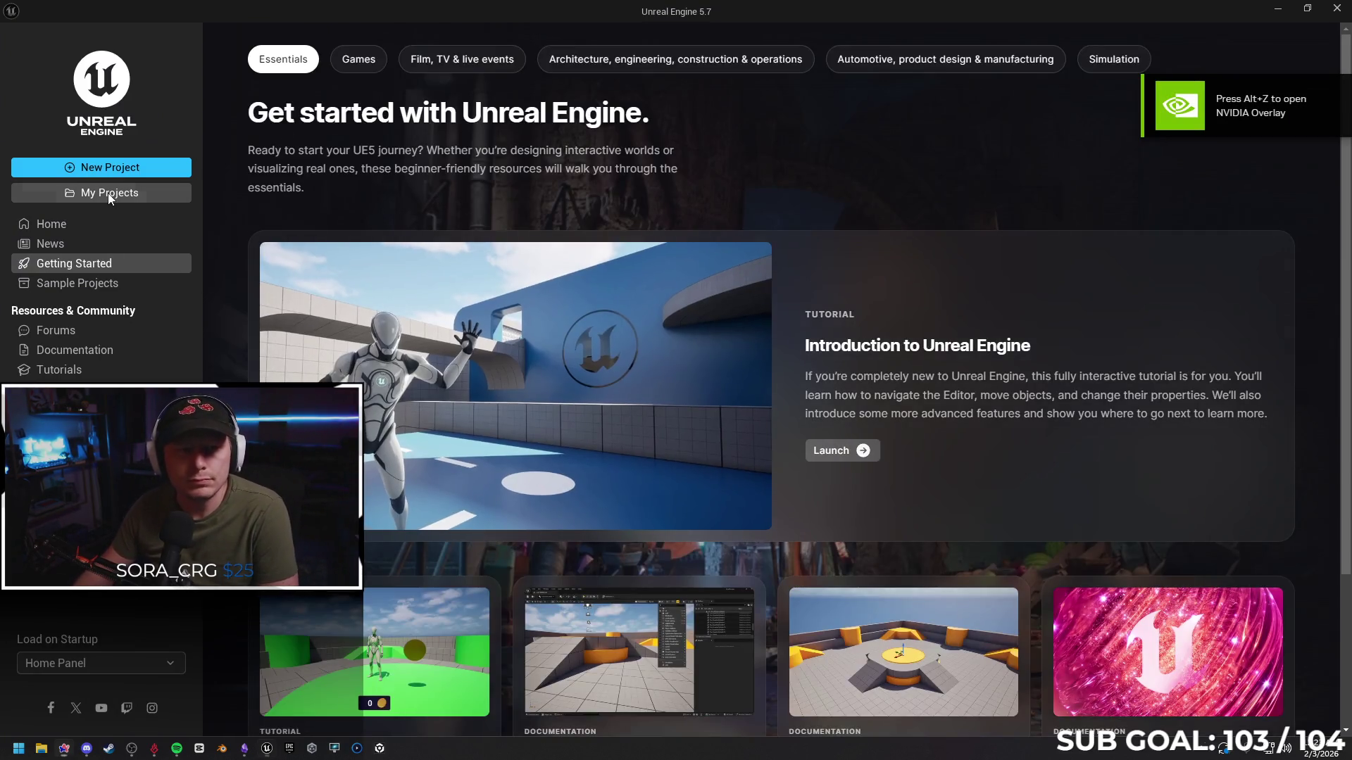
pyautogui.click(107, 193)
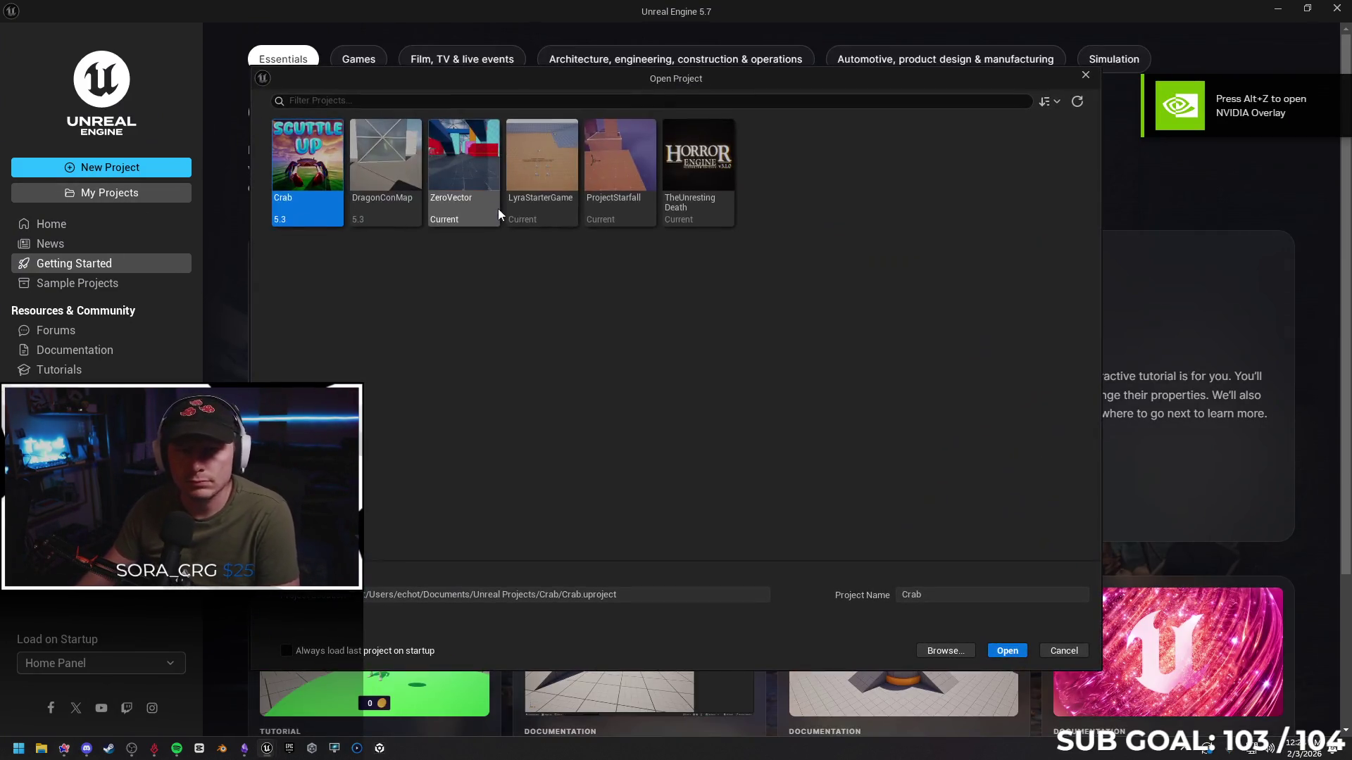
pyautogui.doubleClick(468, 143)
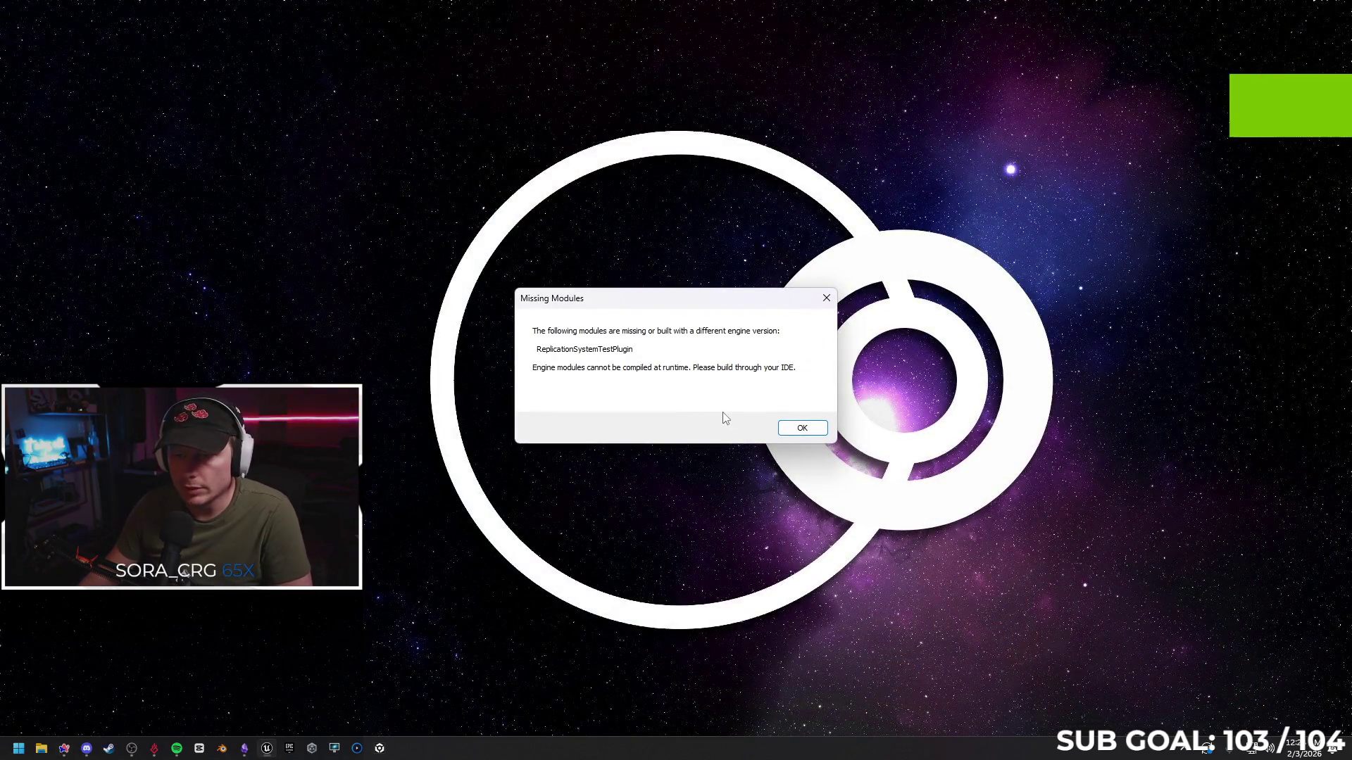
pyautogui.click(800, 430)
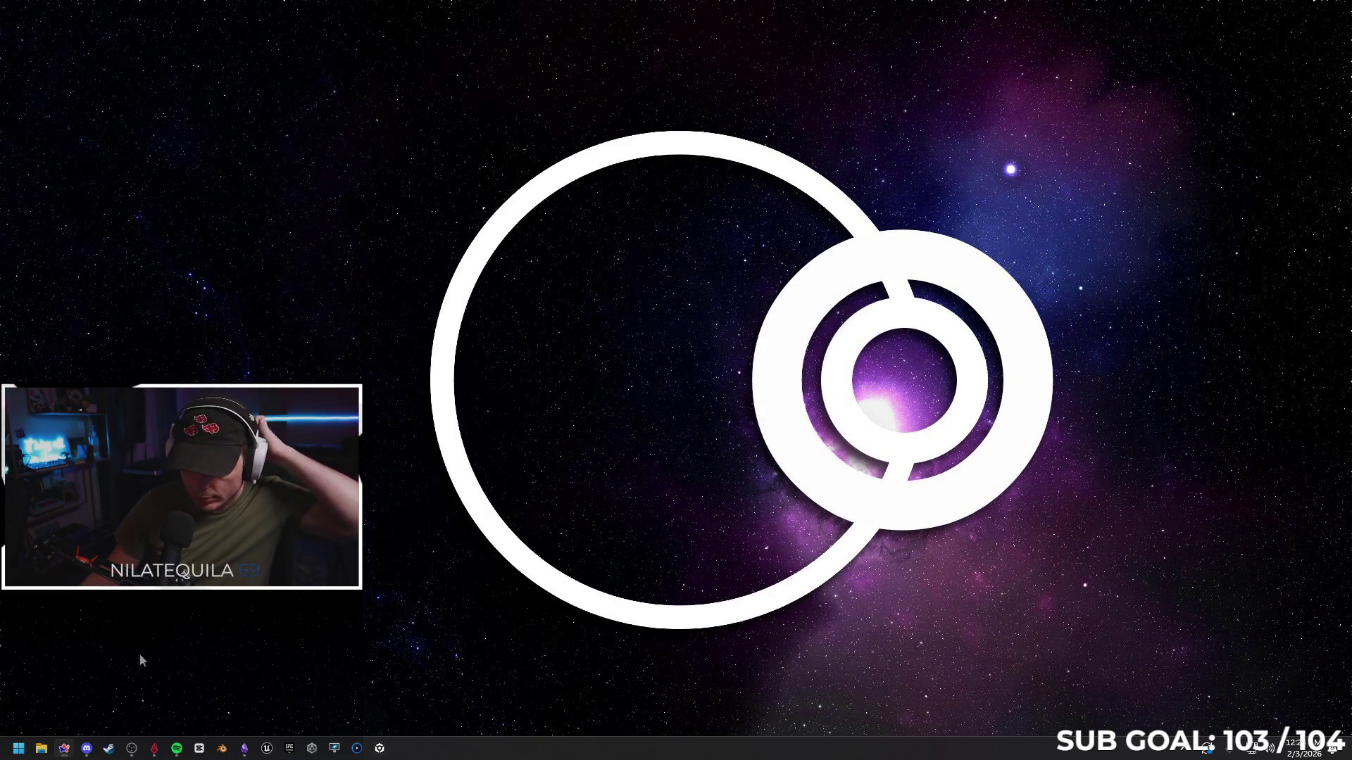
pyautogui.press('super+e')
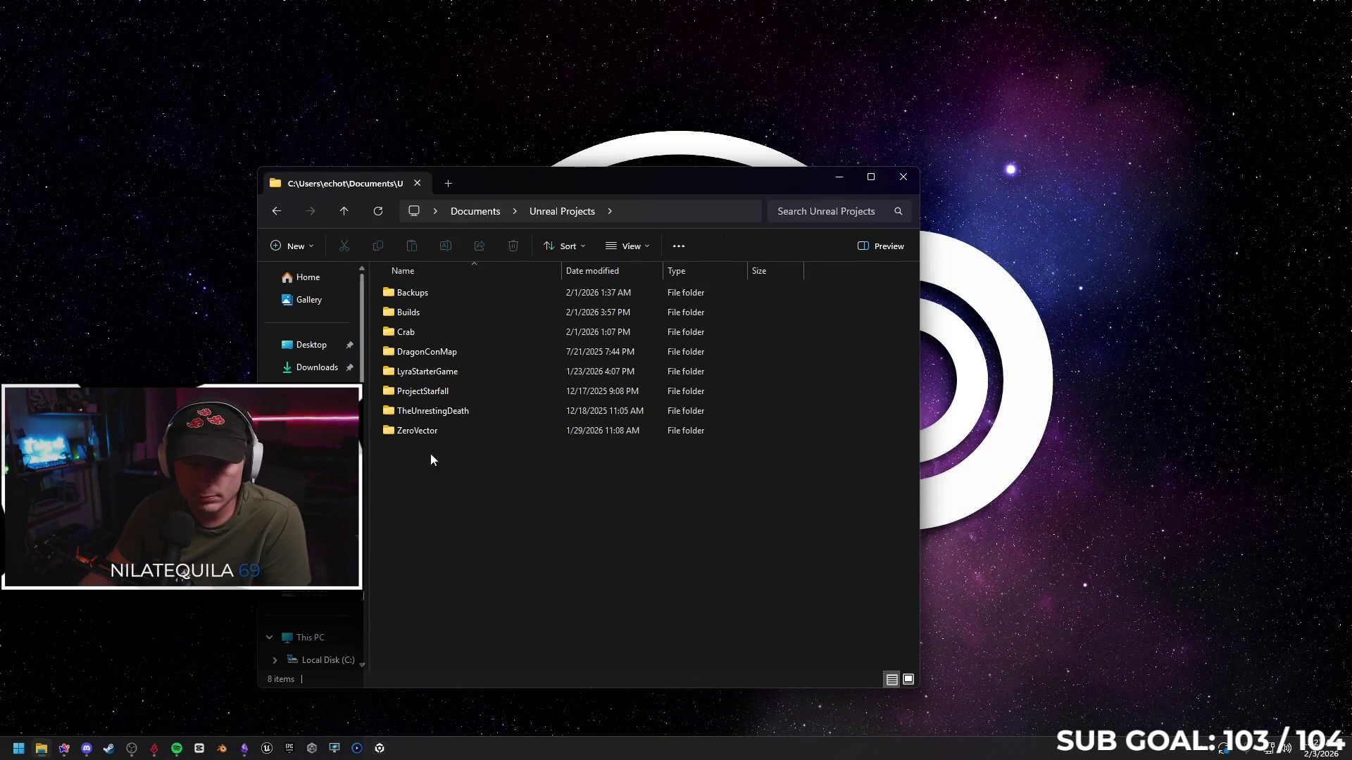
# Browse ZeroVector's Plugins > LyraExampleContent folder, return, and open ZeroVector.uproject to get the app-choice dialog
pyautogui.doubleClick(437, 431)
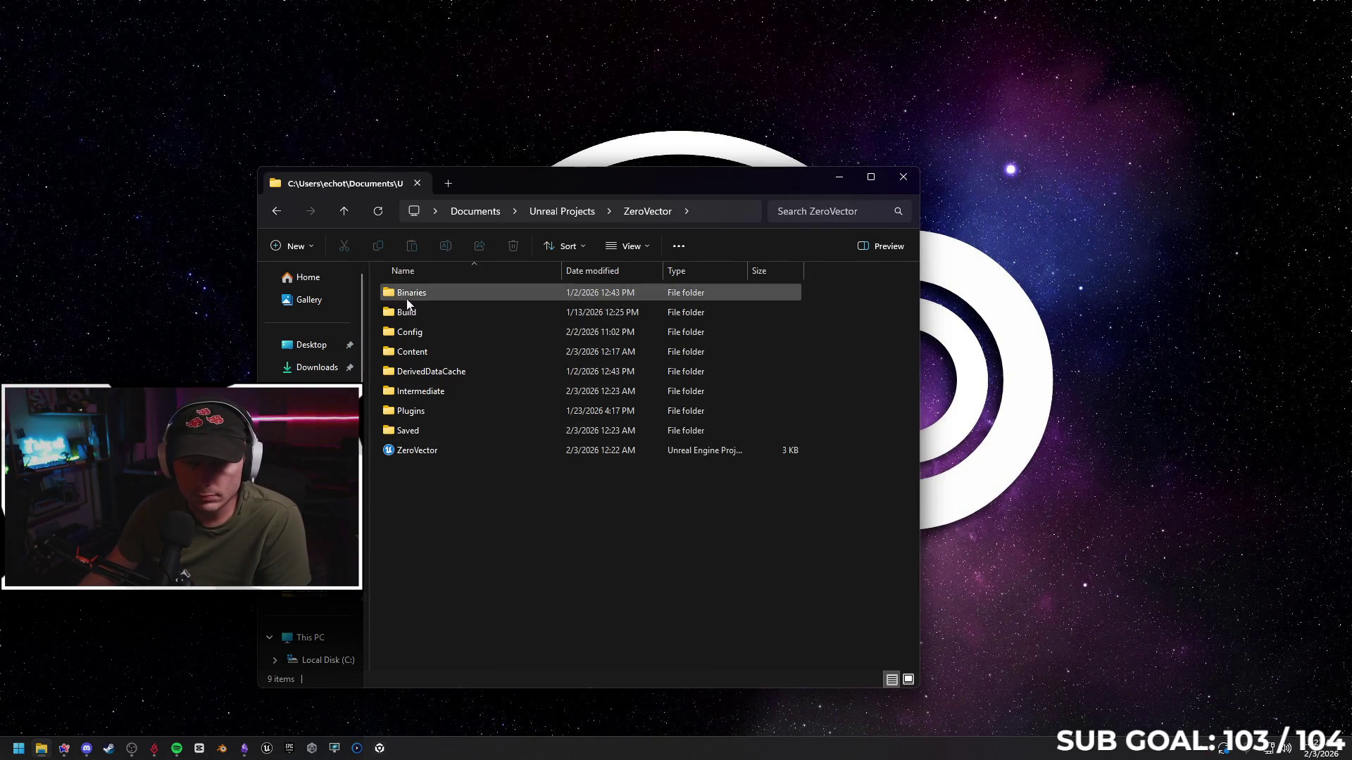
pyautogui.doubleClick(446, 410)
pyautogui.doubleClick(478, 291)
pyautogui.hotkey('alt', 'Left')
pyautogui.hotkey('alt', 'Left')
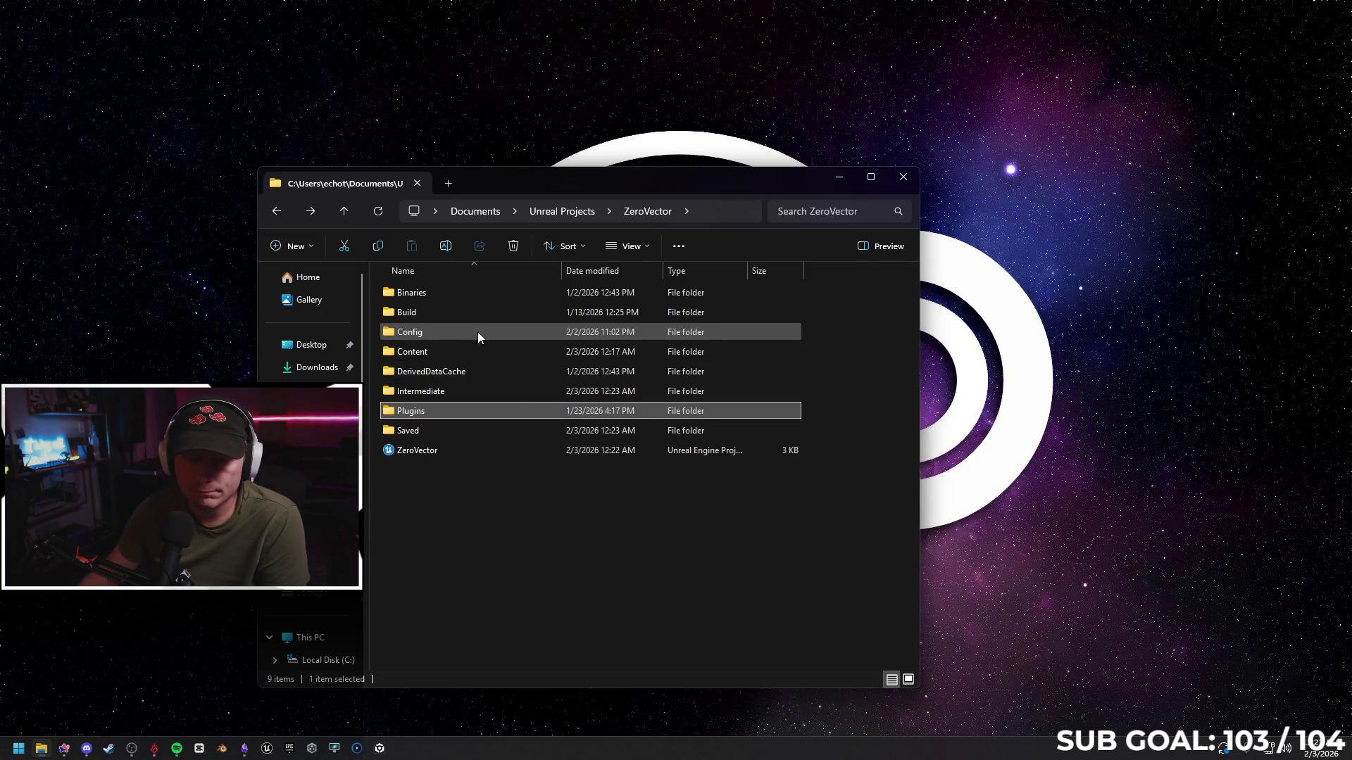
pyautogui.moveTo(478, 332)
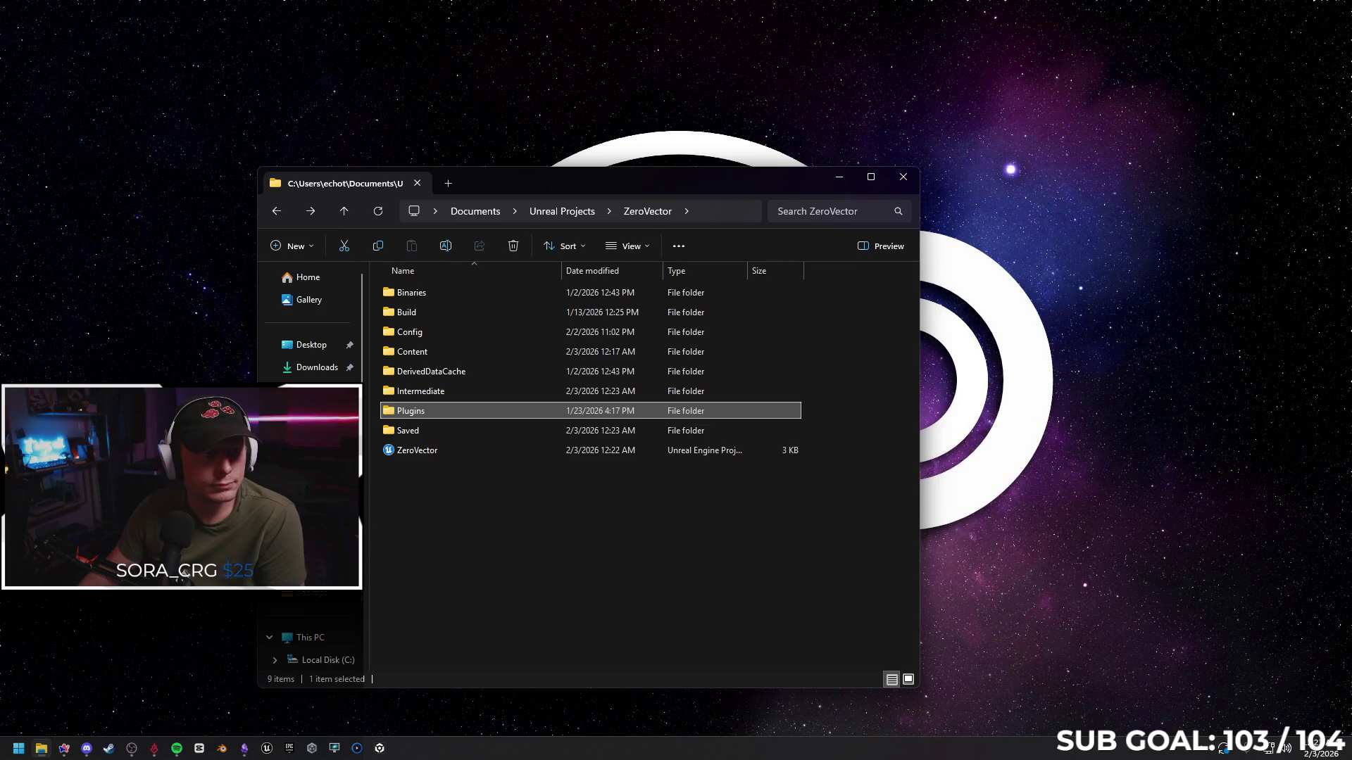
pyautogui.hotkey('alt', 'Tab')
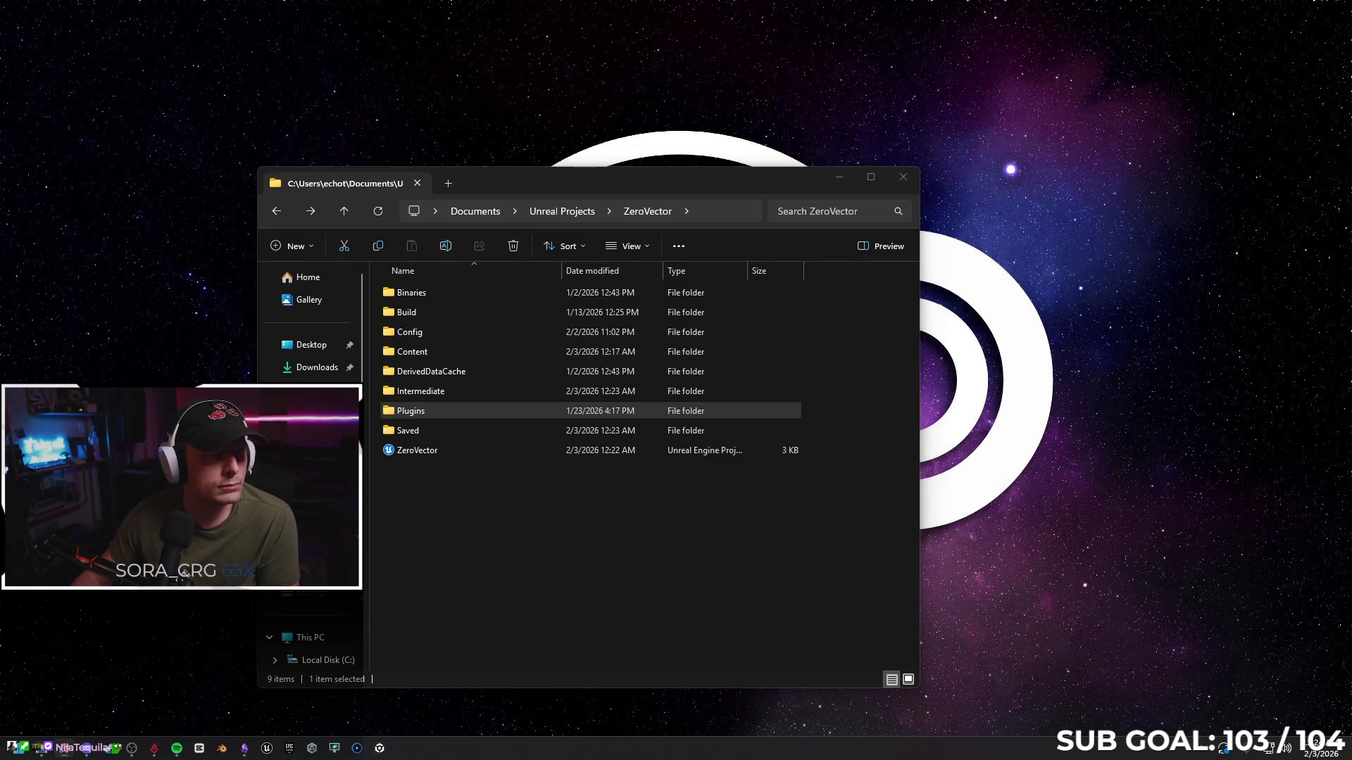
pyautogui.doubleClick(417, 450)
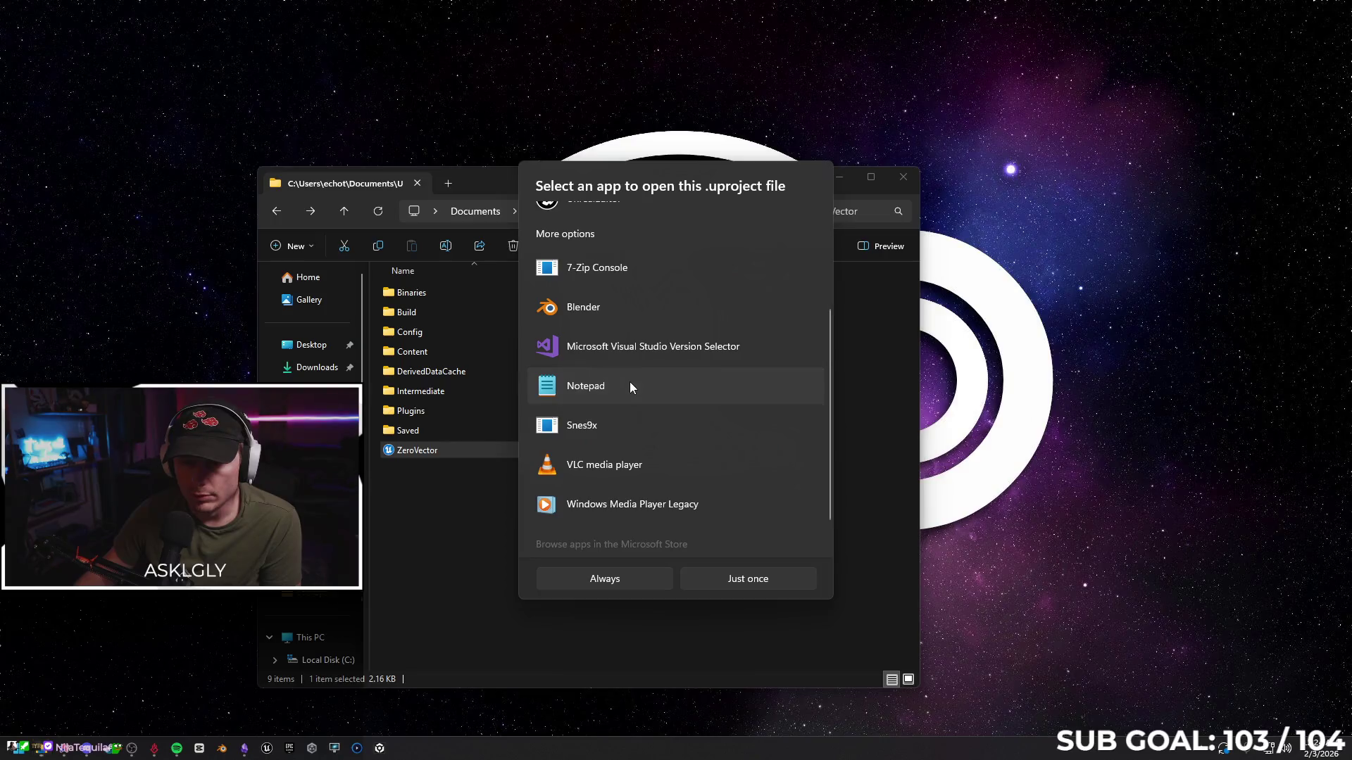
# Open ZeroVector.uproject in Notepad and search it for 'replication'
pyautogui.click(741, 384)
pyautogui.click(715, 572)
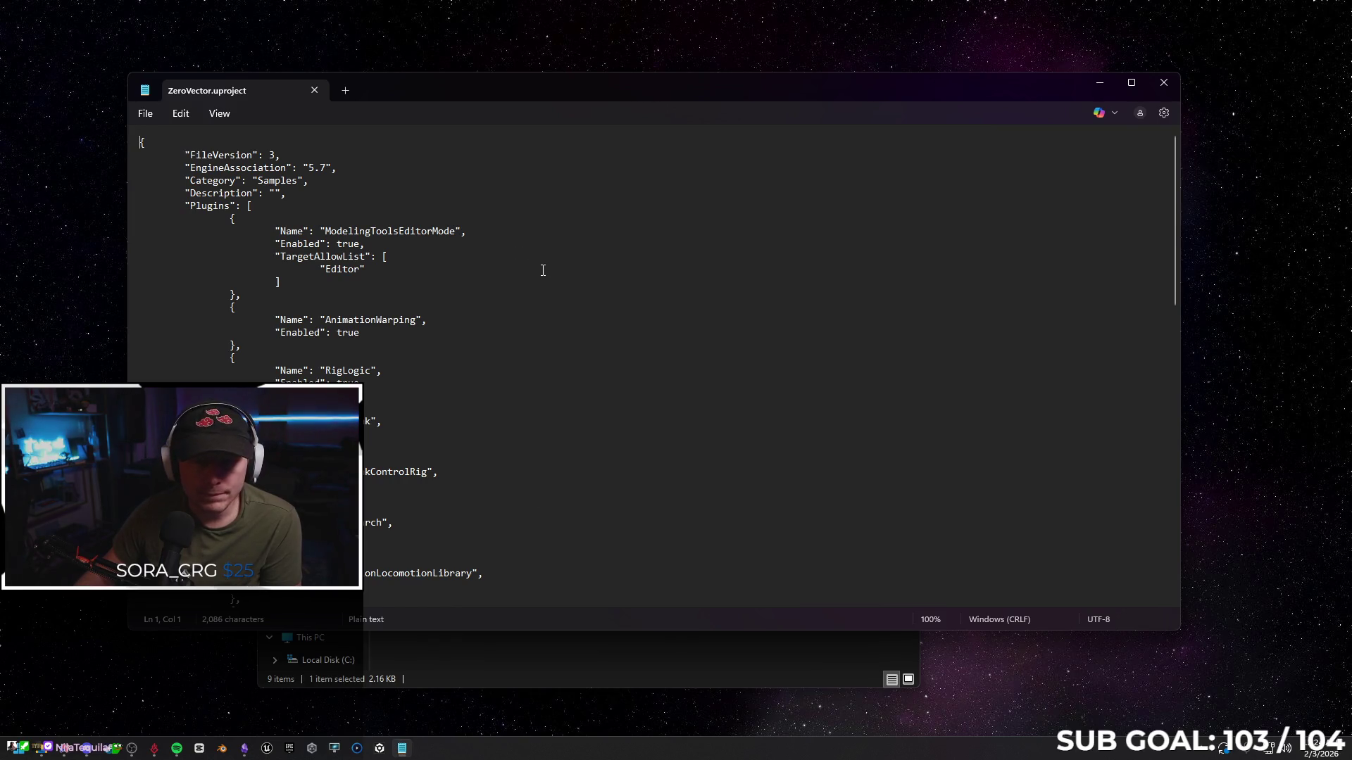
pyautogui.scroll(-18, 550, 282)
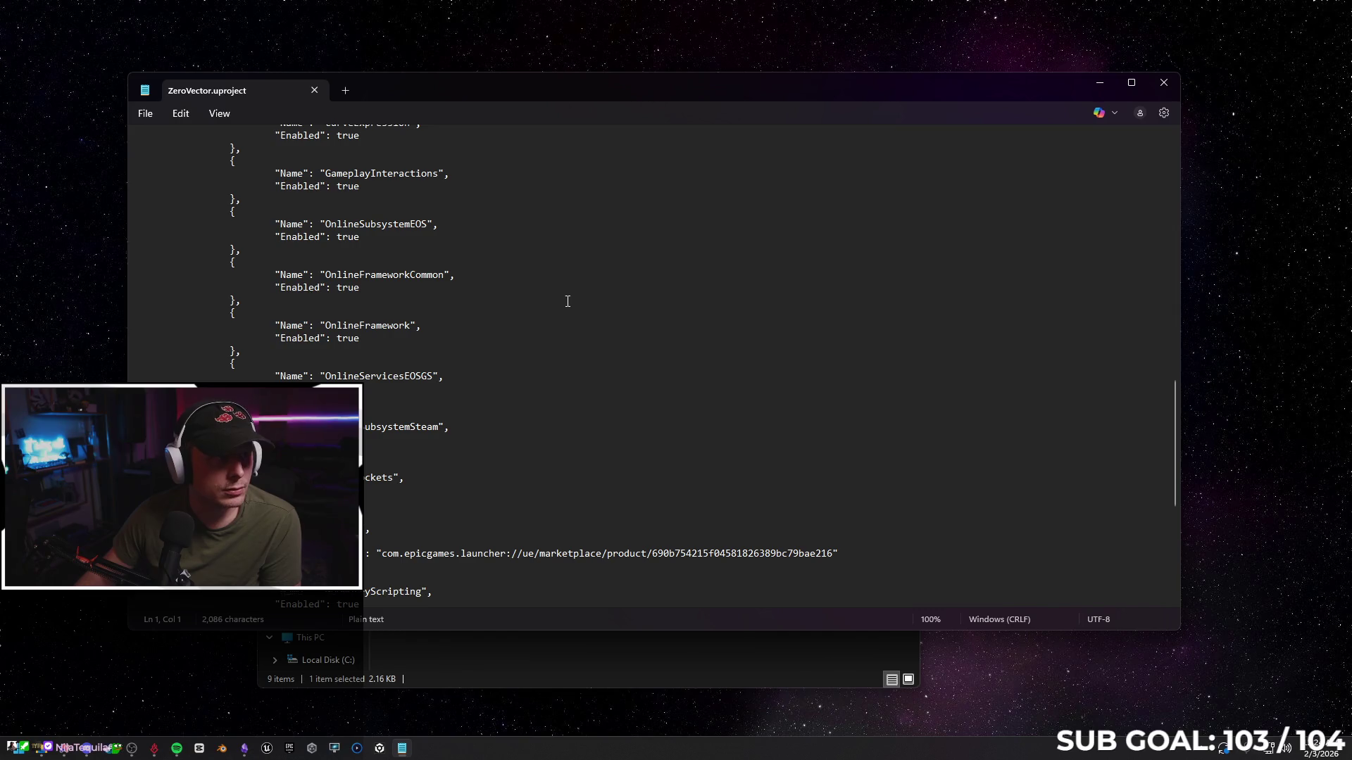
pyautogui.hotkey('ctrl', 'f')
pyautogui.write('replication')
pyautogui.press('Return')
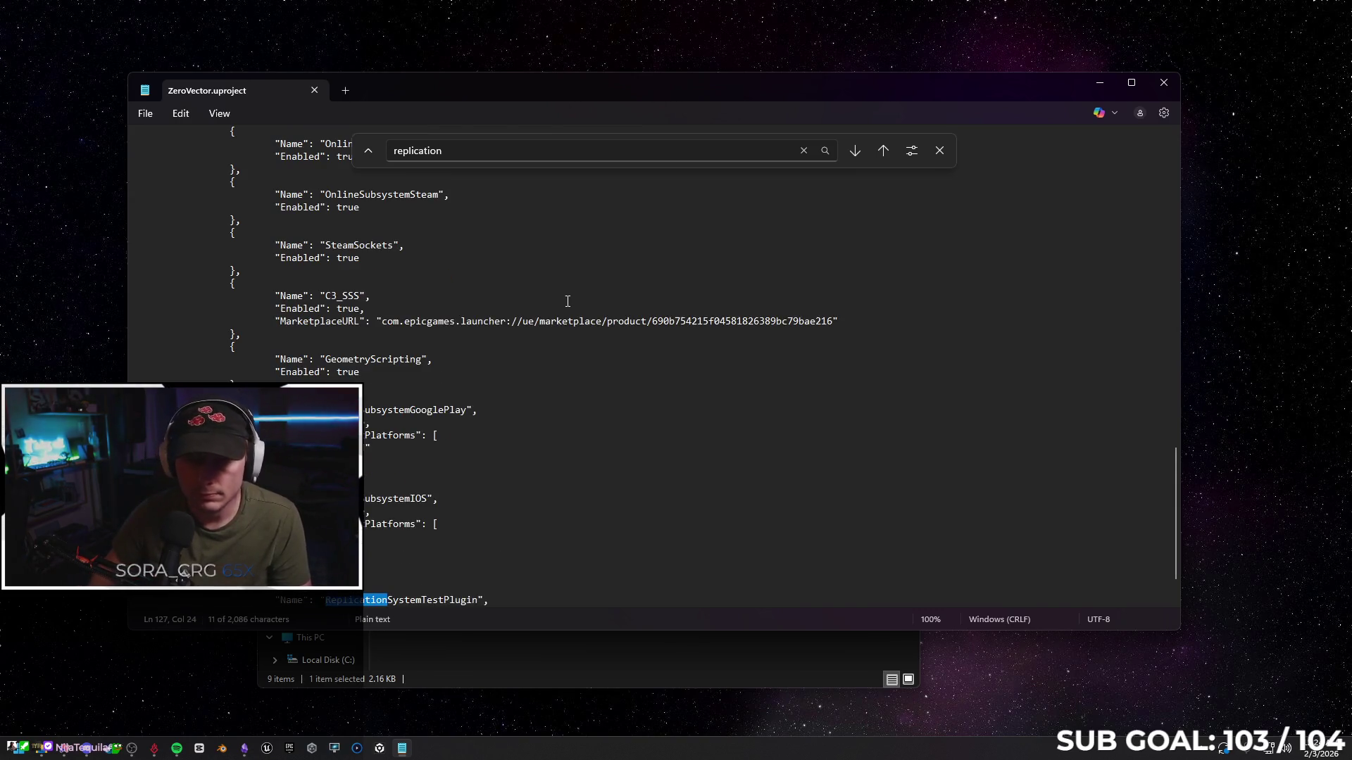
# Change ReplicationSystemTestPlugin's Enabled value from true to false, save the file, and close Notepad
pyautogui.scroll(-3, 575, 420)
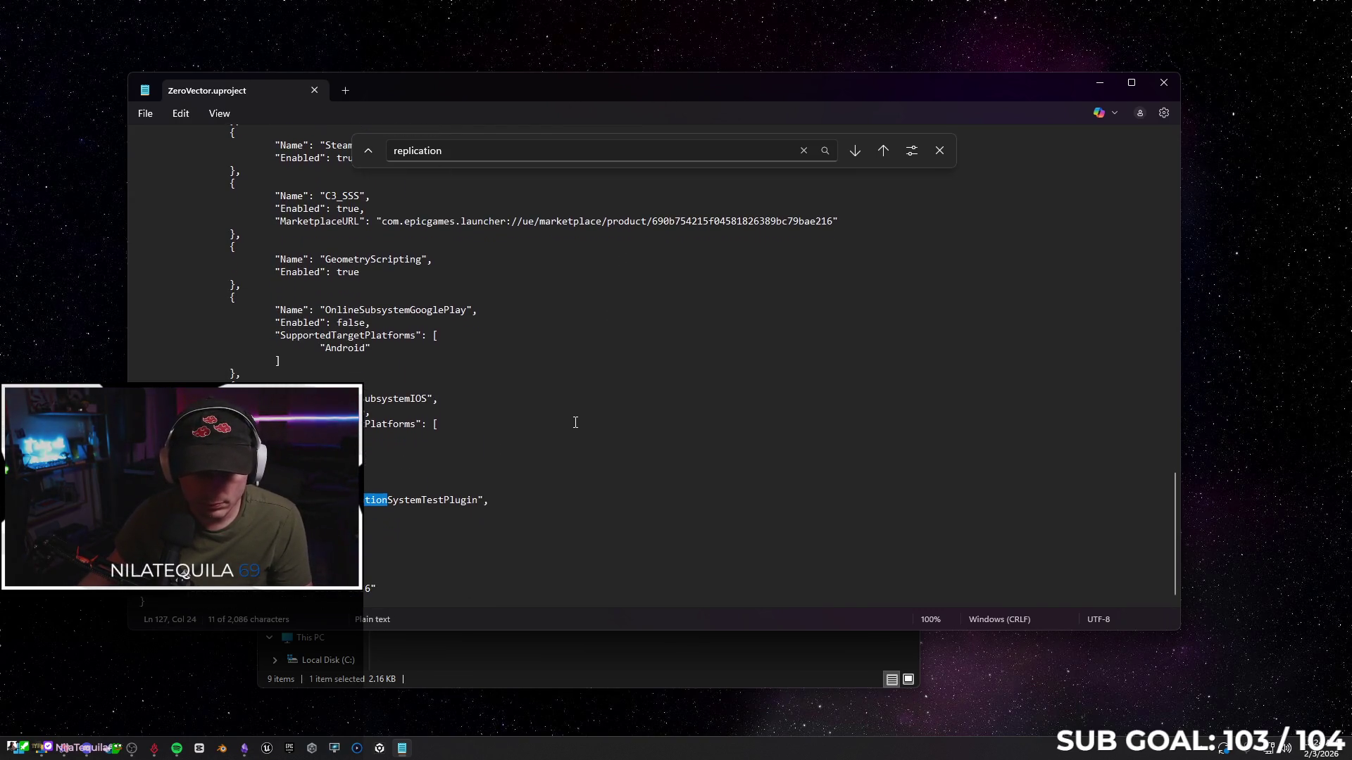
pyautogui.click(365, 514)
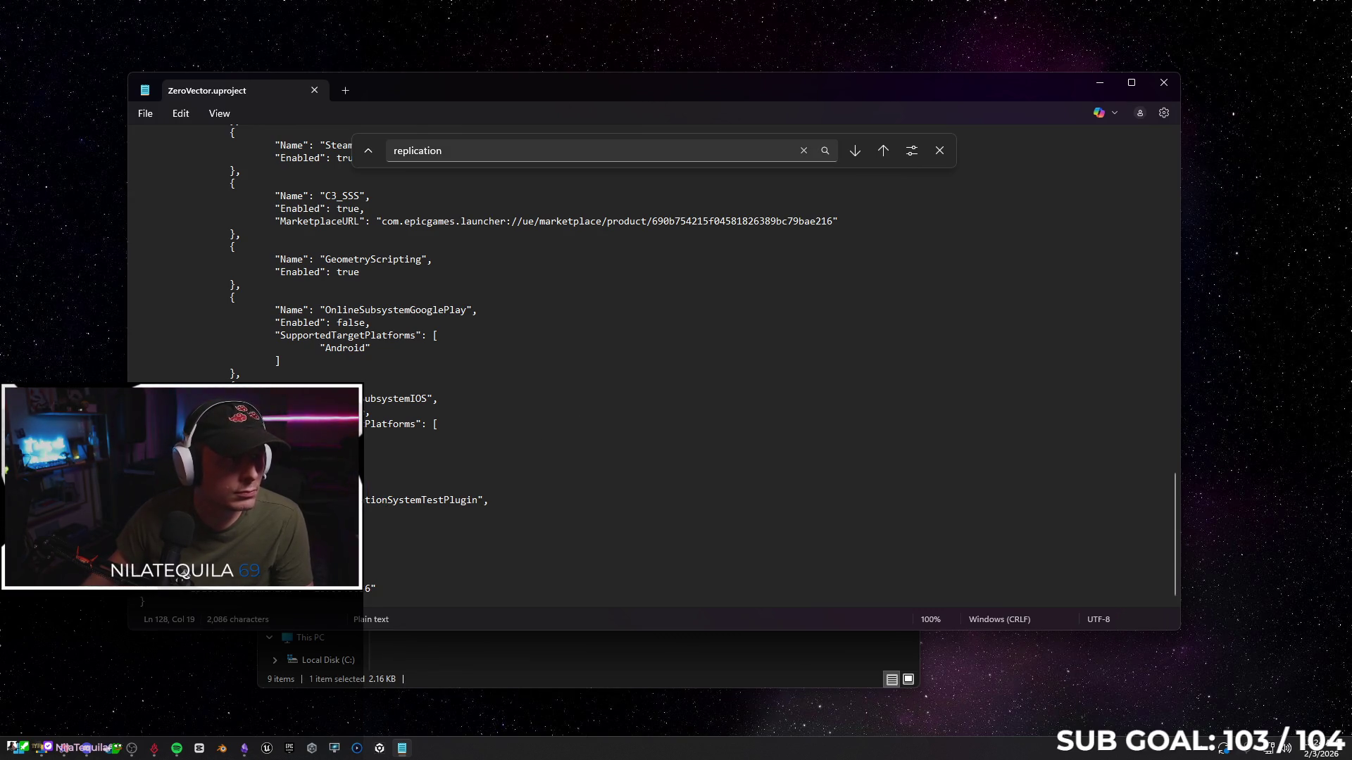
pyautogui.press('BackSpace')
pyautogui.press('BackSpace')
pyautogui.press('BackSpace')
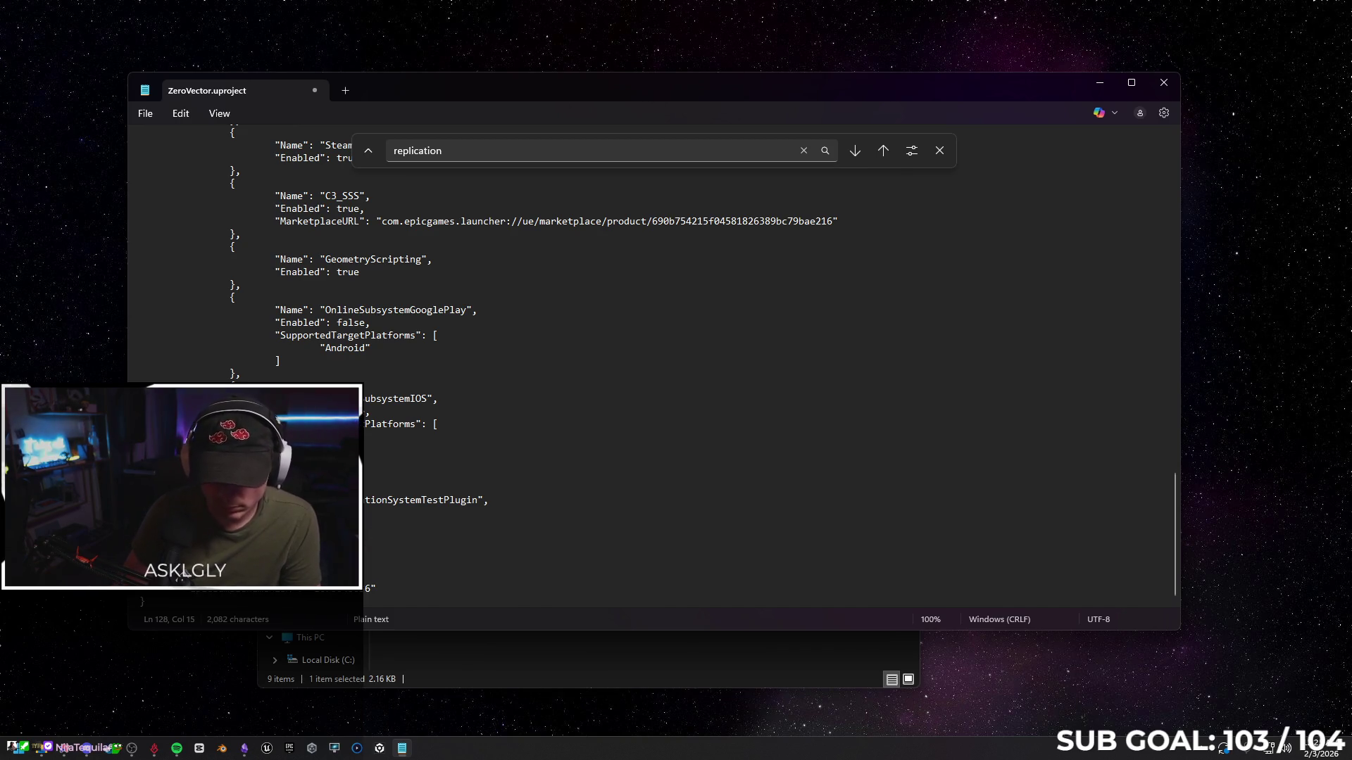
pyautogui.write('lse')
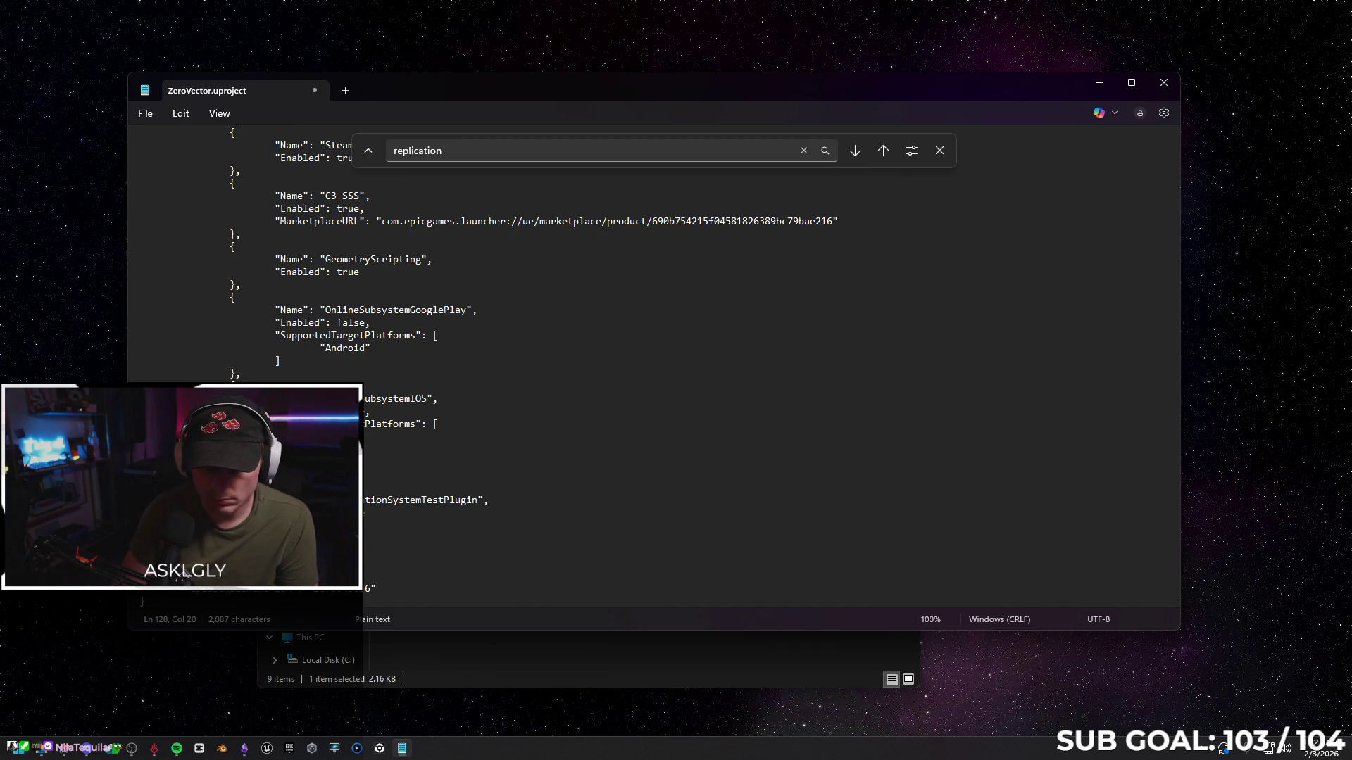
pyautogui.press('Return')
pyautogui.press('BackSpace')
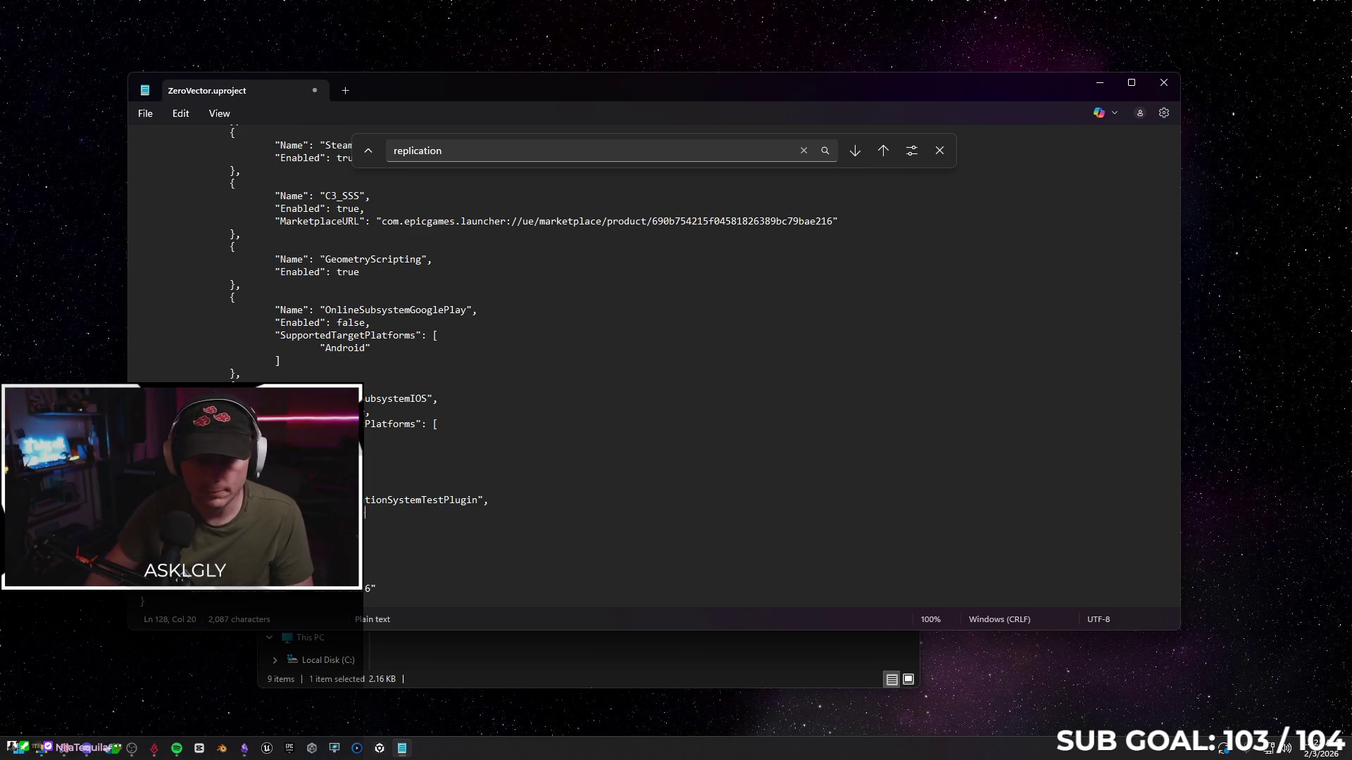
pyautogui.click(152, 115)
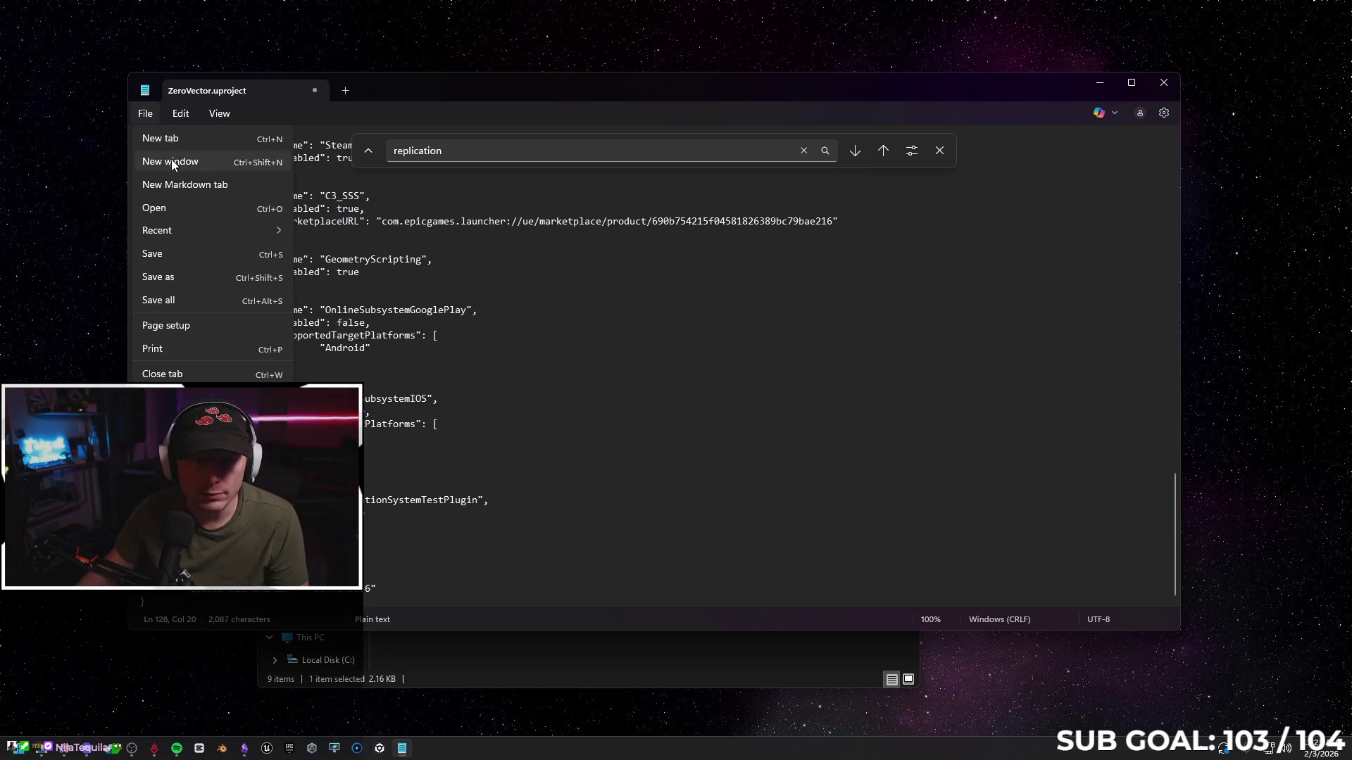
pyautogui.click(180, 257)
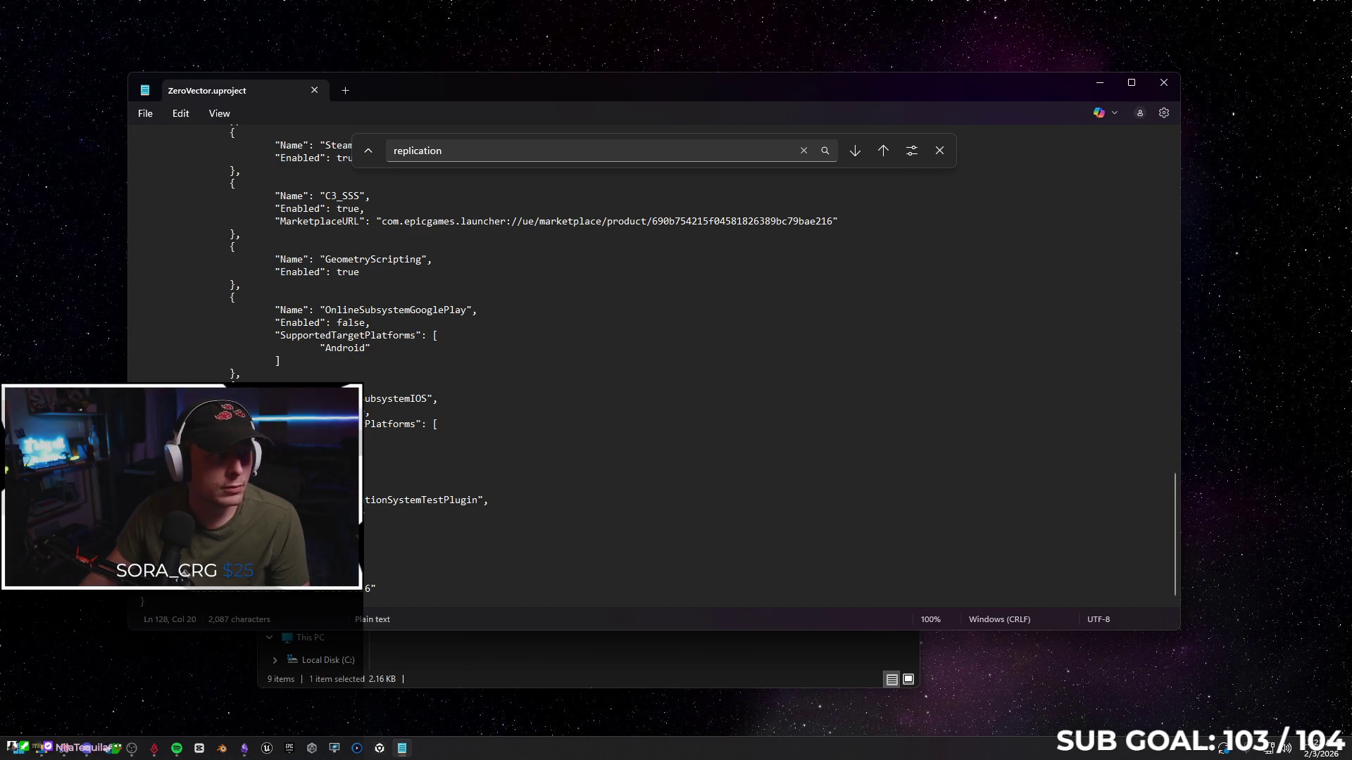
pyautogui.click(1163, 83)
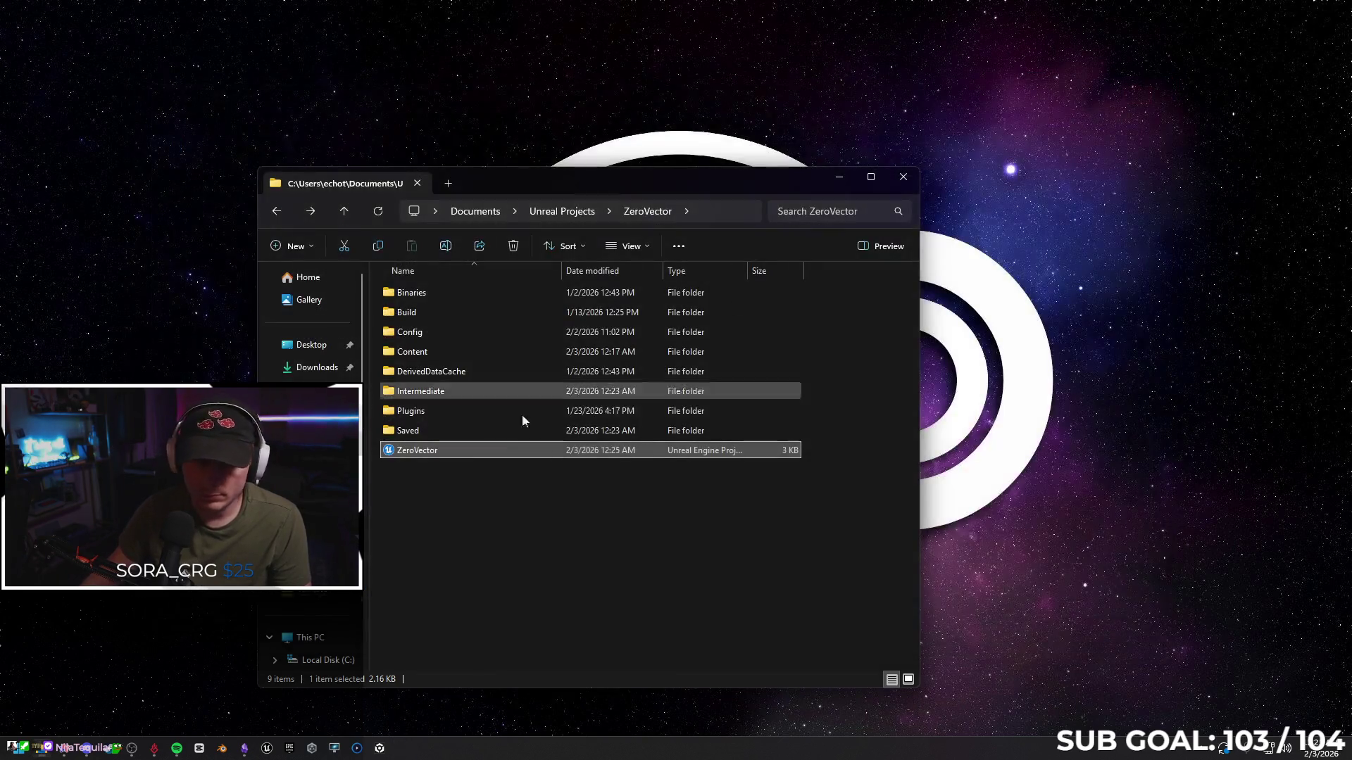
# Launch ZeroVector.uproject and dismiss the 'Failed to launch editor' error
pyautogui.doubleClick(475, 451)
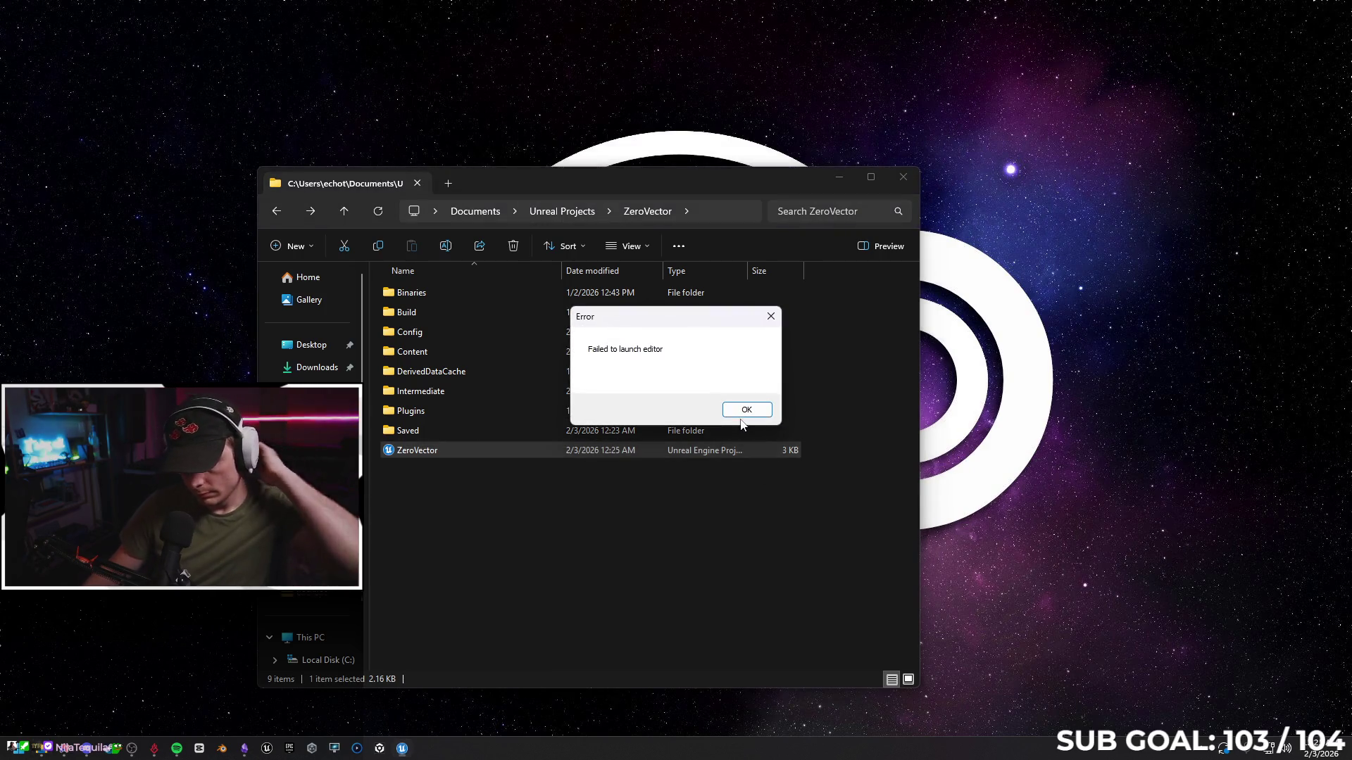
pyautogui.press('Return')
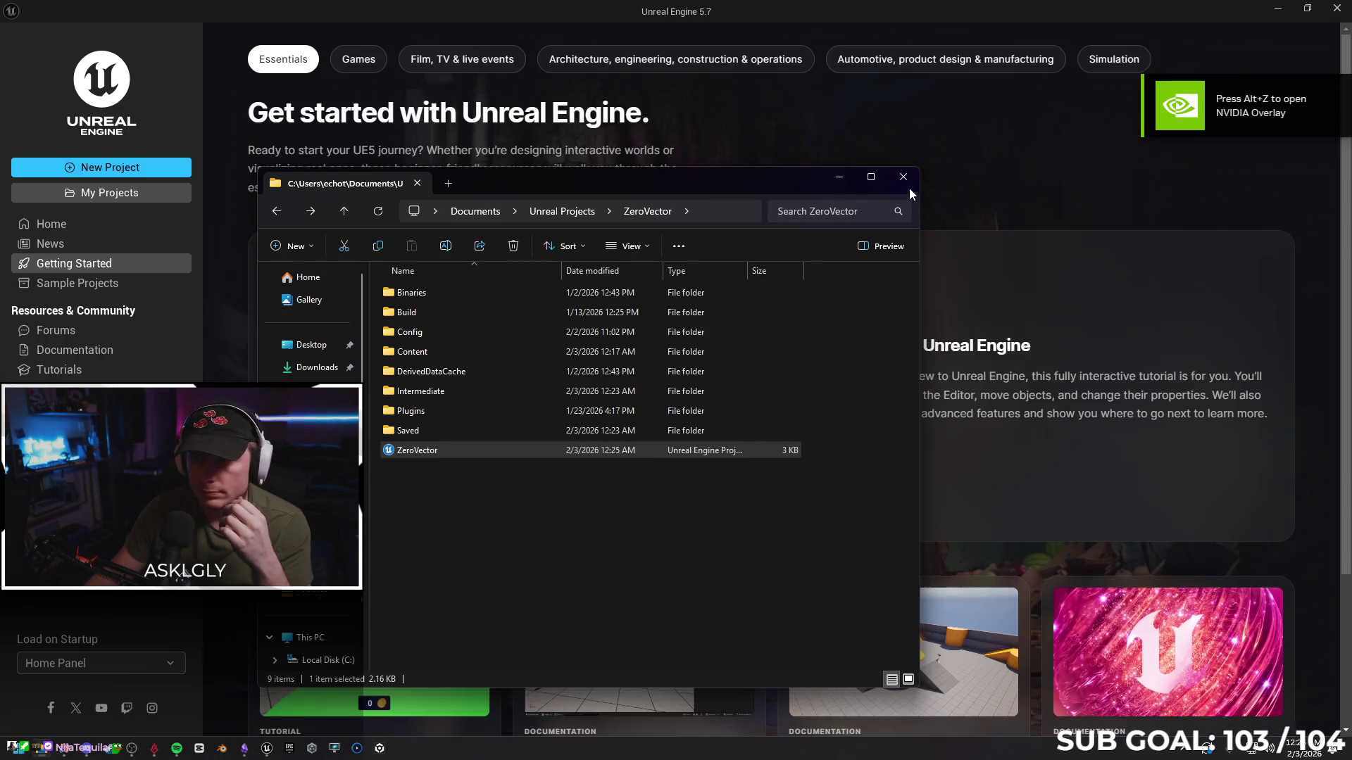
# Look inside the Binaries > Win64 folder and return to the ZeroVector folder
pyautogui.doubleClick(443, 298)
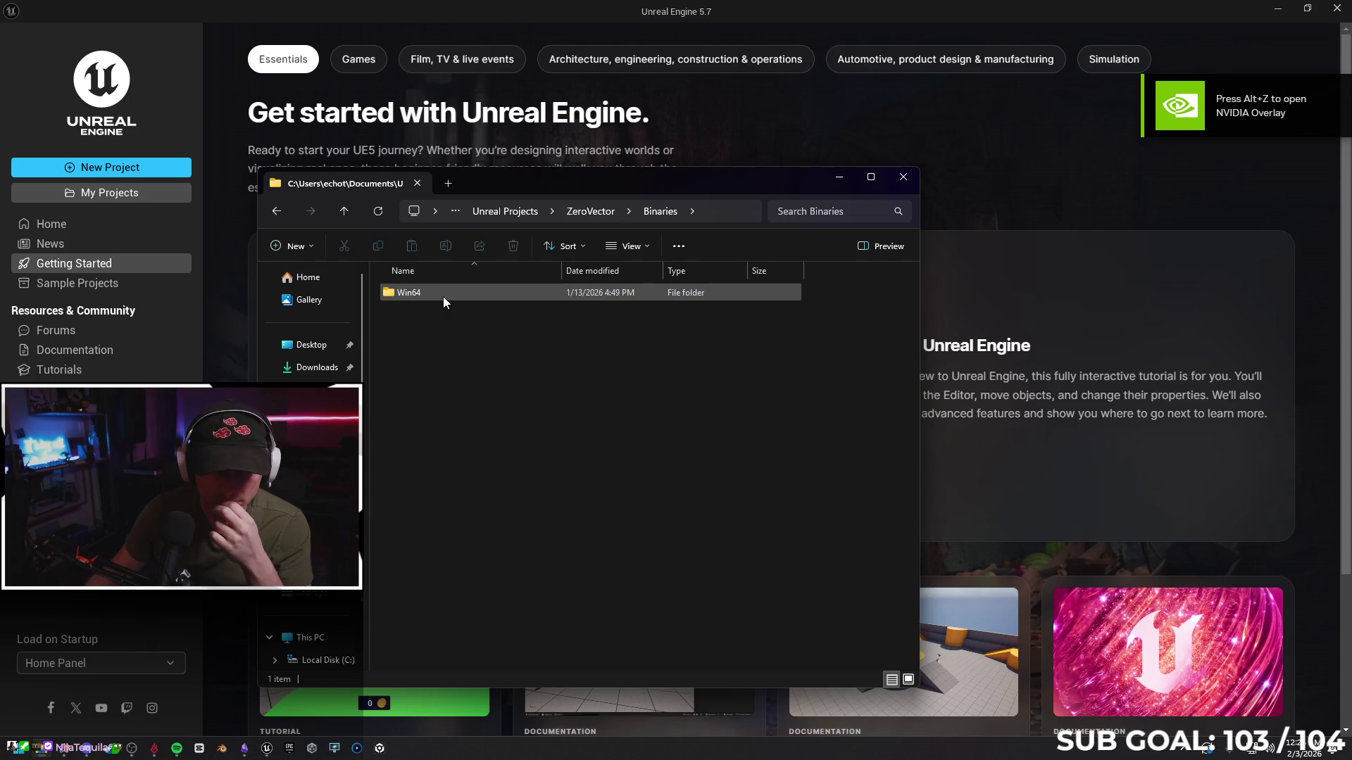
pyautogui.doubleClick(439, 294)
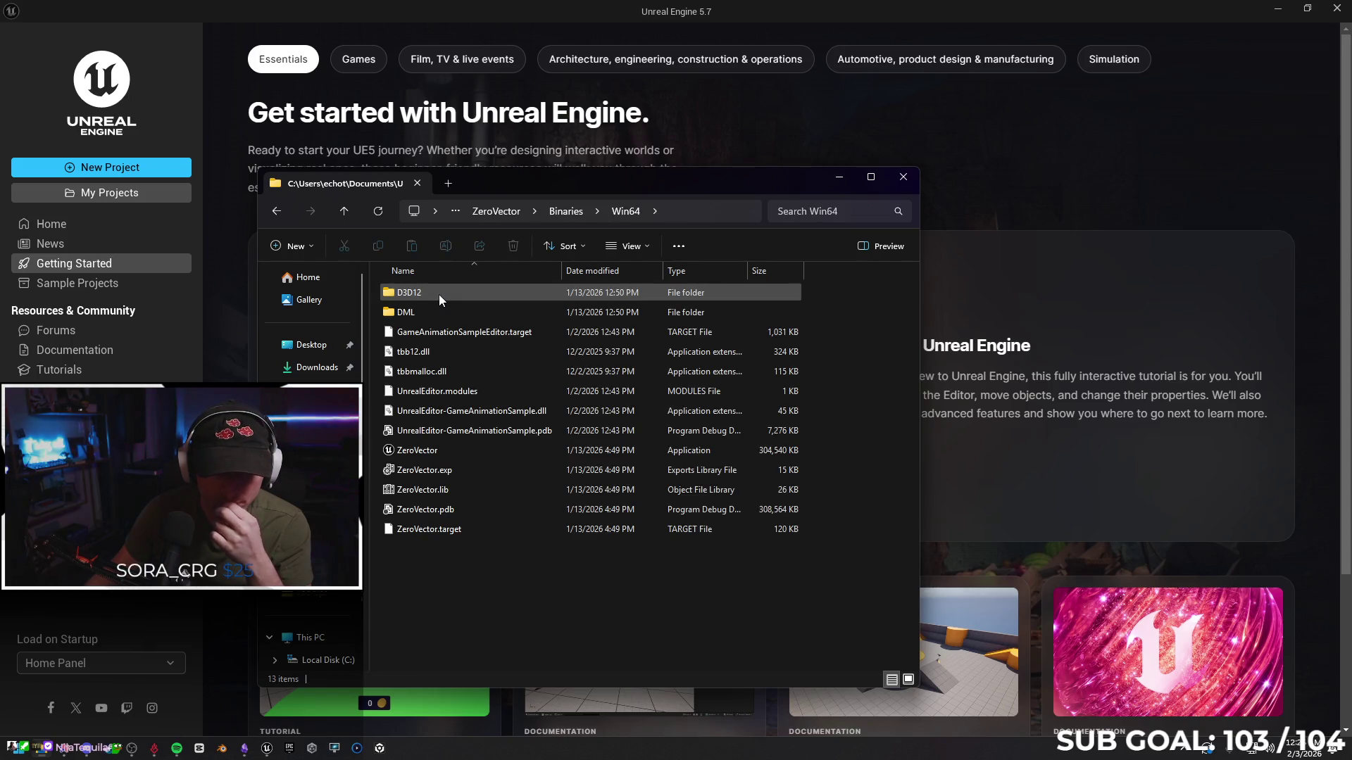
pyautogui.hotkey('alt', 'Left')
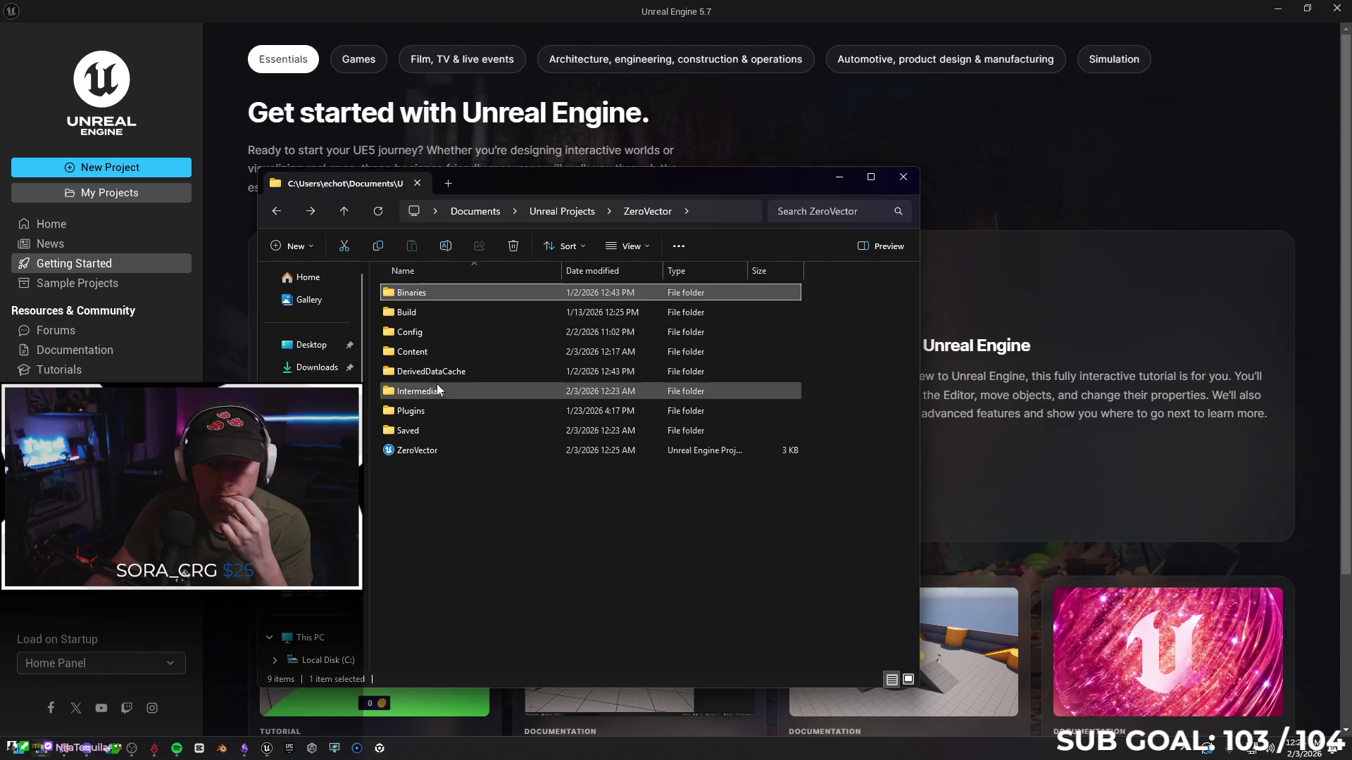
# Delete the Saved folder, approving the admin prompt, then check the Intermediate folder and return
pyautogui.click(416, 433)
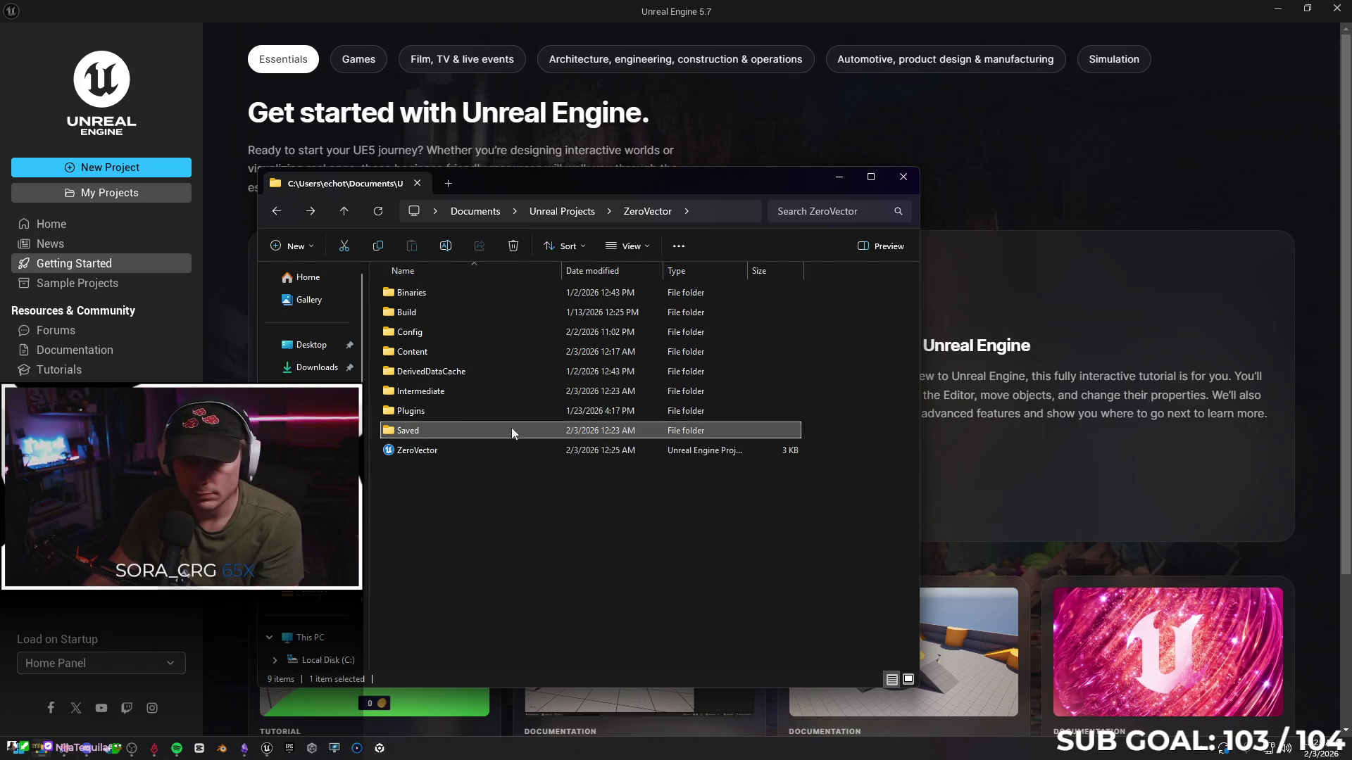
pyautogui.press('Delete')
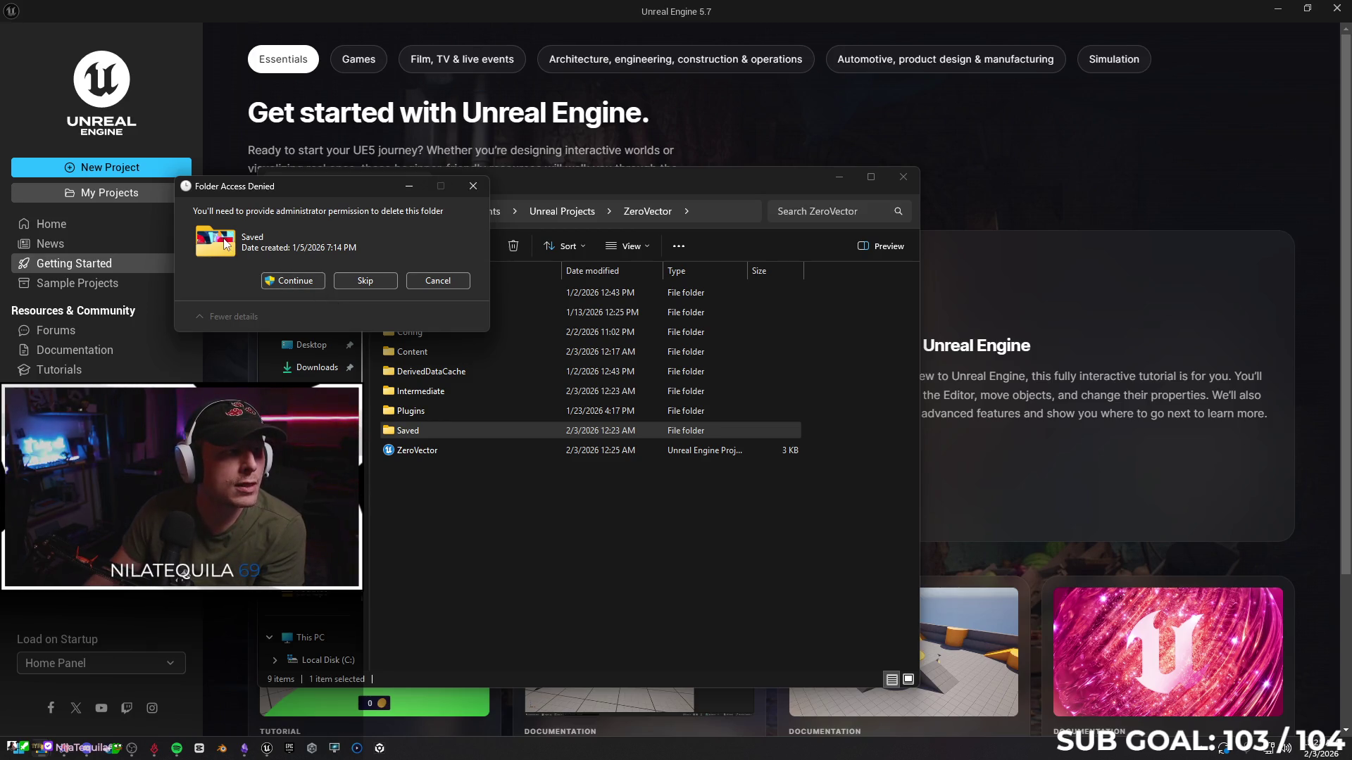
pyautogui.click(294, 282)
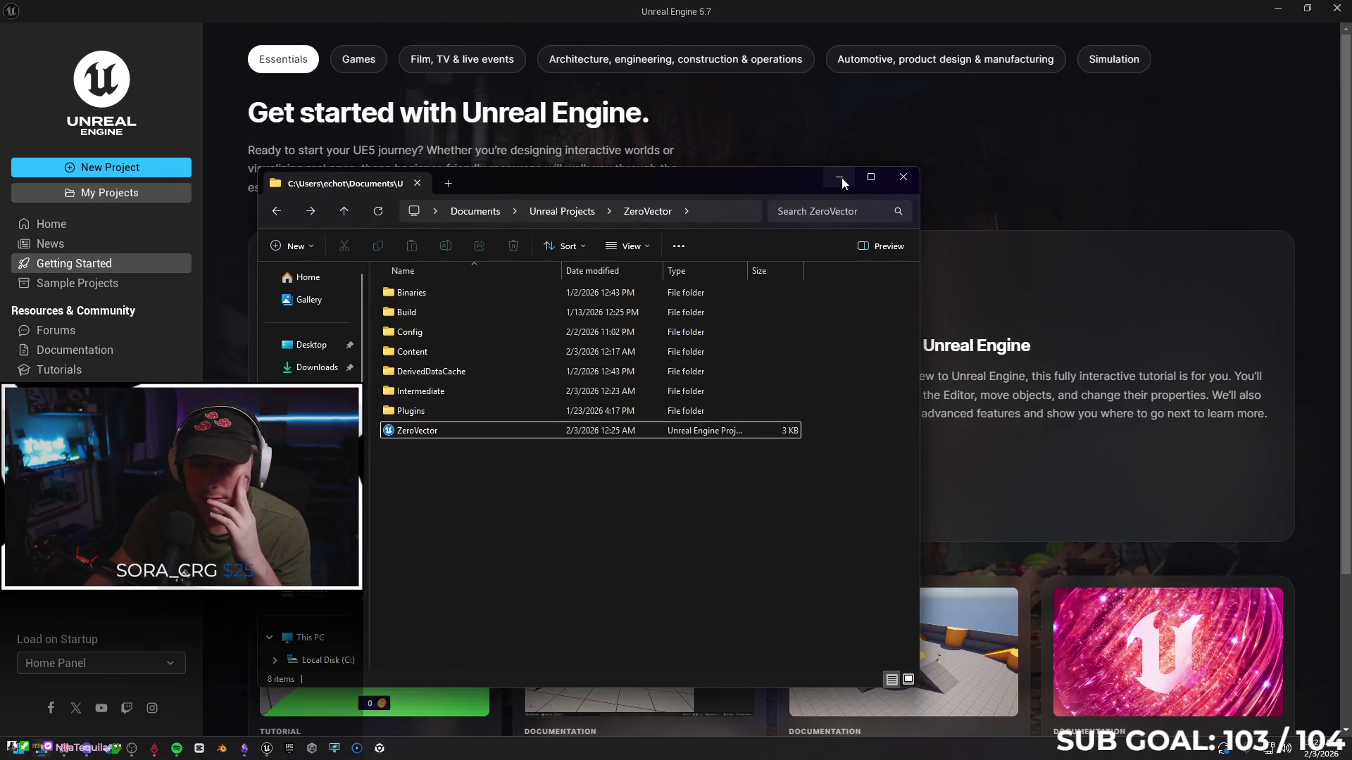
pyautogui.doubleClick(470, 390)
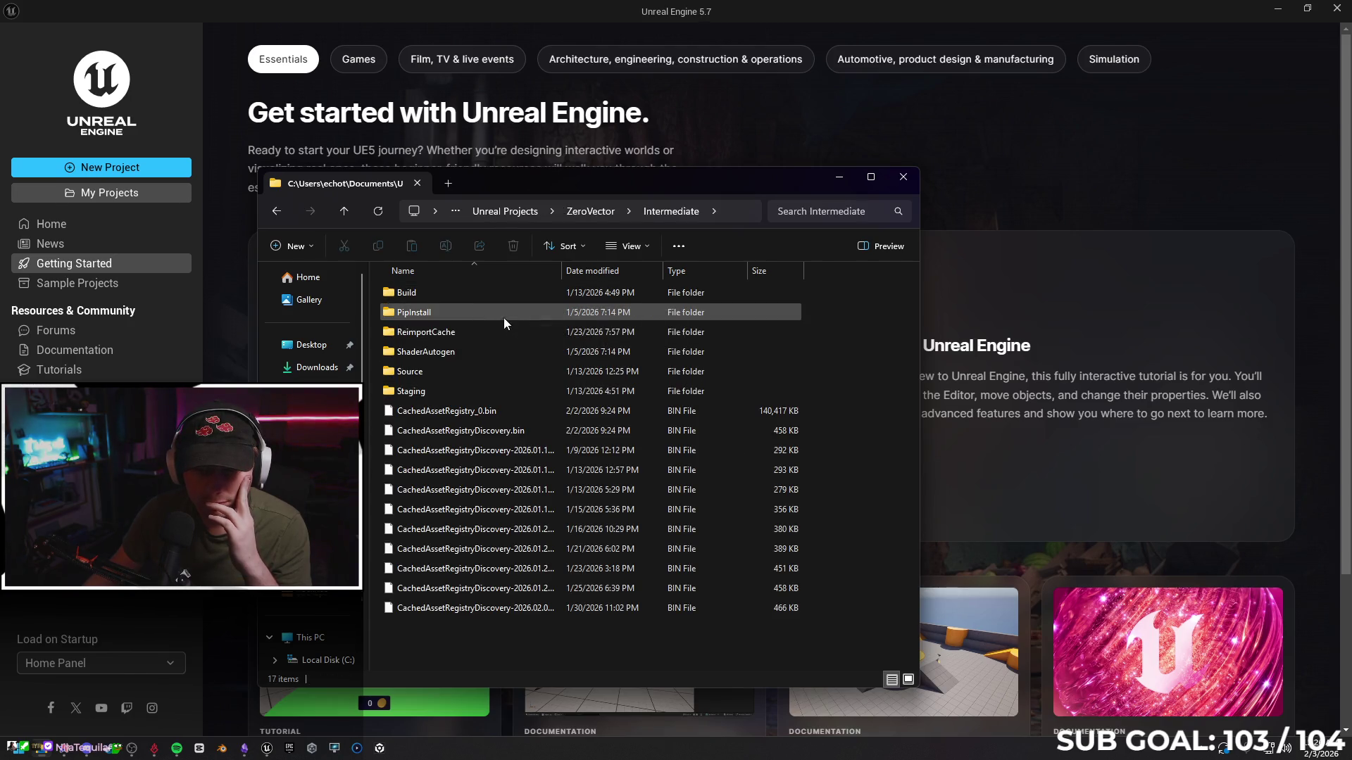
pyautogui.hotkey('alt', 'Left')
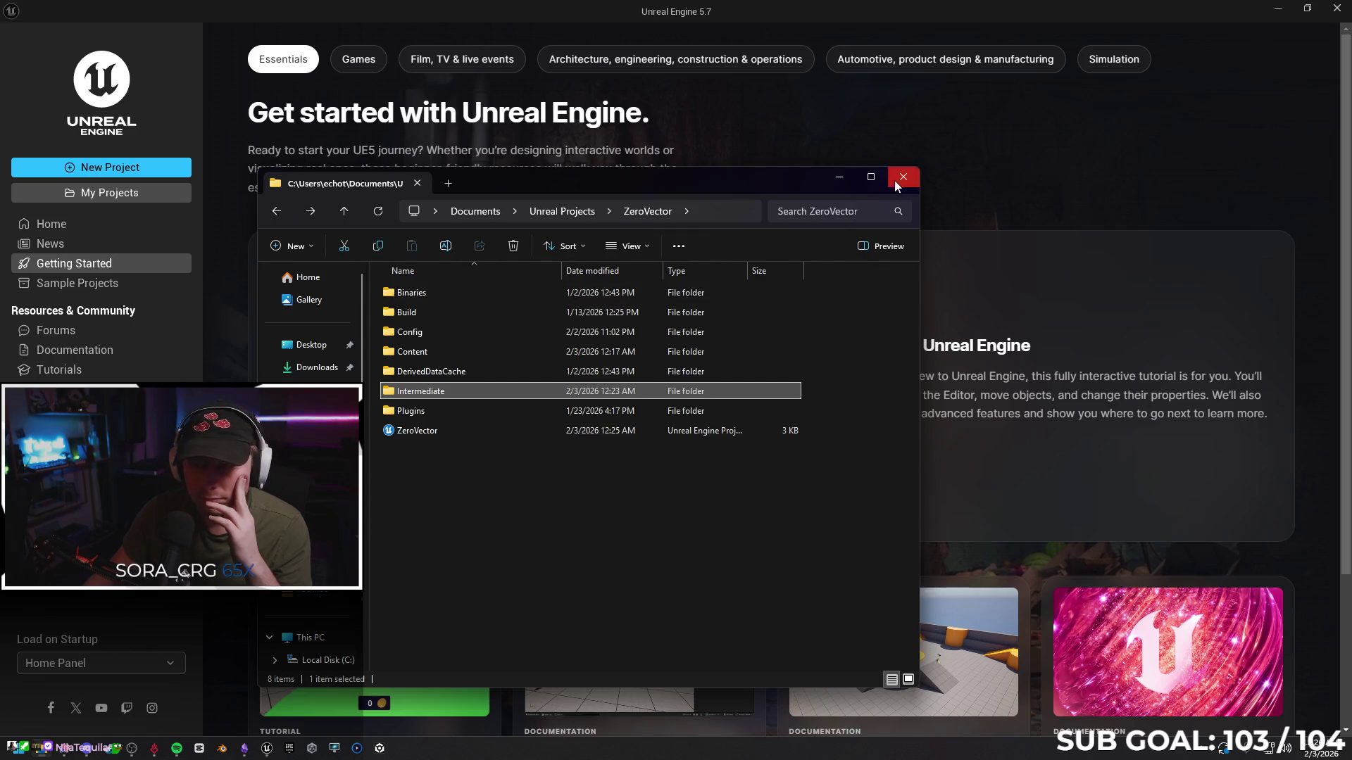
# Close File Explorer and open ZeroVector from the launcher's My Projects list
pyautogui.click(903, 177)
pyautogui.click(115, 198)
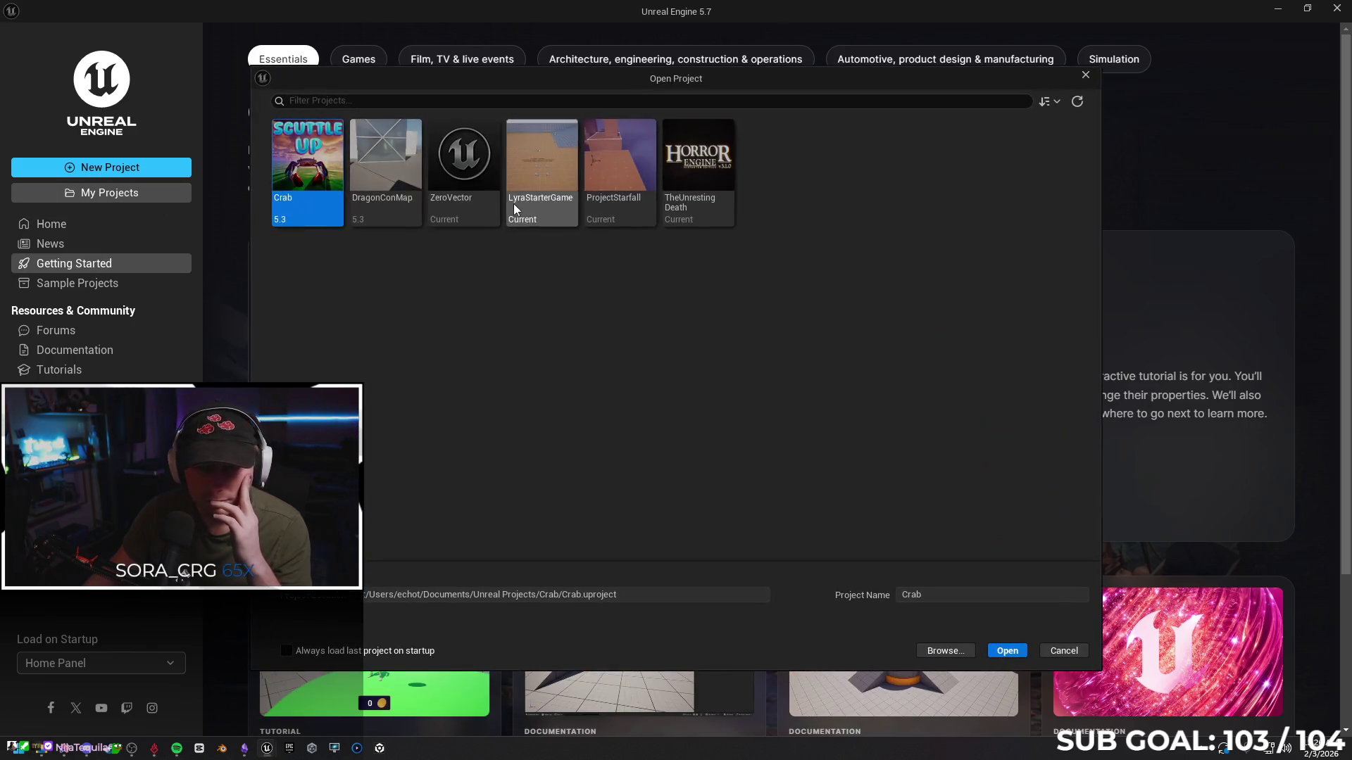
pyautogui.doubleClick(454, 170)
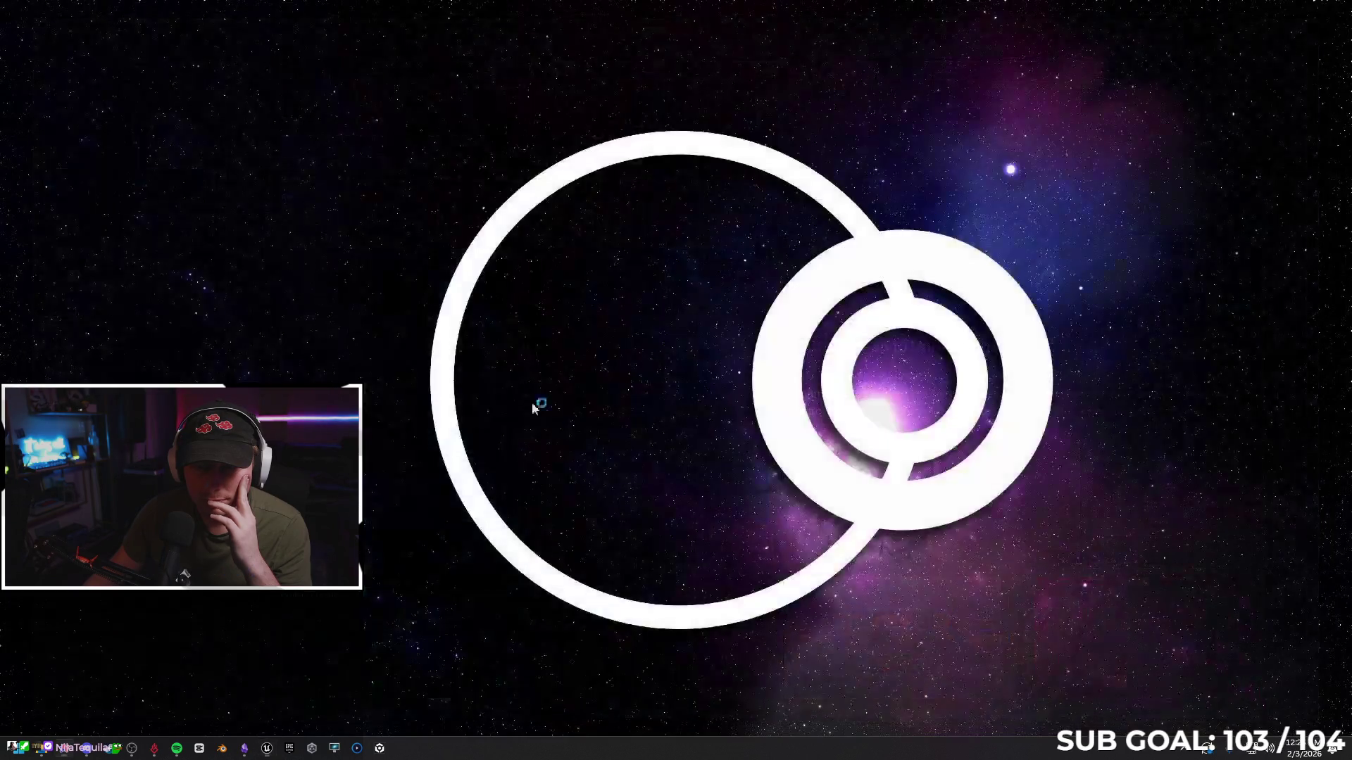
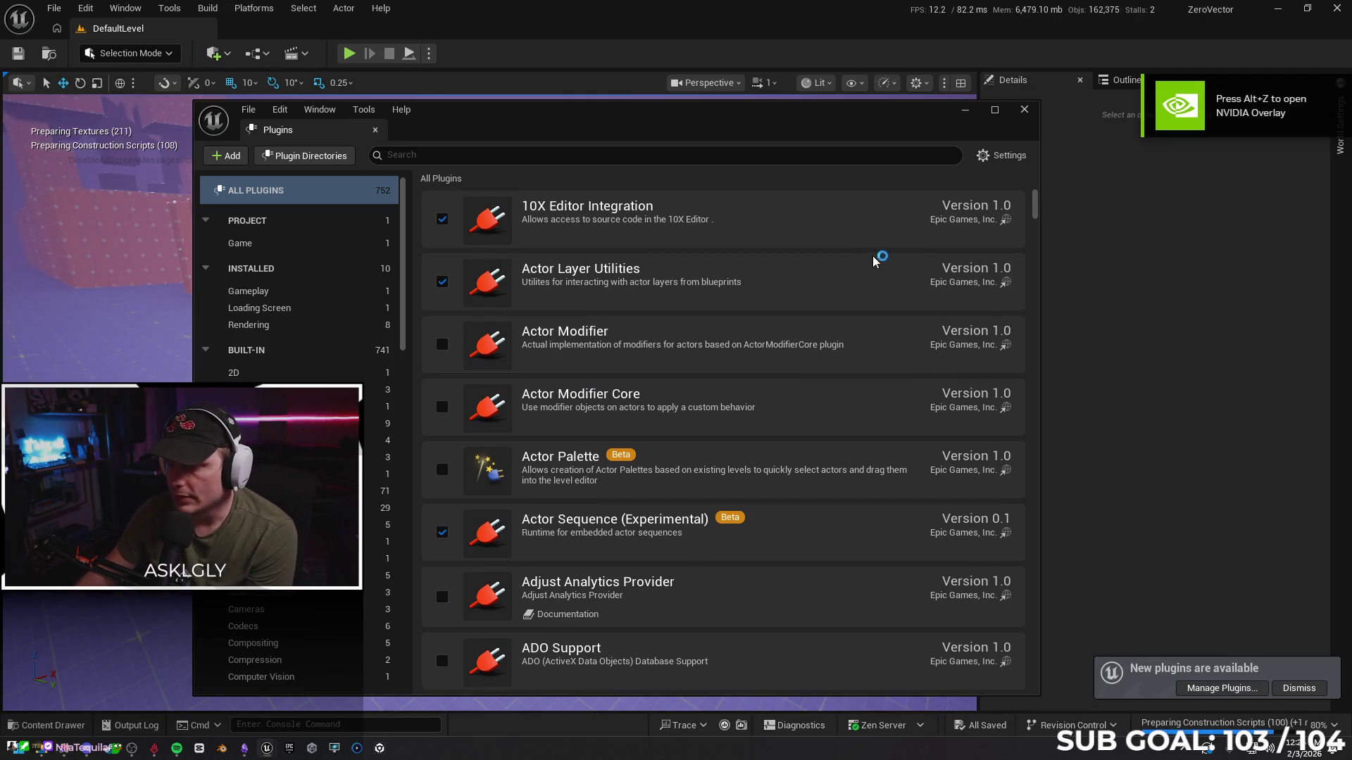
# Close the Plugins window and start a Play In Editor session
pyautogui.moveTo(808, 129); pyautogui.dragTo(721, 129)
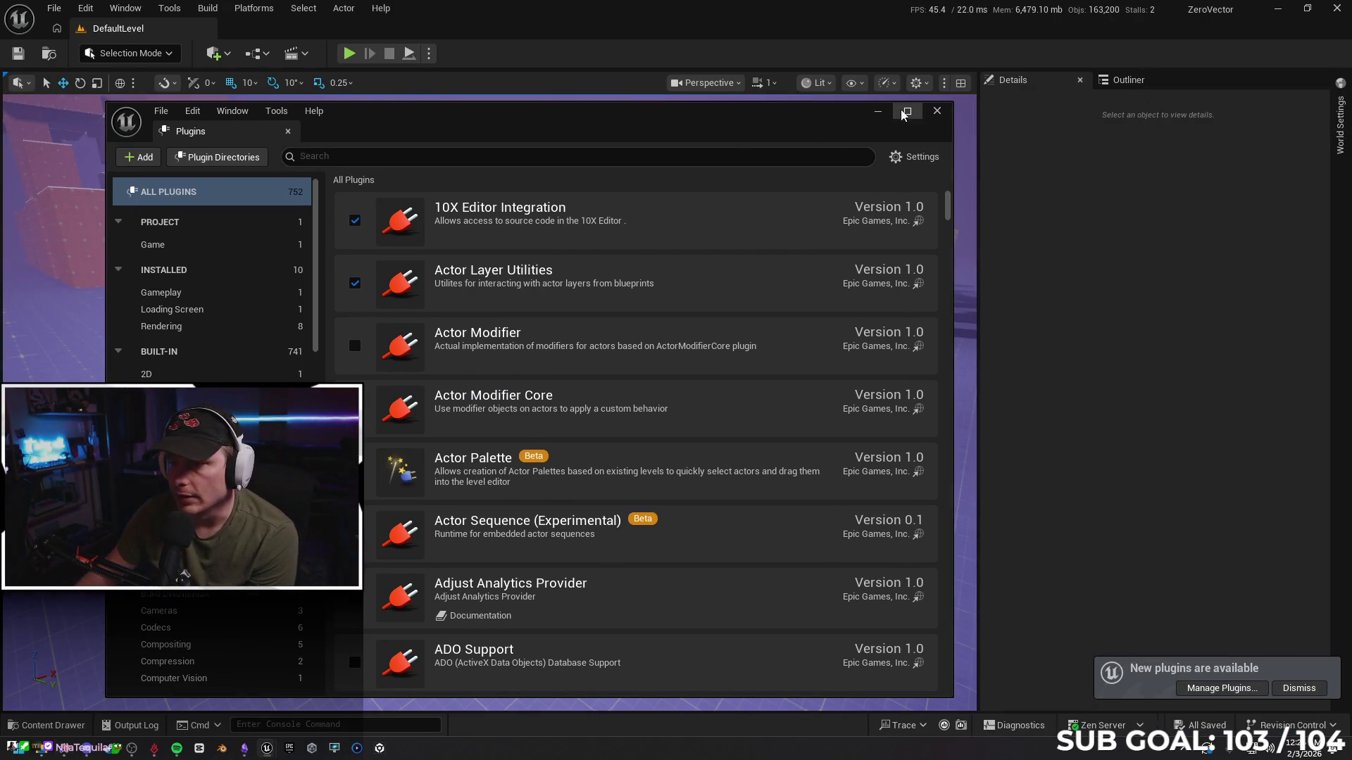
pyautogui.click(937, 111)
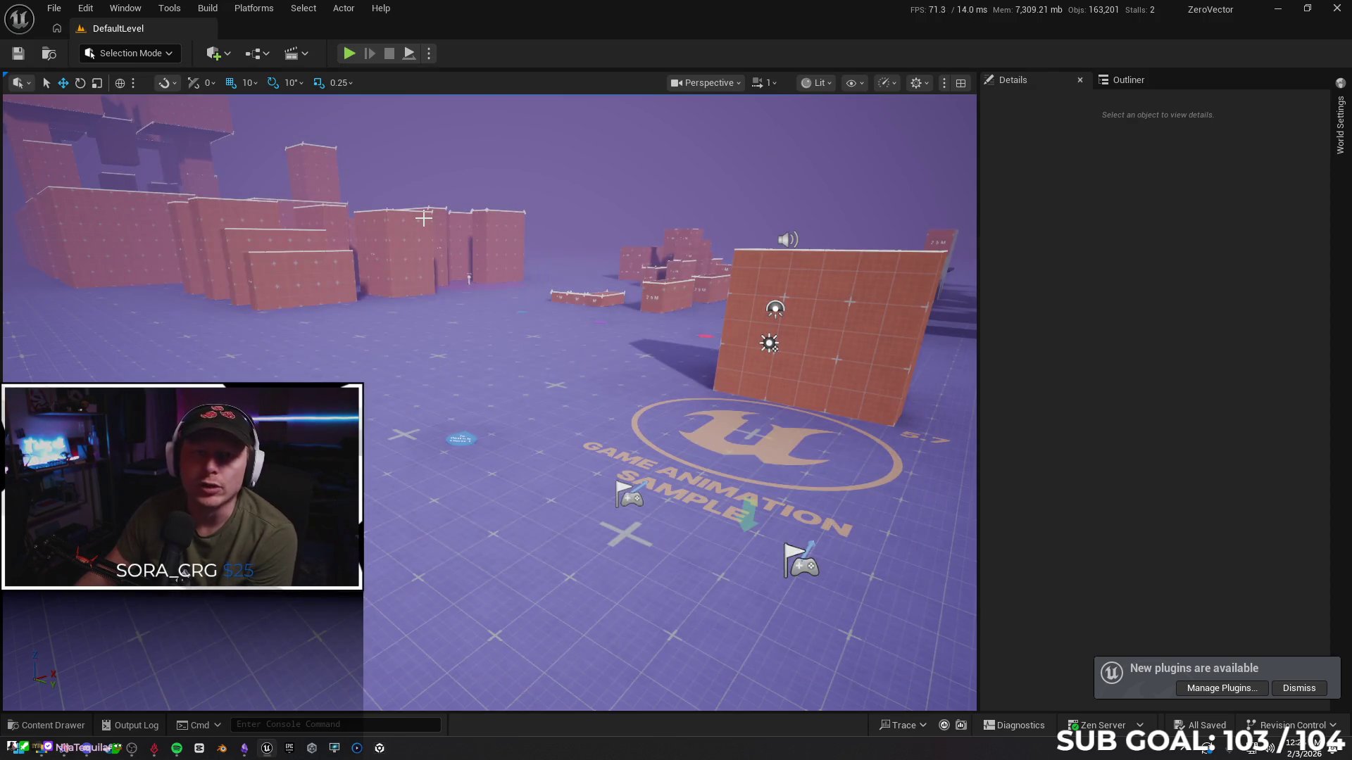
pyautogui.click(429, 56)
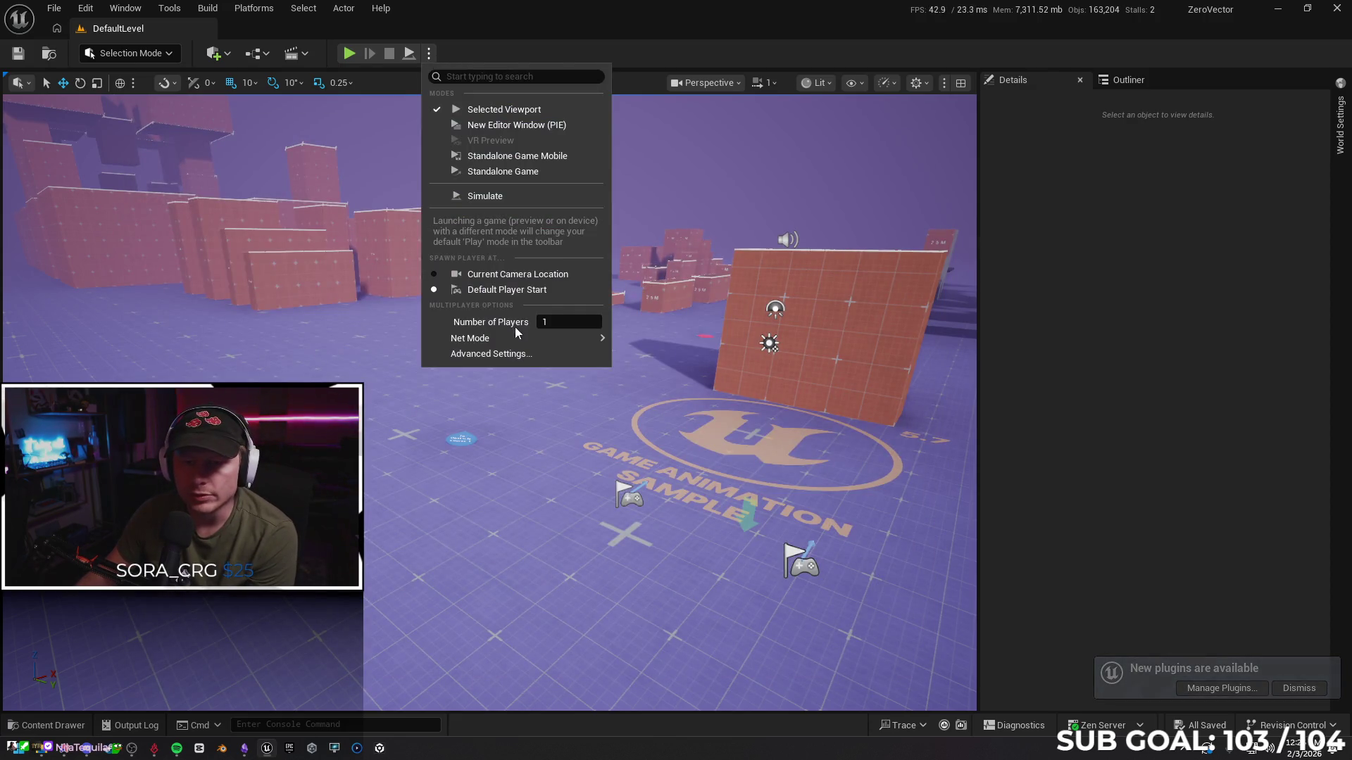
pyautogui.moveTo(511, 339)
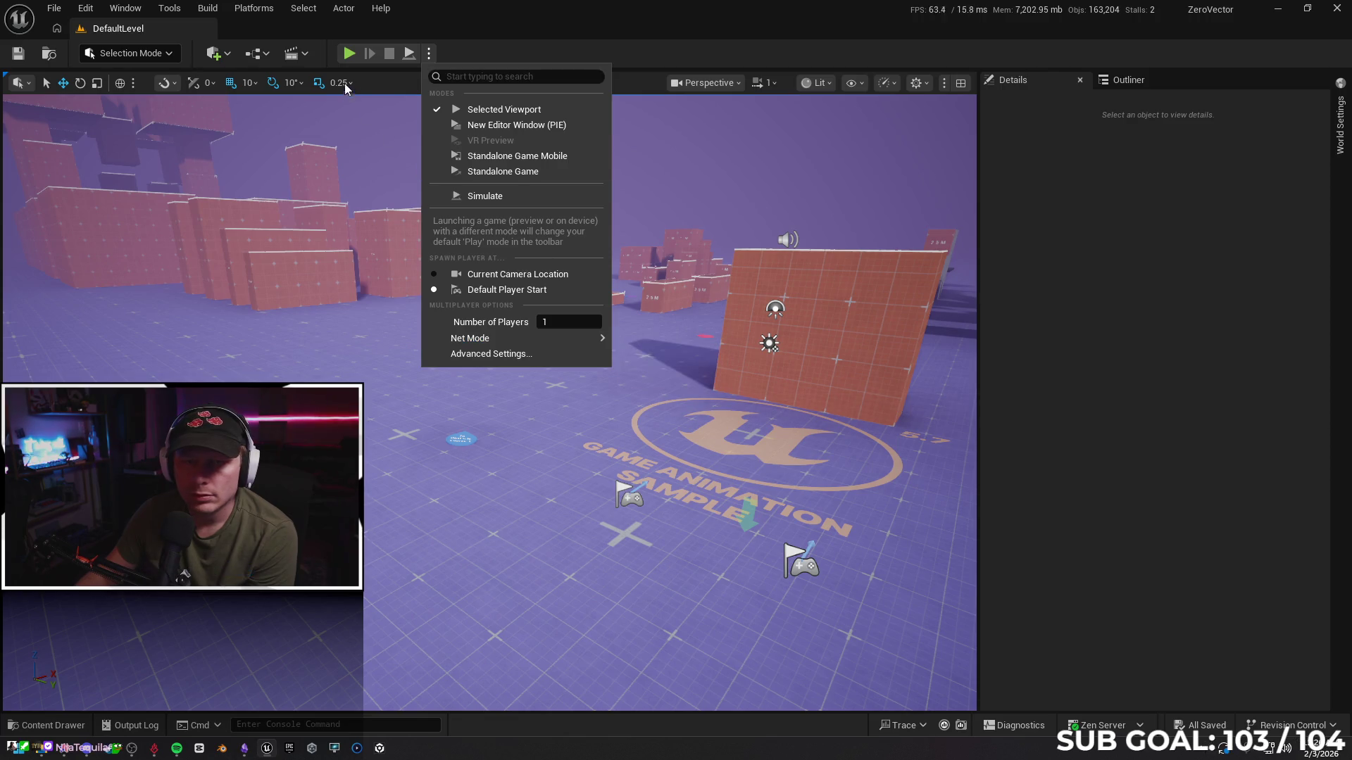
pyautogui.click(348, 55)
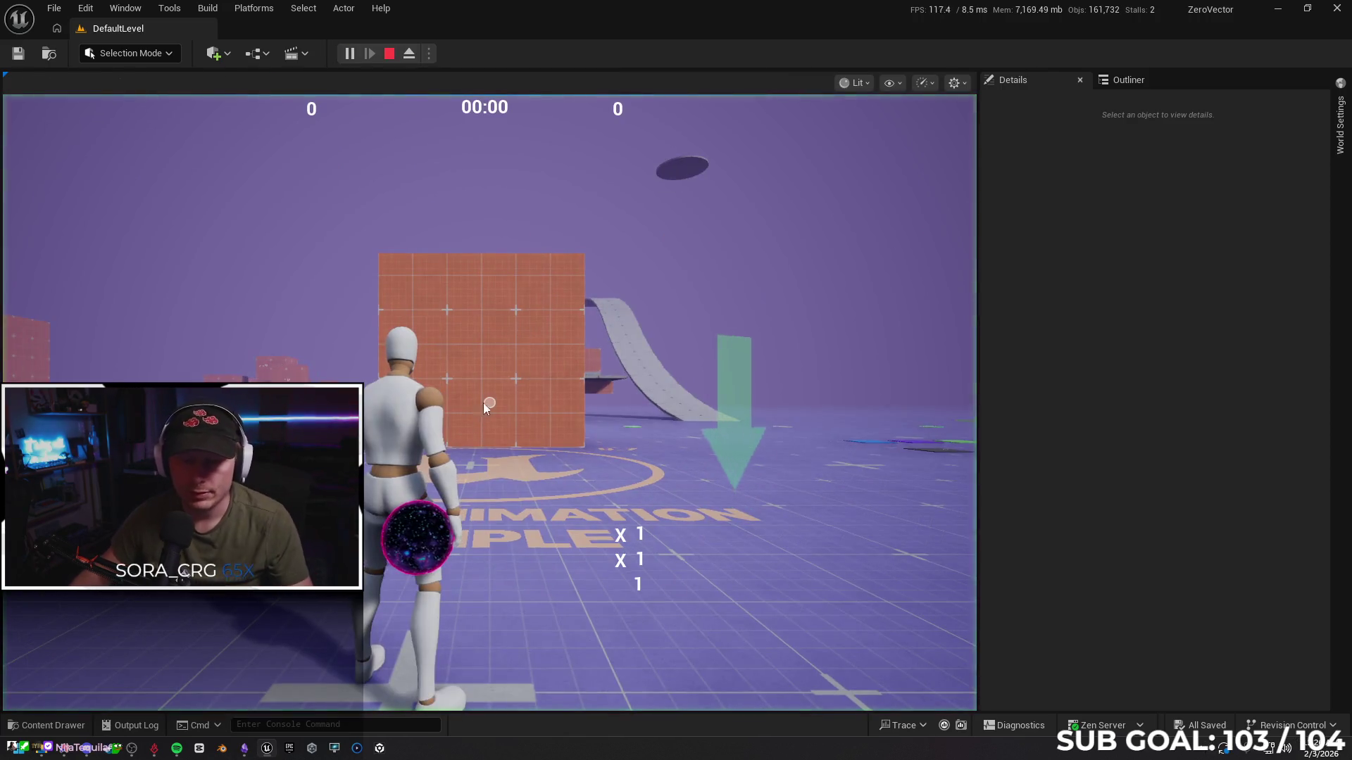
# Slide, wall-jump and wall-run the character along the red walls, then stop the session
pyautogui.press('w')
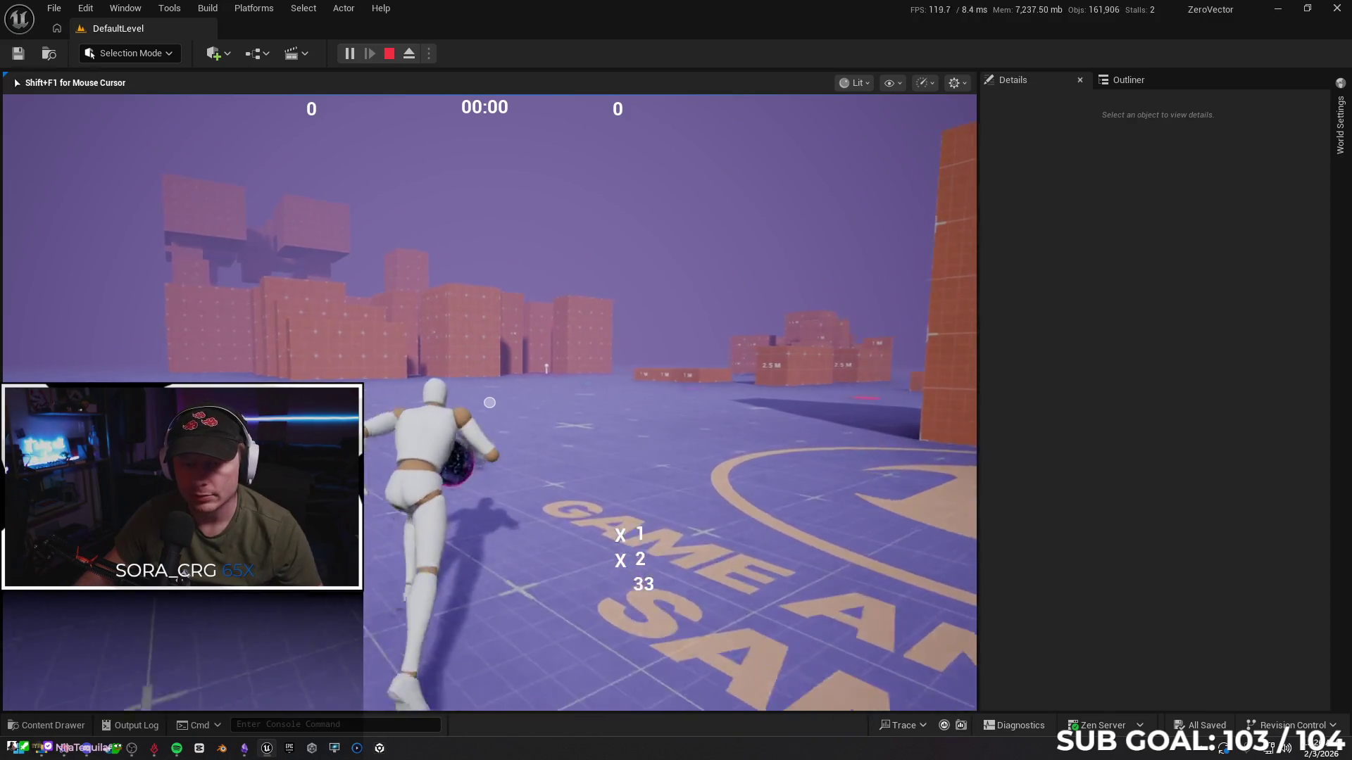
pyautogui.press('w')
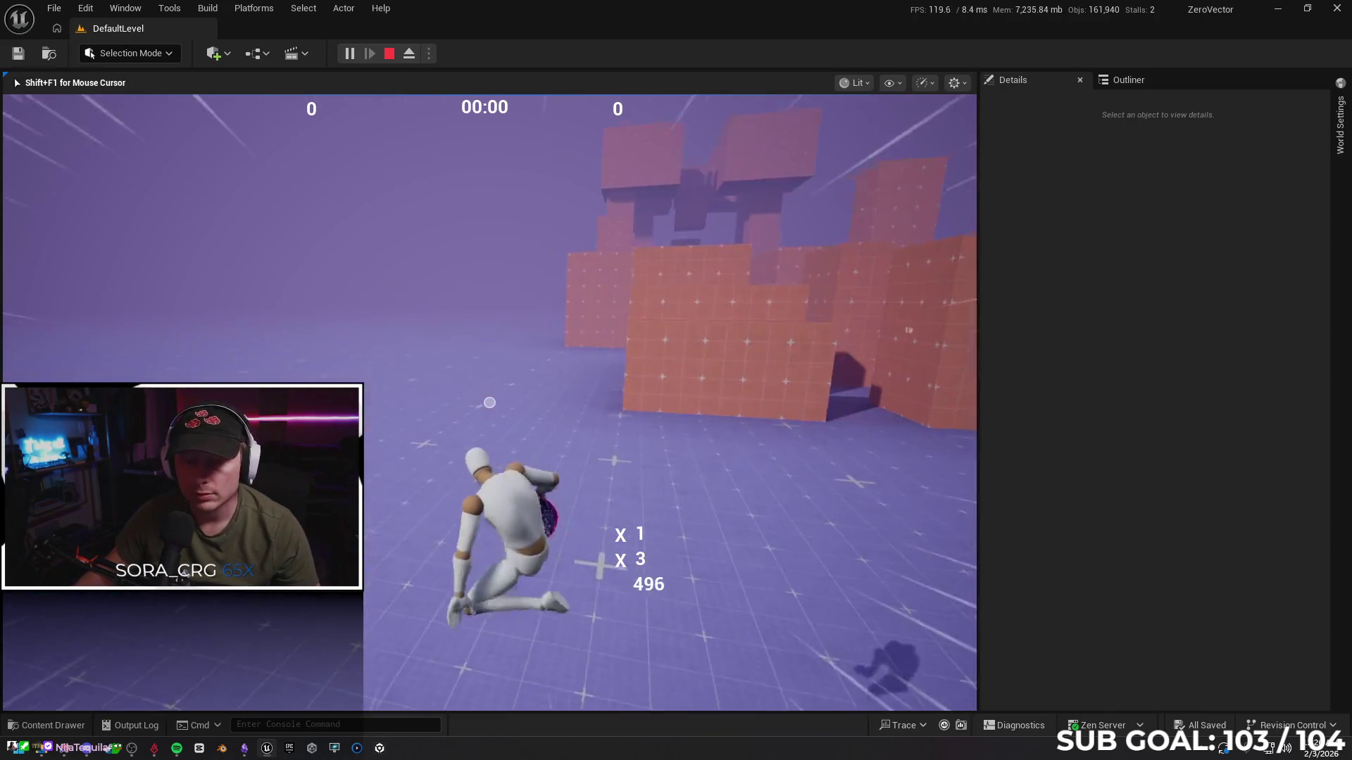
pyautogui.press('space')
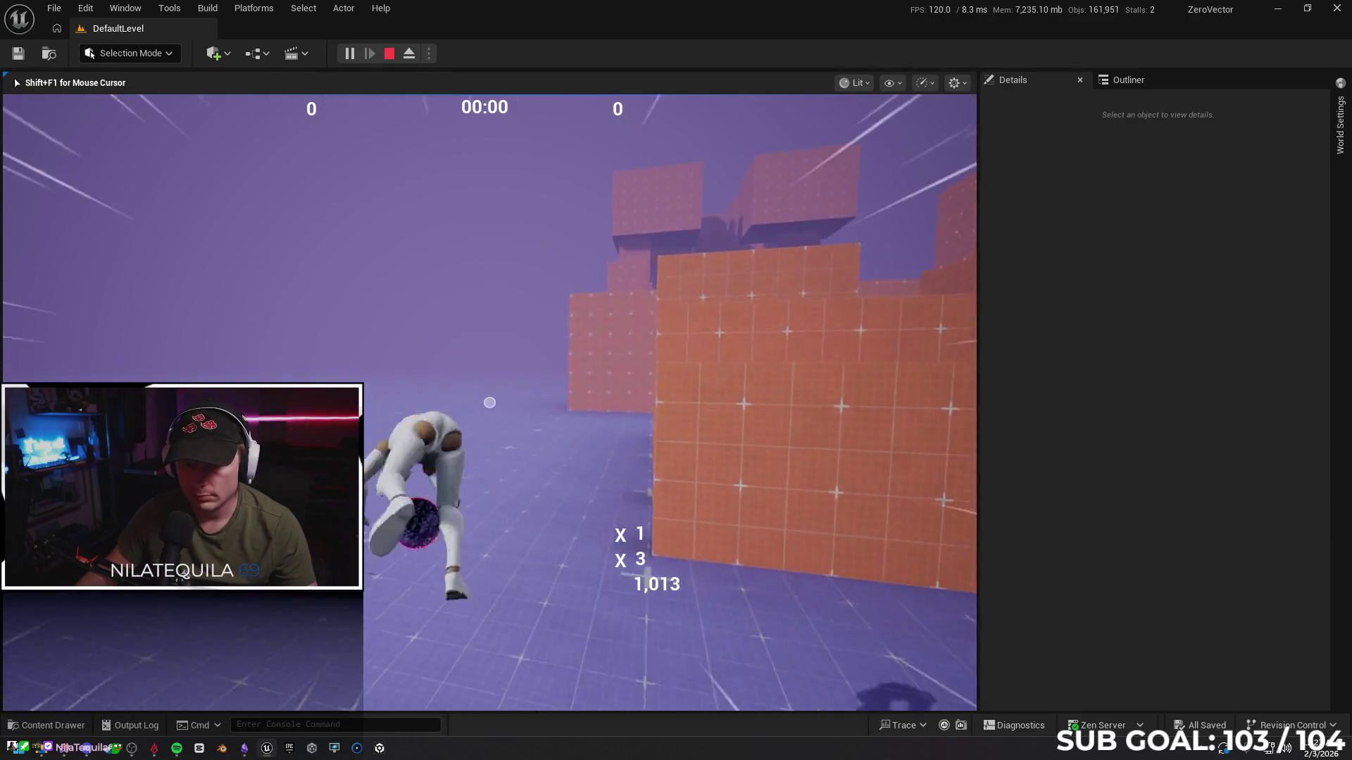
pyautogui.press('space')
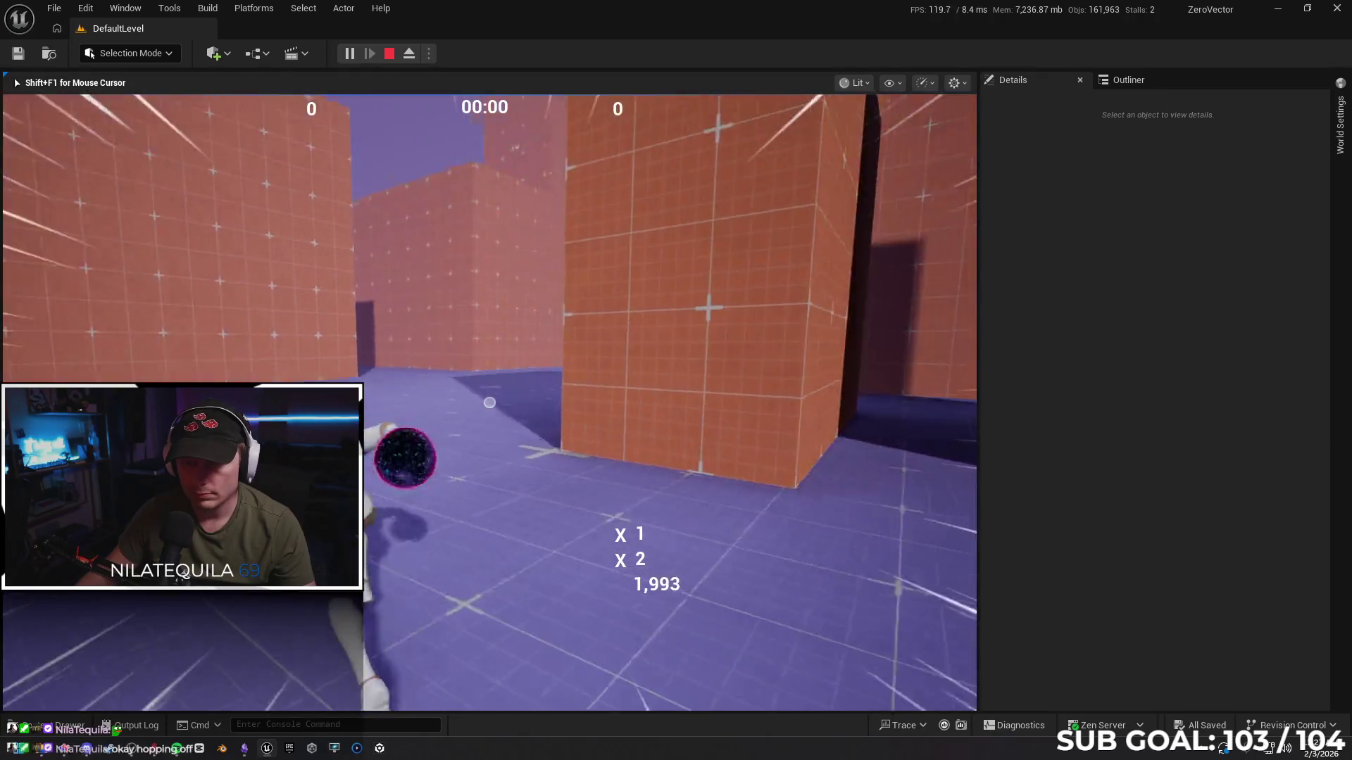
pyautogui.press('space')
pyautogui.press('w')
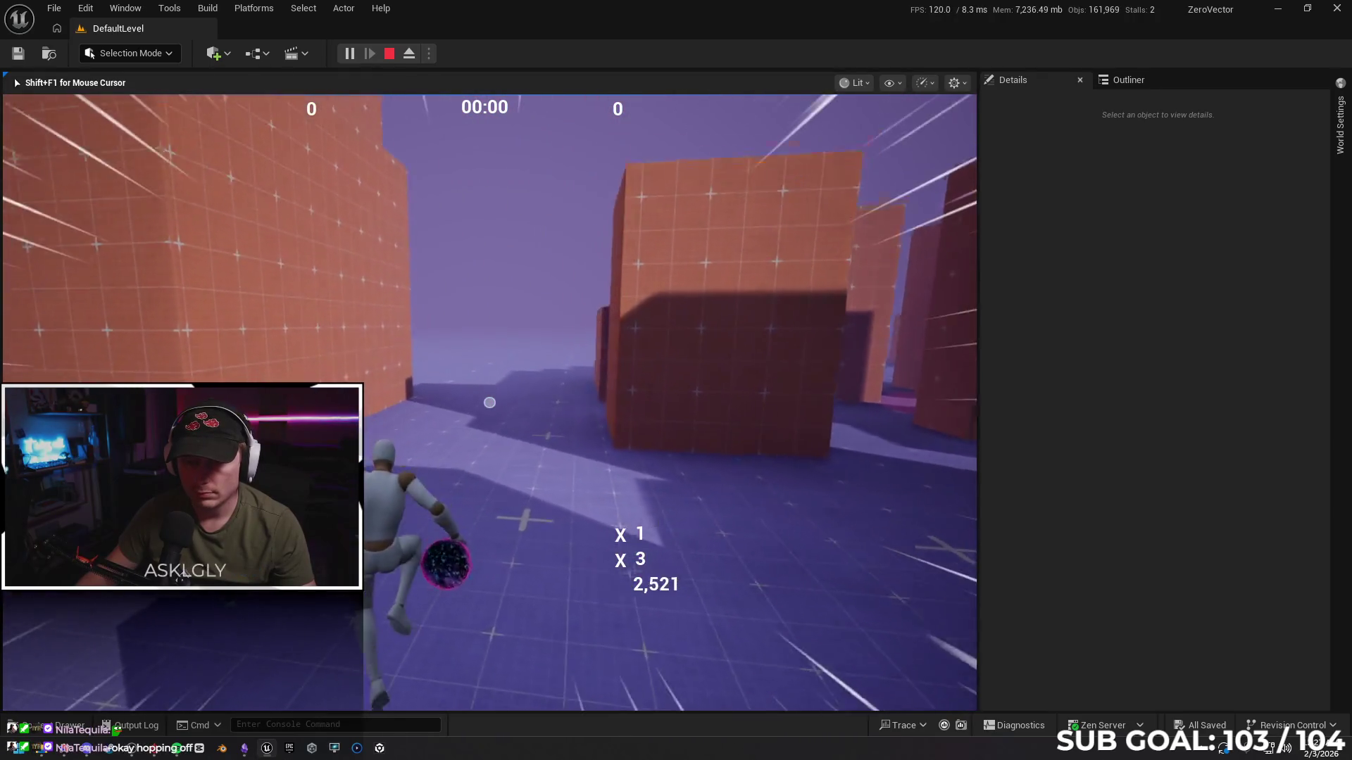
pyautogui.press('space')
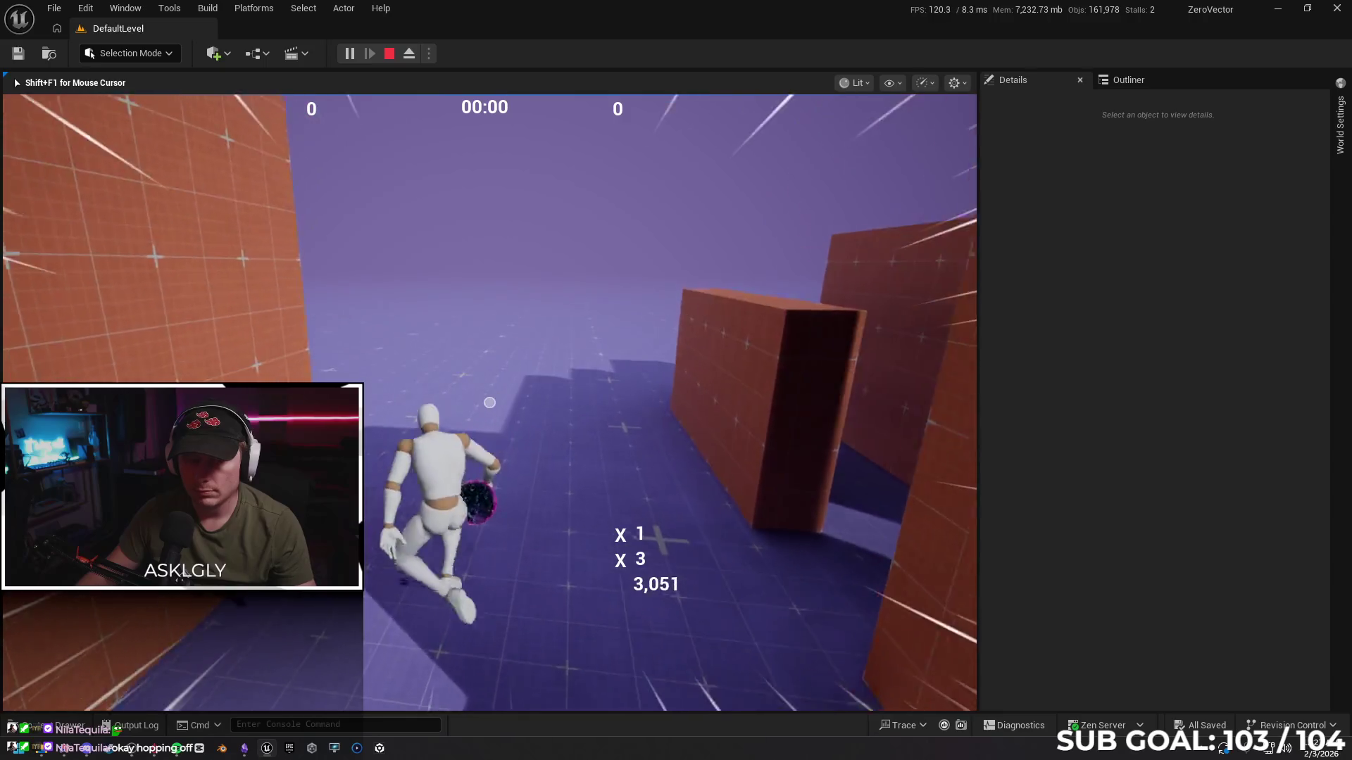
pyautogui.press('space')
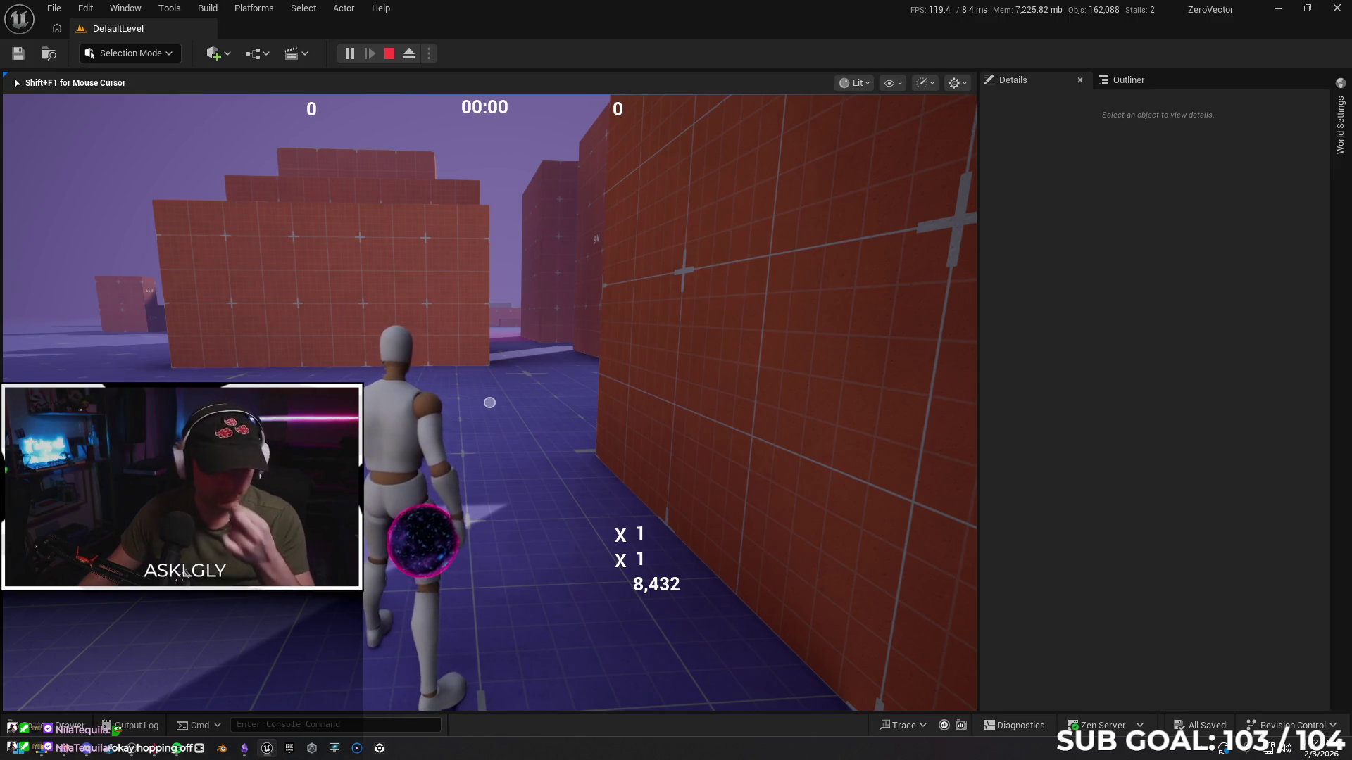
pyautogui.press('Escape')
# Set Net Mode to Play As Client, play, test a jump, then stop the session
pyautogui.click(430, 55)
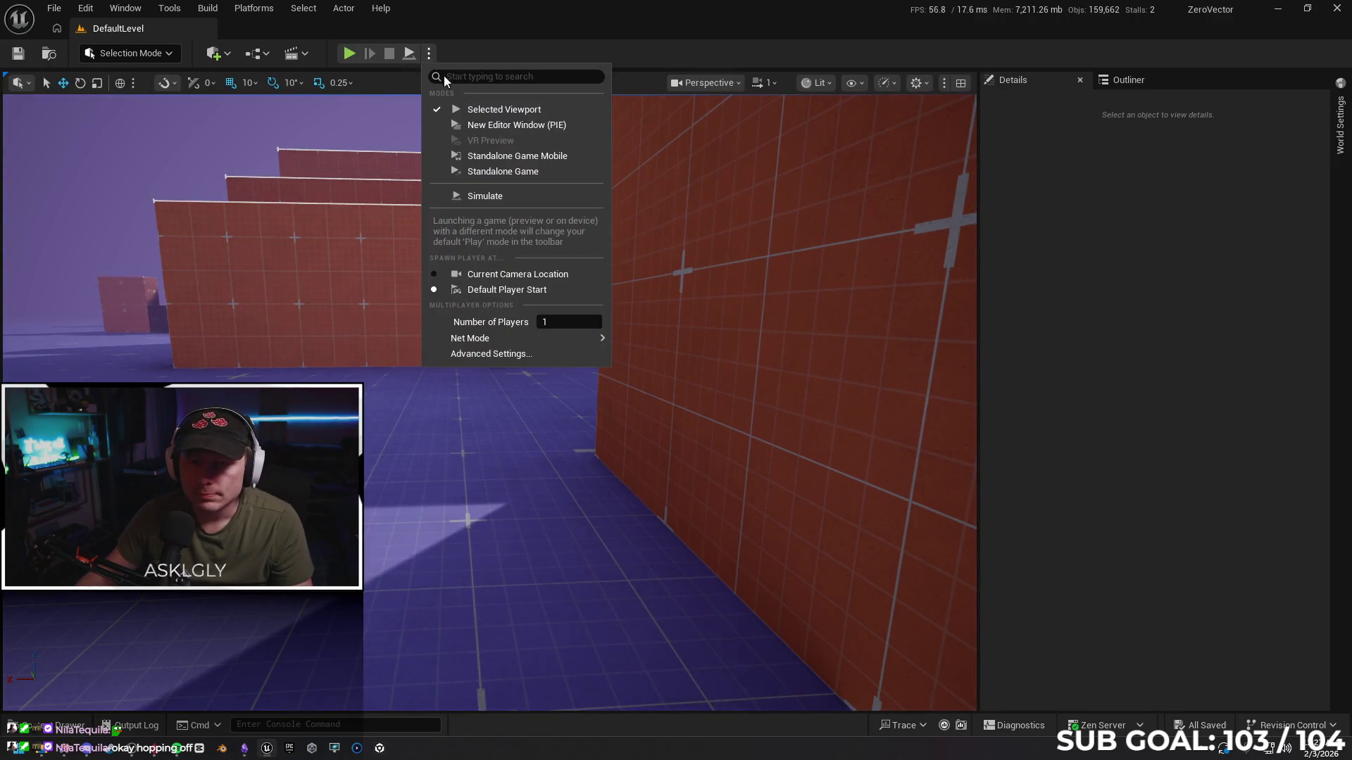
pyautogui.moveTo(532, 341)
pyautogui.click(665, 377)
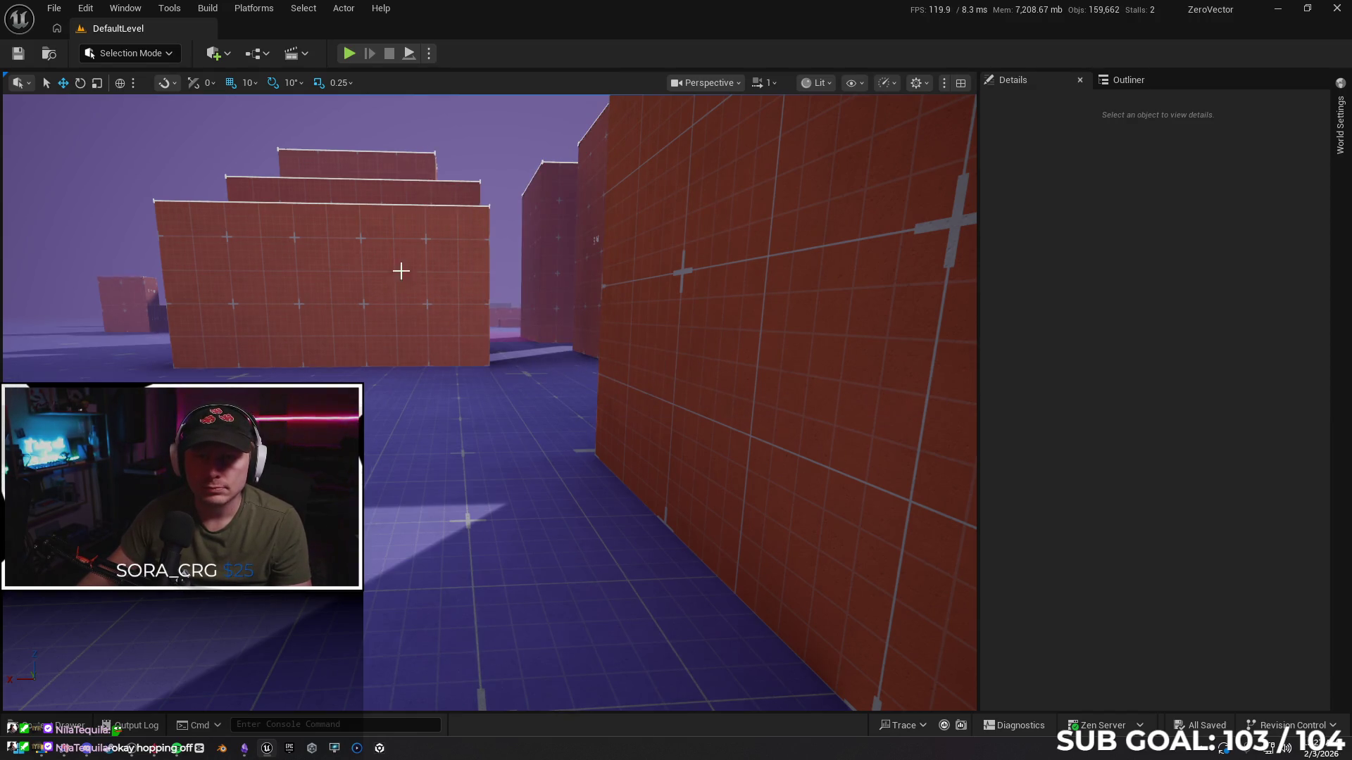
pyautogui.click(348, 55)
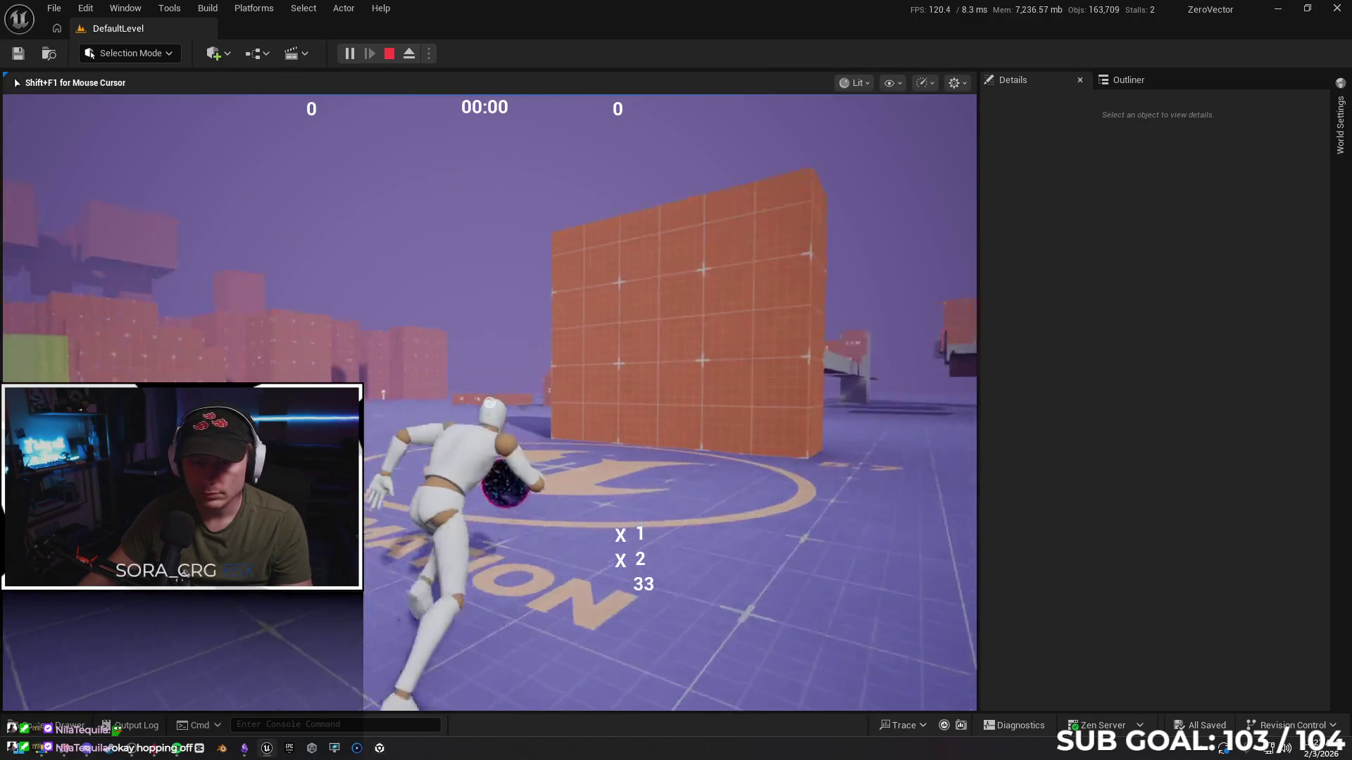
pyautogui.press('space')
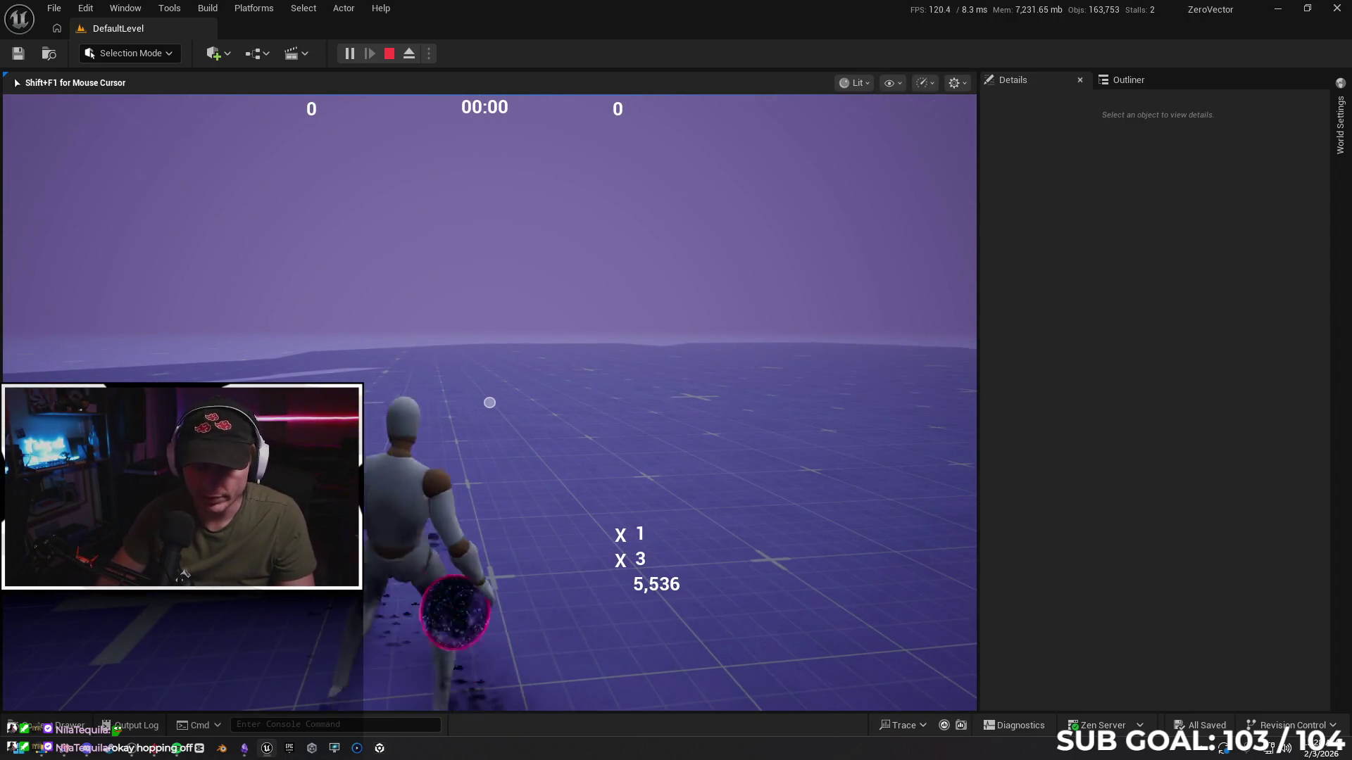
pyautogui.press('Escape')
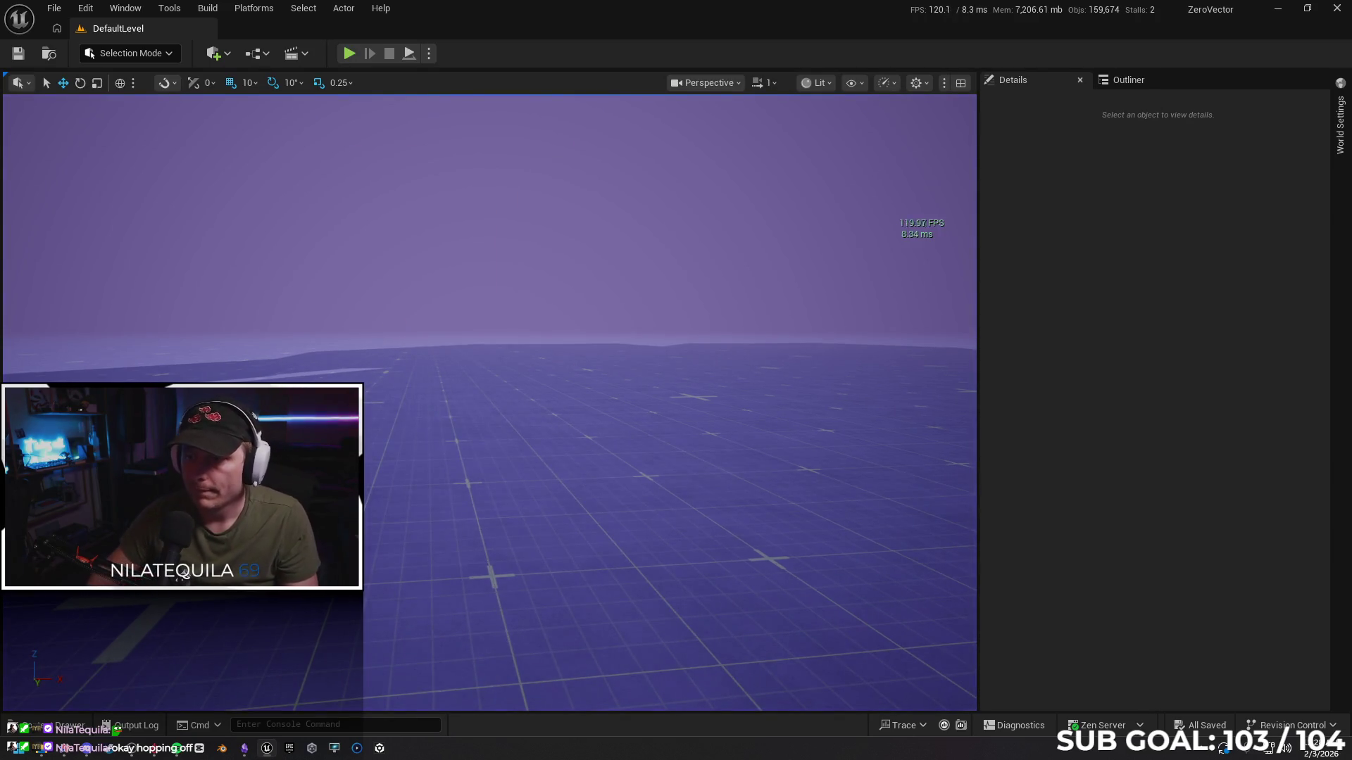
# Turn the view along the red wall and Play From Here on that floor spot
pyautogui.moveTo(518, 430); pyautogui.dragTo(539, 553)
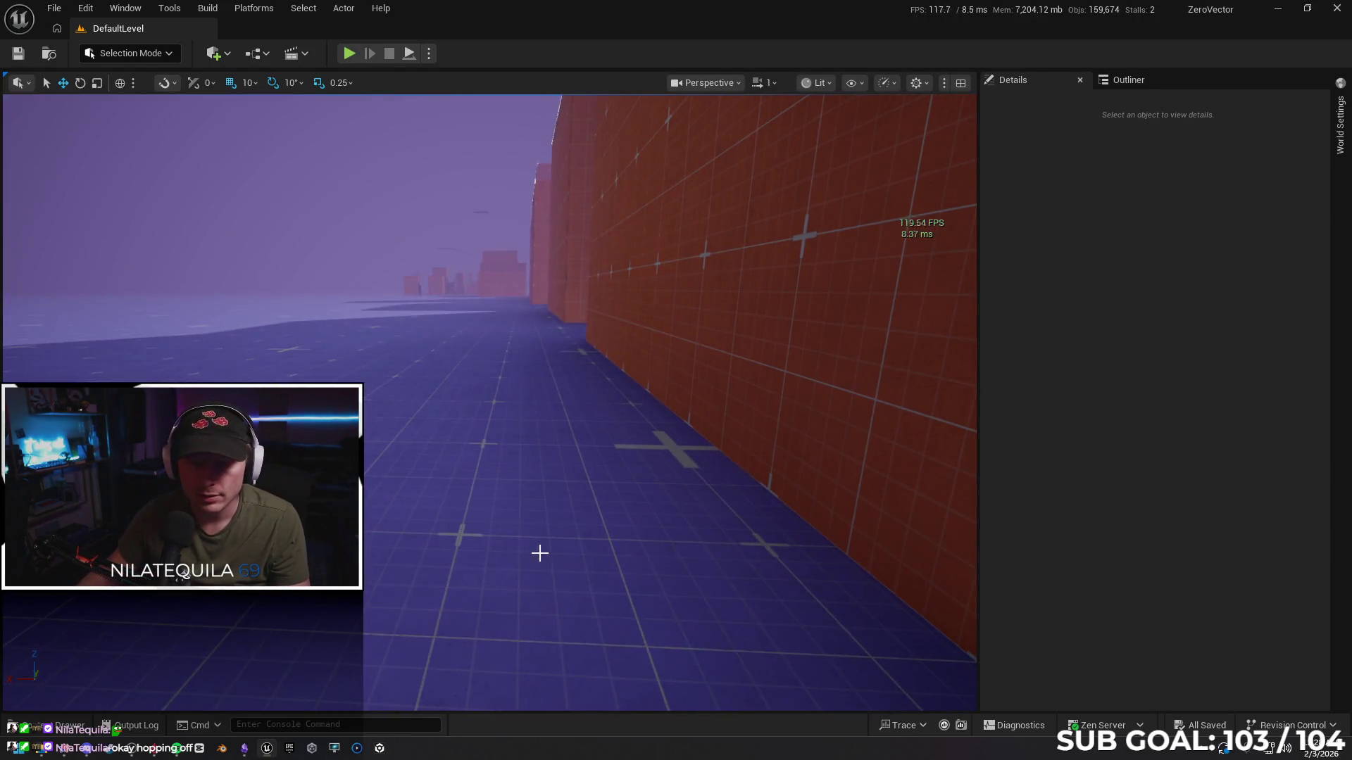
pyautogui.rightClick(490, 542)
pyautogui.click(491, 542)
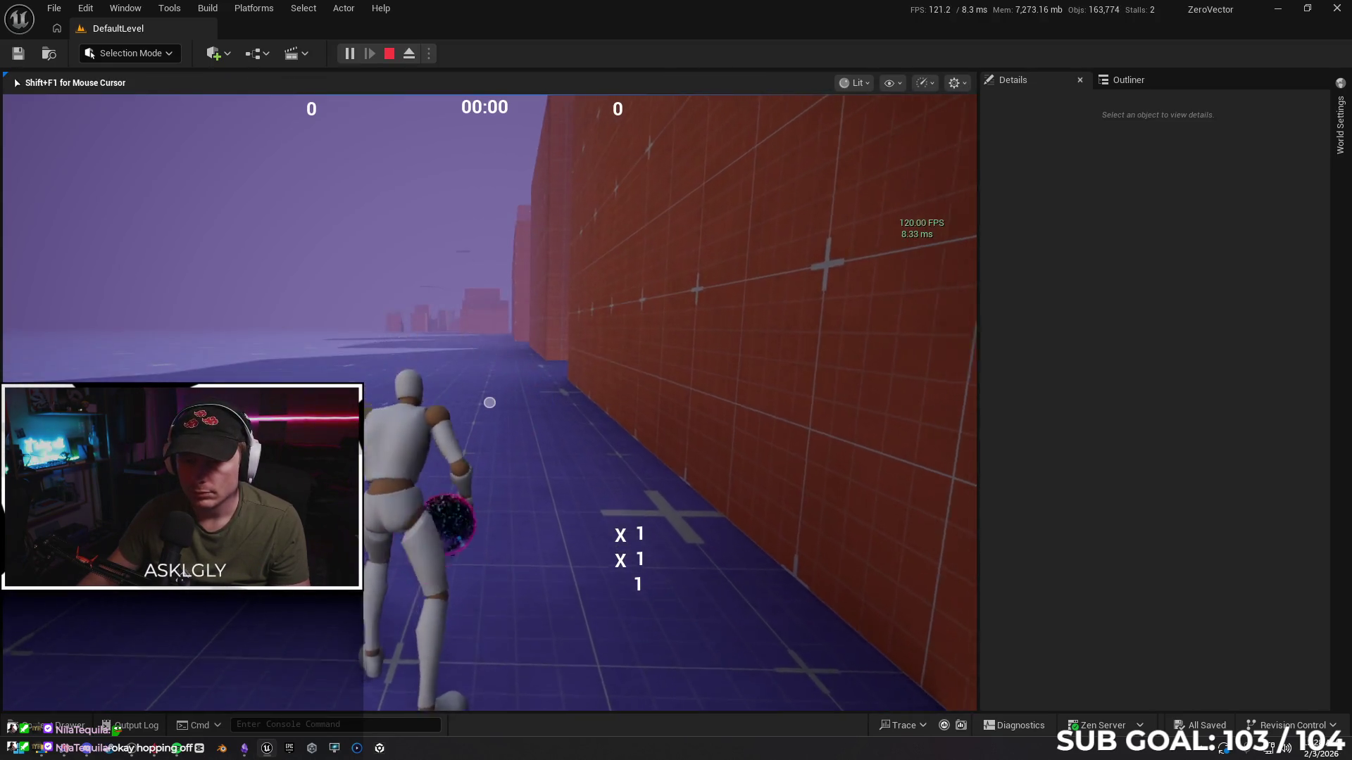
# Test repeated wall jumps and a wall-run, stop, then switch to the Gemini chat
pyautogui.press('space')
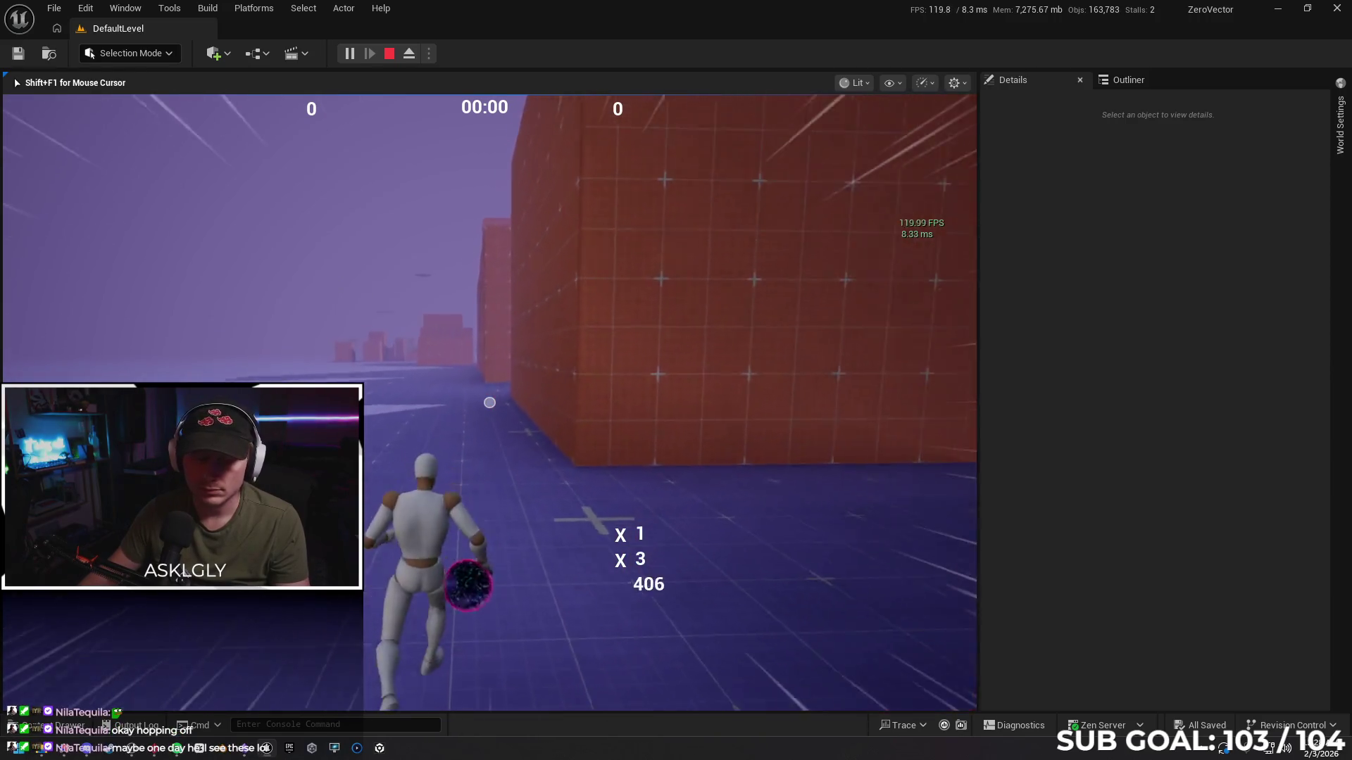
pyautogui.press('space')
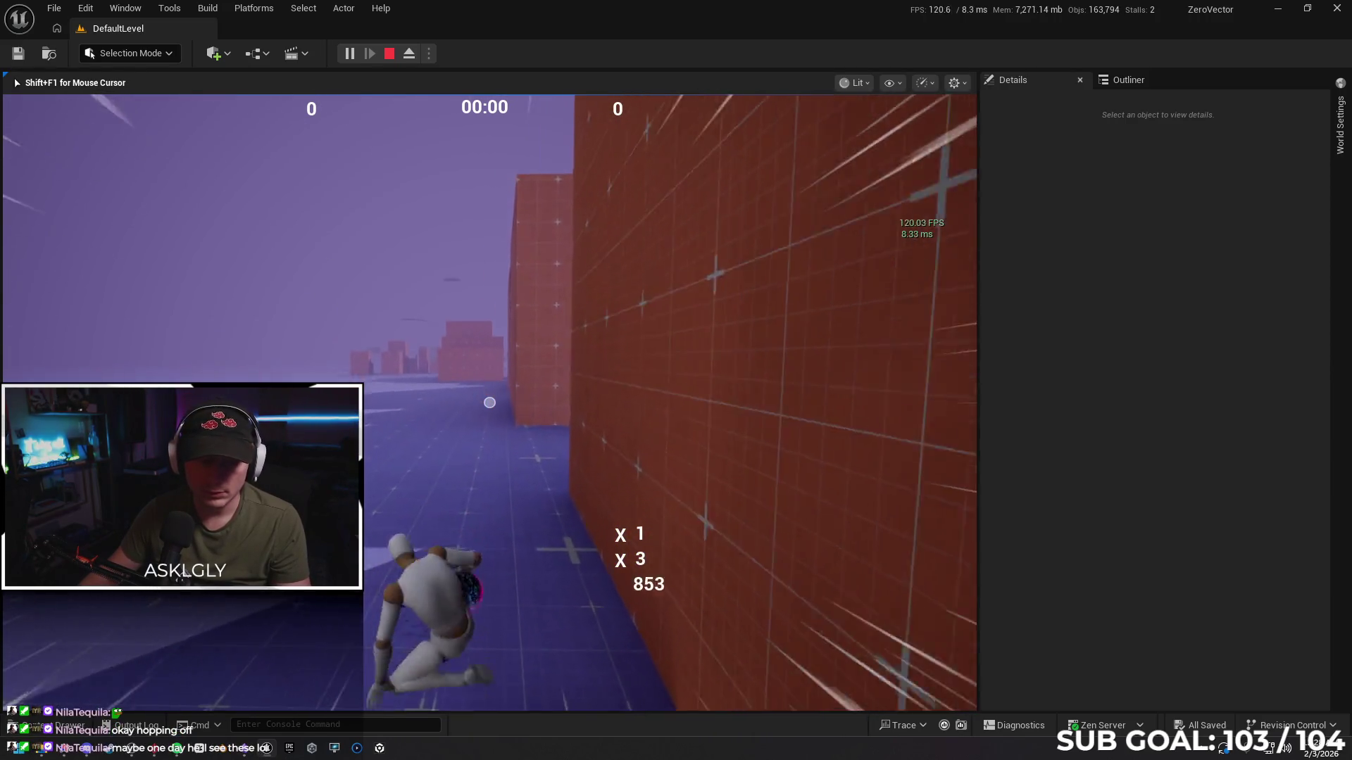
pyautogui.press('space')
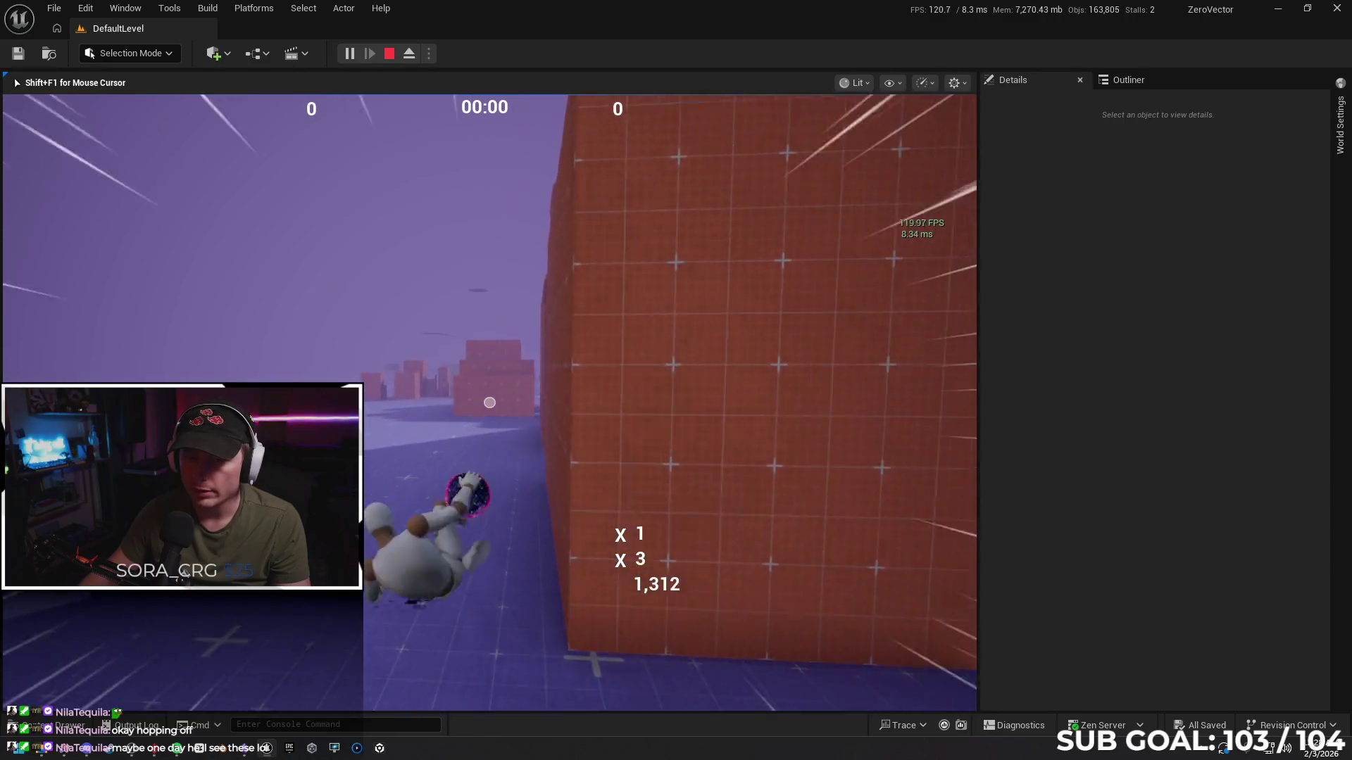
pyautogui.press('space')
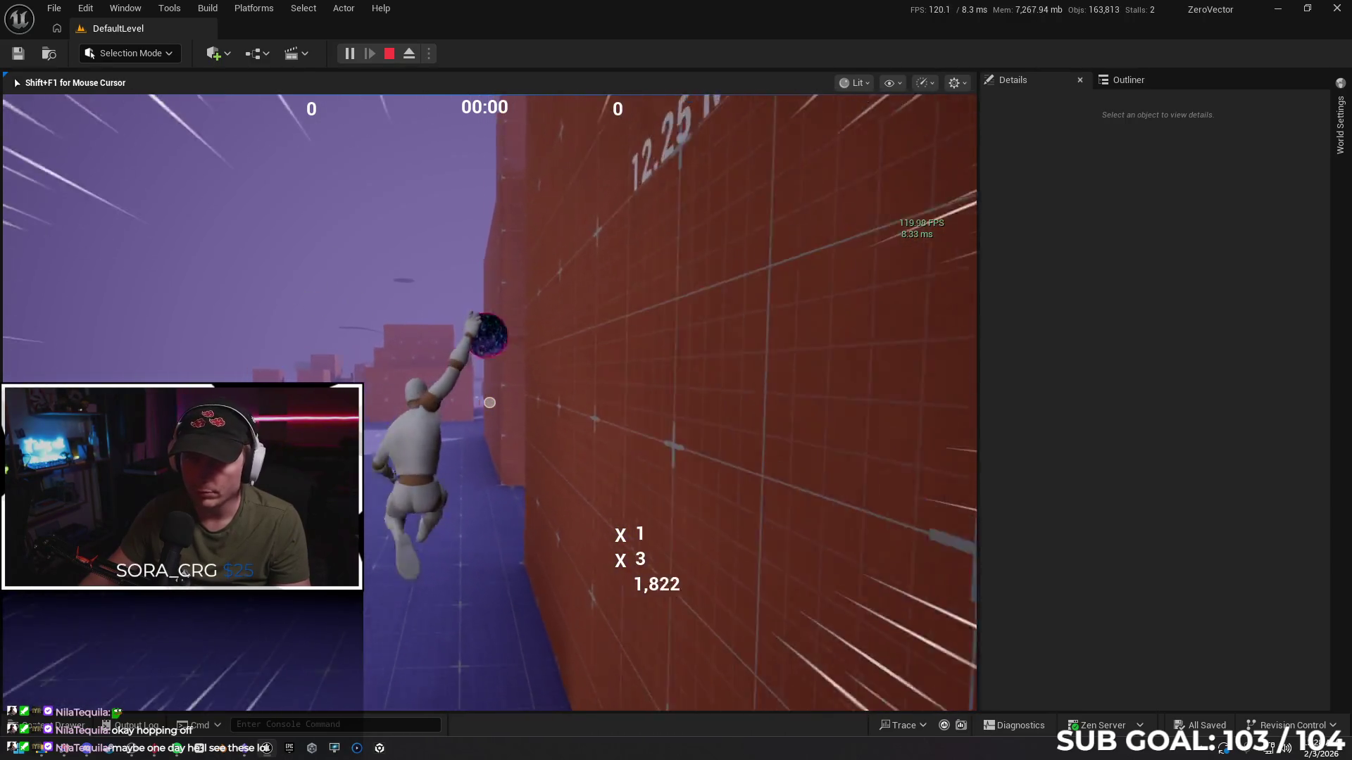
pyautogui.press('space')
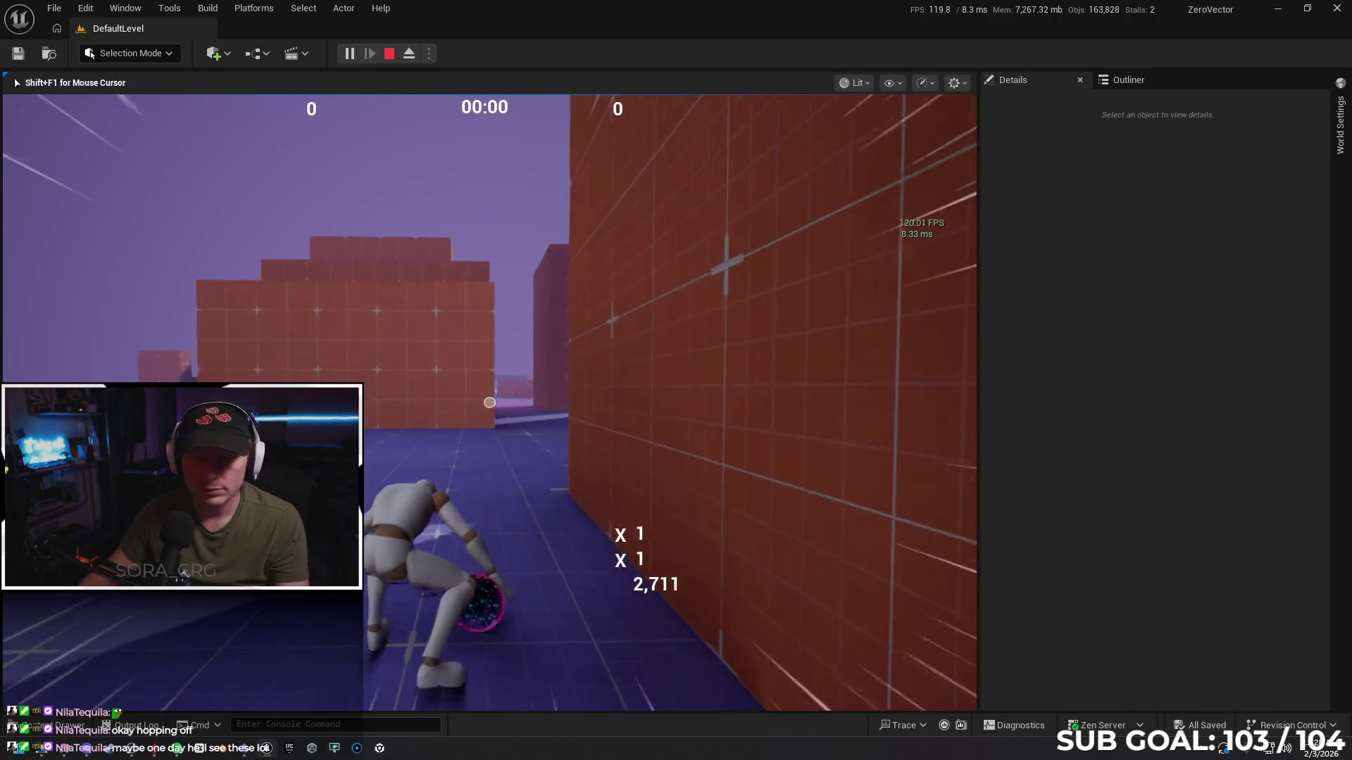
pyautogui.press('Escape')
pyautogui.hotkey('alt', 'Tab')
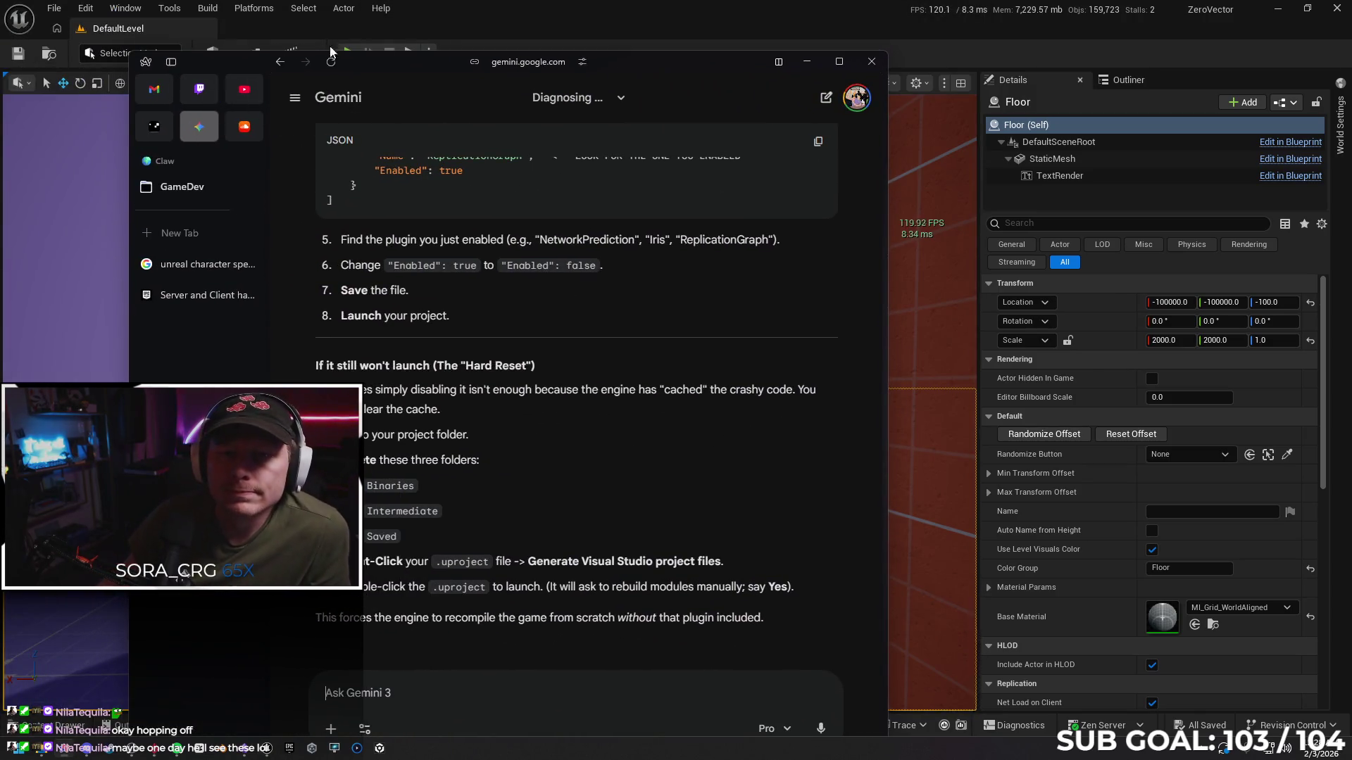
# Search Google for 'second jump failing client unreal' and open the 'Double Jump does not work on client' thread
pyautogui.click(197, 266)
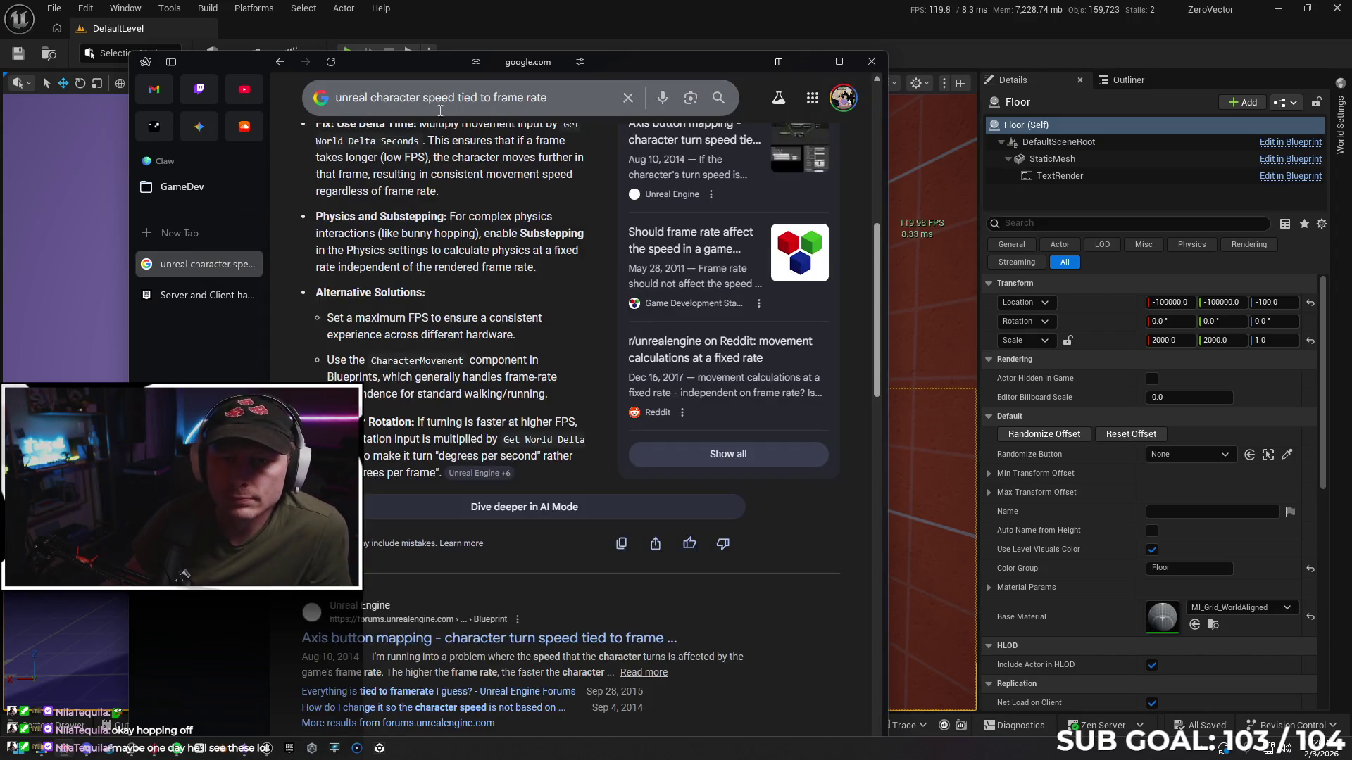
pyautogui.moveTo(524, 94); pyautogui.dragTo(345, 99)
pyautogui.write('se on')
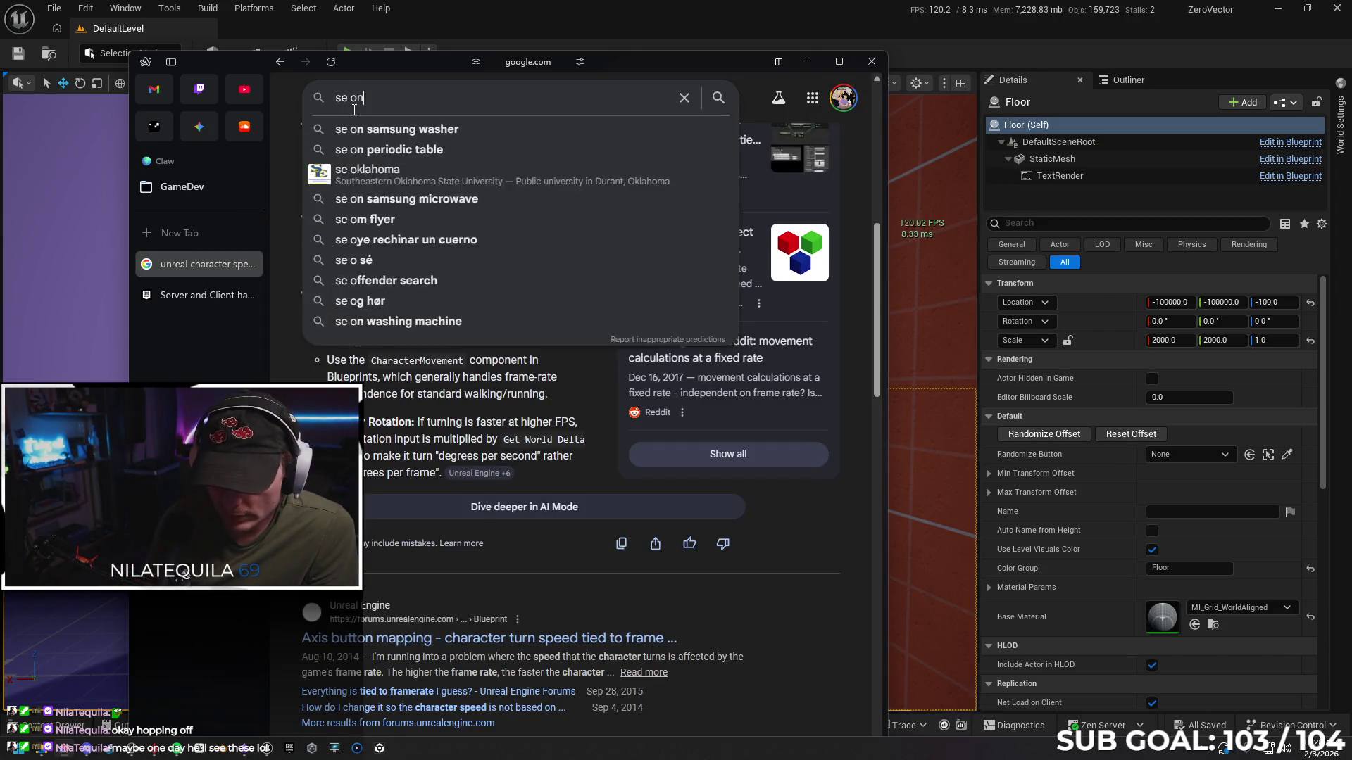
pyautogui.write('cond ')
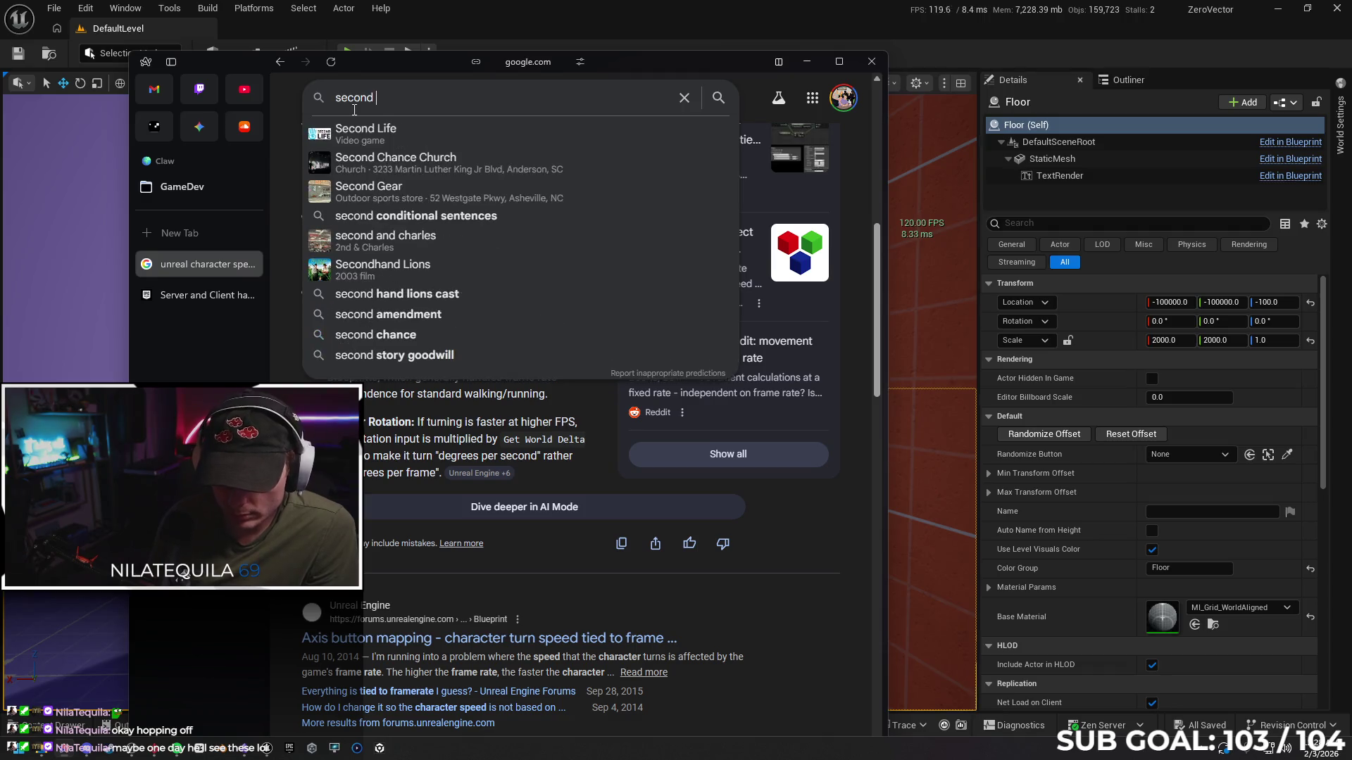
pyautogui.write('jump failing')
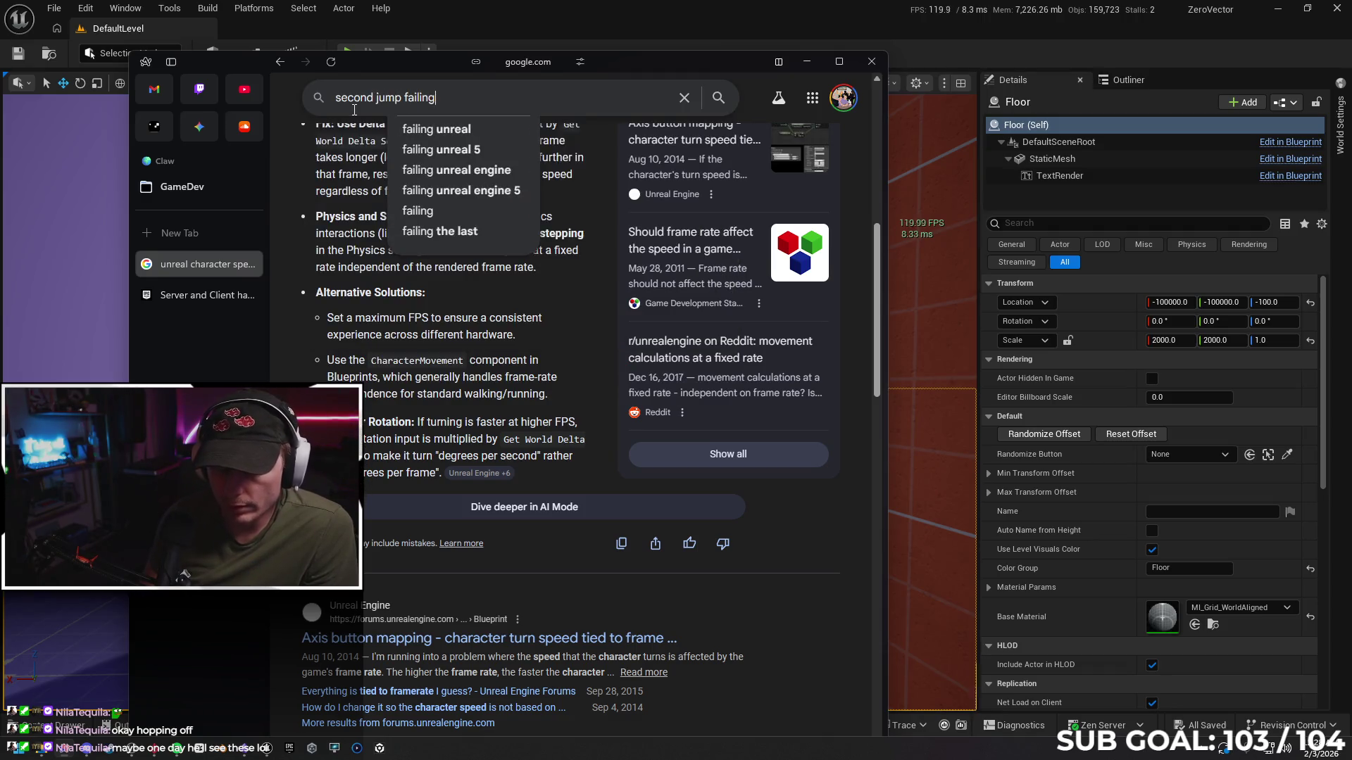
pyautogui.write(' client unreal')
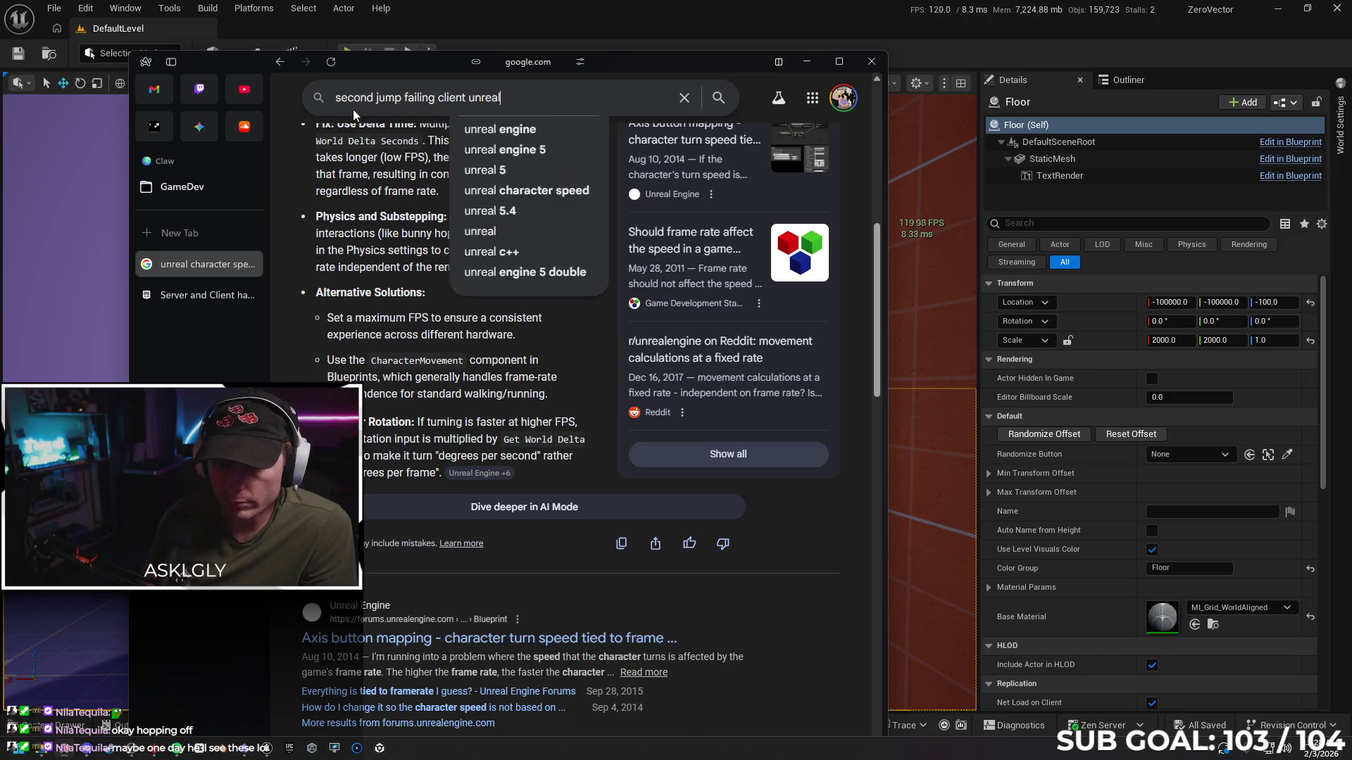
pyautogui.press('Return')
pyautogui.click(441, 231)
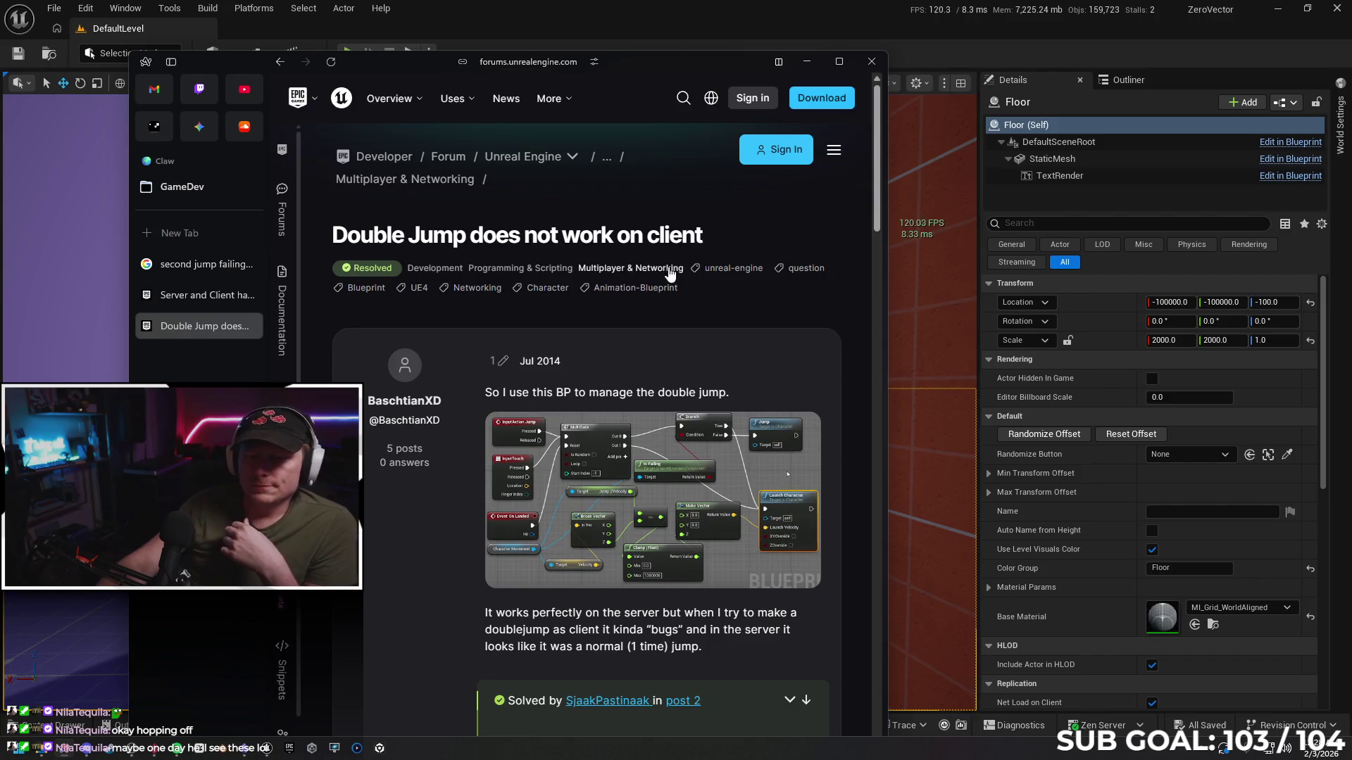
# Read the expanded Solved answer on run-on-server and multicast double-jump events, then close the browser
pyautogui.scroll(-1, 415, 497)
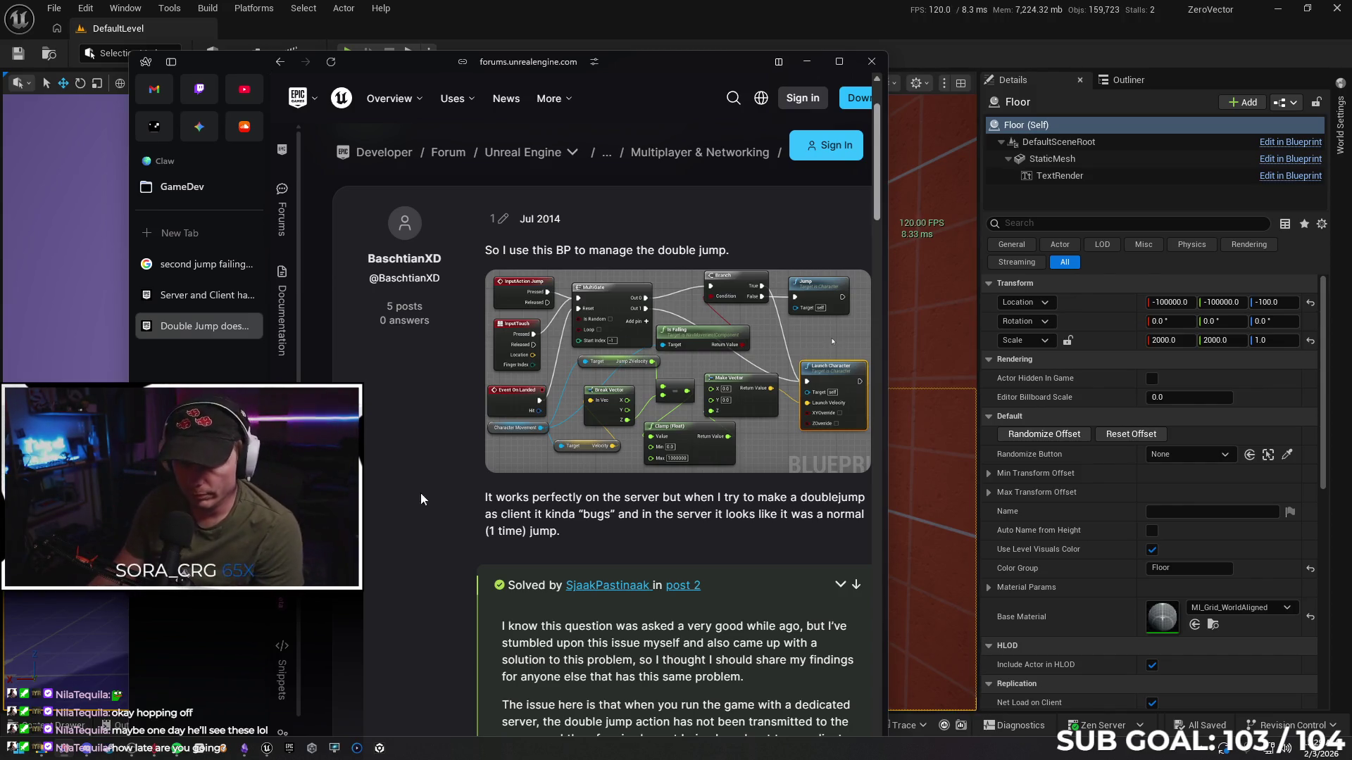
pyautogui.scroll(-2, 422, 507)
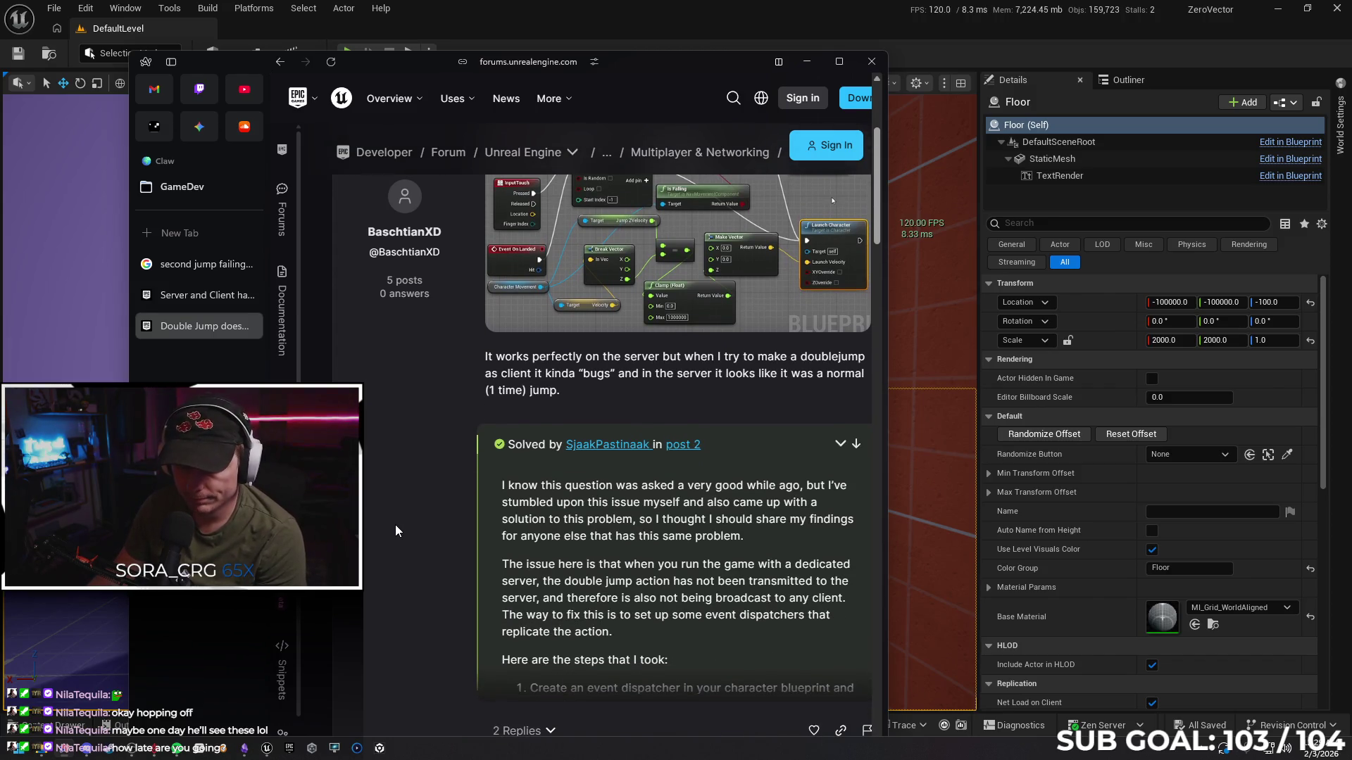
pyautogui.scroll(-1, 429, 497)
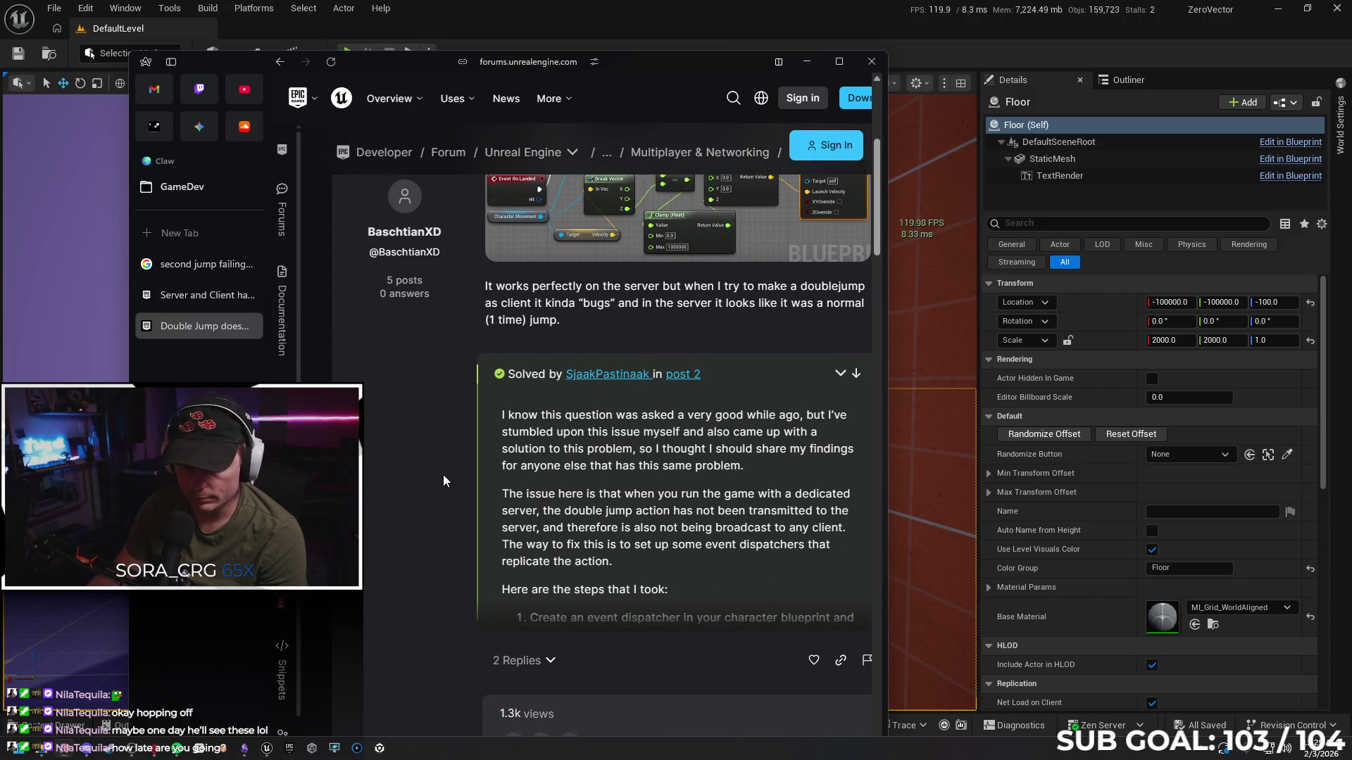
pyautogui.scroll(-1, 444, 476)
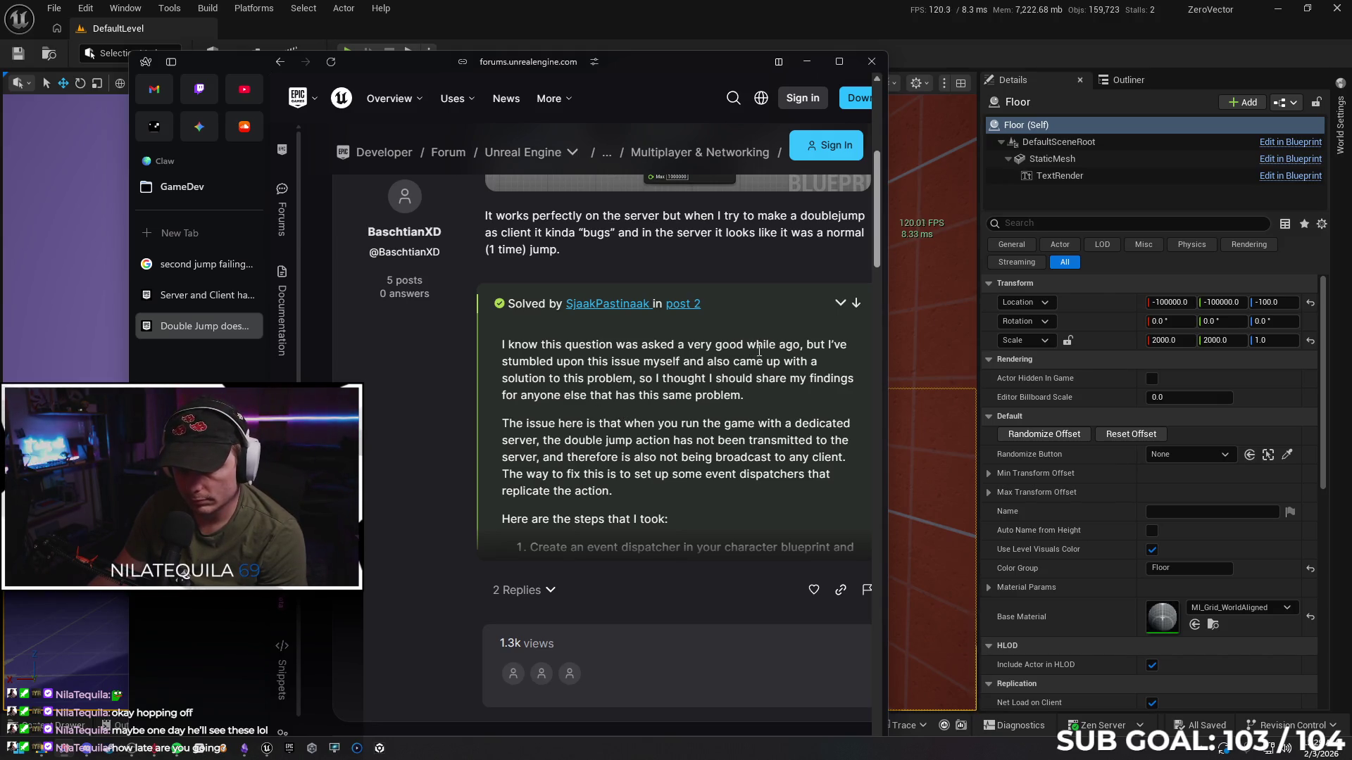
pyautogui.click(840, 302)
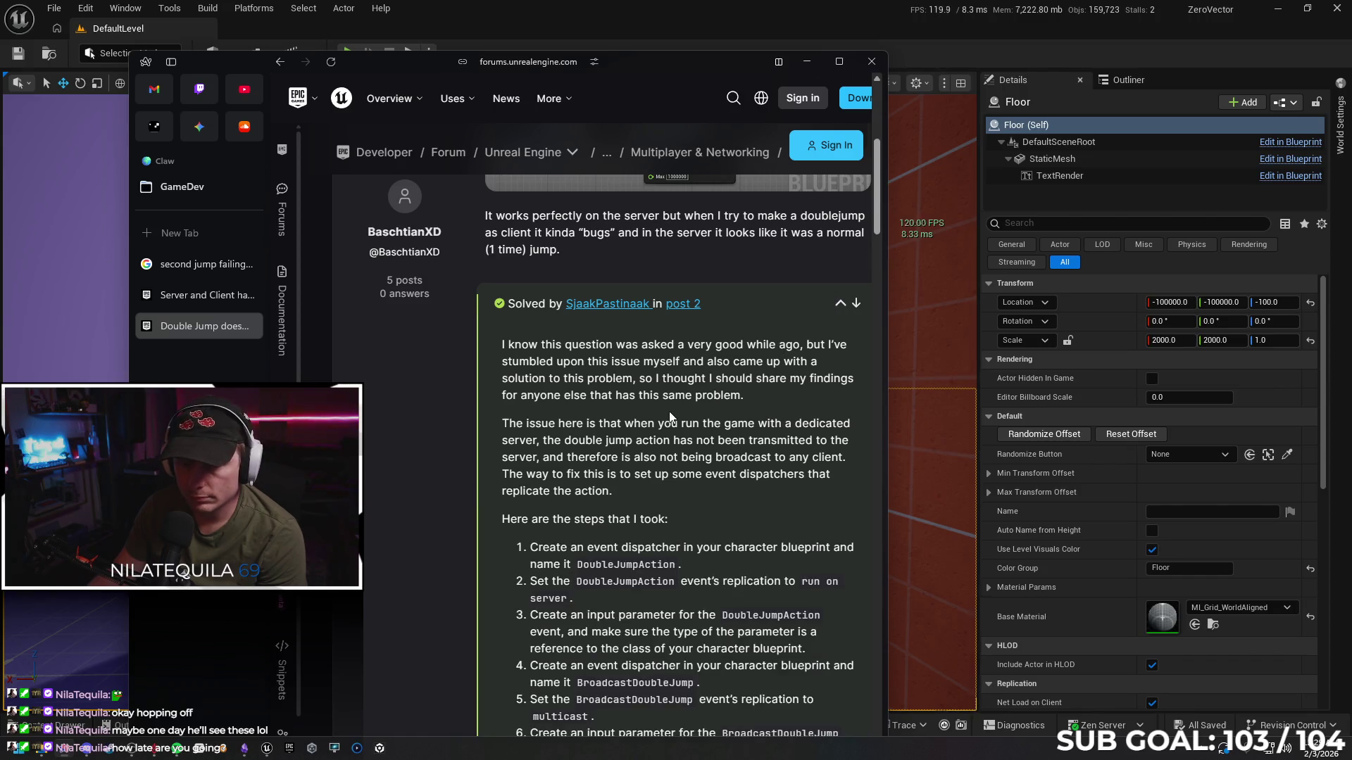
pyautogui.scroll(-2, 647, 335)
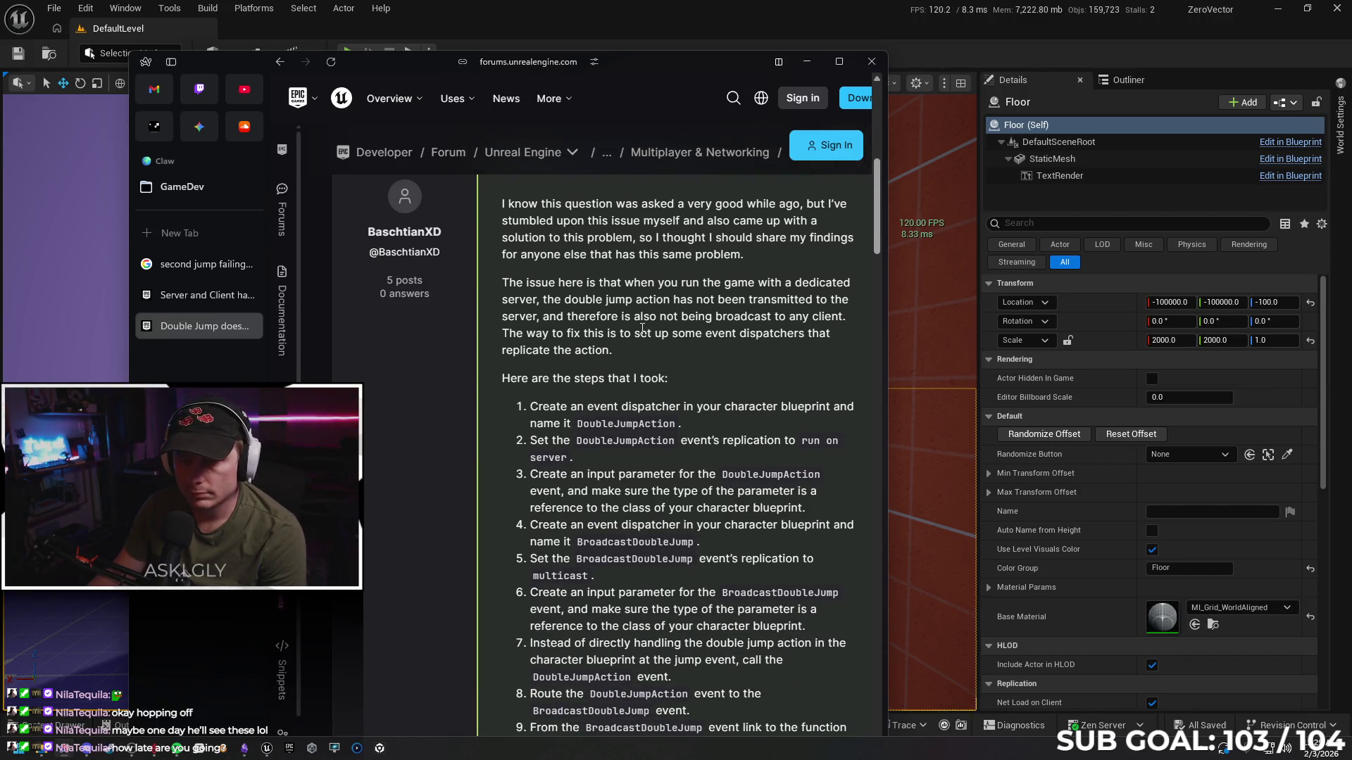
pyautogui.scroll(-1, 634, 337)
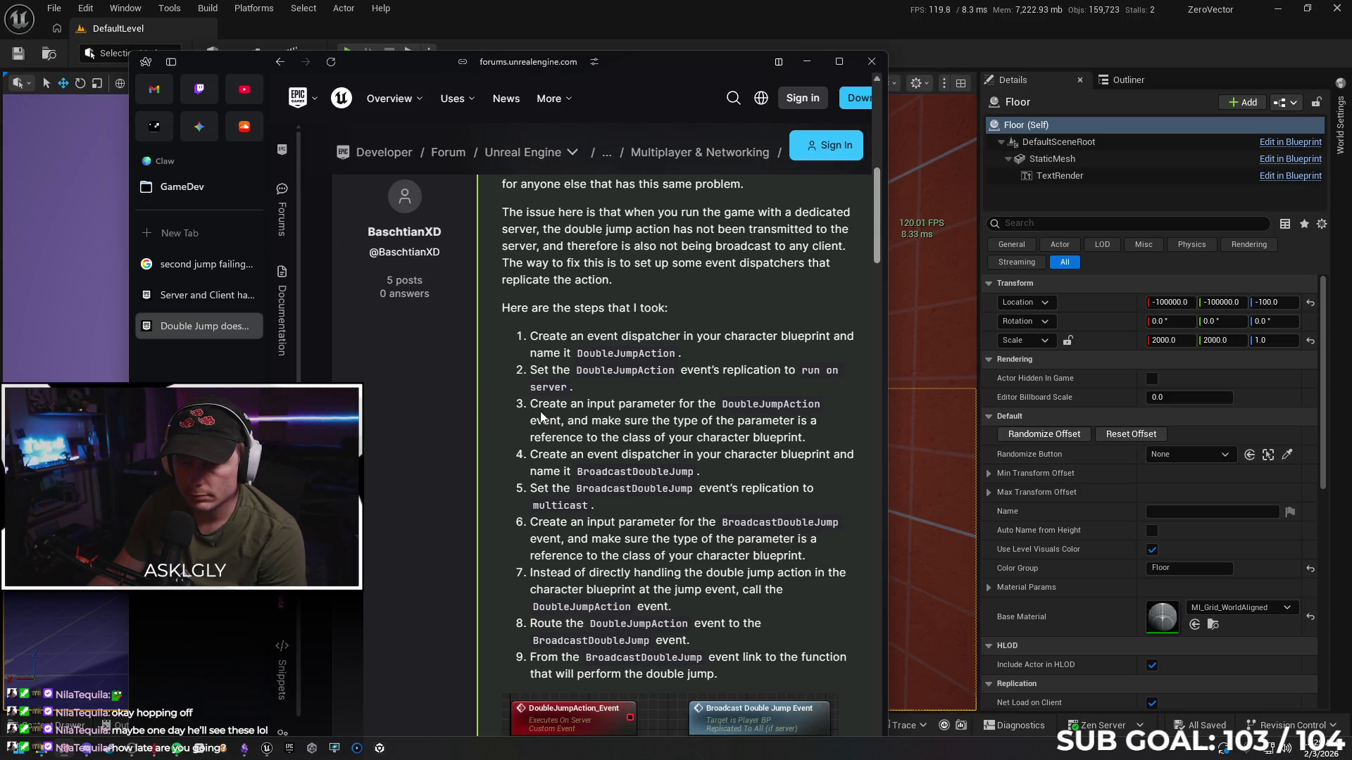
pyautogui.scroll(-3, 560, 417)
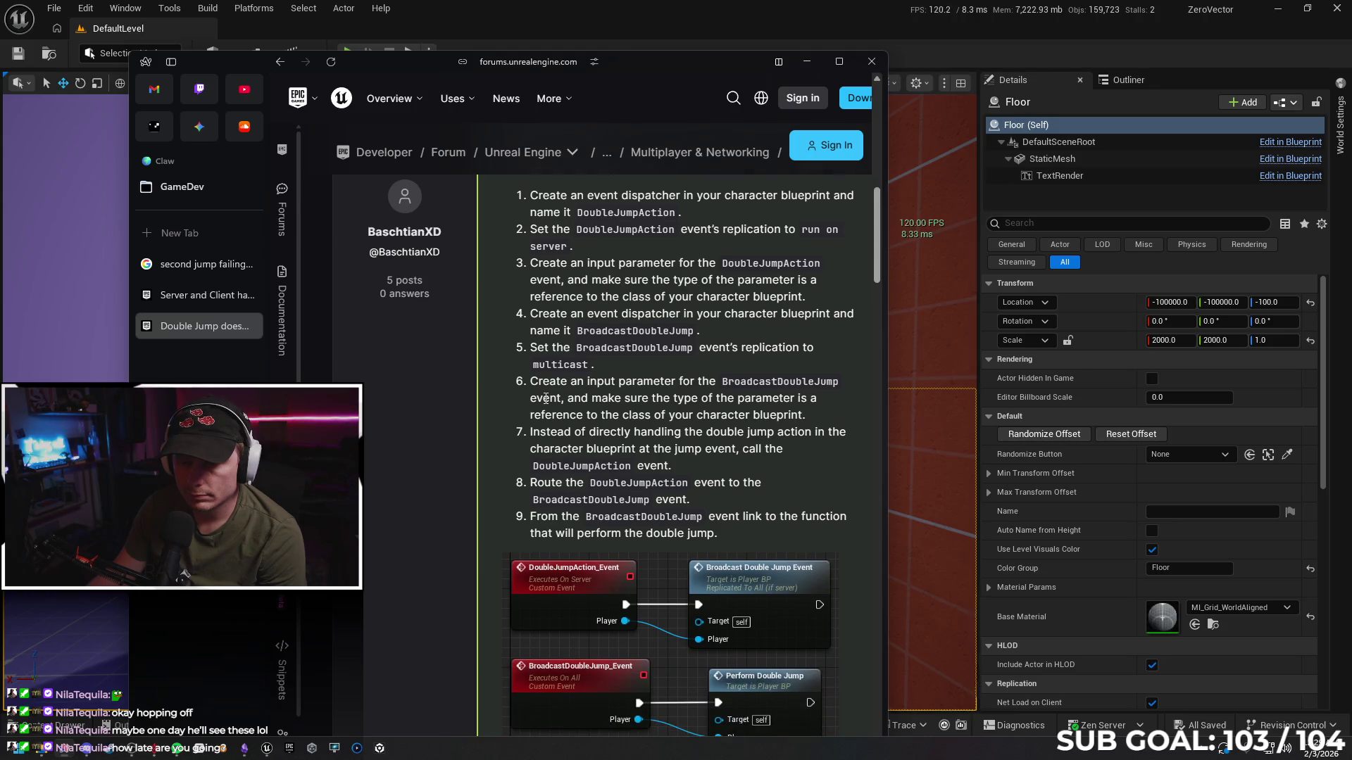
pyautogui.scroll(-3, 547, 401)
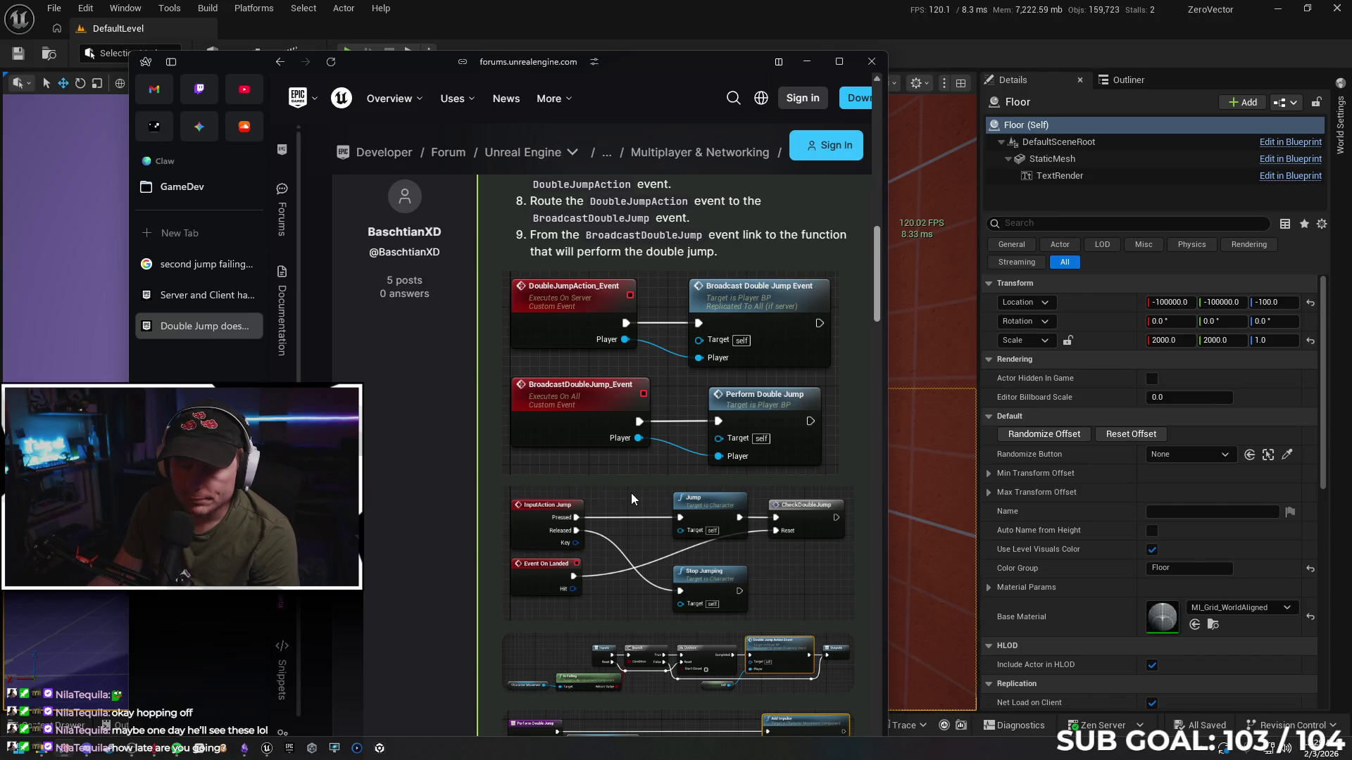
pyautogui.click(873, 62)
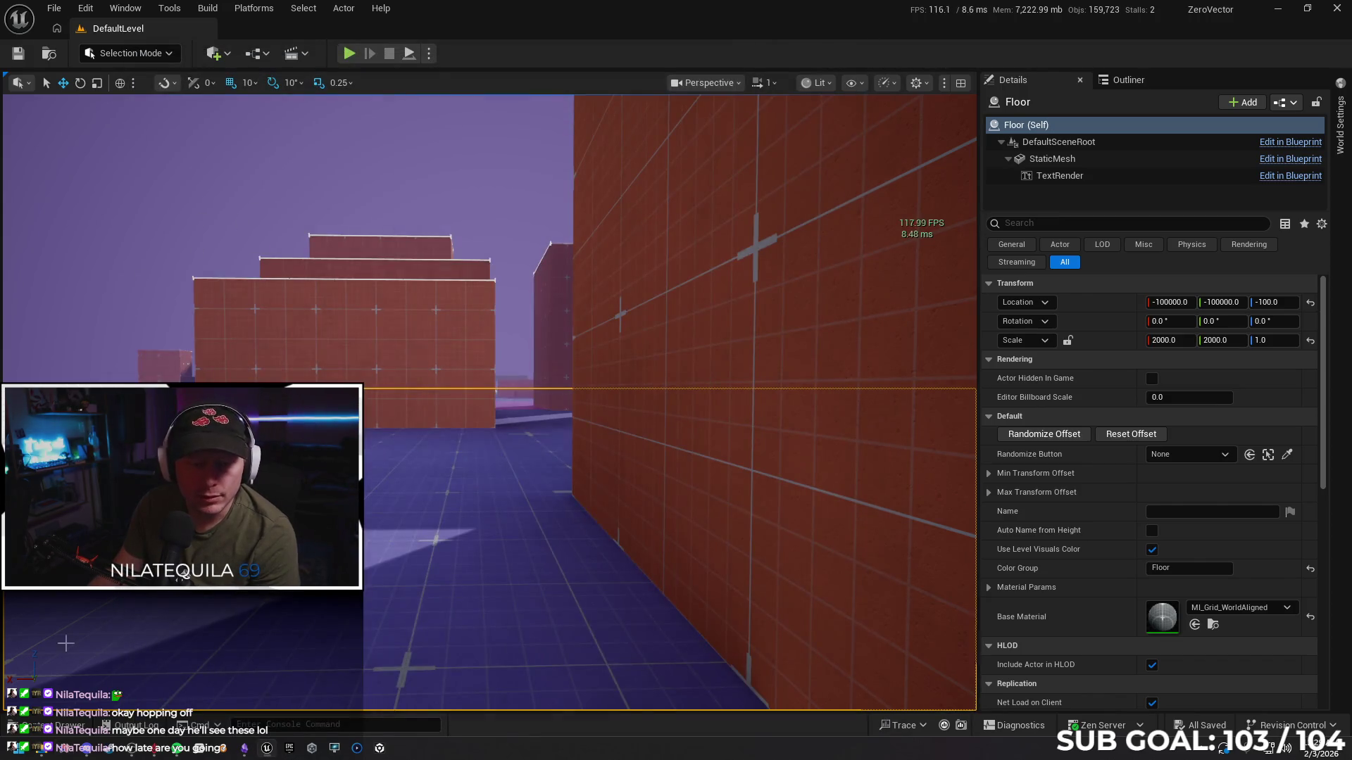
# Open the SandboxCharacter_CMC blueprint from the Content Drawer
pyautogui.click(53, 728)
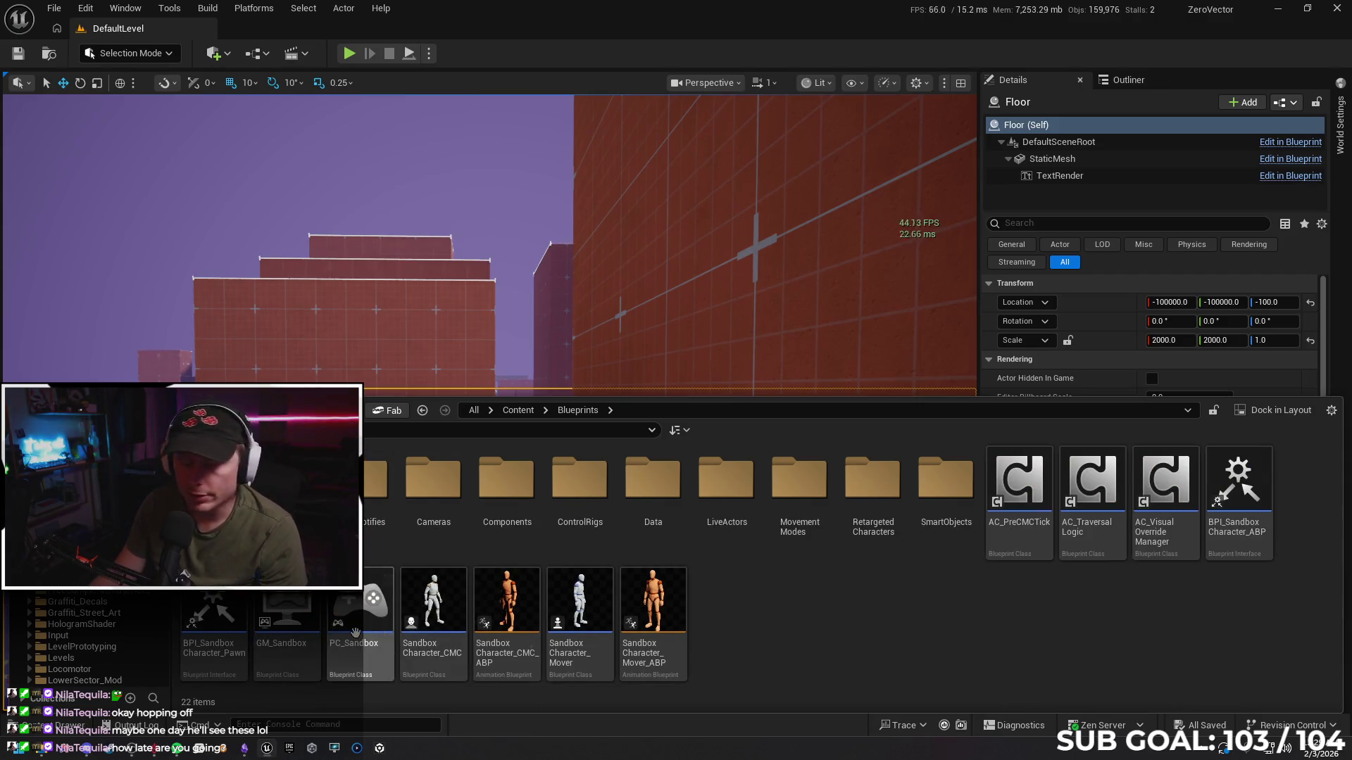
pyautogui.moveTo(355, 632)
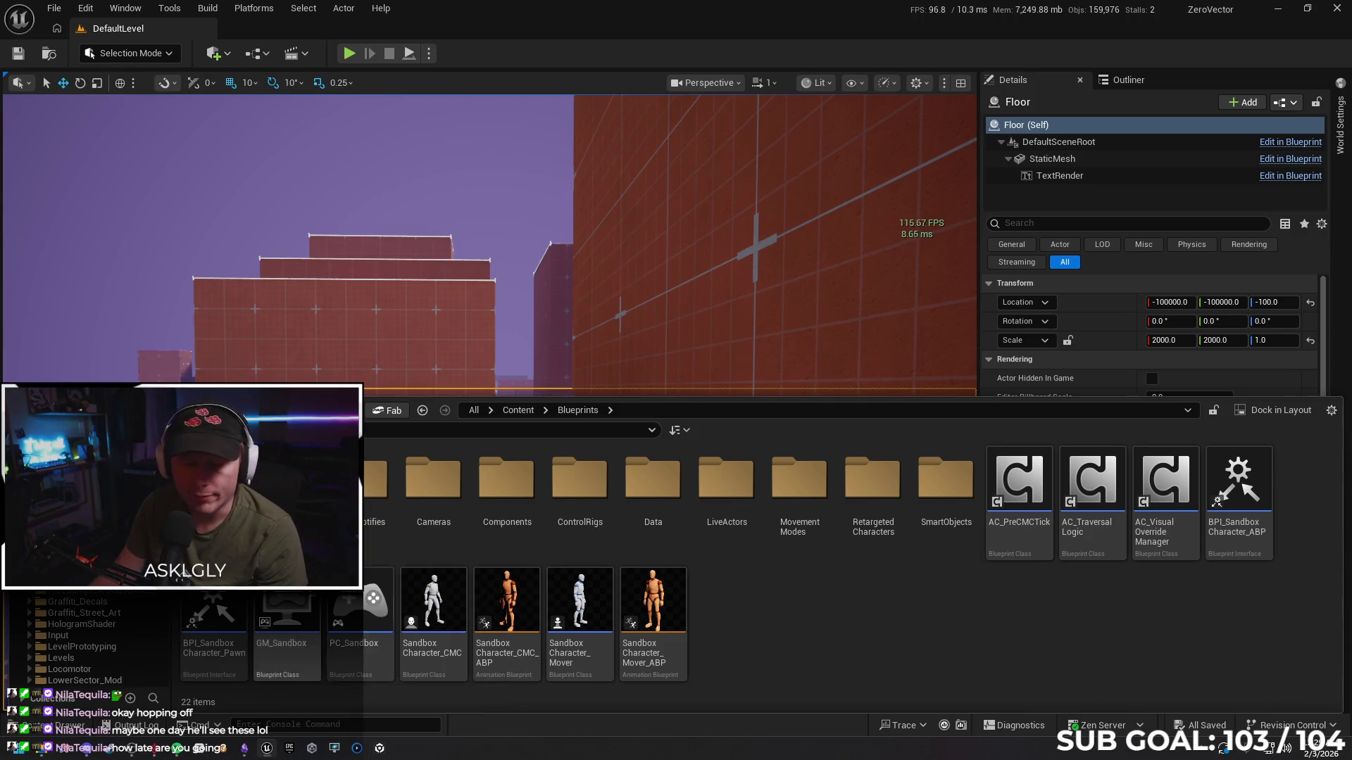
pyautogui.click(442, 603)
pyautogui.doubleClick(444, 602)
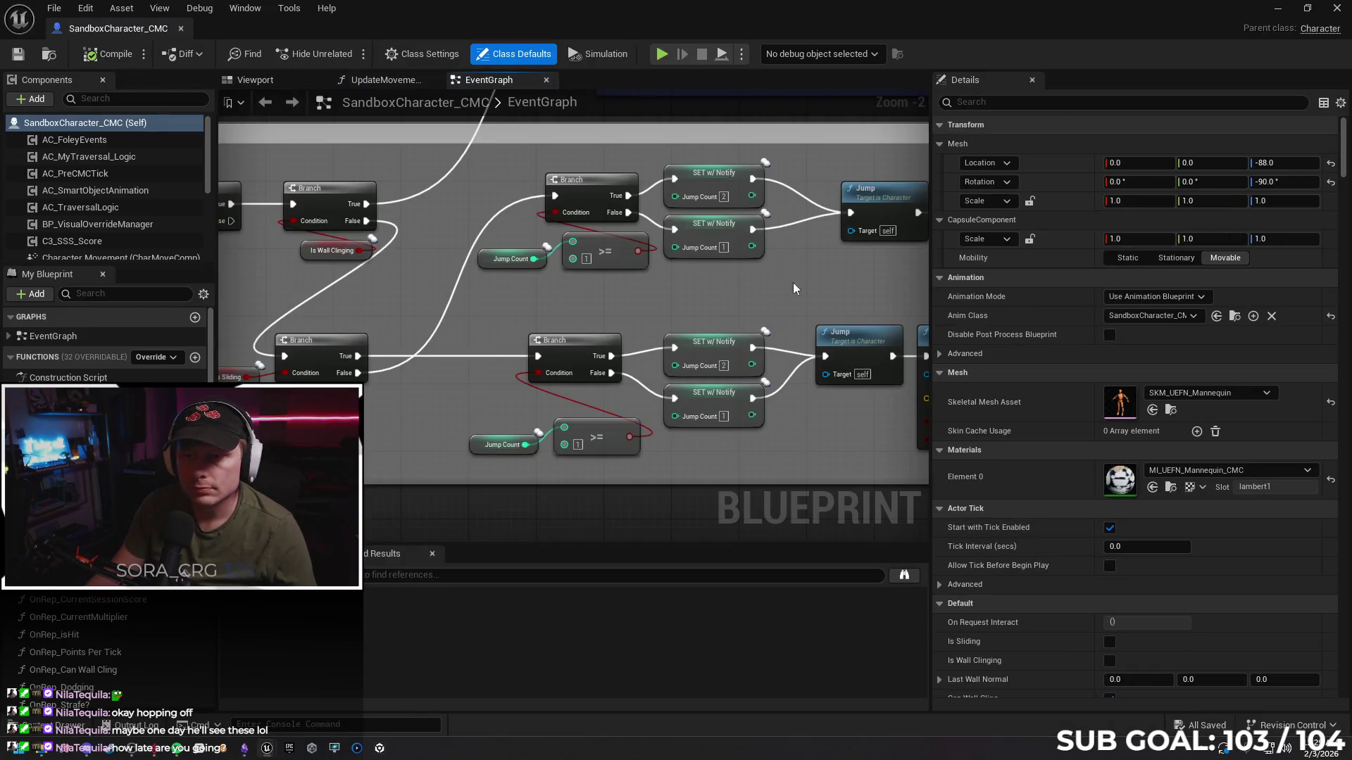
# Add a Stop Jumping node after Multicast Flip Anim in the event graph
pyautogui.scroll(-1, 804, 285)
pyautogui.moveTo(804, 285)
pyautogui.mouseDown()
pyautogui.moveTo(514, 344)
pyautogui.moveTo(250, 306)
pyautogui.moveTo(588, 325)
pyautogui.moveTo(559, 335)
pyautogui.mouseUp()
pyautogui.moveTo(463, 225)
pyautogui.mouseDown()
pyautogui.moveTo(595, 278)
pyautogui.moveTo(518, 259)
pyautogui.moveTo(633, 272)
pyautogui.mouseUp()
pyautogui.write('stop')
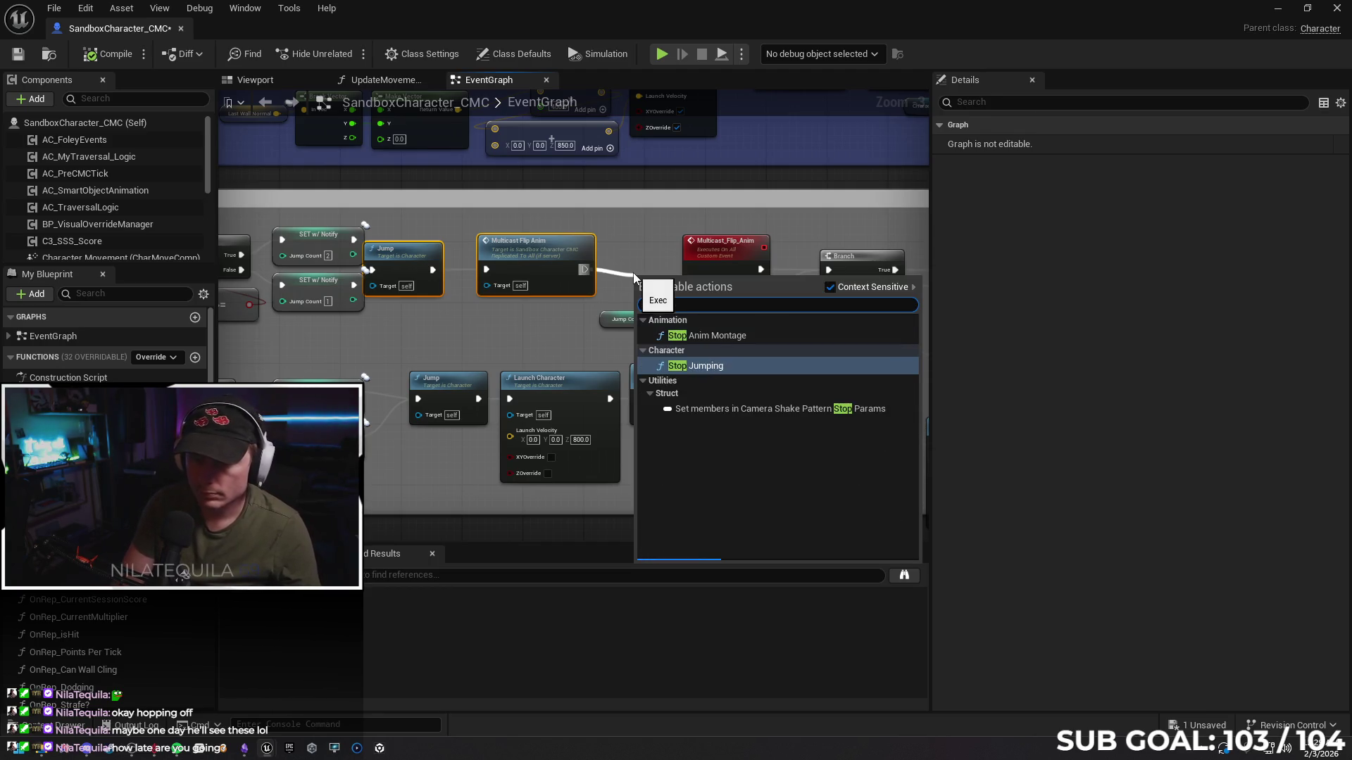
pyautogui.press('Return')
pyautogui.moveTo(643, 278); pyautogui.dragTo(619, 250)
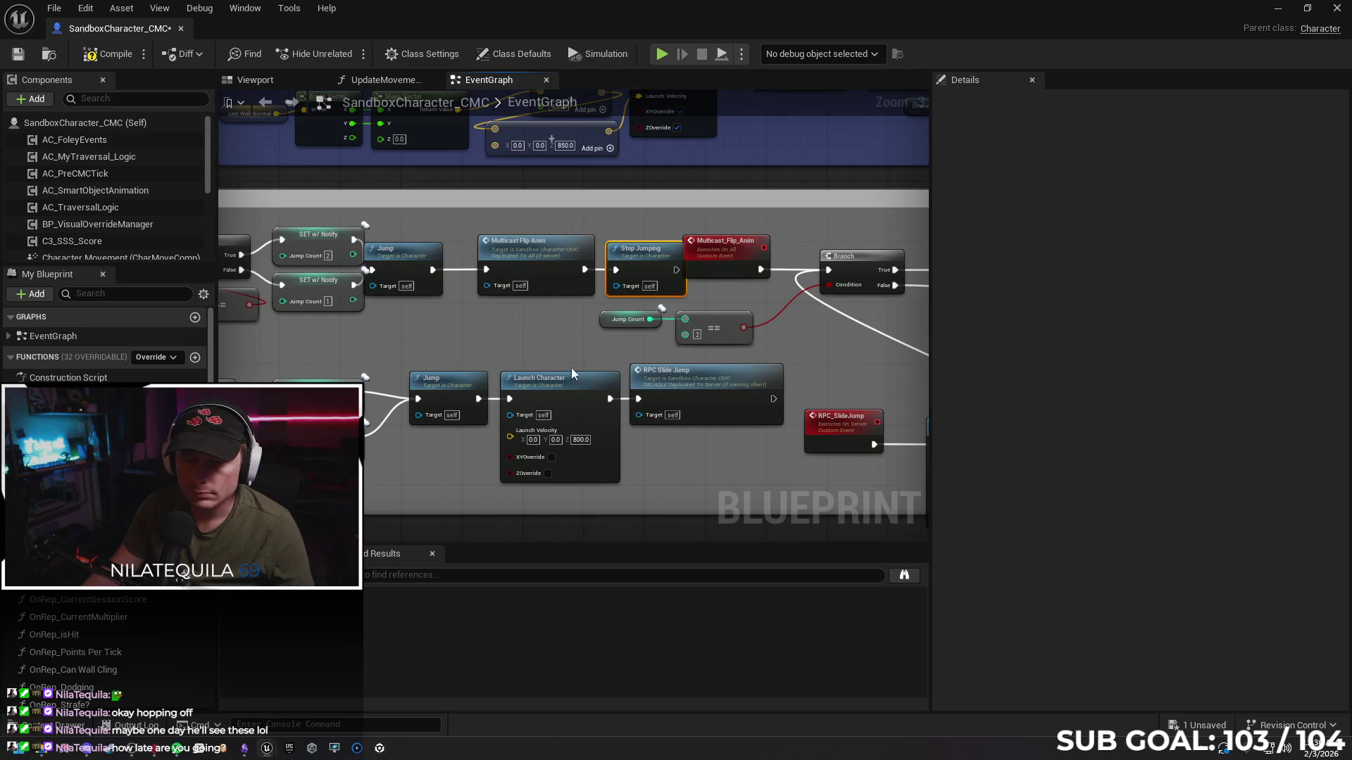
# Wire a Stop Jumping node from RPC Slide Jump's exec output
pyautogui.moveTo(664, 464)
pyautogui.mouseDown()
pyautogui.moveTo(712, 458)
pyautogui.moveTo(616, 453)
pyautogui.moveTo(834, 453)
pyautogui.moveTo(550, 426)
pyautogui.moveTo(442, 434)
pyautogui.mouseUp()
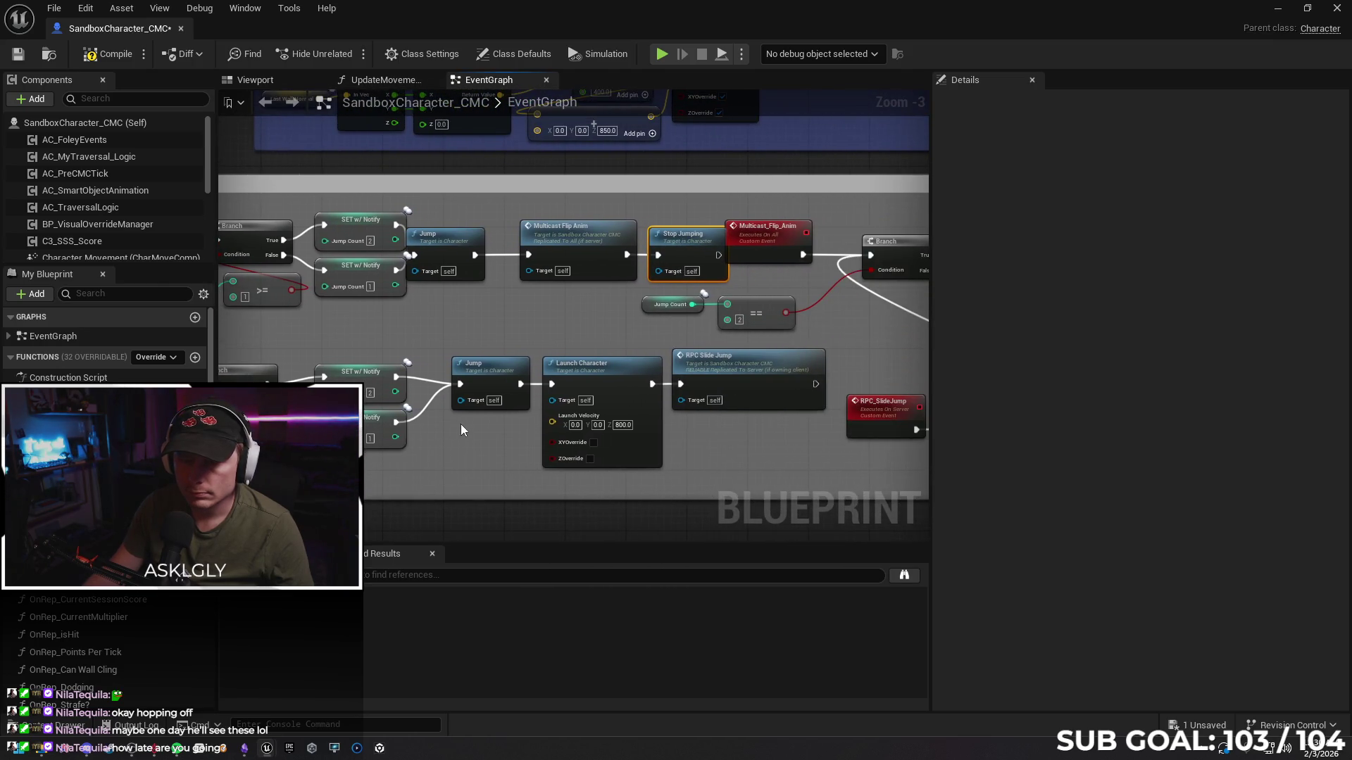
pyautogui.moveTo(599, 415); pyautogui.dragTo(434, 426)
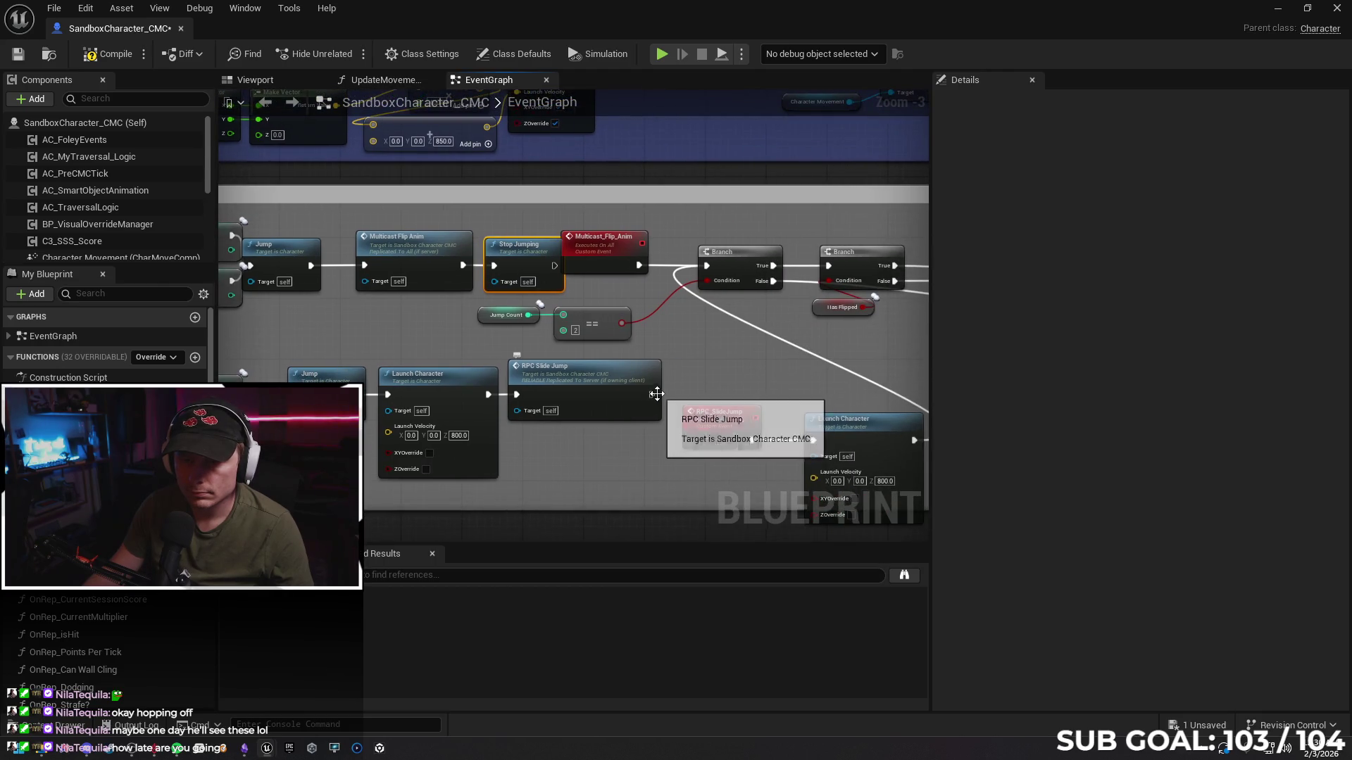
pyautogui.moveTo(652, 394); pyautogui.dragTo(708, 390)
pyautogui.write('stop')
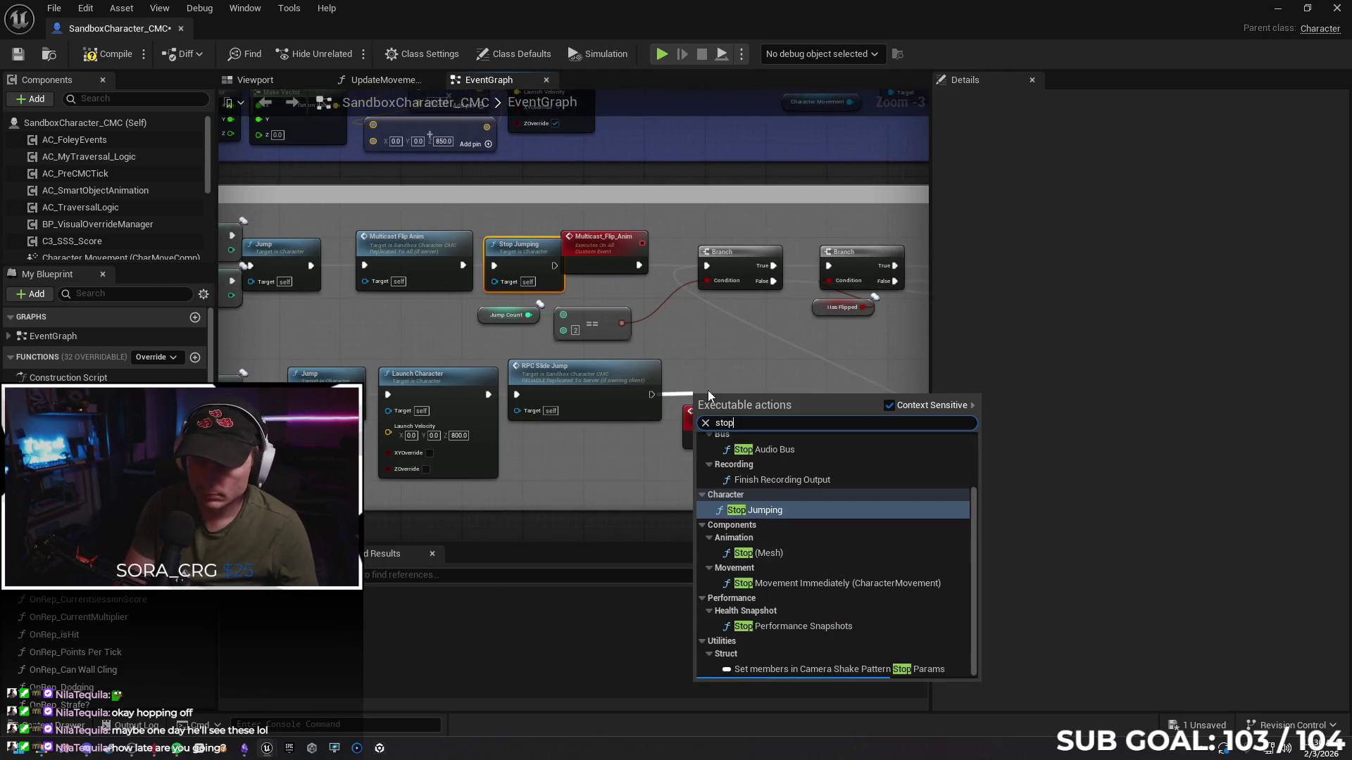
pyautogui.press('Return')
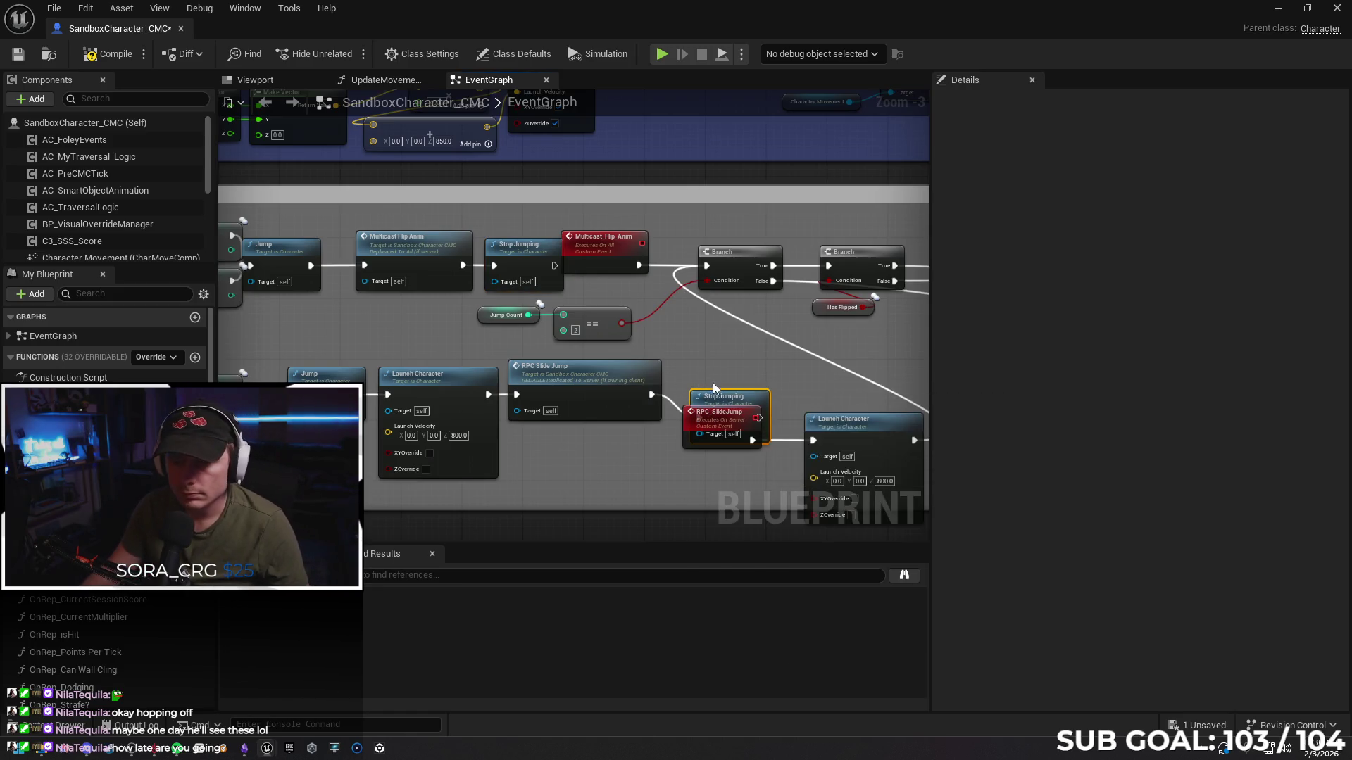
pyautogui.moveTo(727, 397); pyautogui.dragTo(722, 382)
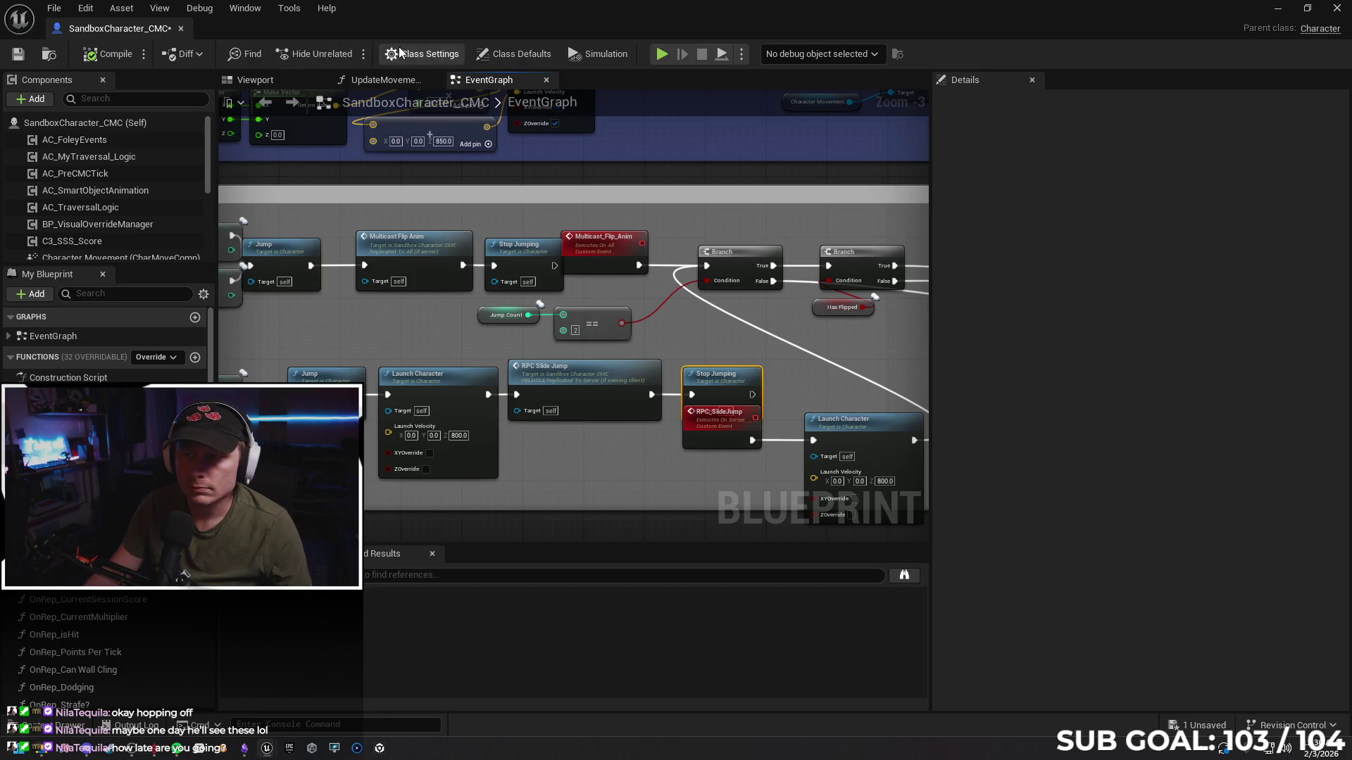
pyautogui.click(54, 8)
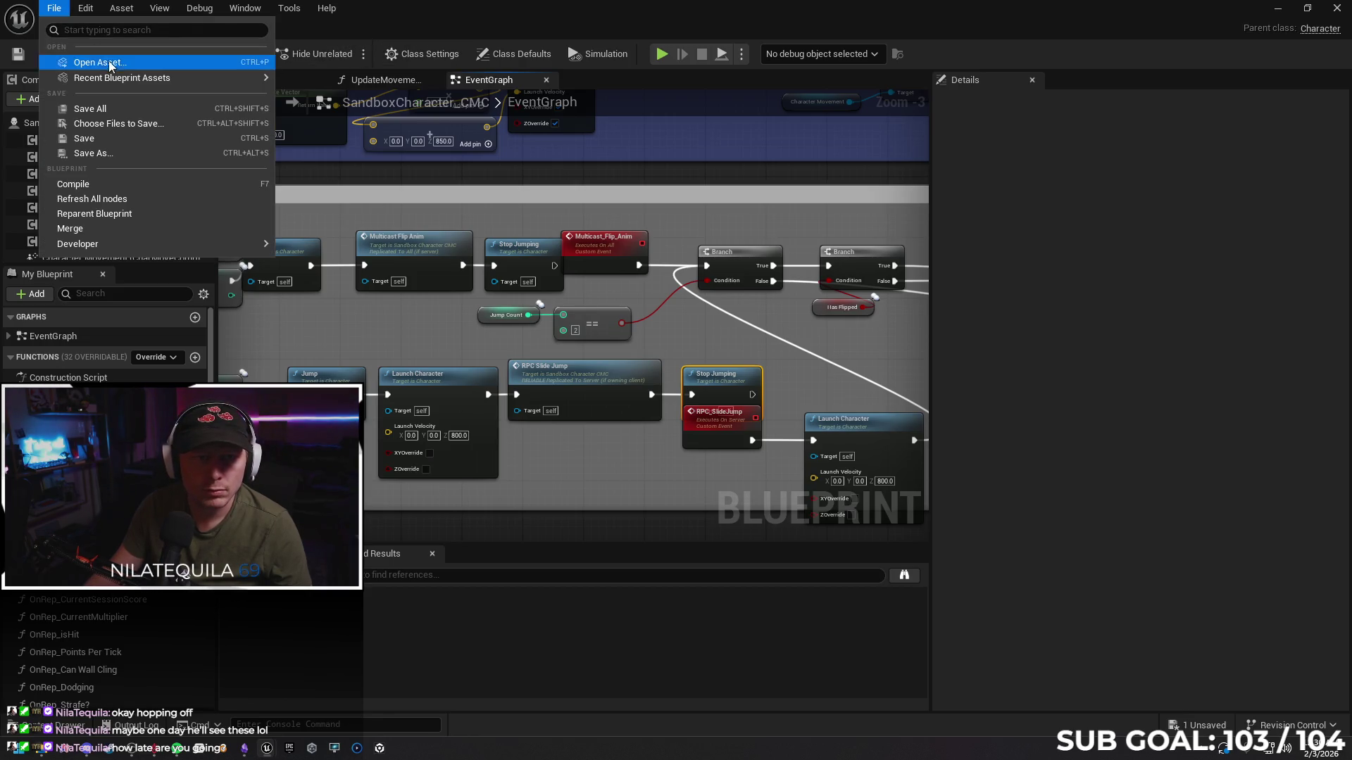
# Close the separate SandboxCharacter blueprint window
pyautogui.moveTo(86, 9)
pyautogui.click(340, 43)
pyautogui.moveTo(267, 748)
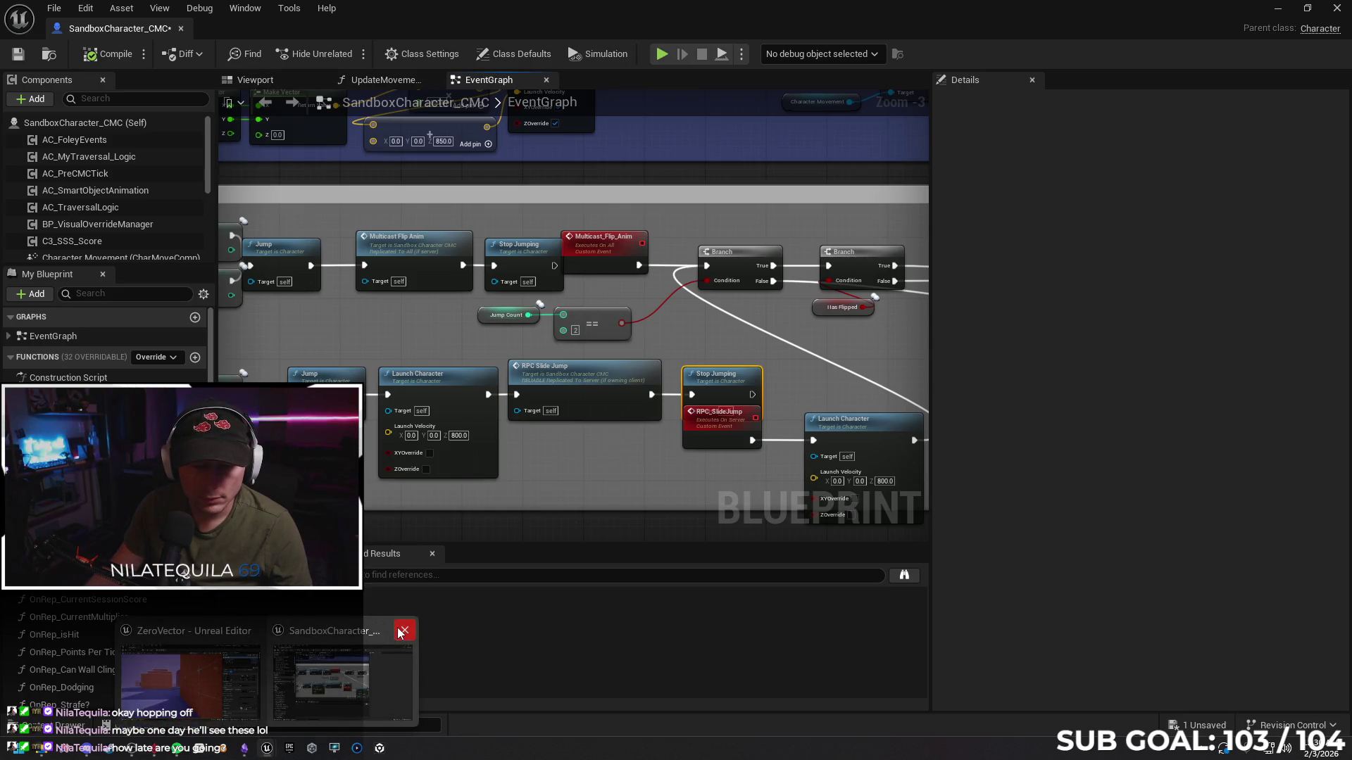
pyautogui.click(405, 631)
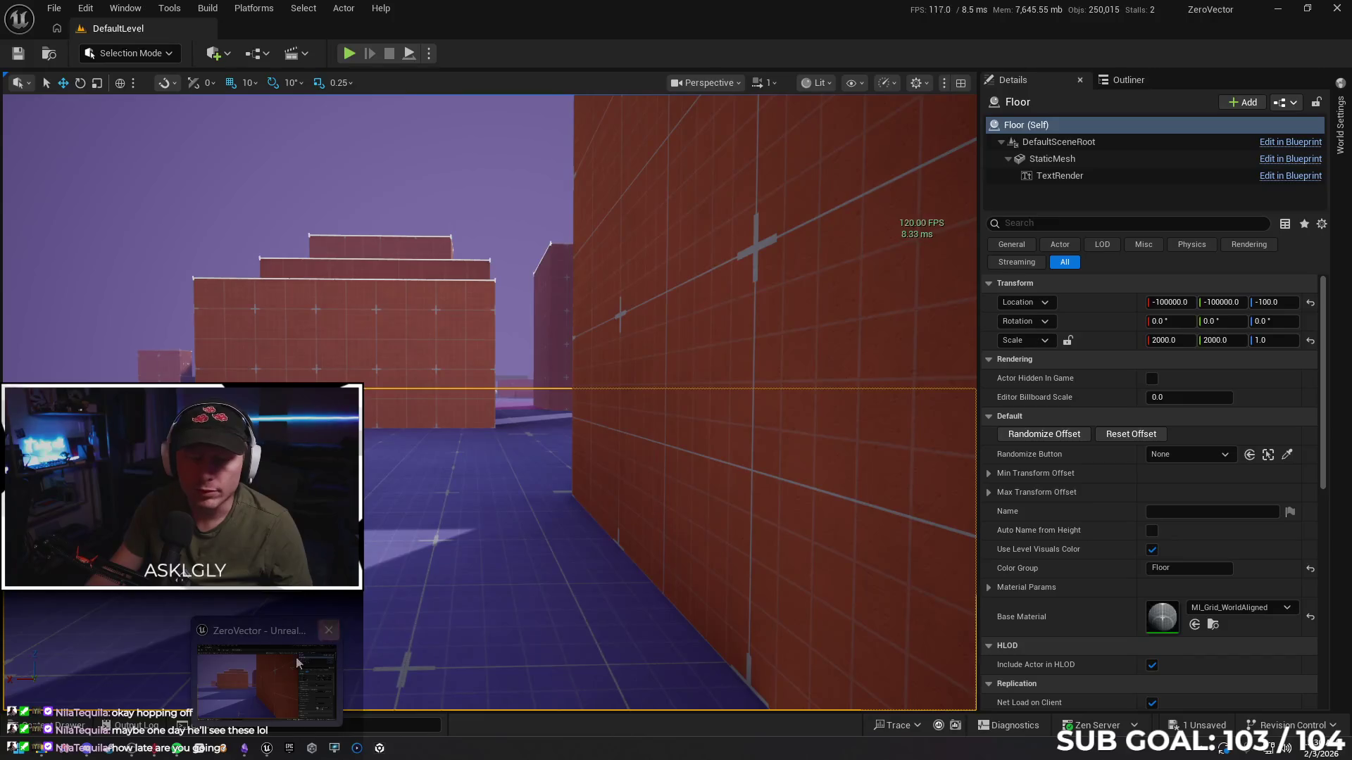
# Set Editor Open Location to Main Window in Editor Preferences, then start a play test
pyautogui.click(55, 9)
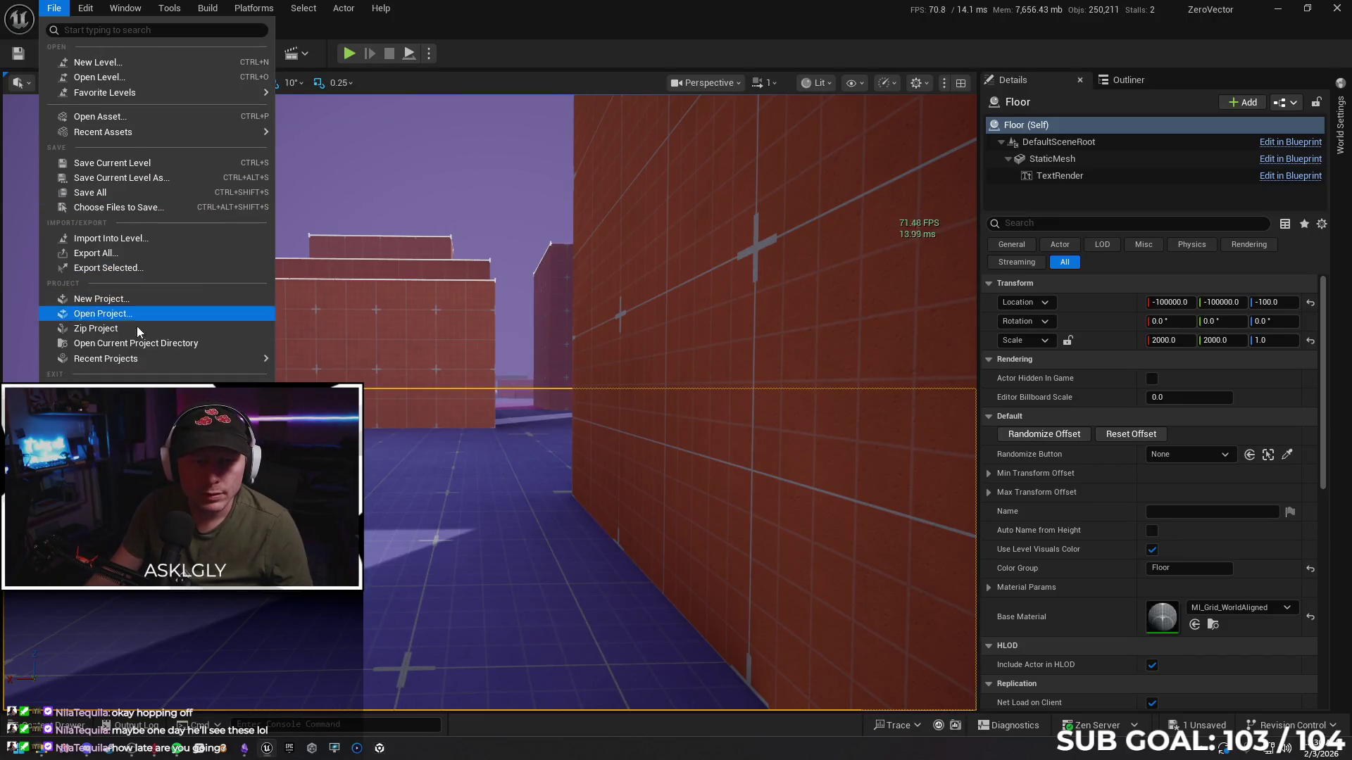
pyautogui.moveTo(85, 8)
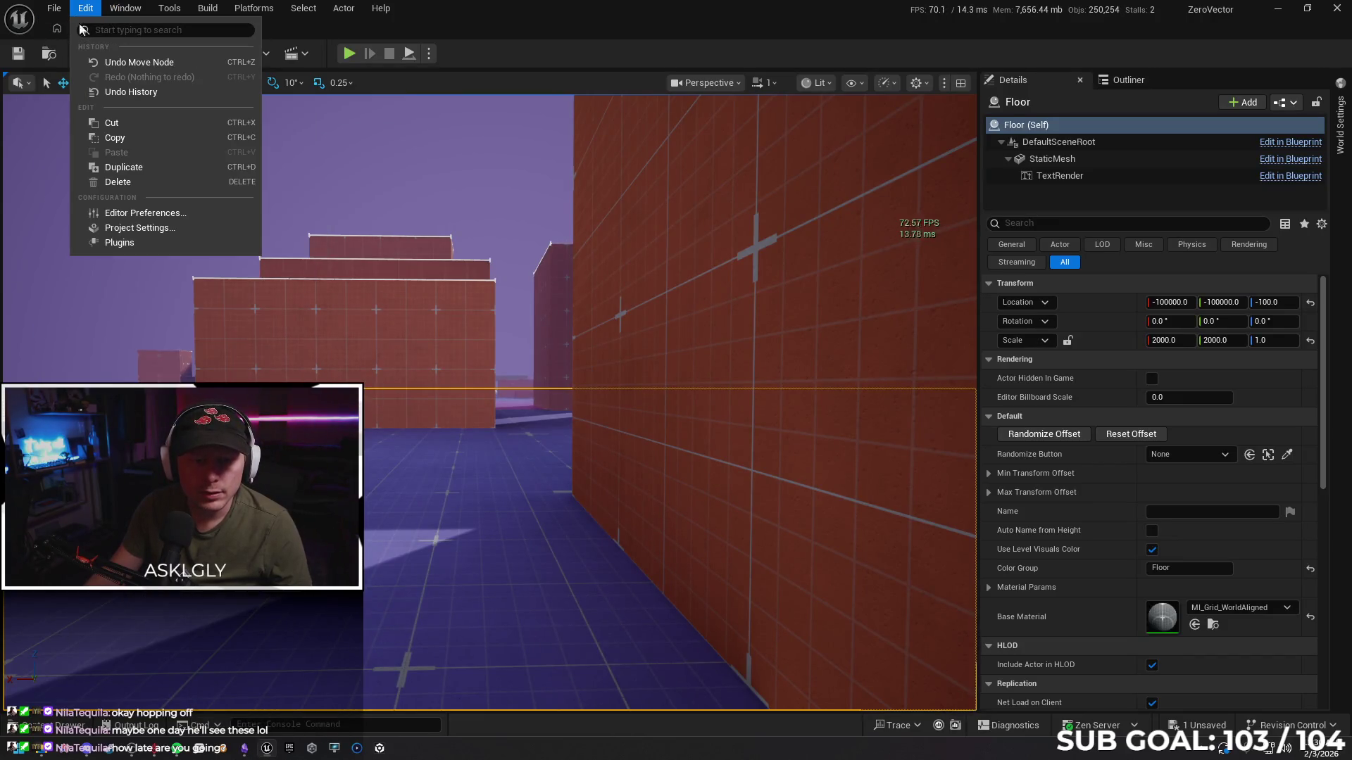
pyautogui.click(145, 213)
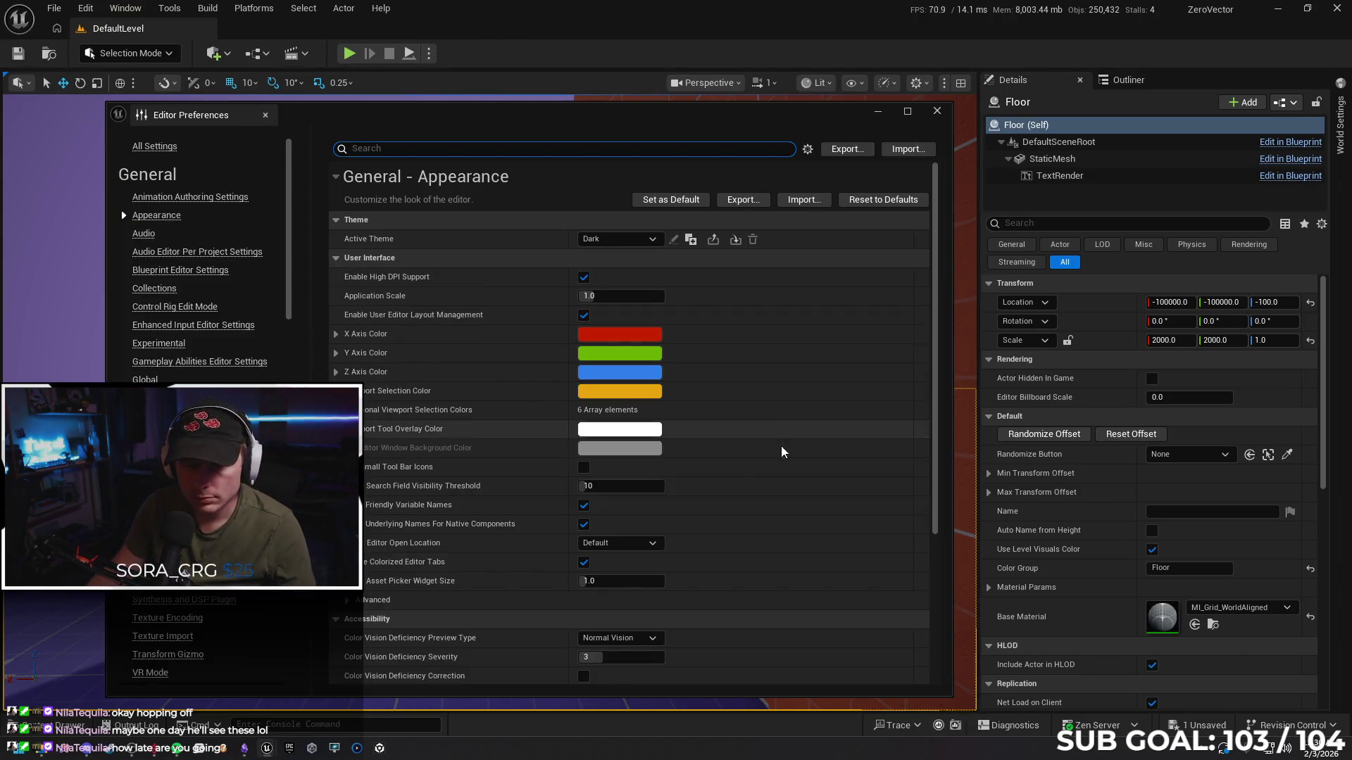
pyautogui.click(634, 543)
pyautogui.click(641, 562)
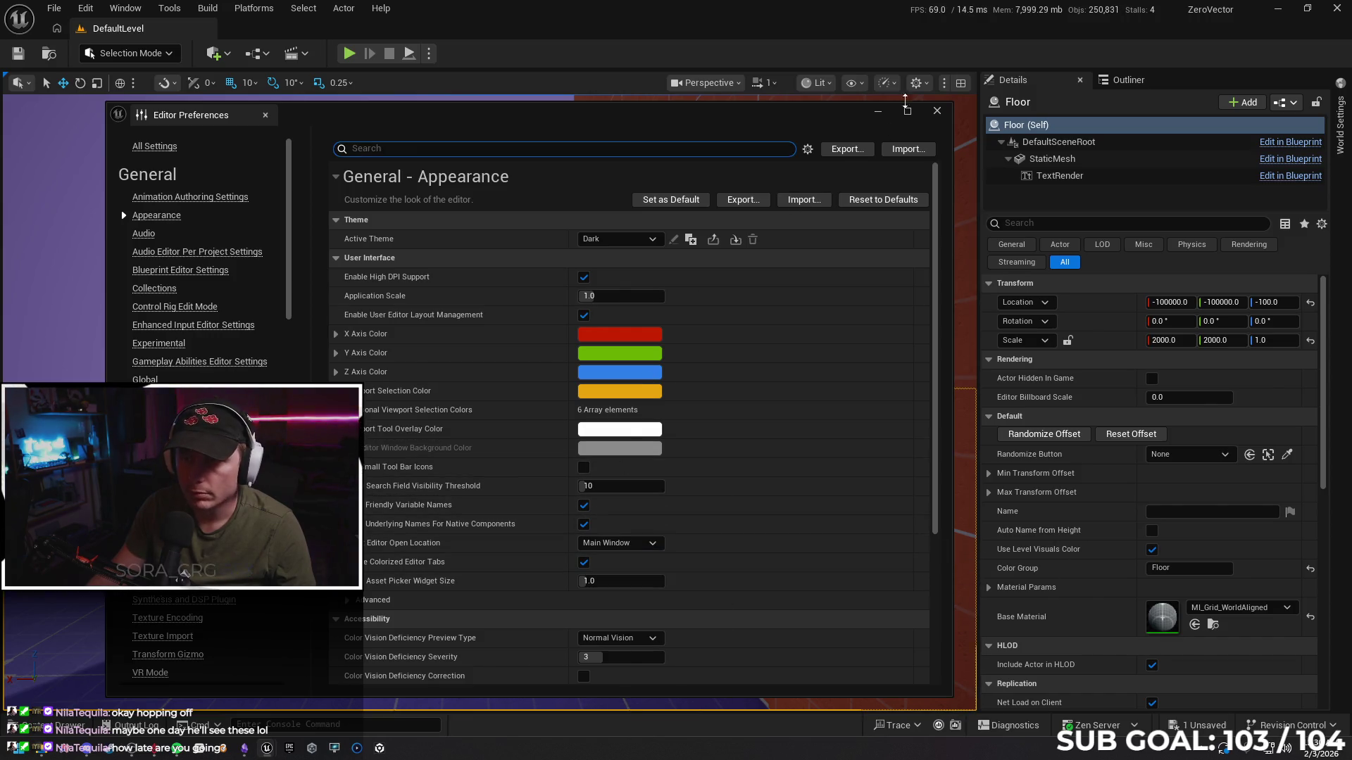
pyautogui.click(937, 112)
pyautogui.click(349, 53)
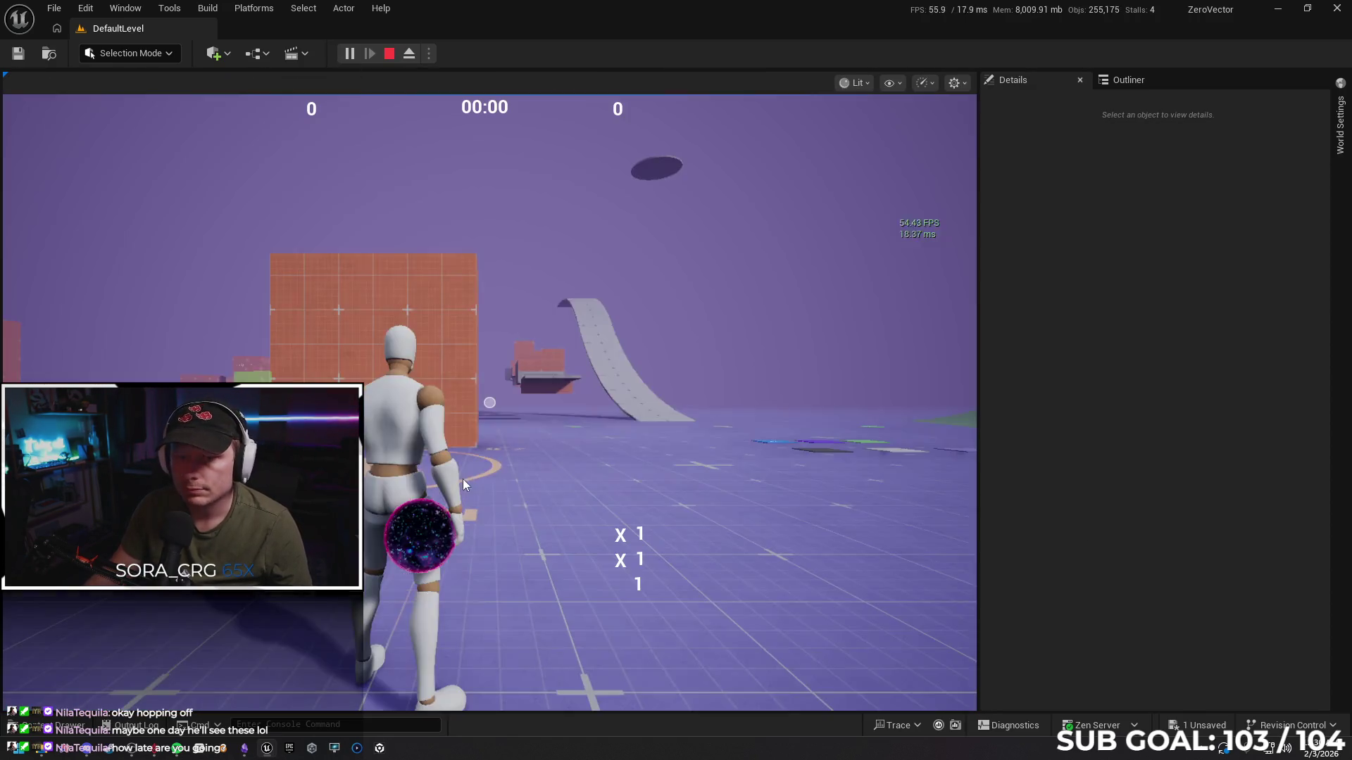
pyautogui.click(462, 484)
# Run, jump, slide and wall-run the character through the block course, then stop
pyautogui.press('w')
pyautogui.press('space')
pyautogui.press('w')
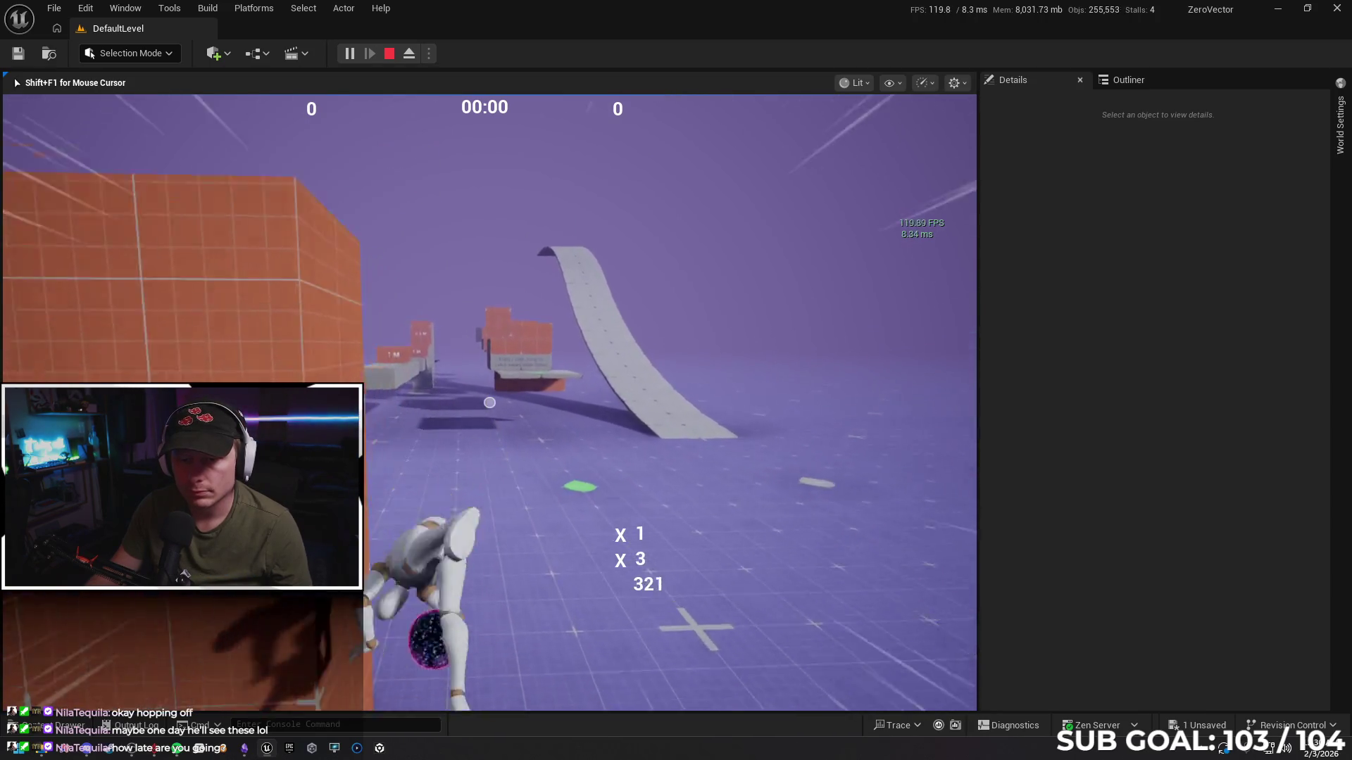
pyautogui.press('w')
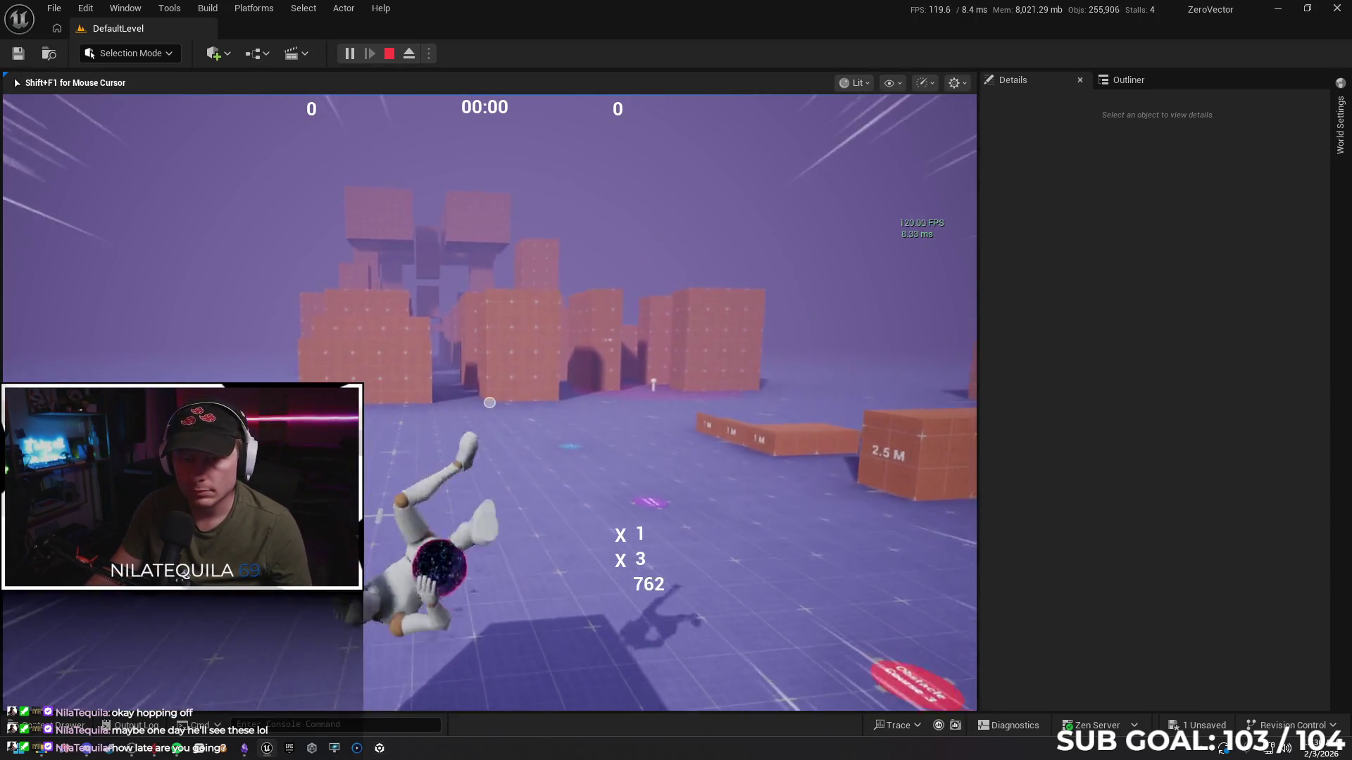
pyautogui.press('space')
pyautogui.press('w')
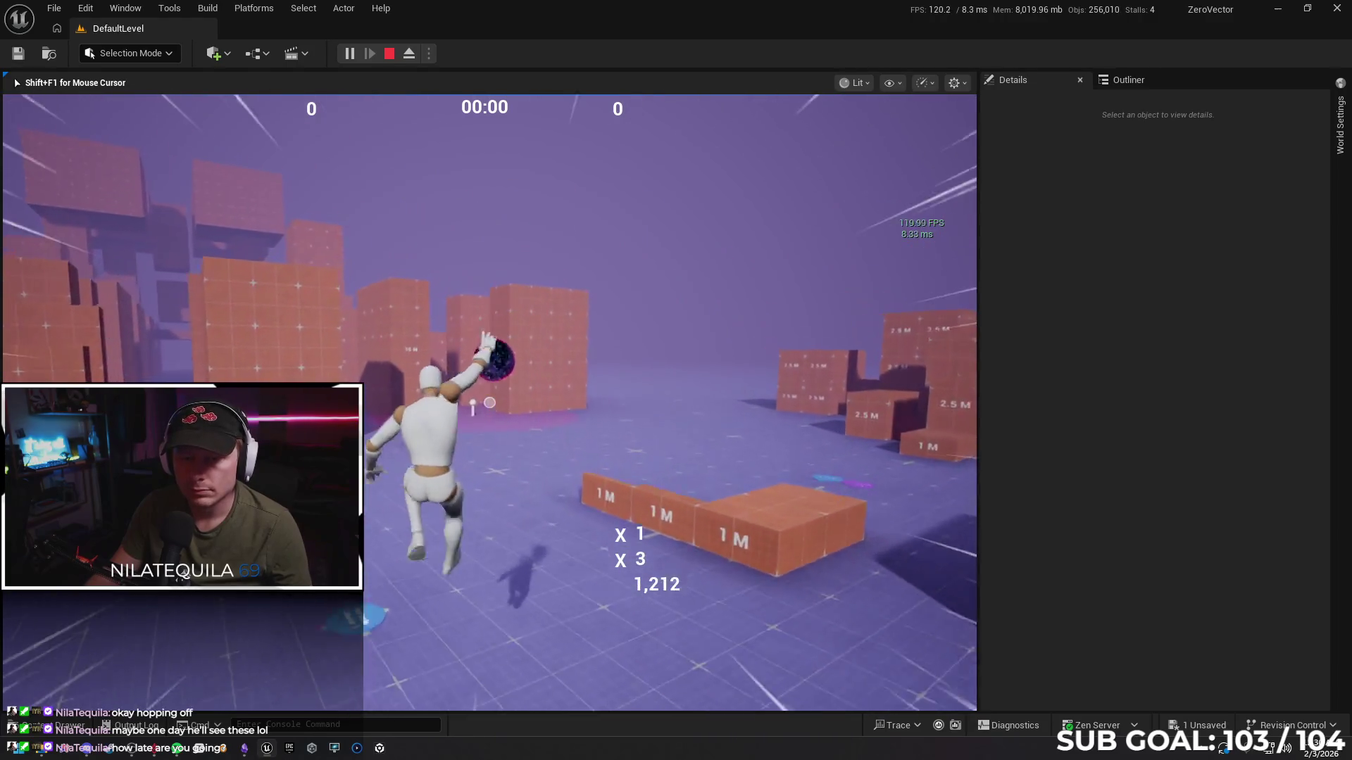
pyautogui.press('w')
pyautogui.press('space')
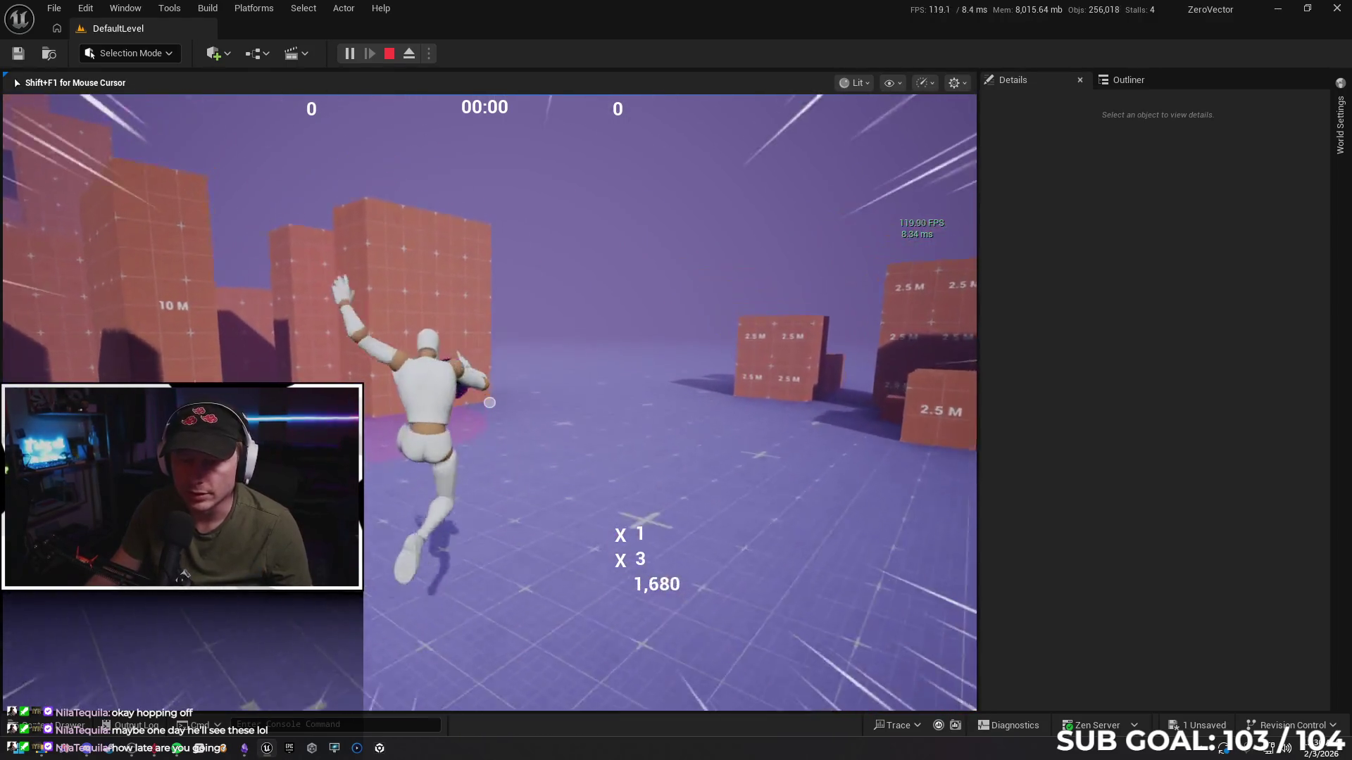
pyautogui.press('w')
pyautogui.press('space')
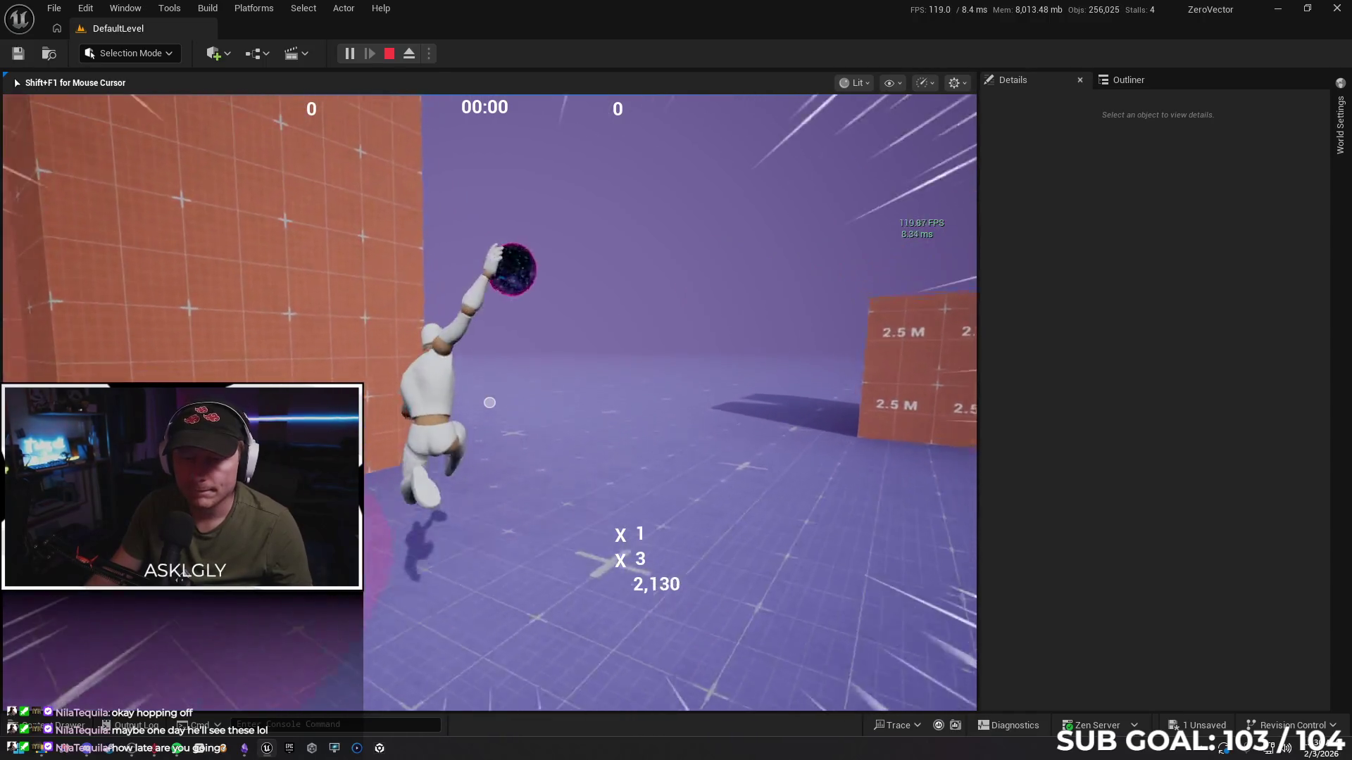
pyautogui.press('w')
pyautogui.press('space')
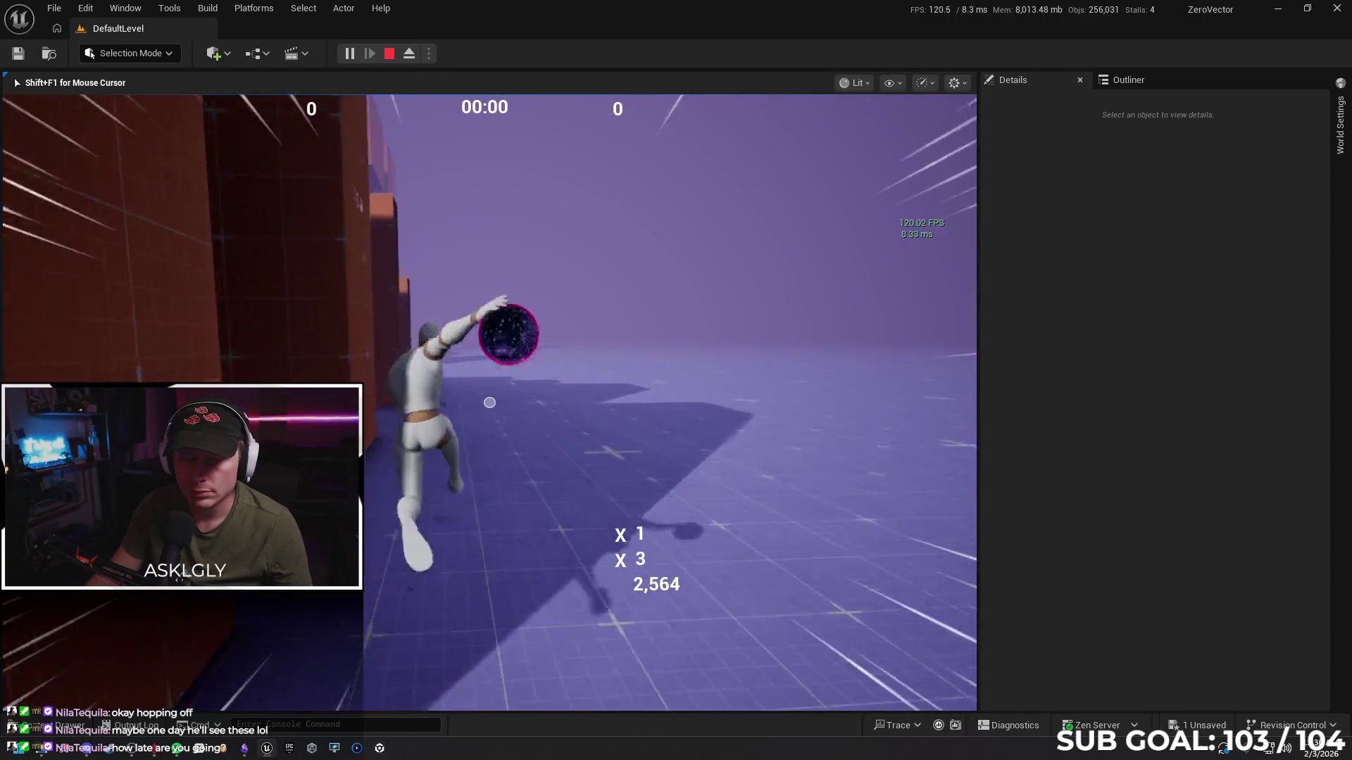
pyautogui.press('w')
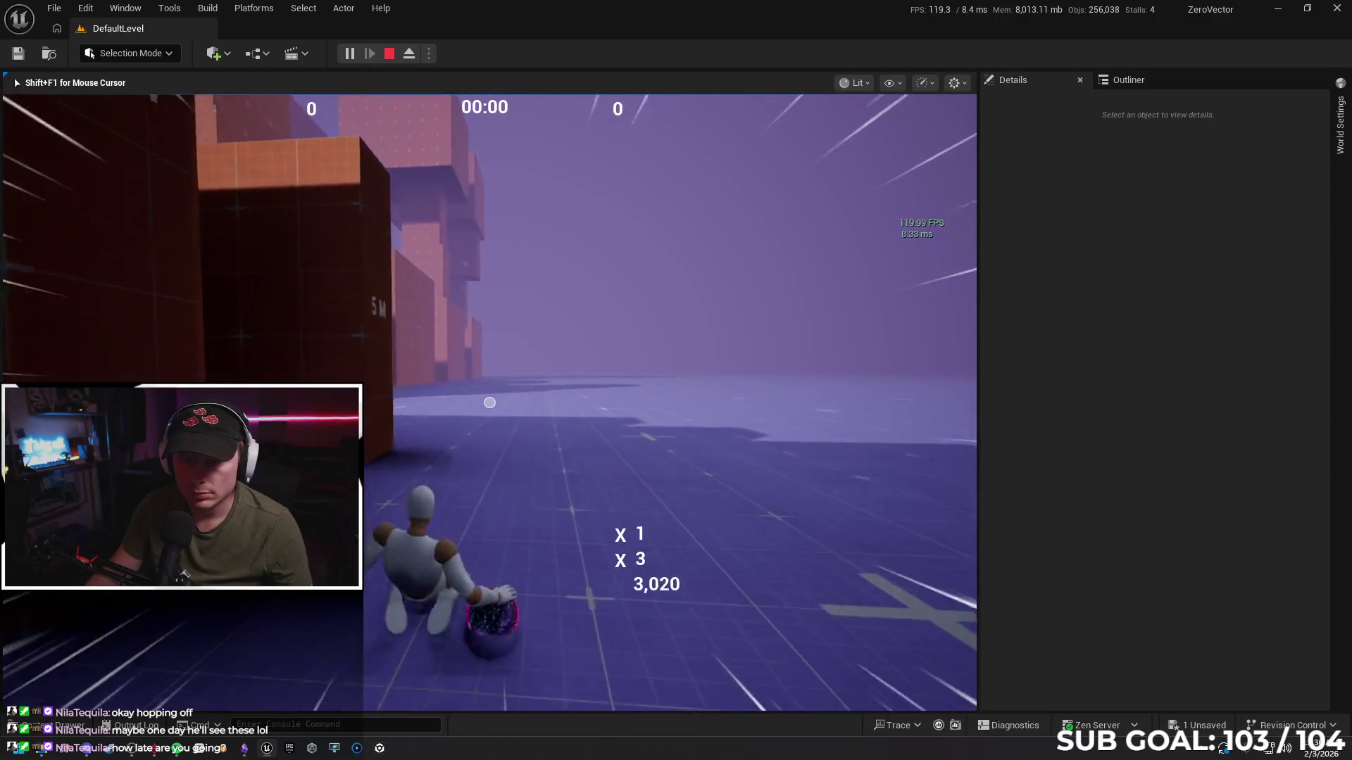
pyautogui.press('space')
pyautogui.press('w')
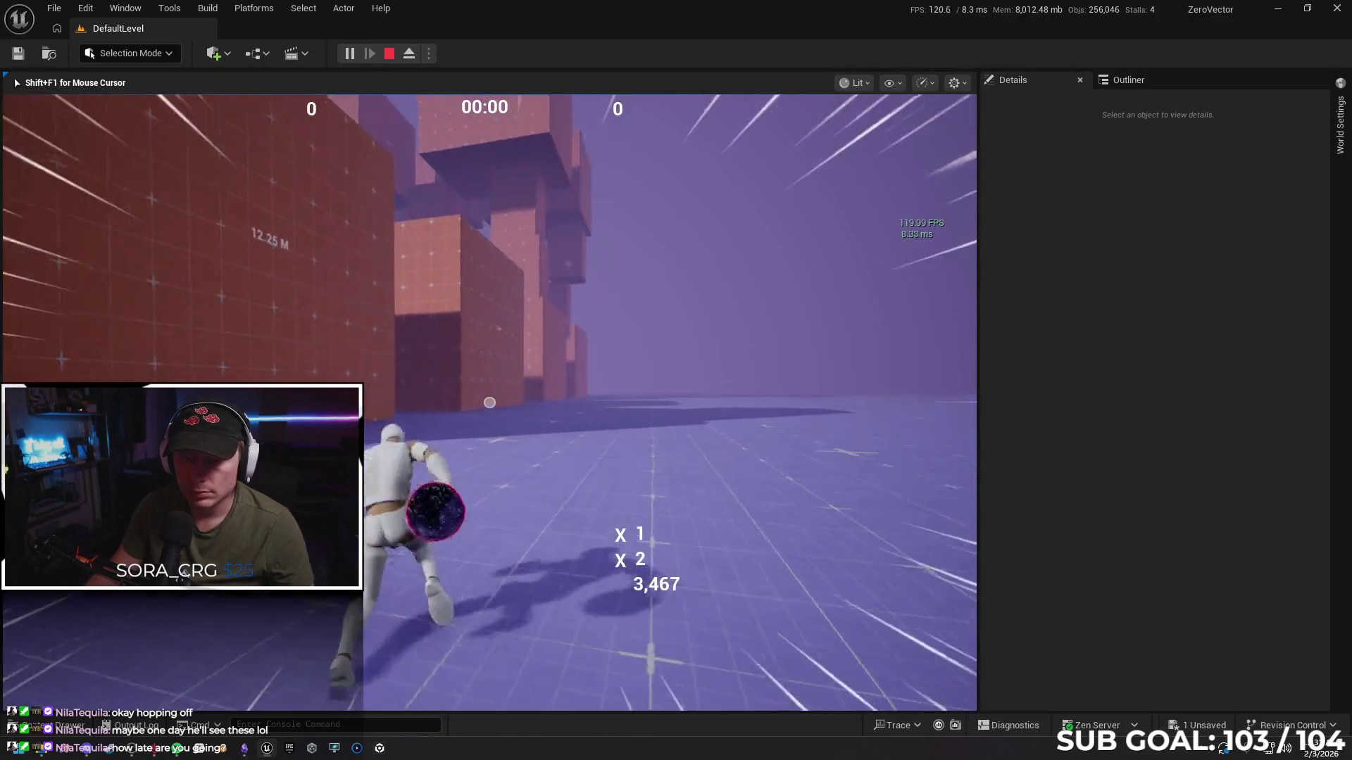
pyautogui.press('space')
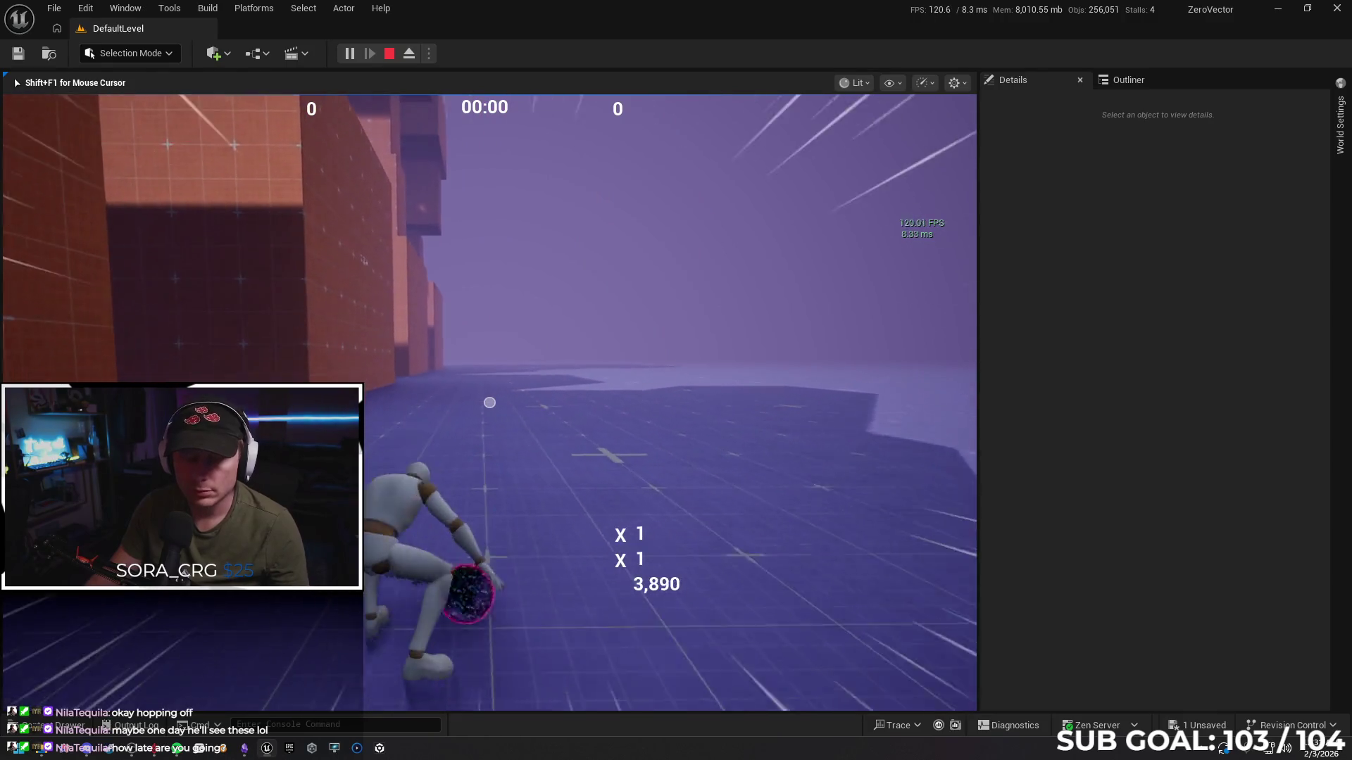
pyautogui.press('Escape')
# Switch Net Mode to Standalone, play briefly, then reopen SandboxCharacter_CMC from the Content Drawer
pyautogui.click(429, 54)
pyautogui.moveTo(523, 331)
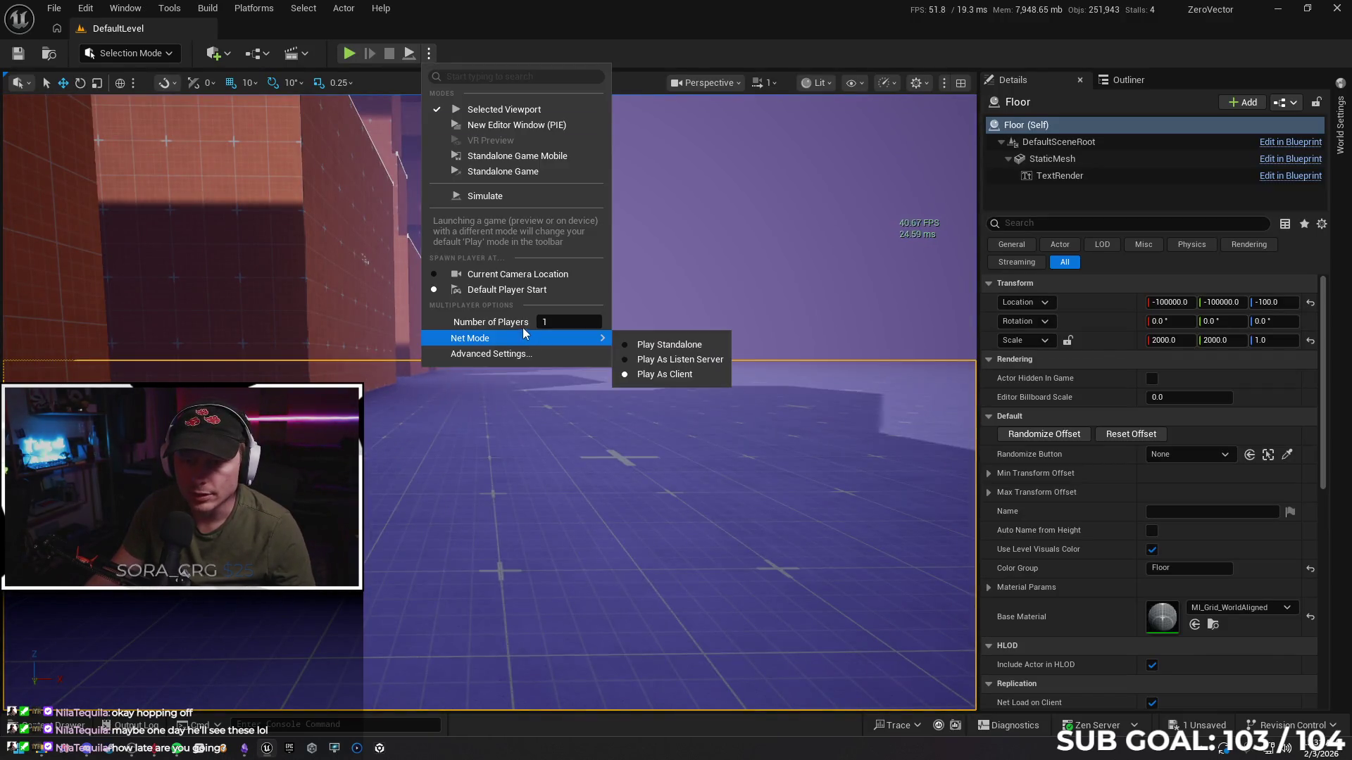
pyautogui.click(634, 344)
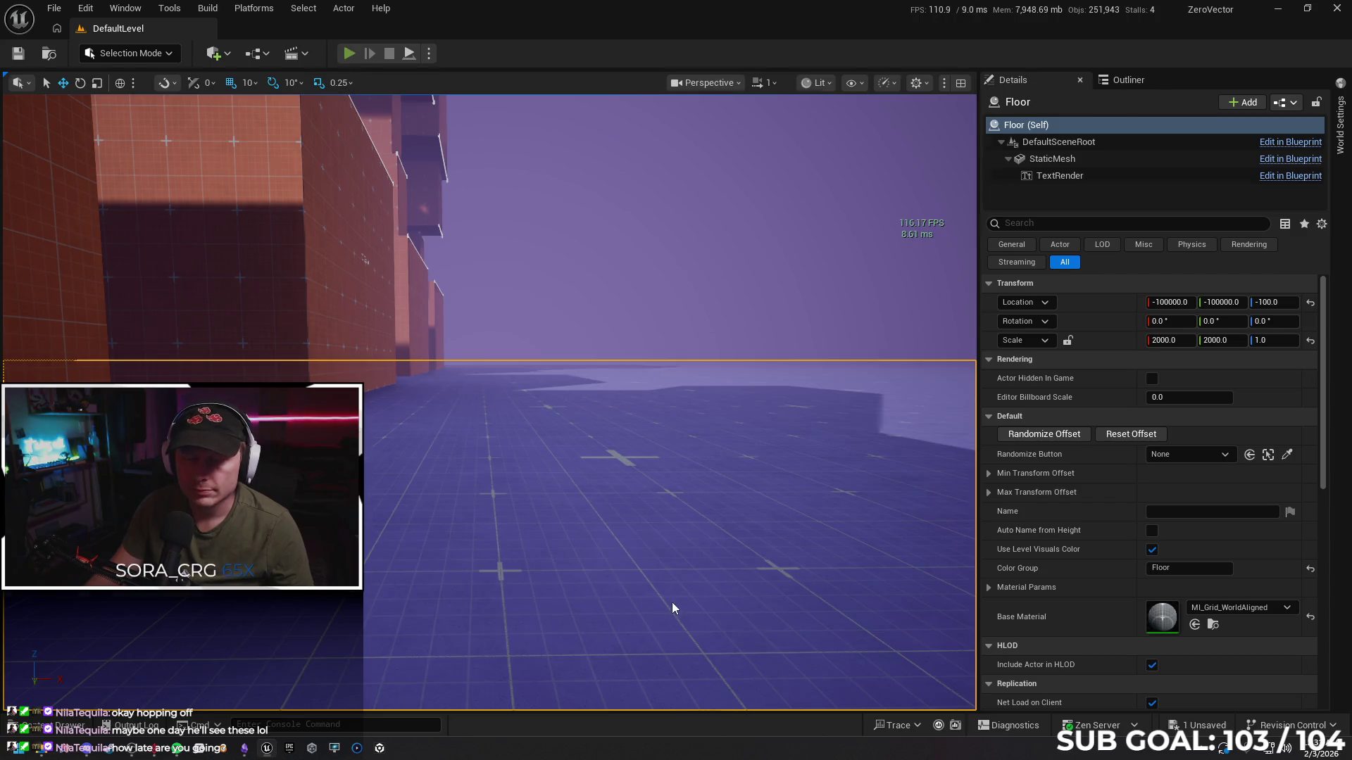
pyautogui.hotkey('alt', 'p')
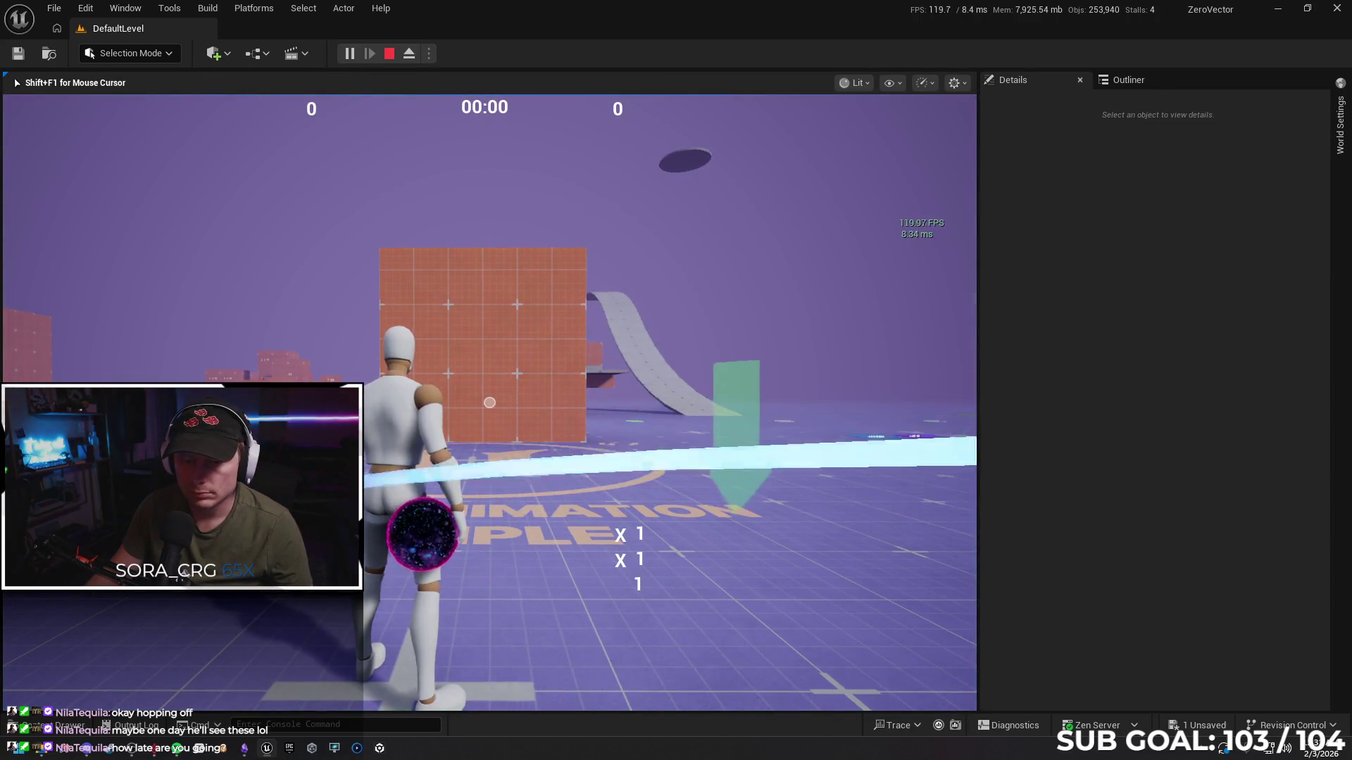
pyautogui.press('w')
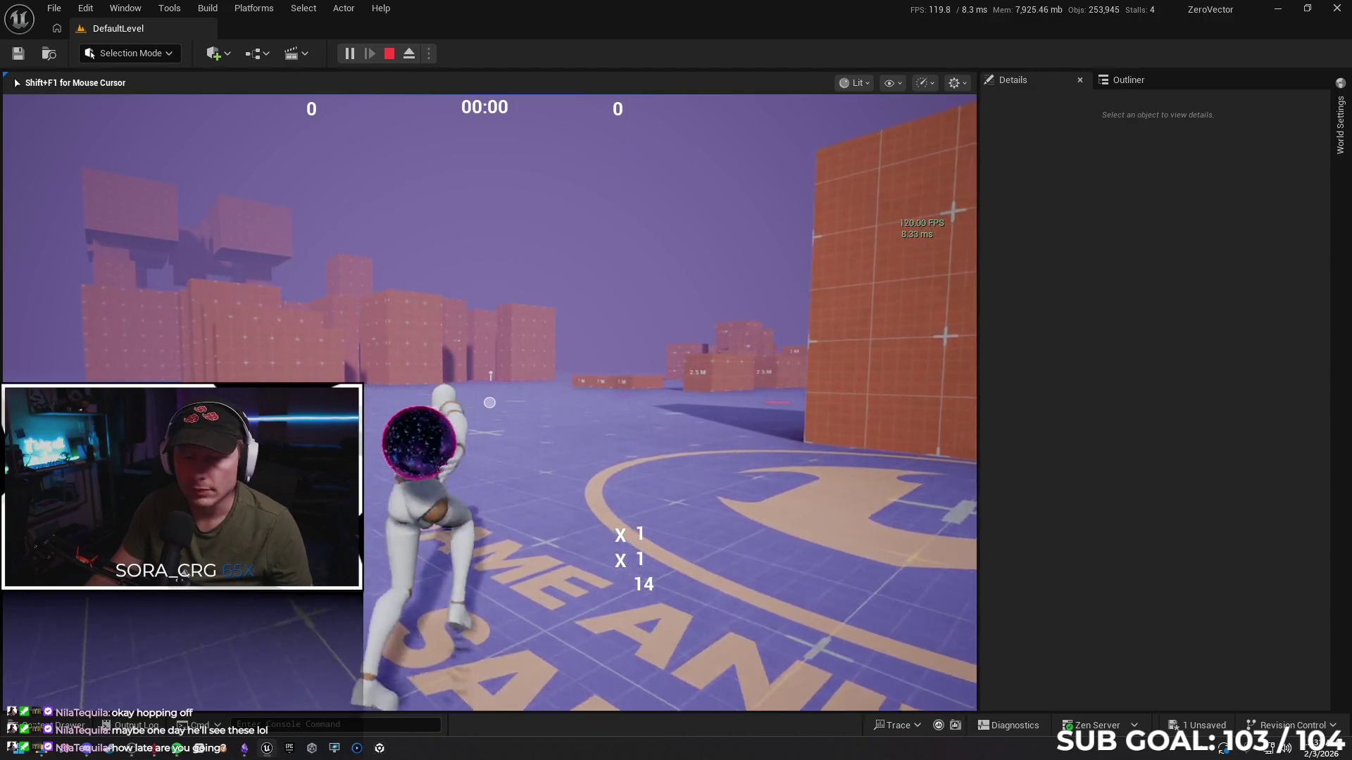
pyautogui.press('Escape')
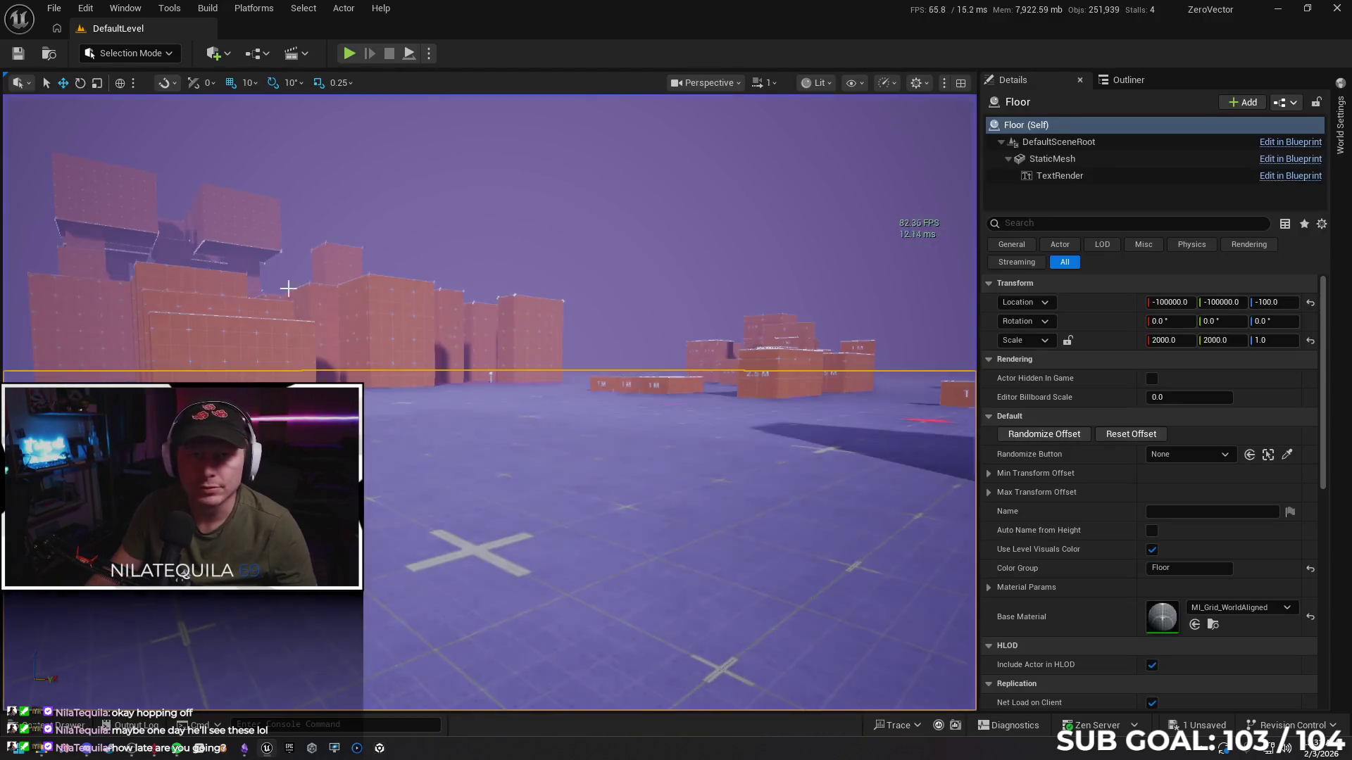
pyautogui.click(65, 724)
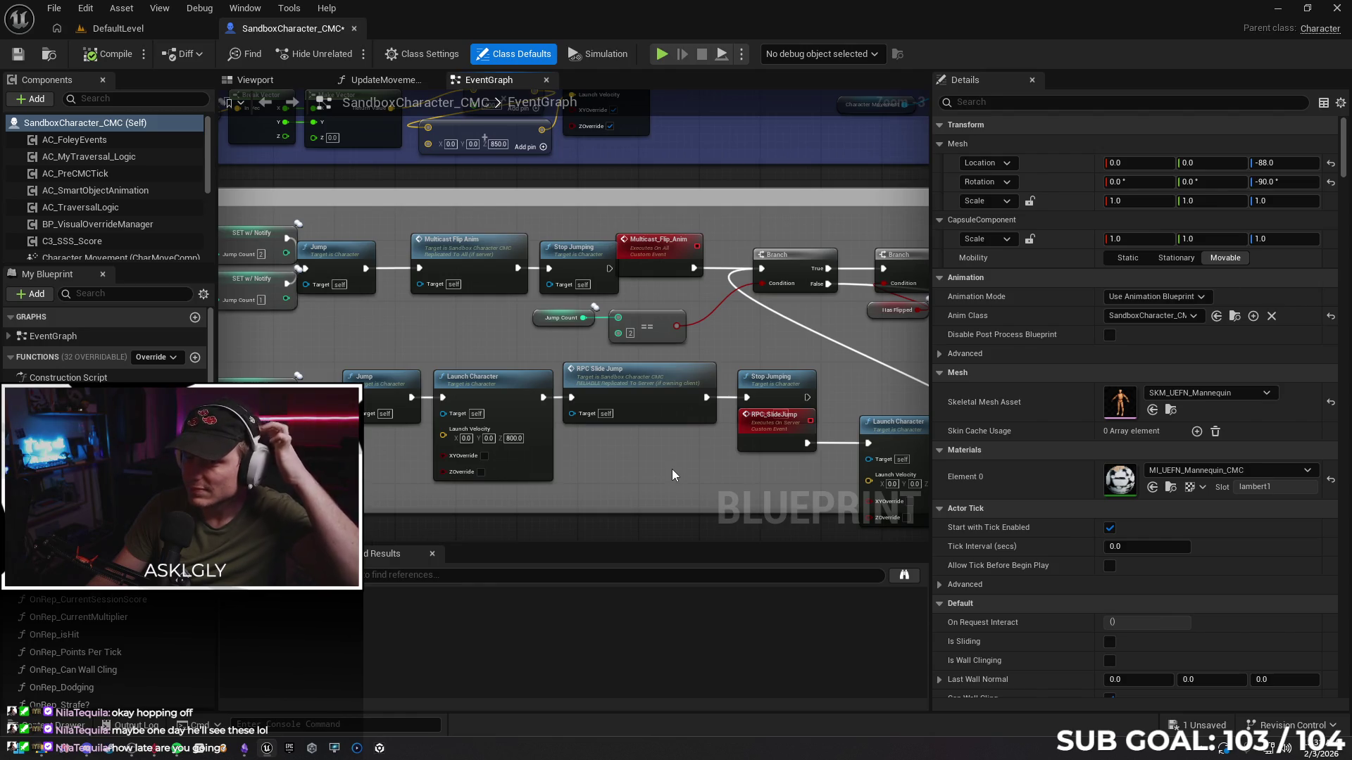
# Delete the upper and lower Stop Jumping nodes from the event graph
pyautogui.moveTo(667, 468); pyautogui.dragTo(658, 461)
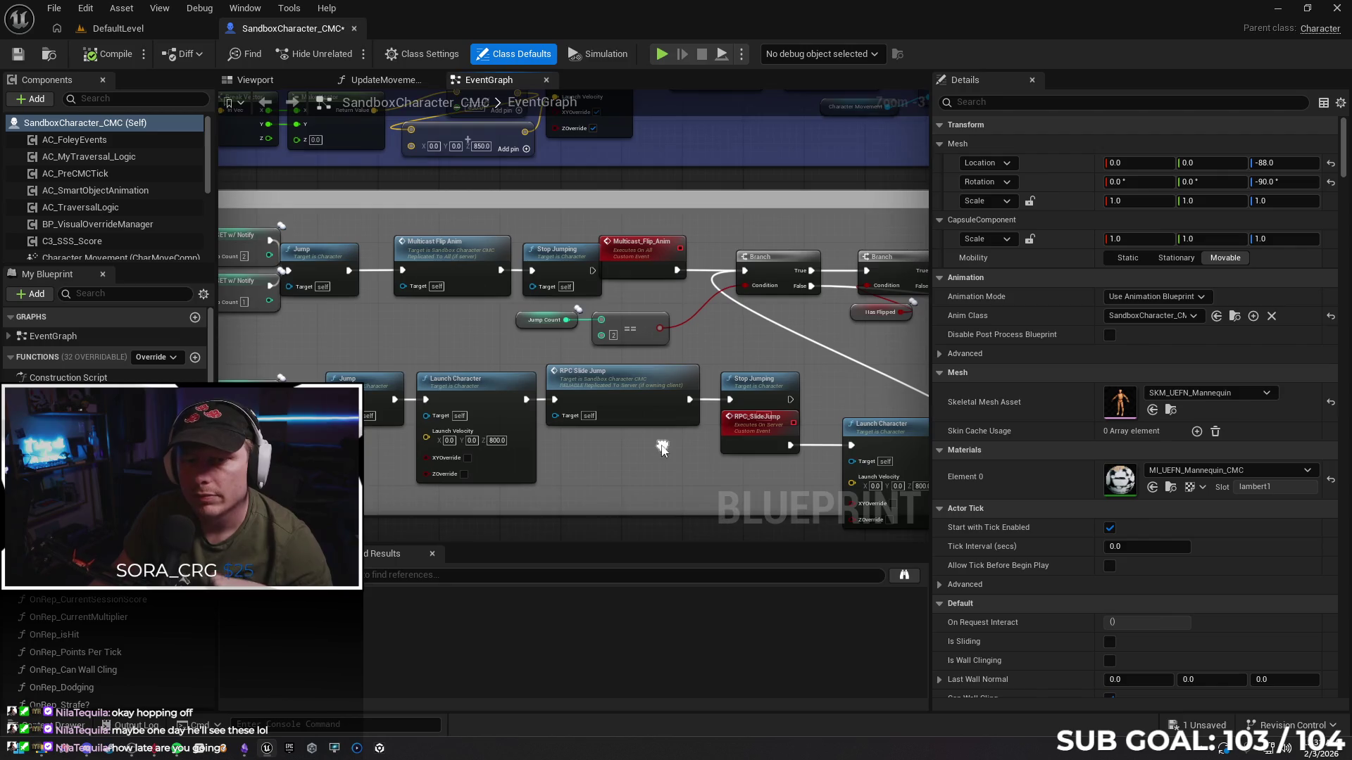
pyautogui.click(548, 265)
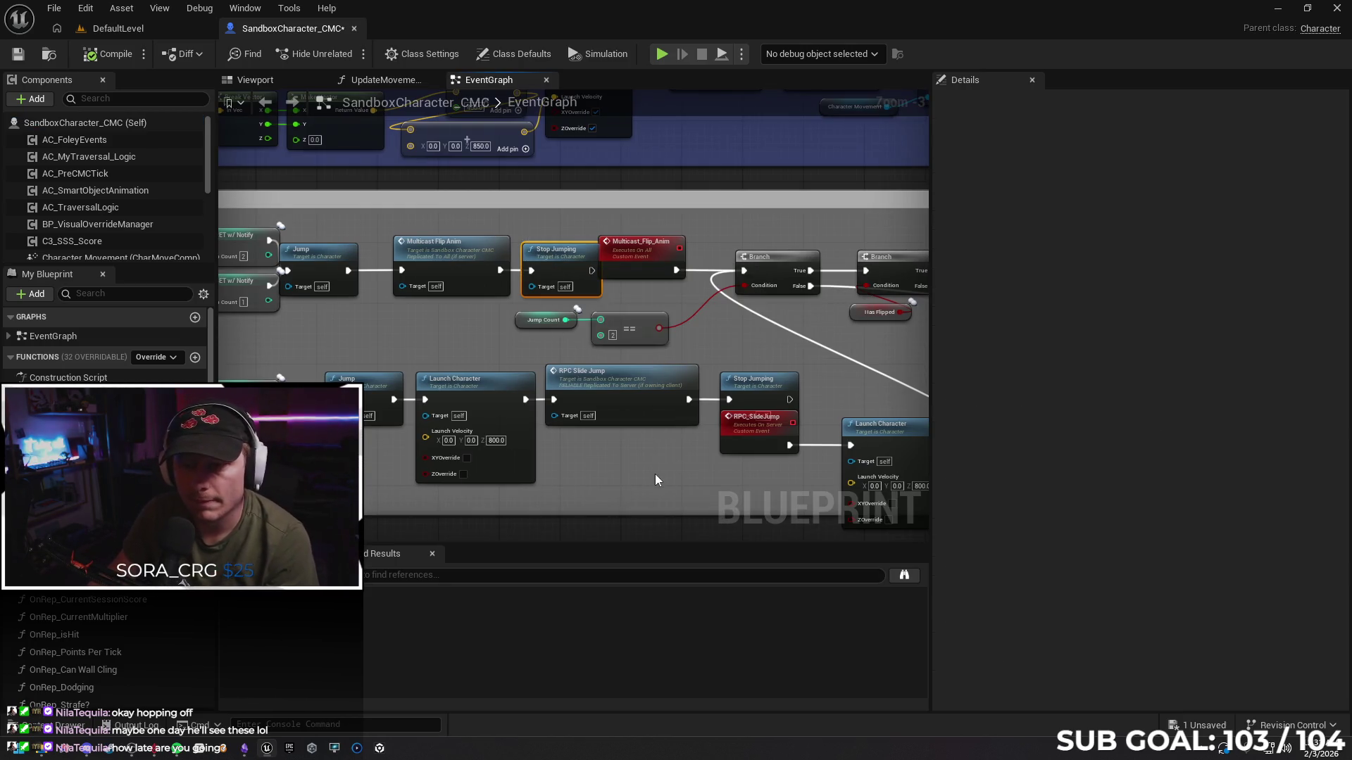
pyautogui.press('Delete')
pyautogui.click(760, 384)
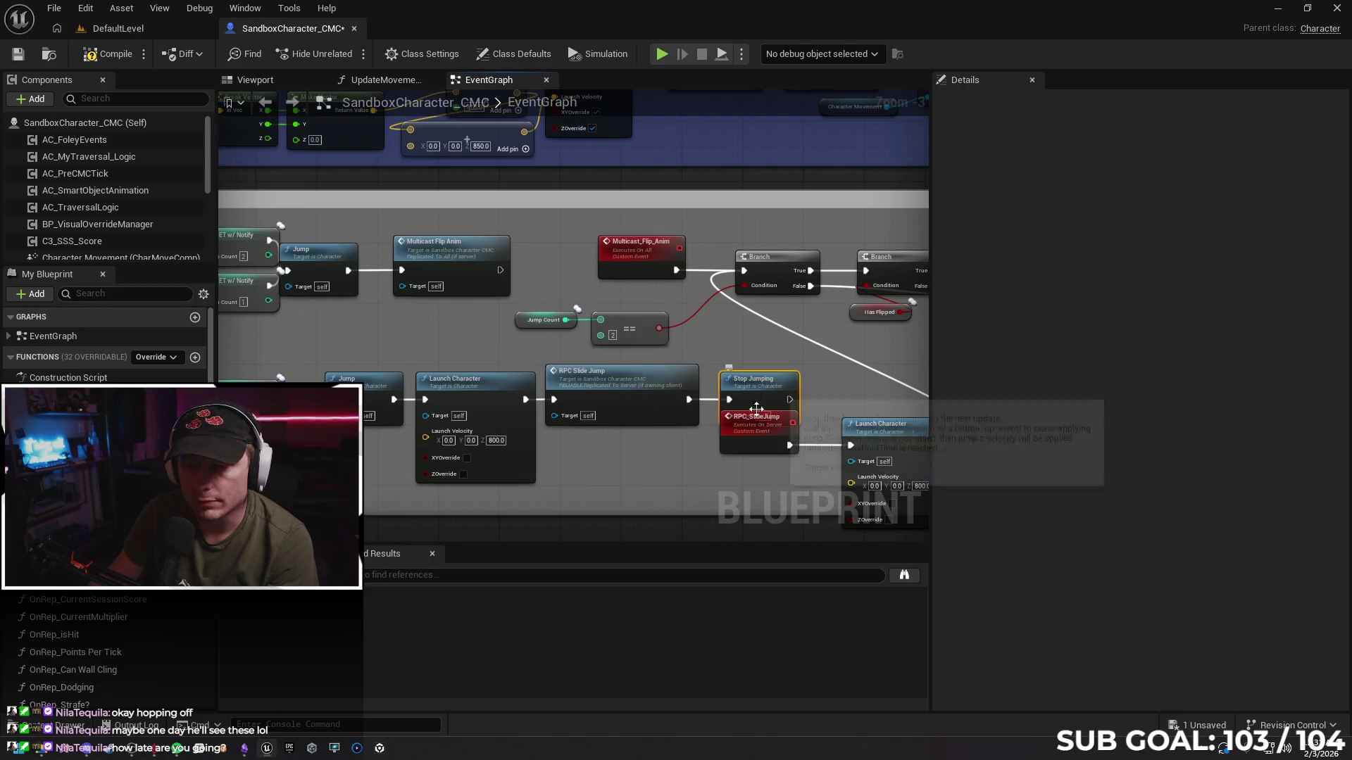
pyautogui.press('Delete')
pyautogui.moveTo(635, 500); pyautogui.dragTo(808, 502)
# Play-test briefly from DefaultLevel, then return to the Blueprint graph
pyautogui.click(120, 30)
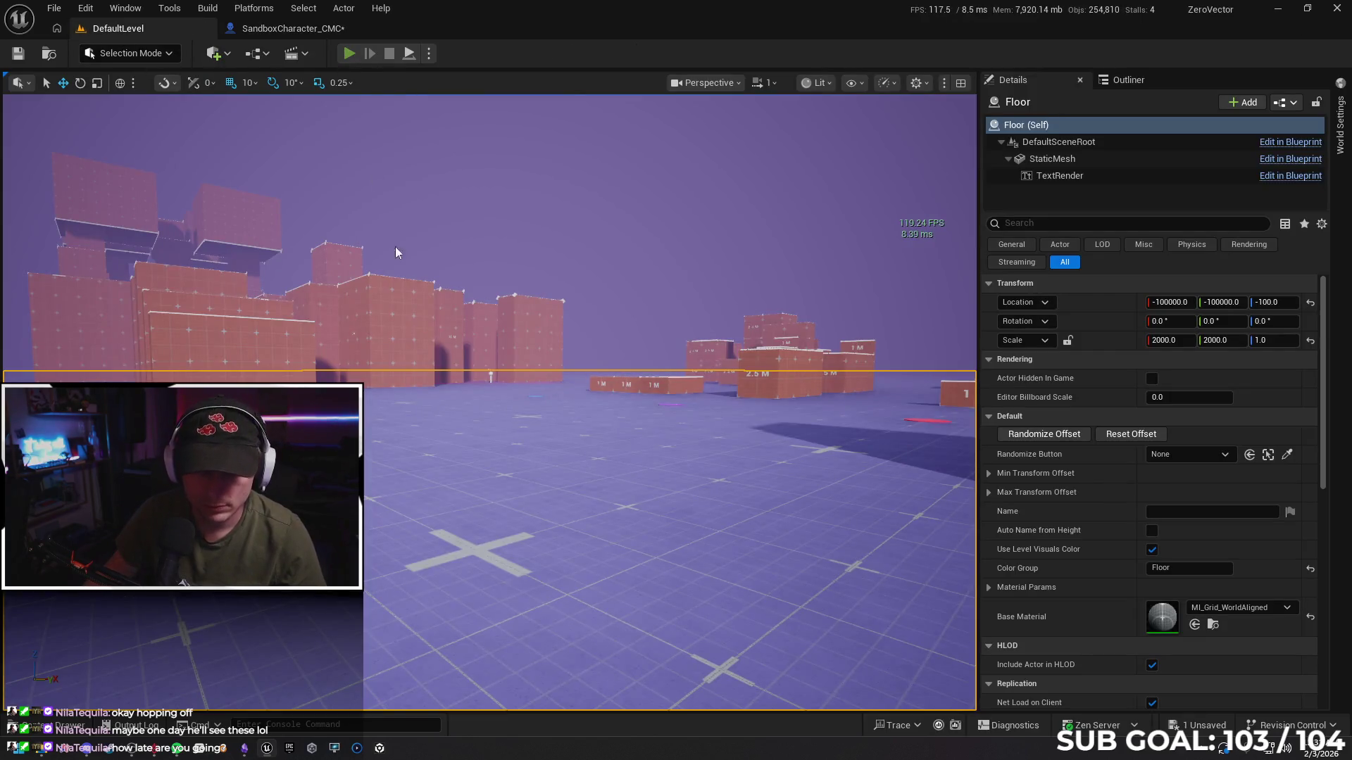
pyautogui.hotkey('alt', 'p')
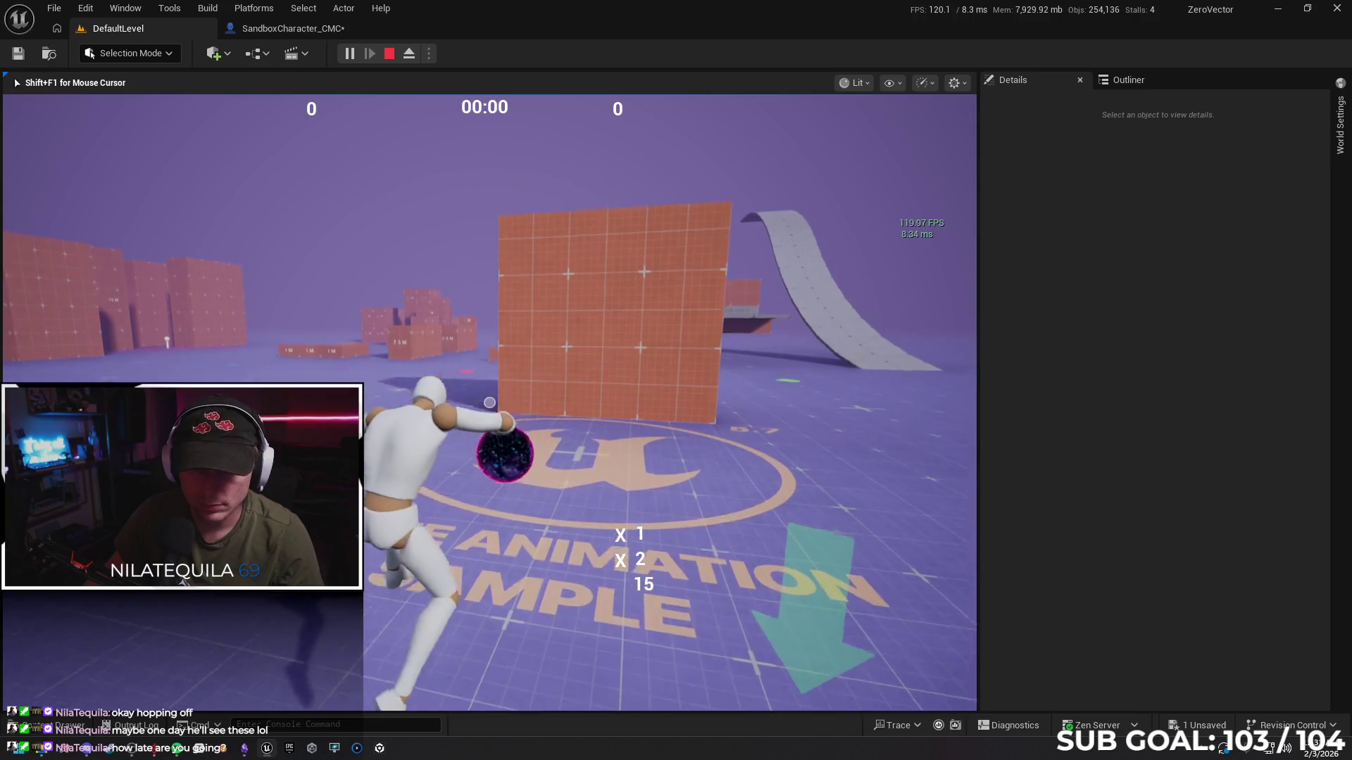
pyautogui.press('Escape')
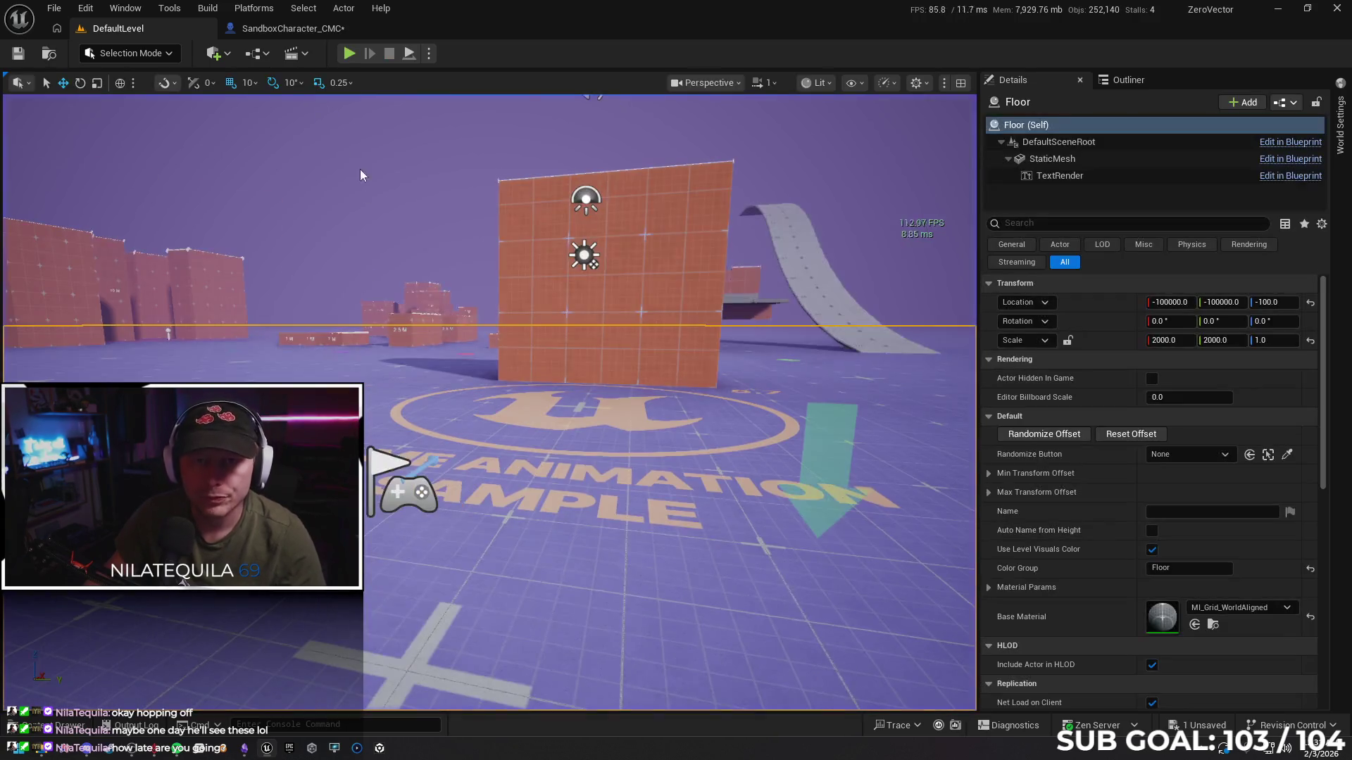
pyautogui.click(292, 28)
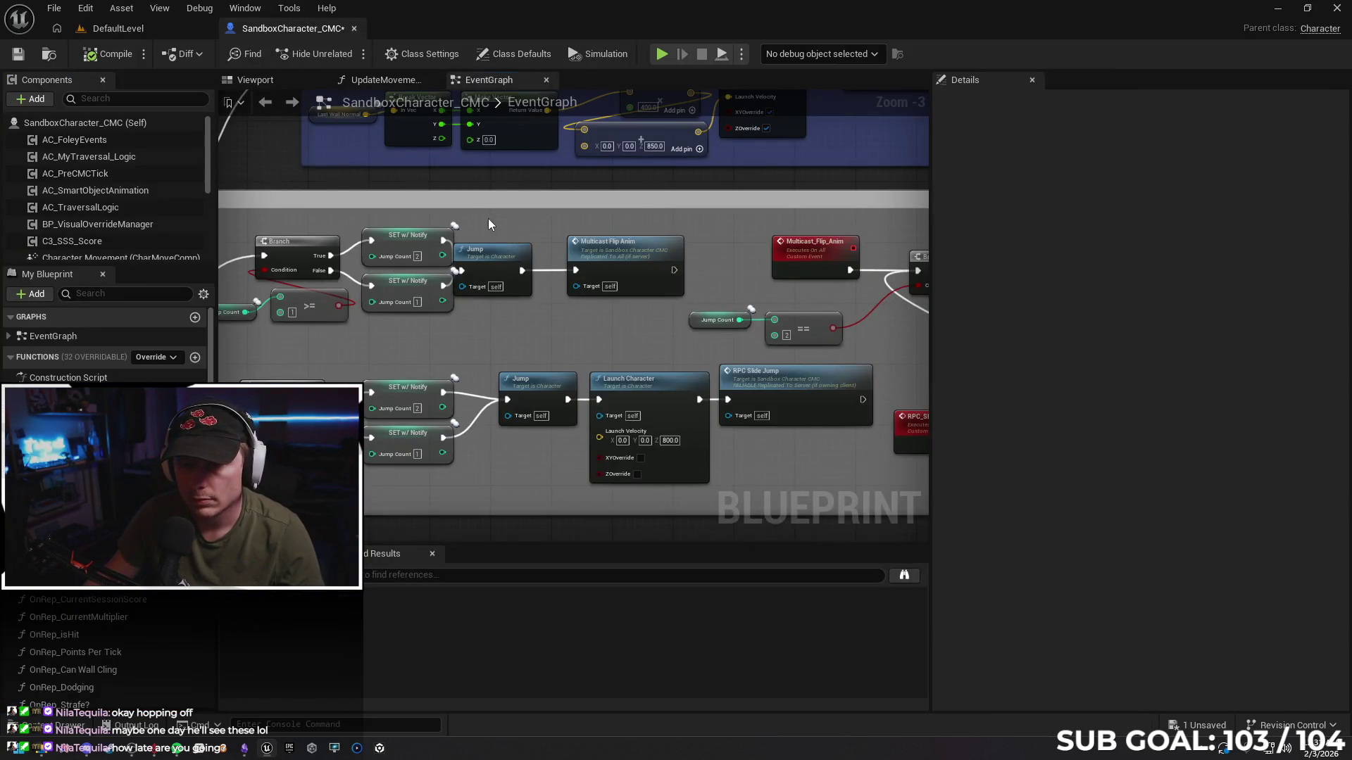
# Add a Stop Jumping node after the upper Jump and after the lower Jump
pyautogui.moveTo(488, 218); pyautogui.dragTo(576, 301)
pyautogui.moveTo(590, 245)
pyautogui.mouseDown()
pyautogui.moveTo(628, 252)
pyautogui.moveTo(582, 277)
pyautogui.mouseUp()
pyautogui.write('stop')
pyautogui.press('Return')
pyautogui.moveTo(571, 392); pyautogui.dragTo(579, 363)
pyautogui.write('stop')
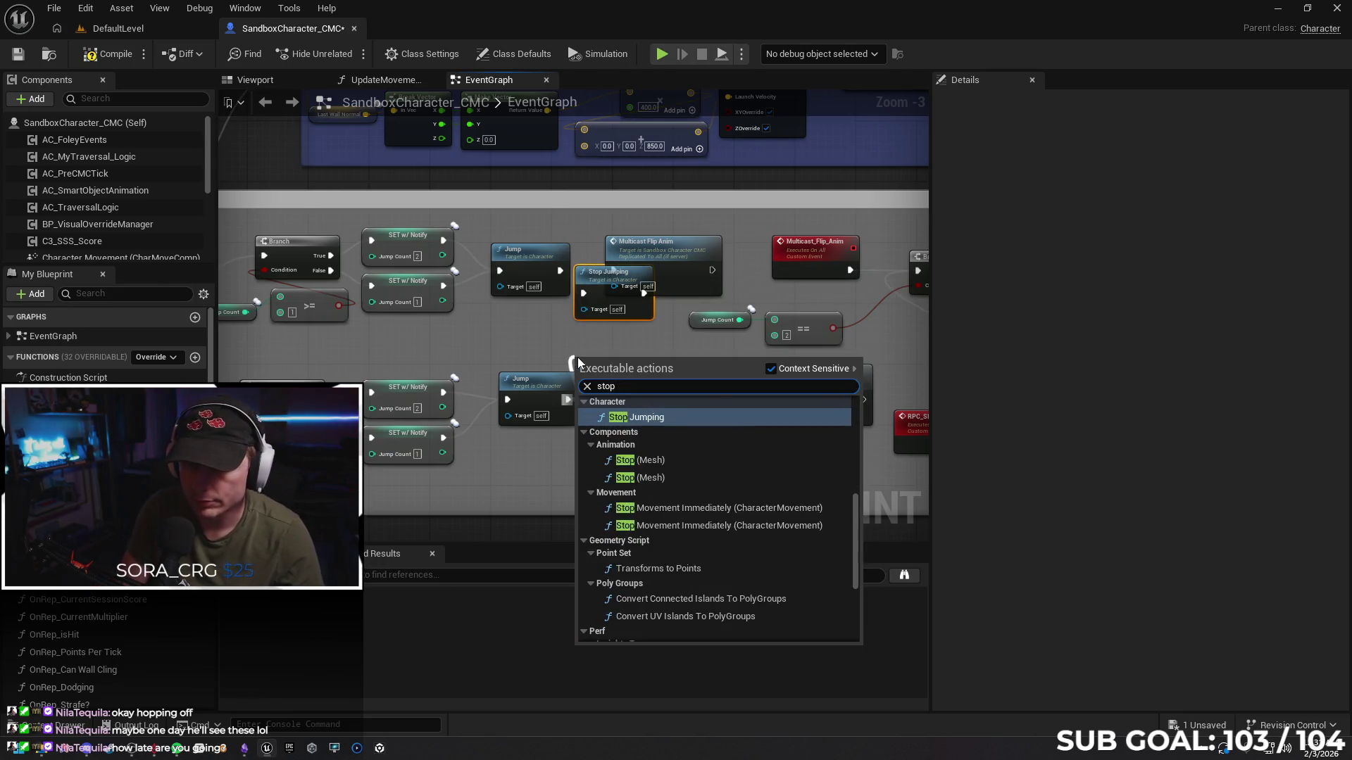
pyautogui.press('Return')
# Play-test running forward from DefaultLevel, then return to the Blueprint graph
pyautogui.click(133, 28)
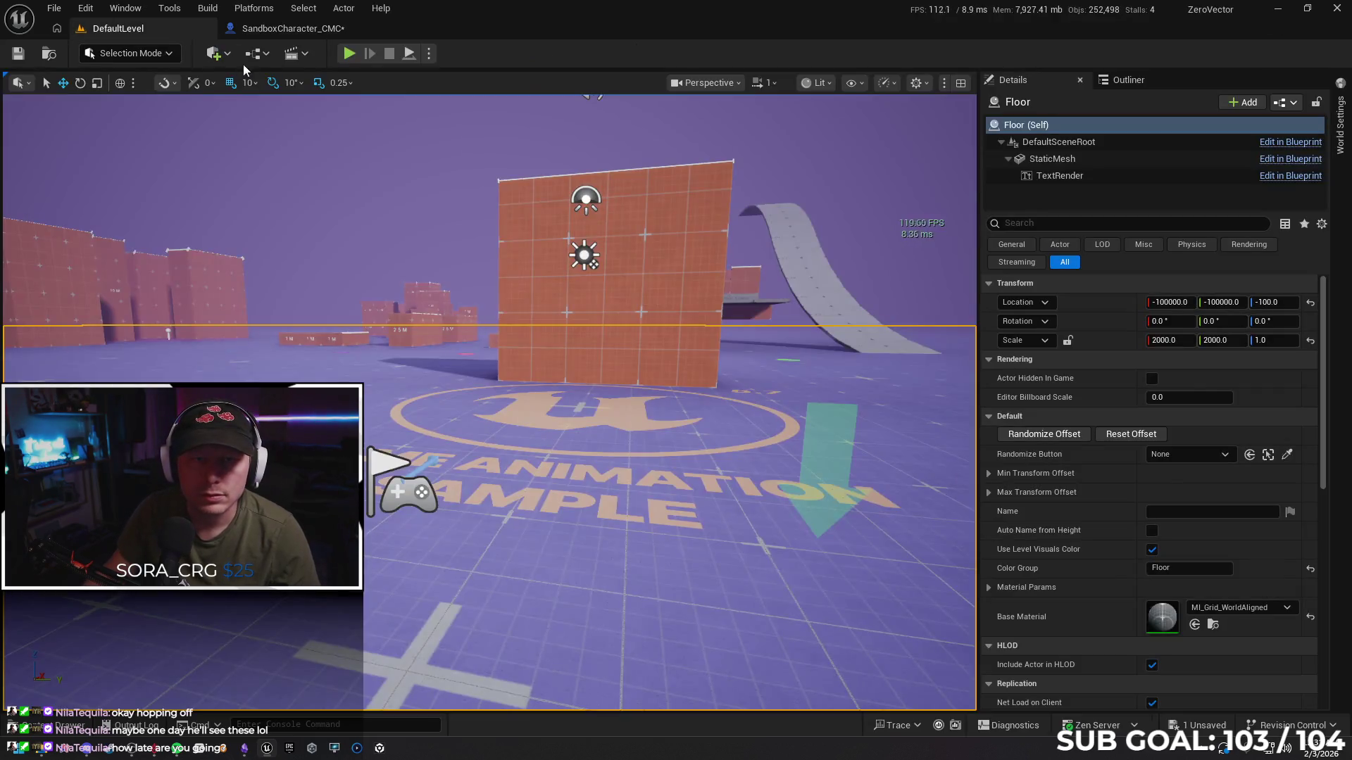
pyautogui.hotkey('alt', 'p')
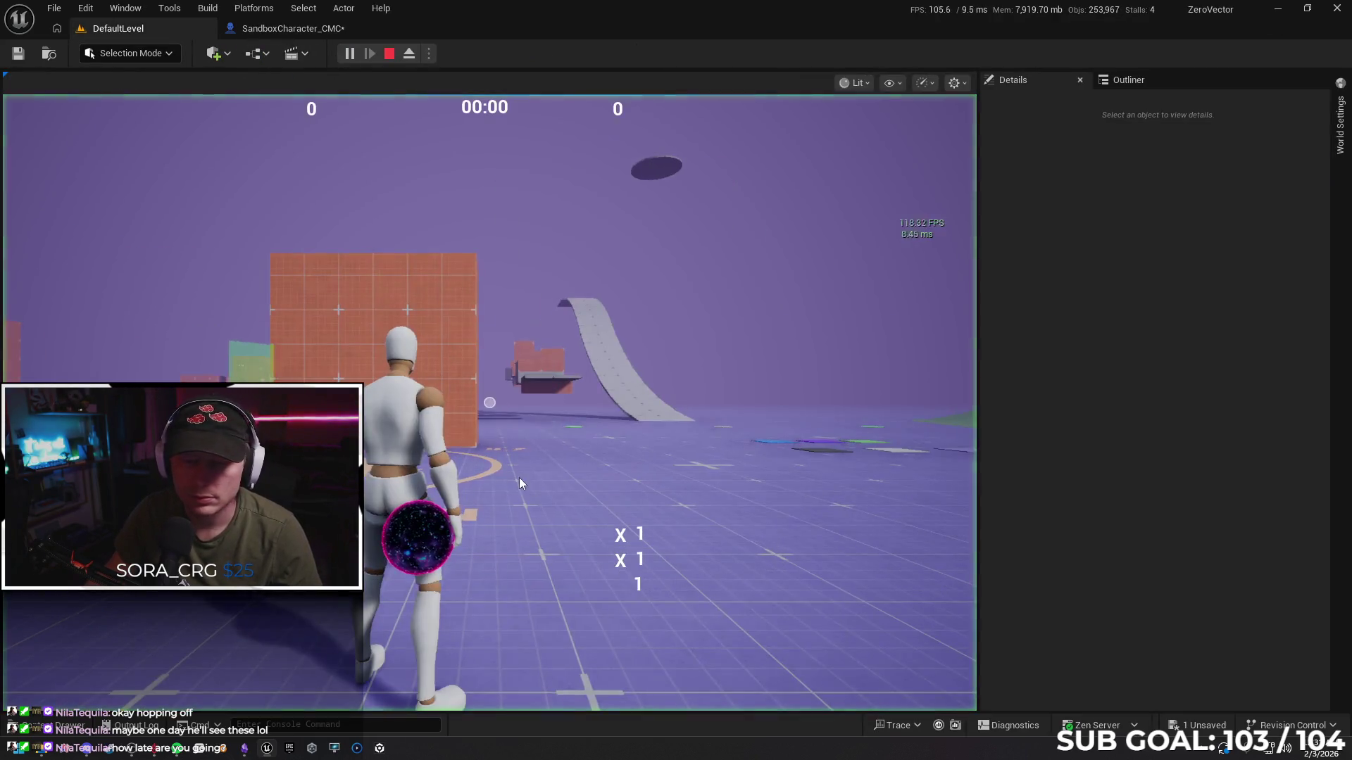
pyautogui.press('w')
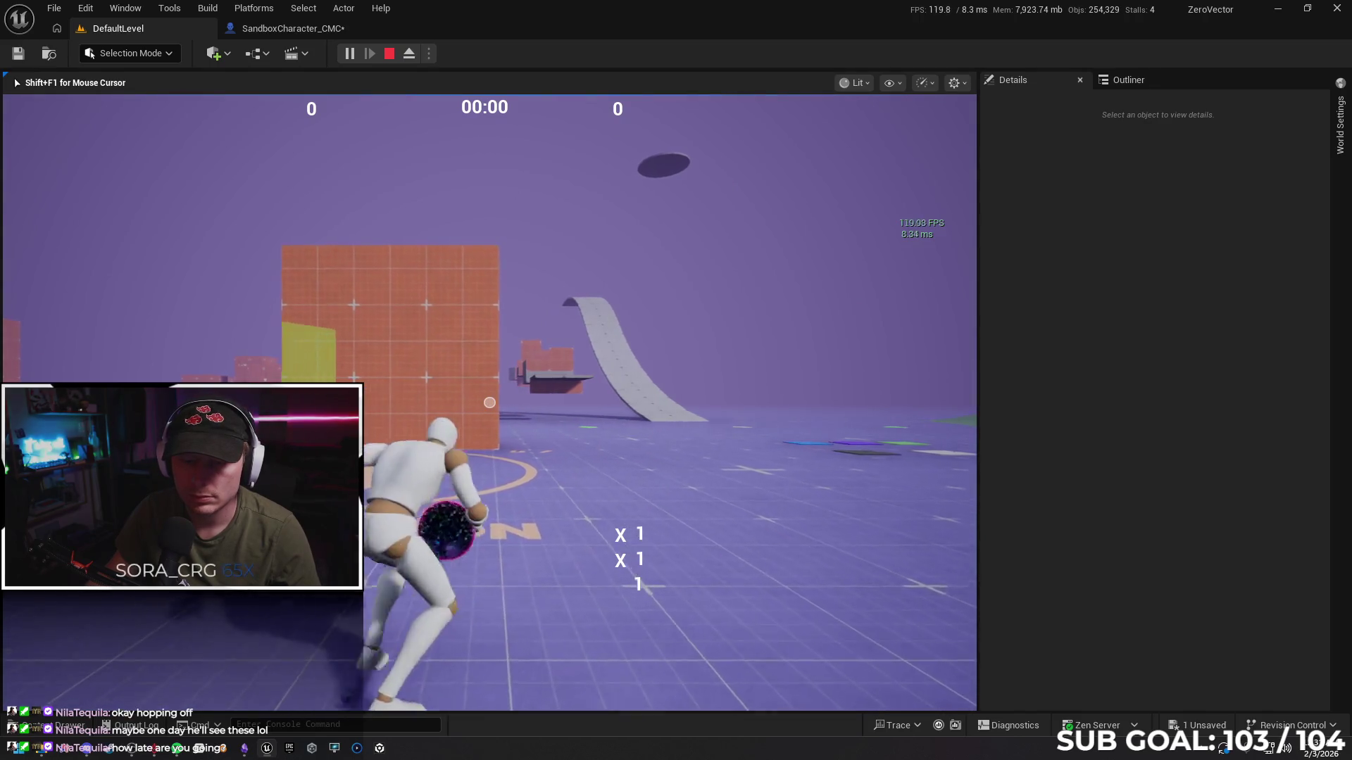
pyautogui.press('Escape')
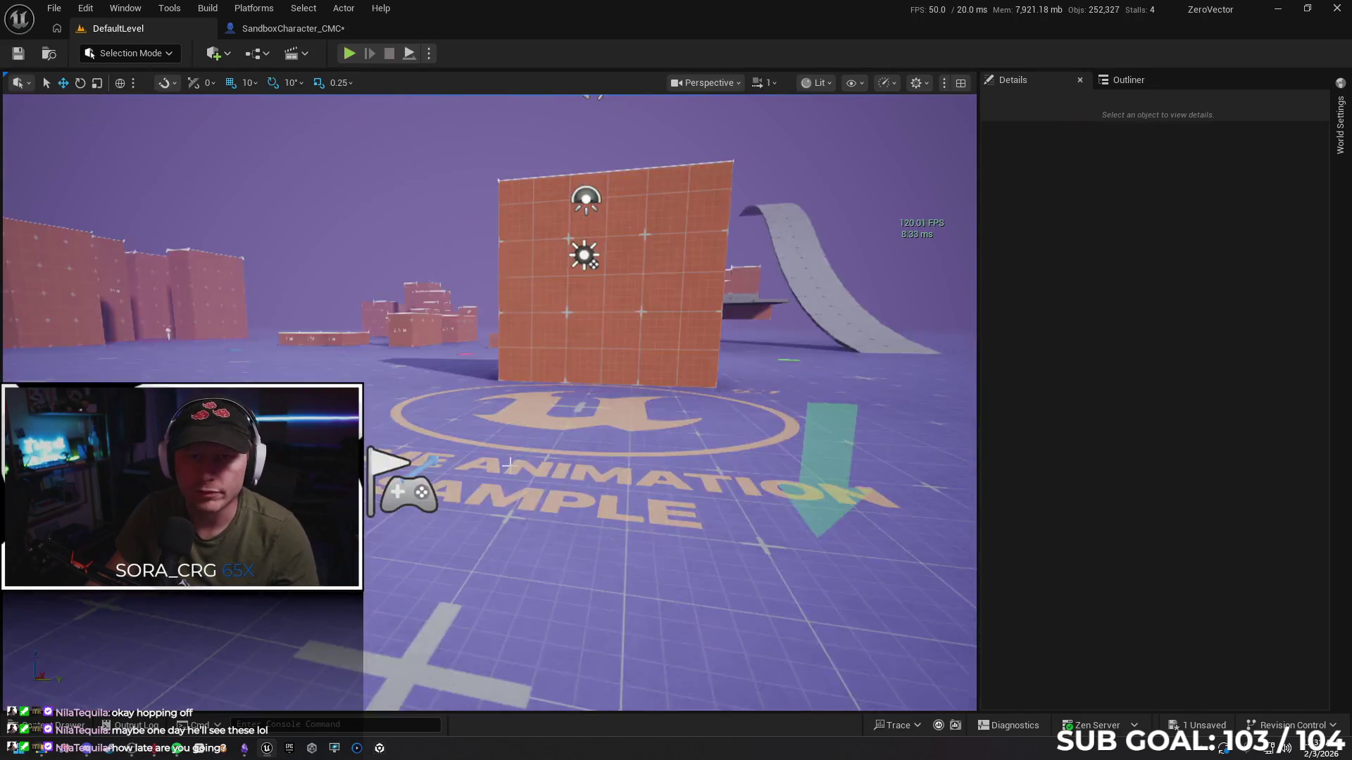
pyautogui.click(279, 27)
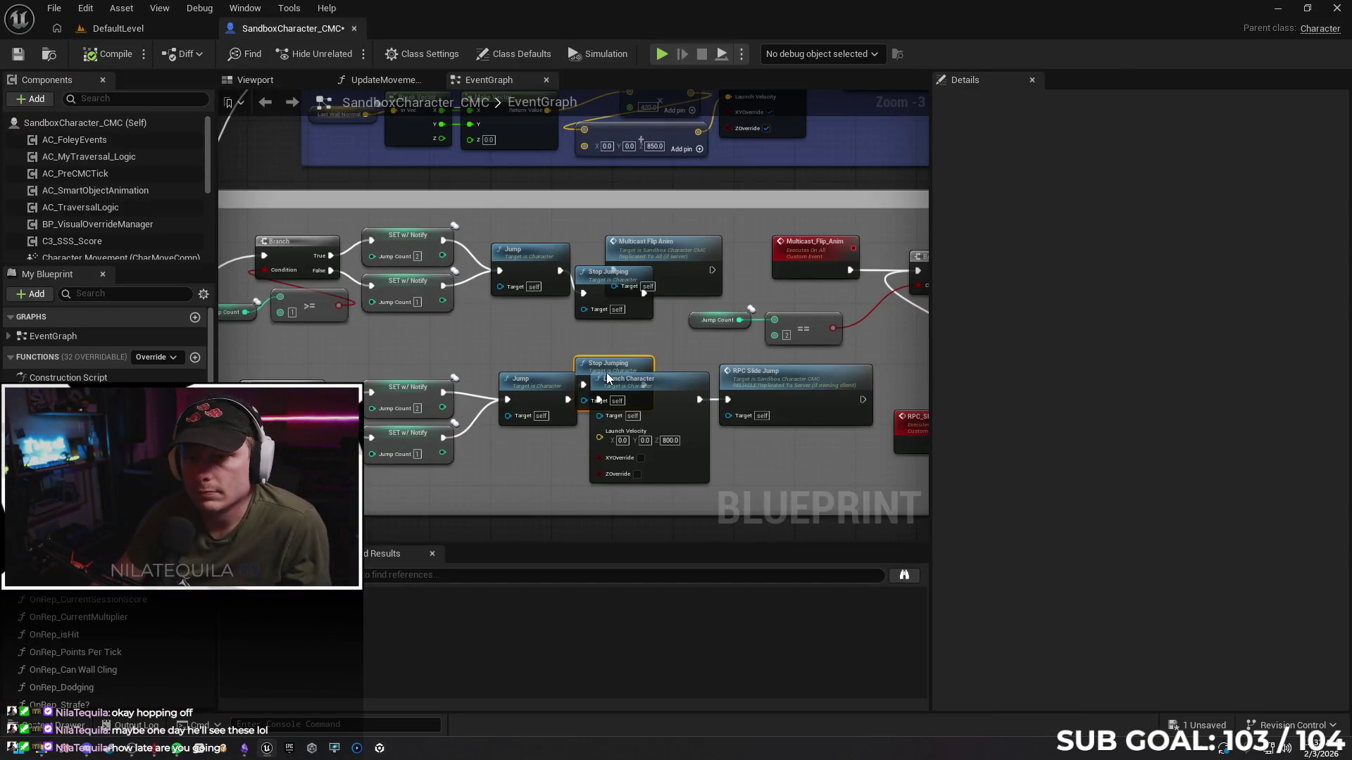
# Remove the two misplaced Stop Jumping nodes and shift the SET w/ Notify node right
pyautogui.hotkey('ctrl', 'z')
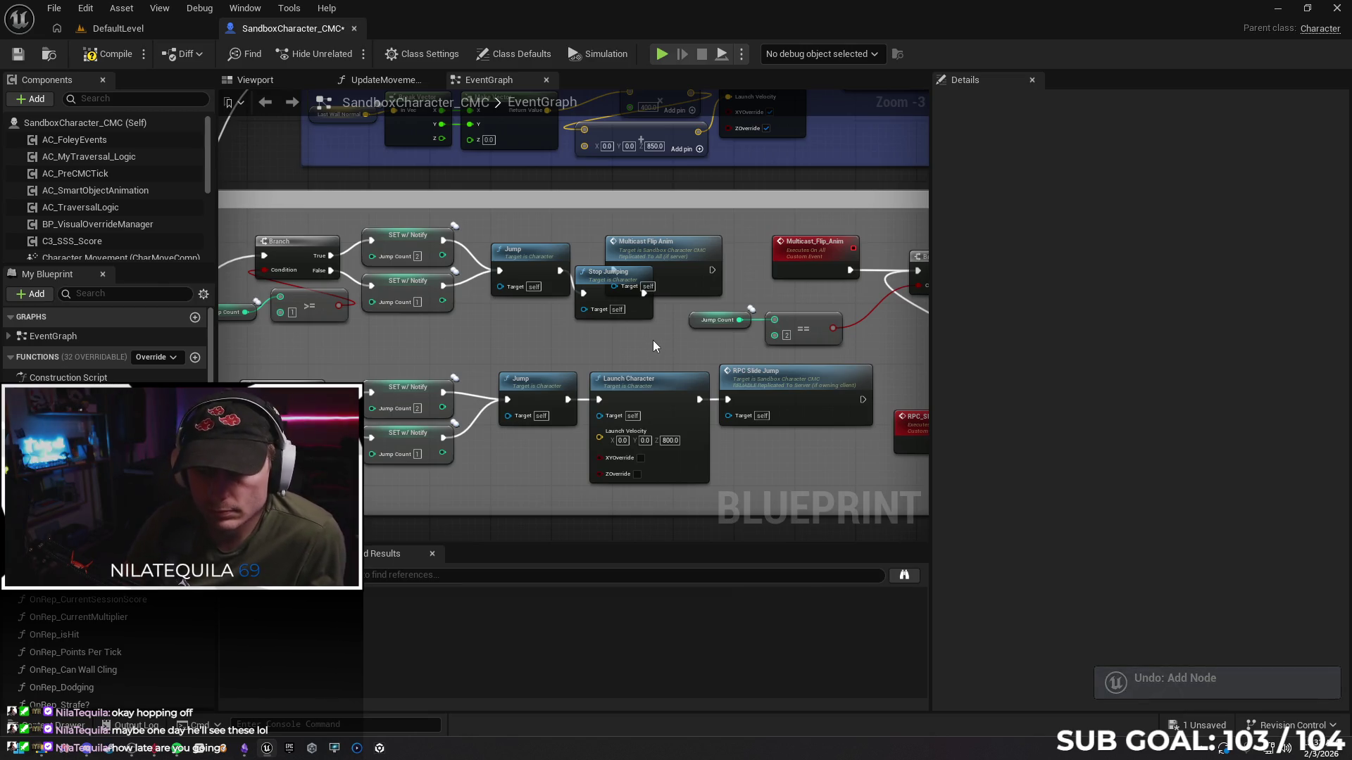
pyautogui.press('Delete')
pyautogui.moveTo(594, 333)
pyautogui.mouseDown()
pyautogui.moveTo(833, 263)
pyautogui.moveTo(878, 302)
pyautogui.moveTo(754, 281)
pyautogui.moveTo(570, 296)
pyautogui.moveTo(401, 287)
pyautogui.moveTo(357, 292)
pyautogui.moveTo(390, 320)
pyautogui.moveTo(308, 322)
pyautogui.moveTo(453, 317)
pyautogui.moveTo(387, 324)
pyautogui.mouseUp()
pyautogui.moveTo(784, 350); pyautogui.dragTo(715, 352)
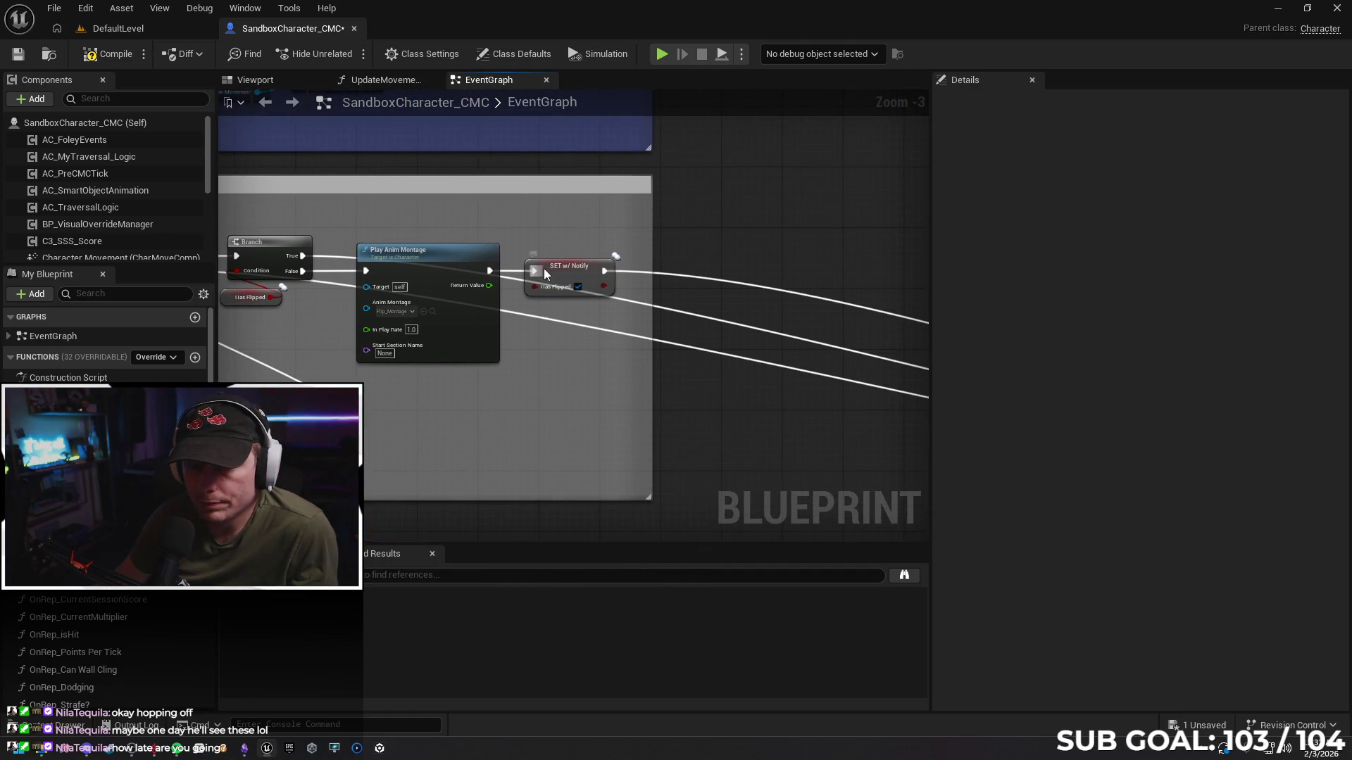
pyautogui.moveTo(544, 269)
pyautogui.mouseDown()
pyautogui.moveTo(650, 266)
pyautogui.moveTo(568, 266)
pyautogui.moveTo(661, 252)
pyautogui.mouseUp()
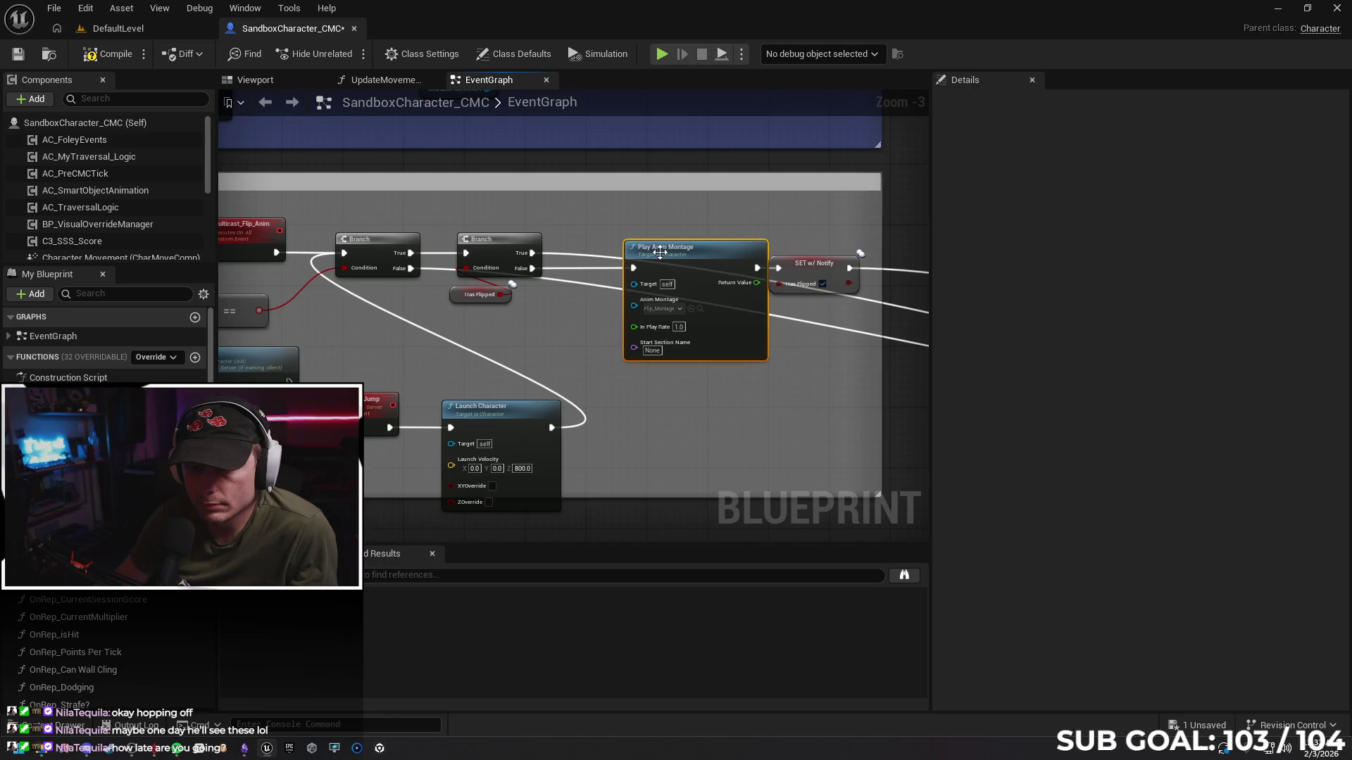
# Add a Stop Jumping node off the second Branch's False output
pyautogui.moveTo(532, 268); pyautogui.dragTo(568, 272)
pyautogui.write('stop jump')
pyautogui.press('Return')
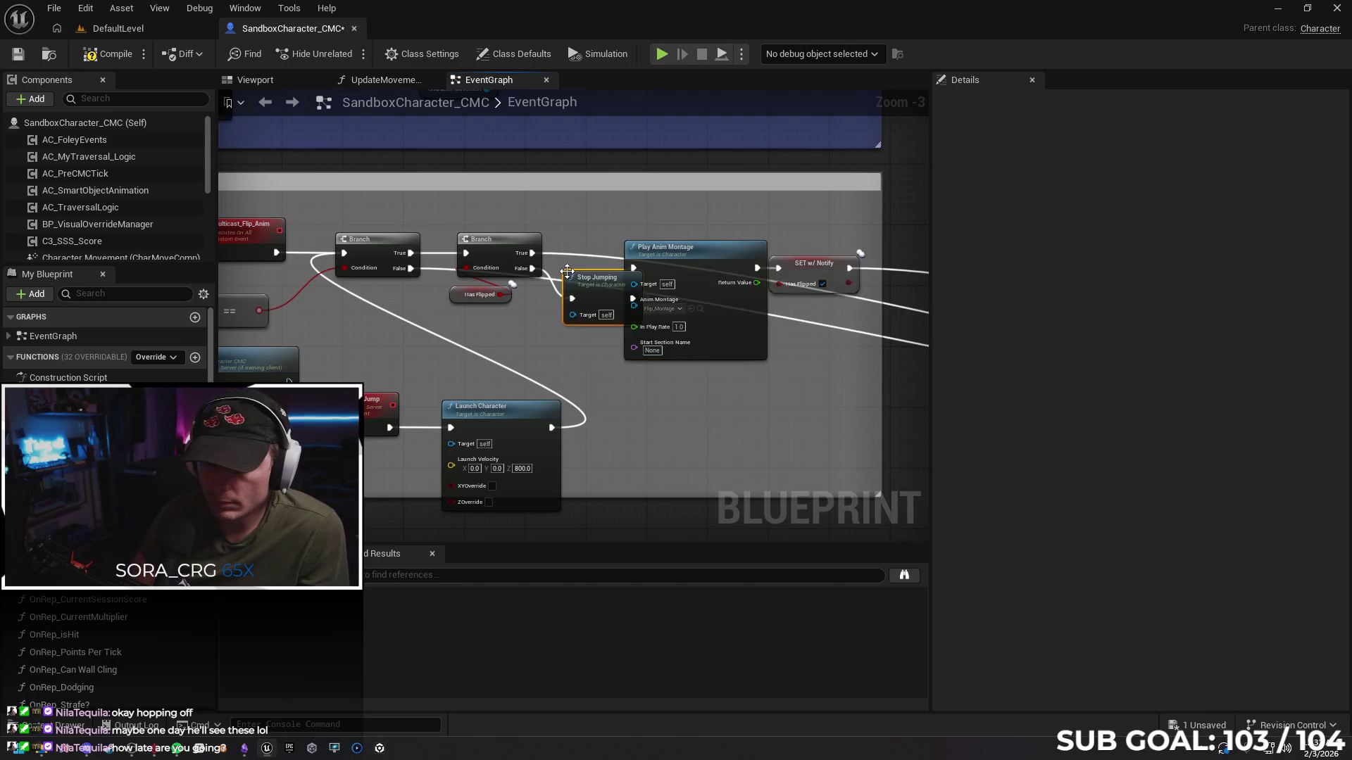
# Play-test the character in DefaultLevel, walking forward, then stop the session
pyautogui.click(109, 30)
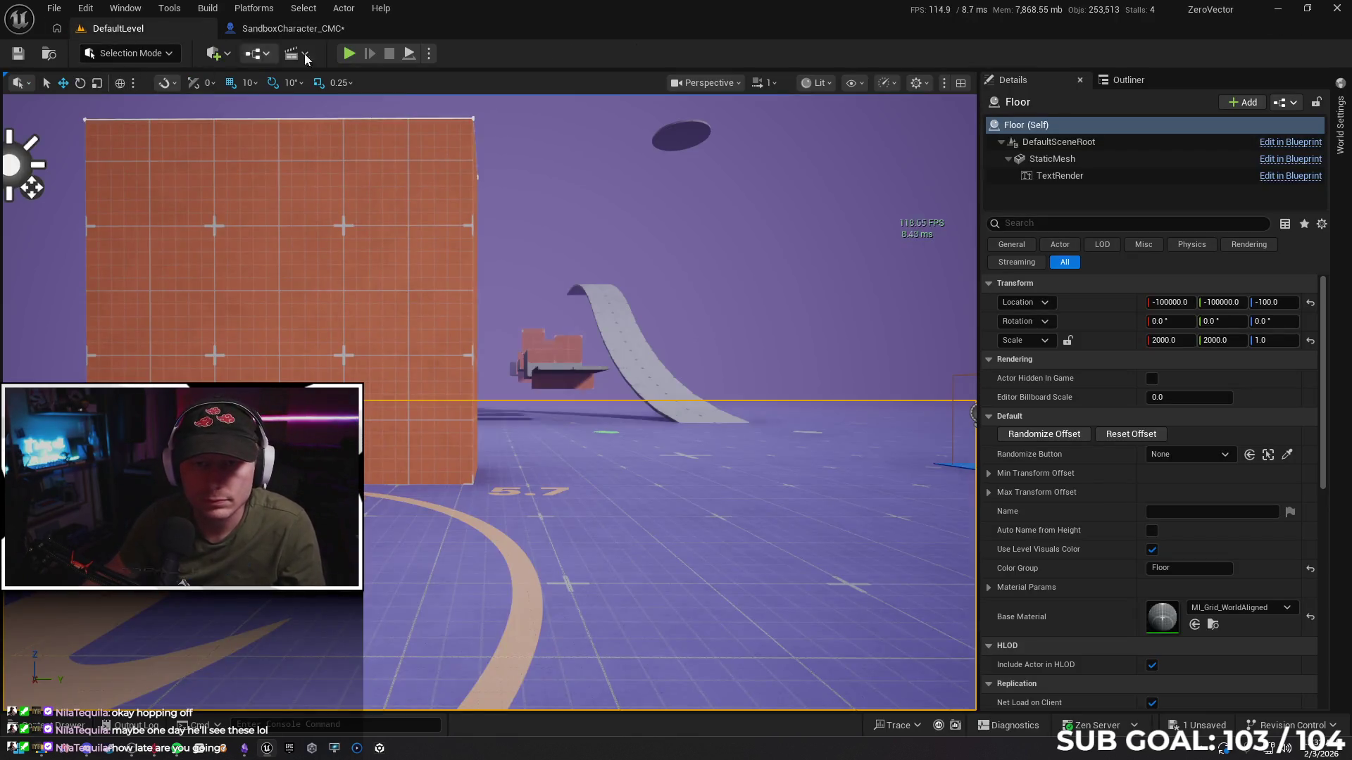
pyautogui.hotkey('alt', 'p')
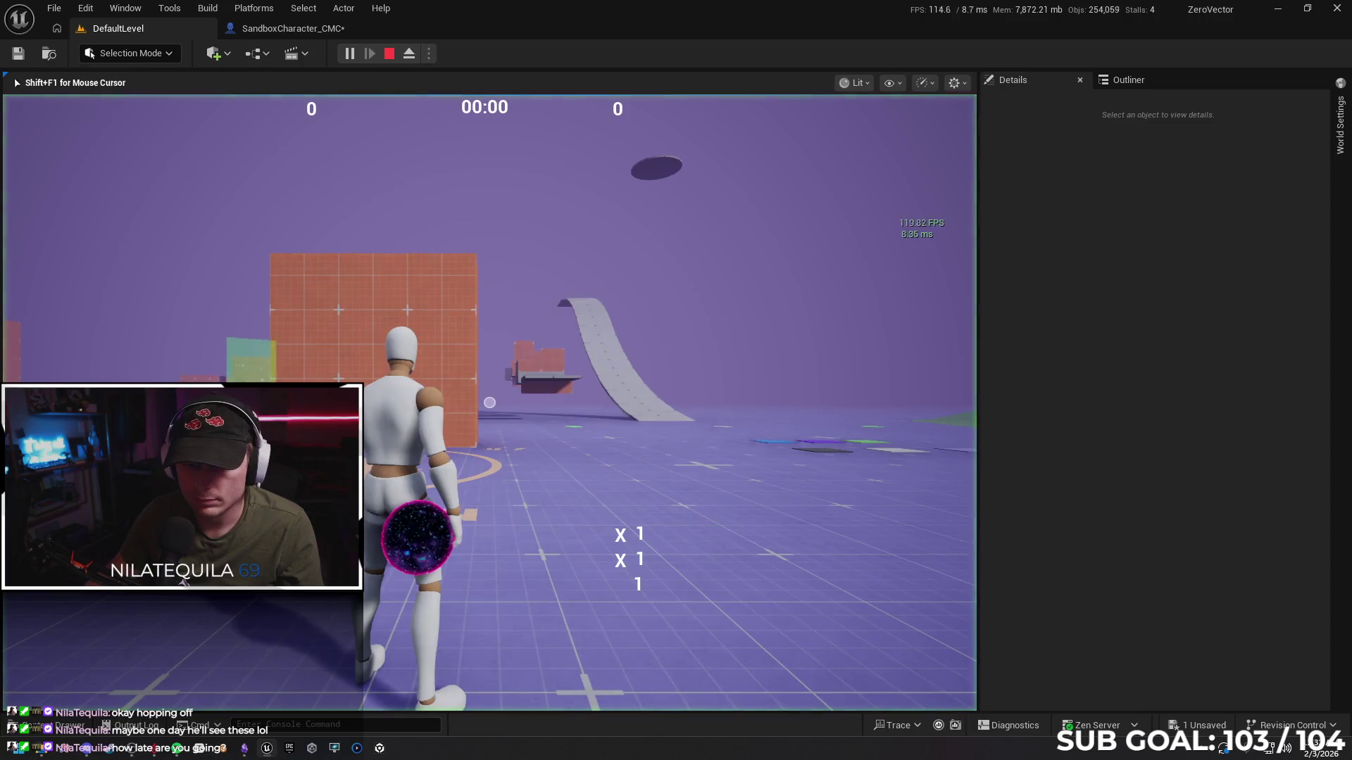
pyautogui.press('w')
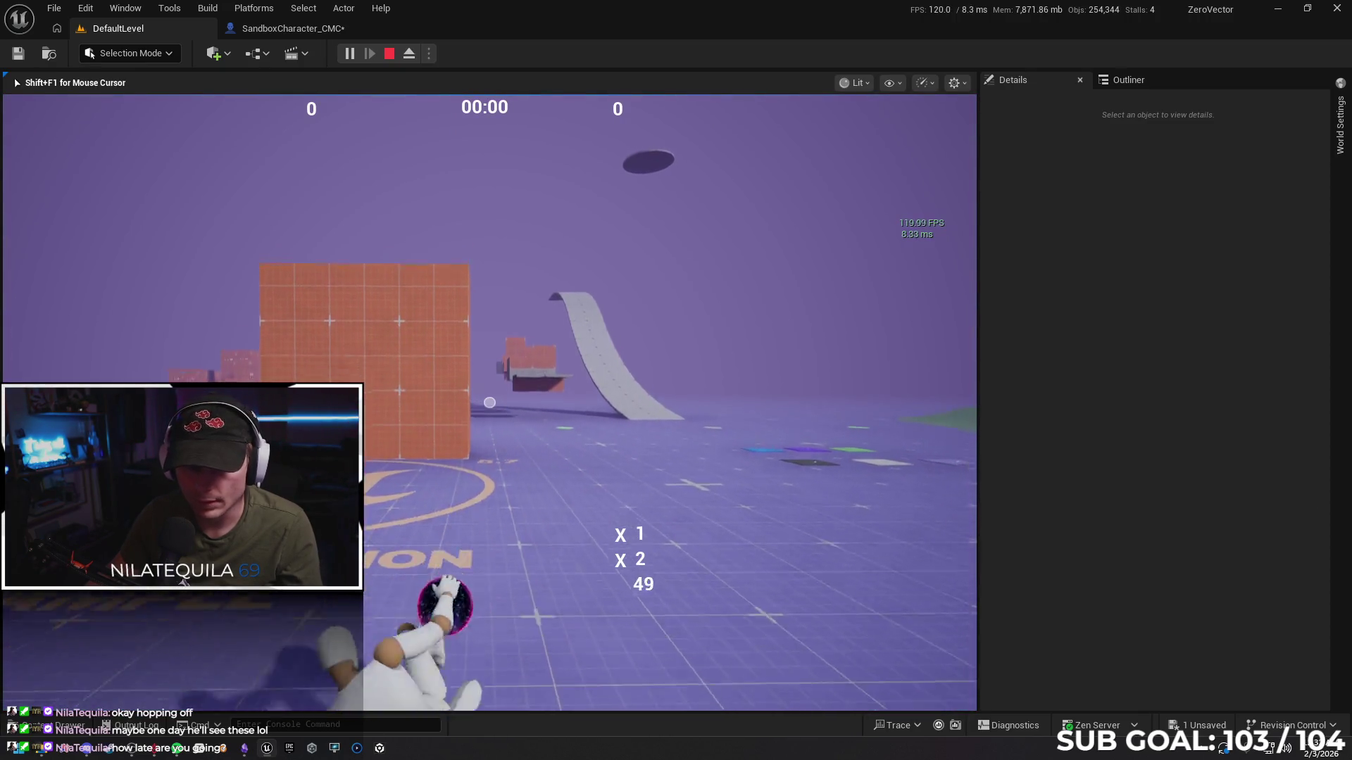
pyautogui.press('Escape')
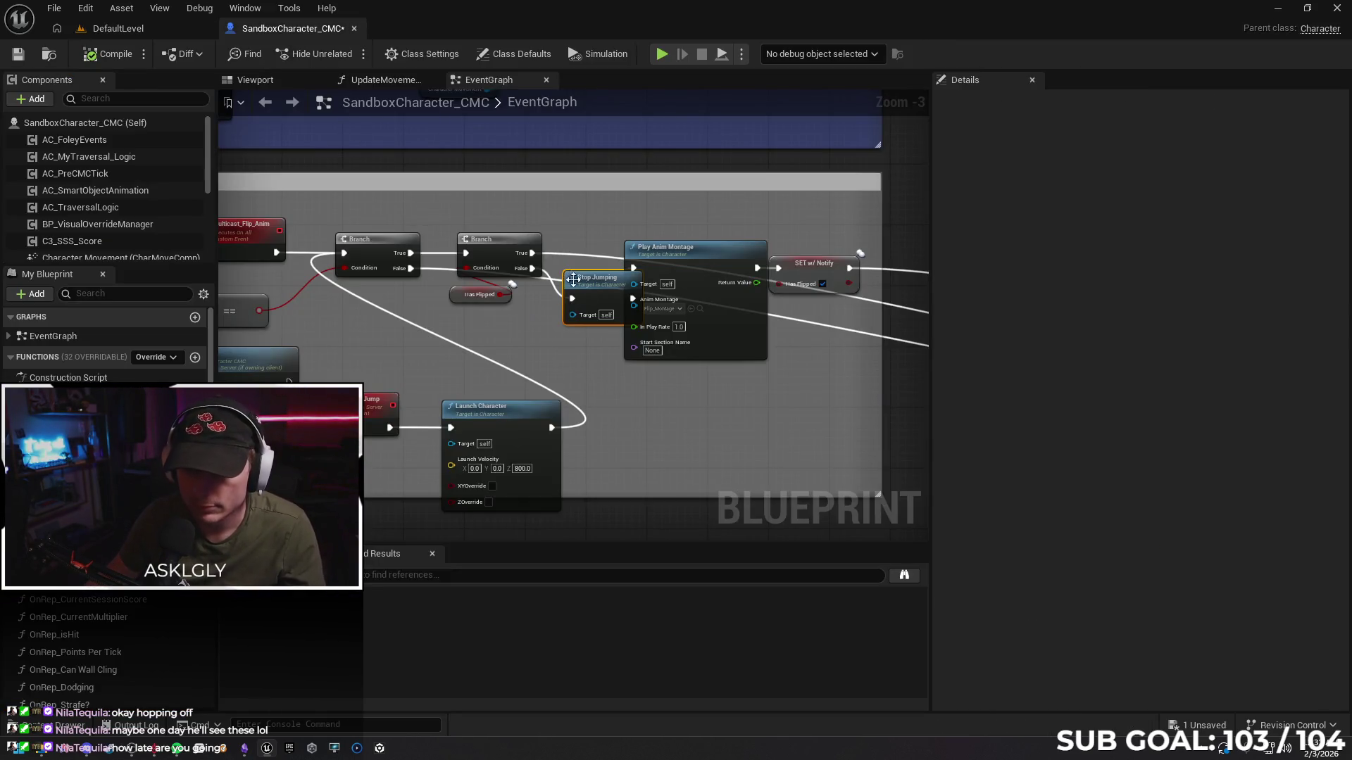
# Undo the Stop Jumping node and bring the Launch Character node into view
pyautogui.hotkey('ctrl', 'z')
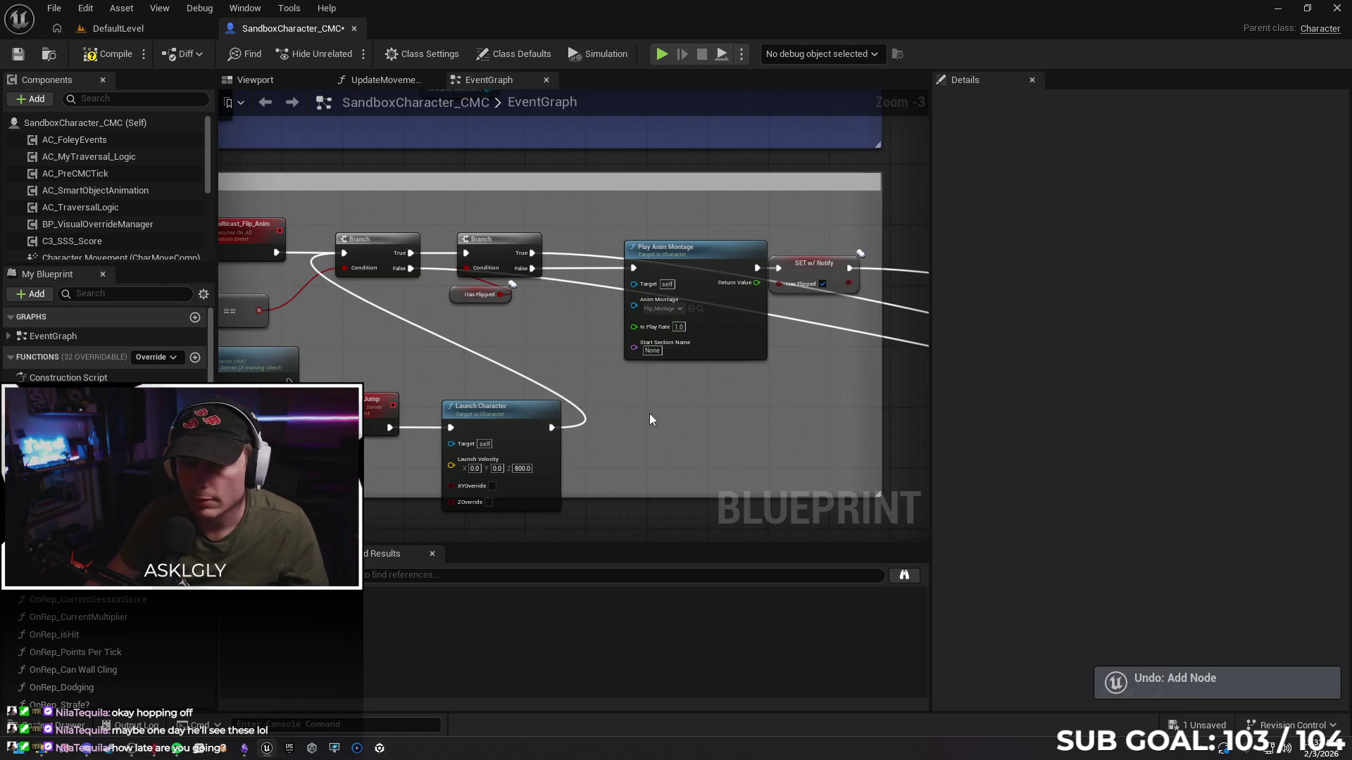
pyautogui.moveTo(507, 417)
pyautogui.mouseDown()
pyautogui.moveTo(727, 416)
pyautogui.moveTo(473, 387)
pyautogui.moveTo(397, 393)
pyautogui.mouseUp()
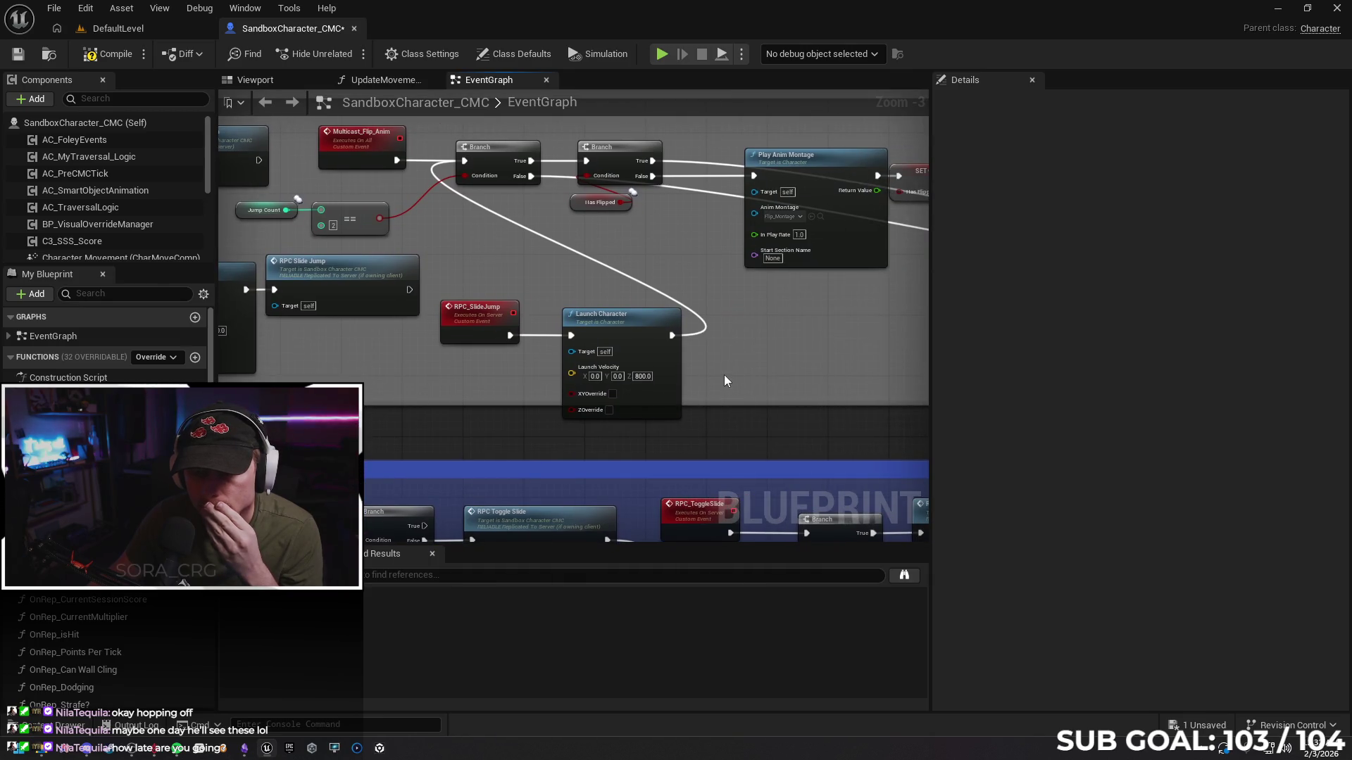
pyautogui.moveTo(725, 380); pyautogui.dragTo(677, 385)
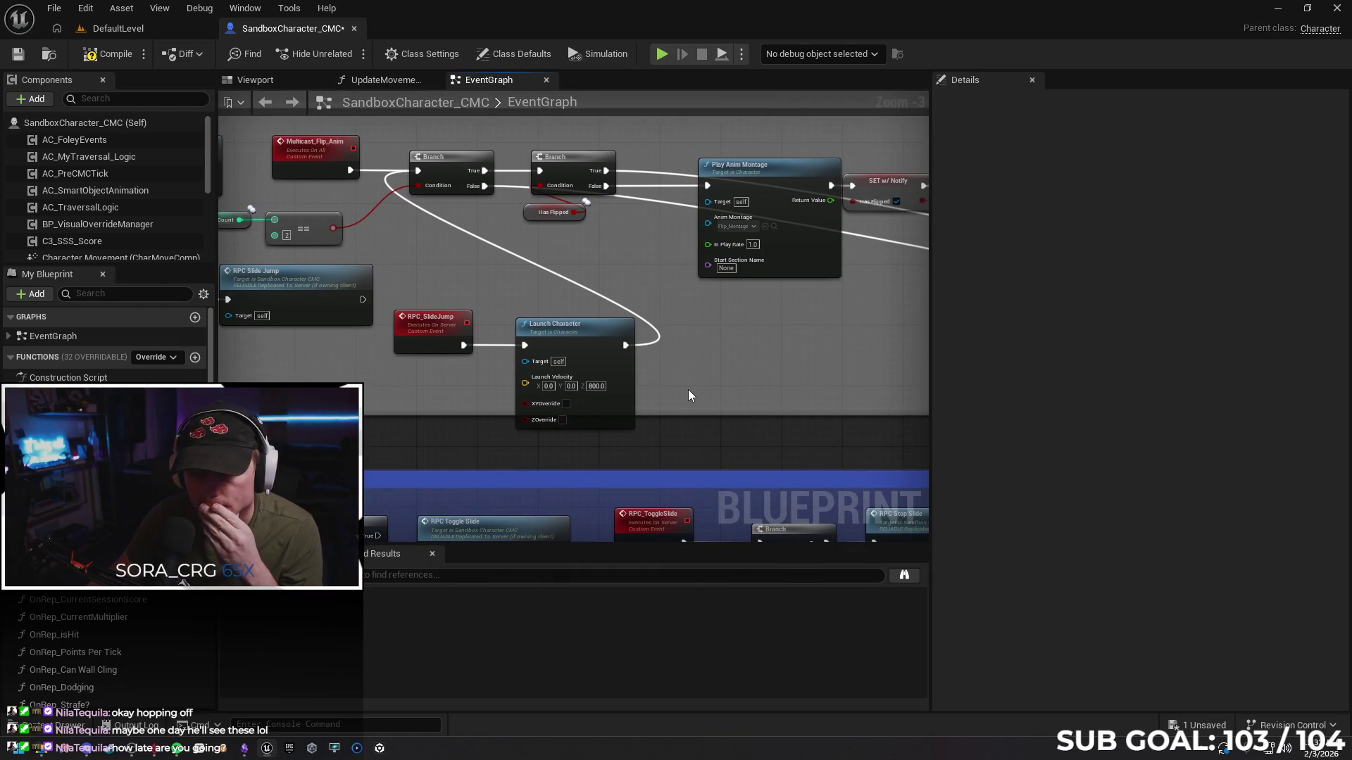
pyautogui.moveTo(387, 397)
pyautogui.mouseDown()
pyautogui.moveTo(753, 386)
pyautogui.moveTo(416, 416)
pyautogui.mouseUp()
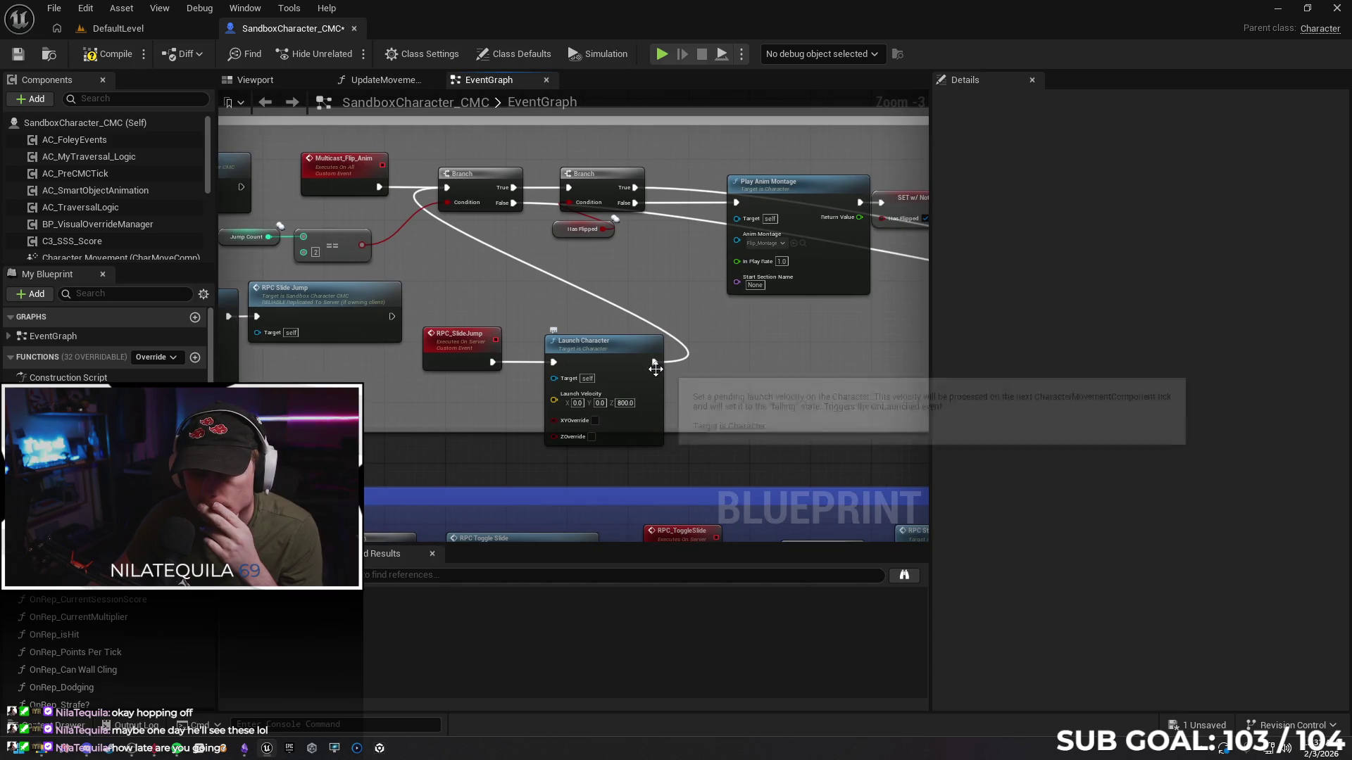
pyautogui.moveTo(397, 381)
pyautogui.mouseDown()
pyautogui.moveTo(368, 373)
pyautogui.moveTo(519, 391)
pyautogui.mouseUp()
pyautogui.moveTo(724, 364); pyautogui.dragTo(727, 360)
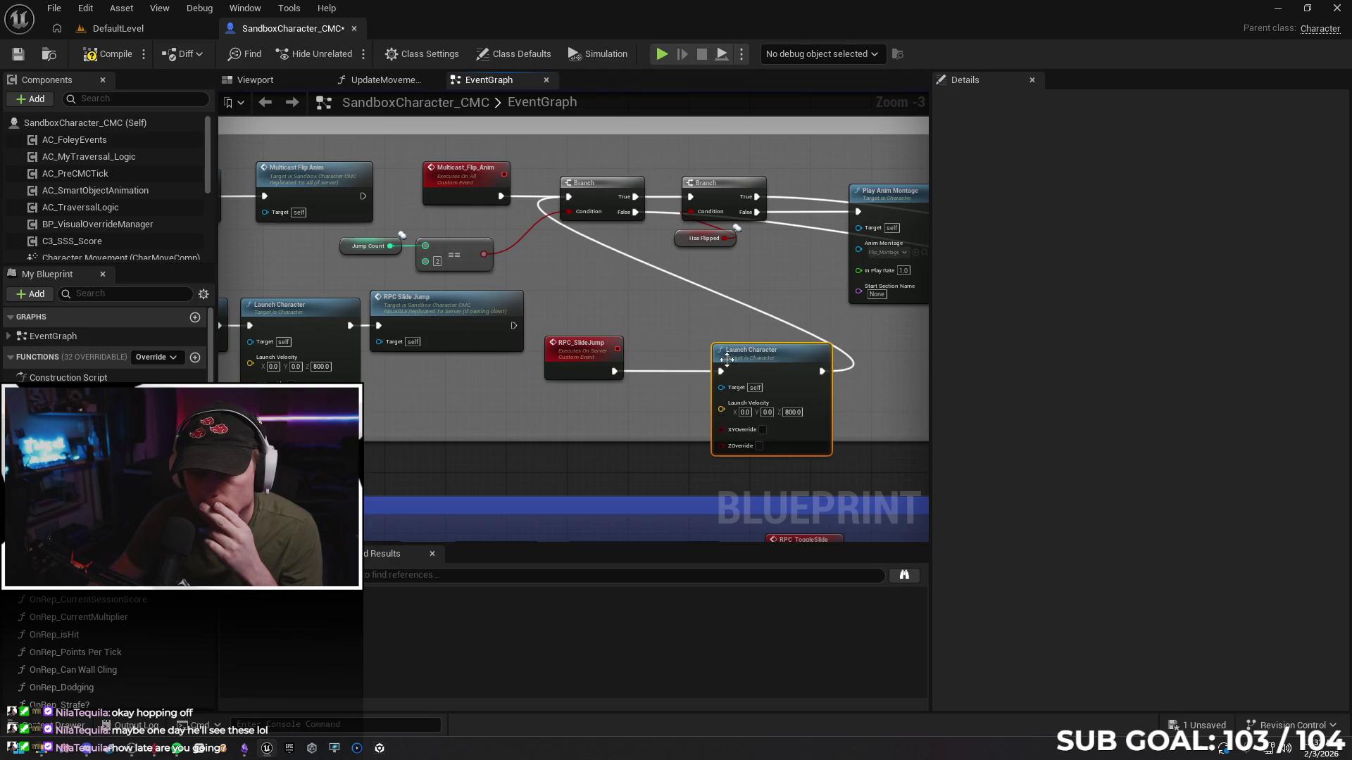
# Insert a Jump node between RPC_SlideJump and Launch Character, then open DefaultLevel's Play options
pyautogui.moveTo(614, 371)
pyautogui.mouseDown()
pyautogui.moveTo(655, 370)
pyautogui.moveTo(644, 366)
pyautogui.moveTo(649, 379)
pyautogui.moveTo(670, 358)
pyautogui.mouseUp()
pyautogui.write('jump')
pyautogui.press('Return')
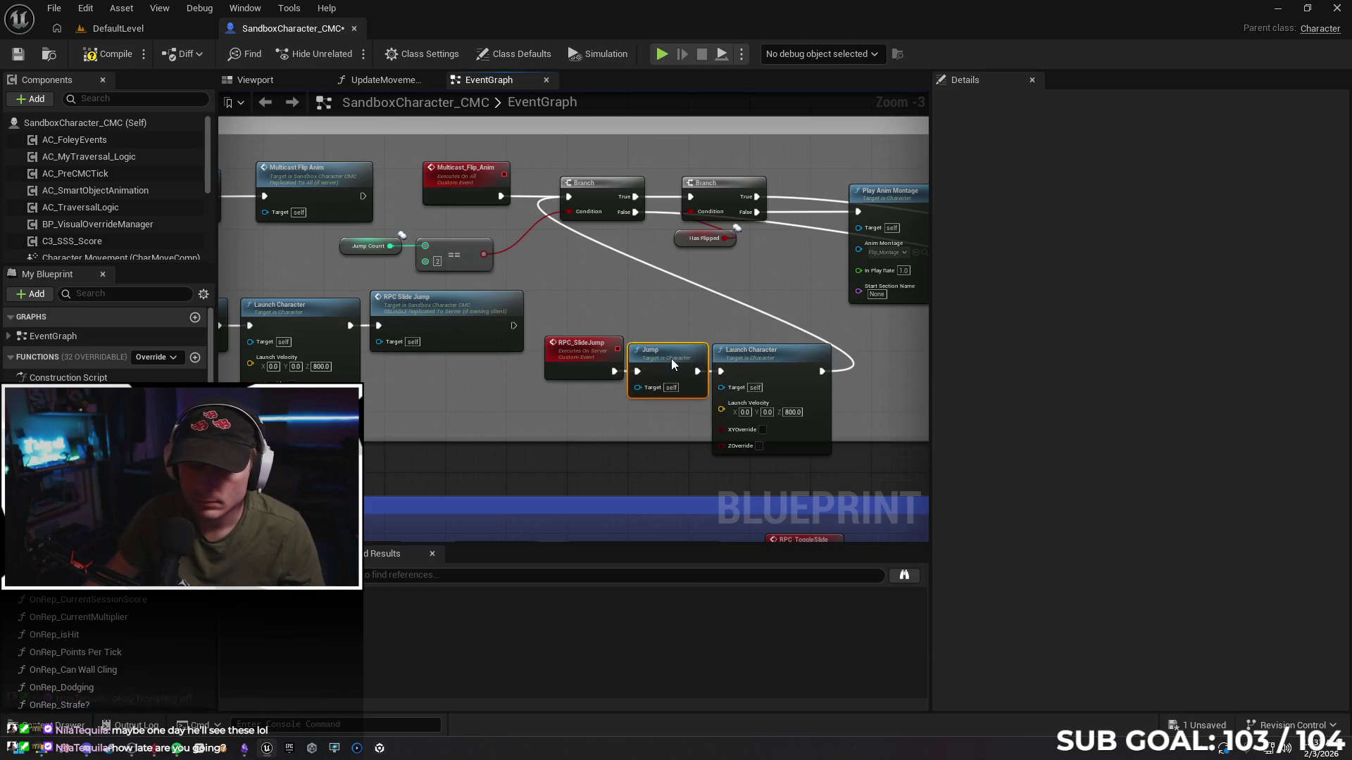
pyautogui.click(132, 31)
pyautogui.click(428, 54)
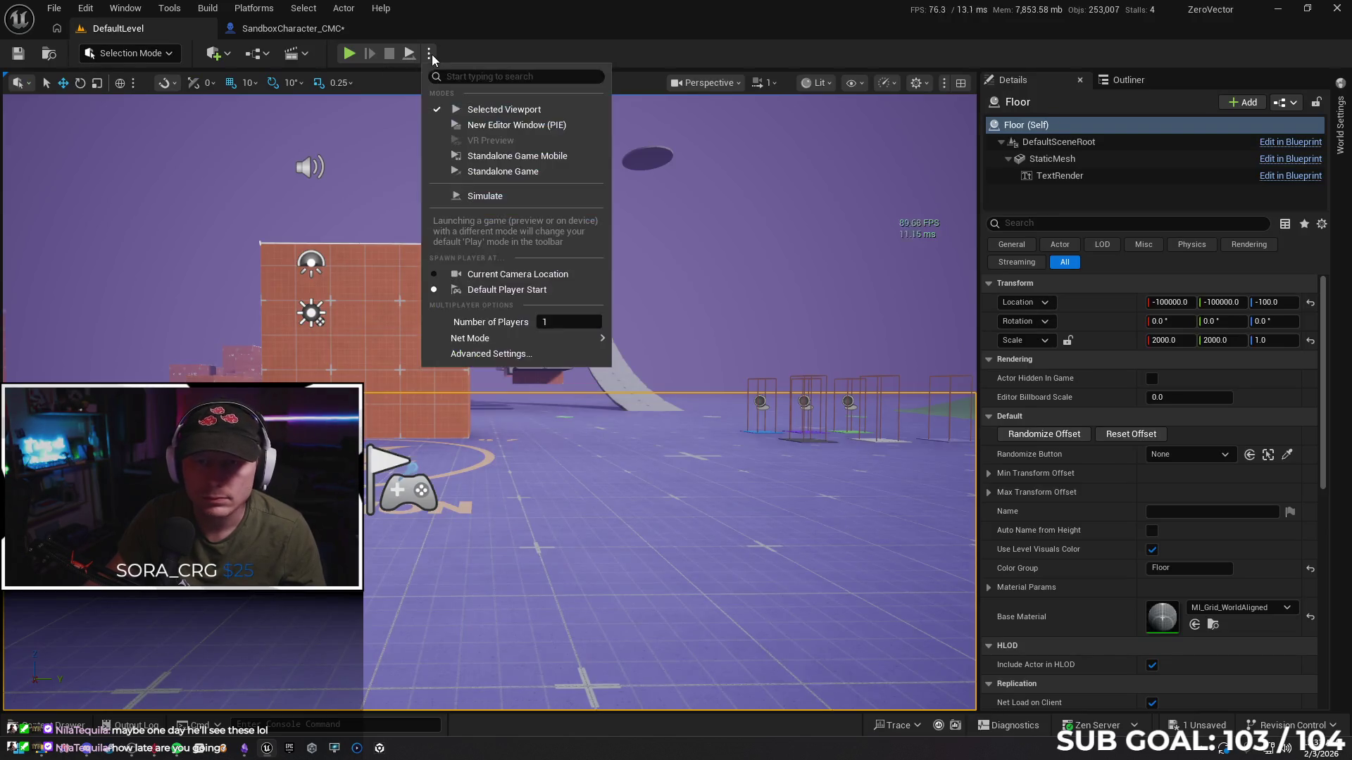
# Stop the running session and set the Play Net Mode to Play As Client
pyautogui.click(369, 127)
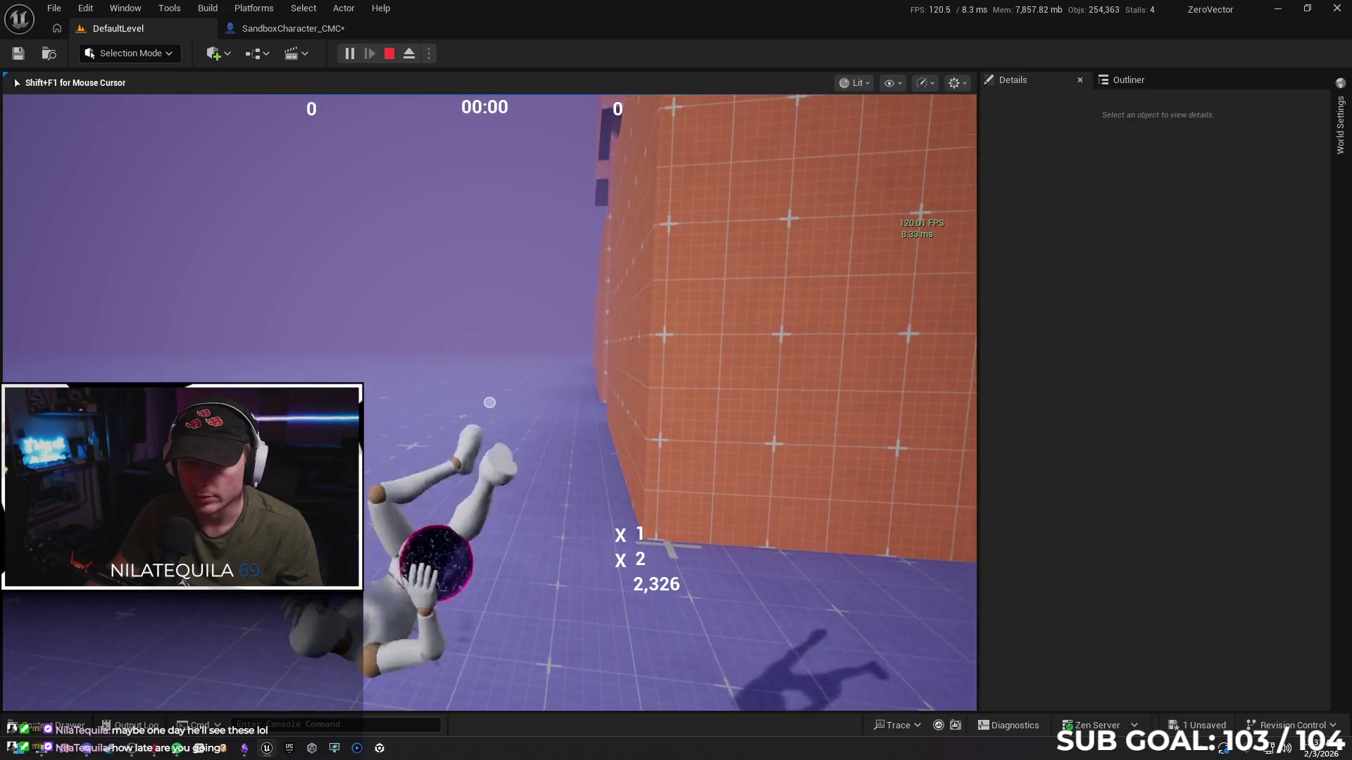
pyautogui.press('Escape')
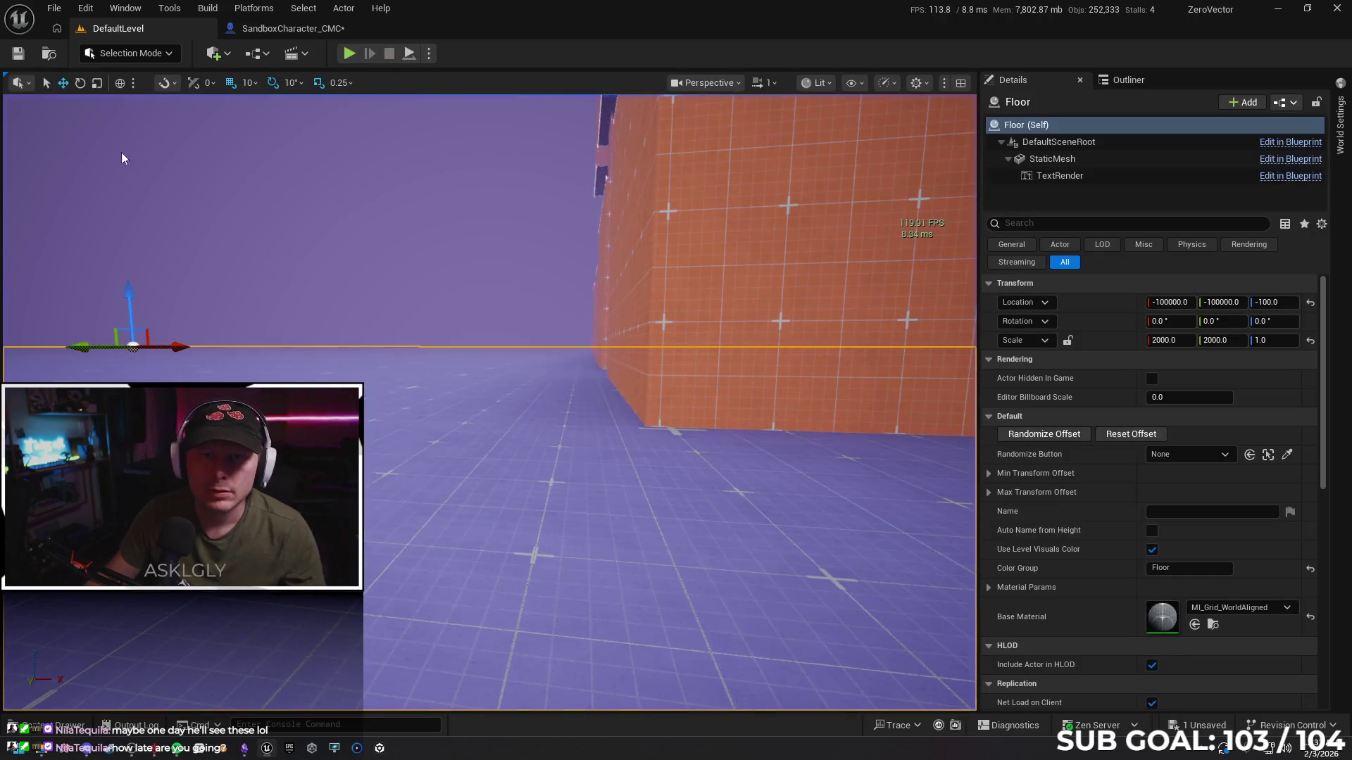
pyautogui.click(432, 56)
pyautogui.moveTo(549, 338)
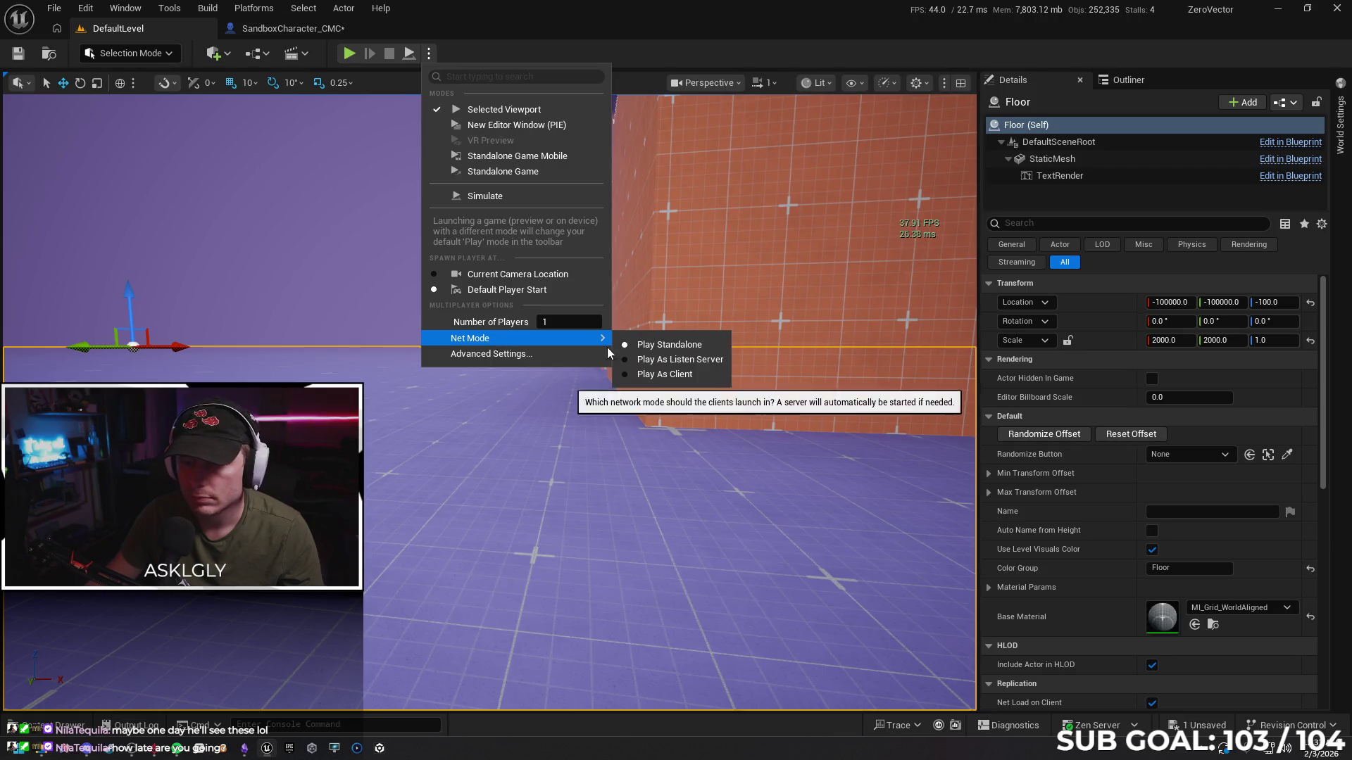
pyautogui.click(648, 375)
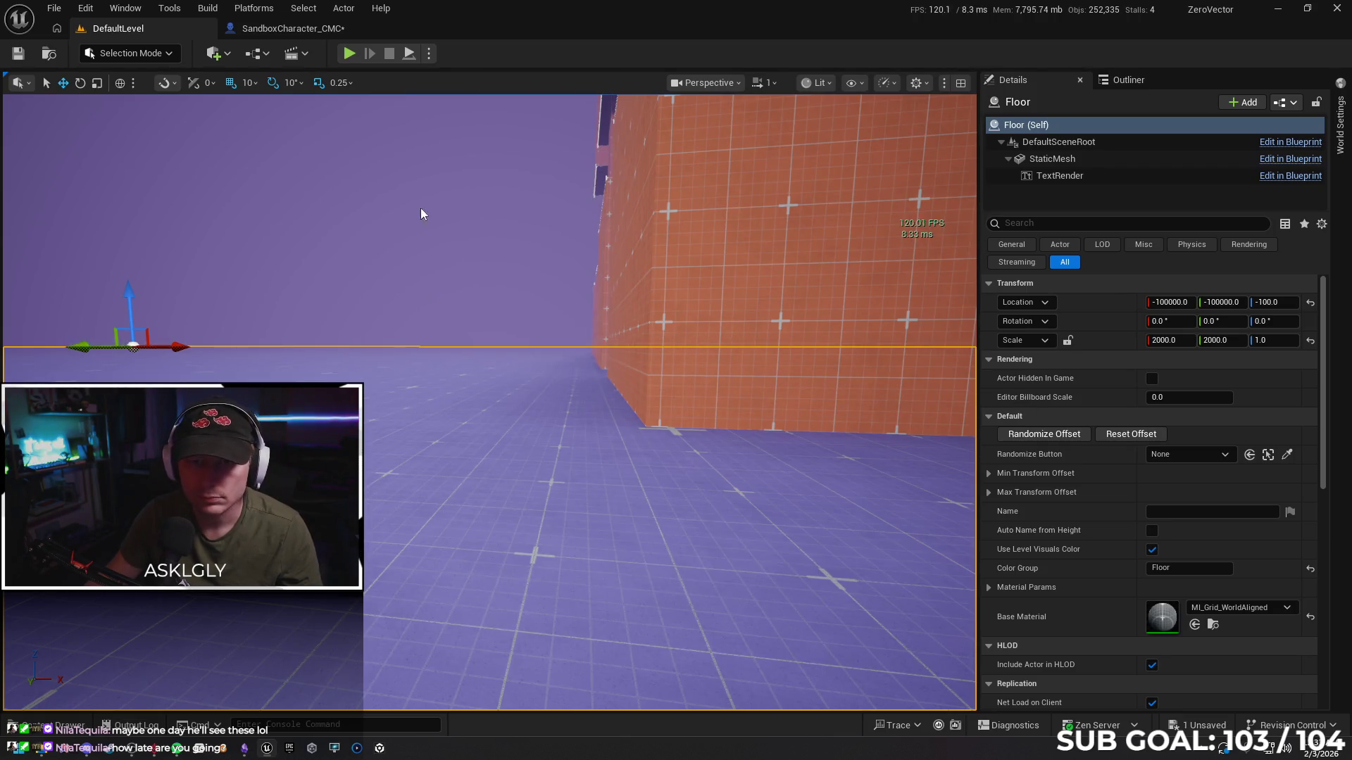
# Play-test repeated slide jumps as a network client, then return to SandboxCharacter_CMC
pyautogui.hotkey('alt', 'p')
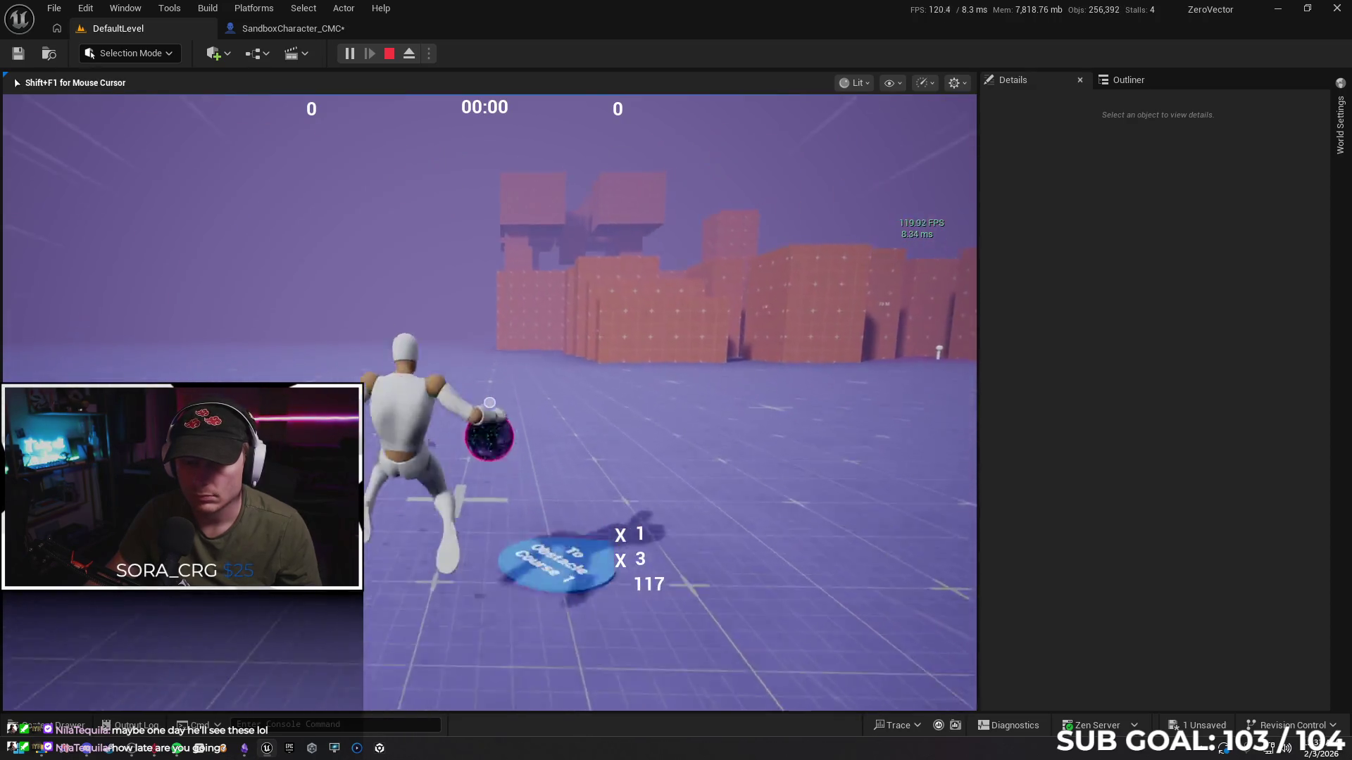
pyautogui.press('w')
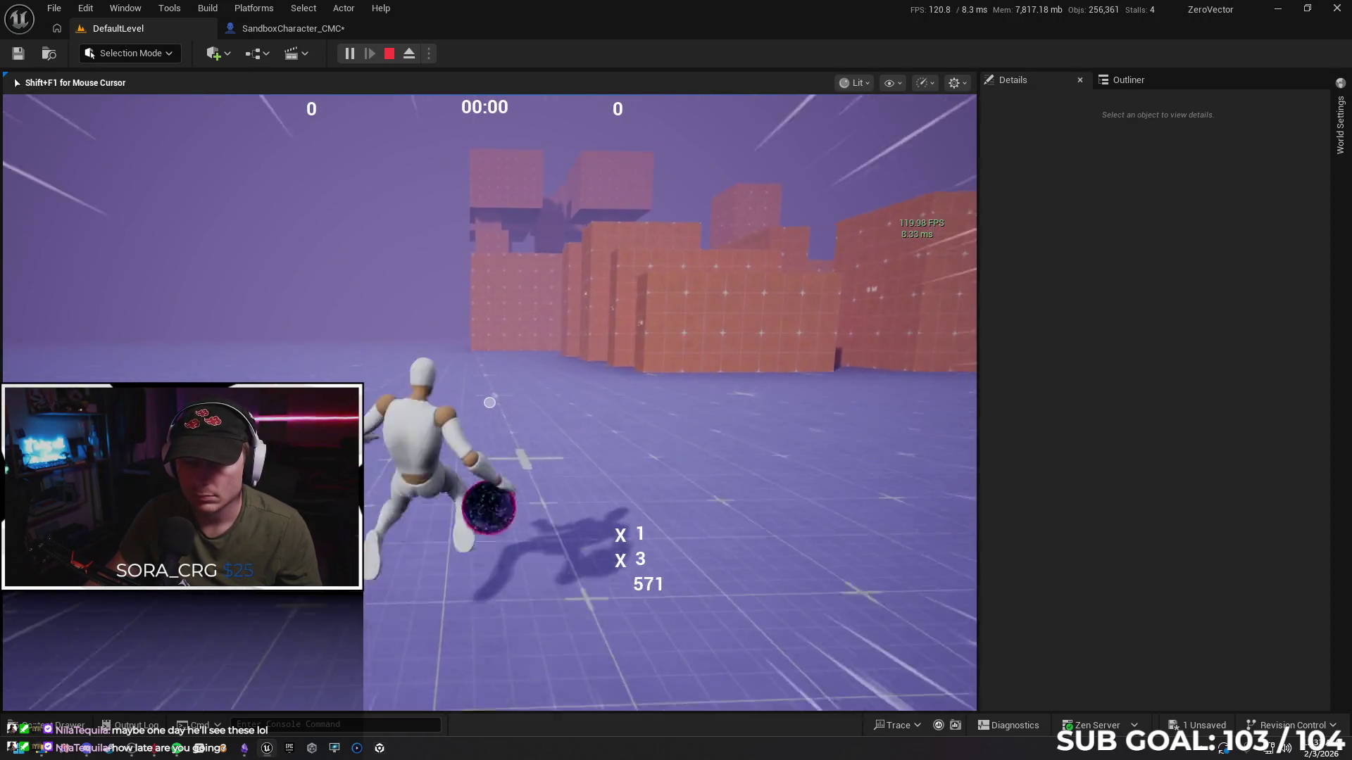
pyautogui.press('space')
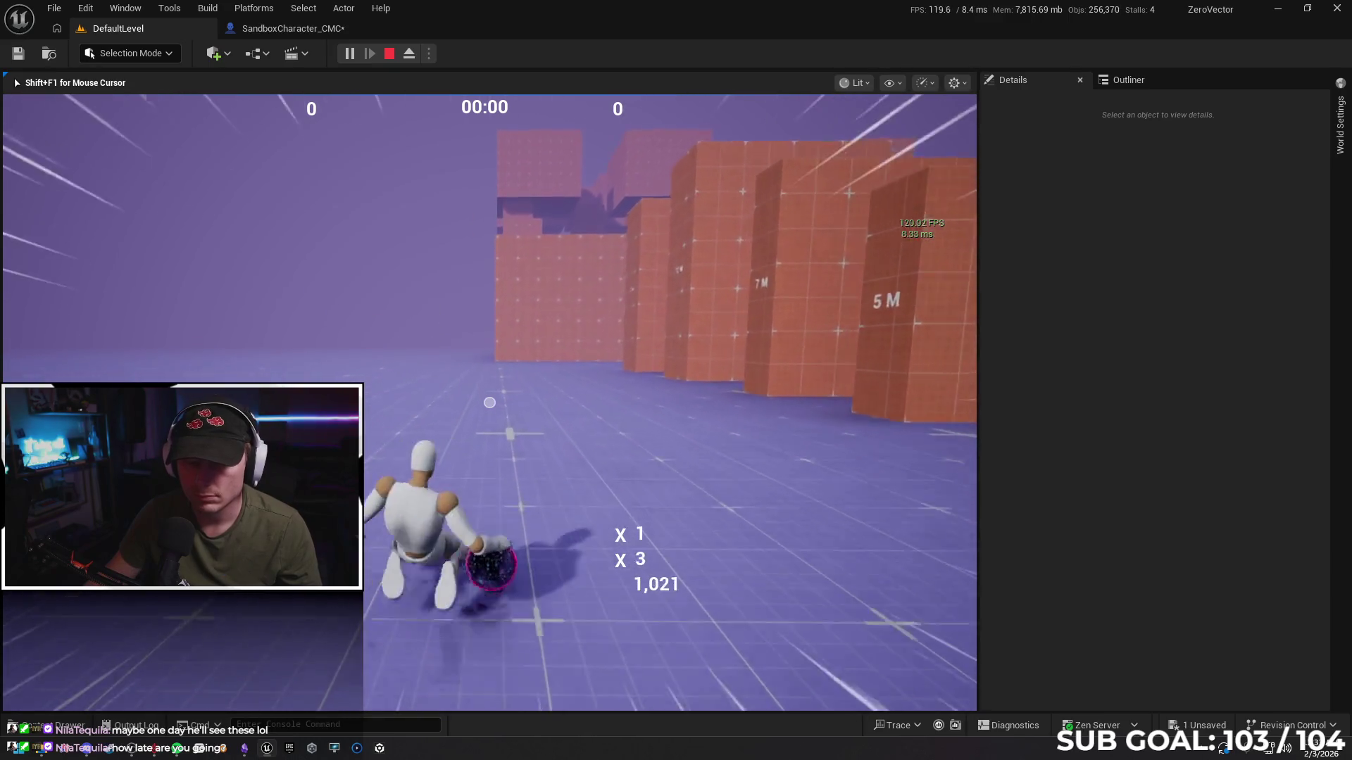
pyautogui.press('space')
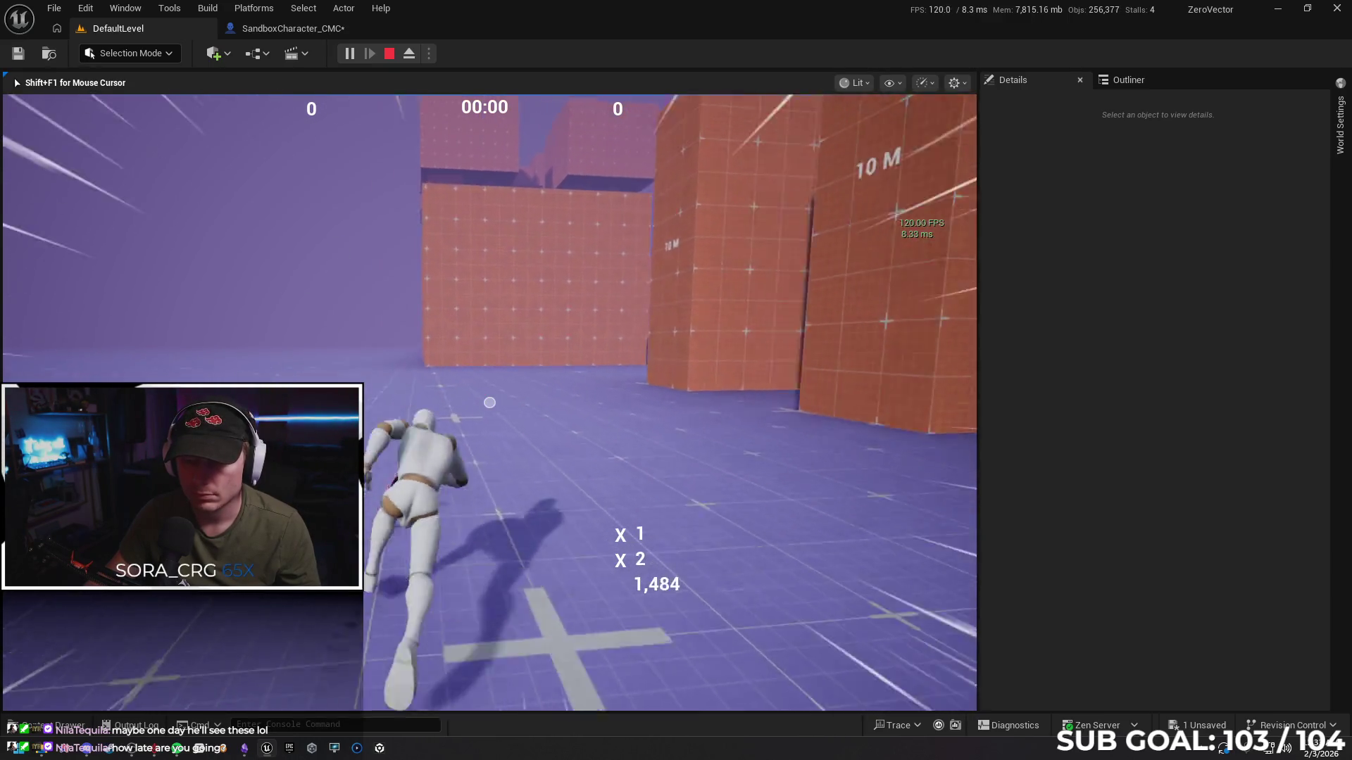
pyautogui.press('space')
pyautogui.press('space')
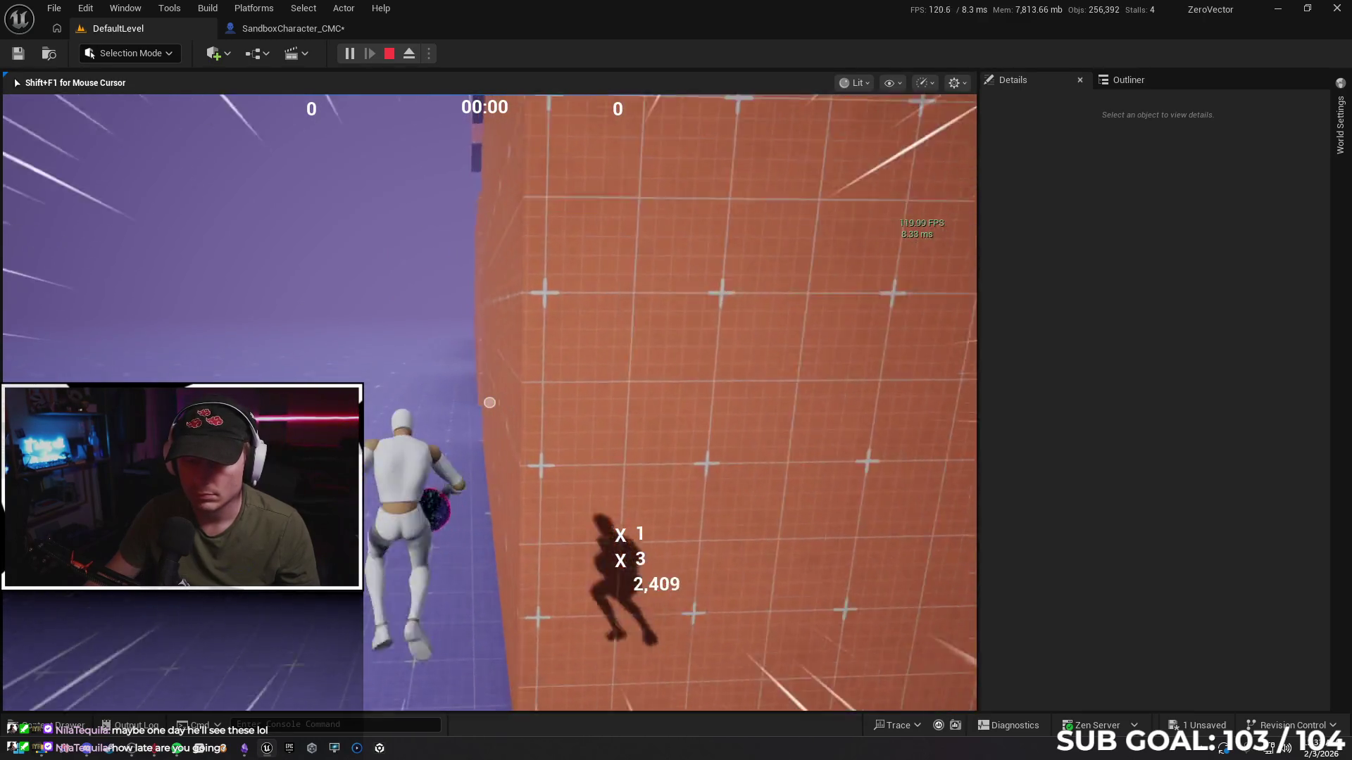
pyautogui.press('space')
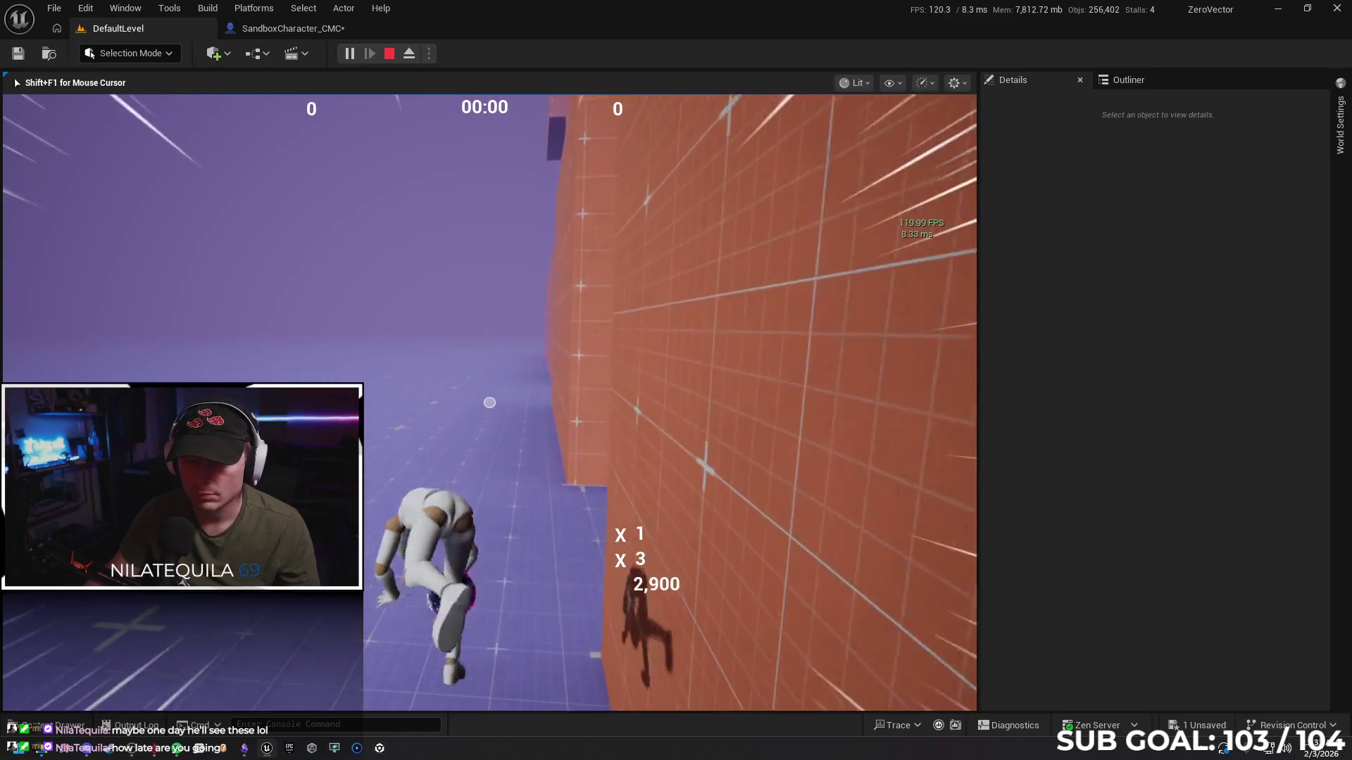
pyautogui.press('Escape')
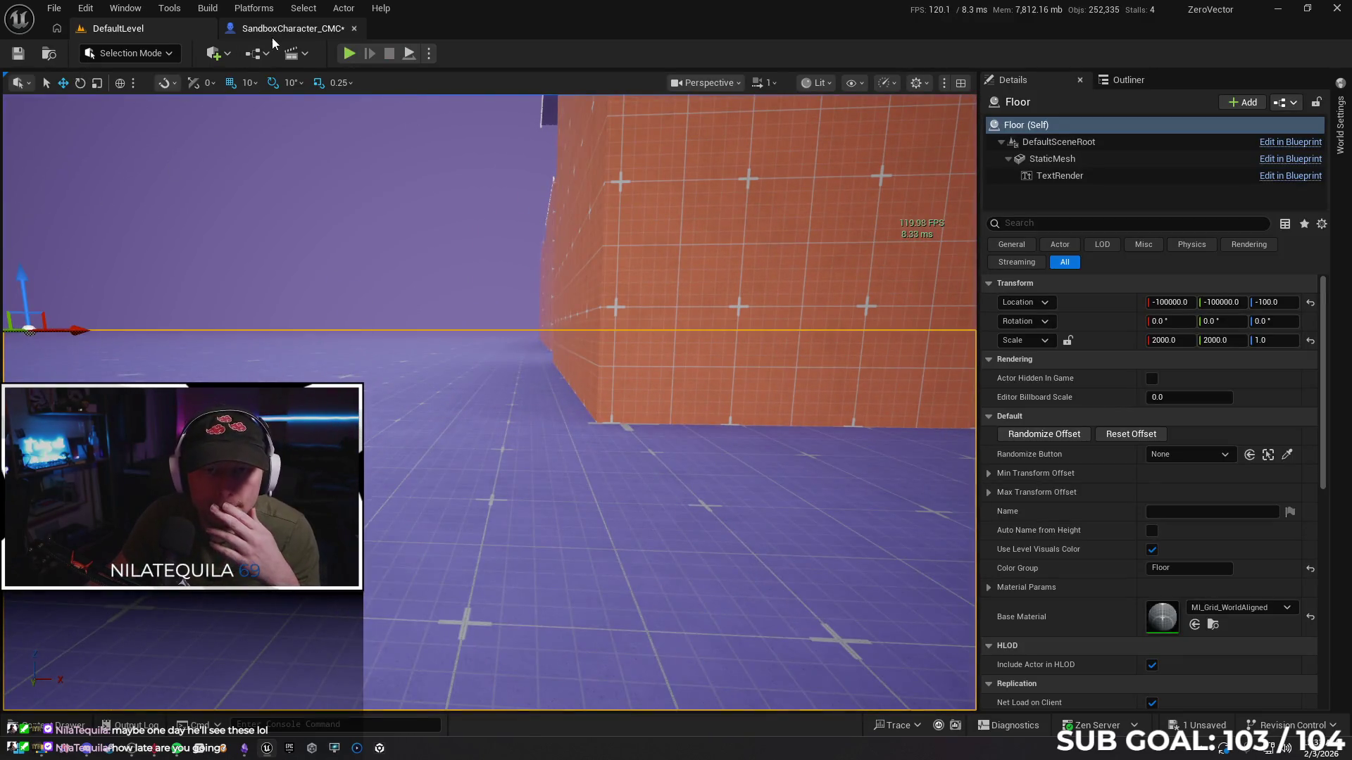
pyautogui.click(288, 28)
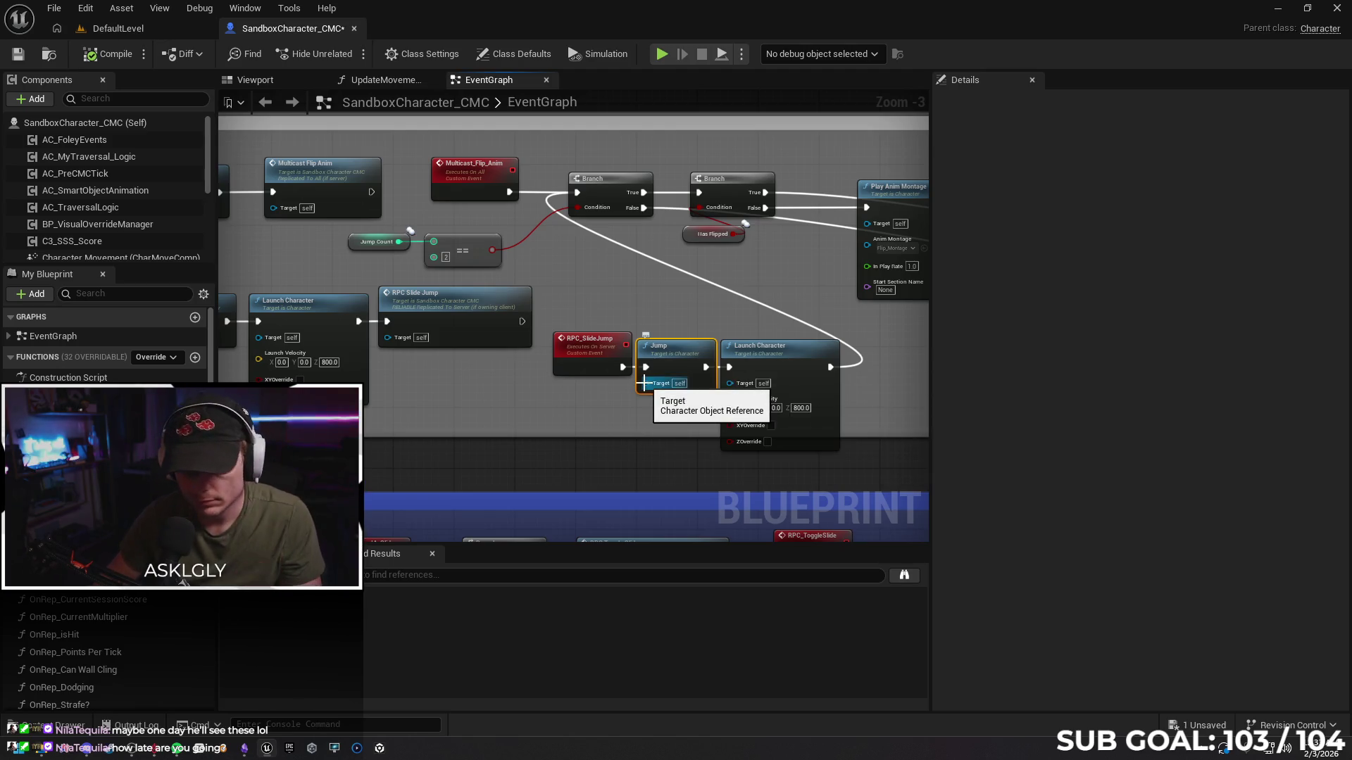
# Delete the Jump node, wire RPC_SlideJump straight into Launch Character, and tidy the nodes
pyautogui.press('Delete')
pyautogui.moveTo(622, 366); pyautogui.dragTo(736, 369)
pyautogui.moveTo(589, 339); pyautogui.dragTo(650, 339)
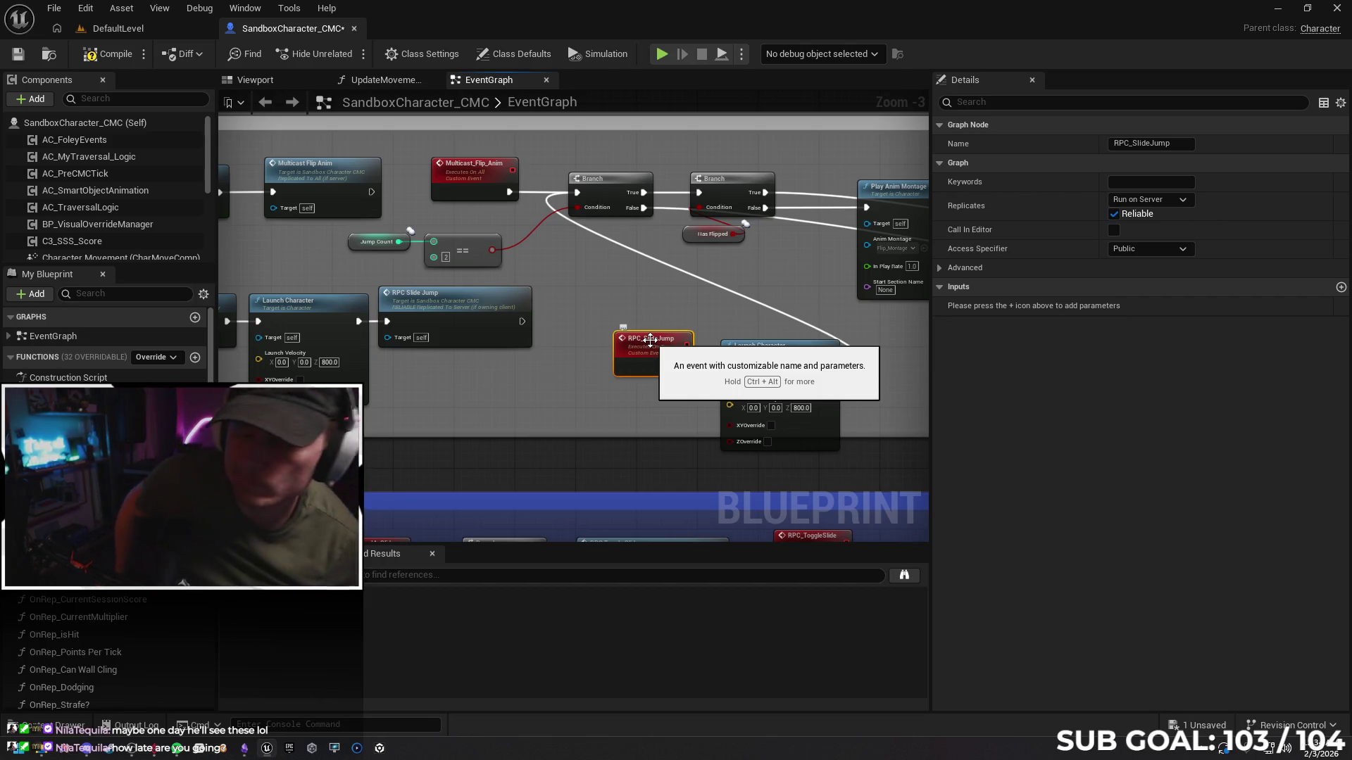
pyautogui.click(643, 393)
pyautogui.moveTo(771, 360); pyautogui.dragTo(762, 355)
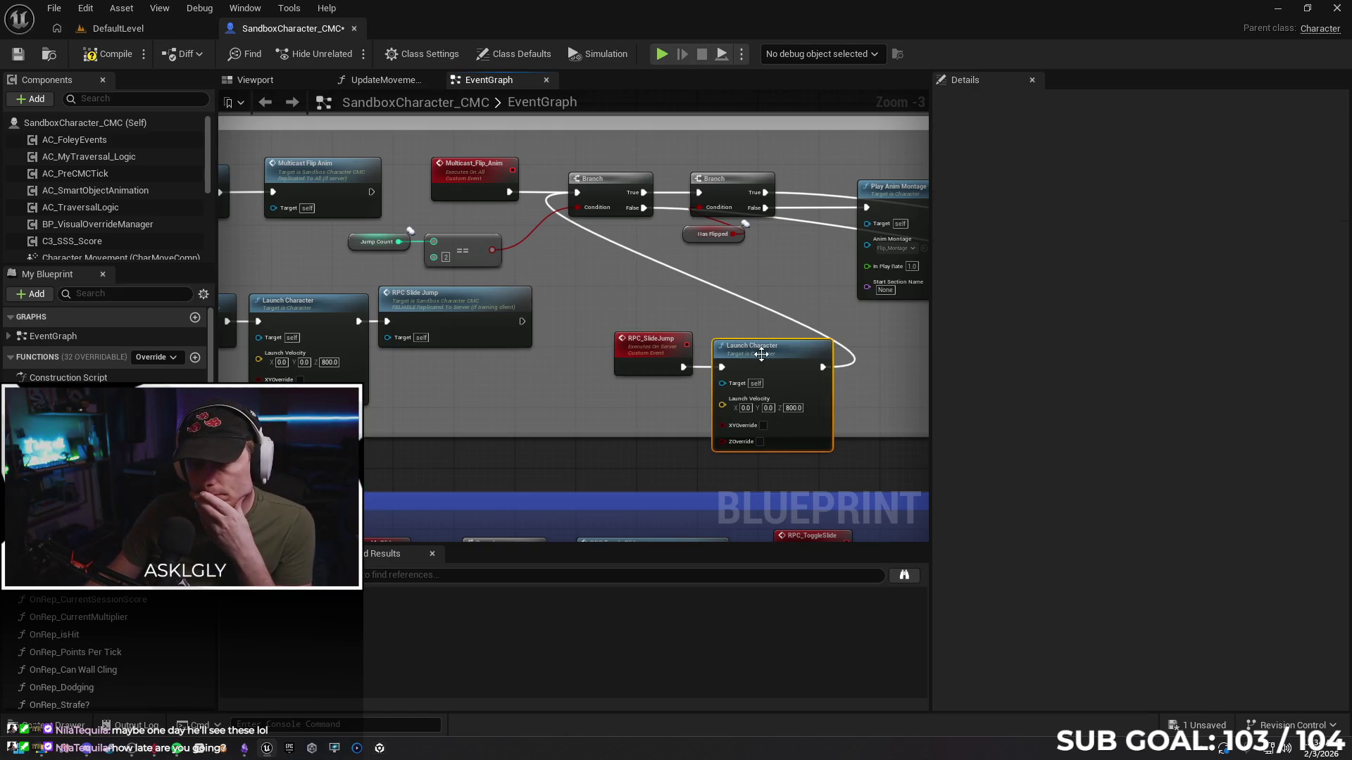
pyautogui.moveTo(600, 339)
pyautogui.mouseDown()
pyautogui.moveTo(746, 386)
pyautogui.moveTo(690, 351)
pyautogui.moveTo(708, 352)
pyautogui.mouseUp()
pyautogui.click(581, 484)
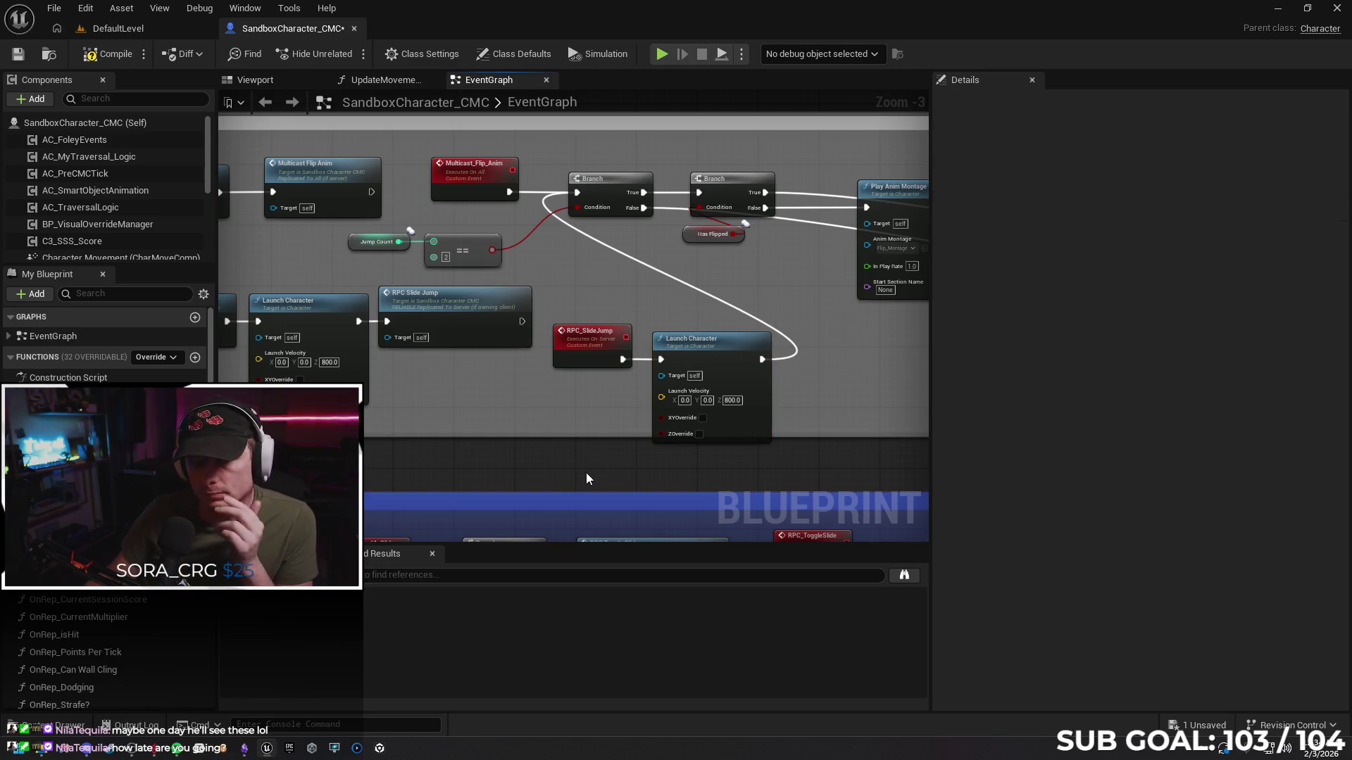
# Add a Character Movement Add Impulse node from the node search
pyautogui.rightClick(587, 474)
pyautogui.write('add im')
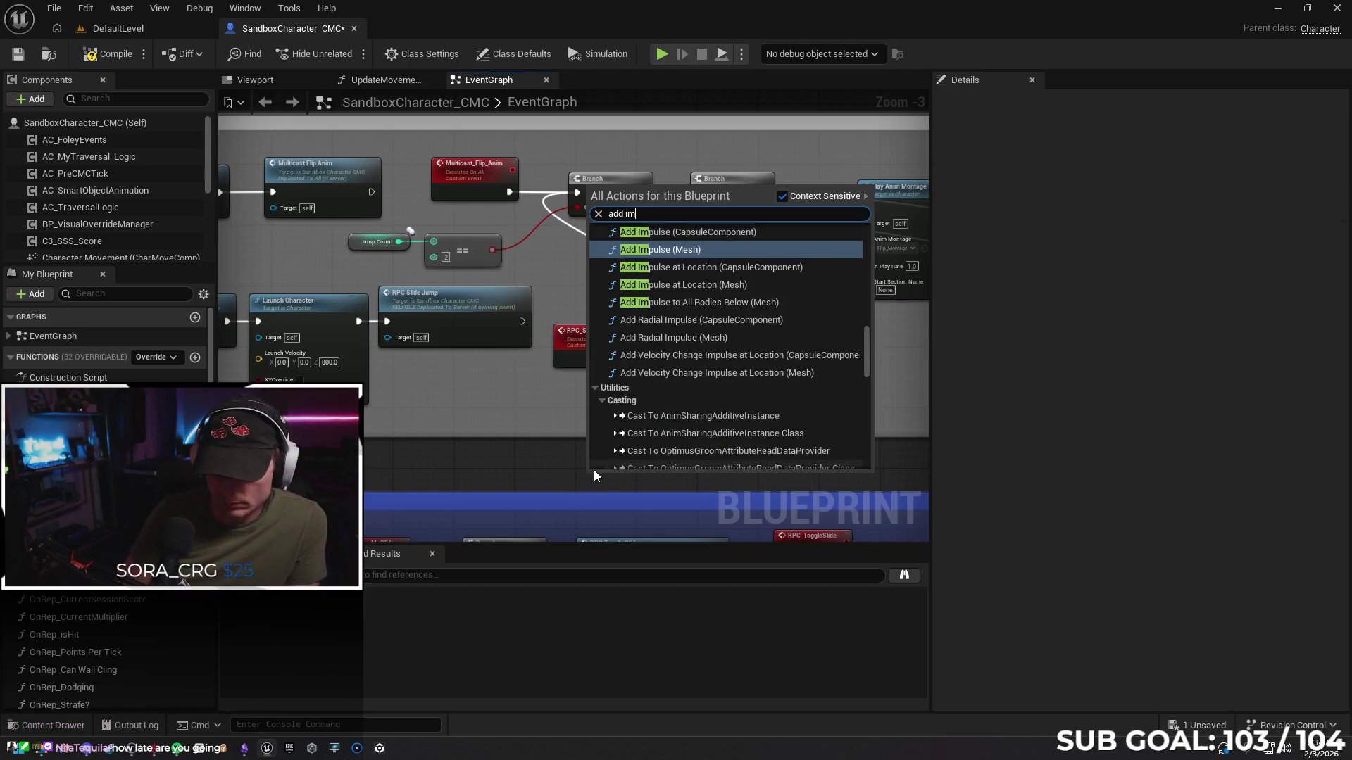
pyautogui.write('pul')
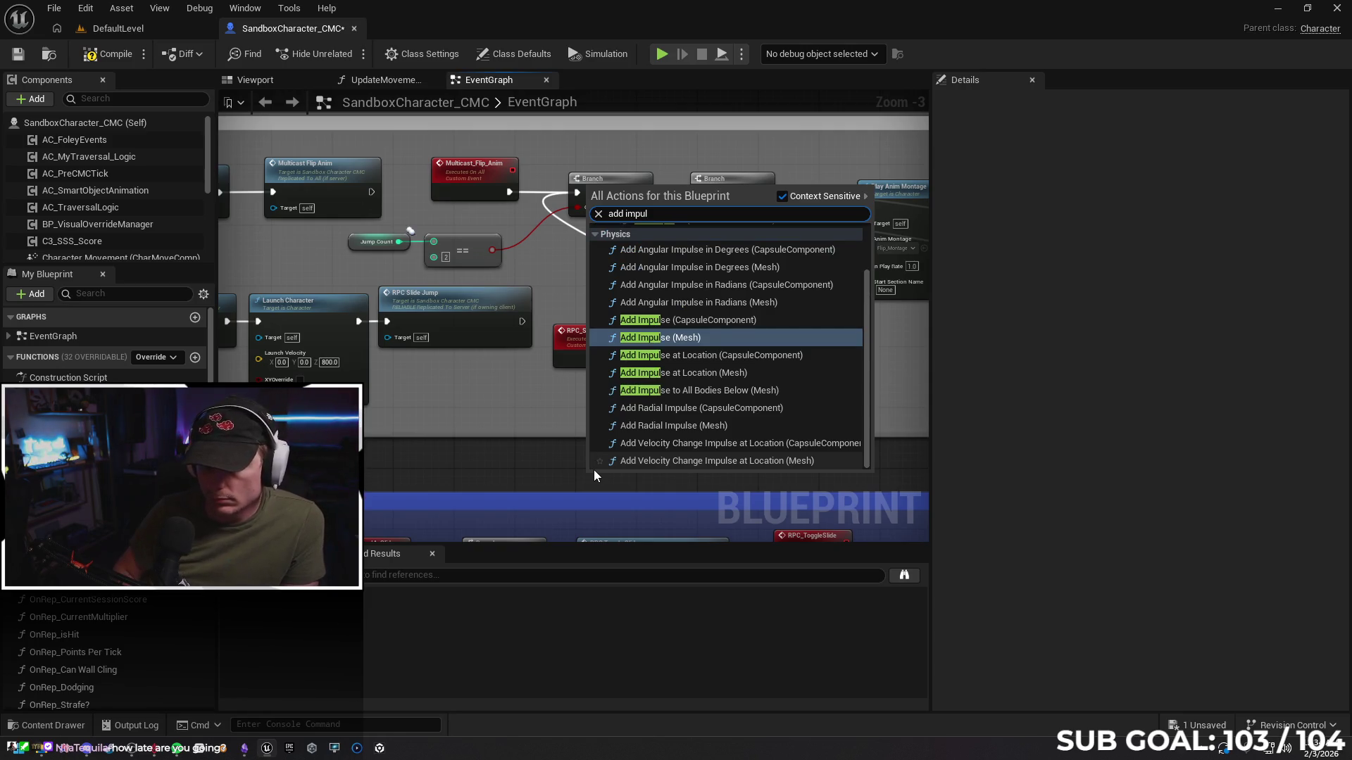
pyautogui.write('e')
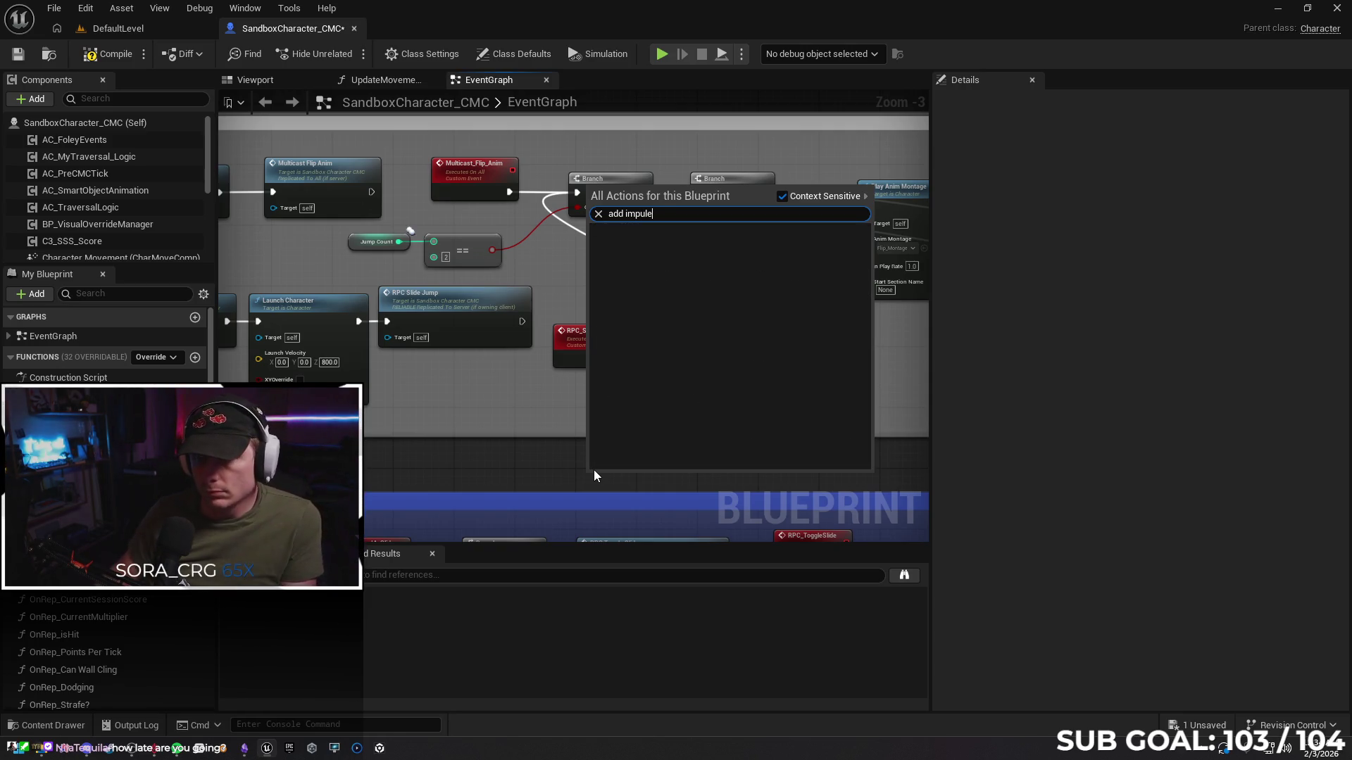
pyautogui.press('BackSpace')
pyautogui.write('se')
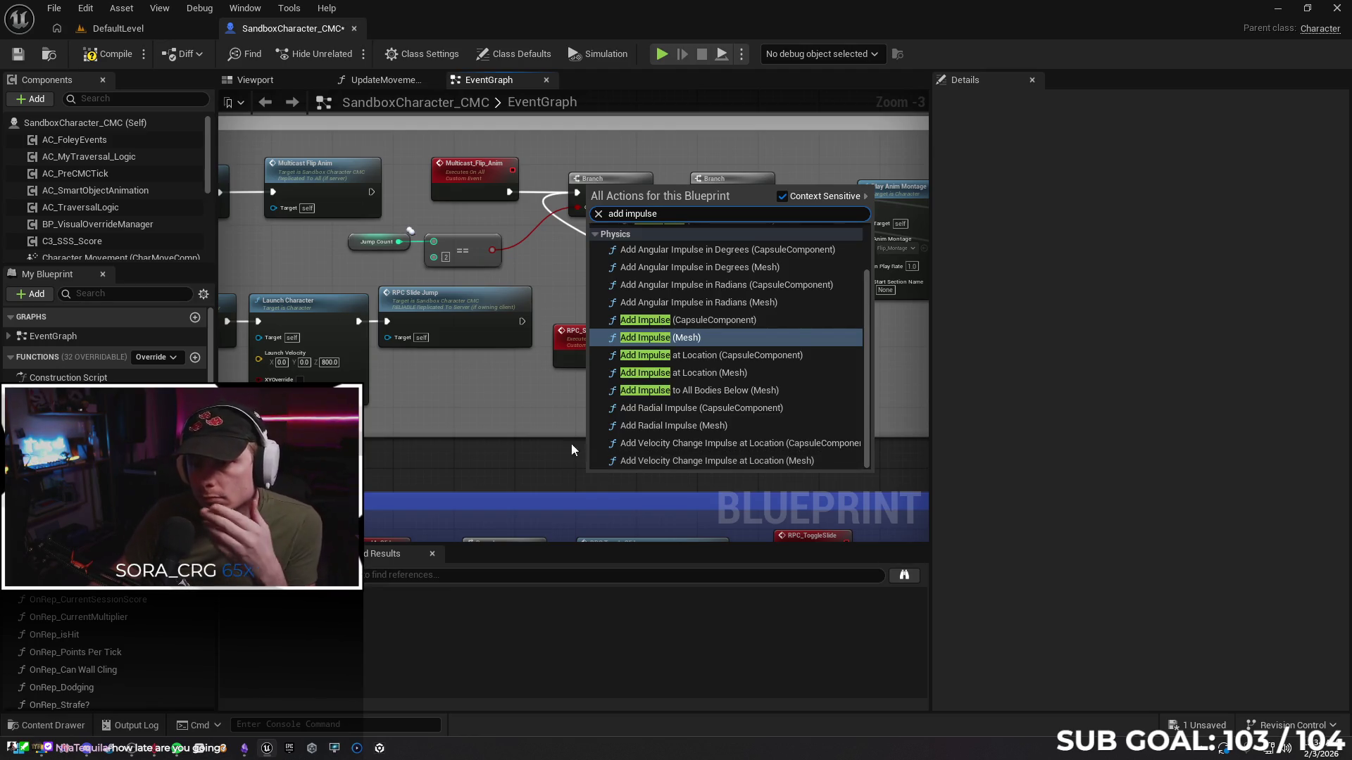
pyautogui.scroll(2, 779, 360)
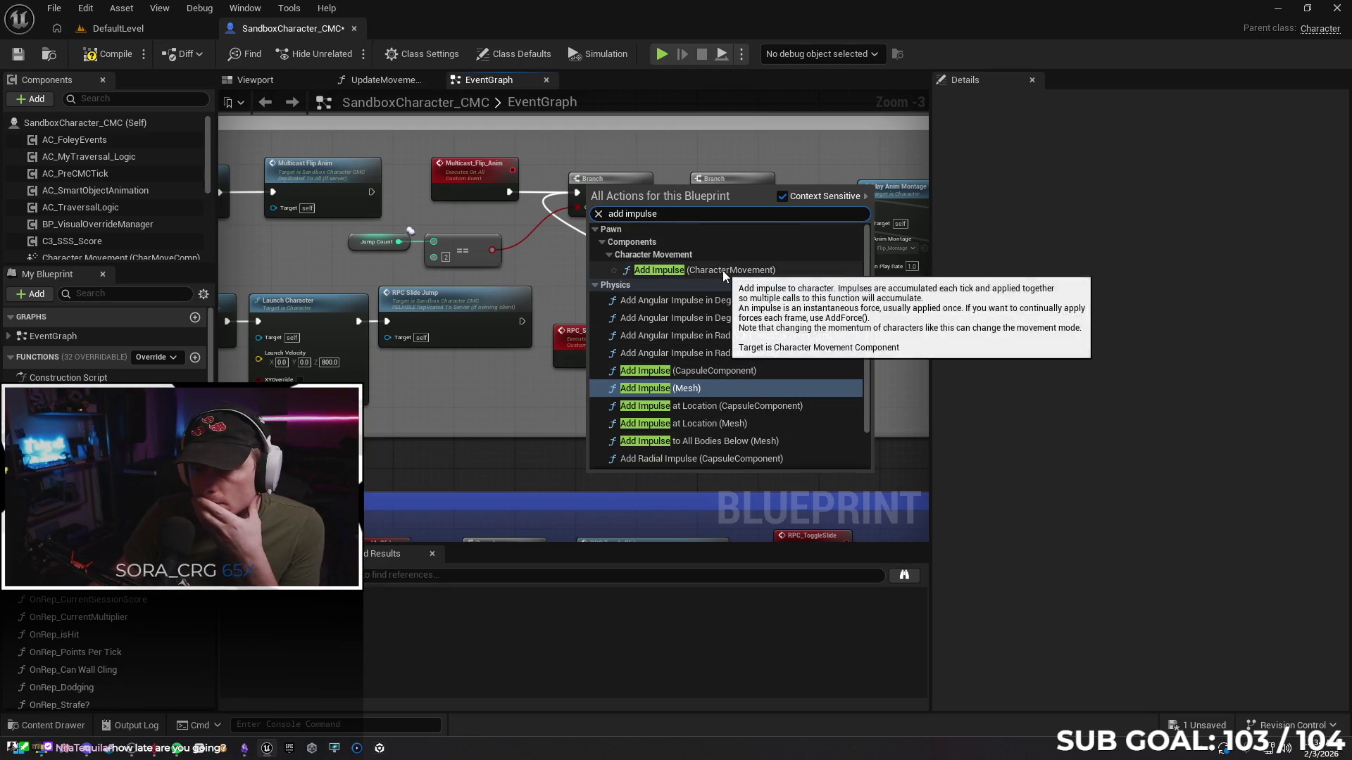
pyautogui.click(722, 270)
# Wire Add Impulse's exec output into the first Branch and edit its Impulse Z value
pyautogui.moveTo(657, 493)
pyautogui.mouseDown()
pyautogui.moveTo(761, 371)
pyautogui.moveTo(734, 323)
pyautogui.moveTo(717, 337)
pyautogui.moveTo(723, 301)
pyautogui.mouseUp()
pyautogui.moveTo(622, 359); pyautogui.dragTo(662, 308)
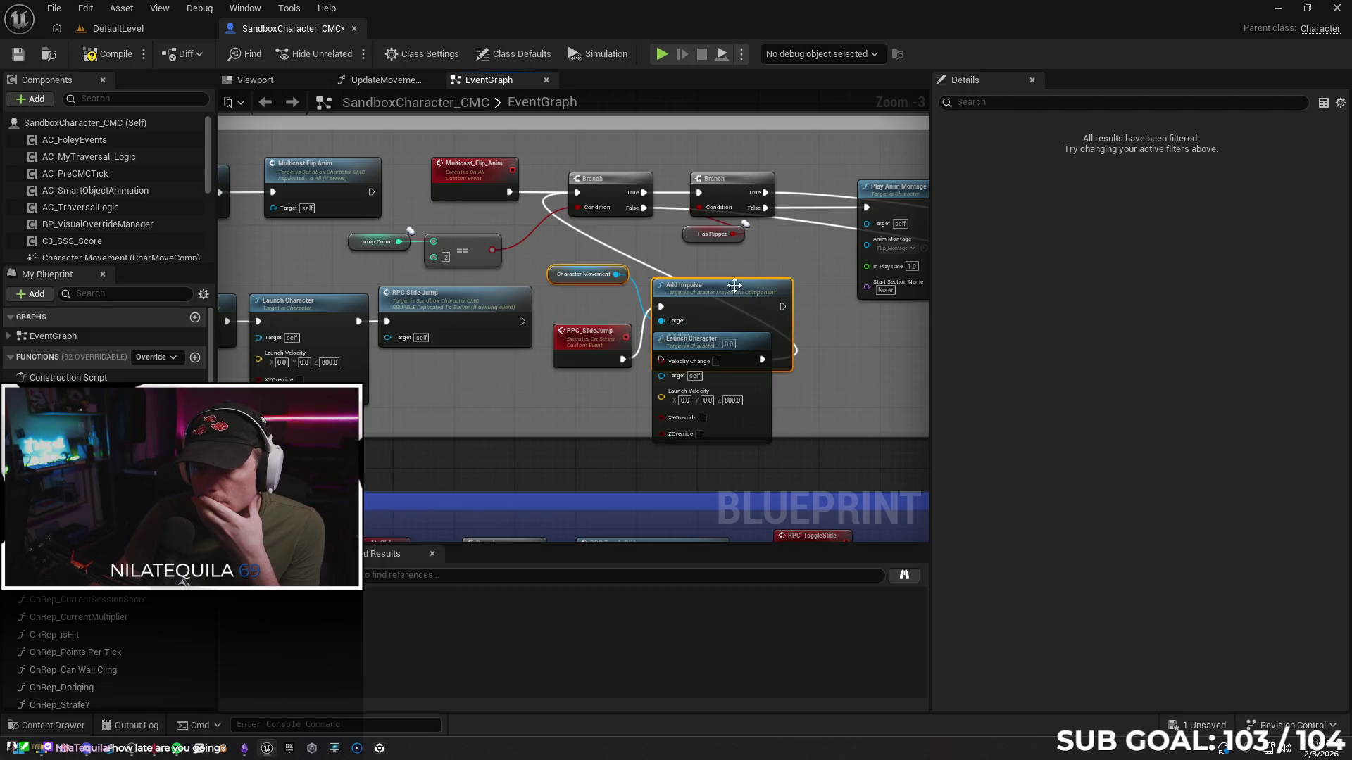
pyautogui.moveTo(784, 305); pyautogui.dragTo(577, 192)
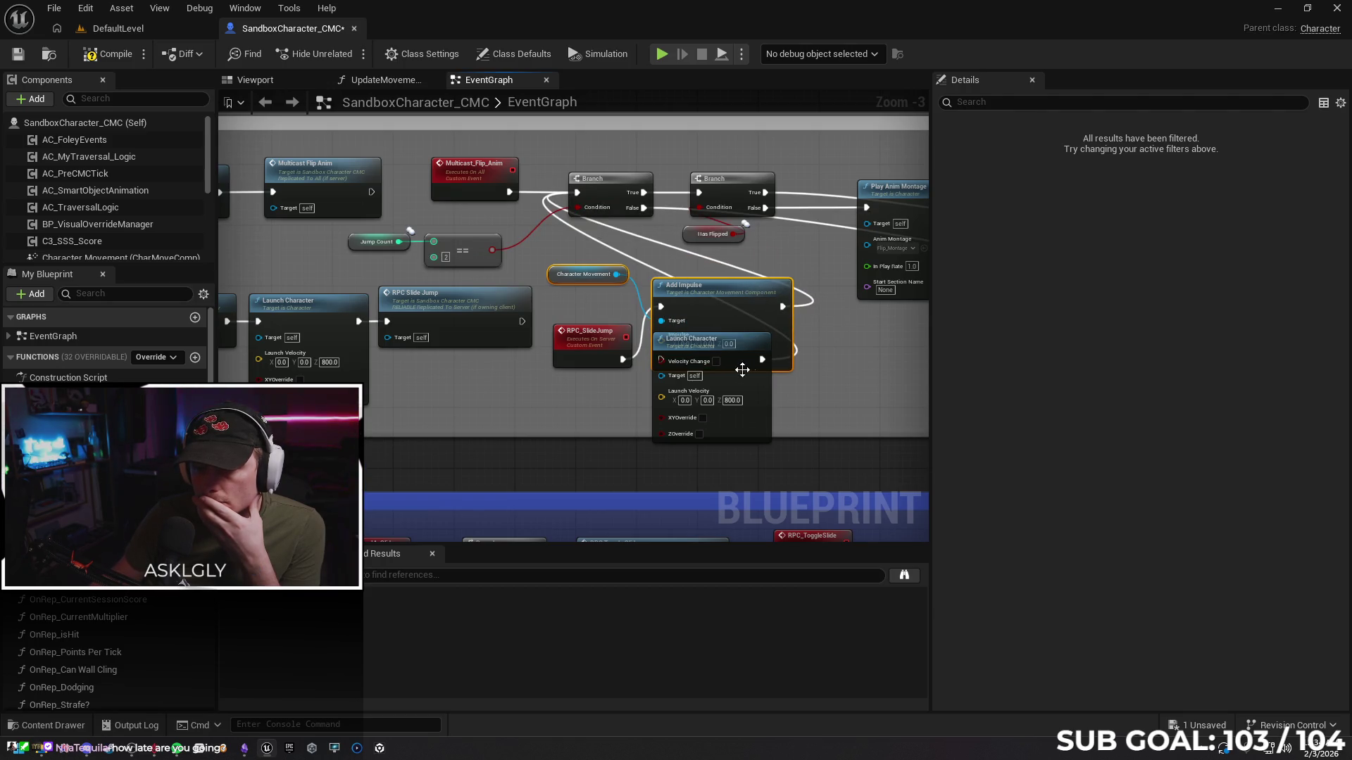
pyautogui.moveTo(733, 343); pyautogui.dragTo(694, 302)
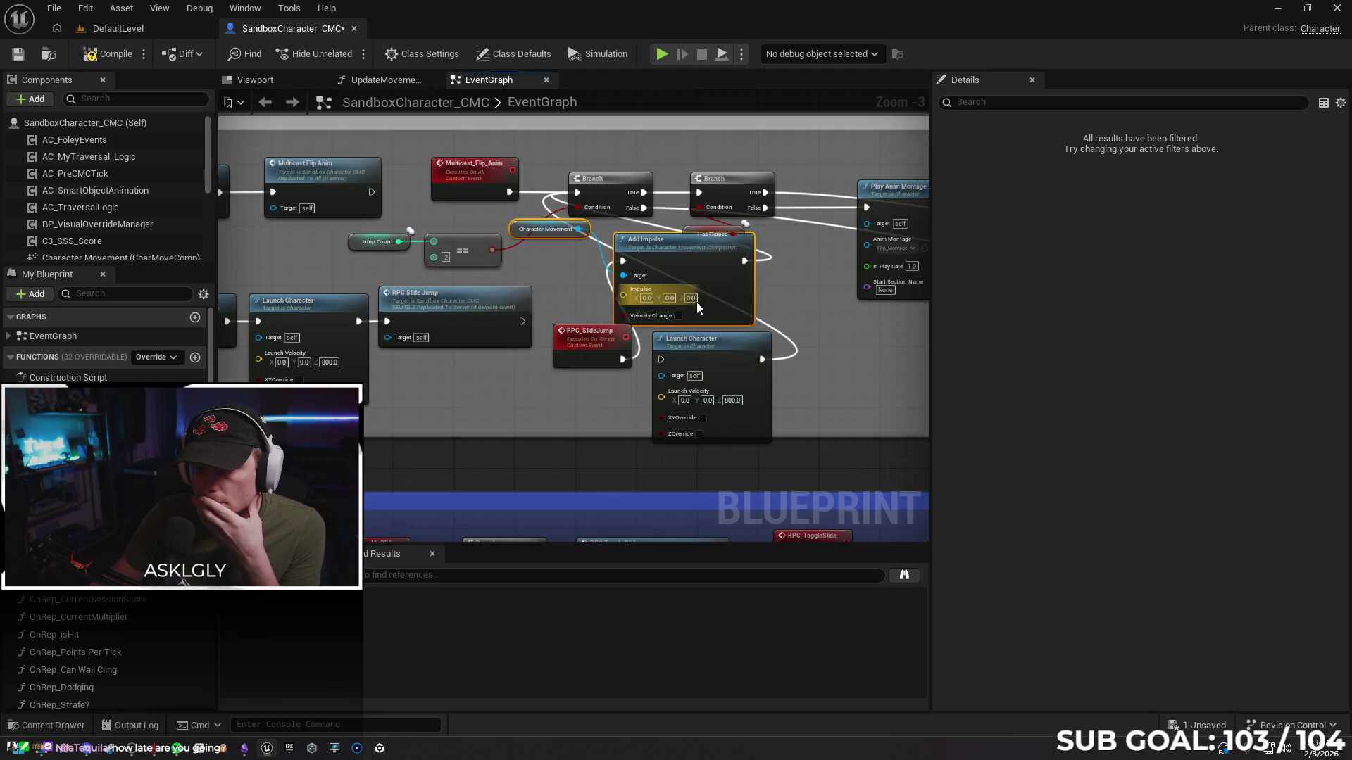
pyautogui.click(689, 299)
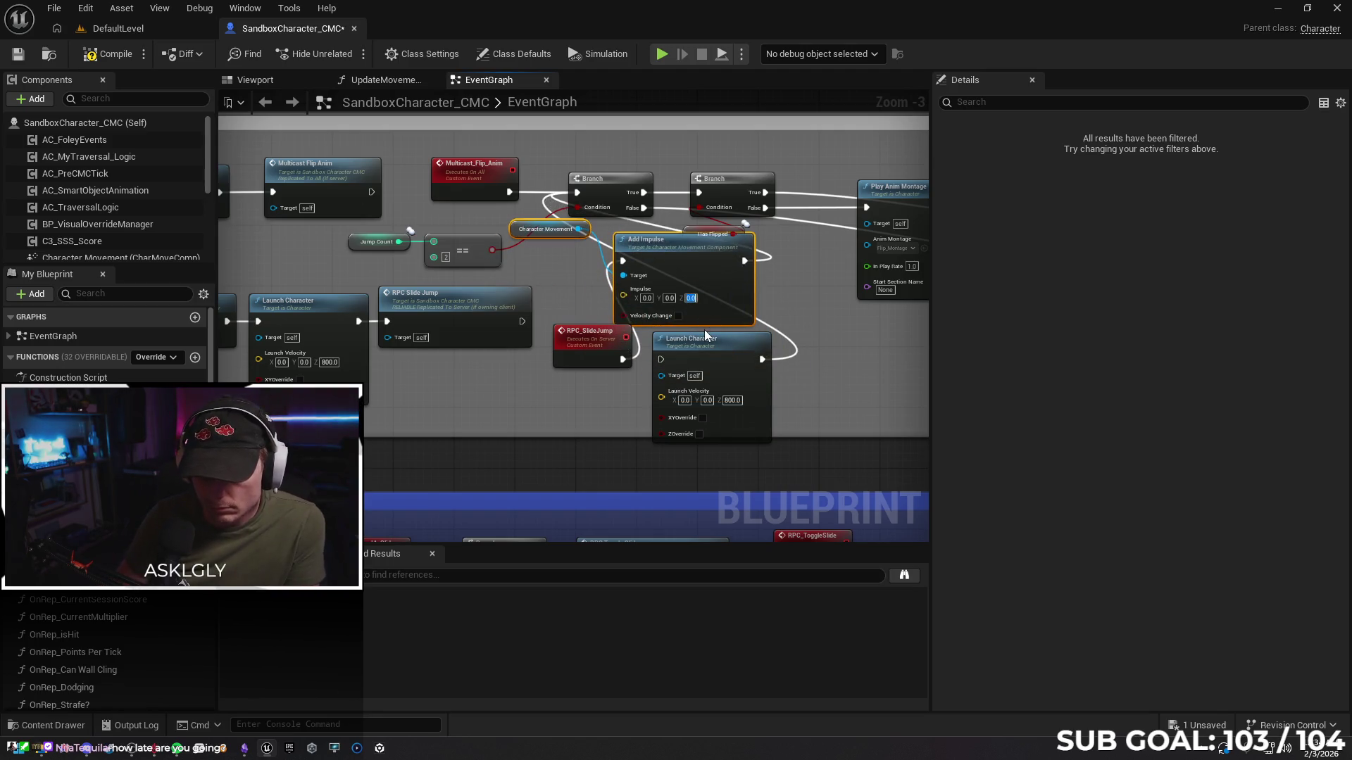
pyautogui.write('800')
pyautogui.click(118, 28)
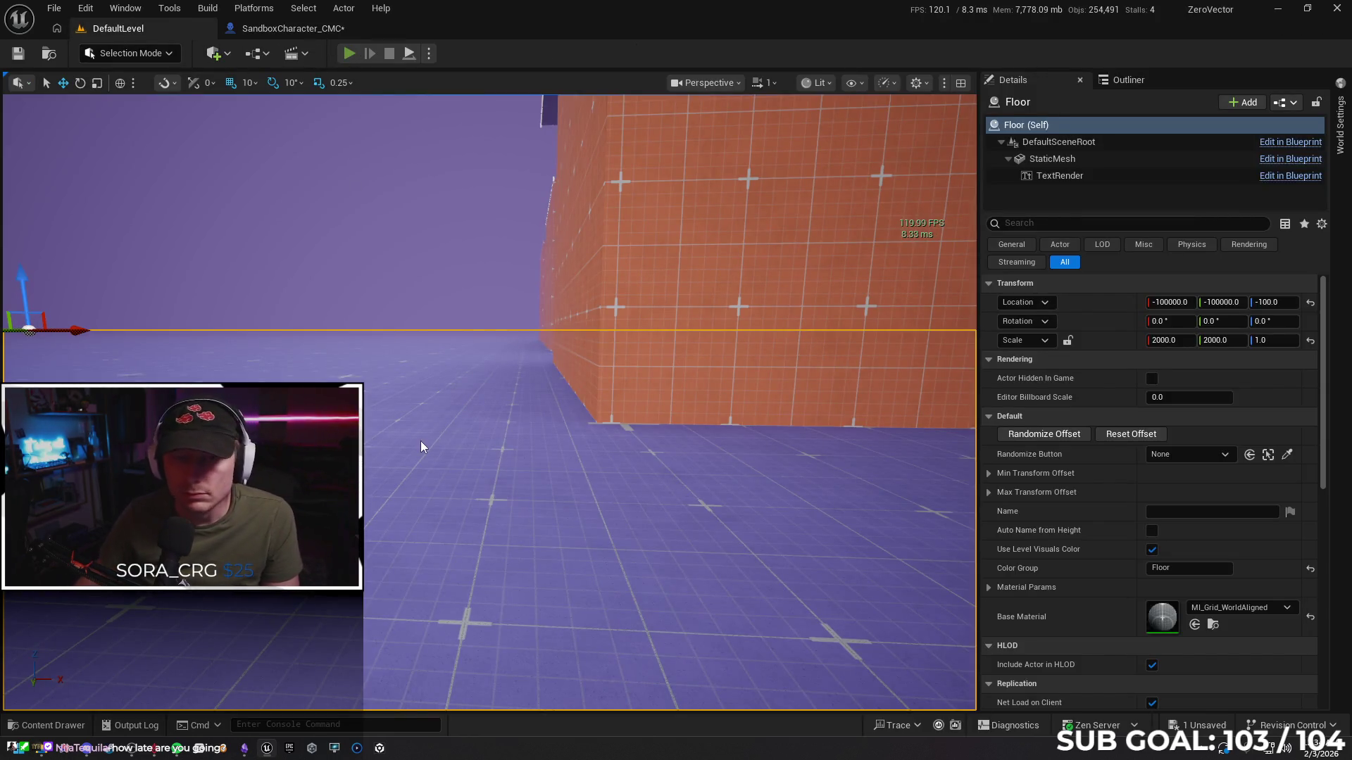
# Run, slide and jump toward the walls, reaching 776 points, then reopen SandboxCharacter_CMC
pyautogui.hotkey('alt', 'p')
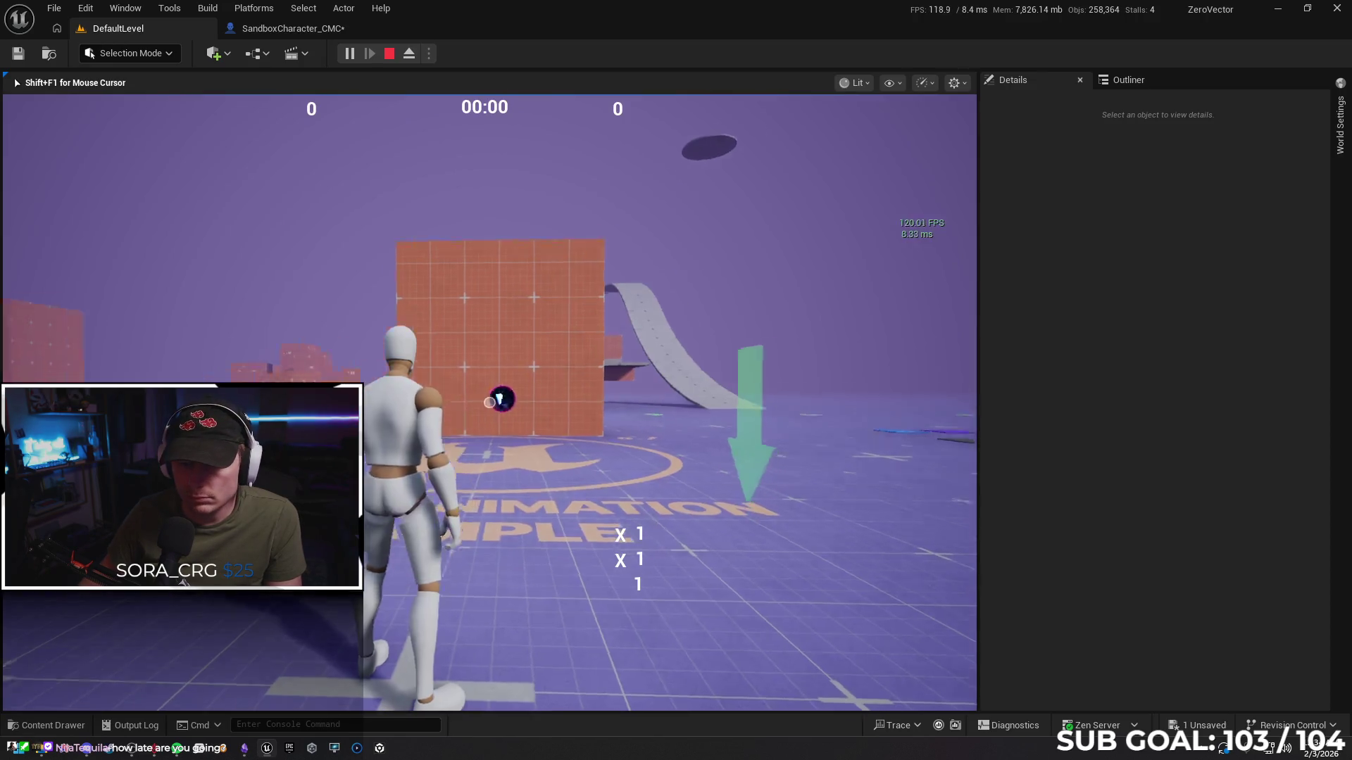
pyautogui.press('w')
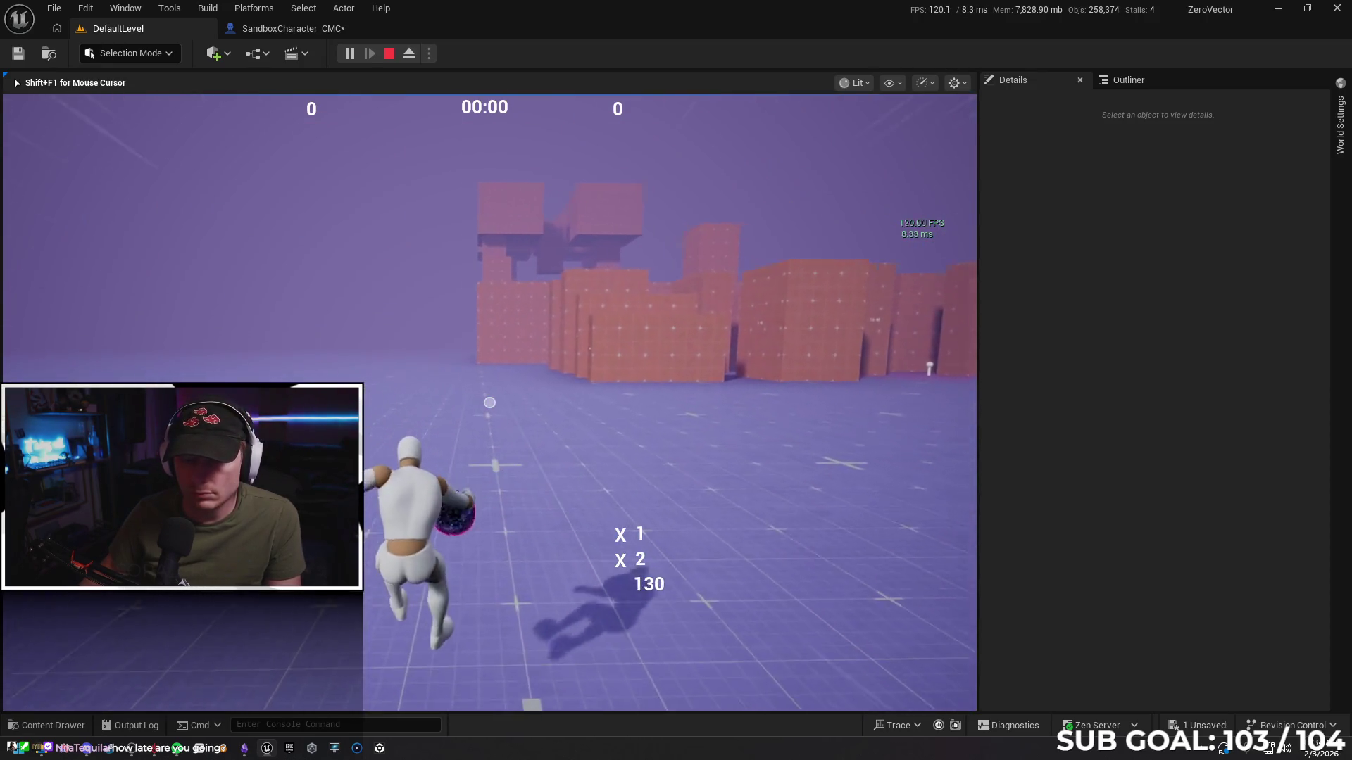
pyautogui.press('w')
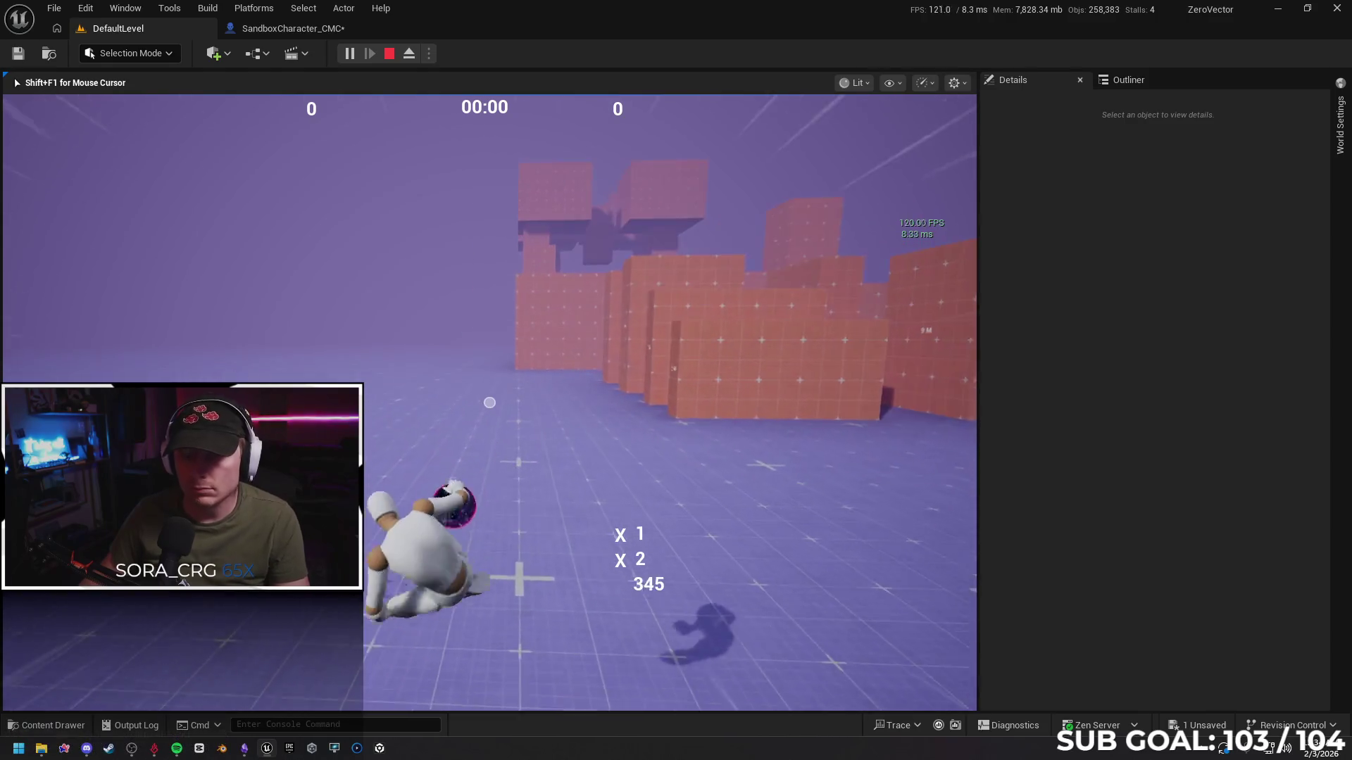
pyautogui.press('w')
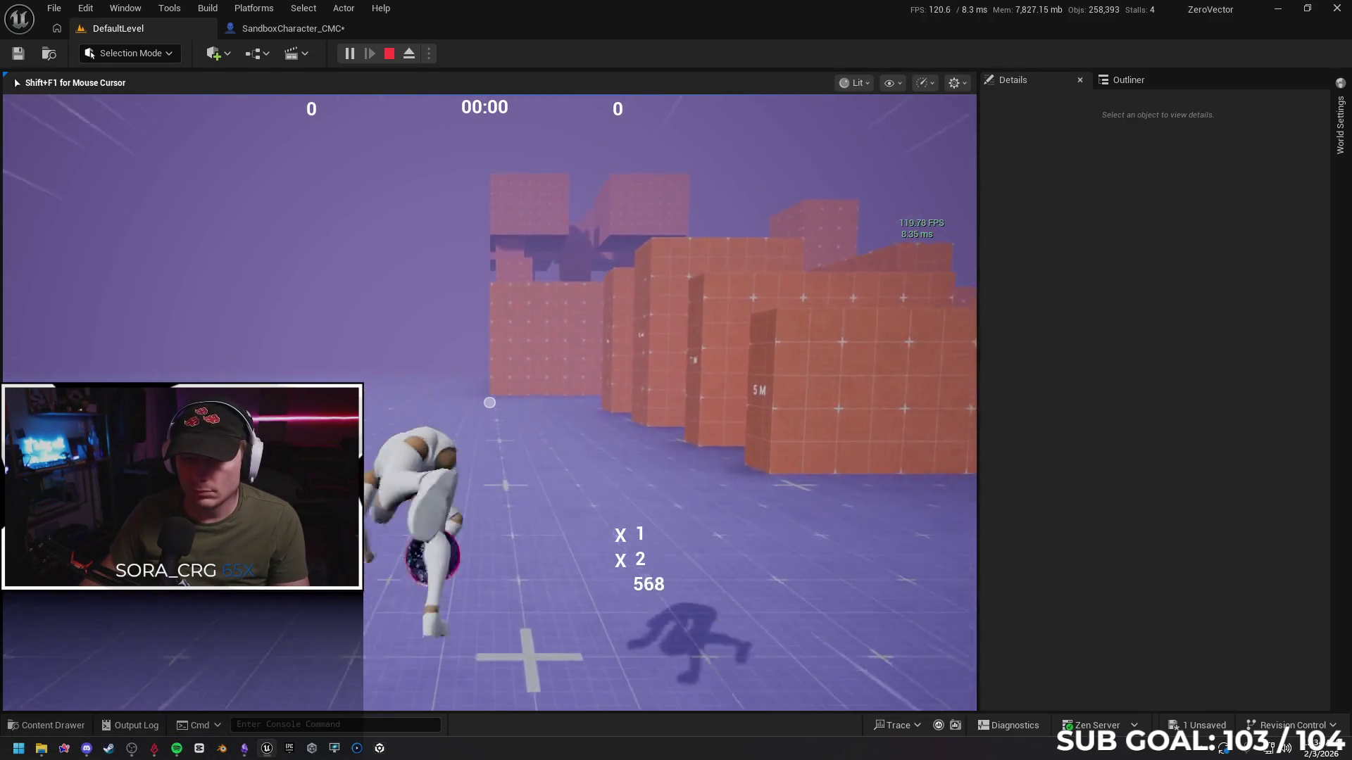
pyautogui.press('w')
pyautogui.press('space')
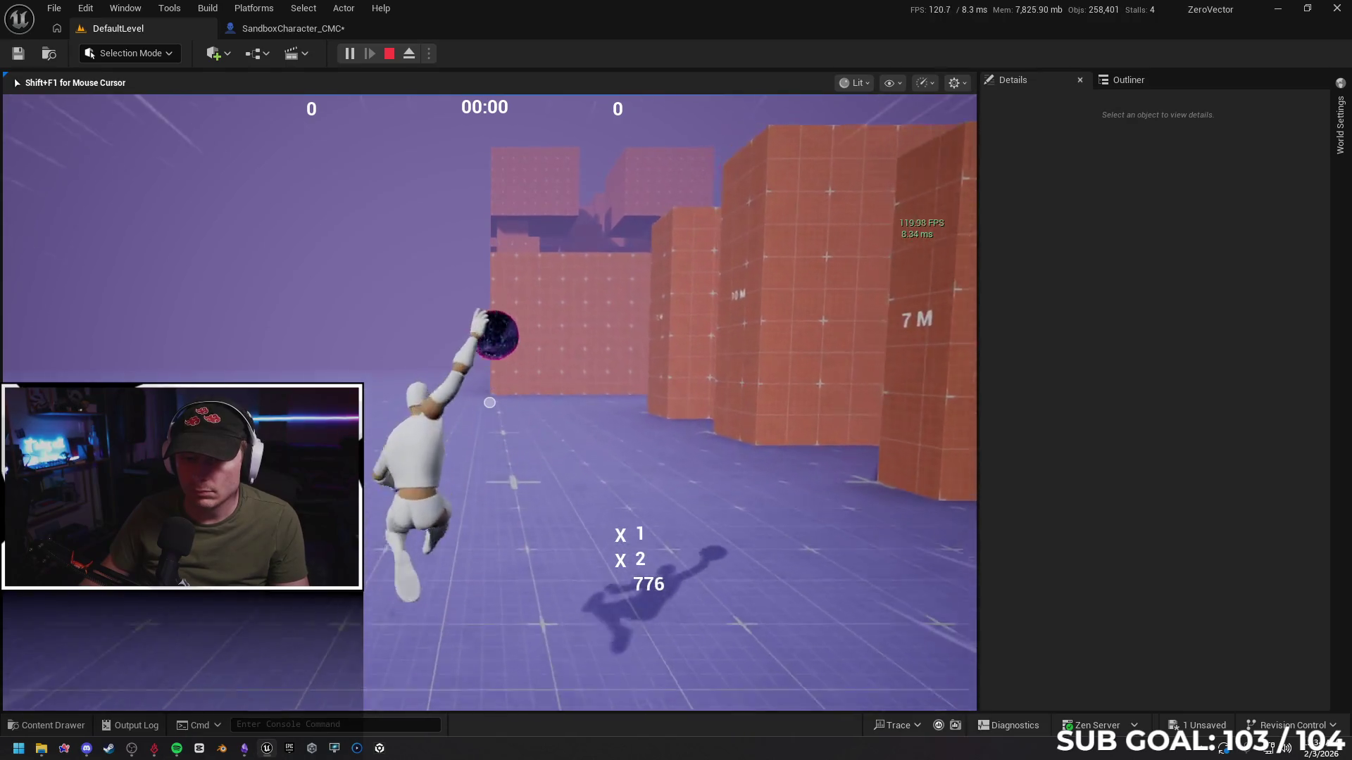
pyautogui.press('Escape')
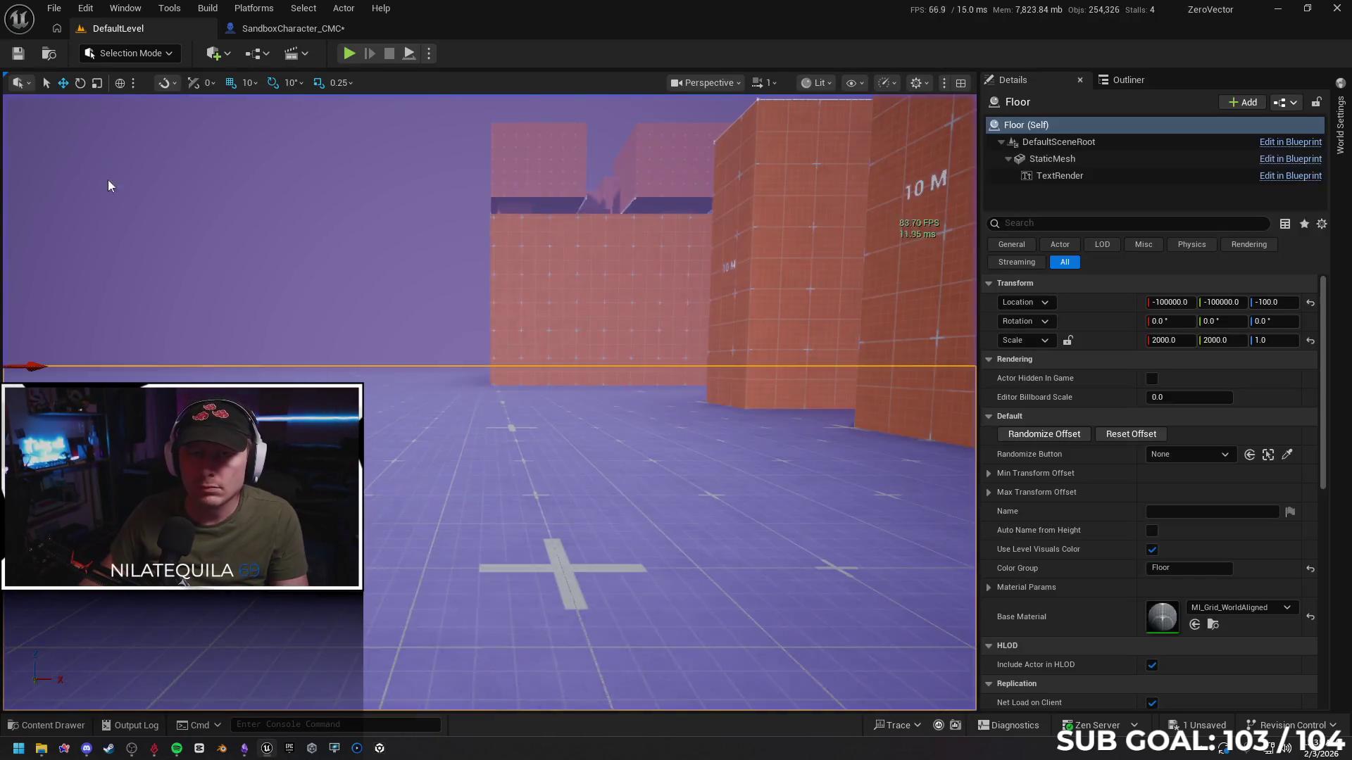
pyautogui.click(282, 33)
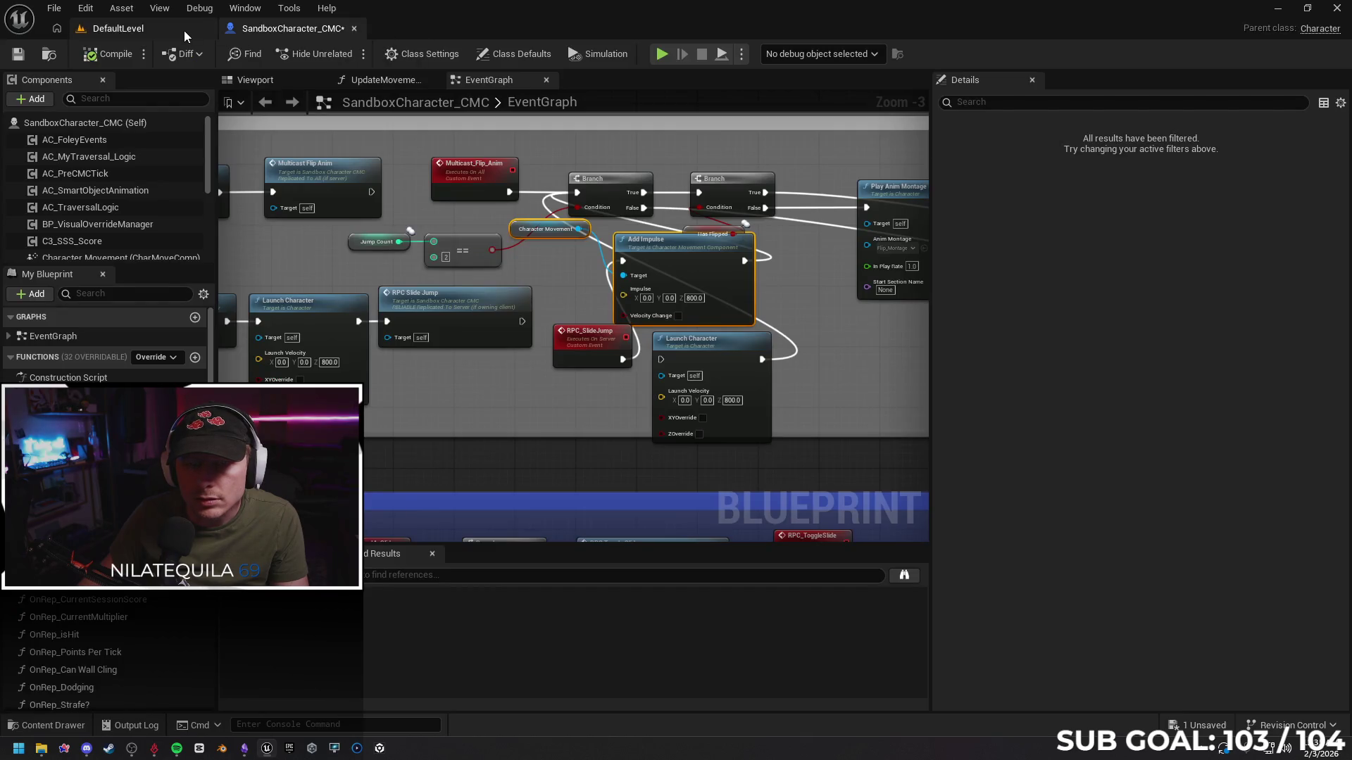
# Check the Net Mode setting in DefaultLevel's Play options
pyautogui.click(184, 31)
pyautogui.click(428, 53)
pyautogui.moveTo(542, 339)
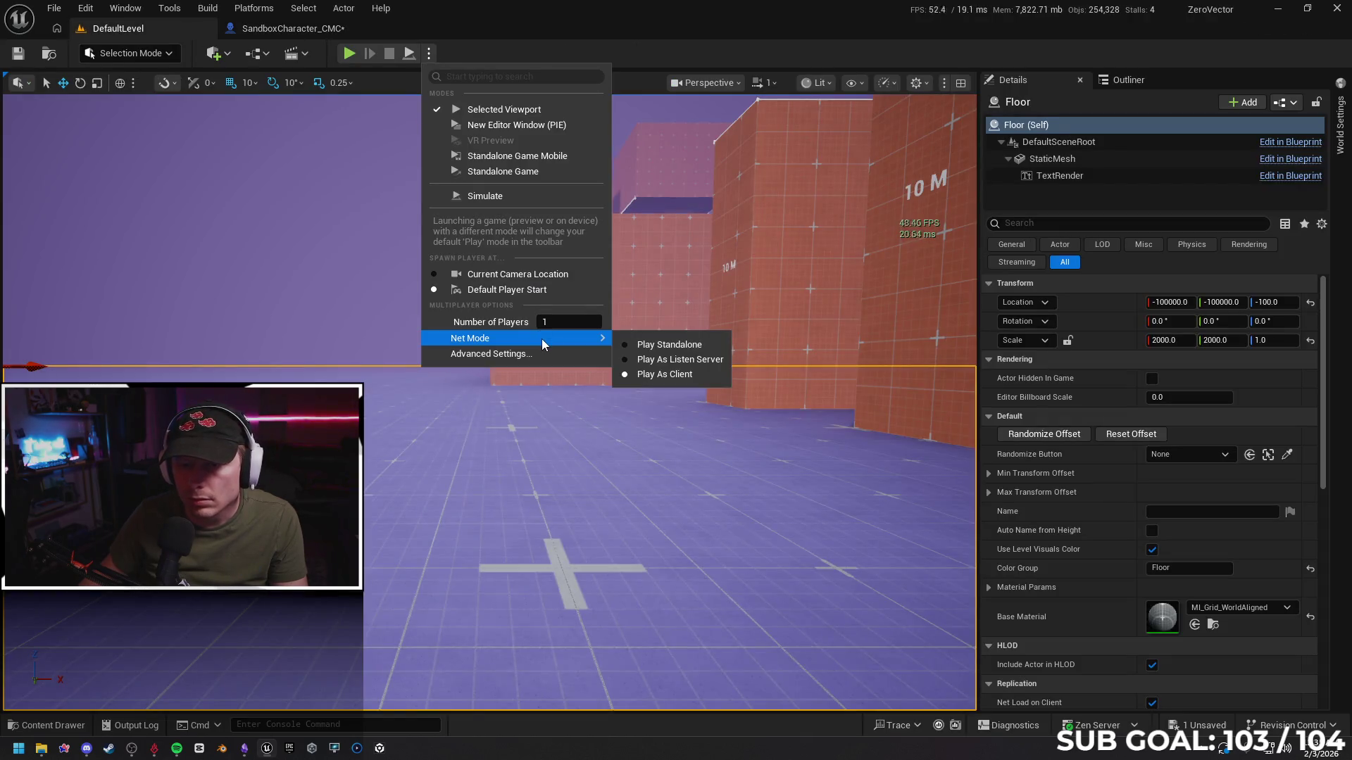
pyautogui.click(276, 31)
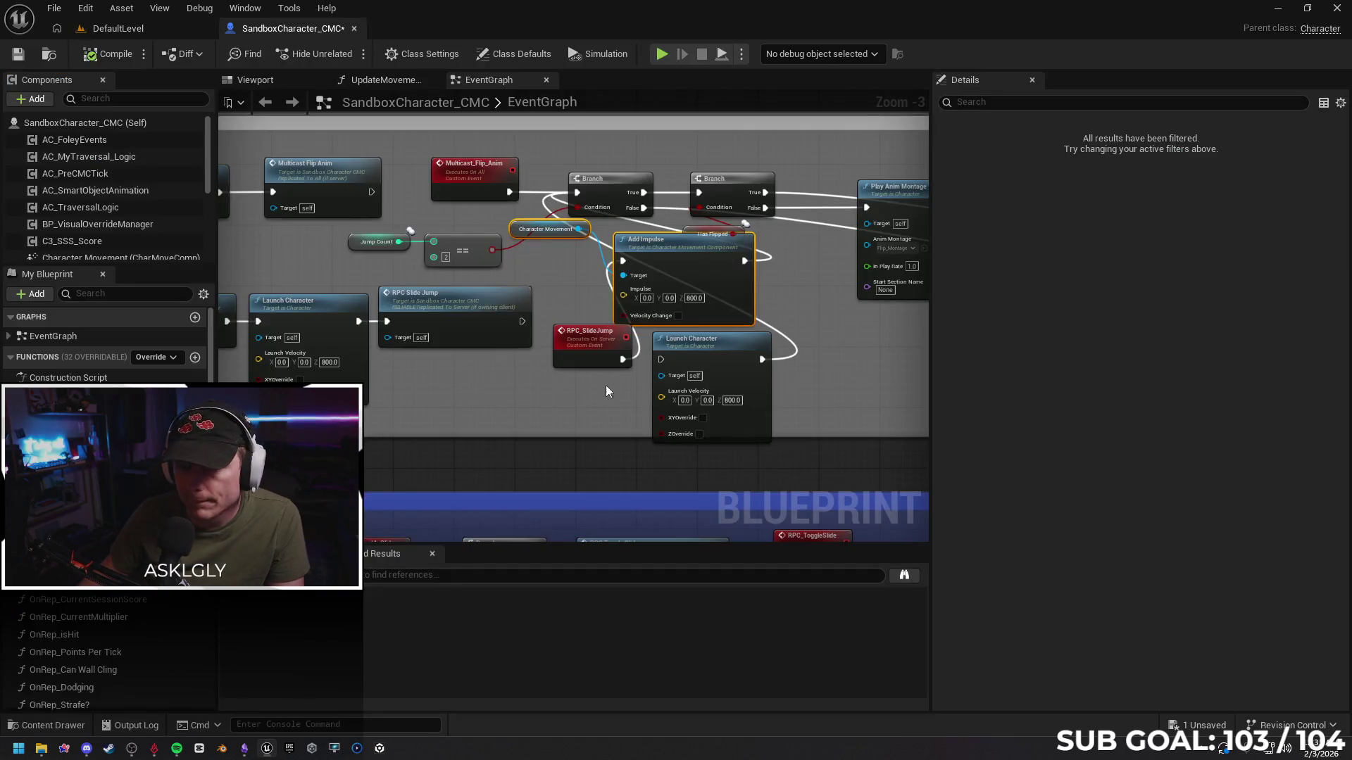
# Enable Velocity Change on Add Impulse, break Launch Character's exec-out wire, and start Play
pyautogui.moveTo(713, 262)
pyautogui.mouseDown()
pyautogui.moveTo(732, 269)
pyautogui.moveTo(730, 248)
pyautogui.moveTo(690, 259)
pyautogui.mouseUp()
pyautogui.click(701, 315)
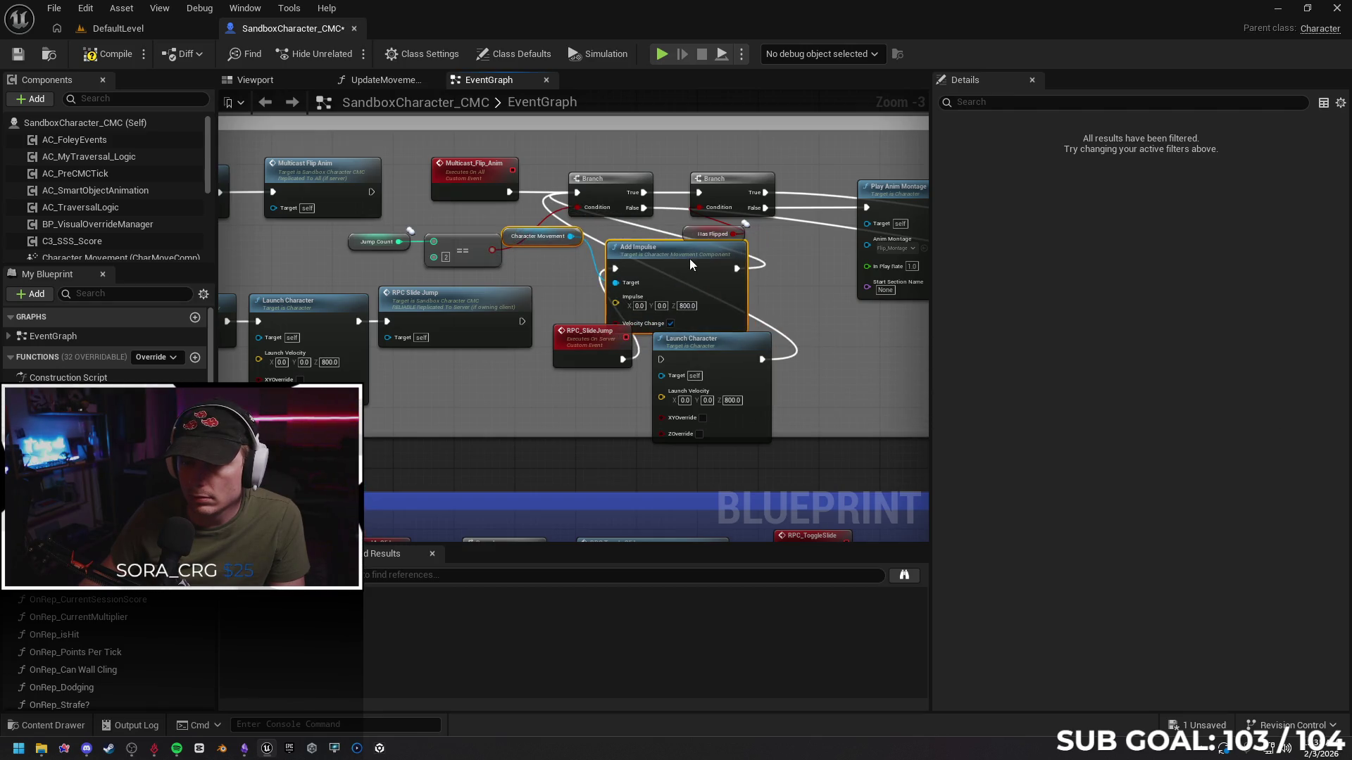
pyautogui.click(792, 357)
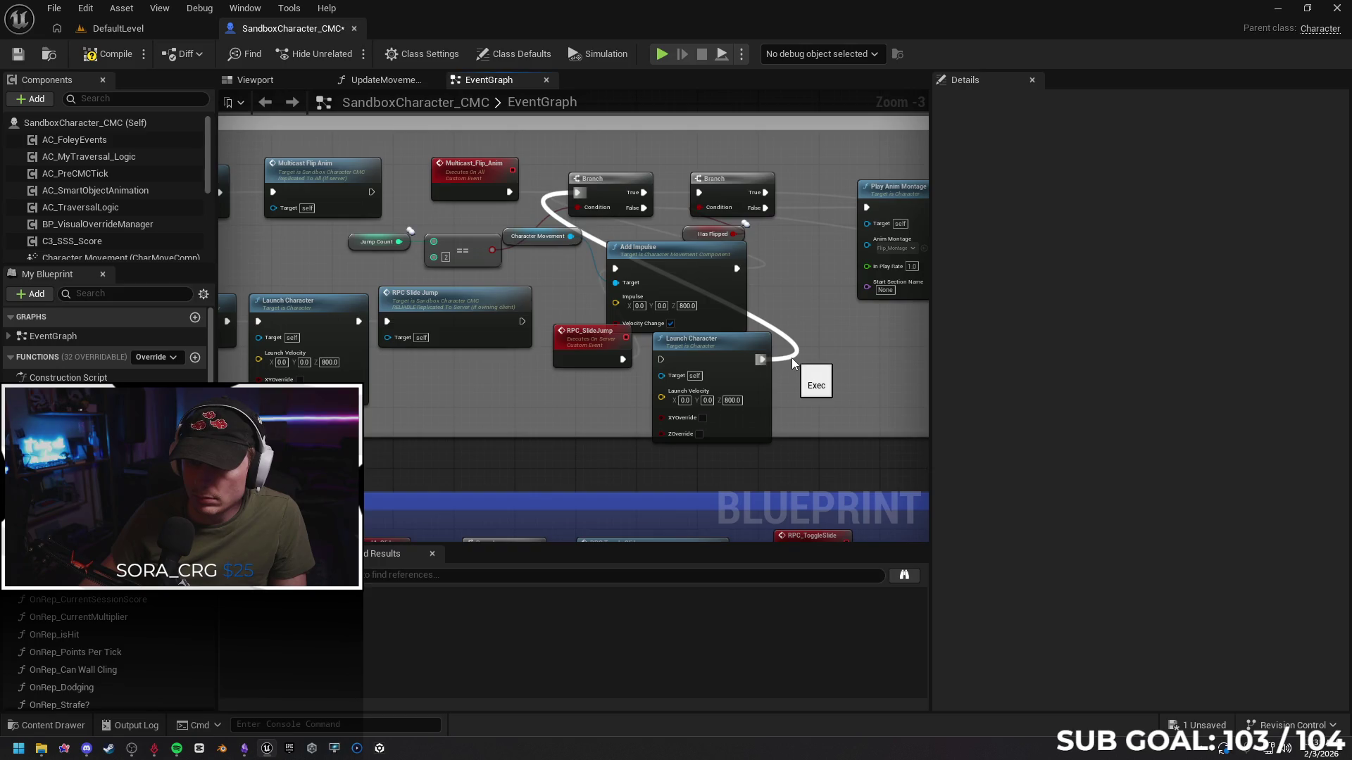
pyautogui.keyDown('alt'); pyautogui.click(759, 359); pyautogui.keyUp('alt')
pyautogui.moveTo(733, 352); pyautogui.dragTo(741, 398)
pyautogui.moveTo(672, 252); pyautogui.dragTo(716, 302)
pyautogui.moveTo(545, 247); pyautogui.dragTo(559, 252)
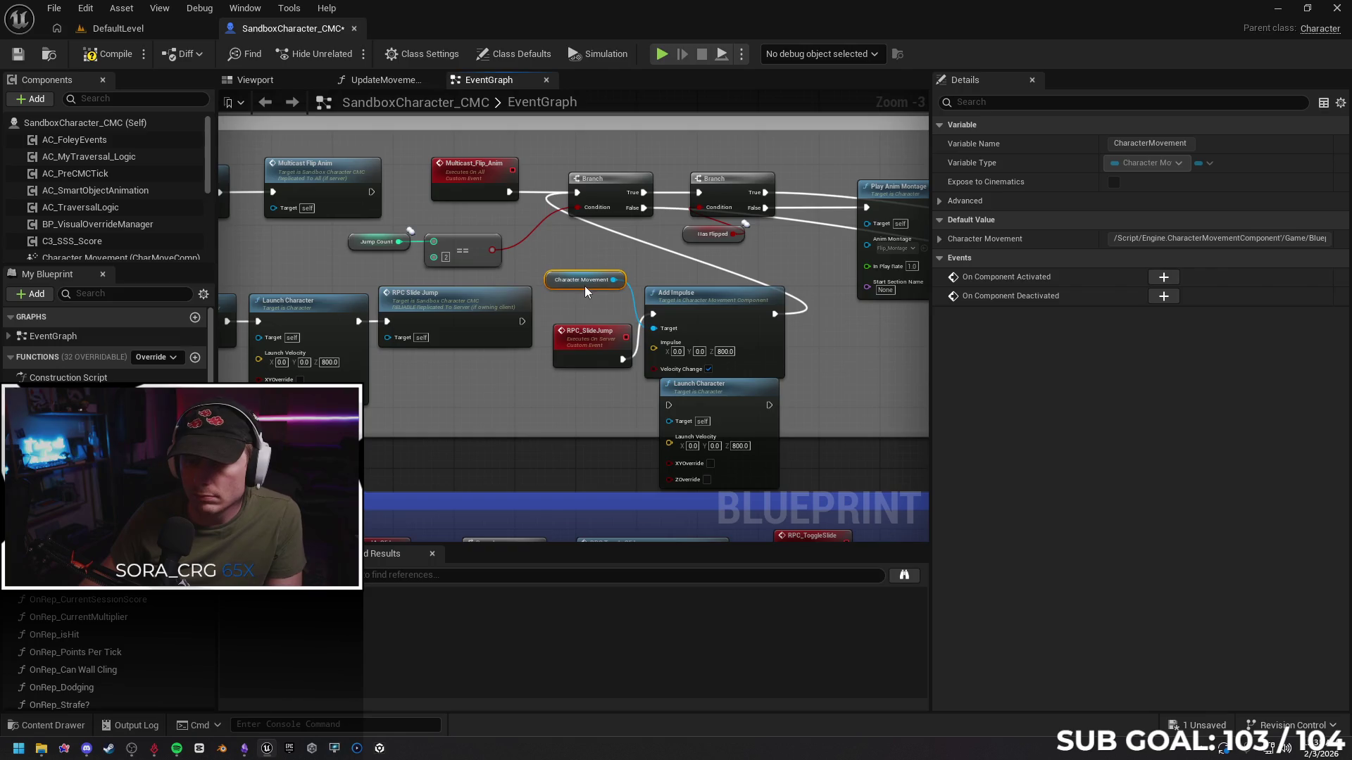
pyautogui.click(190, 28)
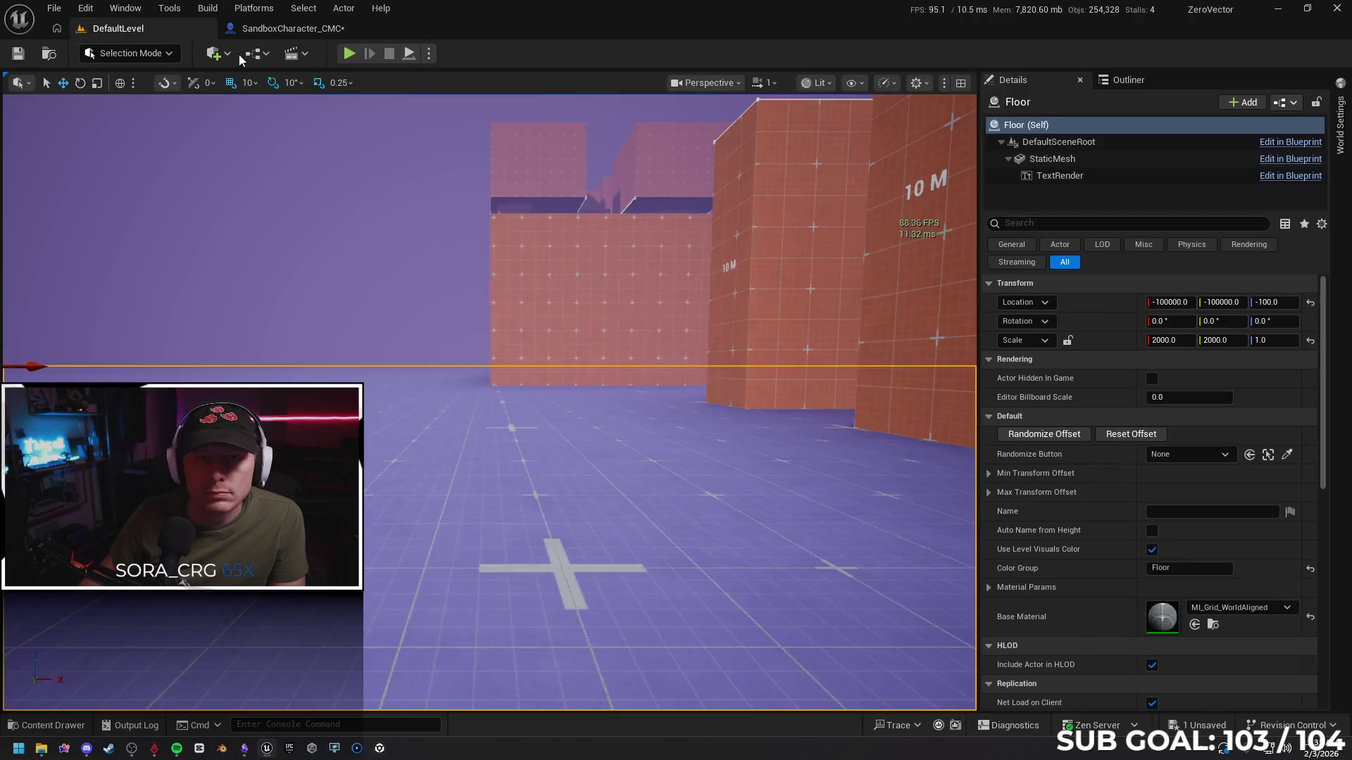
pyautogui.hotkey('alt', 'p')
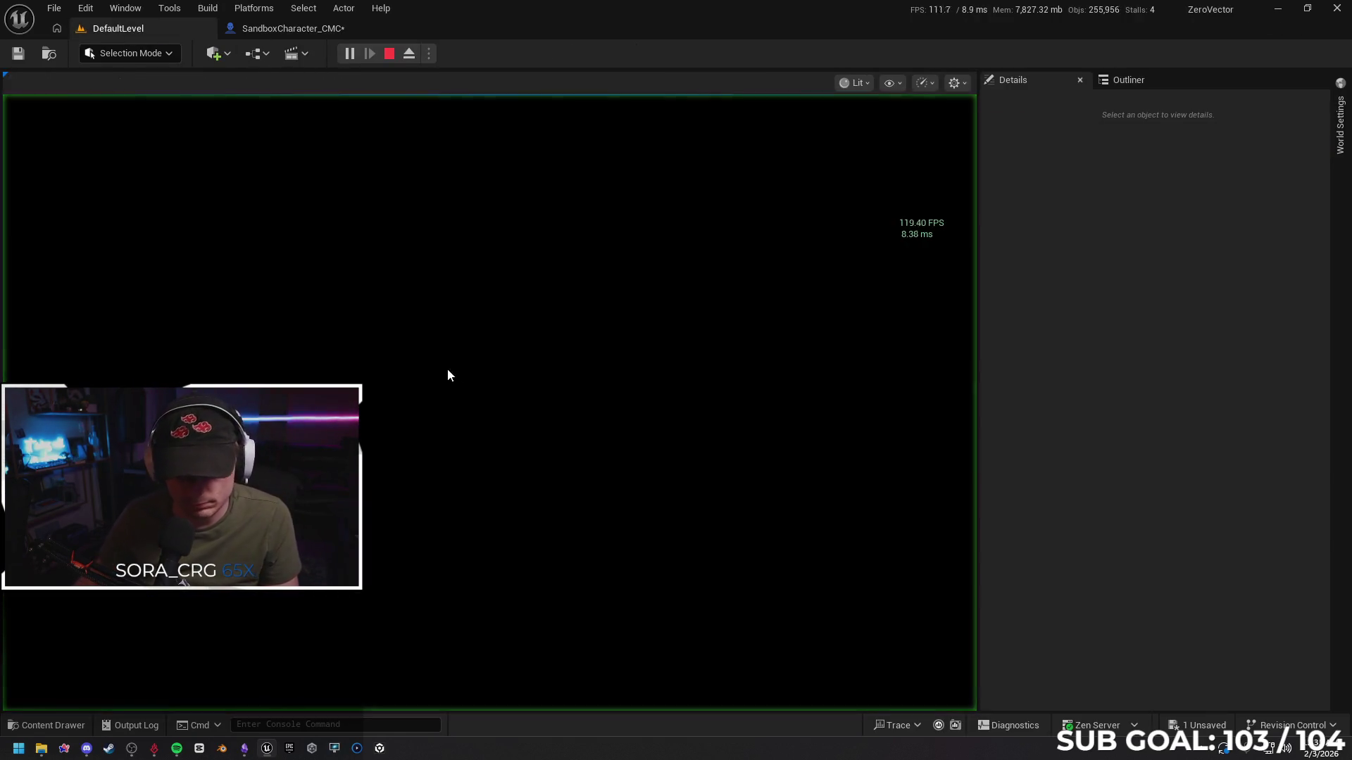
# Run, jump and wall-run along the orange walls to 4,198 points, then stop
pyautogui.press('w')
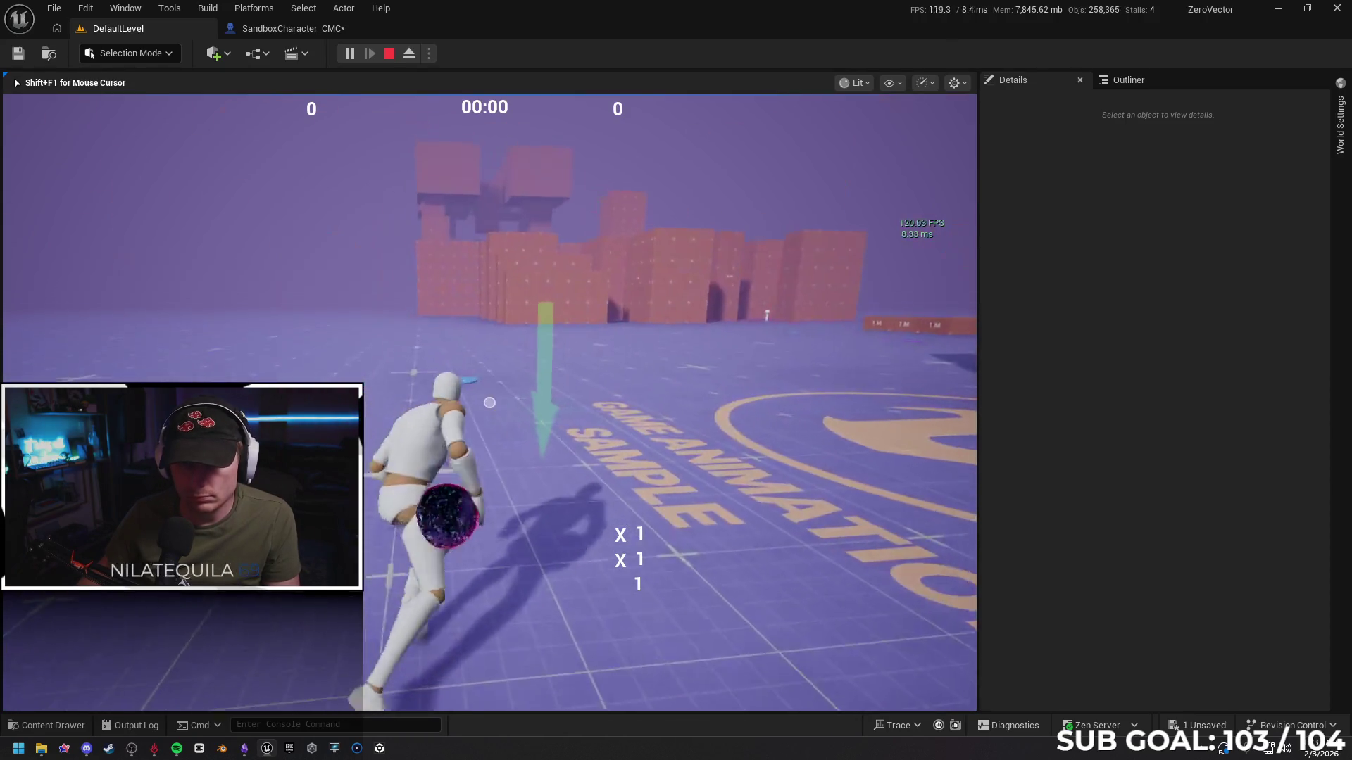
pyautogui.press('space')
pyautogui.press('w')
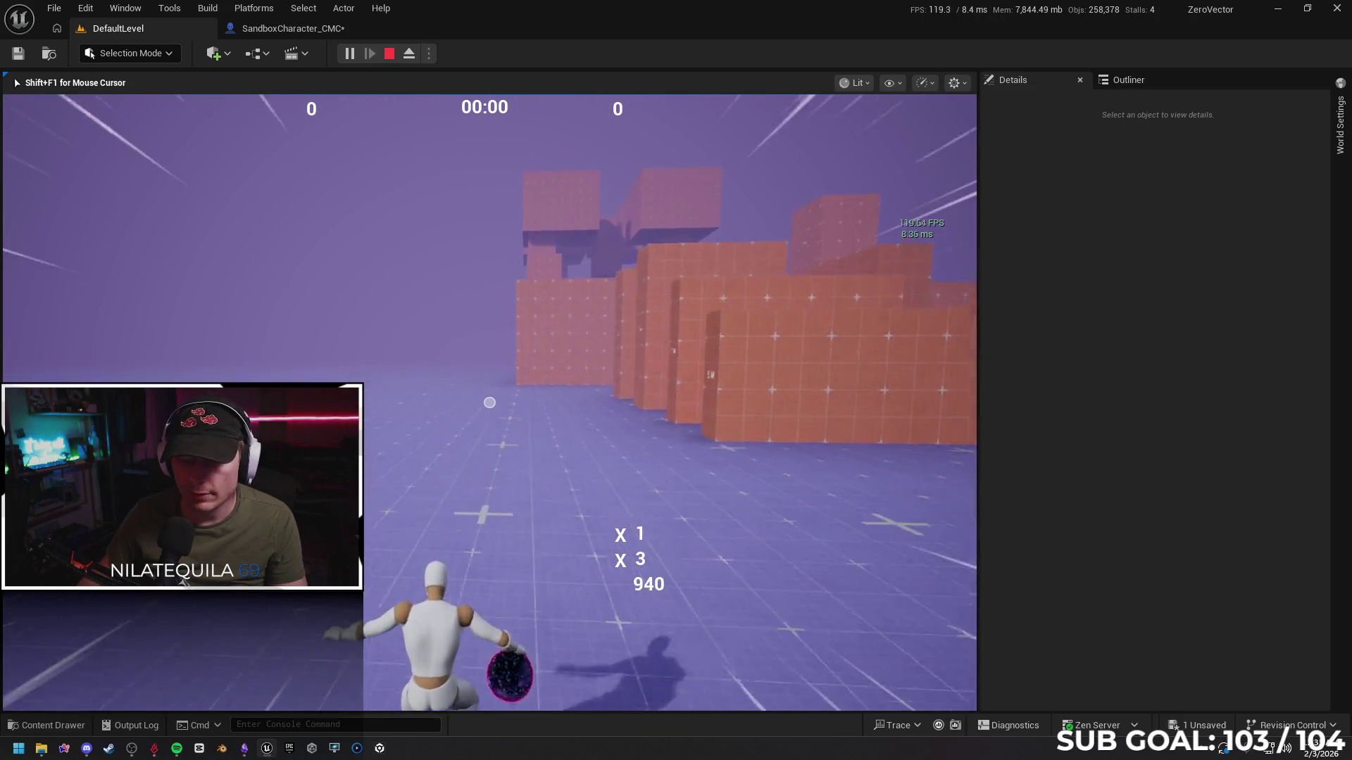
pyautogui.press('space')
pyautogui.press('w')
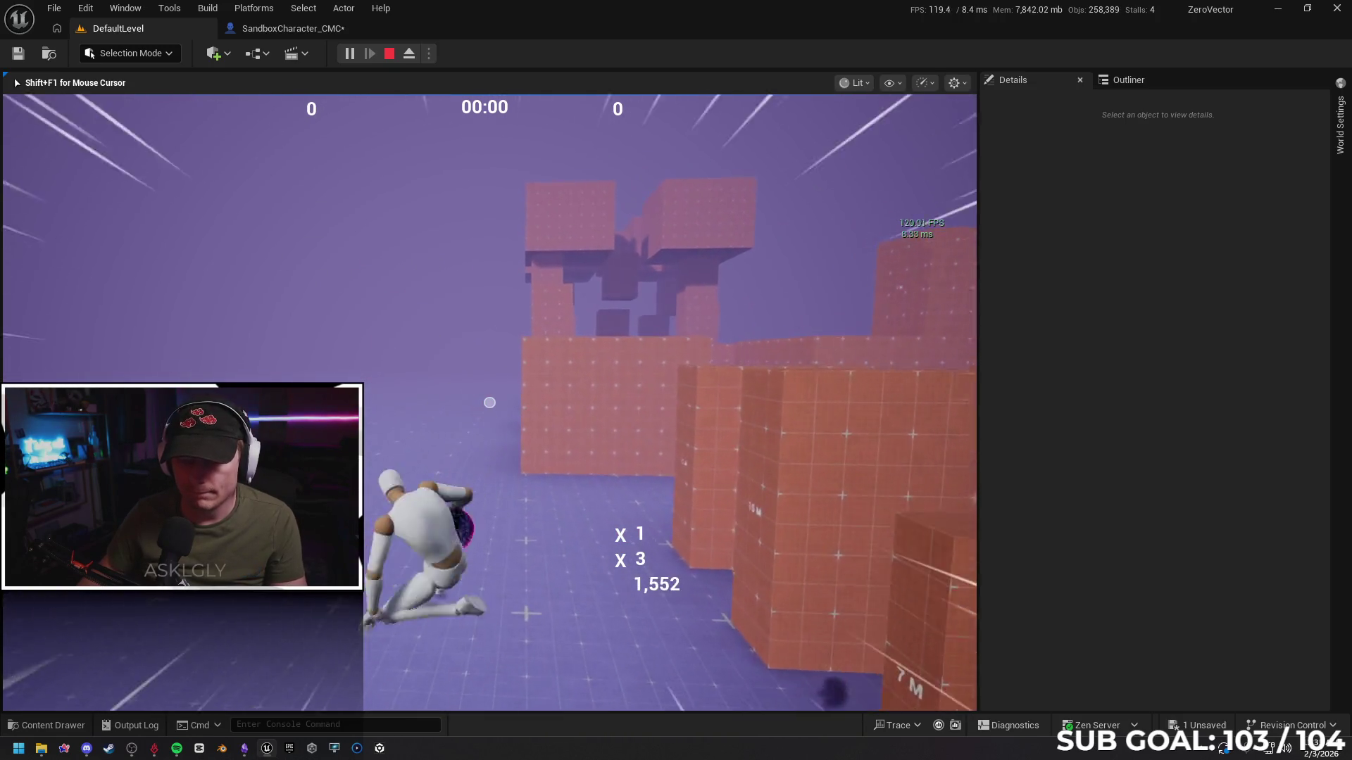
pyautogui.press('space')
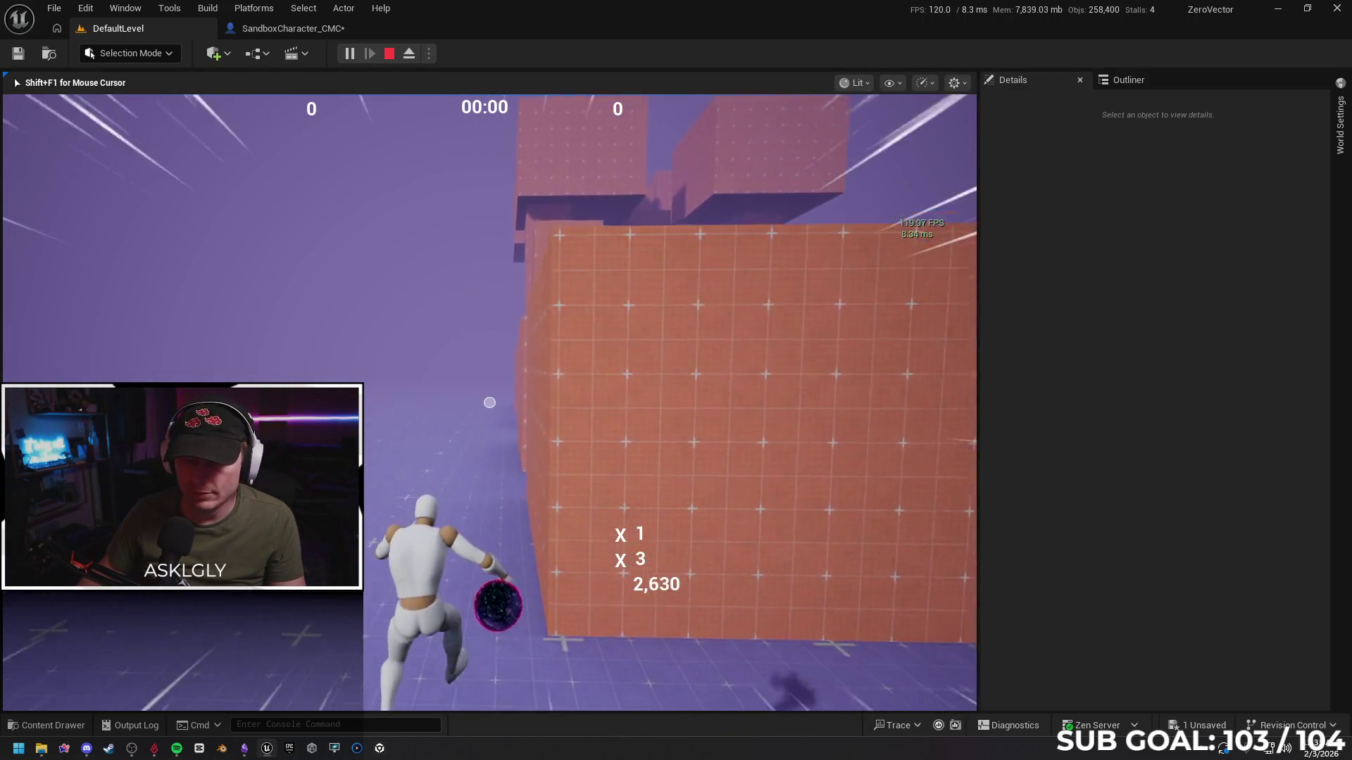
pyautogui.press('space')
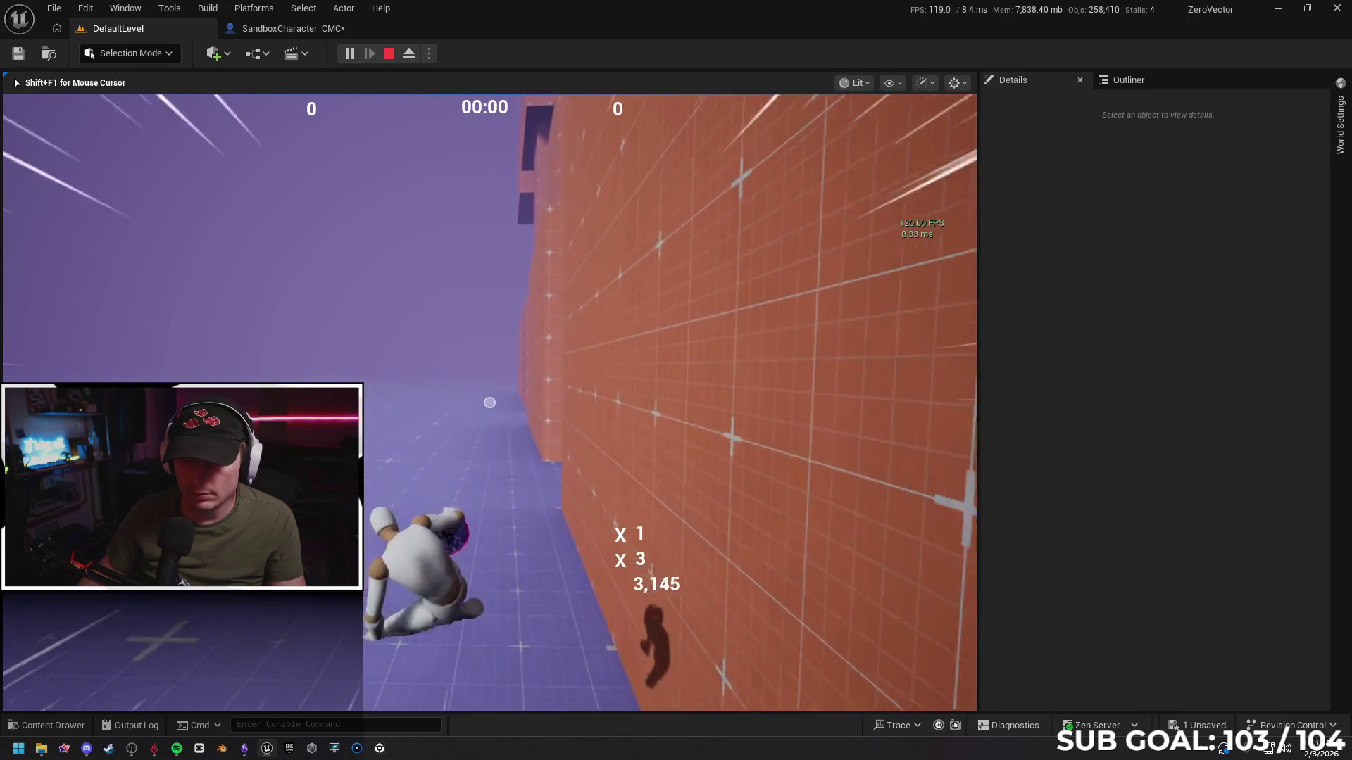
pyautogui.press('space')
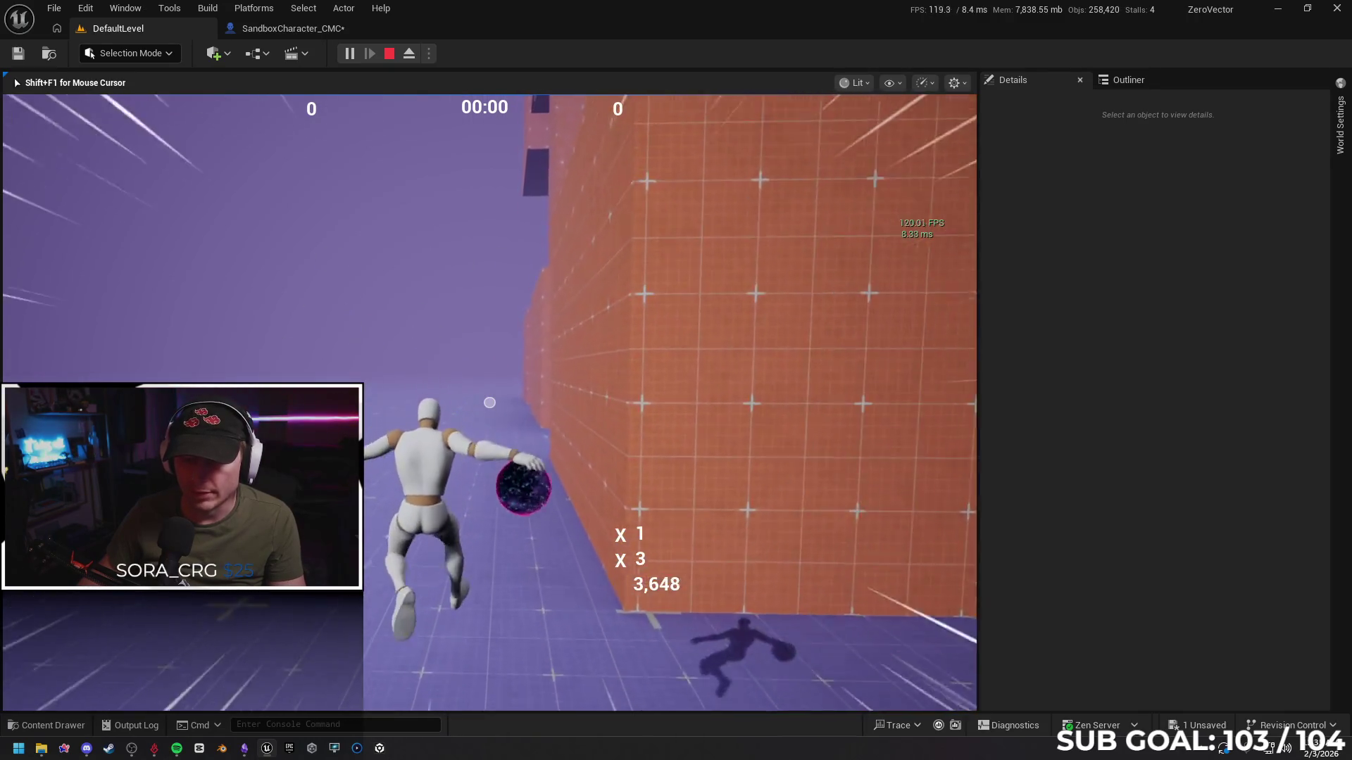
pyautogui.press('space')
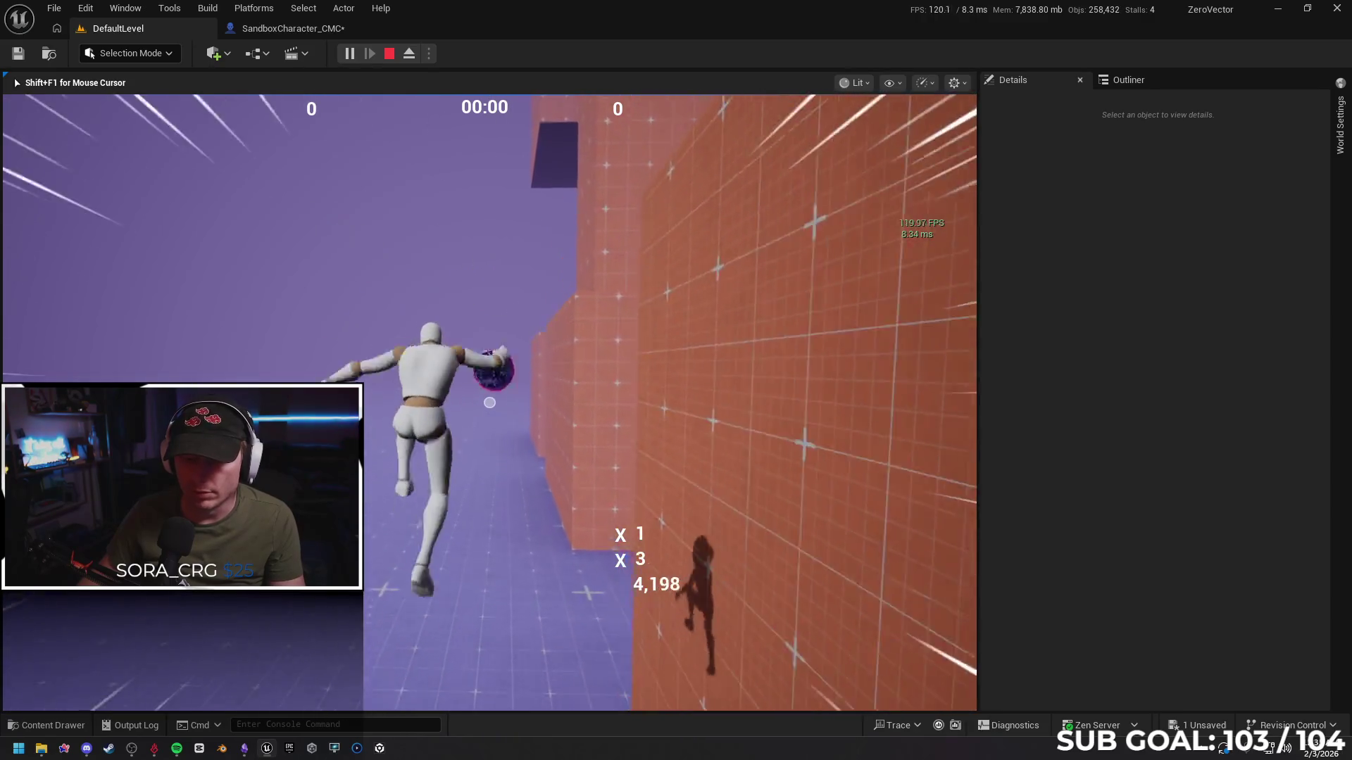
pyautogui.press('space')
pyautogui.press('Escape')
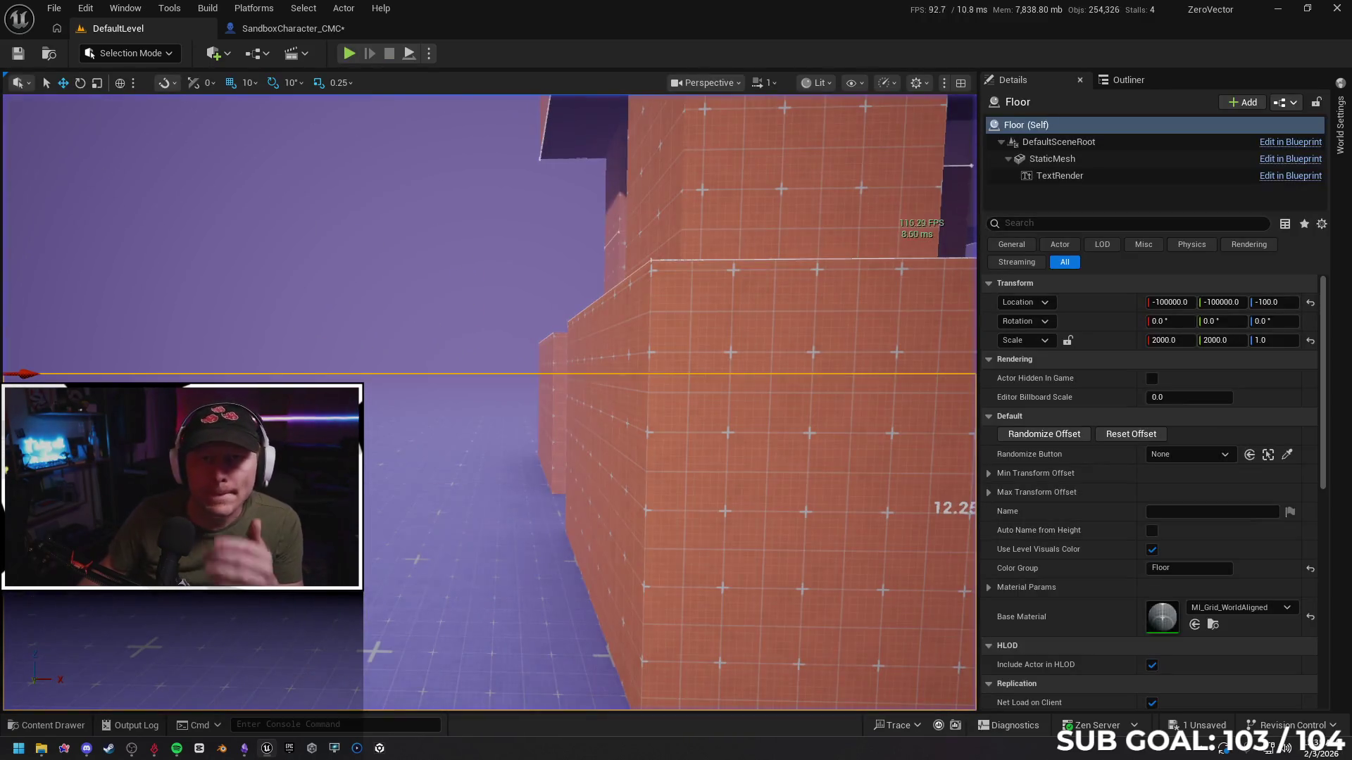
# Delete the Add Impulse node from the character's event graph
pyautogui.click(285, 28)
pyautogui.moveTo(512, 408); pyautogui.dragTo(431, 407)
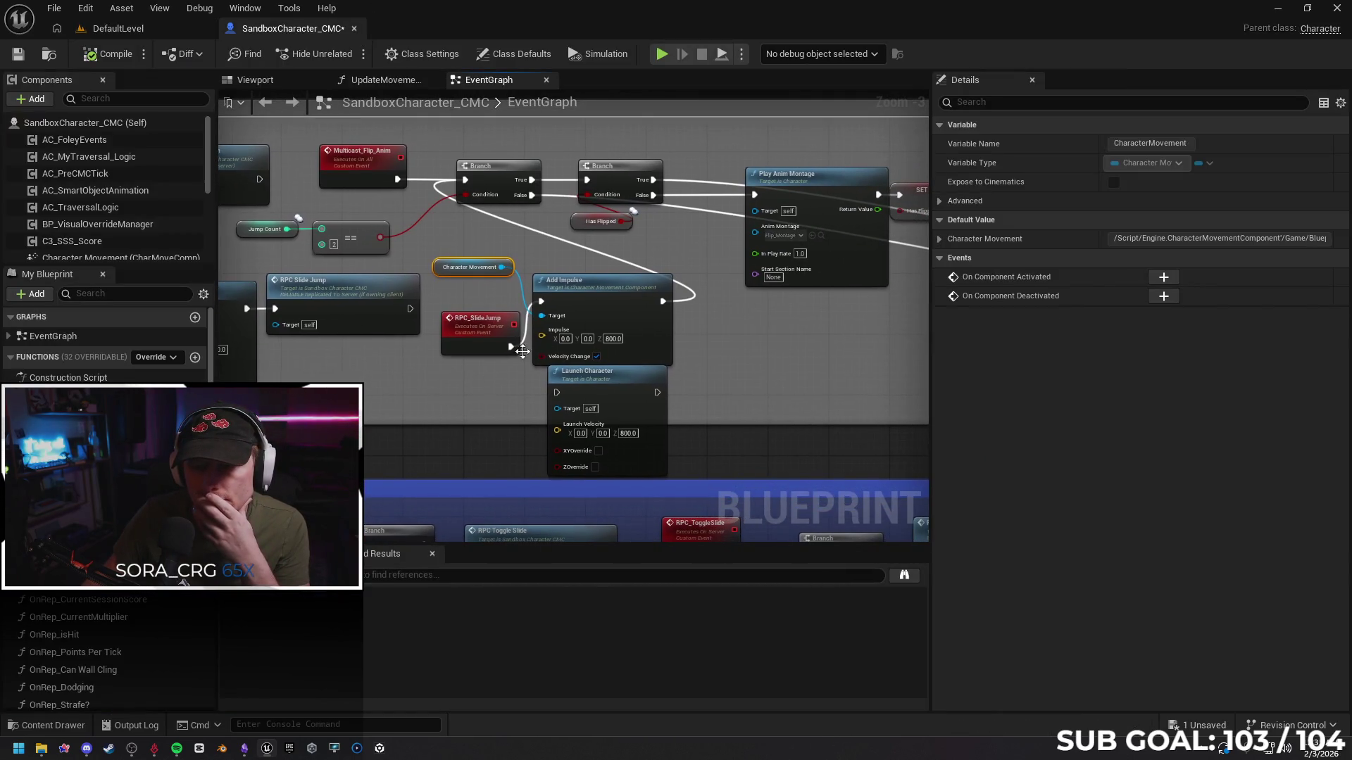
pyautogui.moveTo(588, 290); pyautogui.dragTo(604, 289)
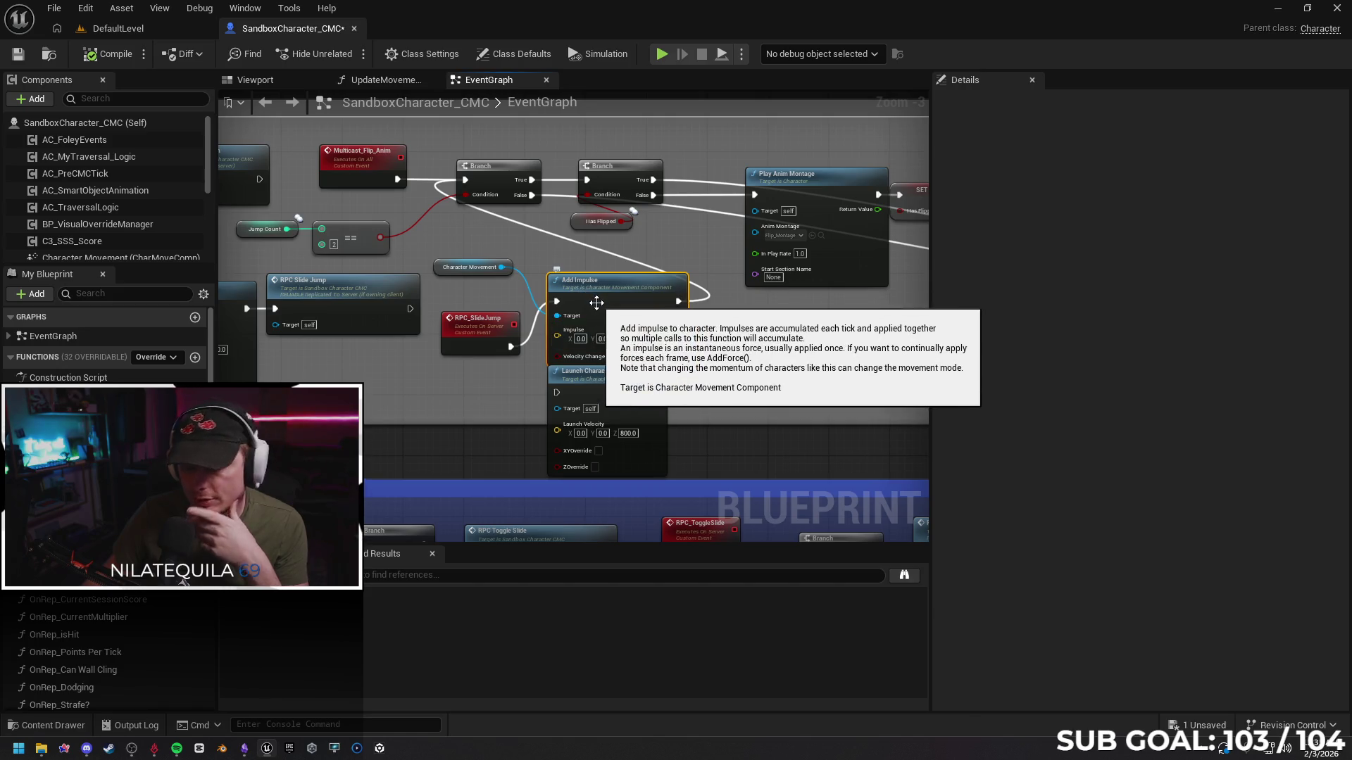
pyautogui.press('Delete')
# Connect RPC_SlideJump to Launch Character and Launch Character's output to the first Branch
pyautogui.click(466, 267)
pyautogui.moveTo(601, 381)
pyautogui.mouseDown()
pyautogui.moveTo(587, 328)
pyautogui.moveTo(598, 335)
pyautogui.mouseUp()
pyautogui.moveTo(512, 346); pyautogui.dragTo(548, 345)
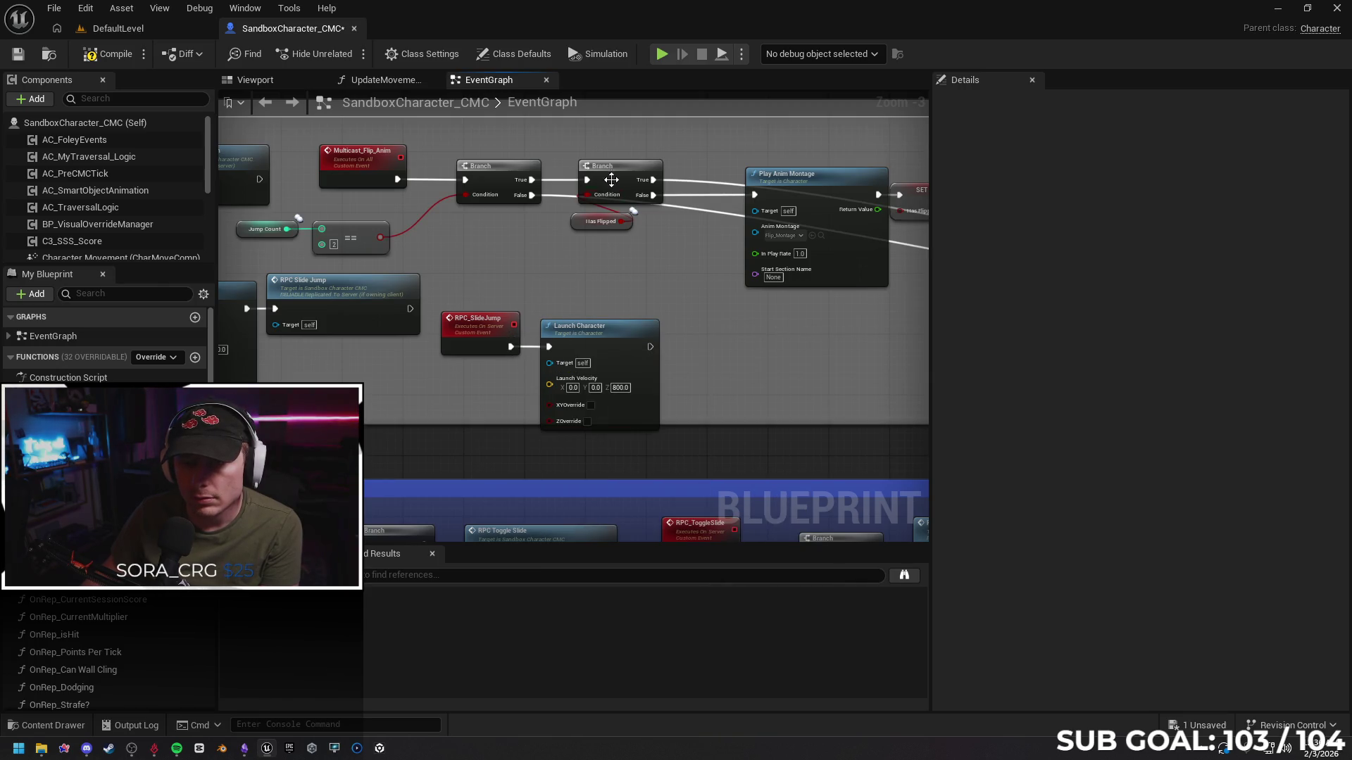
pyautogui.moveTo(620, 178)
pyautogui.mouseDown()
pyautogui.moveTo(649, 180)
pyautogui.moveTo(622, 180)
pyautogui.mouseUp()
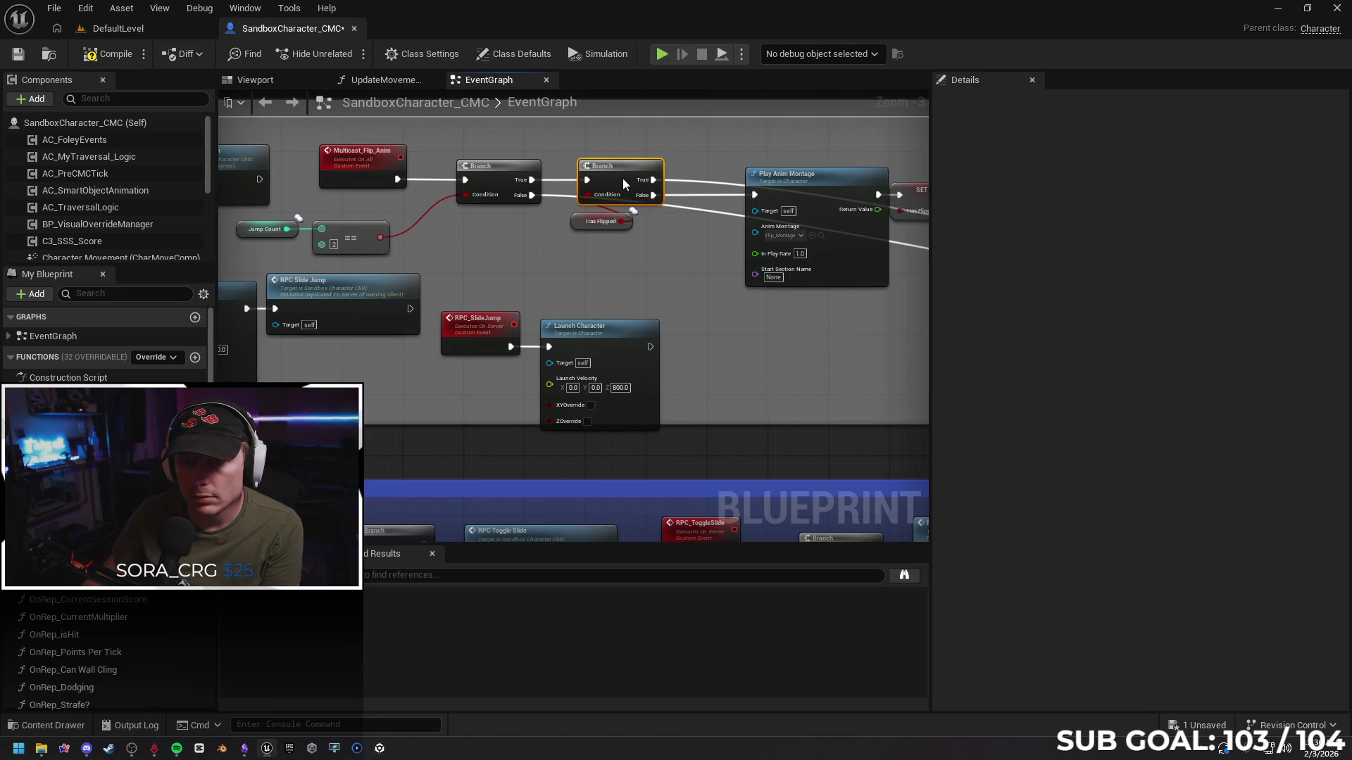
pyautogui.moveTo(650, 346); pyautogui.dragTo(465, 180)
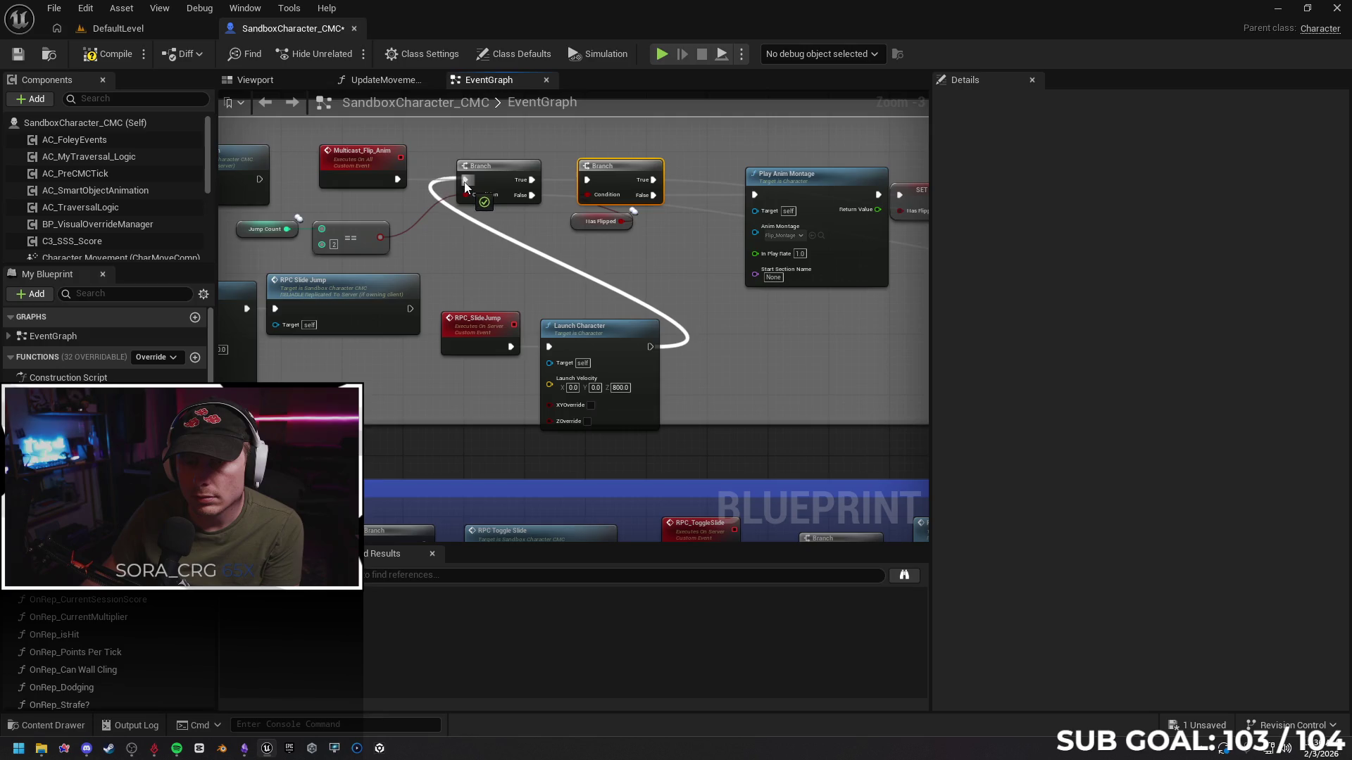
pyautogui.moveTo(746, 334)
pyautogui.mouseDown()
pyautogui.moveTo(643, 247)
pyautogui.moveTo(607, 259)
pyautogui.mouseUp()
pyautogui.click(662, 54)
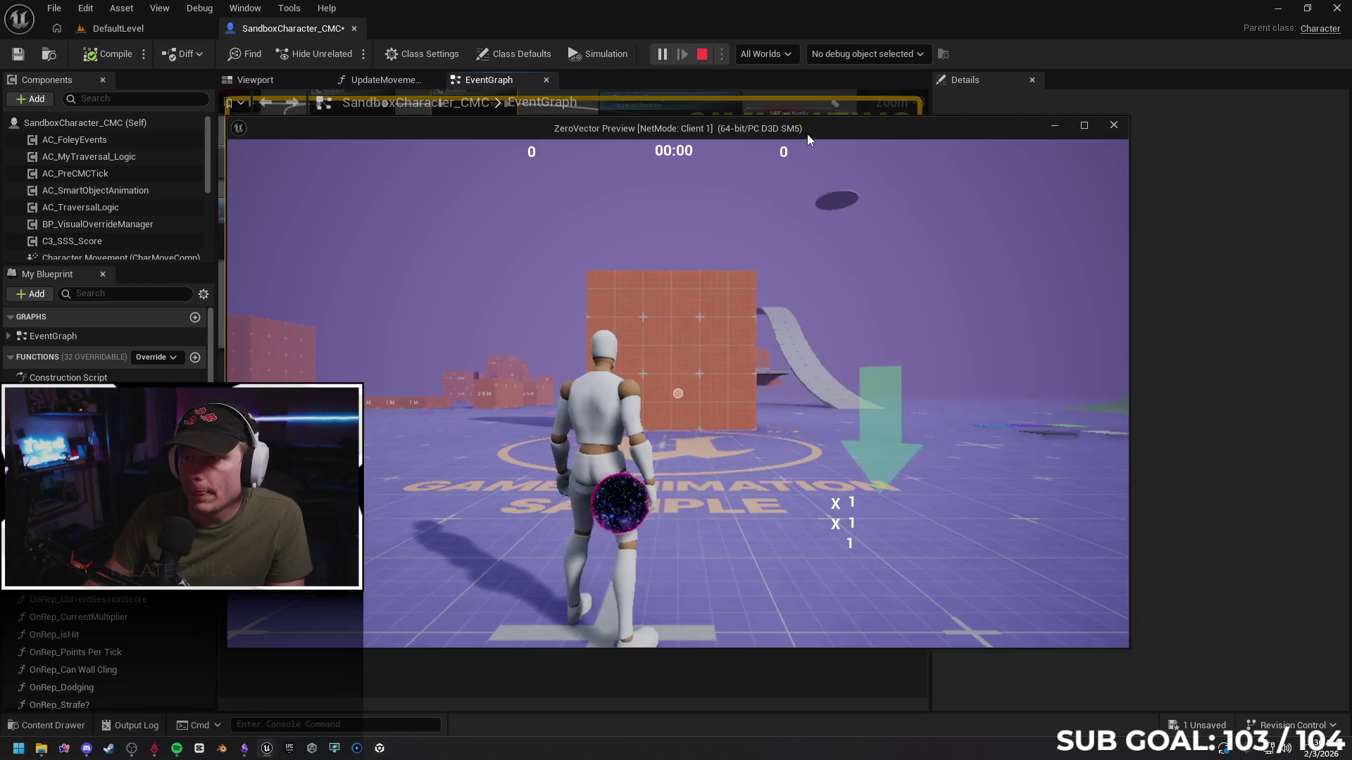
# Shrink the game preview window and move it to the lower right
pyautogui.moveTo(228, 119); pyautogui.dragTo(607, 322)
pyautogui.moveTo(801, 337); pyautogui.dragTo(945, 392)
pyautogui.click(805, 342)
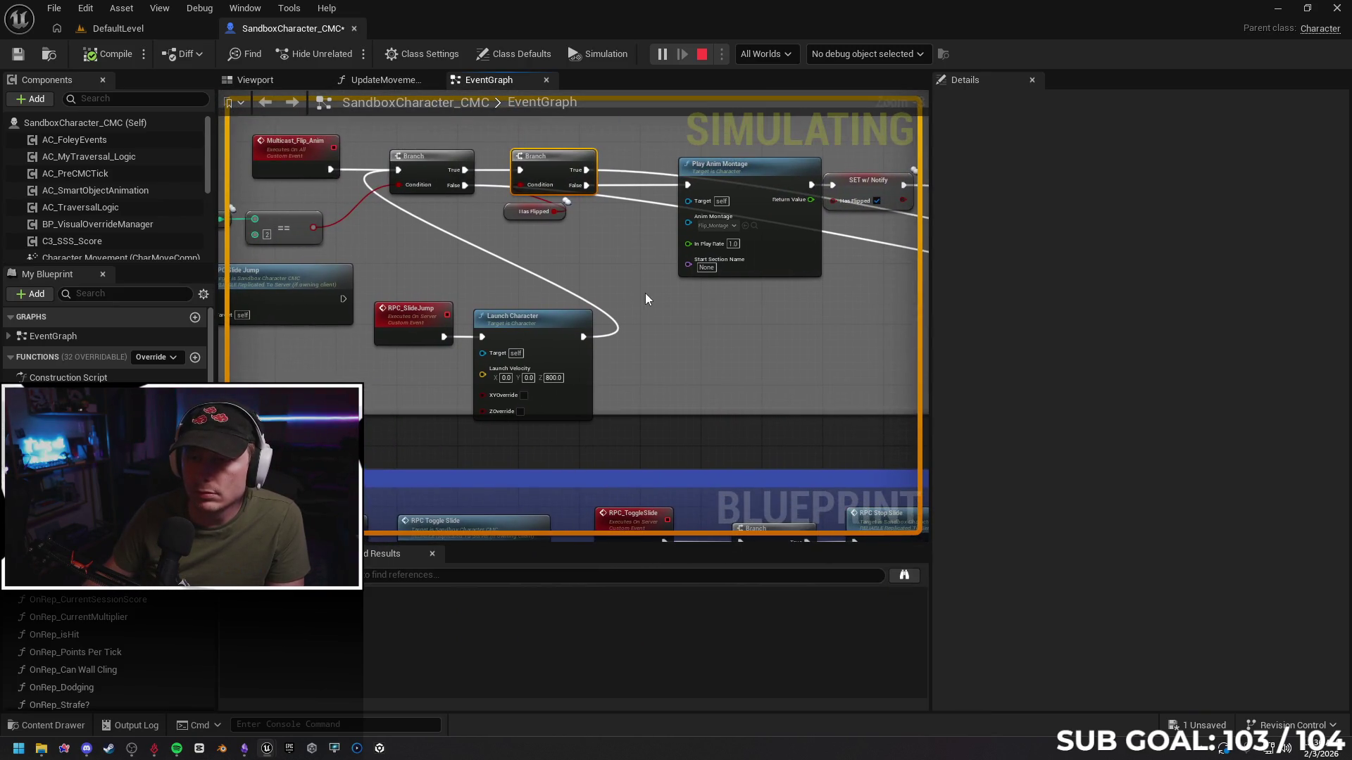
pyautogui.moveTo(742, 165); pyautogui.dragTo(718, 164)
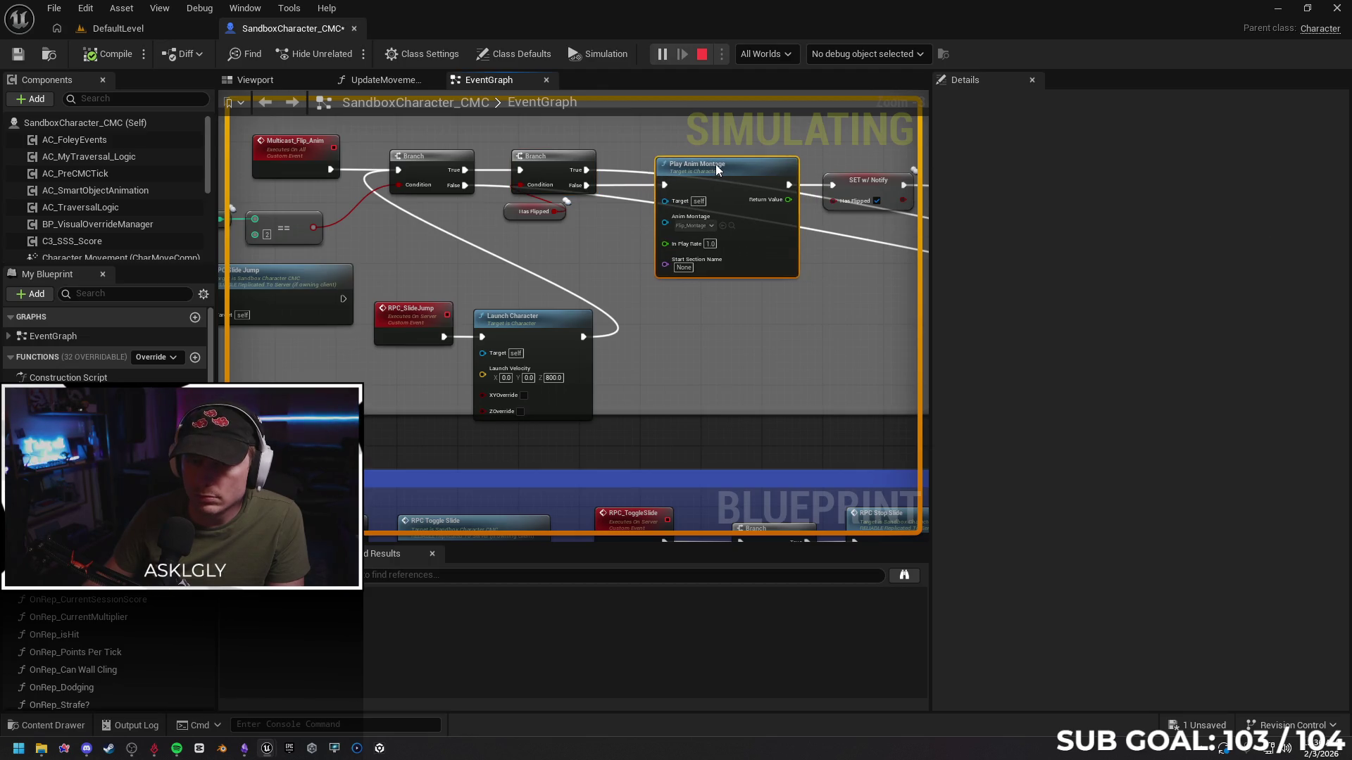
# Slide-jump once, then set the debug object to SandboxCharacter_CMC0 (Client, spawned)
pyautogui.moveTo(266, 750)
pyautogui.click(339, 682)
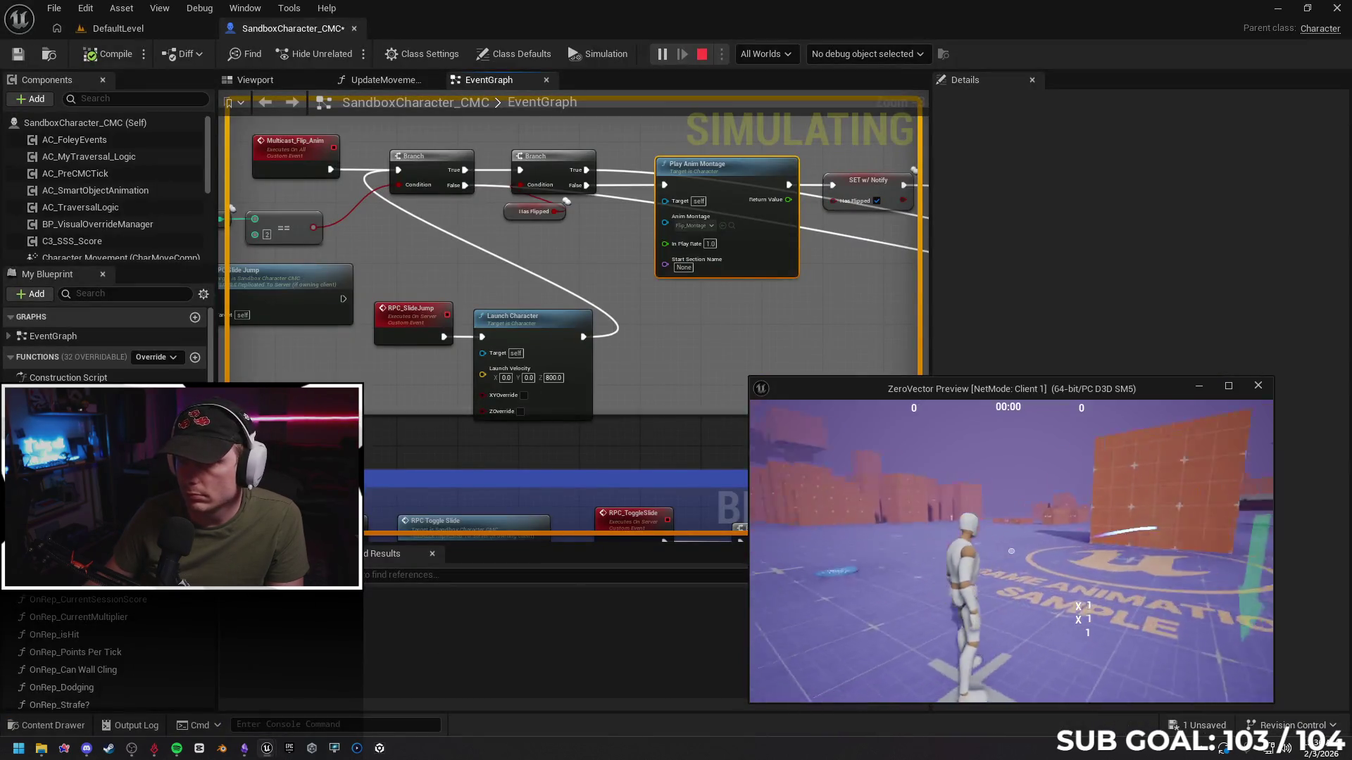
pyautogui.press('space')
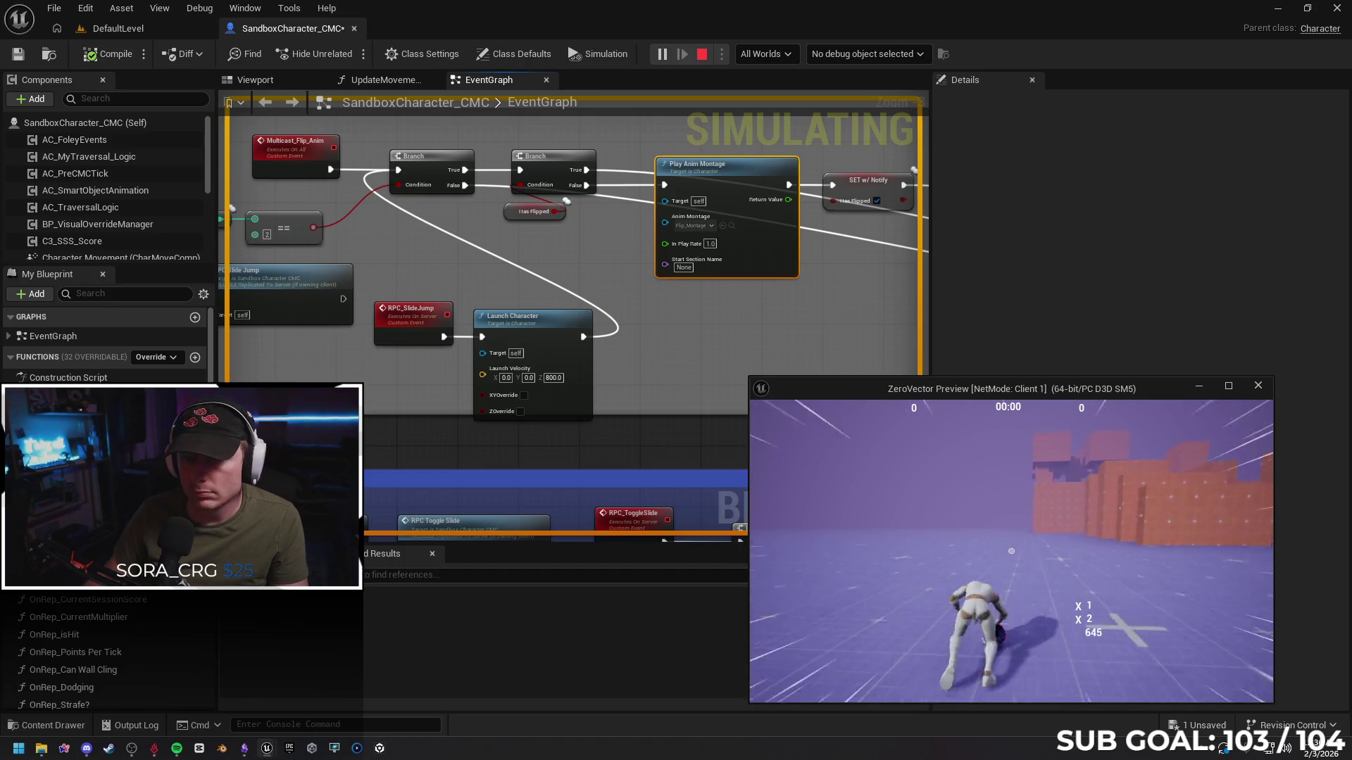
pyautogui.press('super')
pyautogui.click(868, 59)
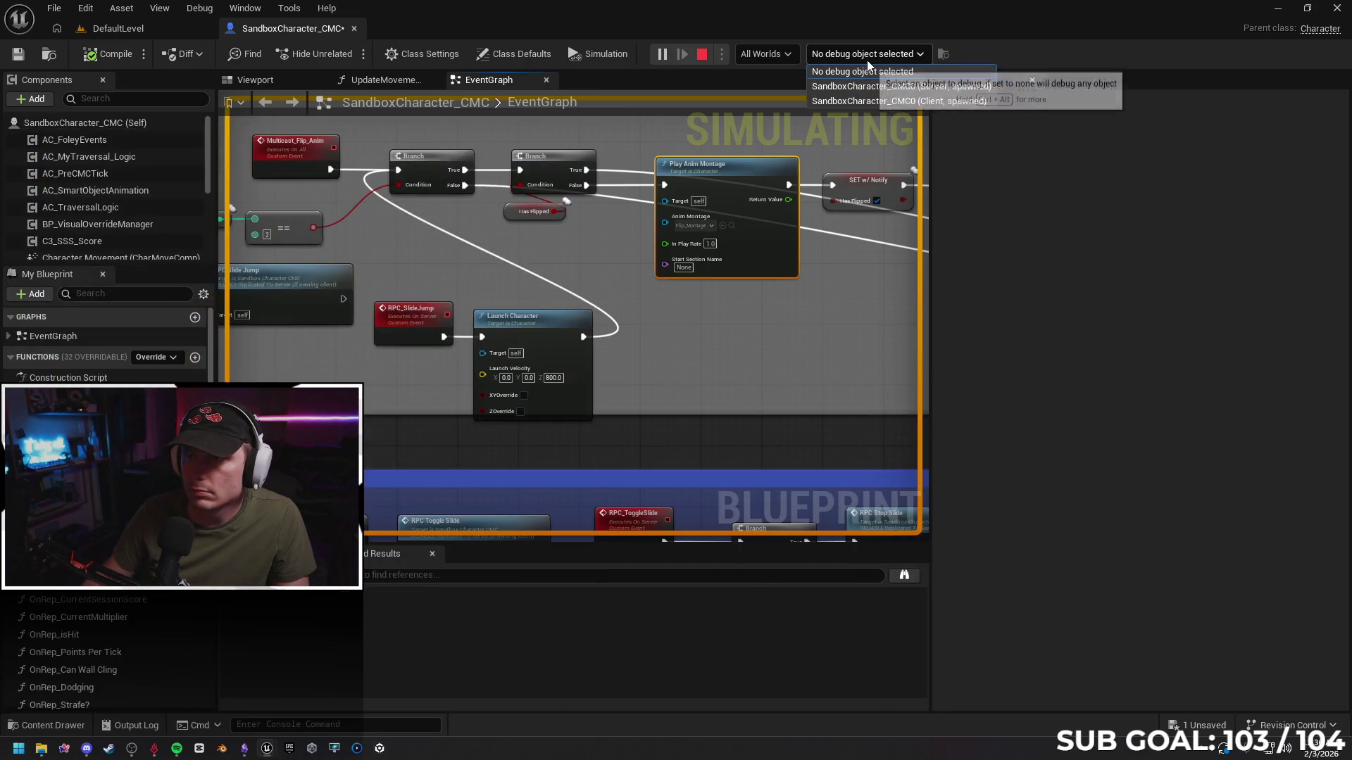
pyautogui.click(894, 102)
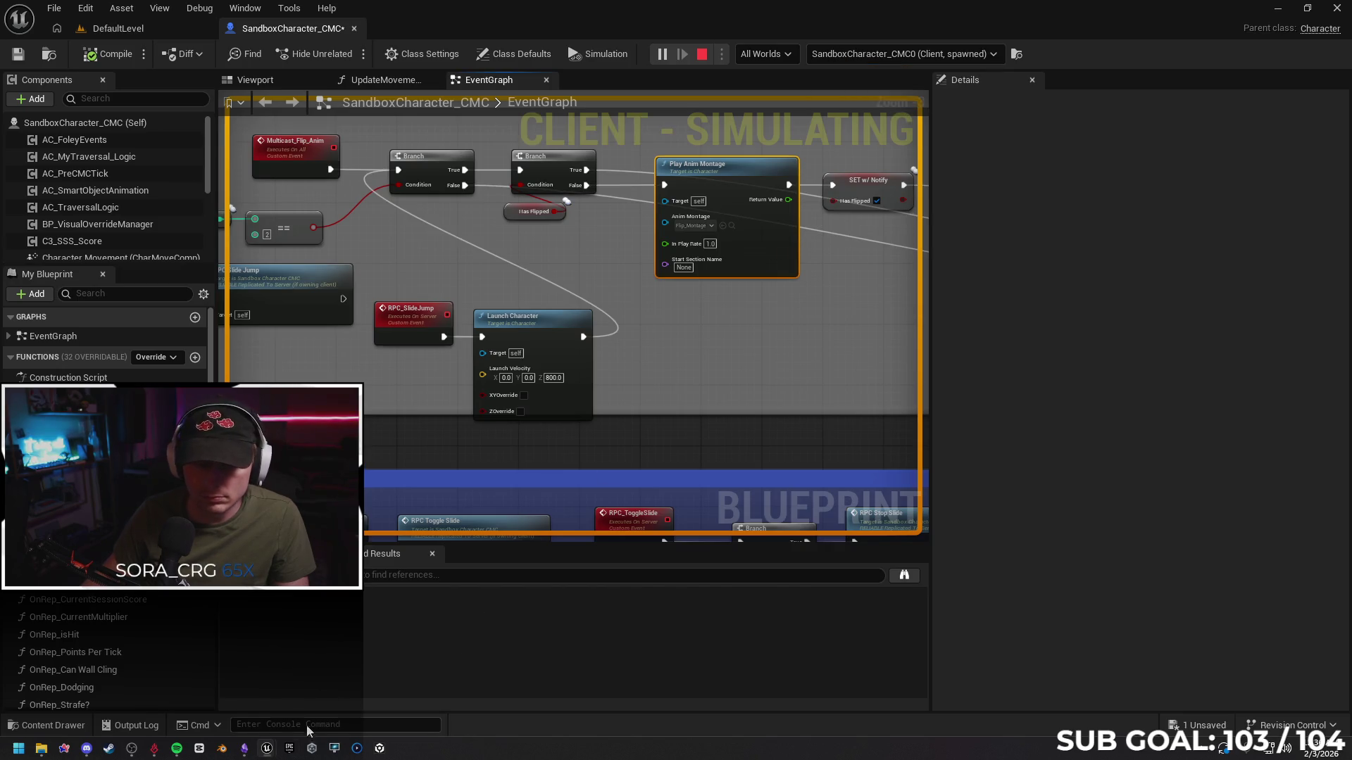
# Run, jump and flip the client character toward the wall, then return to the graph
pyautogui.moveTo(268, 752)
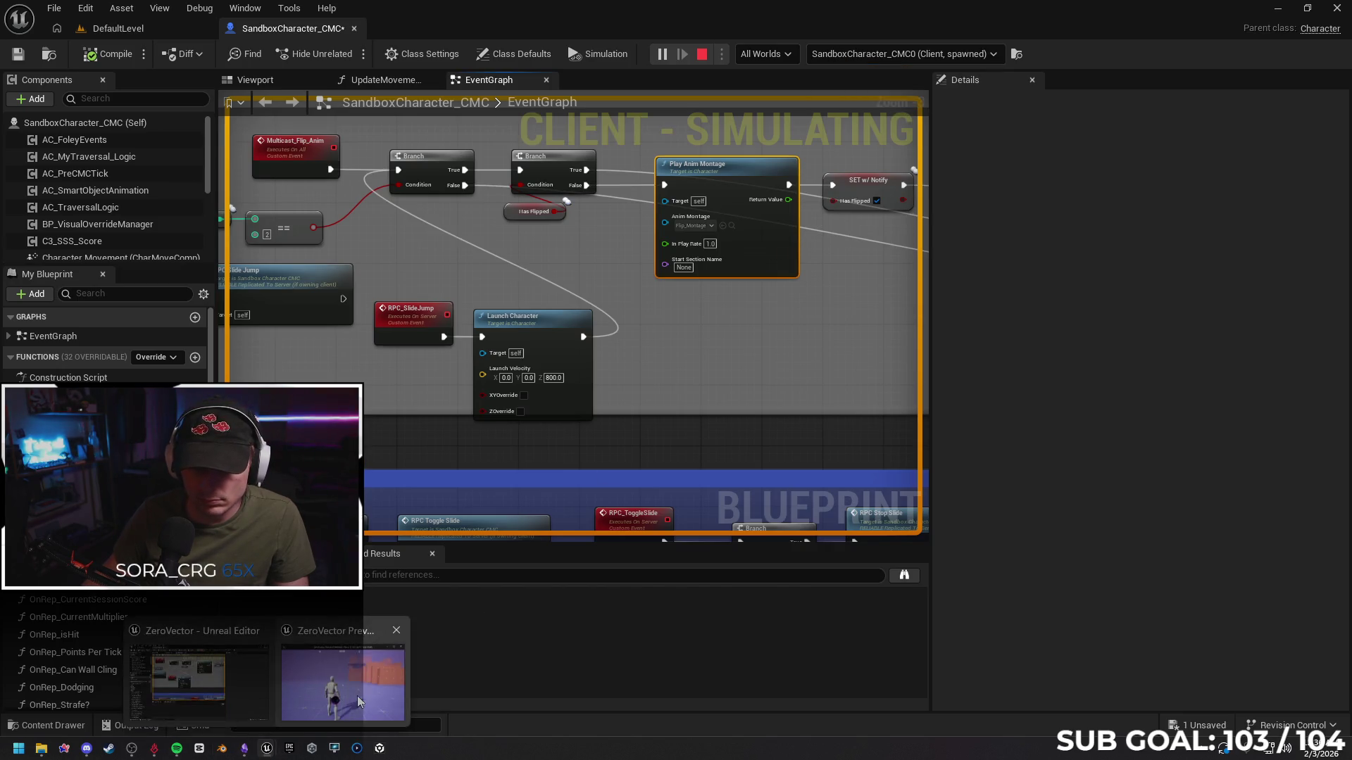
pyautogui.click(345, 672)
pyautogui.press('w')
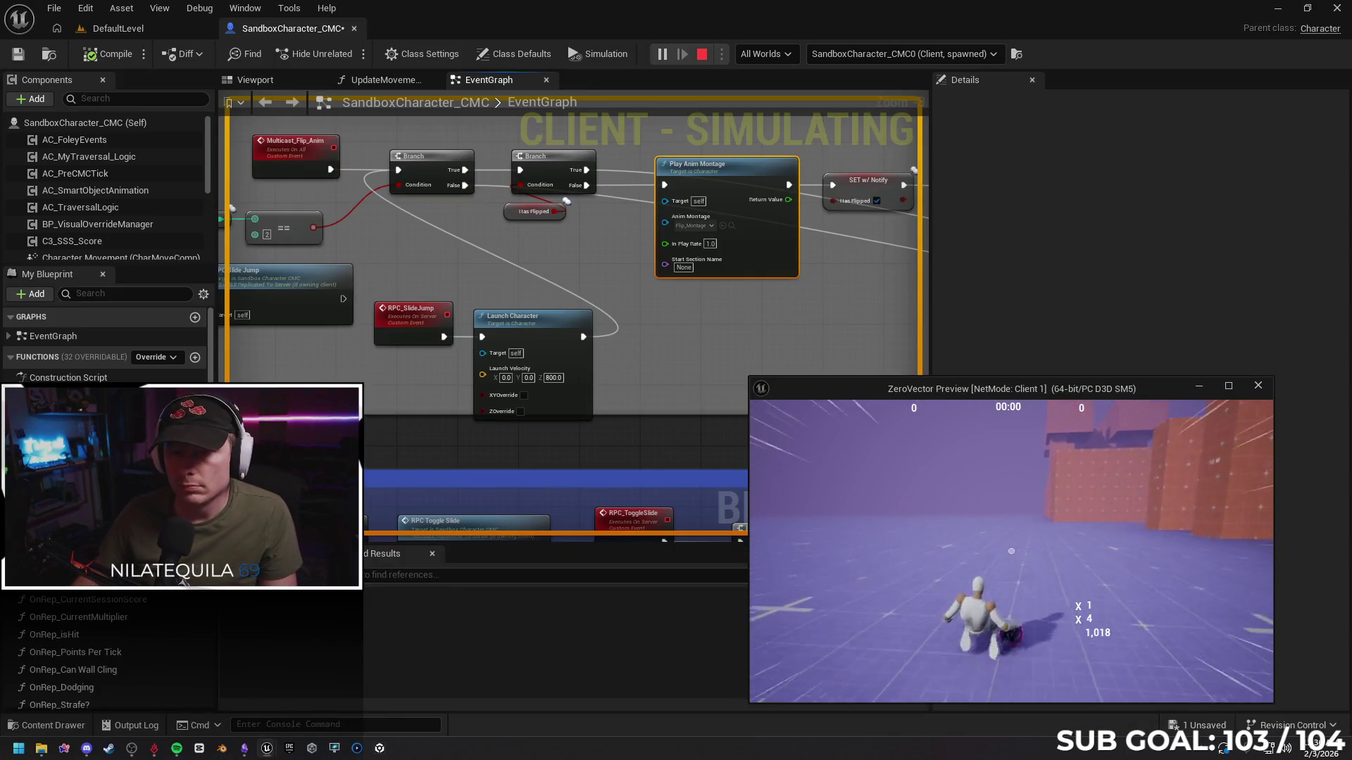
pyautogui.press('space')
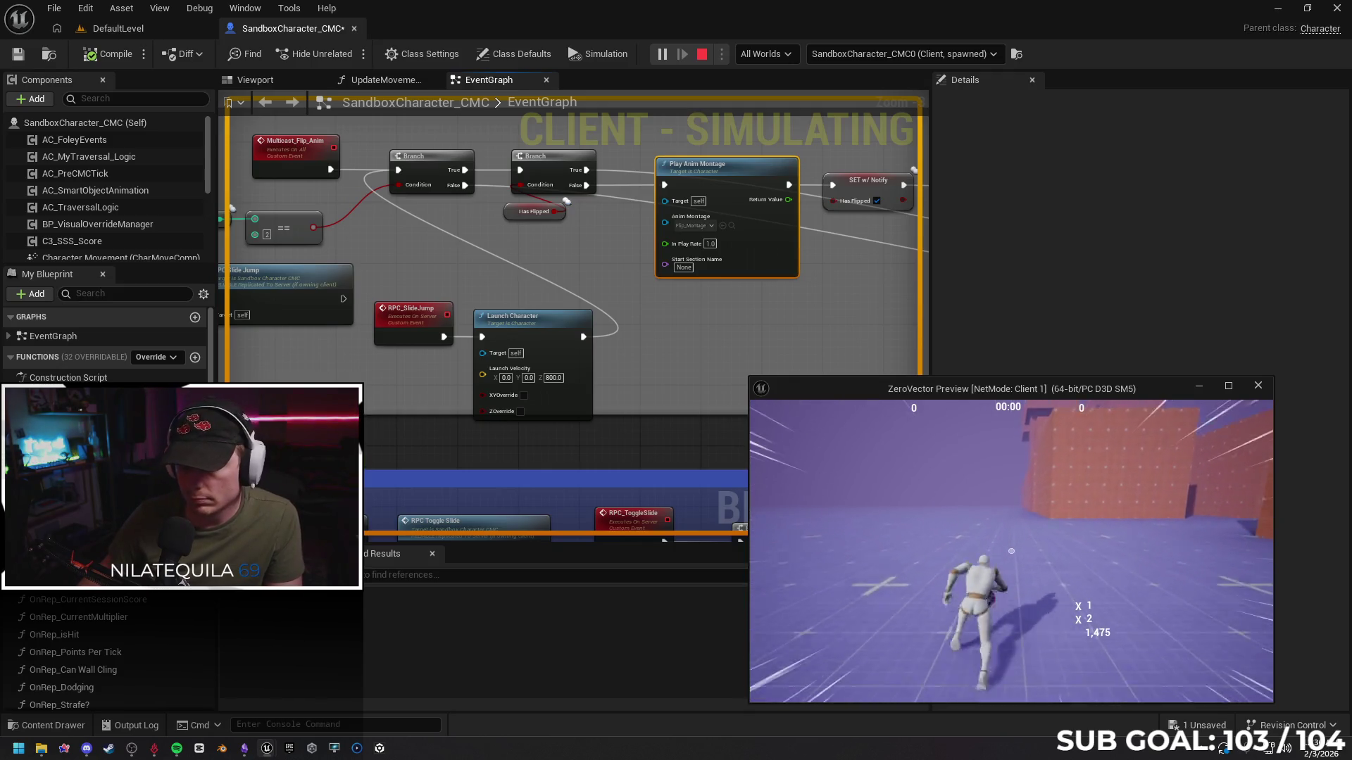
pyautogui.press('space')
pyautogui.press('w')
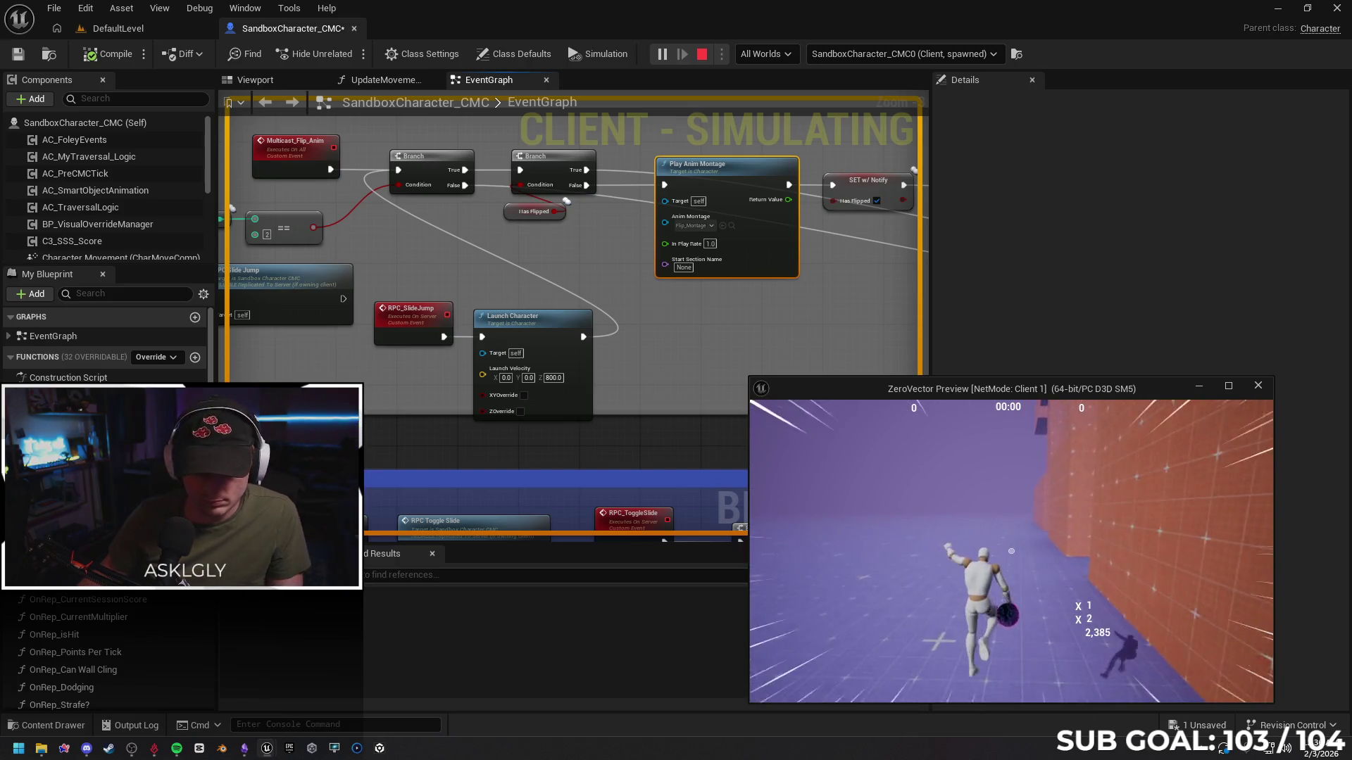
pyautogui.press('super')
pyautogui.click(658, 416)
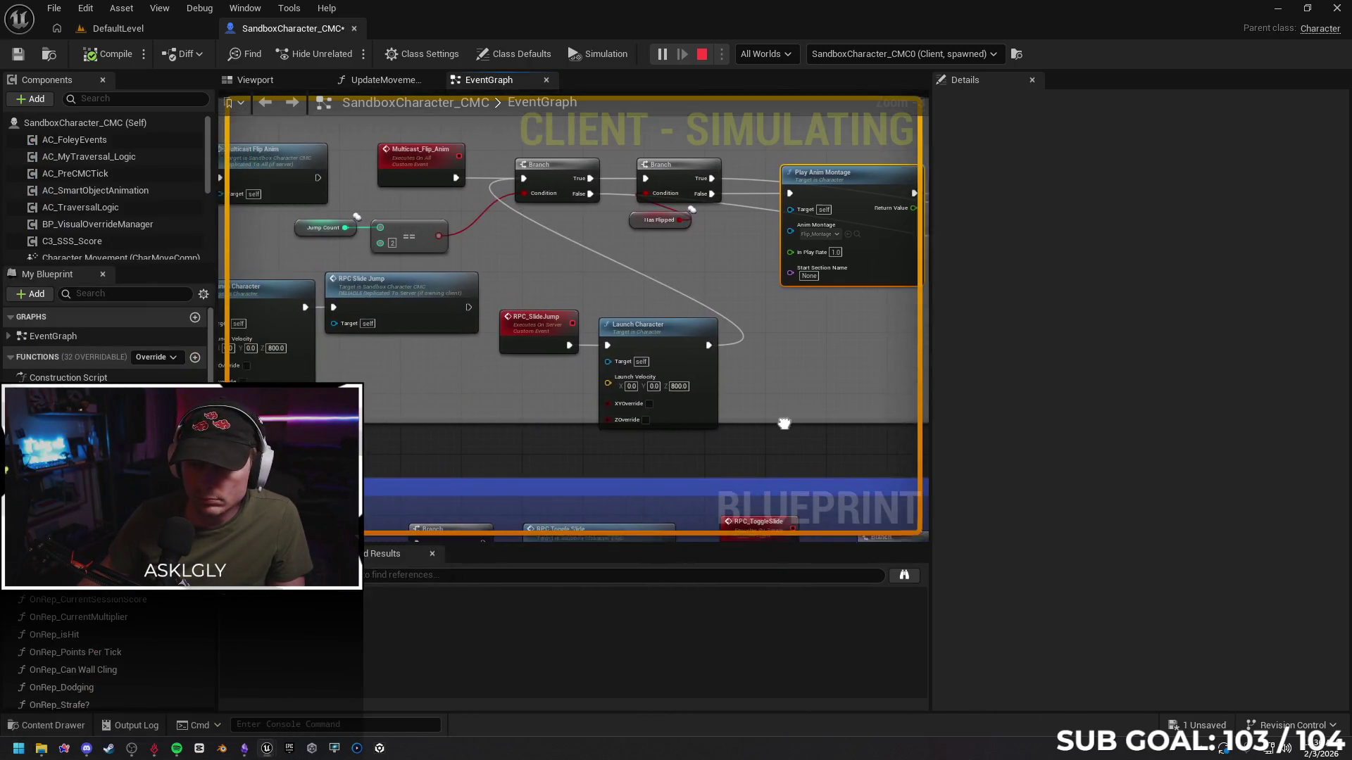
# Repeatedly jump, crouch-slide and wall-flip on the client, pushing the score to 8,416
pyautogui.moveTo(534, 413)
pyautogui.mouseDown()
pyautogui.moveTo(483, 399)
pyautogui.moveTo(579, 399)
pyautogui.moveTo(564, 398)
pyautogui.mouseUp()
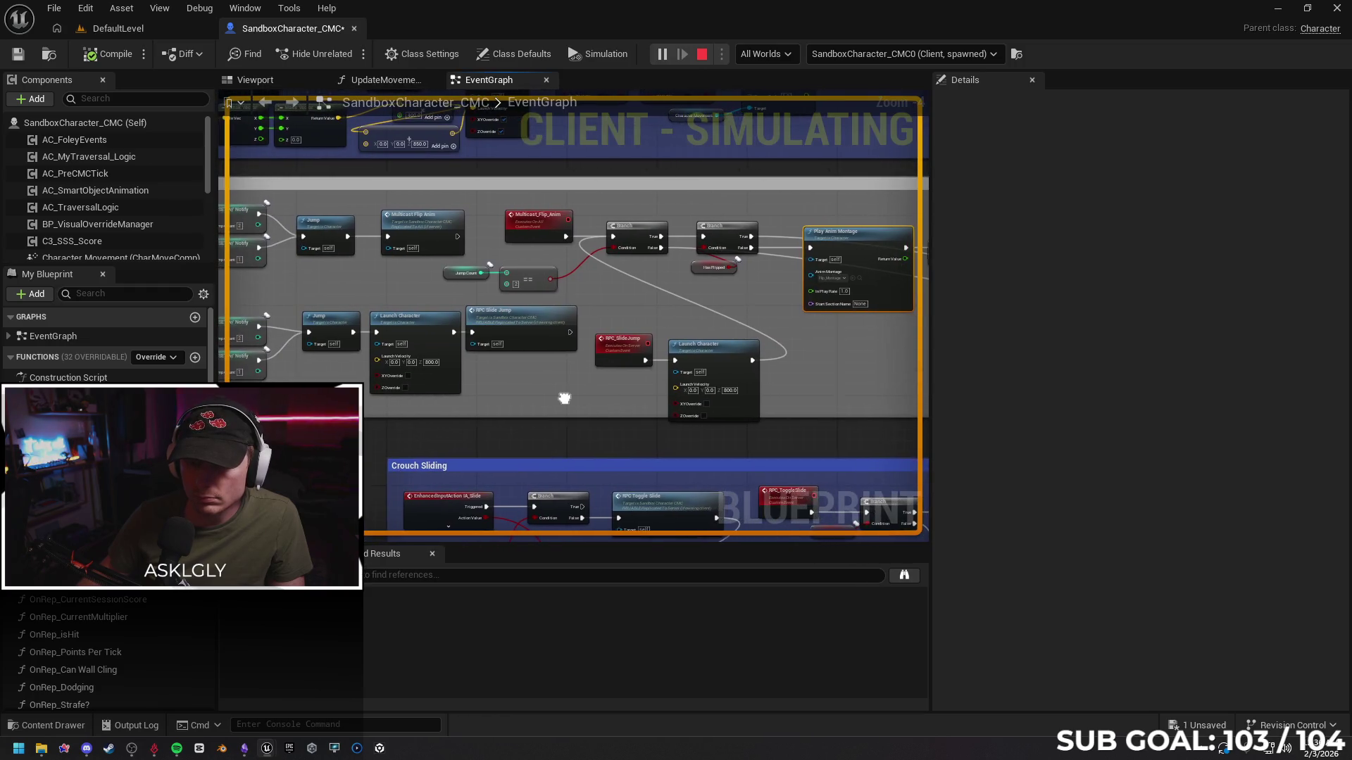
pyautogui.moveTo(267, 748)
pyautogui.click(329, 691)
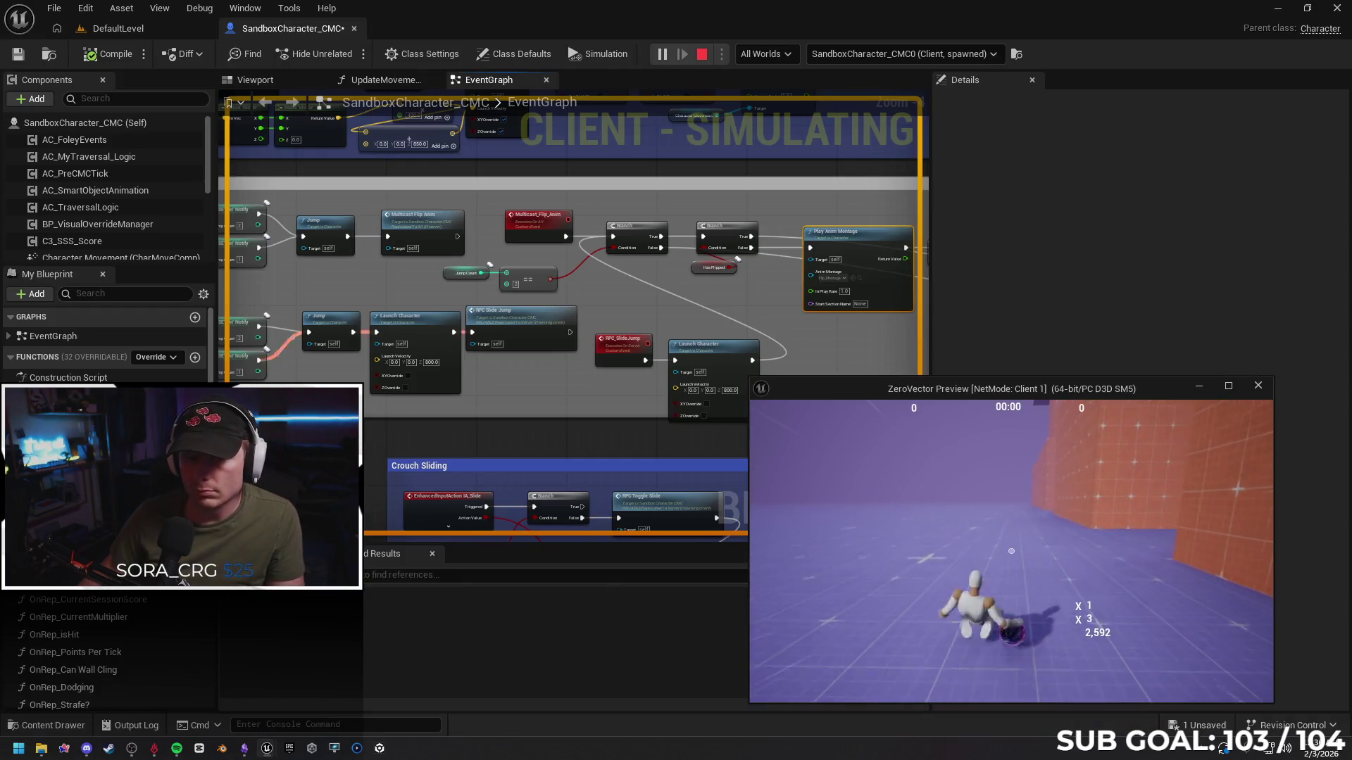
pyautogui.press('space')
pyautogui.press('space')
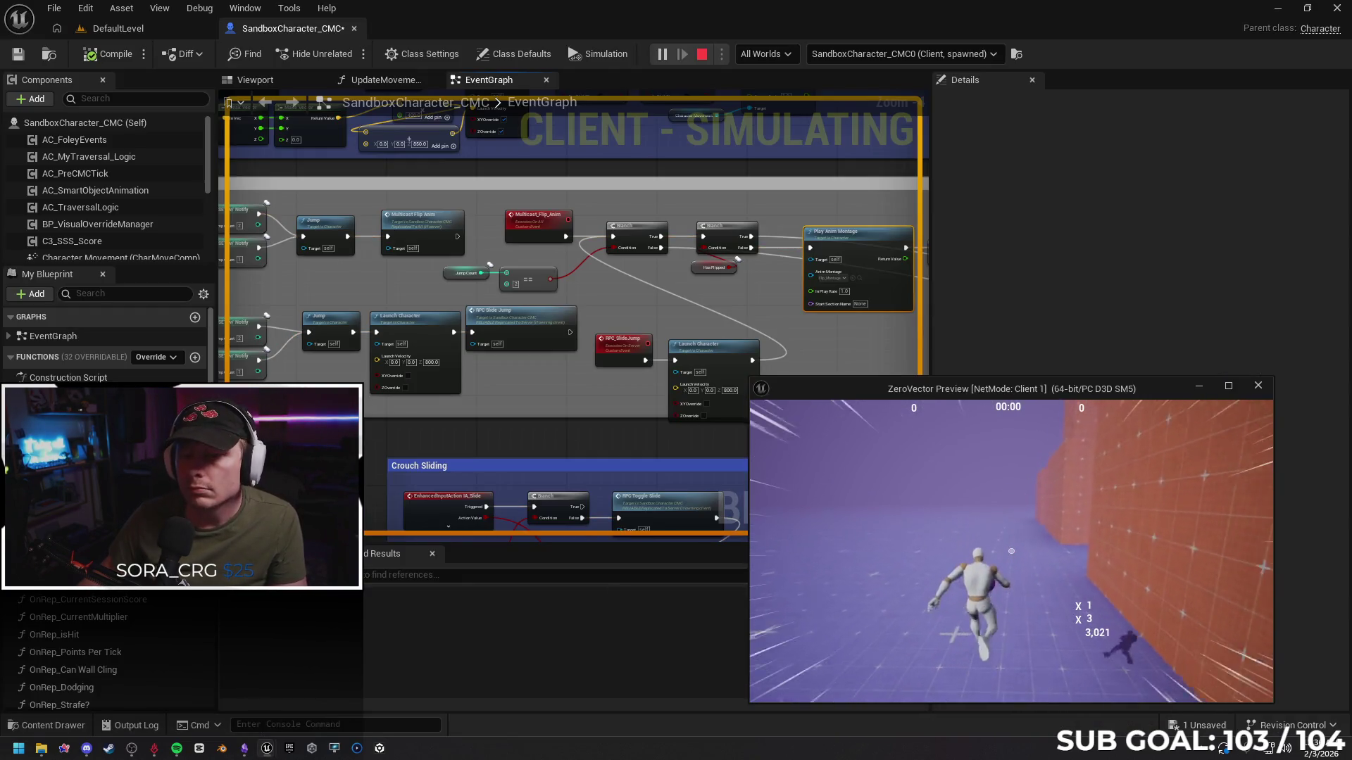
pyautogui.press('space')
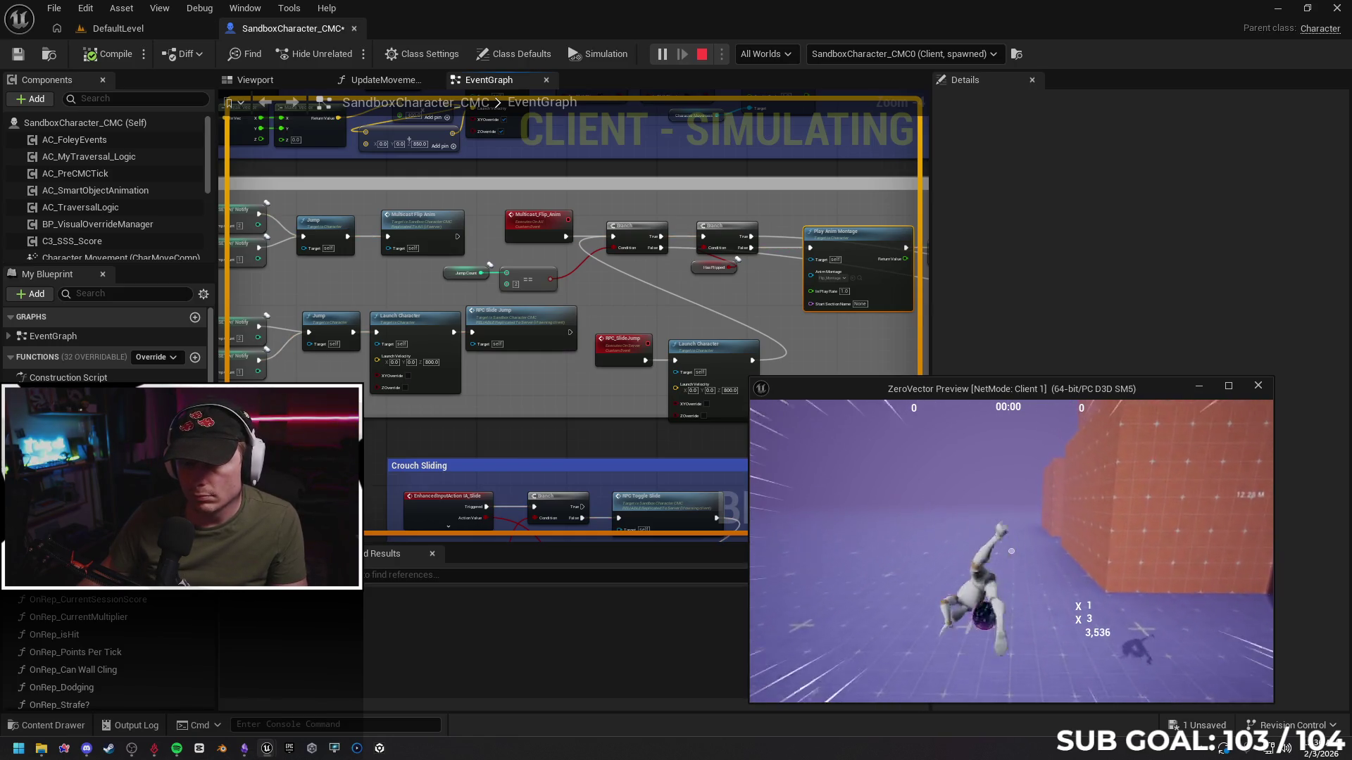
pyautogui.press('space')
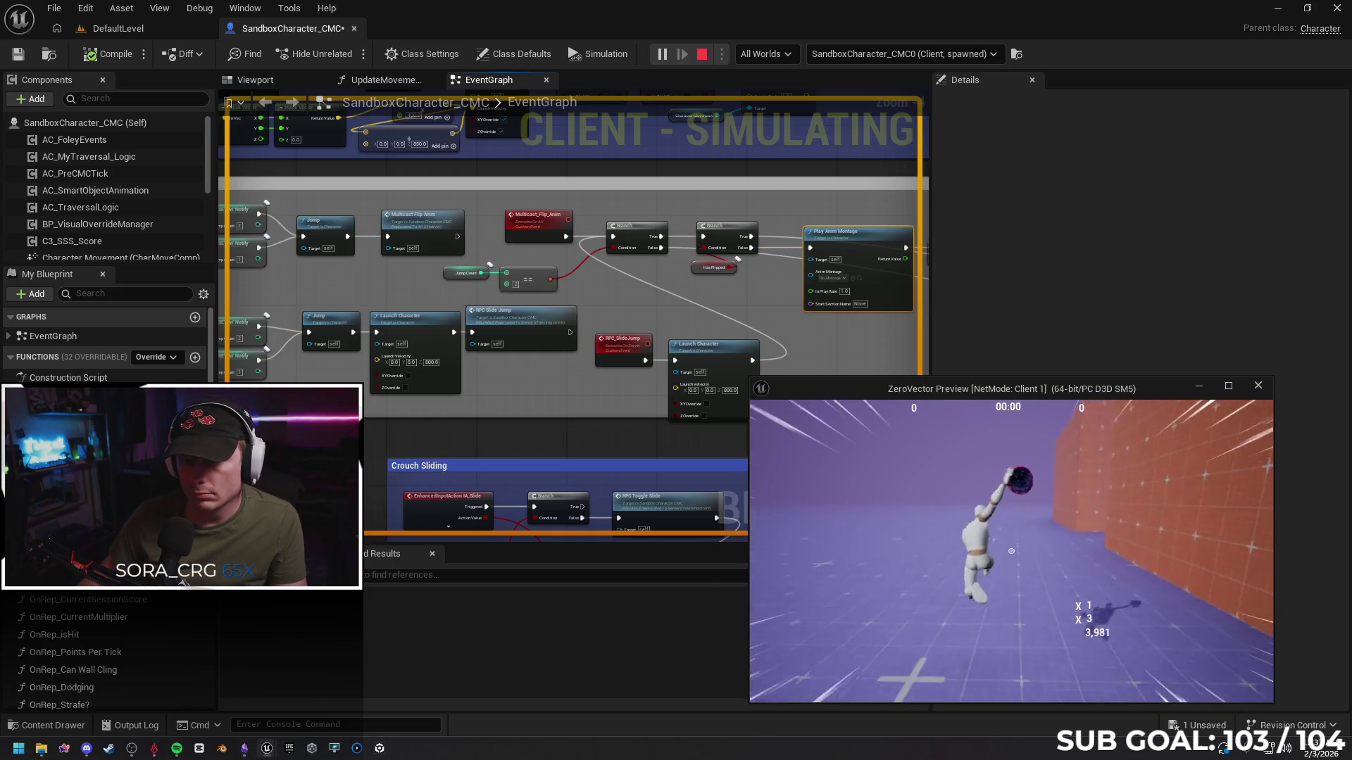
pyautogui.press('space')
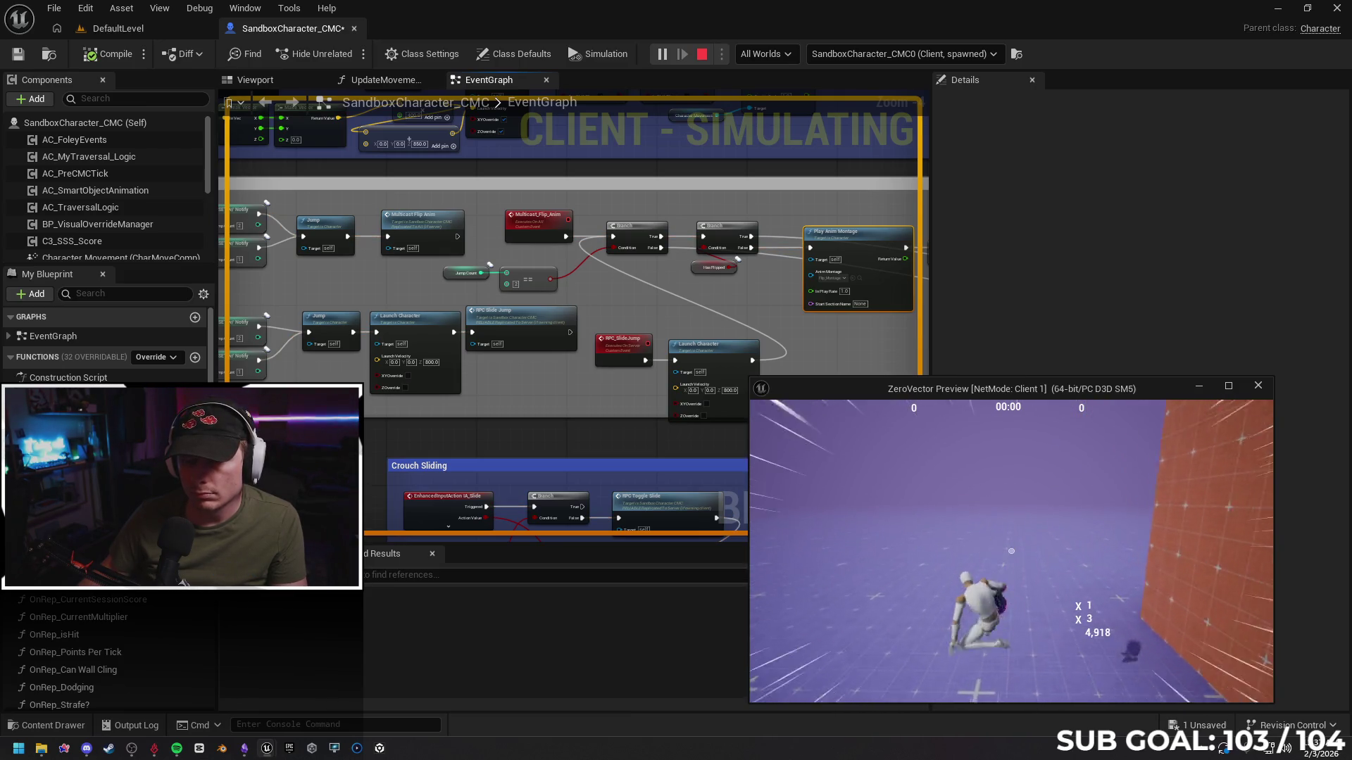
pyautogui.press('space')
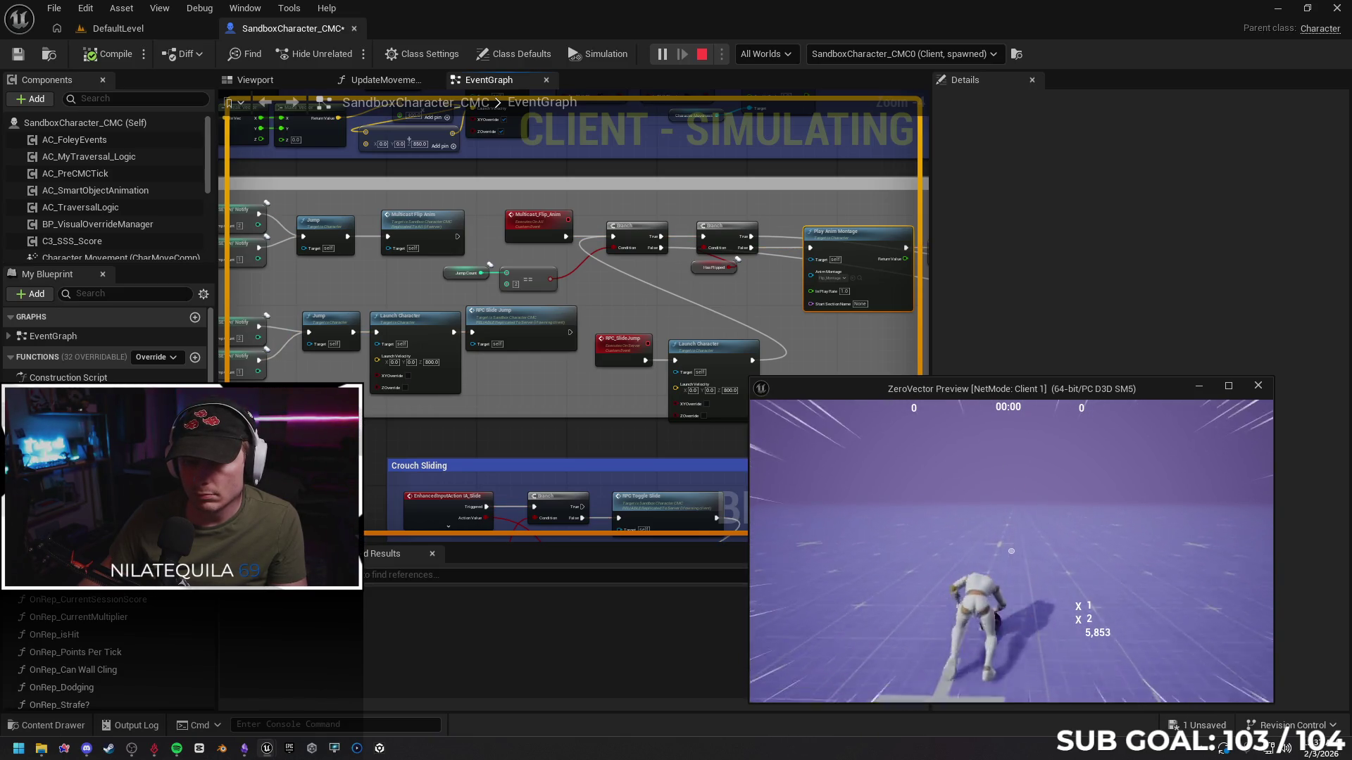
pyautogui.press('c')
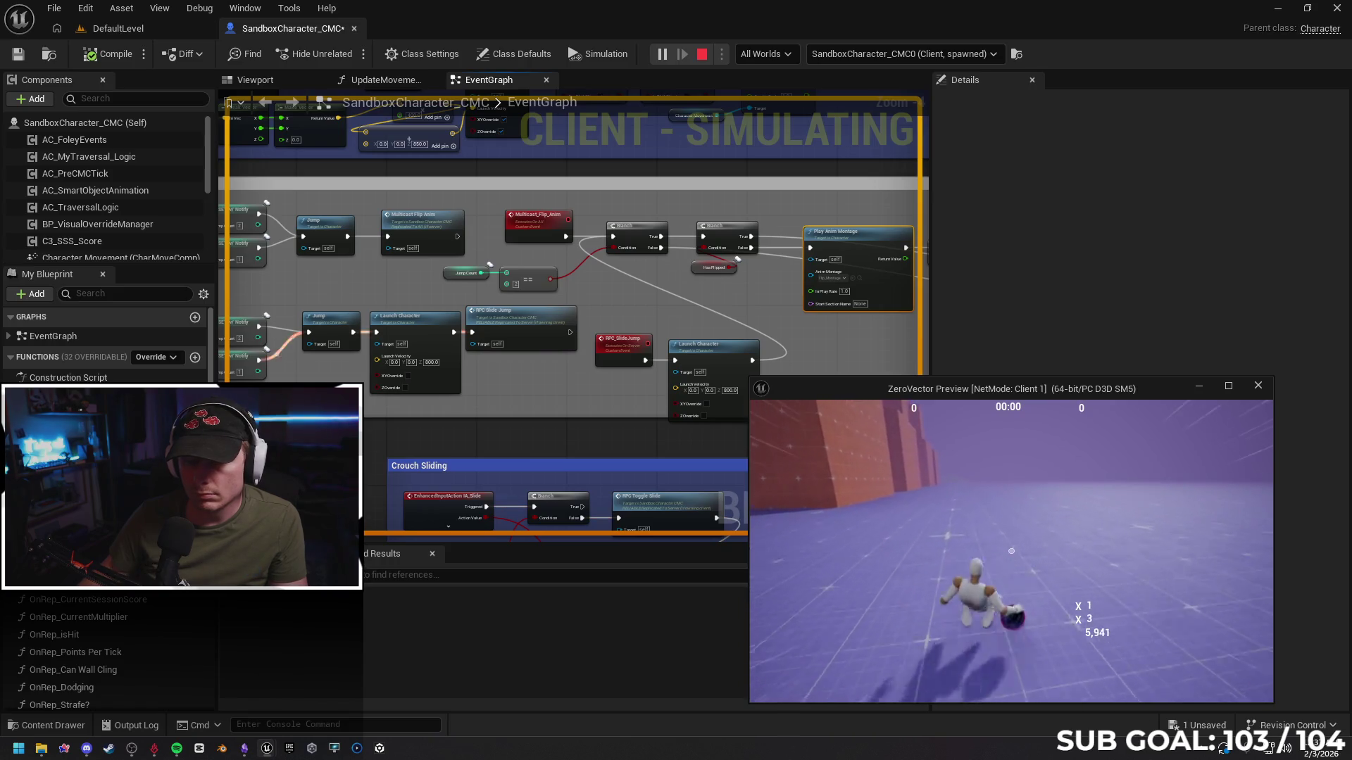
pyautogui.press('space')
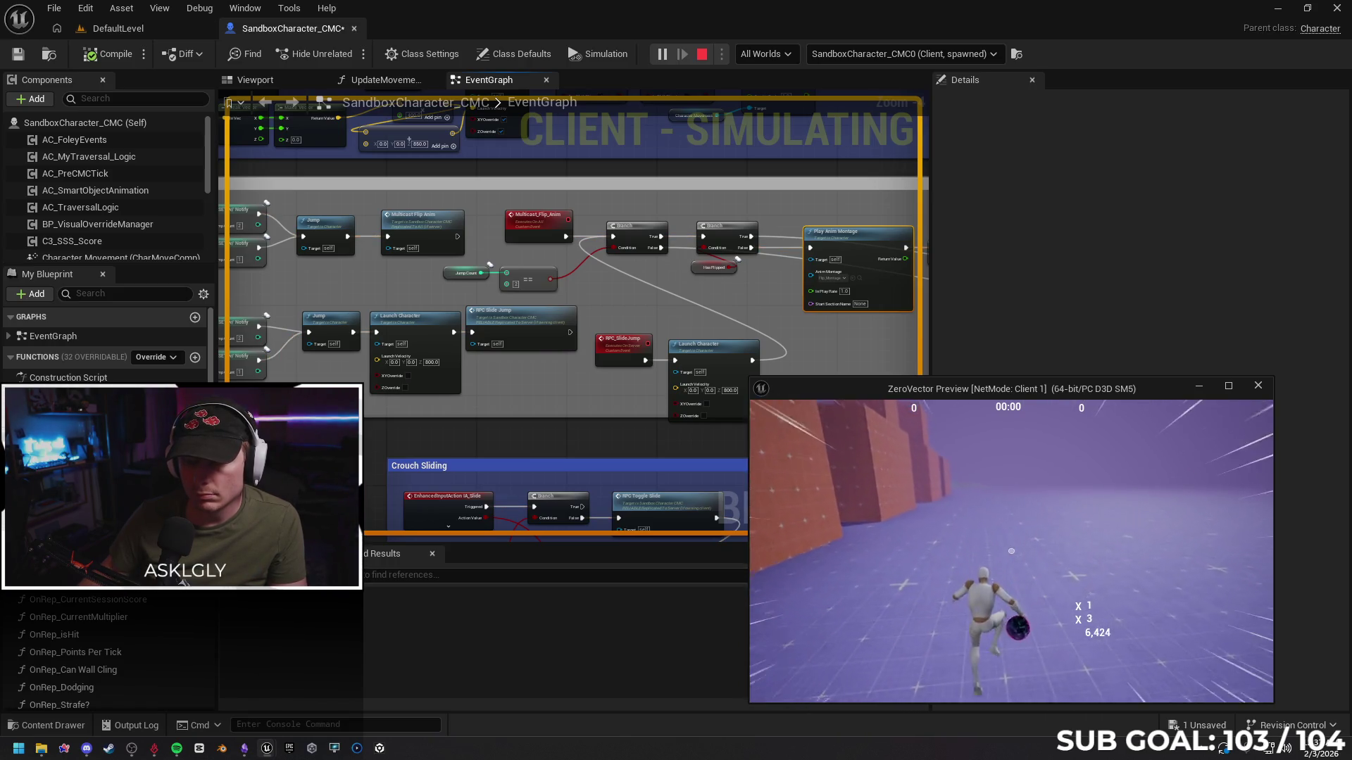
pyautogui.press('space')
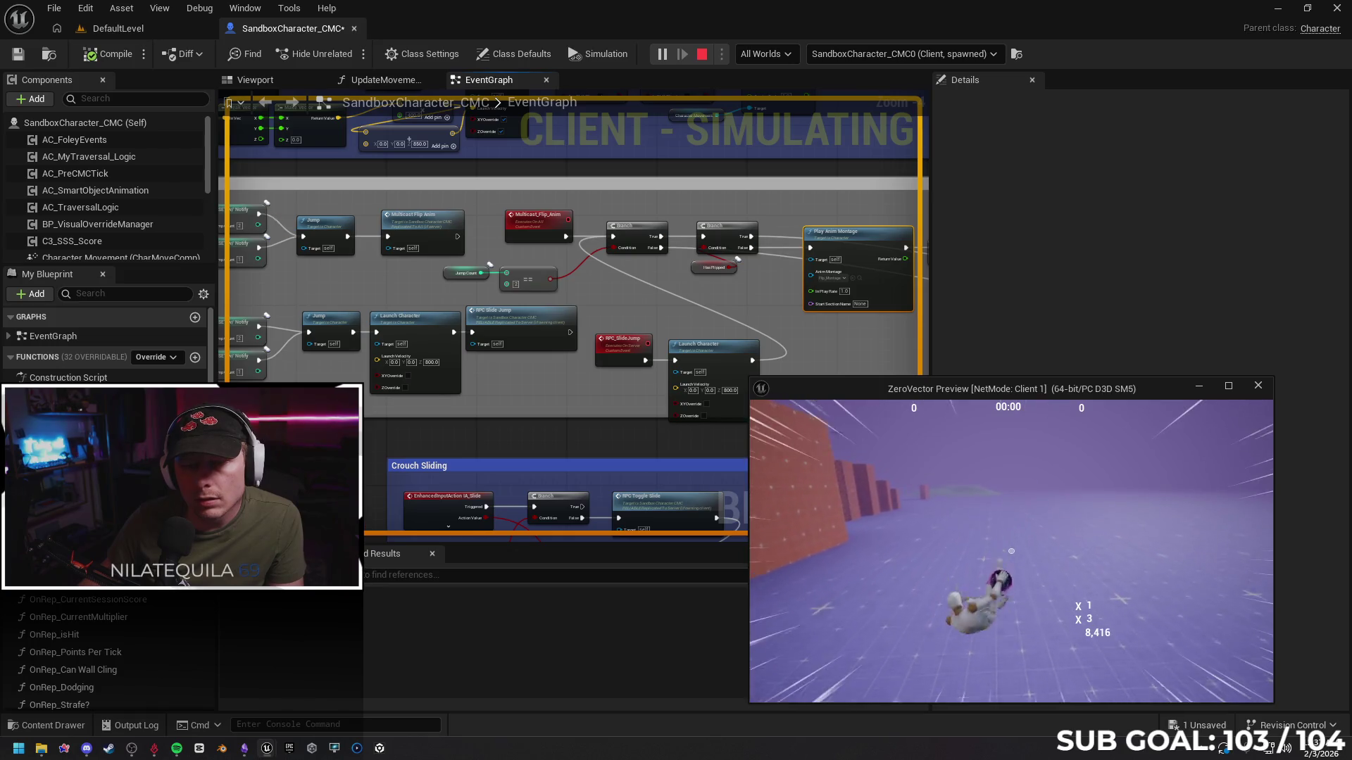
# Keep flipping and slide-jumping the character on the client until the score reaches 36,920
pyautogui.press('space')
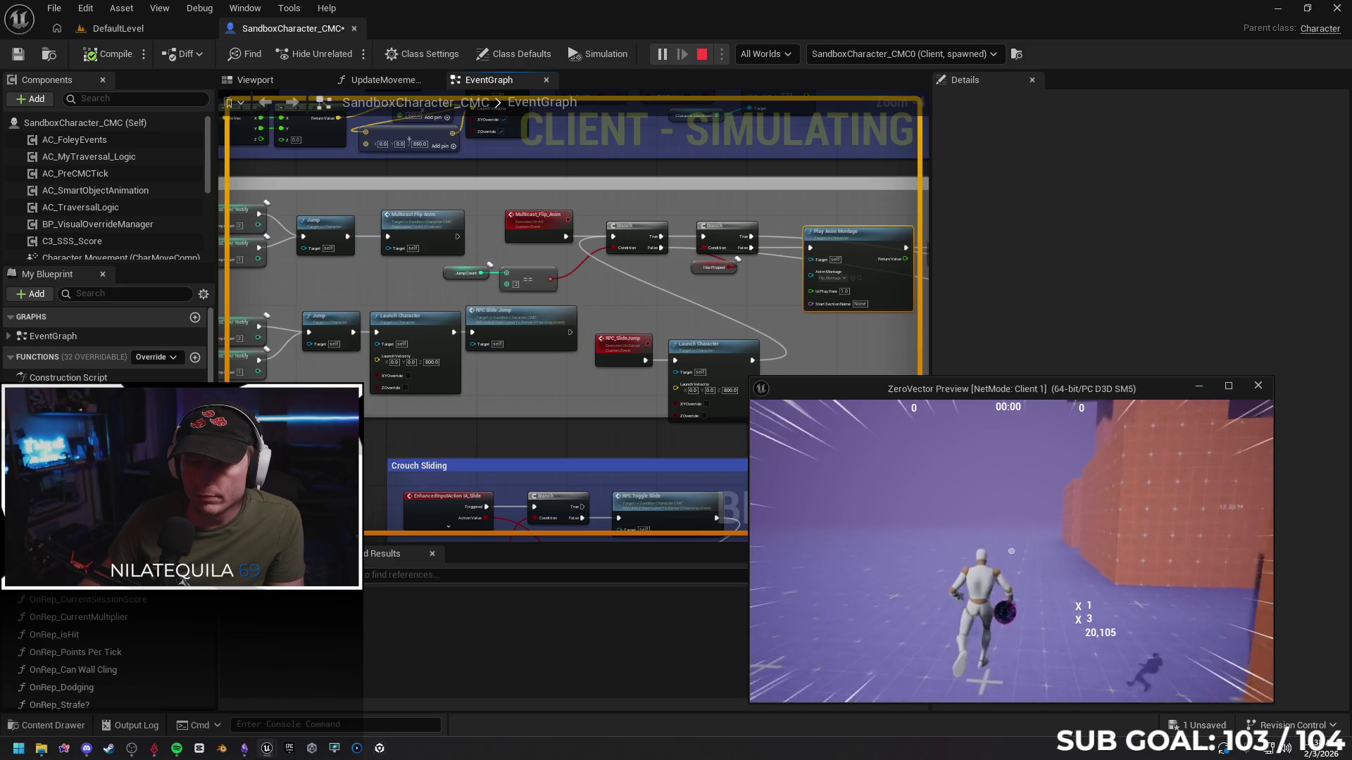
pyautogui.press('space')
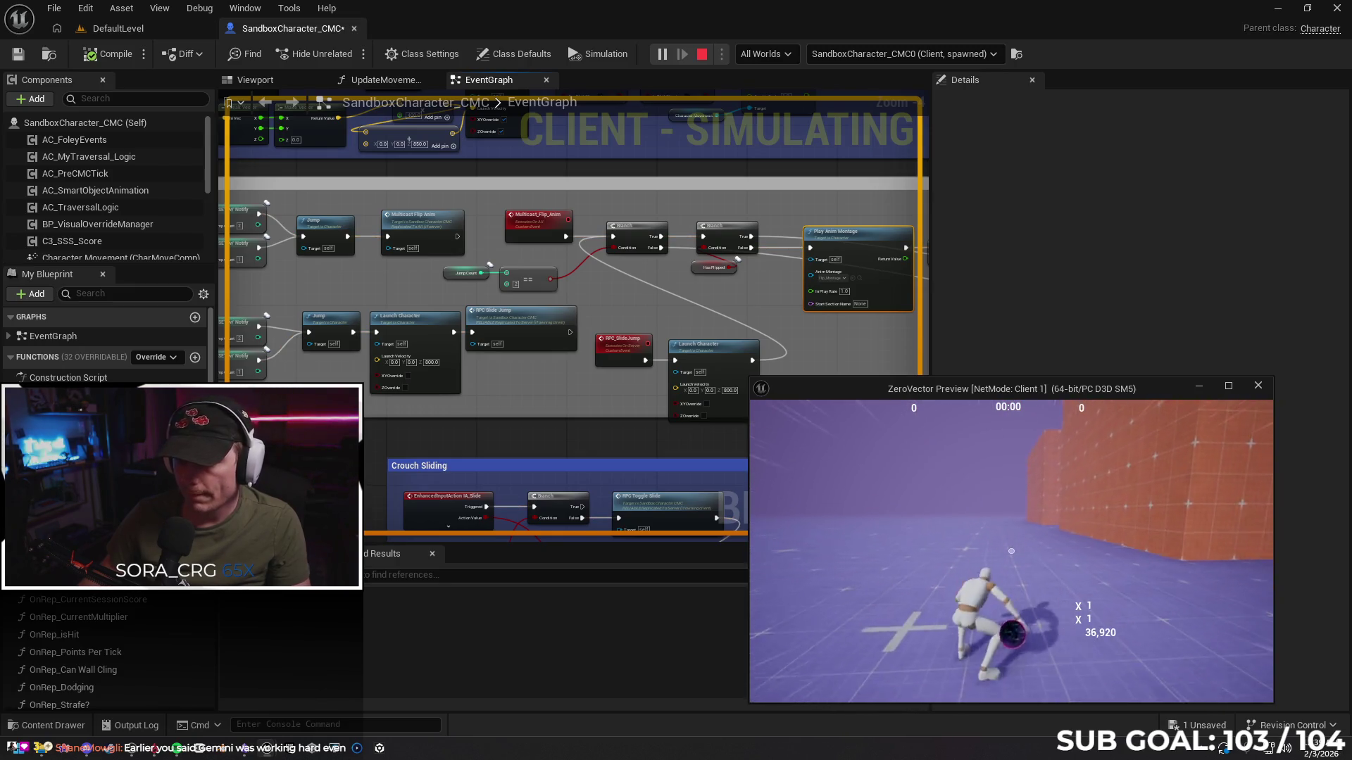
# Restart the play-test, then jump at the orange wall, wall-run along it and slide forward
pyautogui.press('Escape')
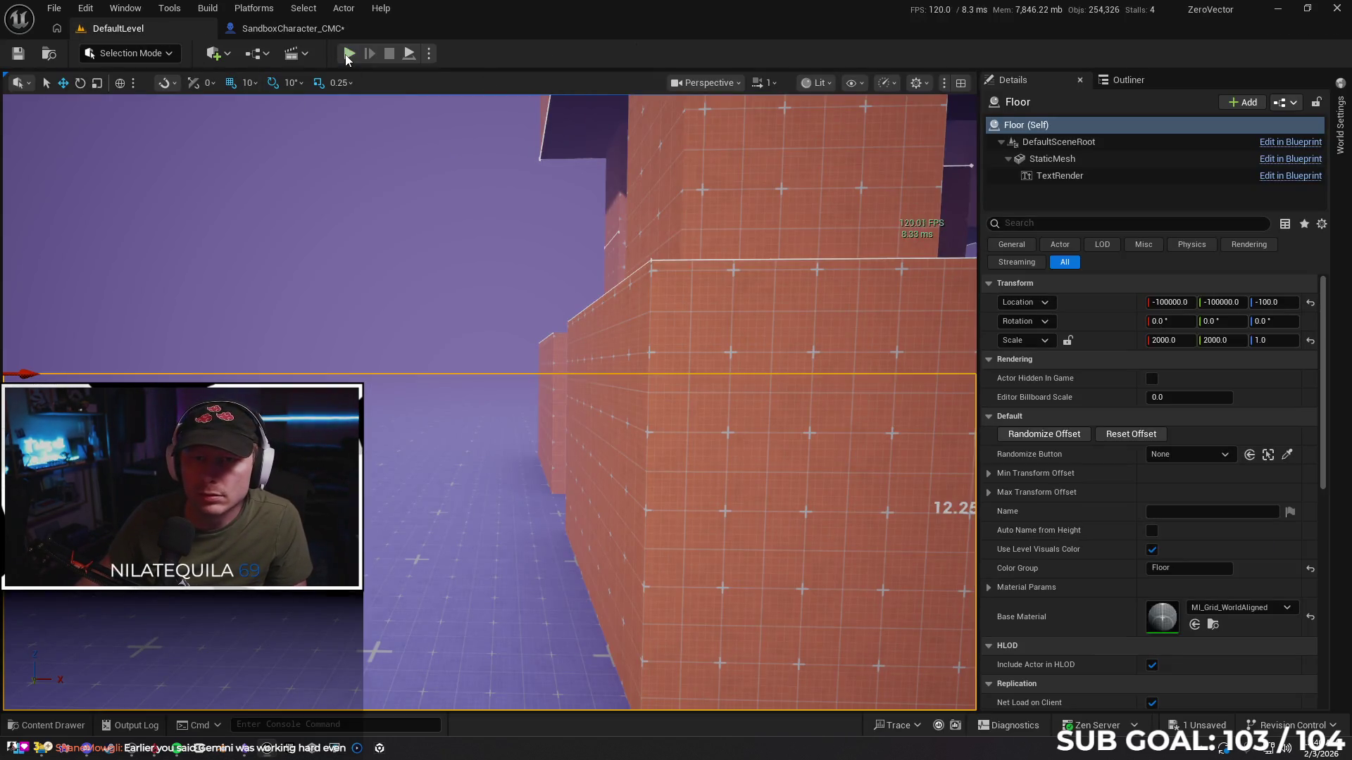
pyautogui.click(348, 55)
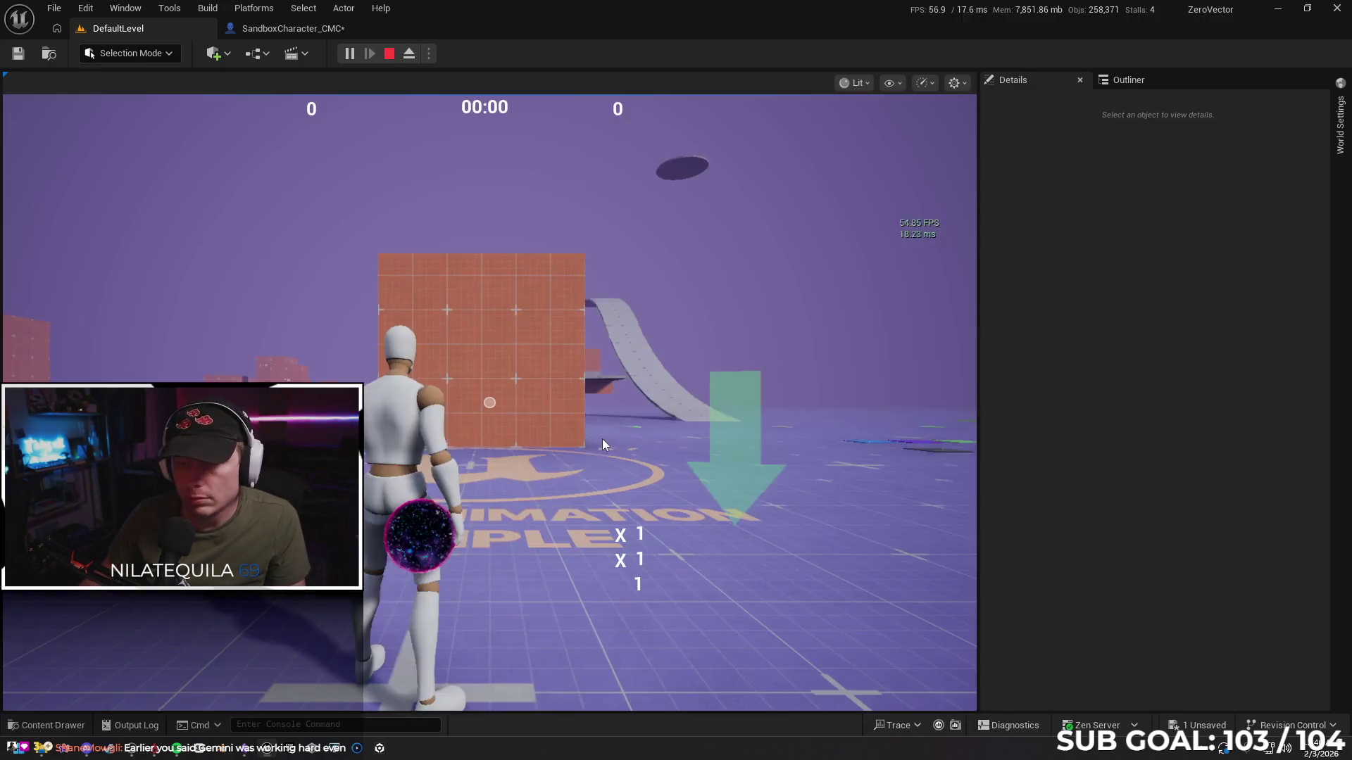
pyautogui.click(602, 443)
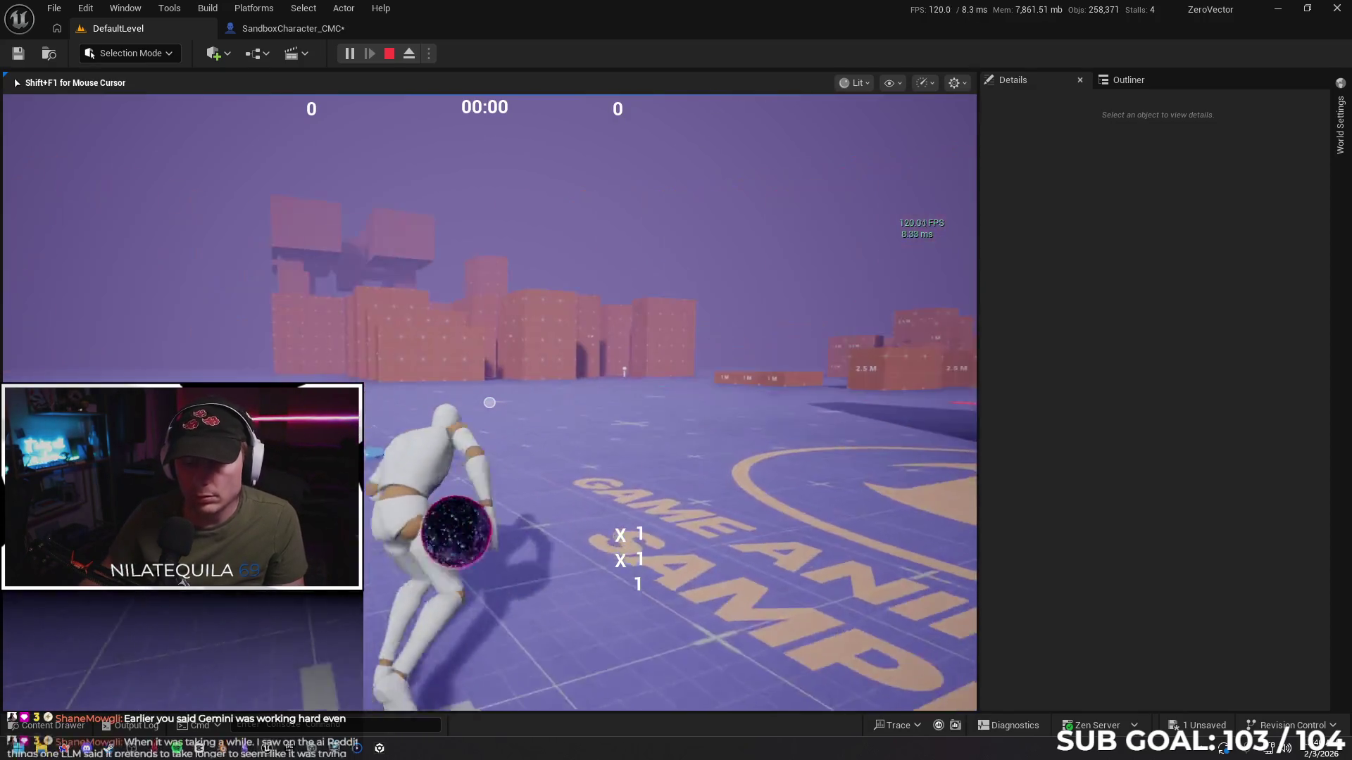
pyautogui.press('space')
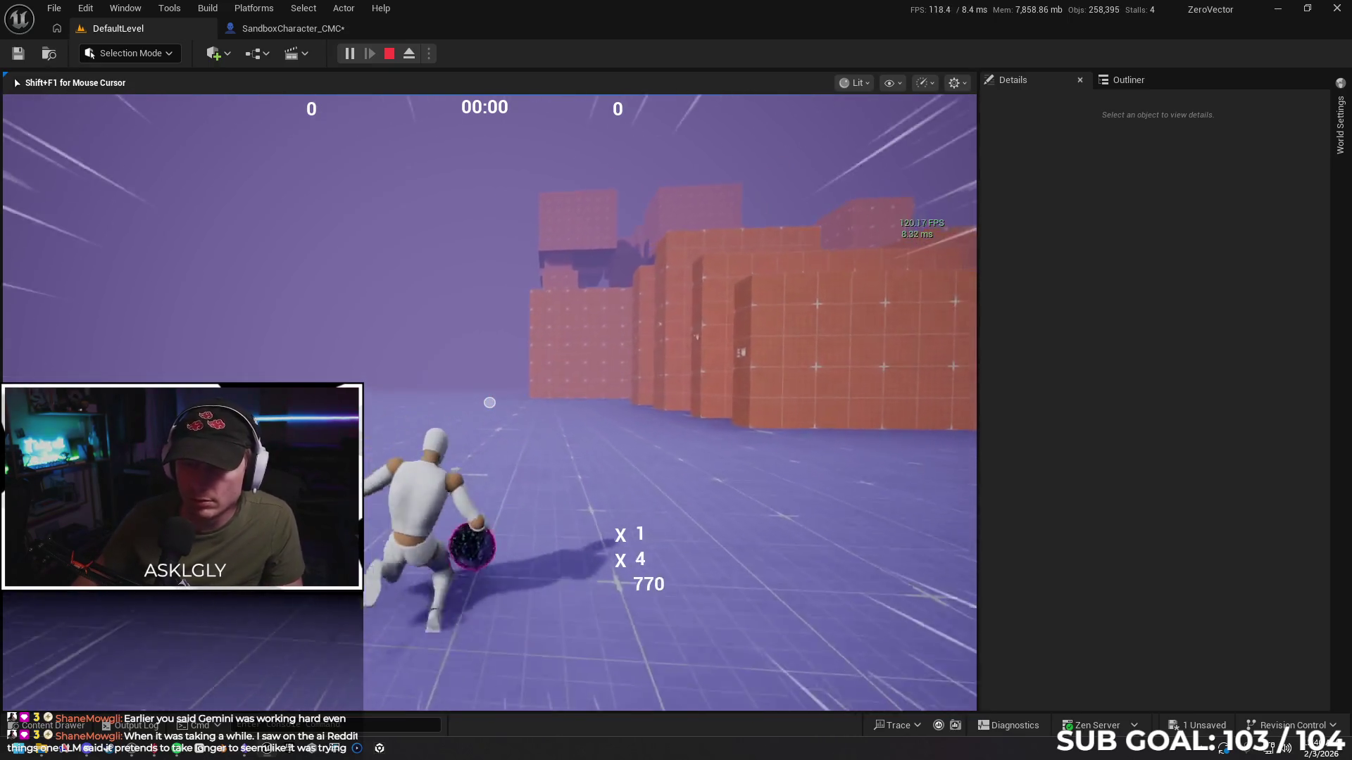
pyautogui.press('space')
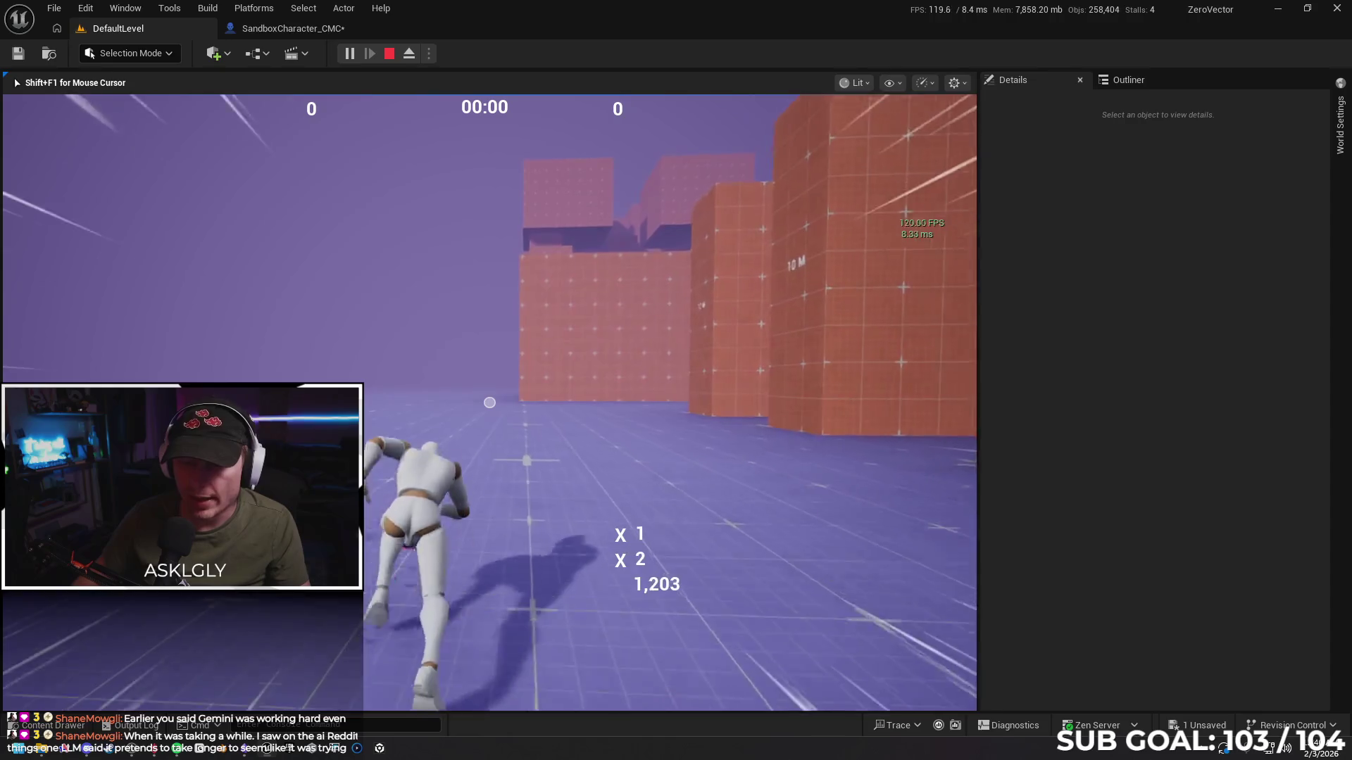
pyautogui.press('space')
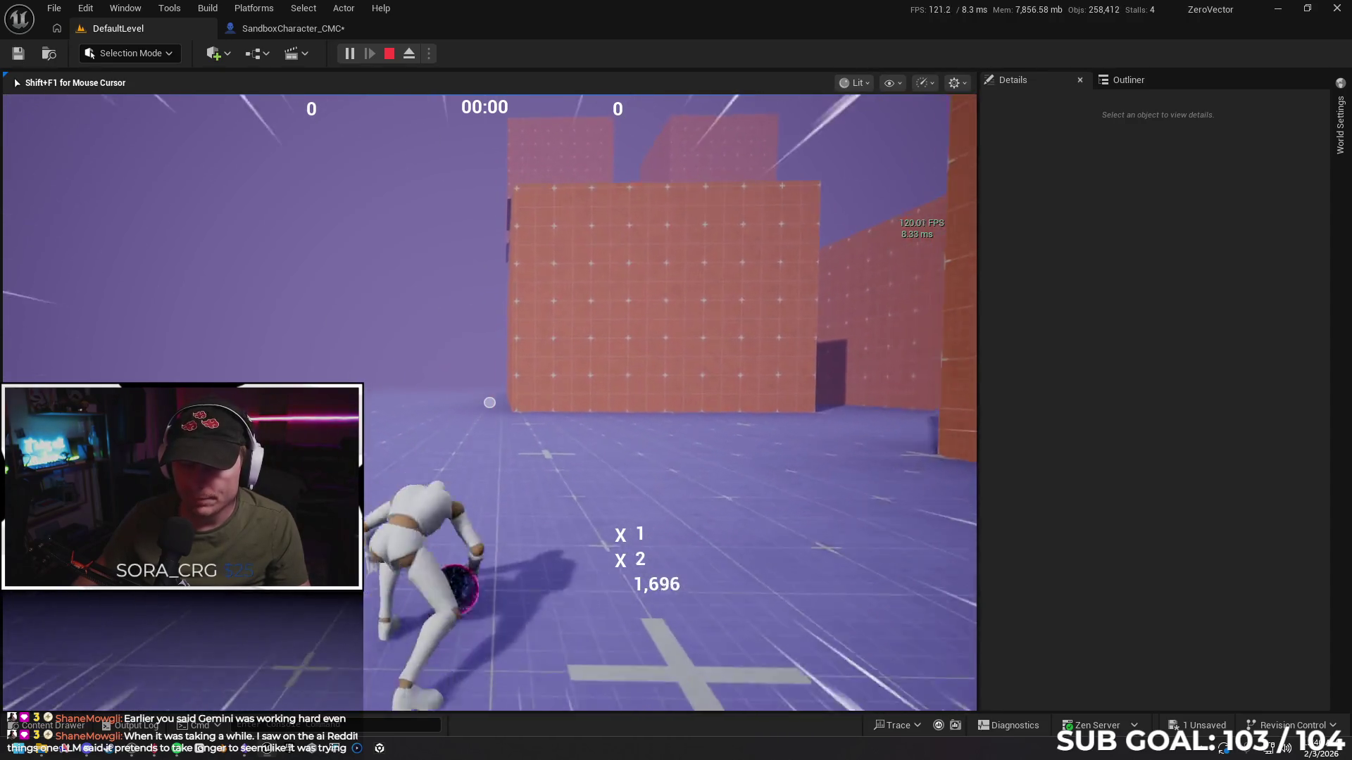
pyautogui.press('space')
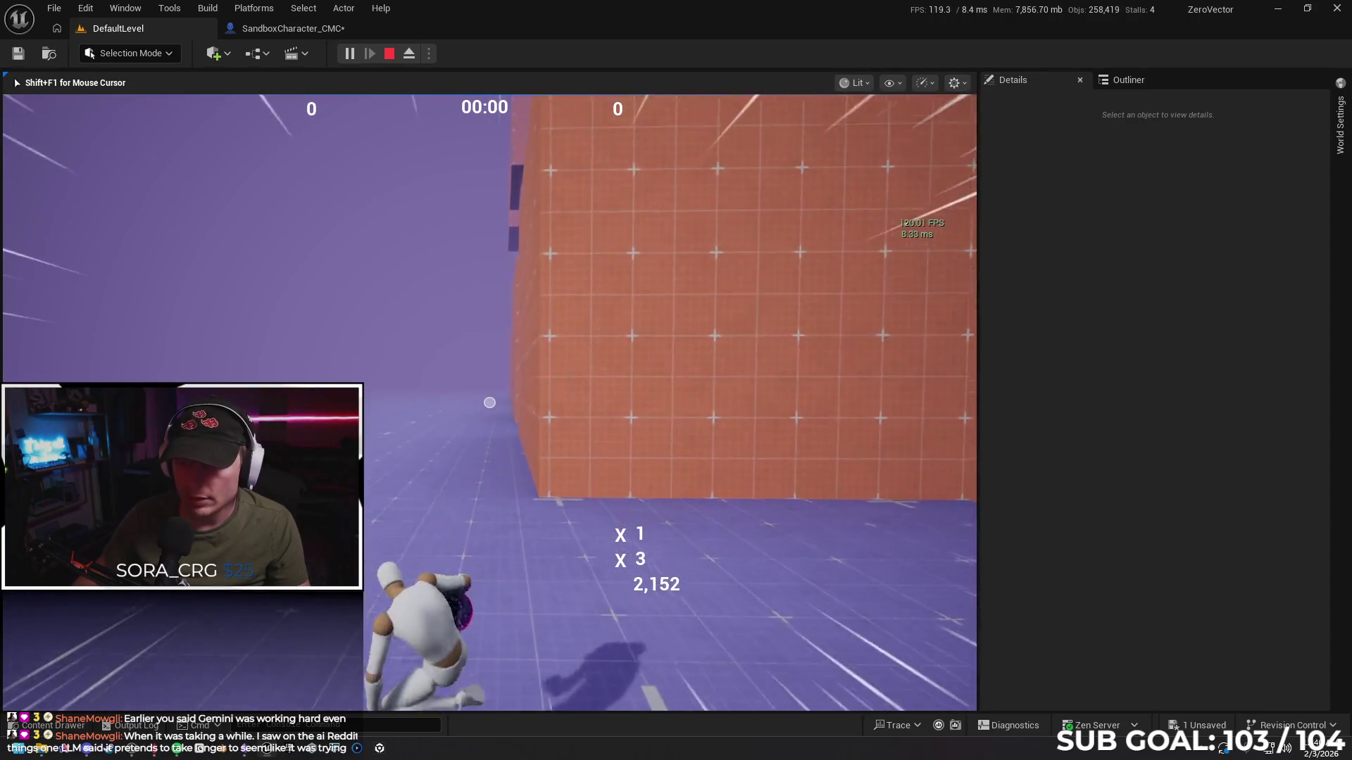
pyautogui.press('space')
pyautogui.press('space')
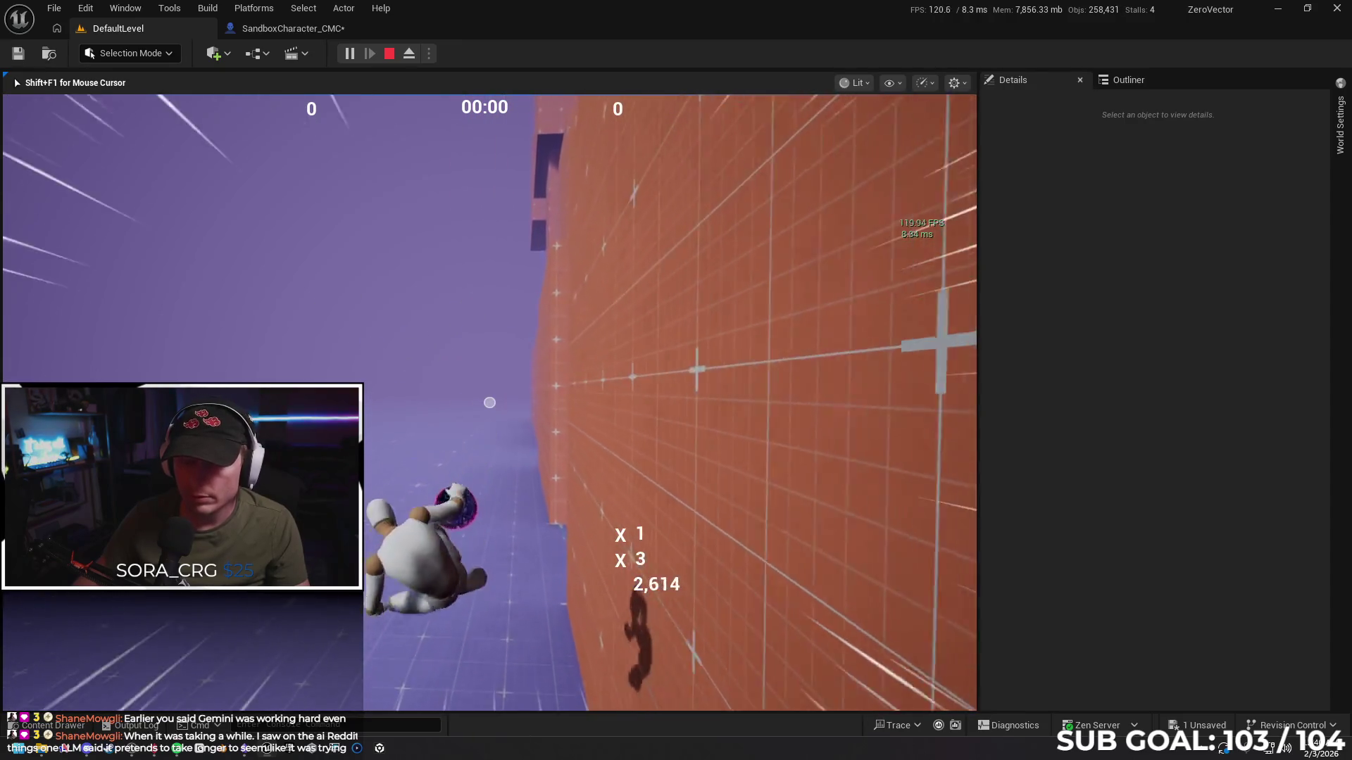
pyautogui.press('space')
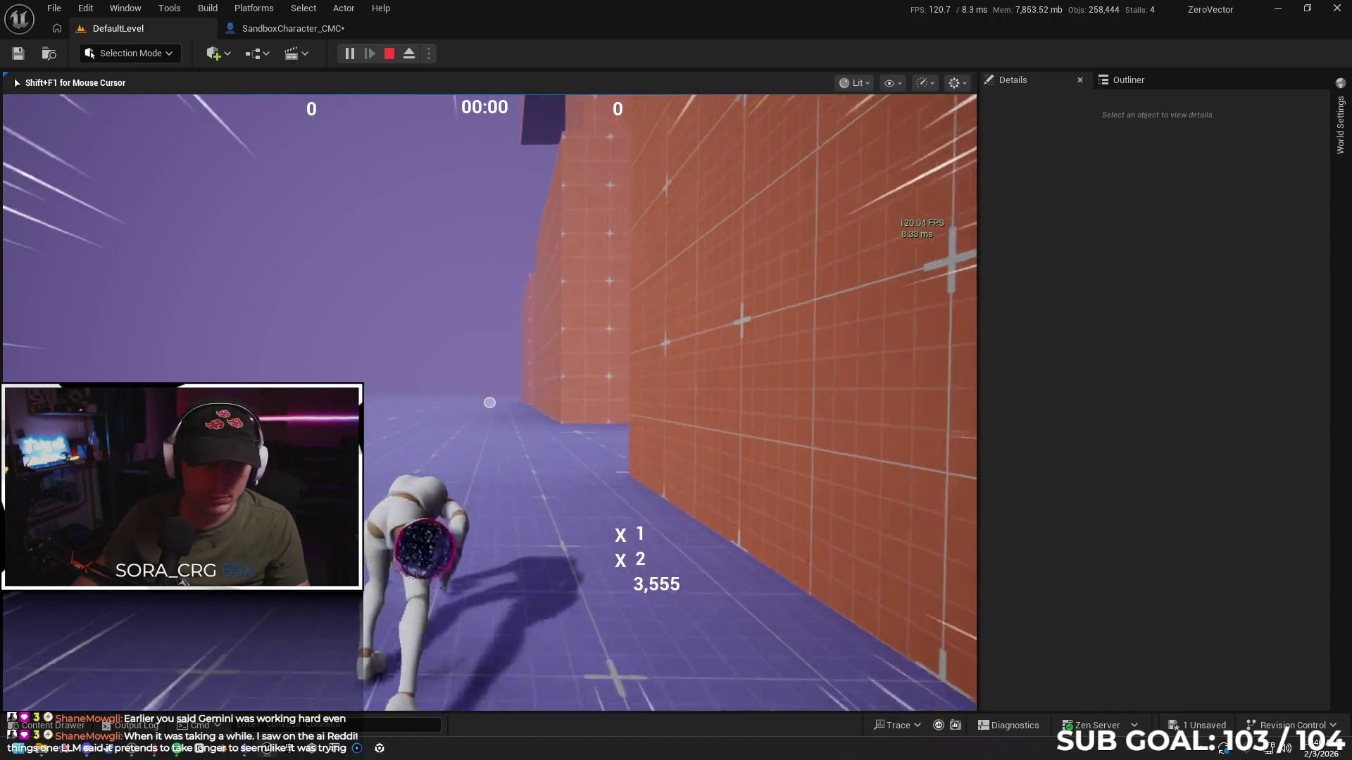
# Jump out of the slide and mantle across the orange blocks and brown block
pyautogui.press('space')
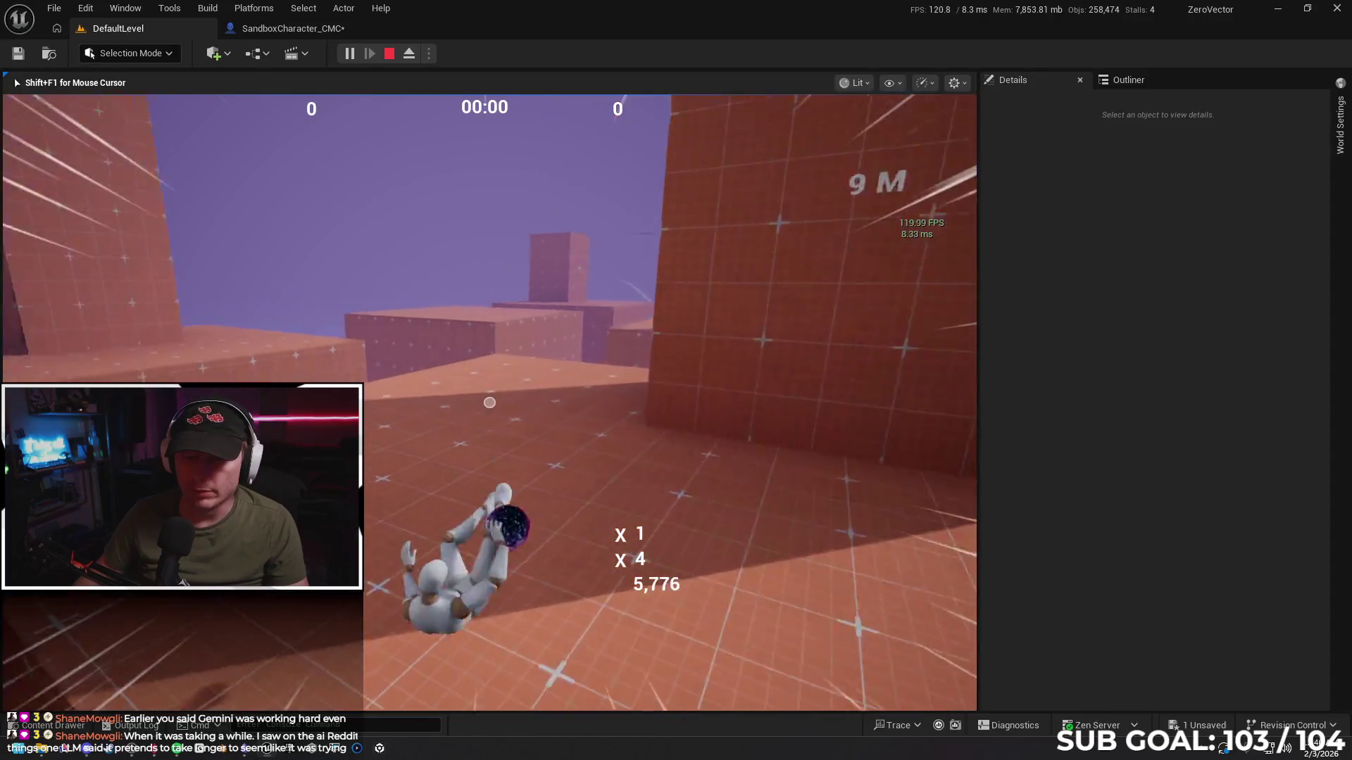
pyautogui.press('space')
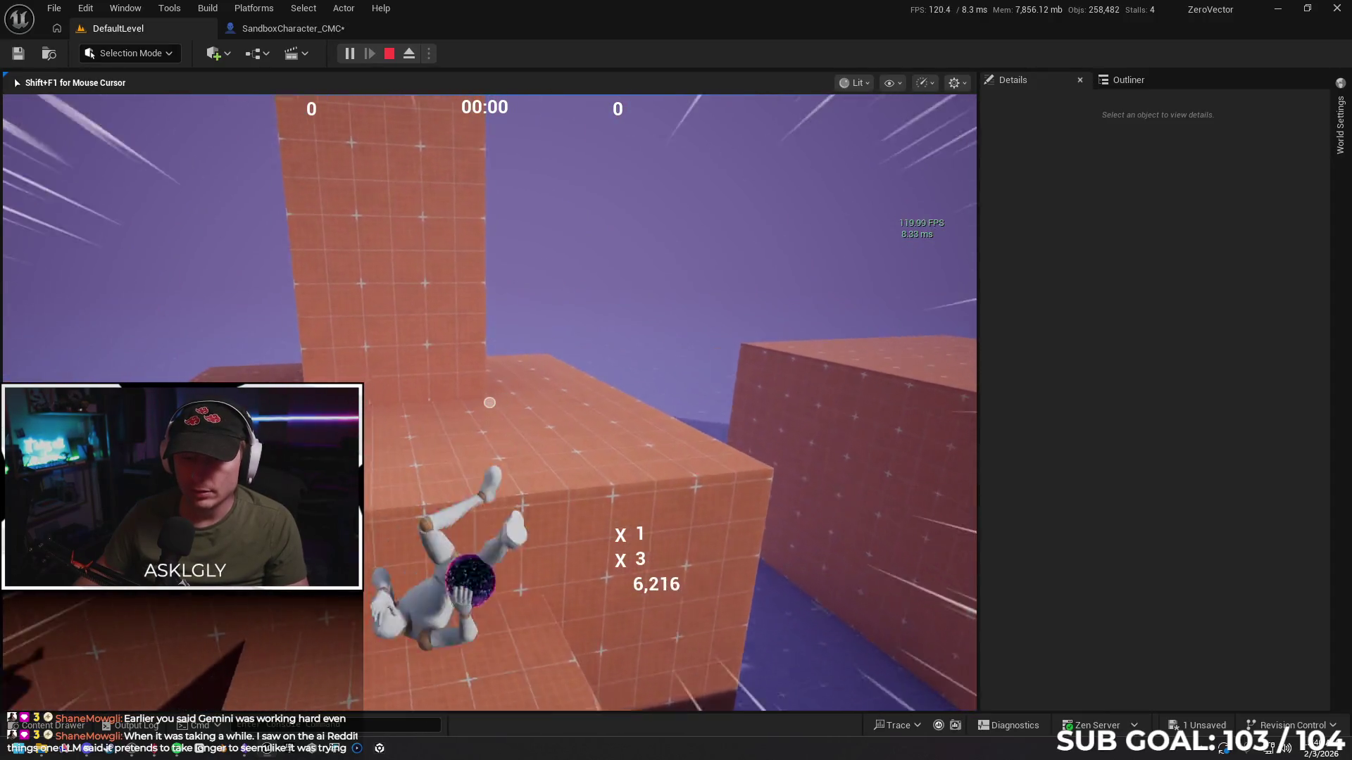
pyautogui.press('space')
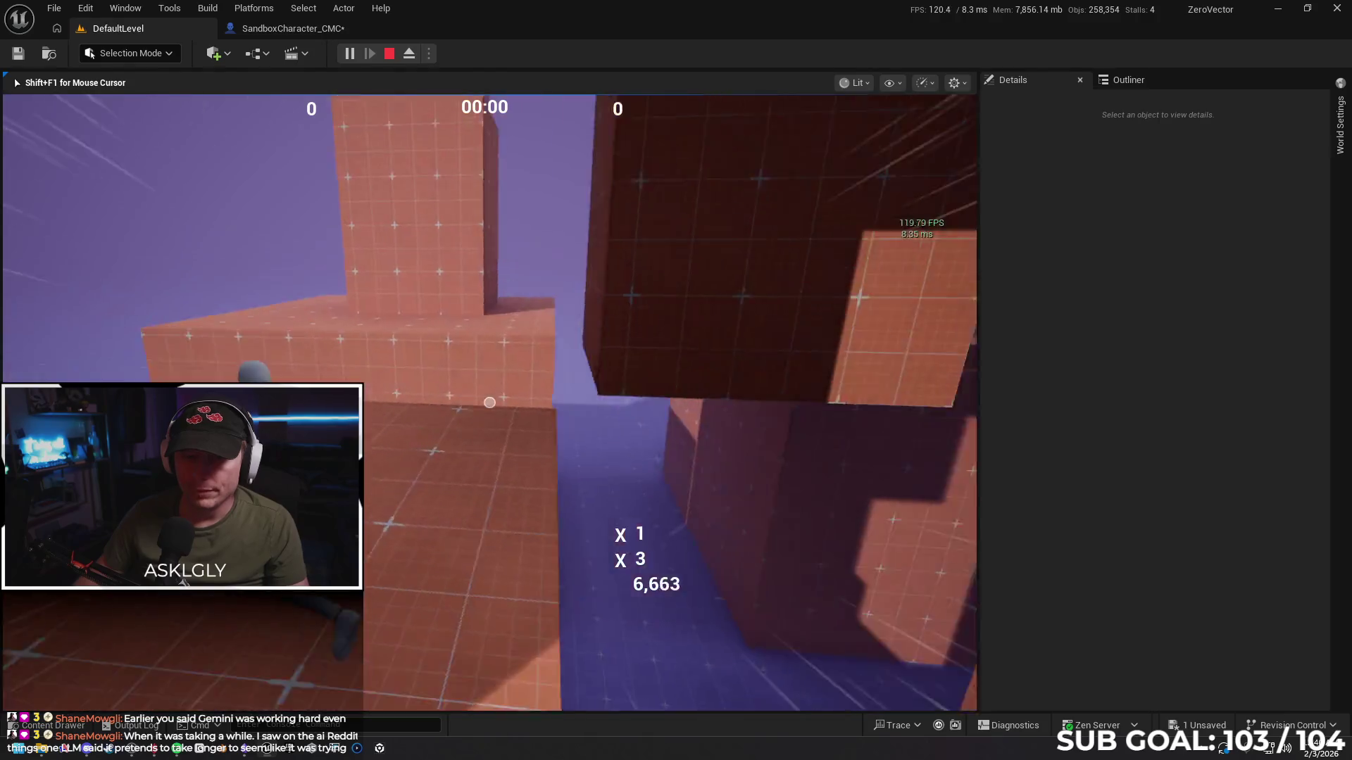
pyautogui.press('space')
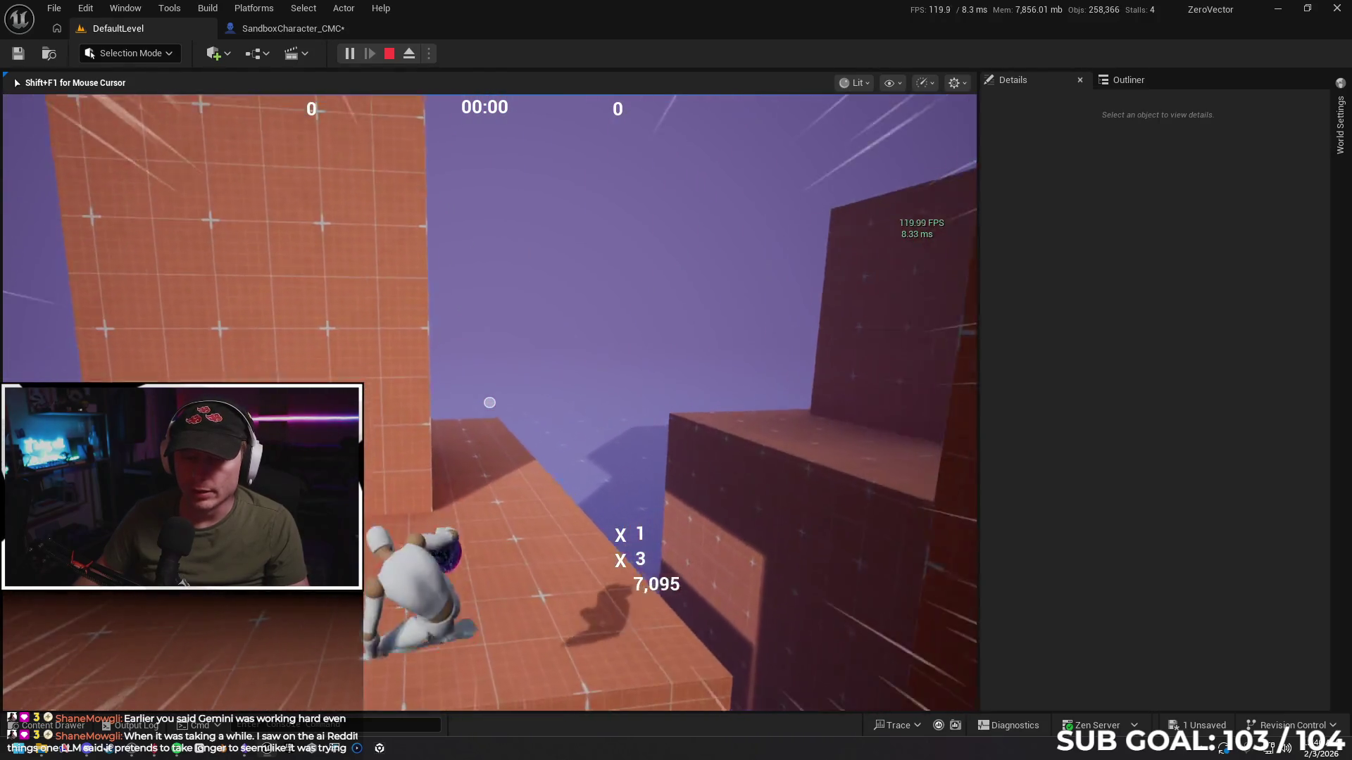
pyautogui.press('space')
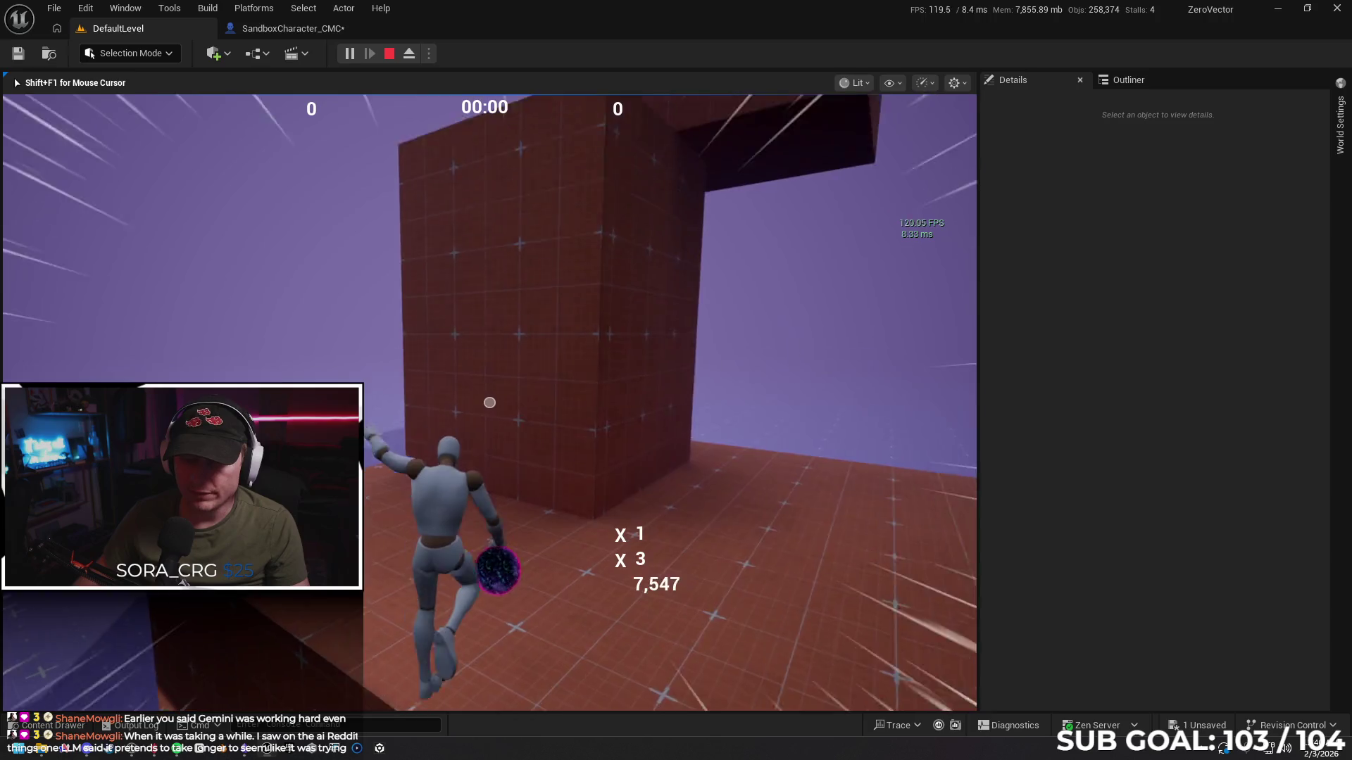
pyautogui.press('space')
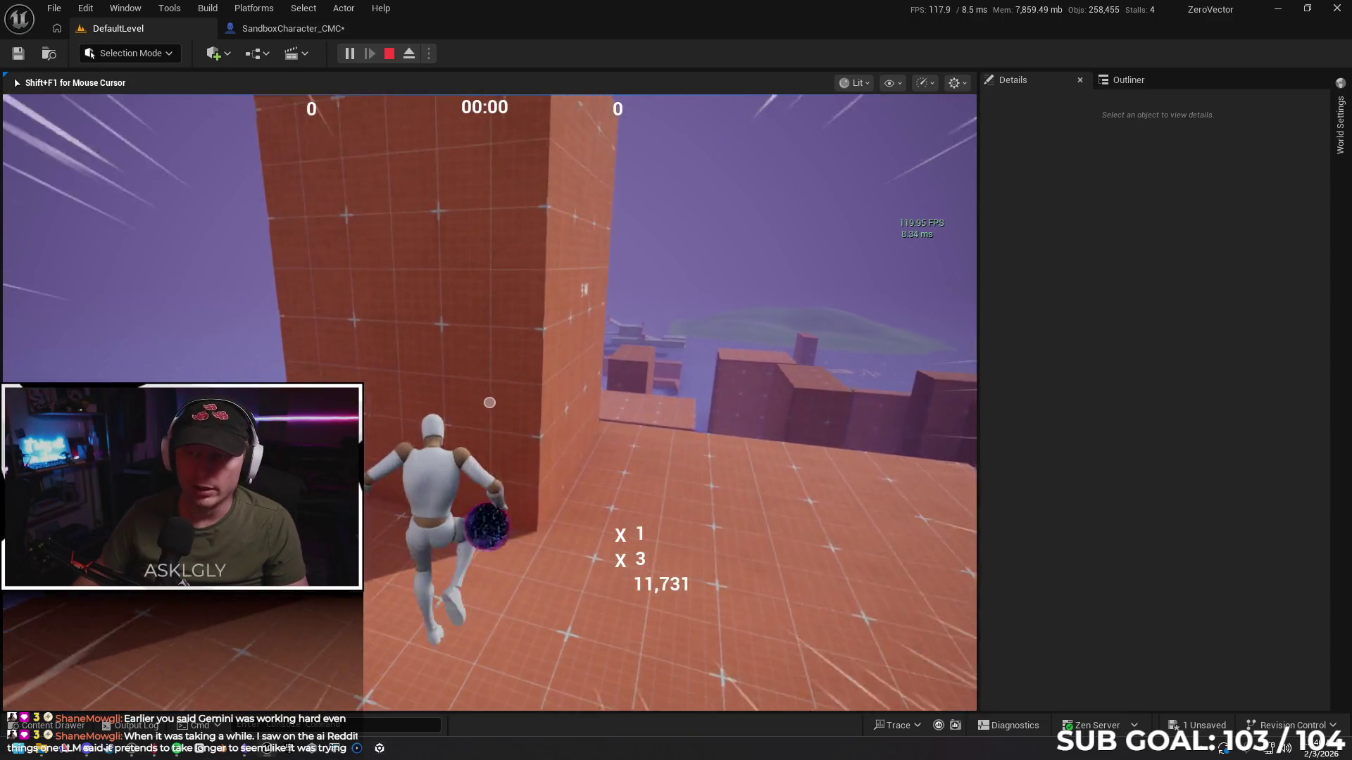
# Climb the ledge, wall-run the tall wall, then end the session at 15,504 points
pyautogui.press('space')
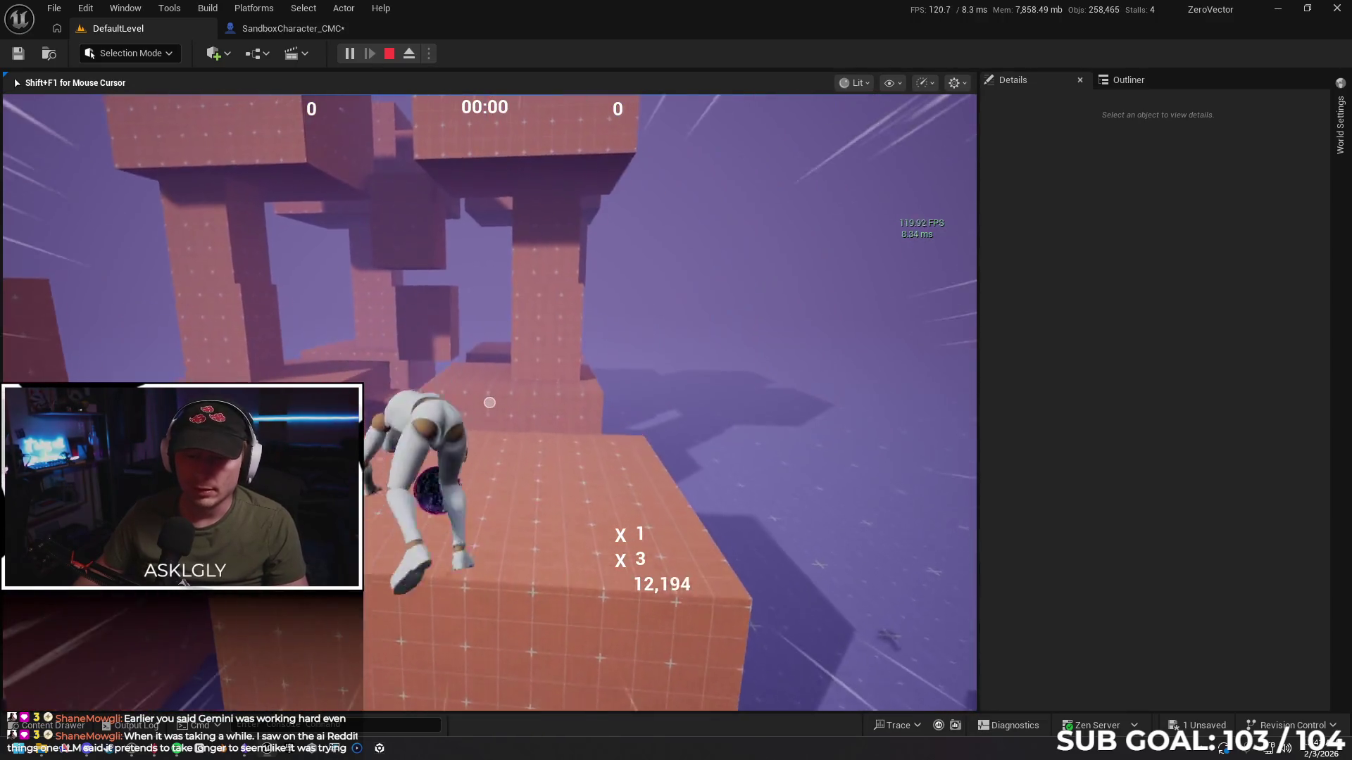
pyautogui.press('w')
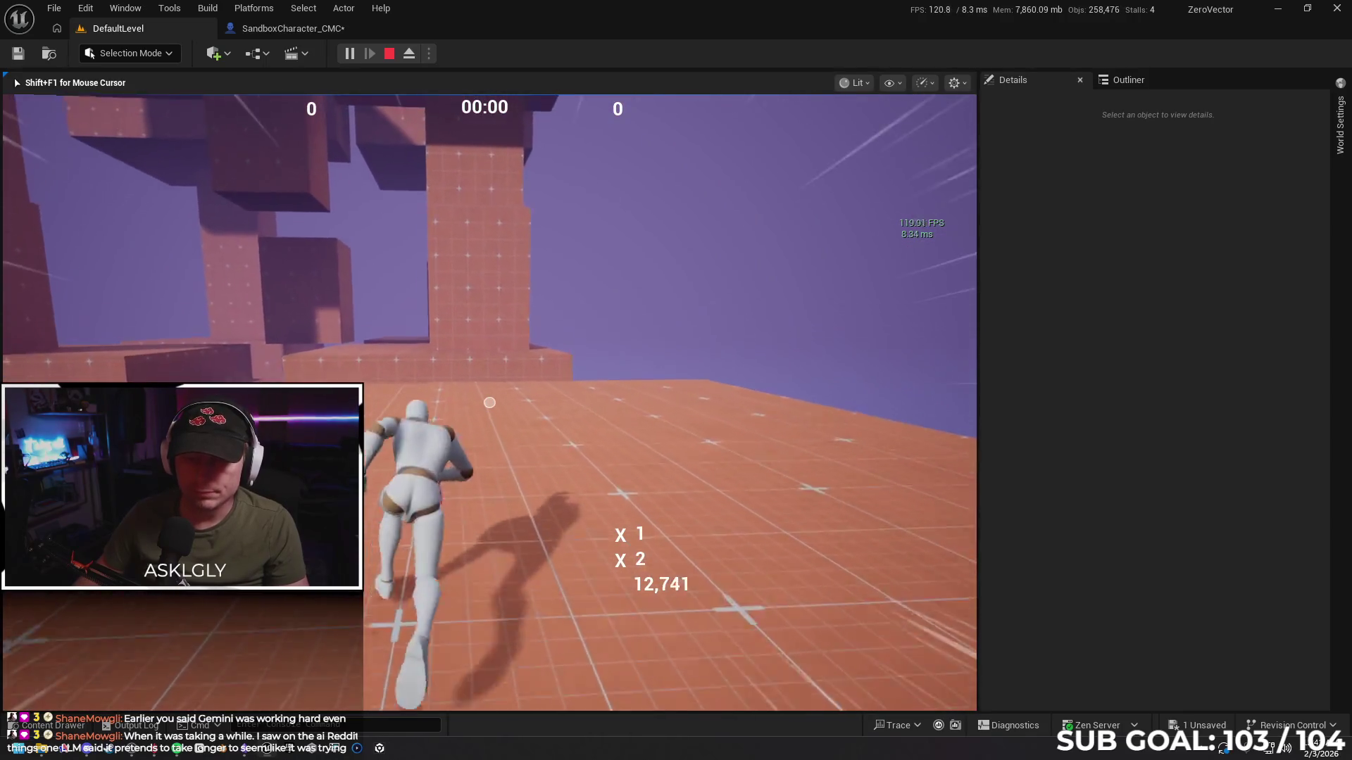
pyautogui.press('space')
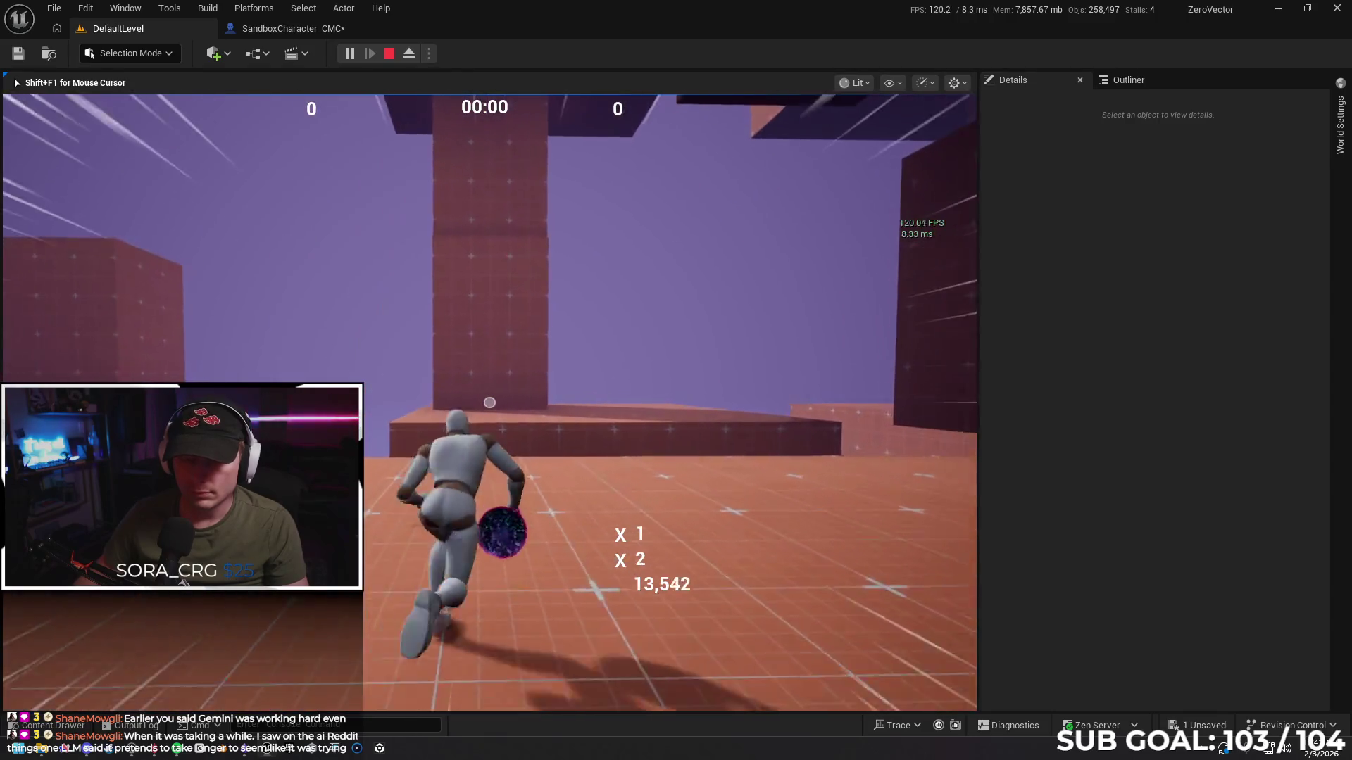
pyautogui.press('space')
pyautogui.press('space')
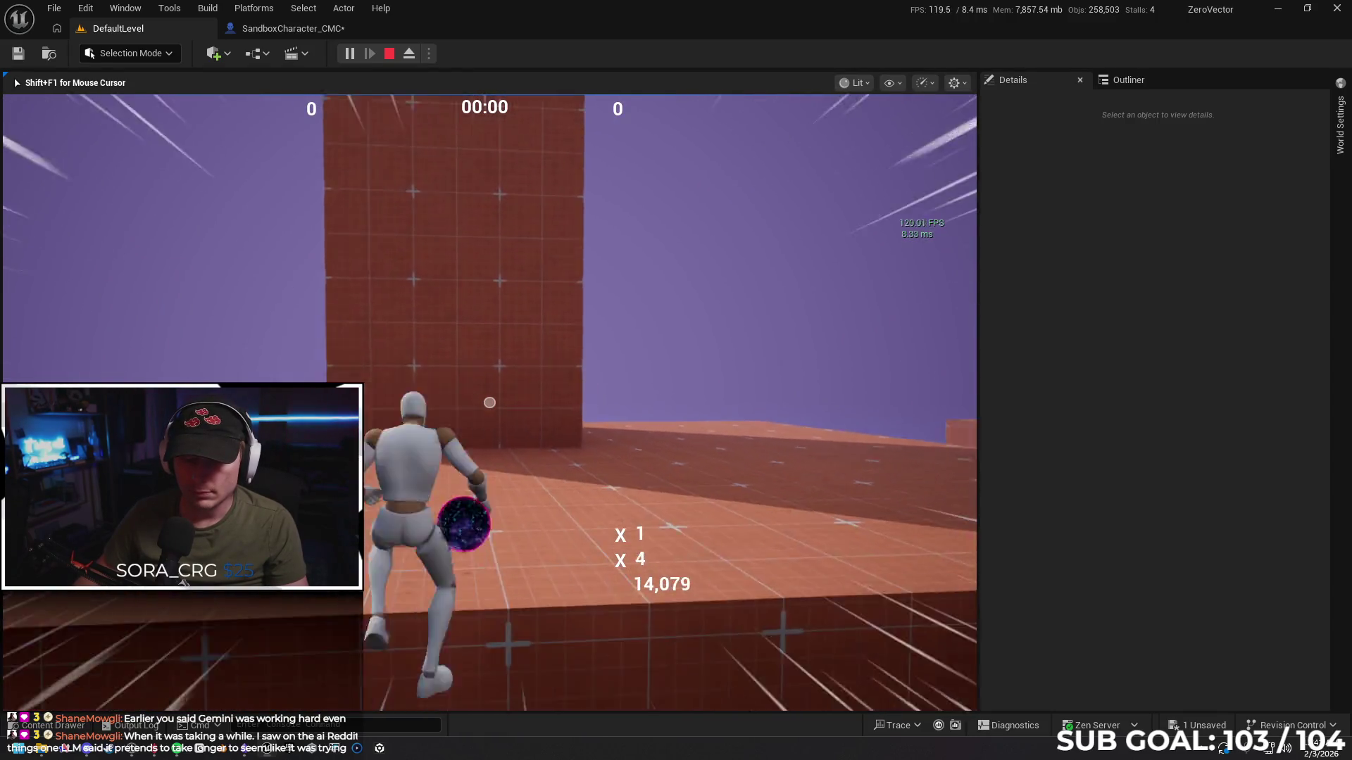
pyautogui.press('space')
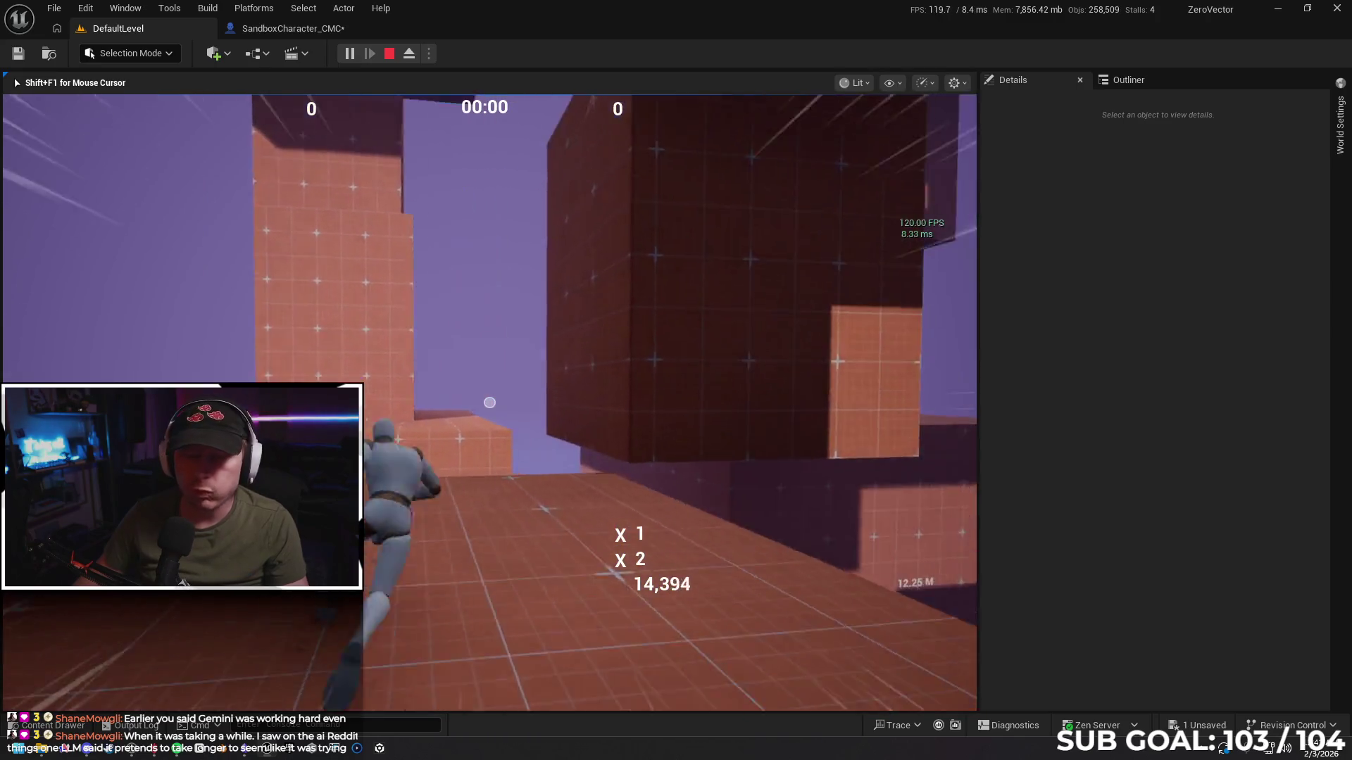
pyautogui.press('space')
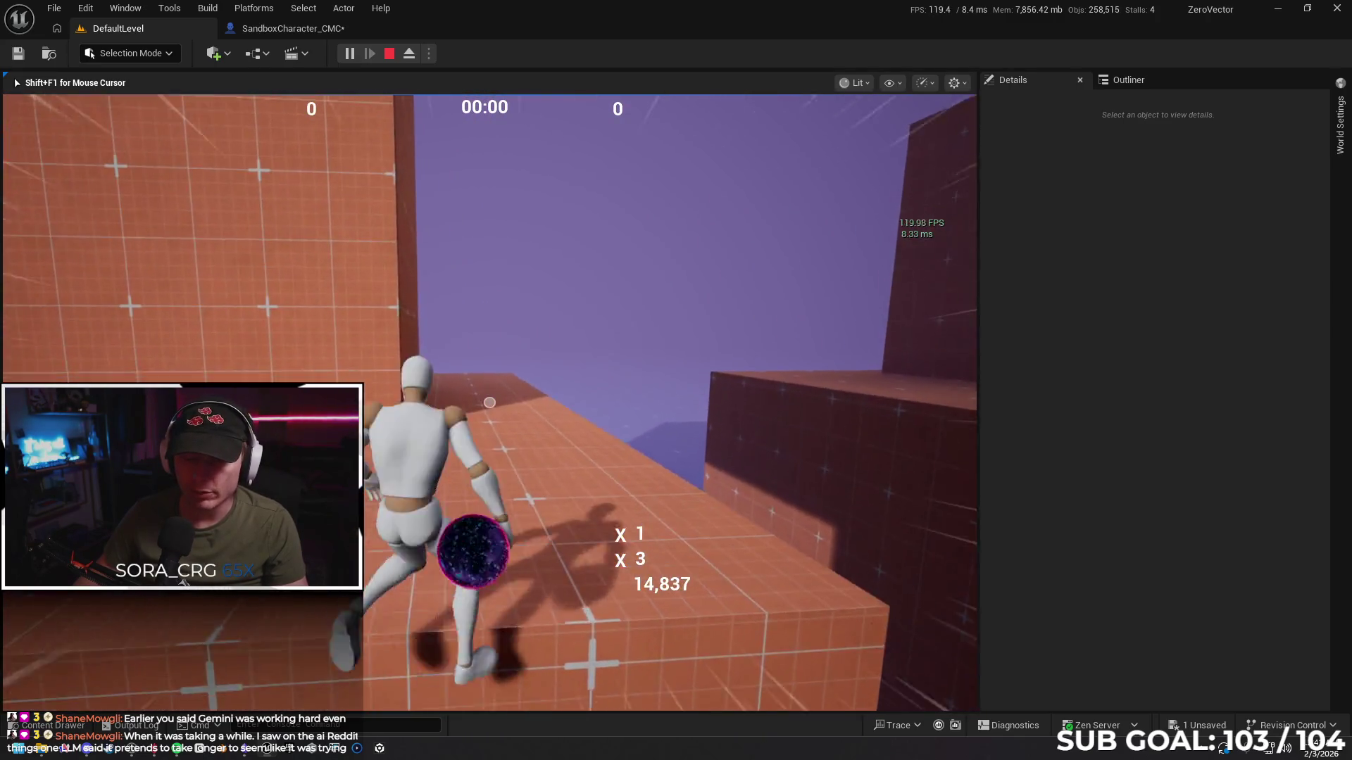
pyautogui.press('space')
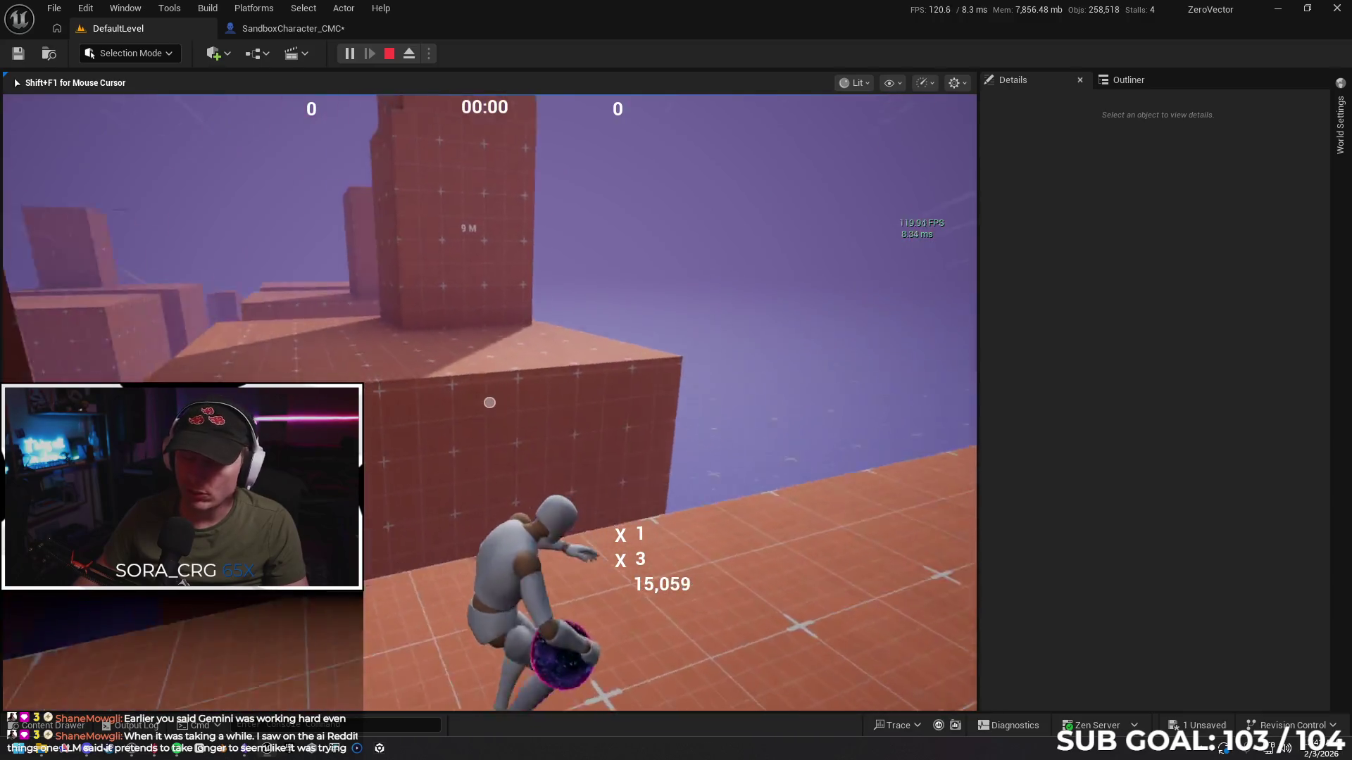
pyautogui.press('space')
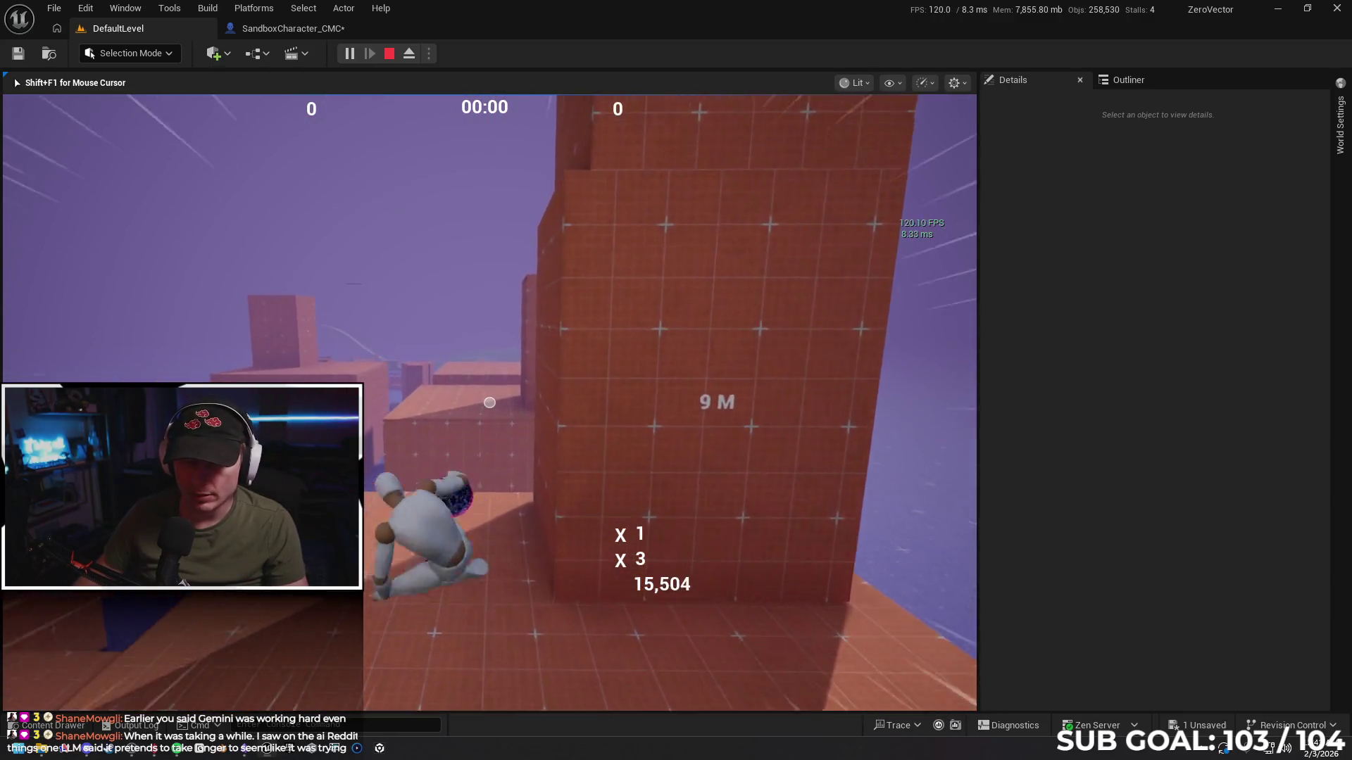
pyautogui.press('Escape')
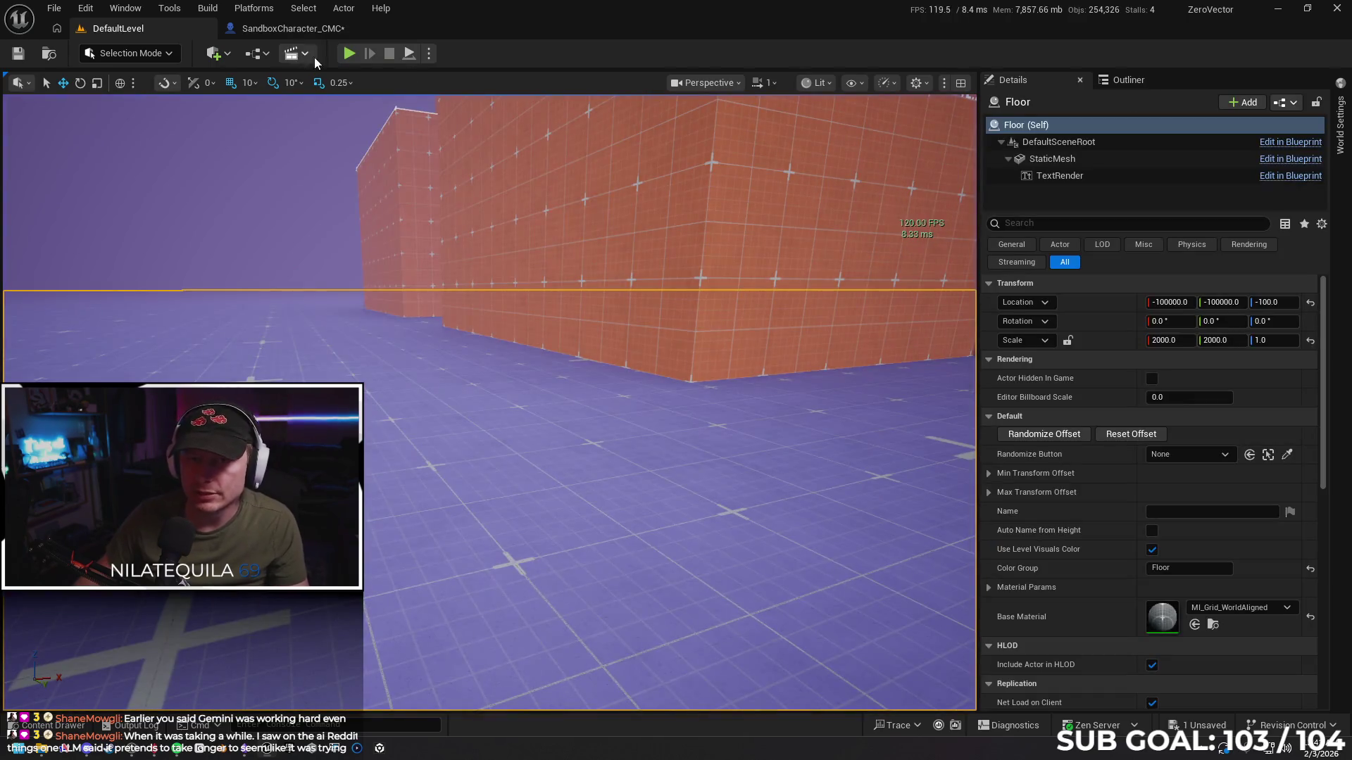
# Fly the editor camera to the floor by the Level Style pads and Play From Here
pyautogui.scroll(-10, 1068, 502)
pyautogui.scroll(10, 1031, 497)
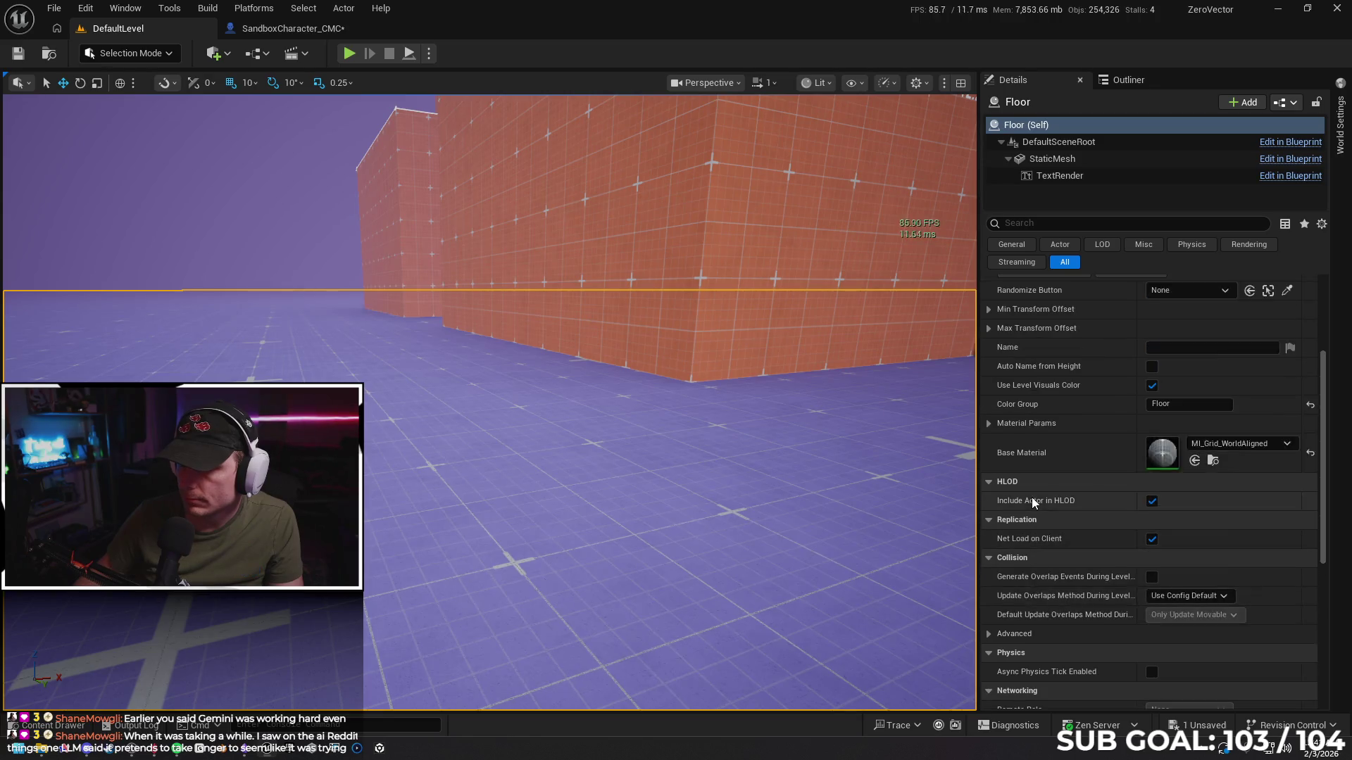
pyautogui.scroll(3, 1032, 497)
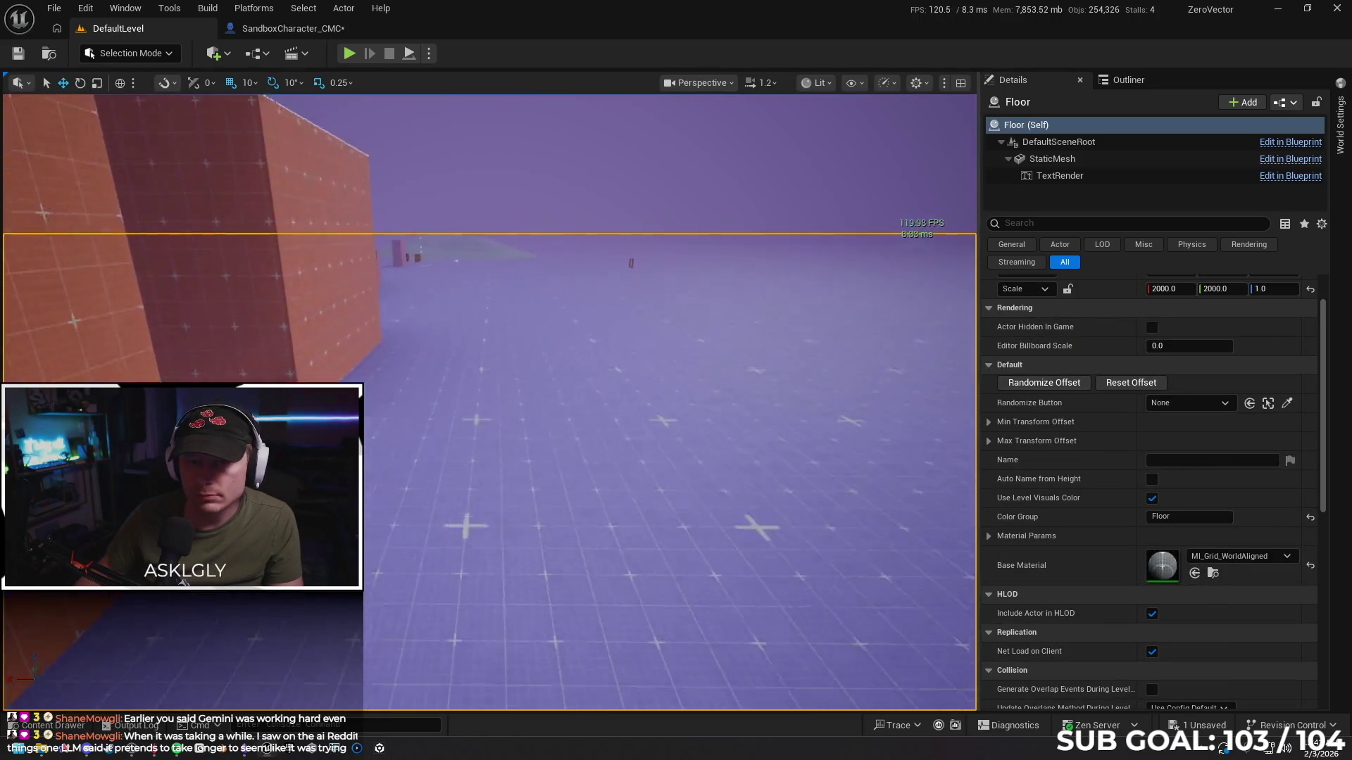
pyautogui.scroll(4, 489, 401)
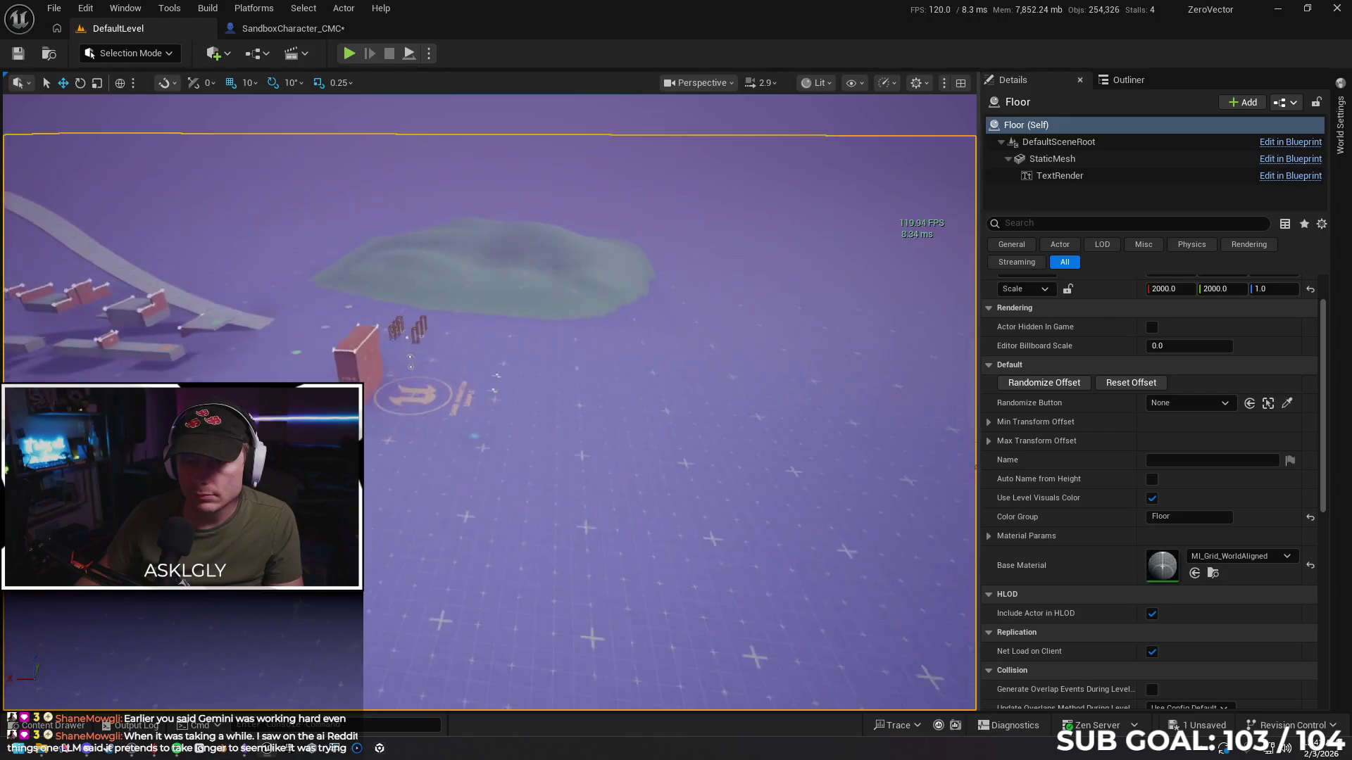
pyautogui.press('w')
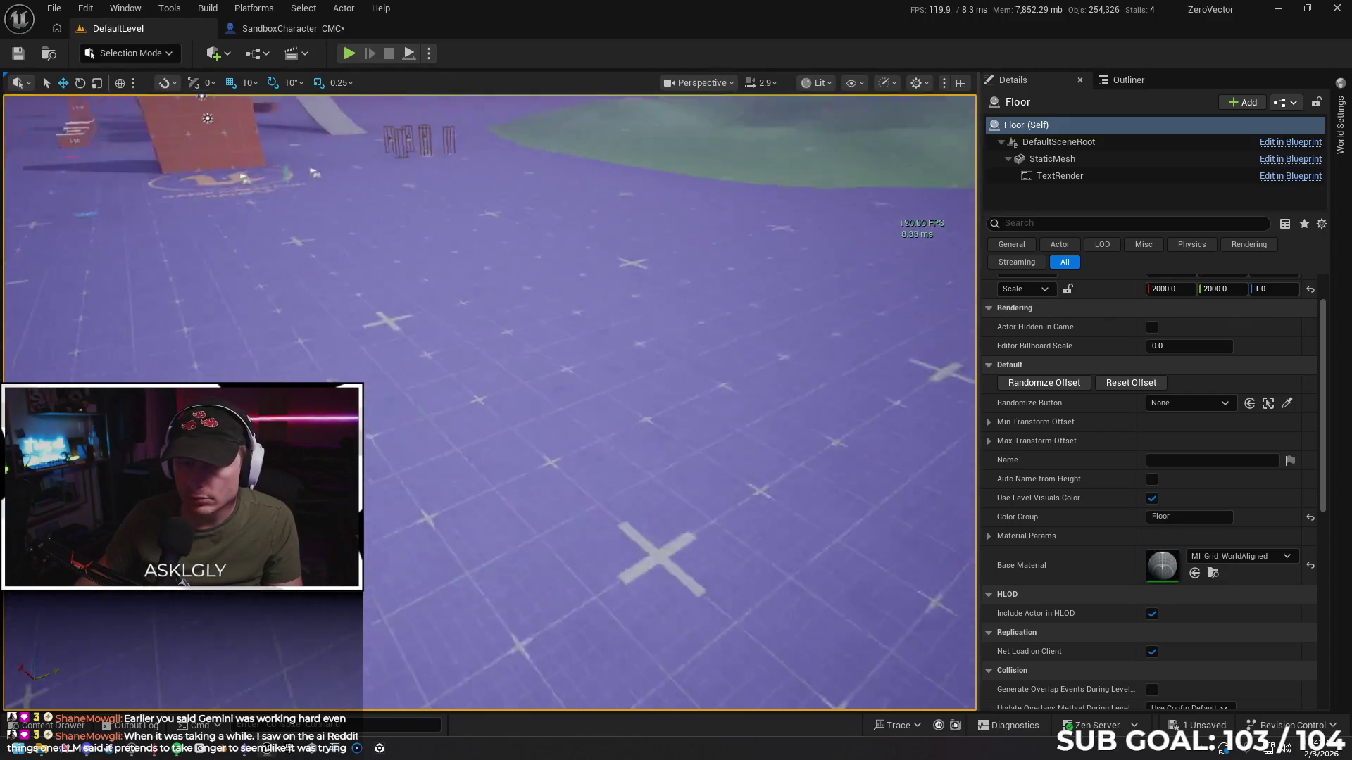
pyautogui.press('w')
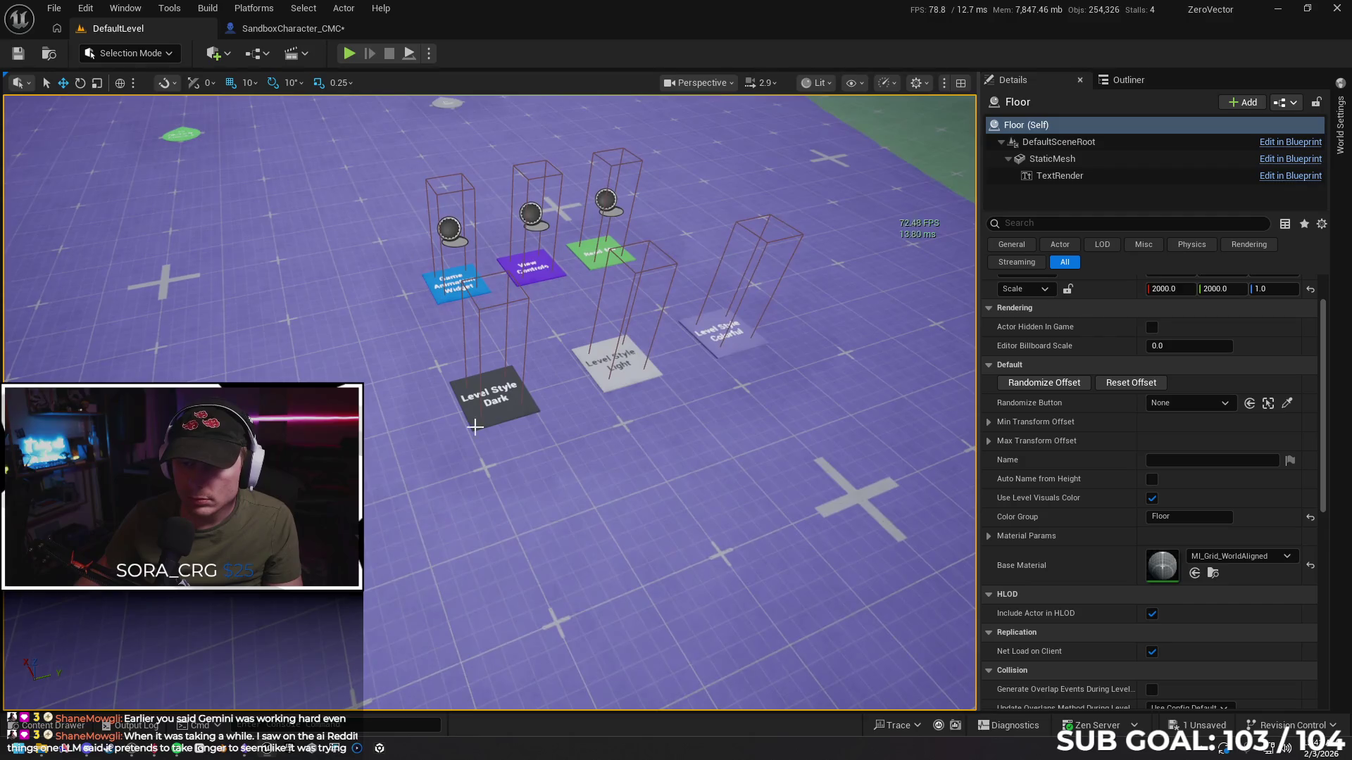
pyautogui.rightClick(481, 515)
pyautogui.click(513, 501)
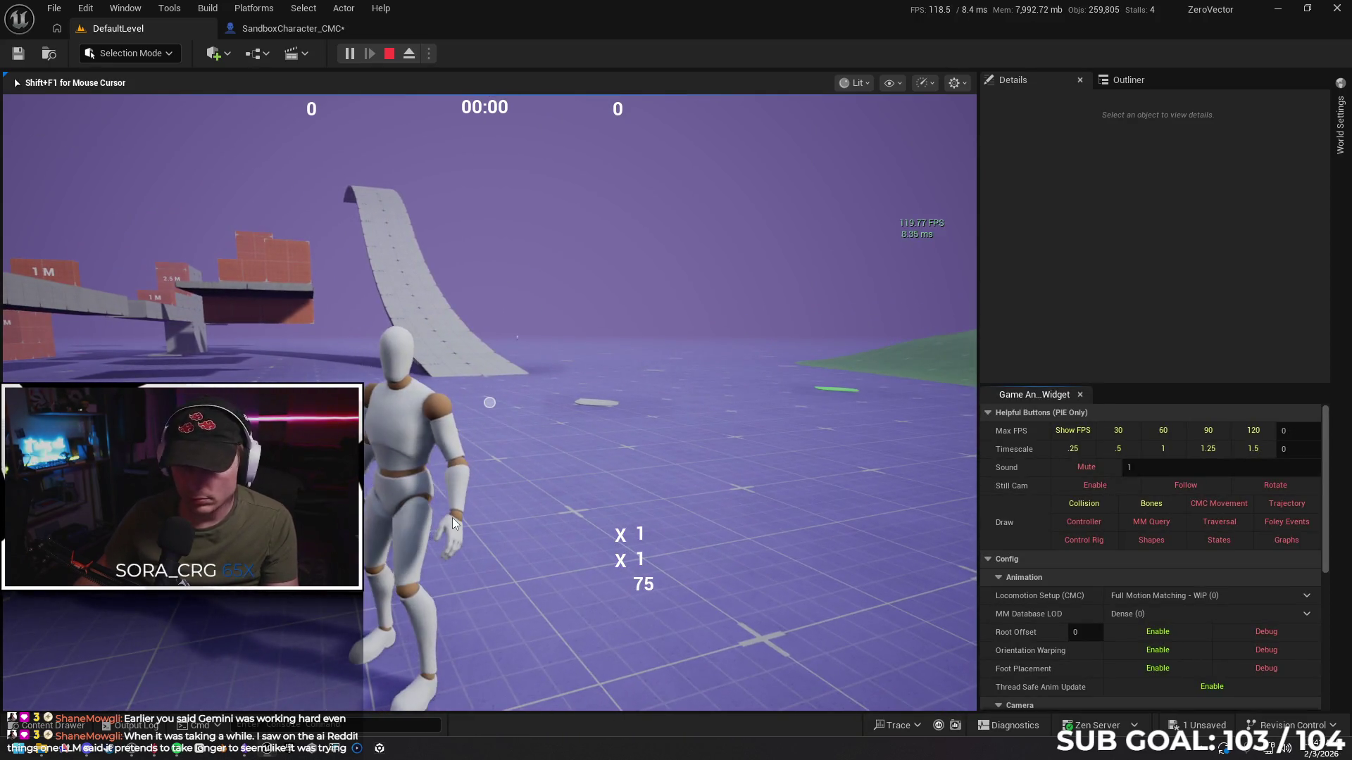
# Stop the session, cap max FPS at 60, and Play From Here on the same floor spot
pyautogui.press('Escape')
pyautogui.click(1155, 436)
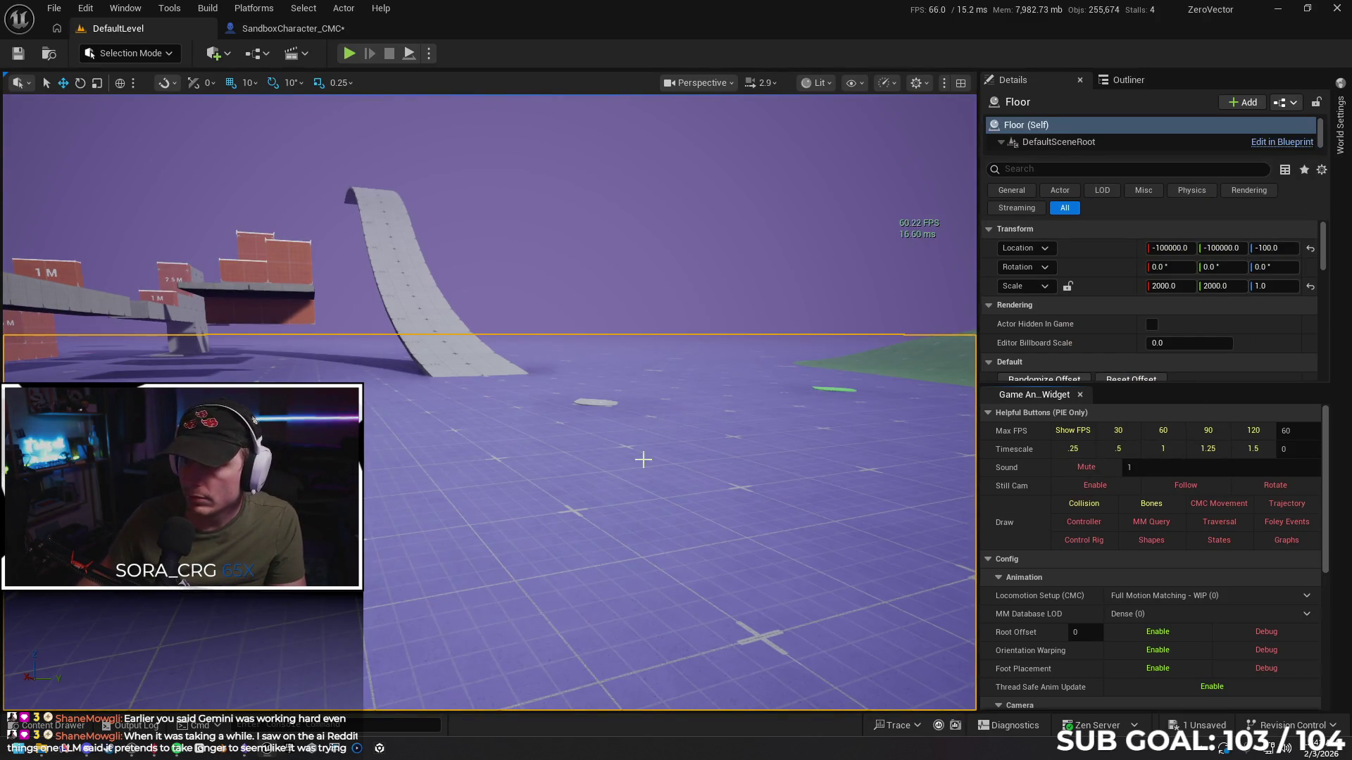
pyautogui.rightClick(480, 517)
pyautogui.click(520, 506)
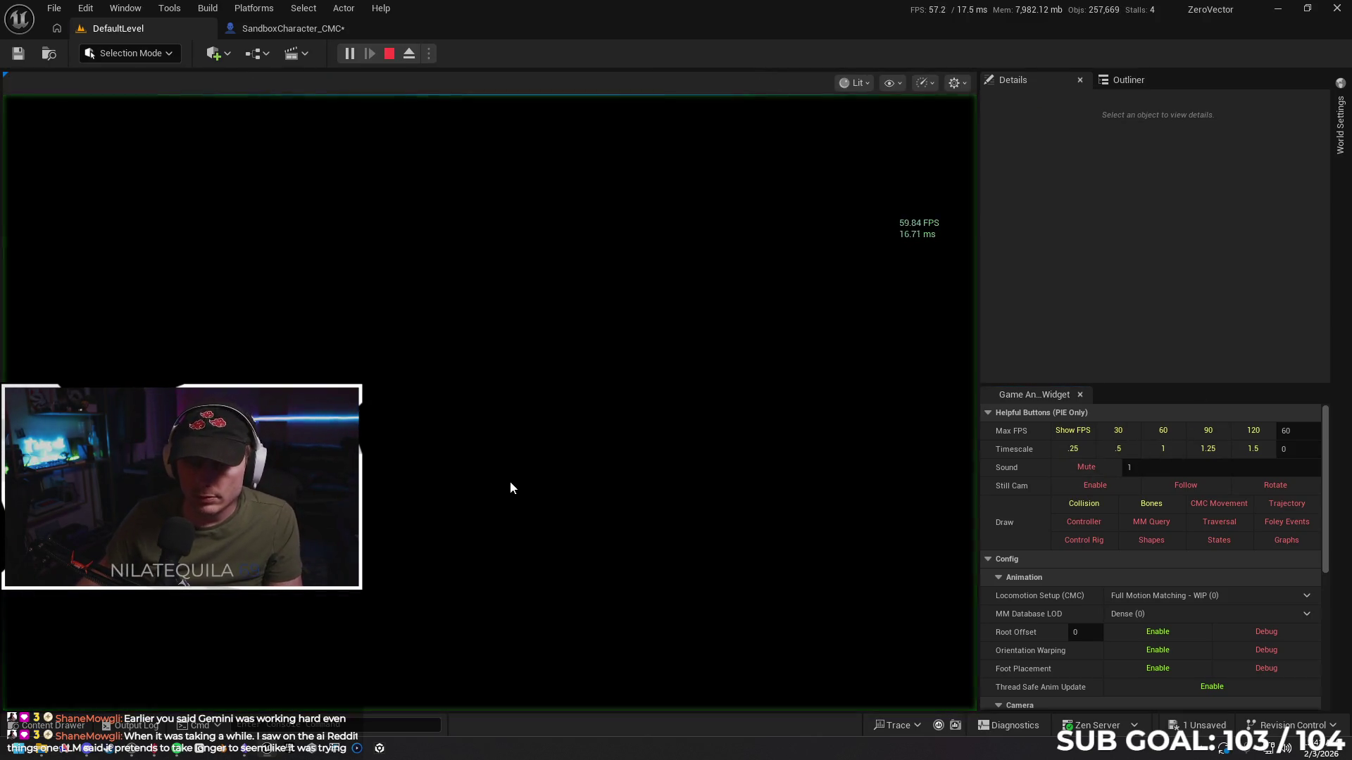
# Run, leap and wall-run the character through the brick corridor, reaching 16,694 points
pyautogui.press('w')
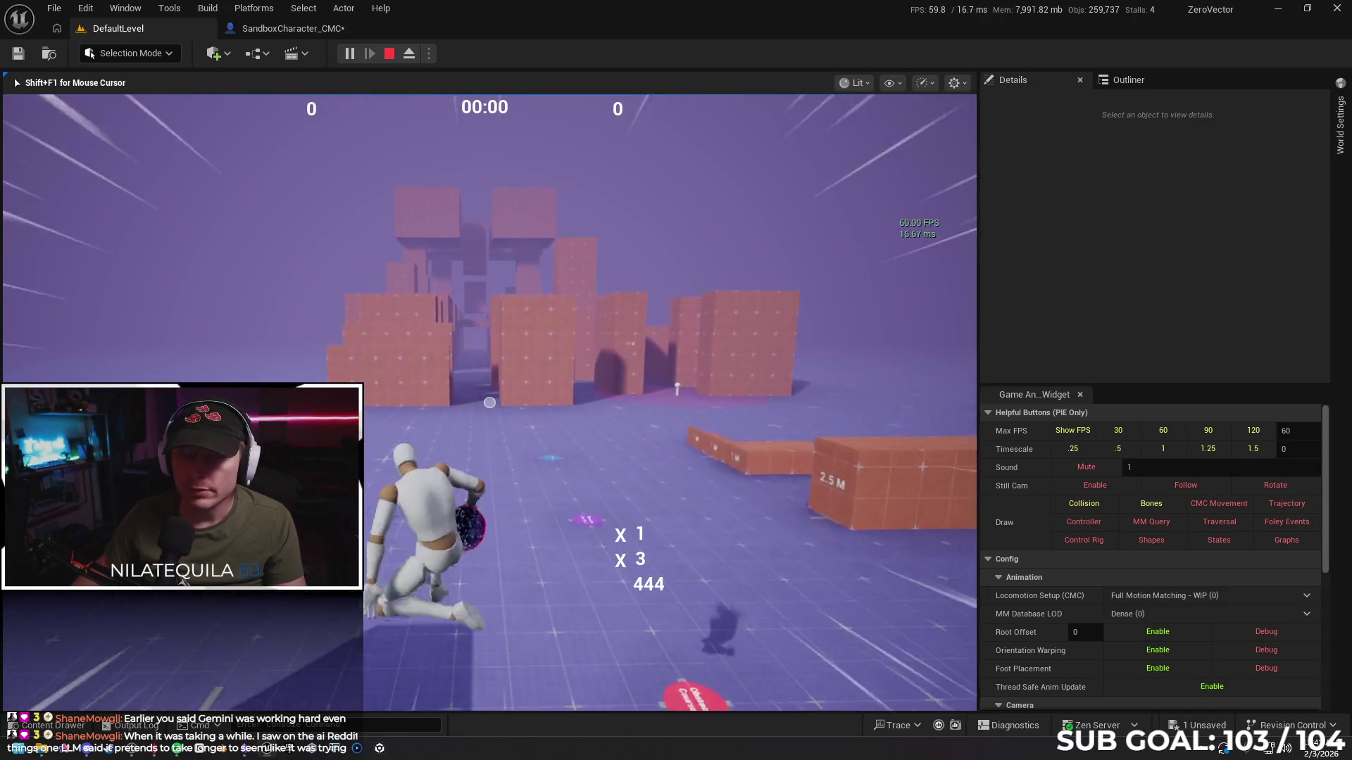
pyautogui.press('space')
pyautogui.press('w')
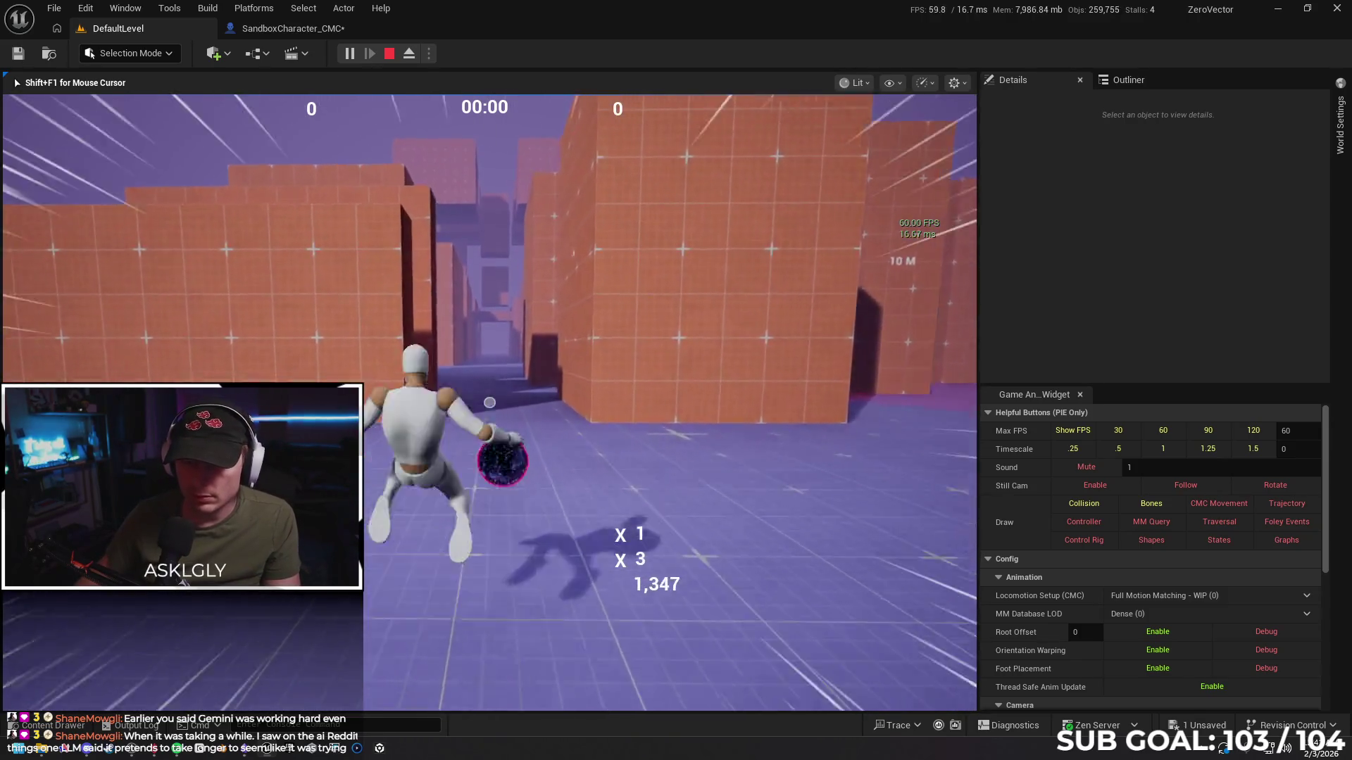
pyautogui.press('space')
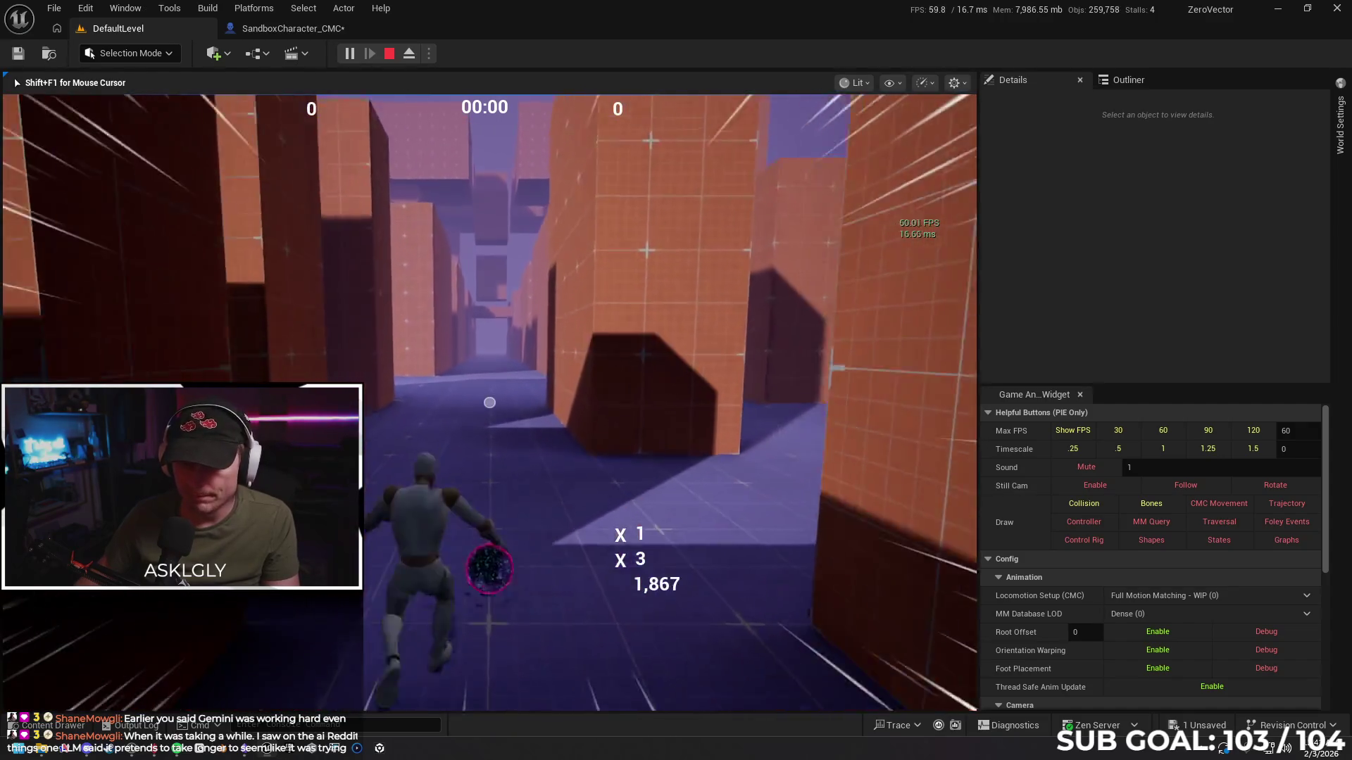
pyautogui.press('space')
pyautogui.press('w')
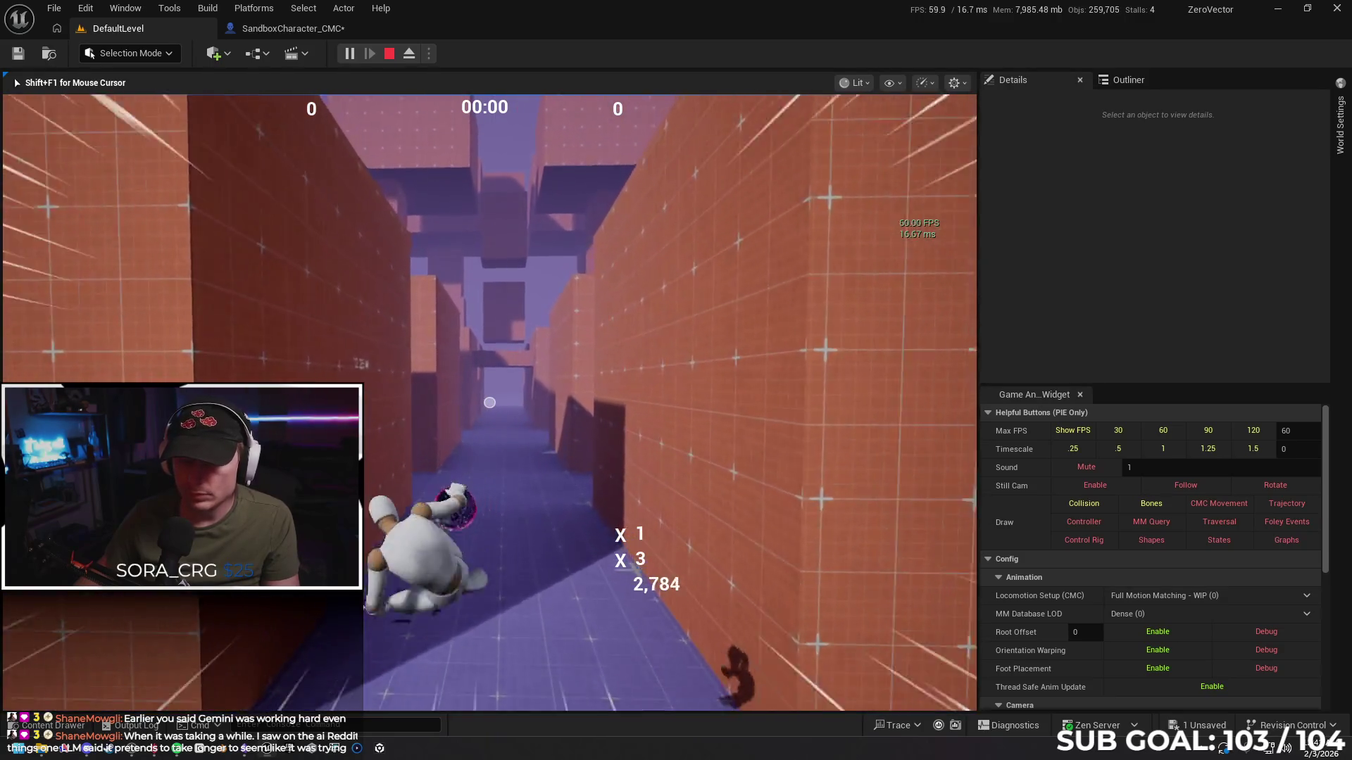
pyautogui.press('space')
pyautogui.press('space')
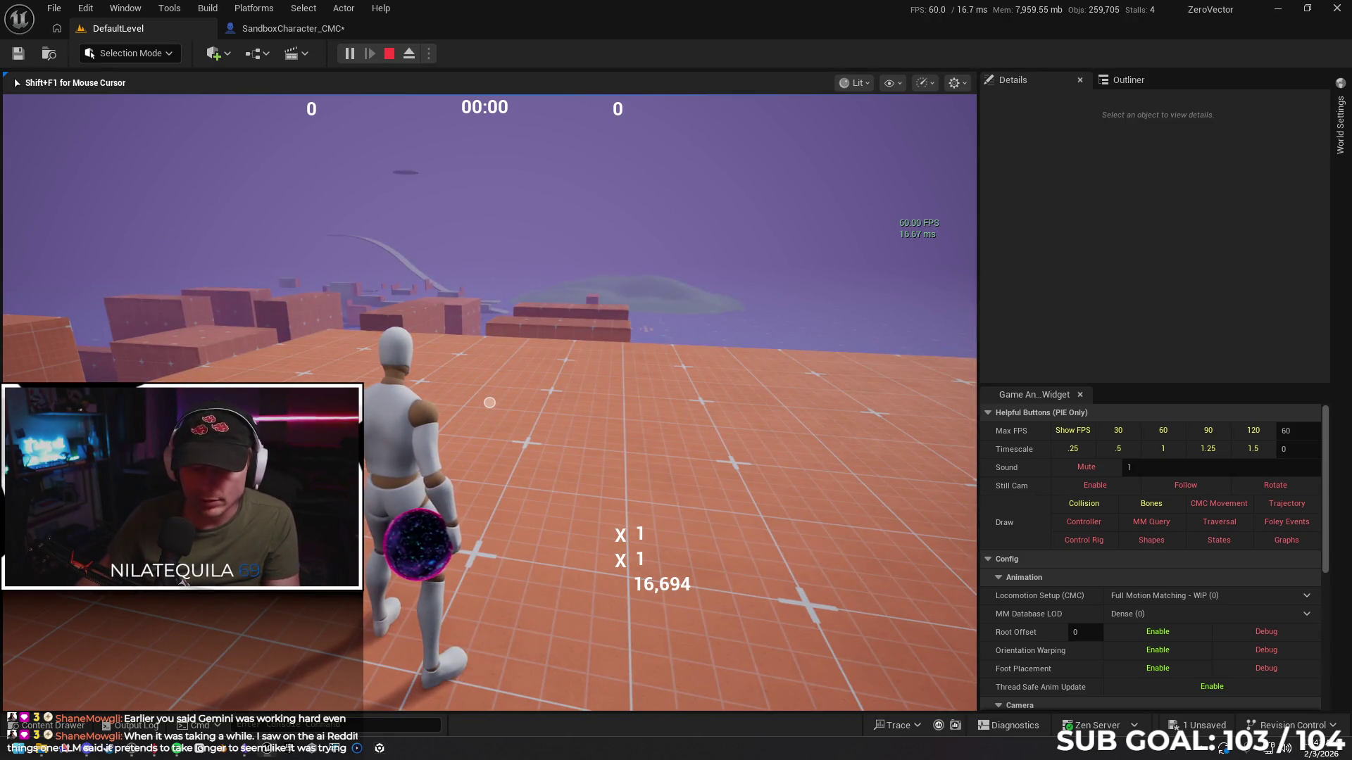
# Stop PIE, settle the max FPS cap at 60 after trying 120 and 90, then switch to the browser
pyautogui.press('Escape')
pyautogui.click(865, 521)
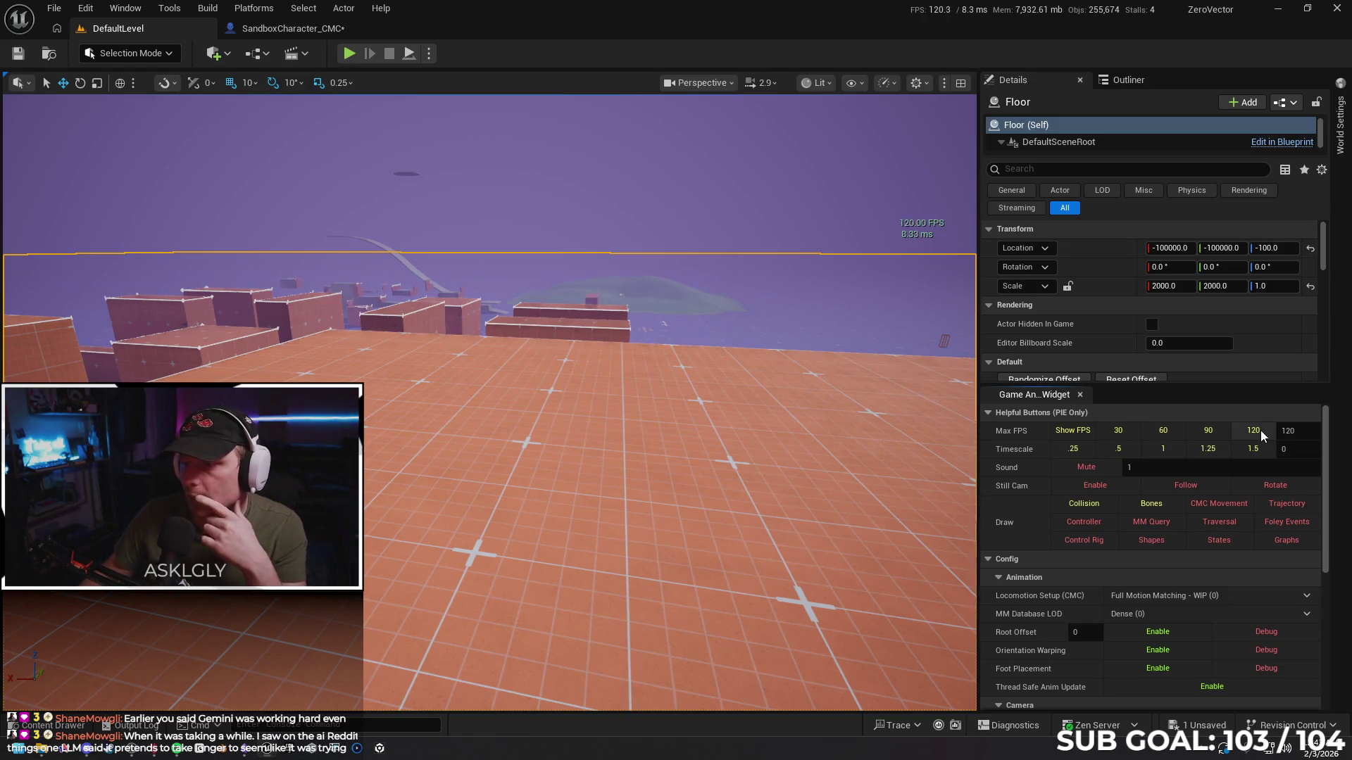
pyautogui.click(1163, 432)
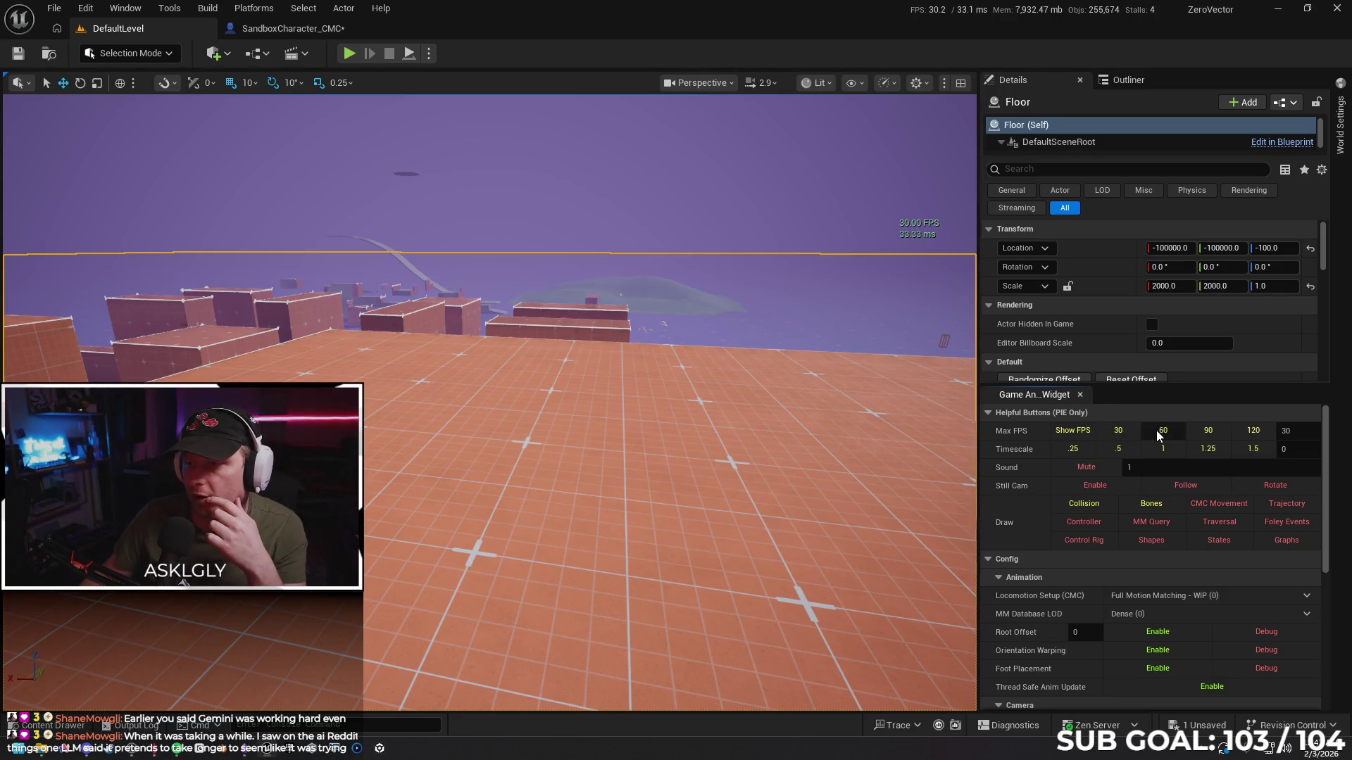
pyautogui.click(1237, 430)
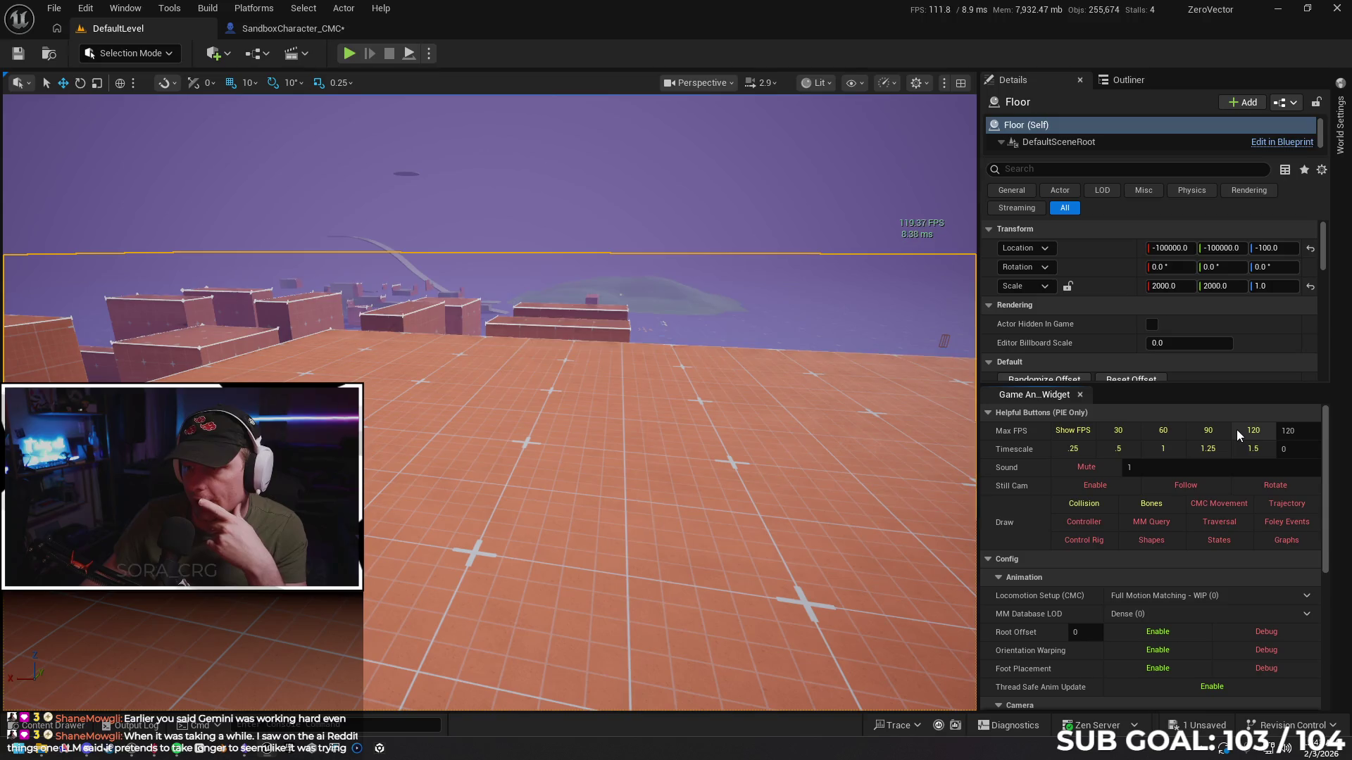
pyautogui.click(1201, 429)
pyautogui.click(1159, 429)
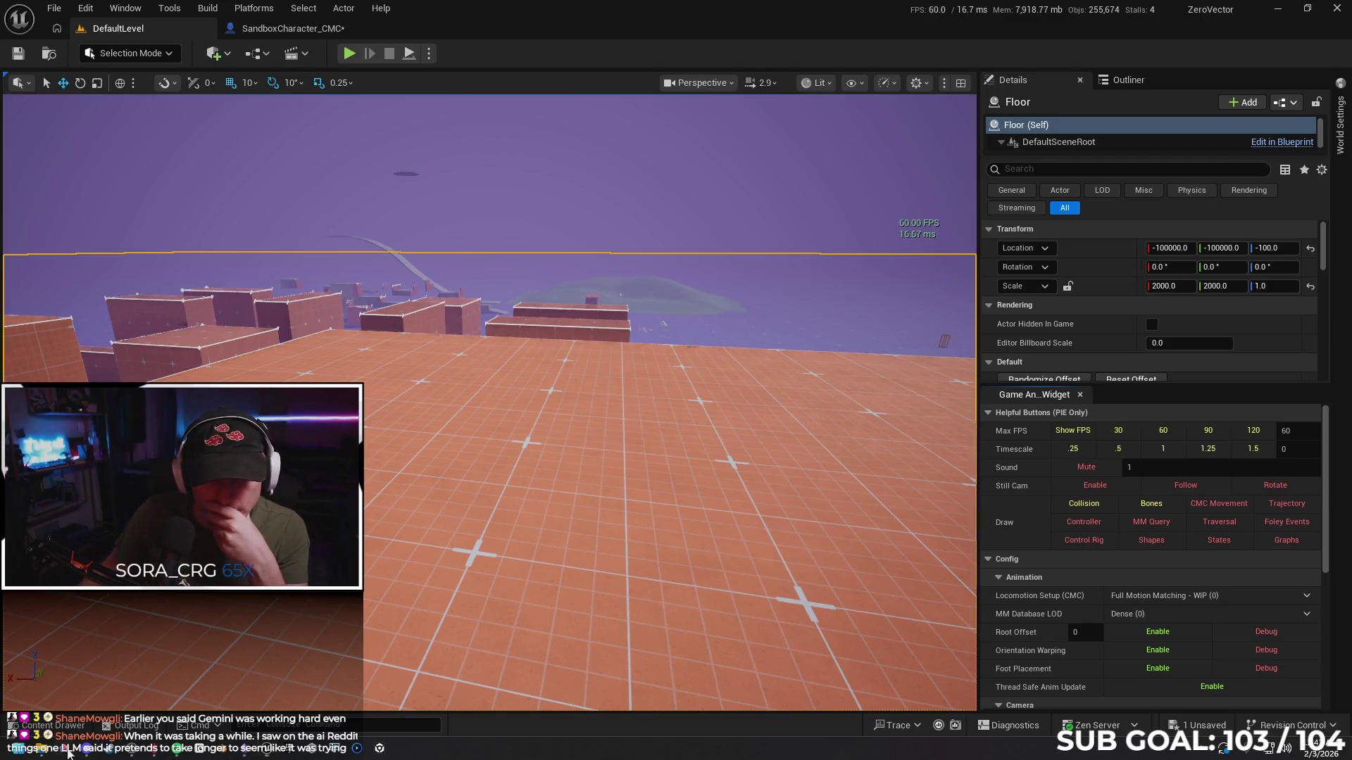
pyautogui.press('super+1')
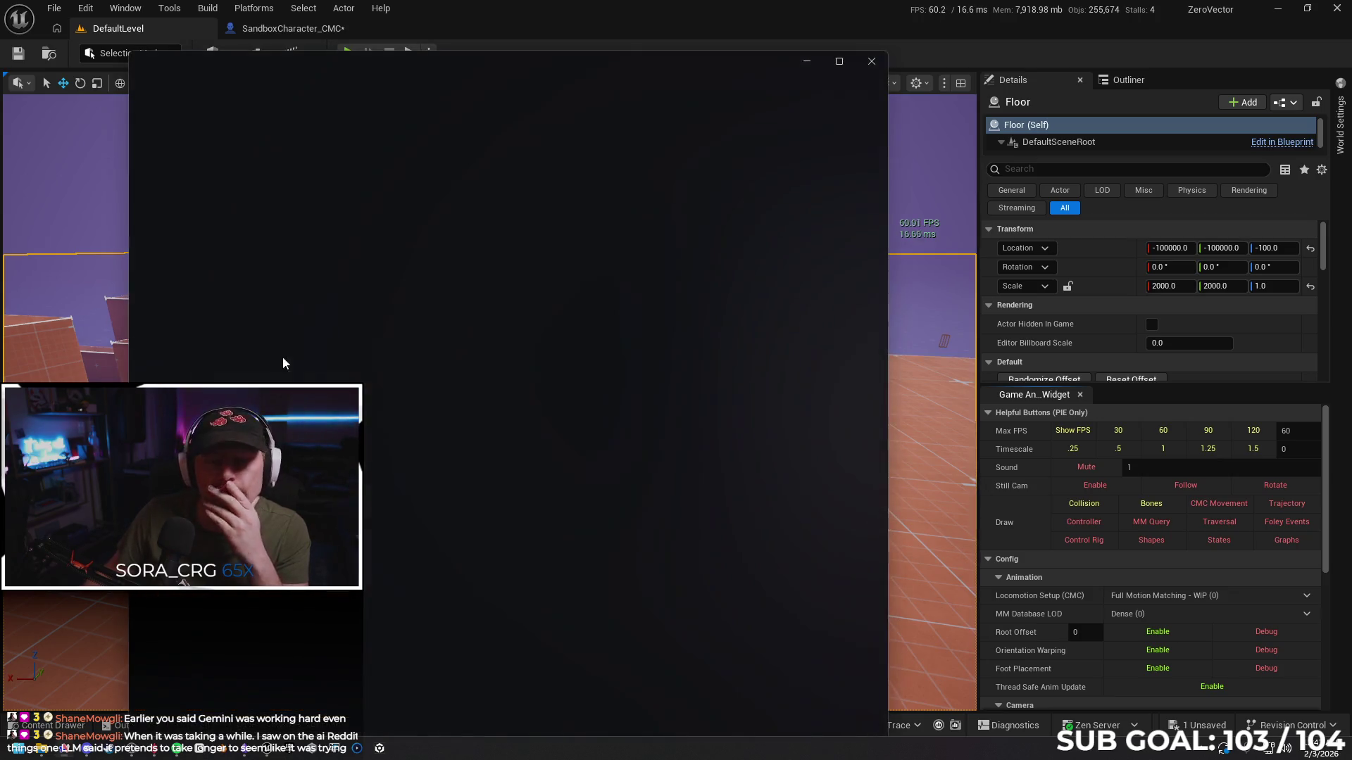
# Maximize the browser, close the Double Jump and Server and Client tabs, and show the second-jump results
pyautogui.doubleClick(619, 65)
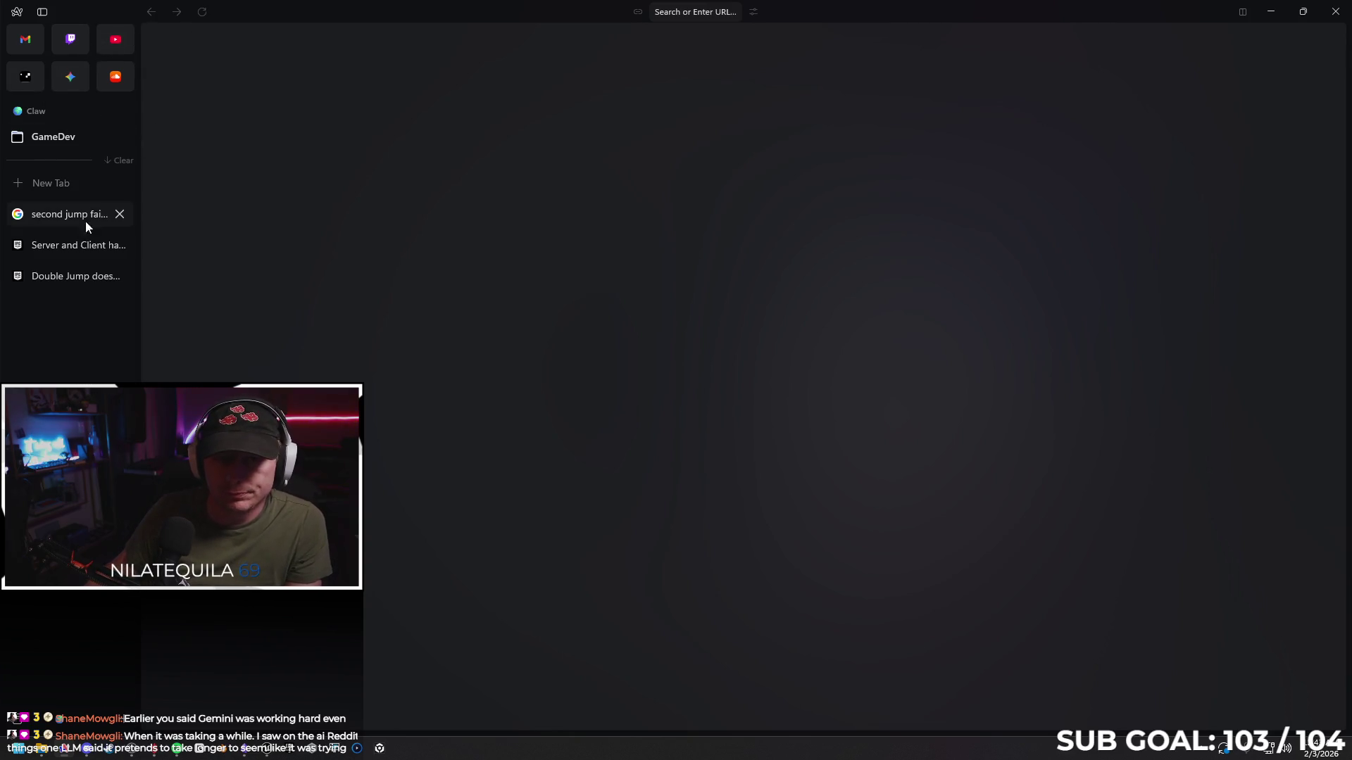
pyautogui.click(119, 276)
pyautogui.click(120, 245)
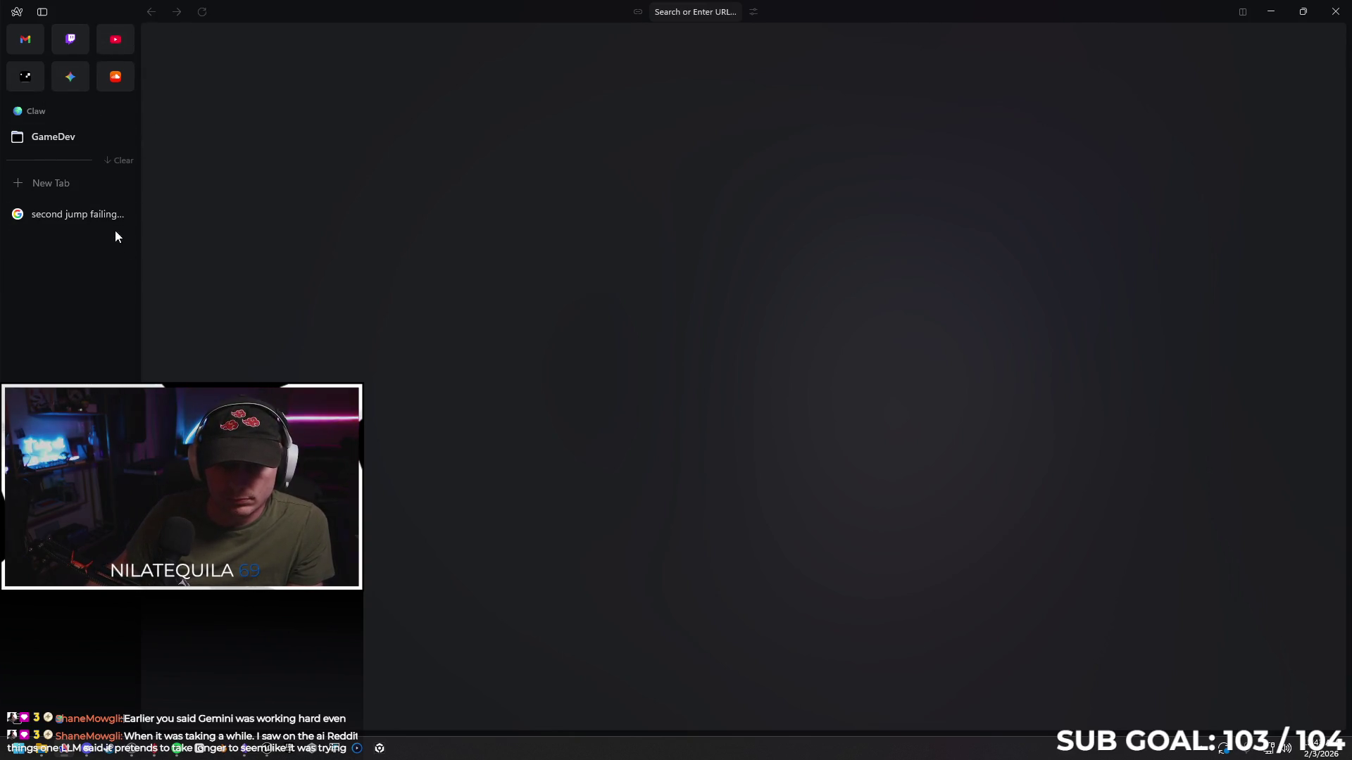
pyautogui.click(73, 213)
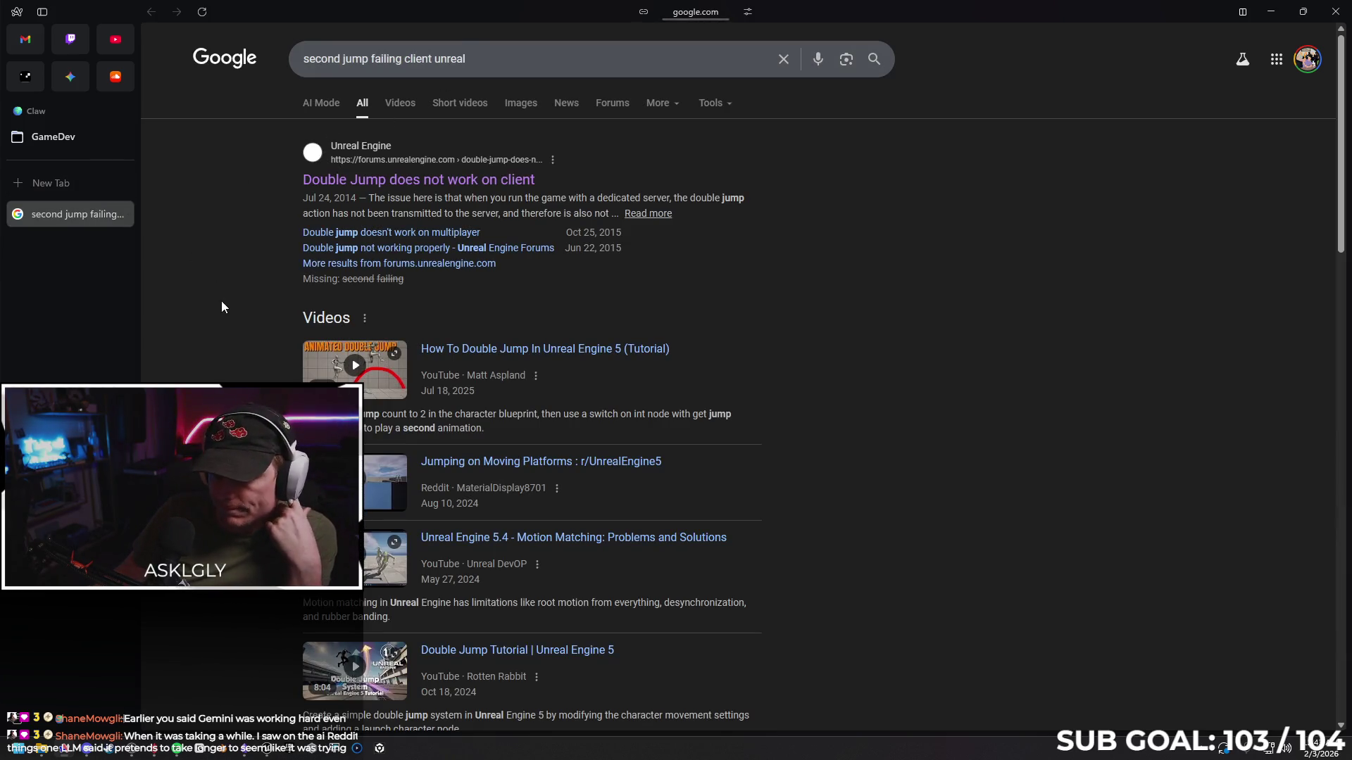
# Read the Reddit thread on replicated jumps failing on client, then return to the results
pyautogui.scroll(-5, 227, 304)
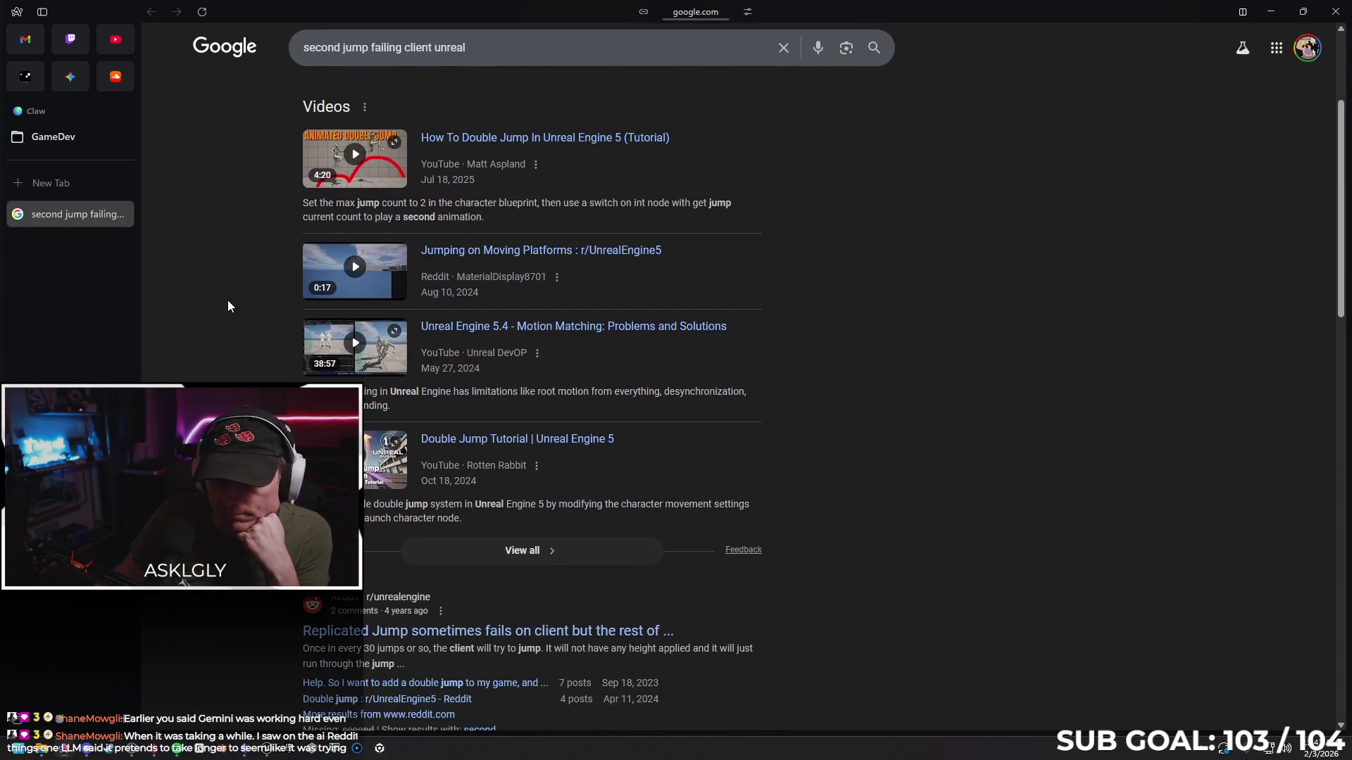
pyautogui.scroll(-1, 281, 358)
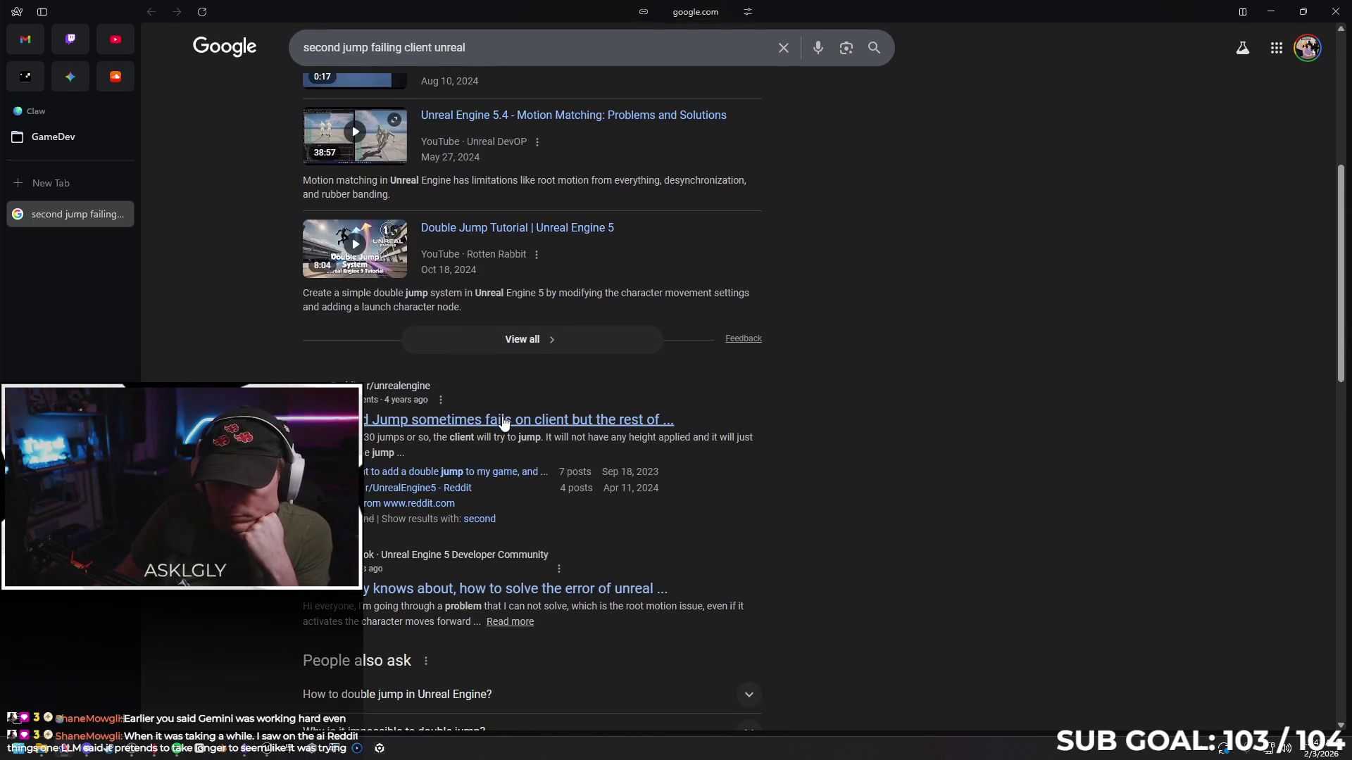
pyautogui.click(423, 423)
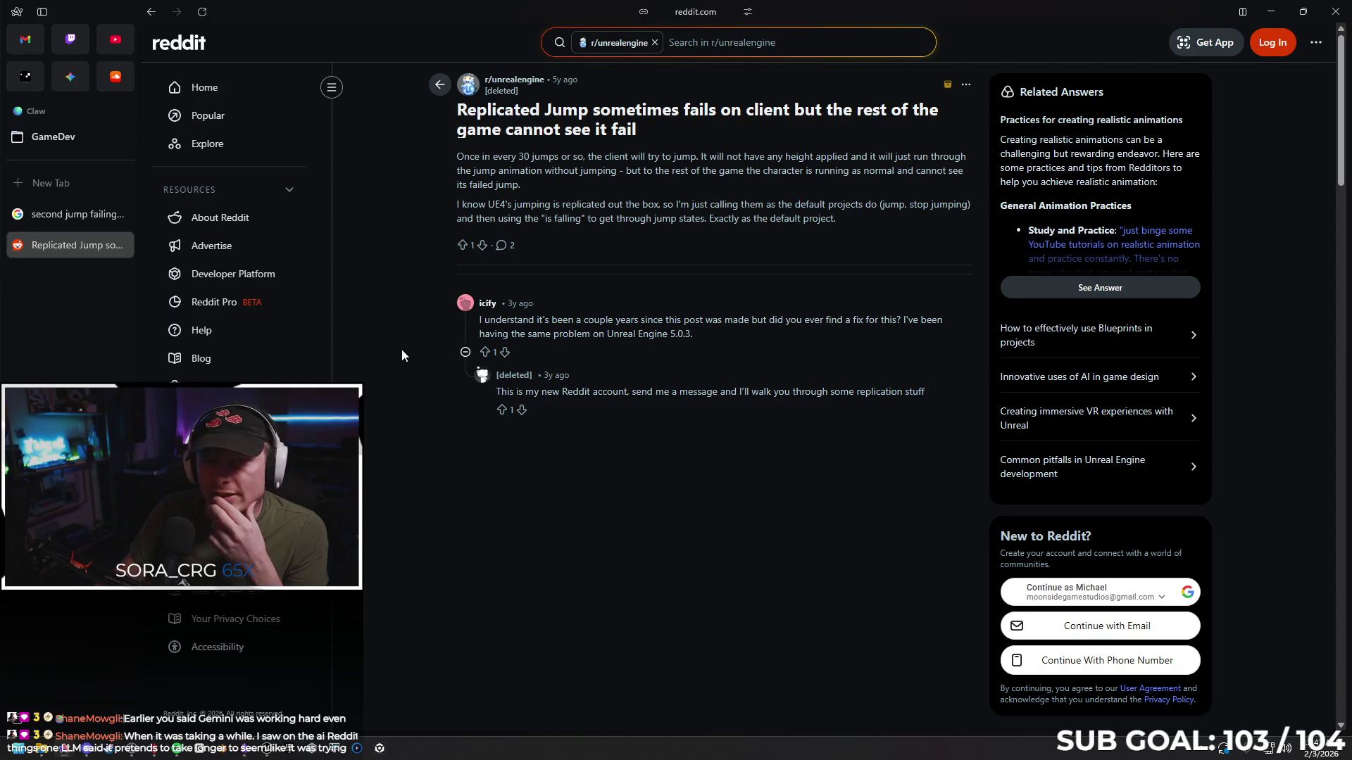
pyautogui.click(122, 244)
pyautogui.scroll(-1, 255, 360)
pyautogui.scroll(-9, 254, 356)
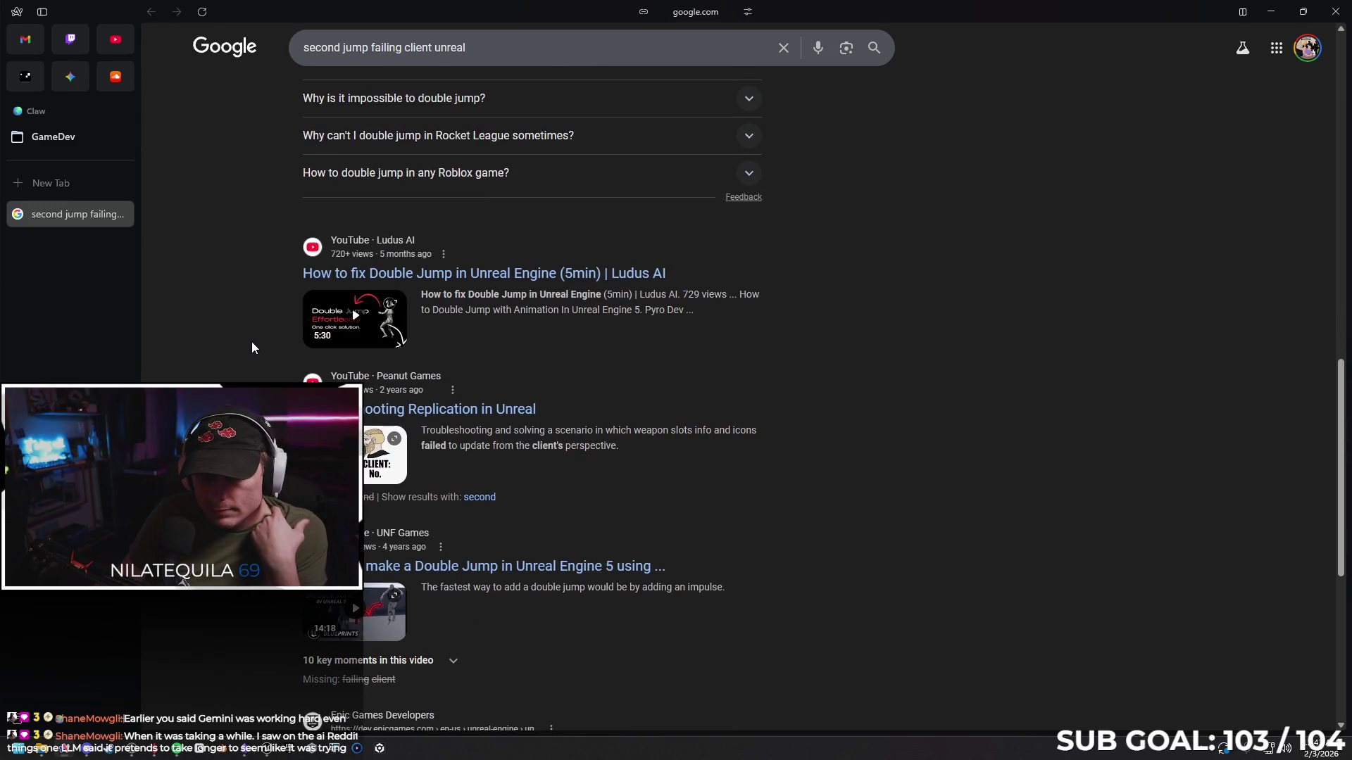
# Open Epic's "Networked Movement in the Character Movement Component" page from the results
pyautogui.scroll(-1, 259, 343)
pyautogui.scroll(-1, 255, 342)
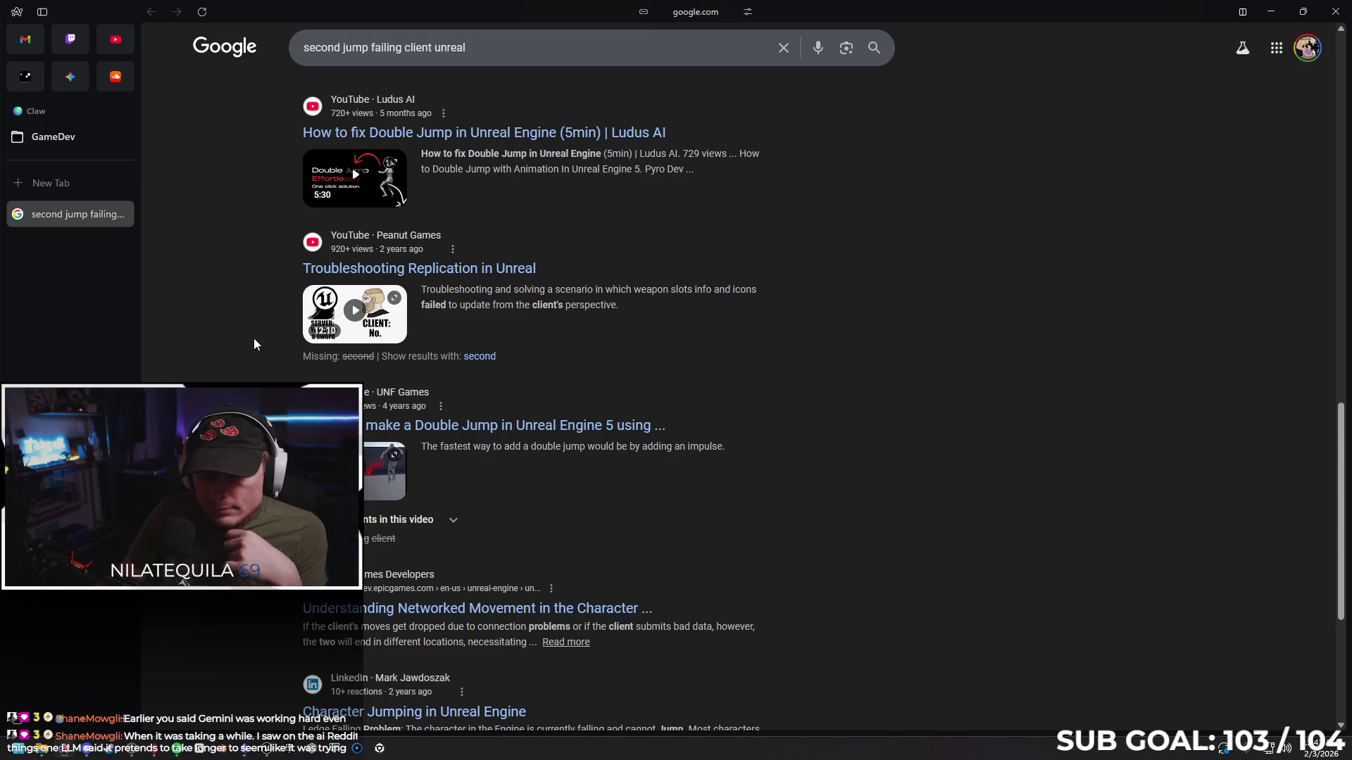
pyautogui.scroll(-3, 248, 352)
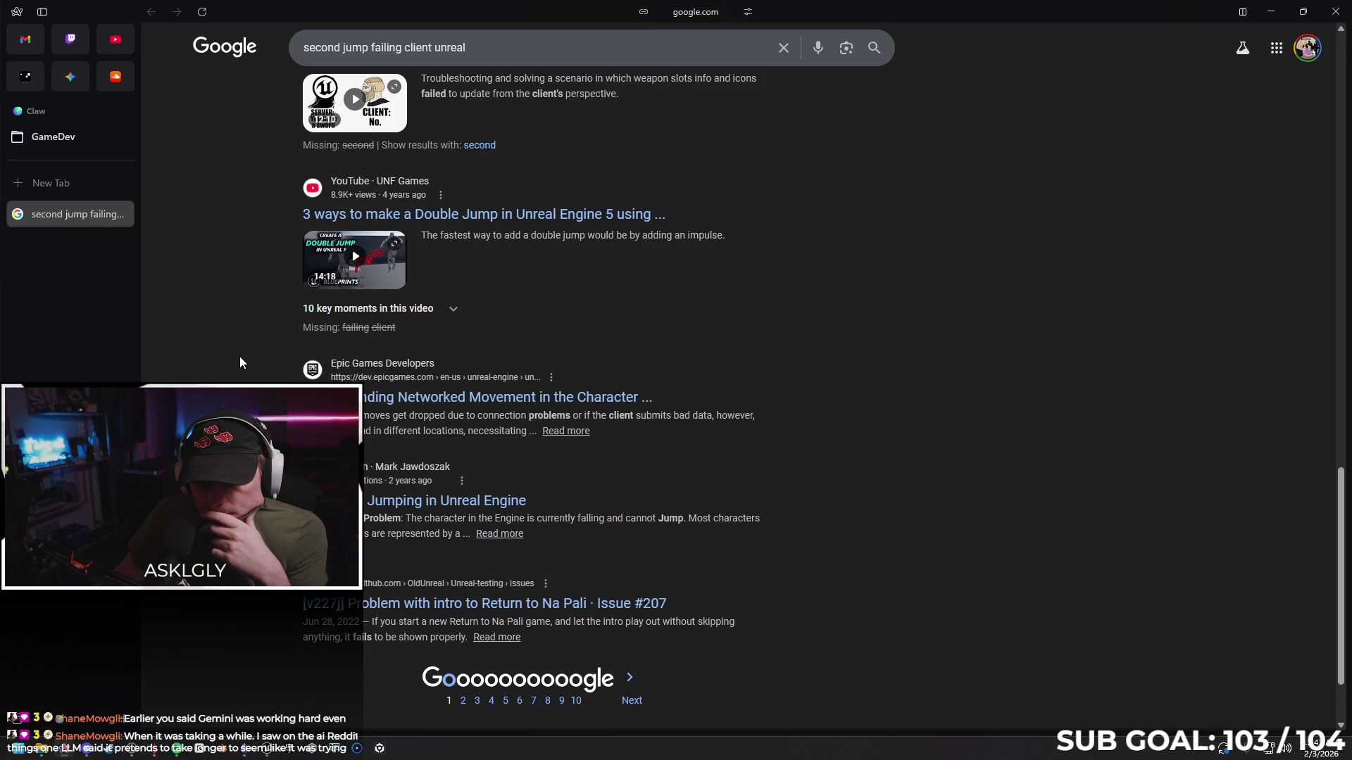
pyautogui.click(384, 412)
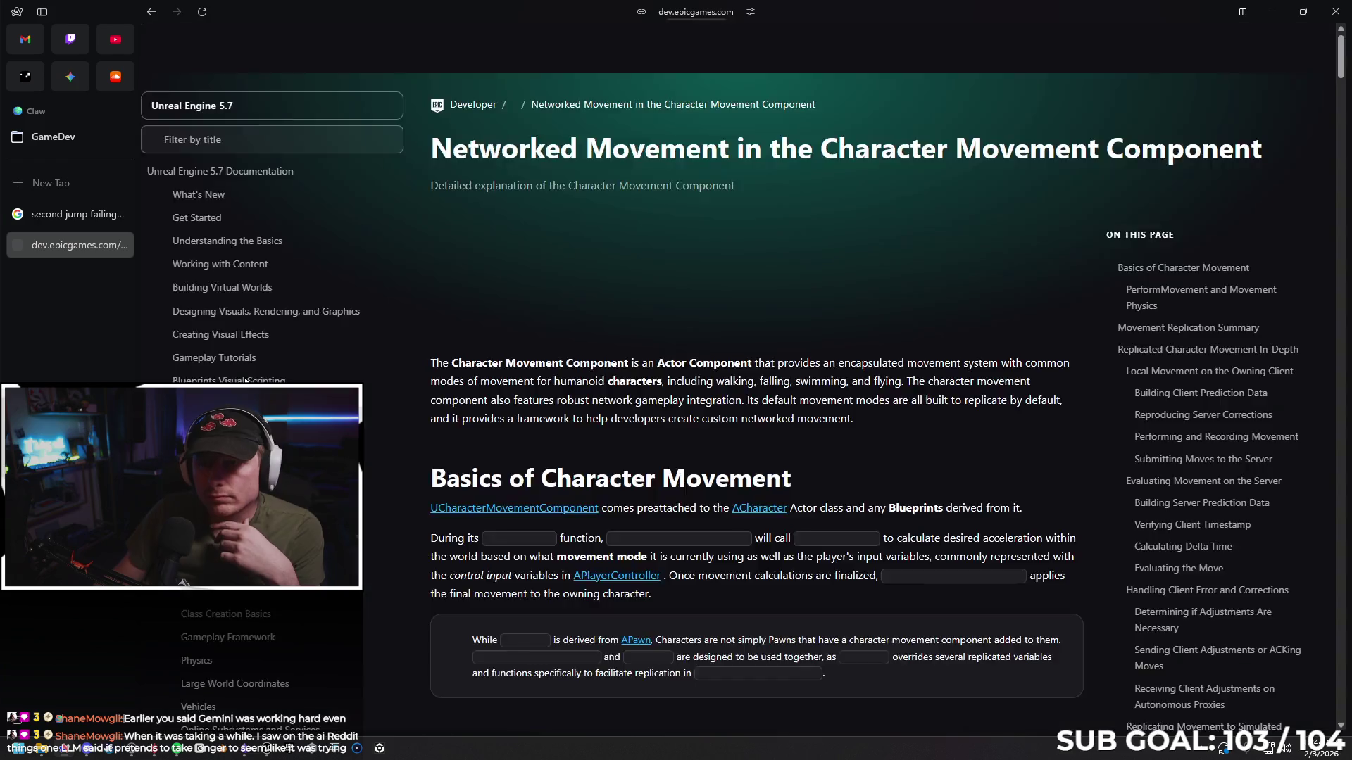
pyautogui.scroll(-2, 590, 338)
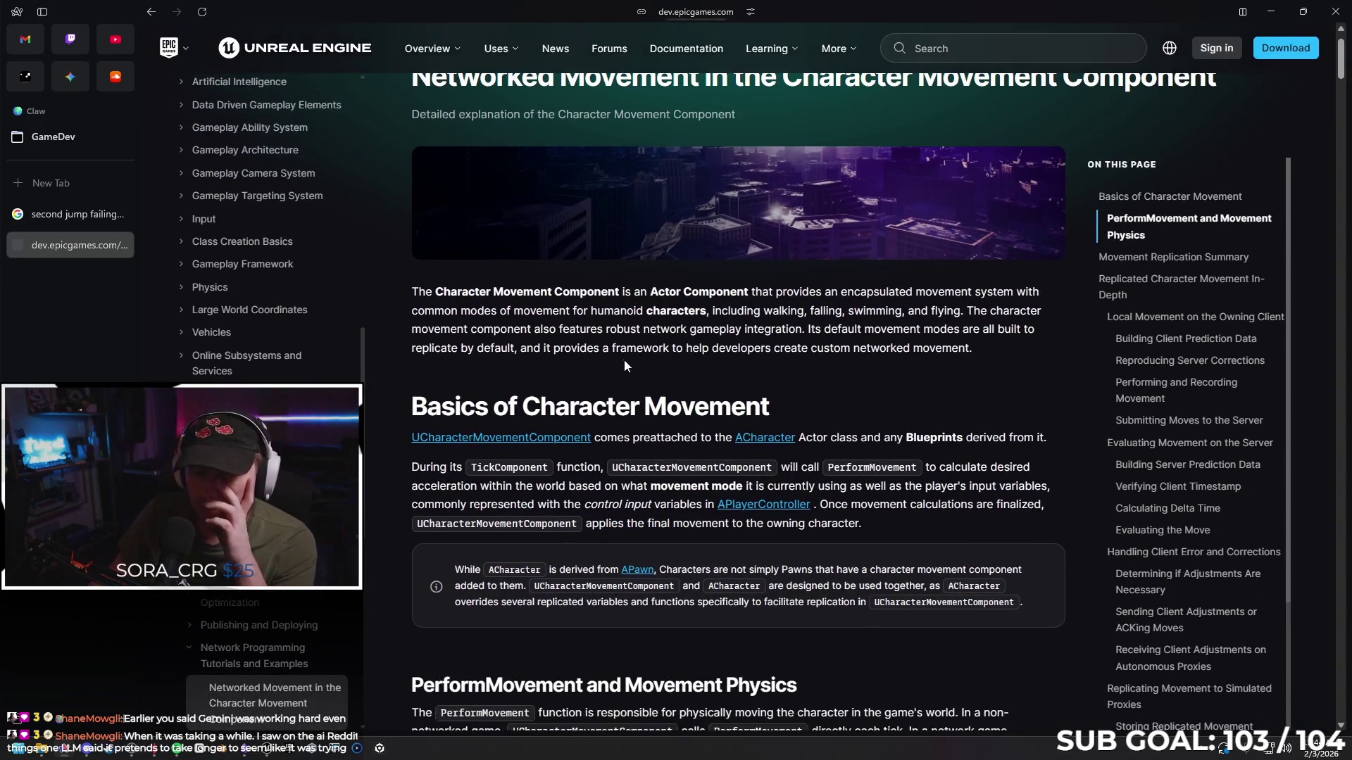
pyautogui.scroll(-1, 629, 258)
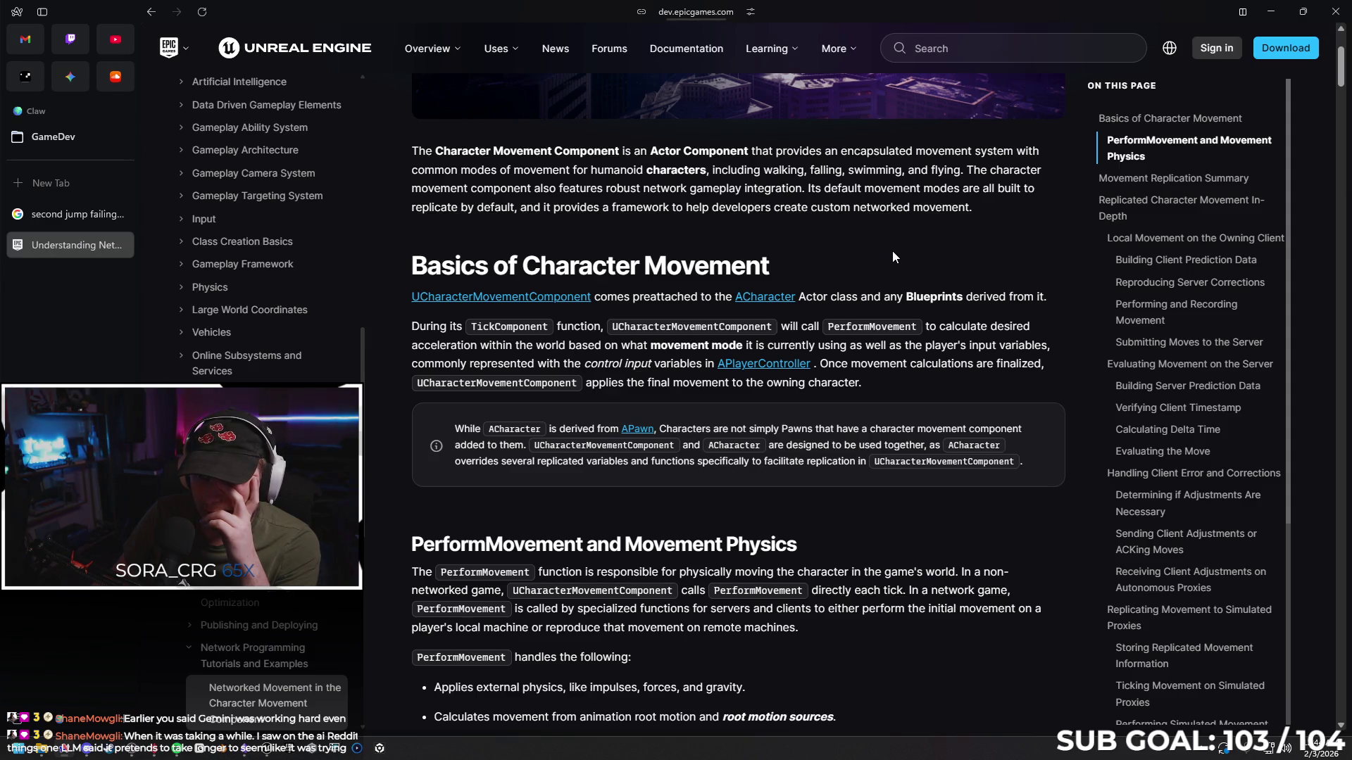
pyautogui.moveTo(750, 302)
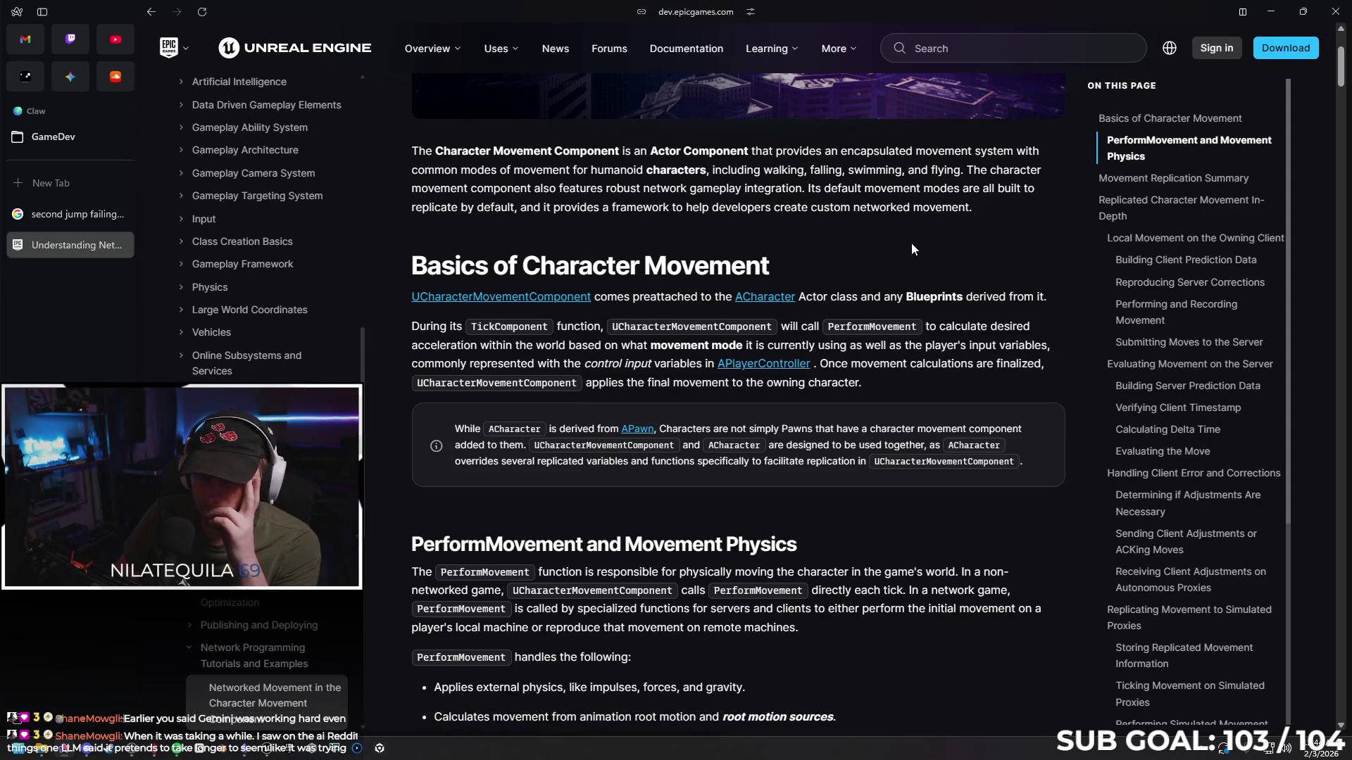
pyautogui.scroll(-1, 911, 243)
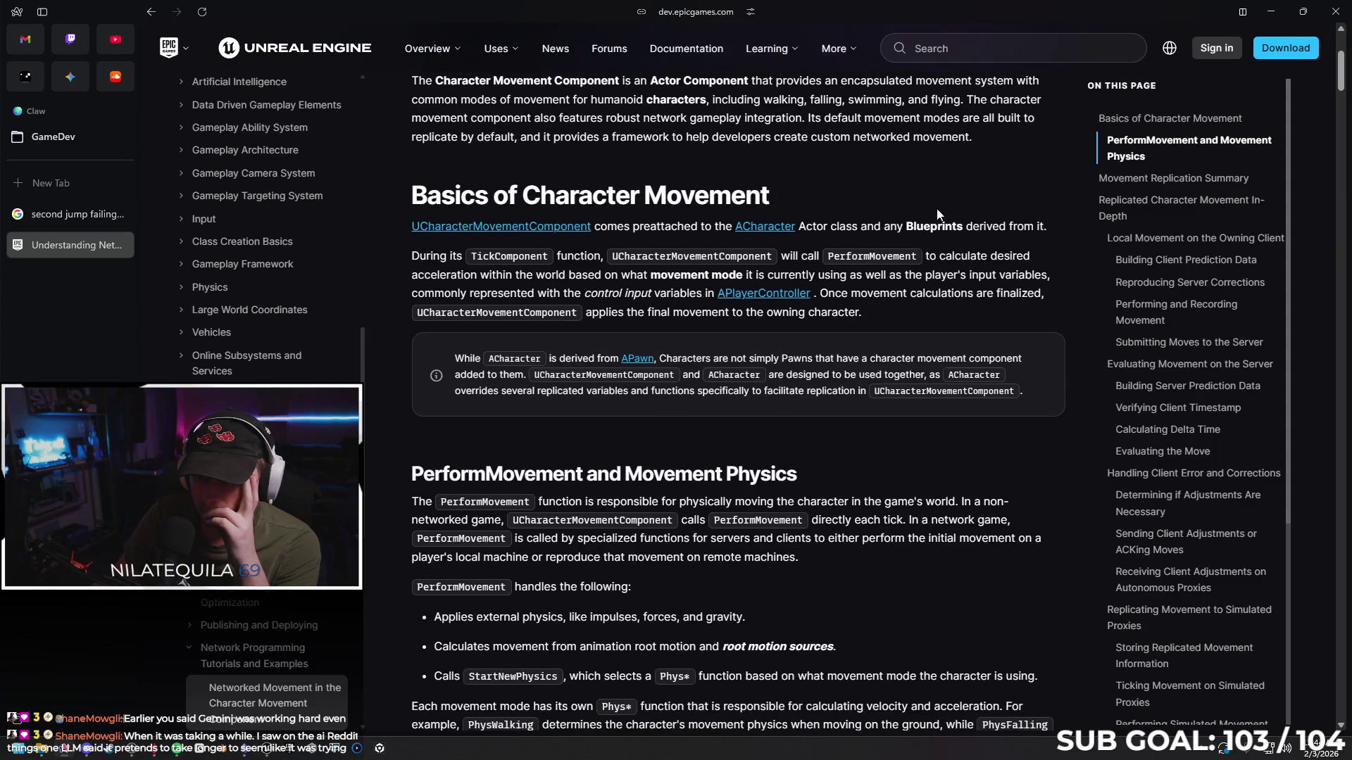
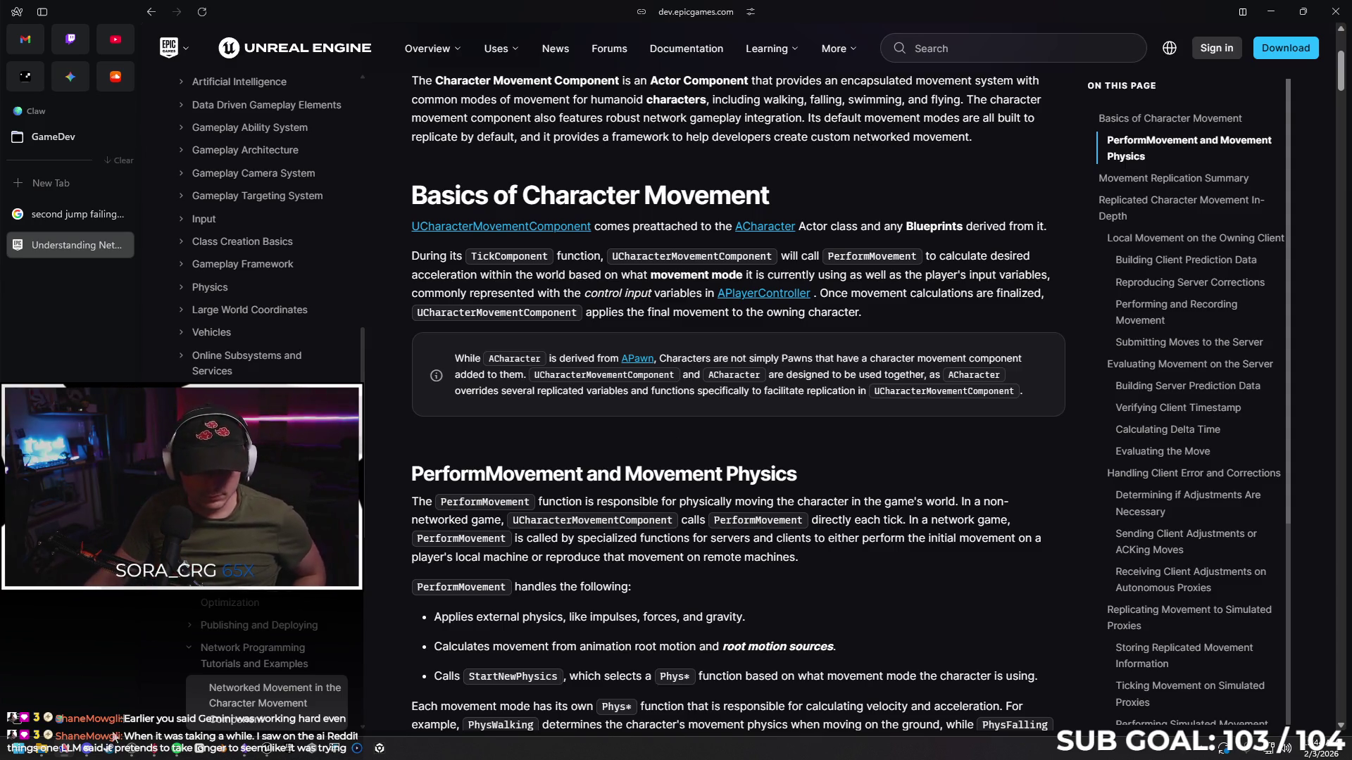
# In the Unreal editor, open the Content Drawer at the All root and search for 'floor'
pyautogui.click(265, 752)
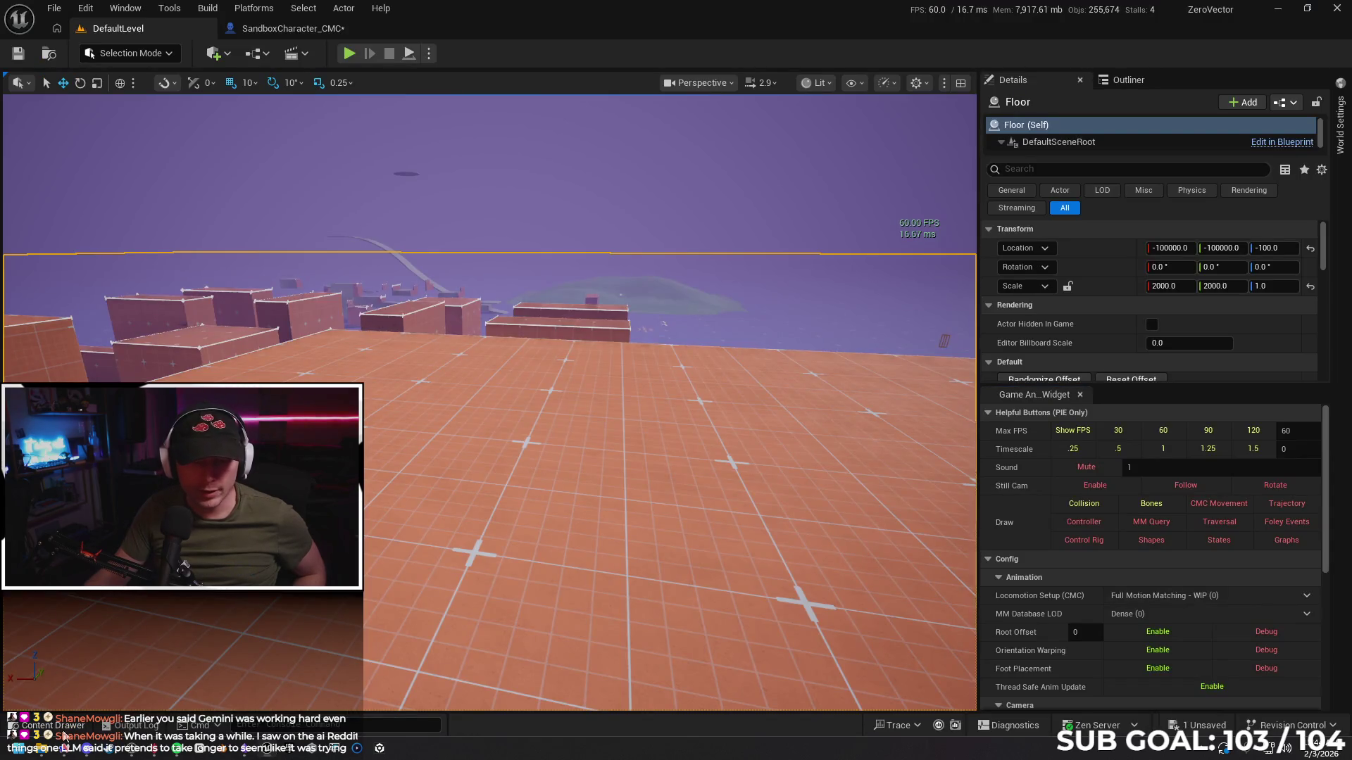
pyautogui.click(54, 725)
pyautogui.click(473, 410)
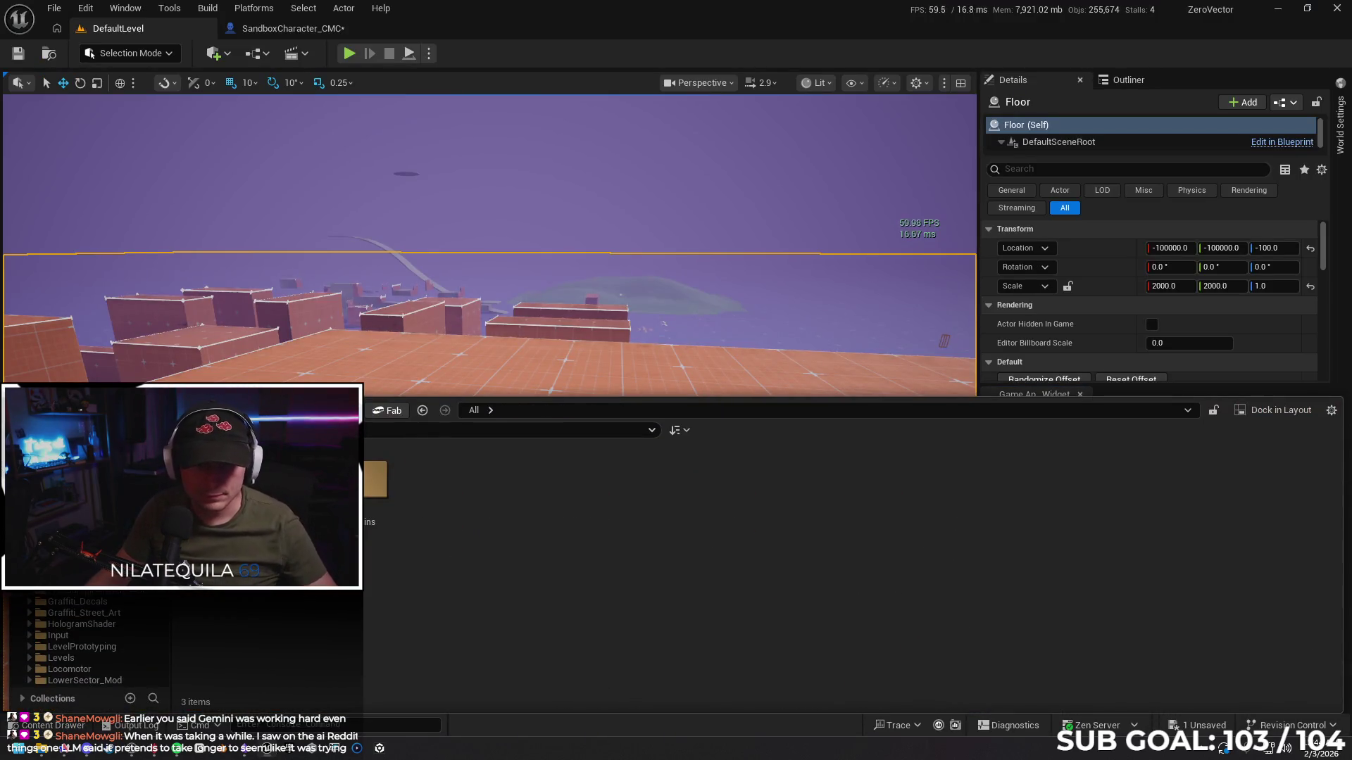
pyautogui.write('floor')
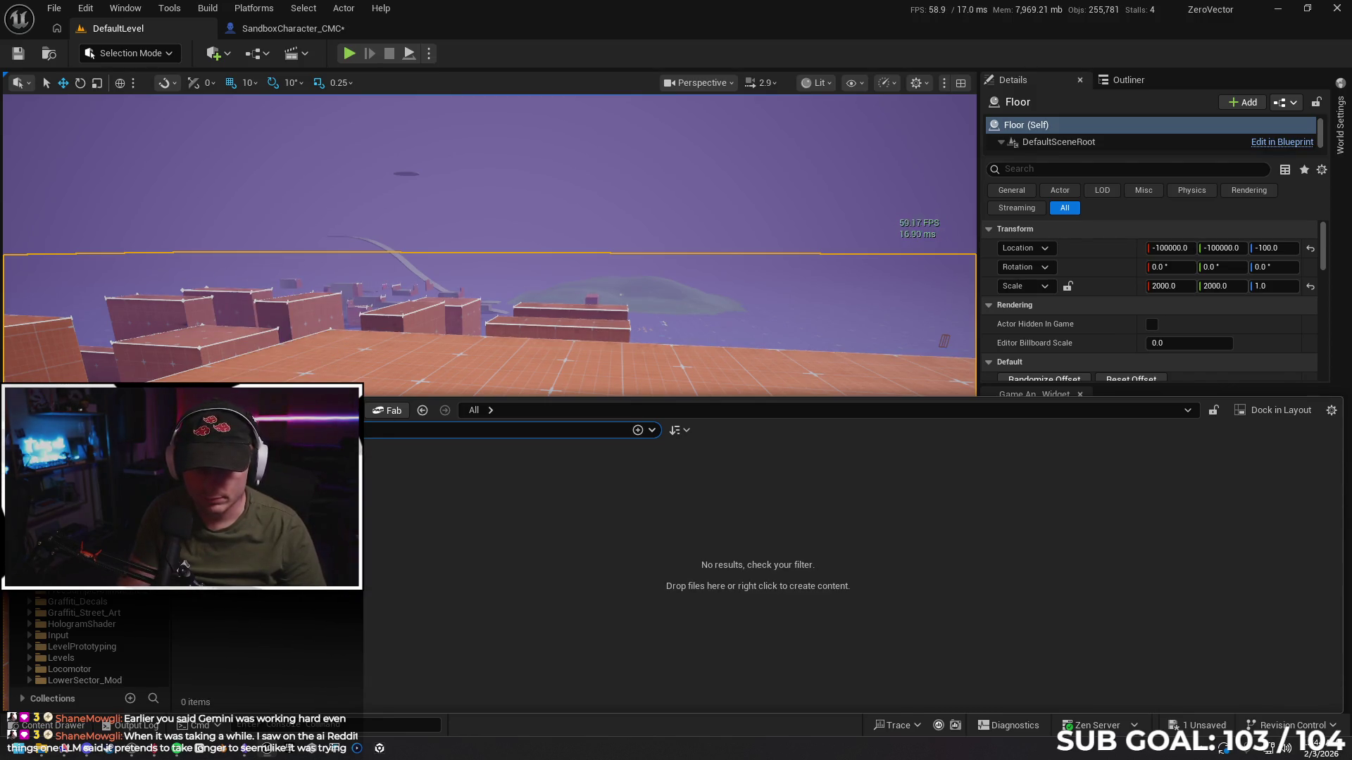
pyautogui.press('BackSpace')
pyautogui.press('BackSpace')
pyautogui.press('BackSpace')
pyautogui.write('f')
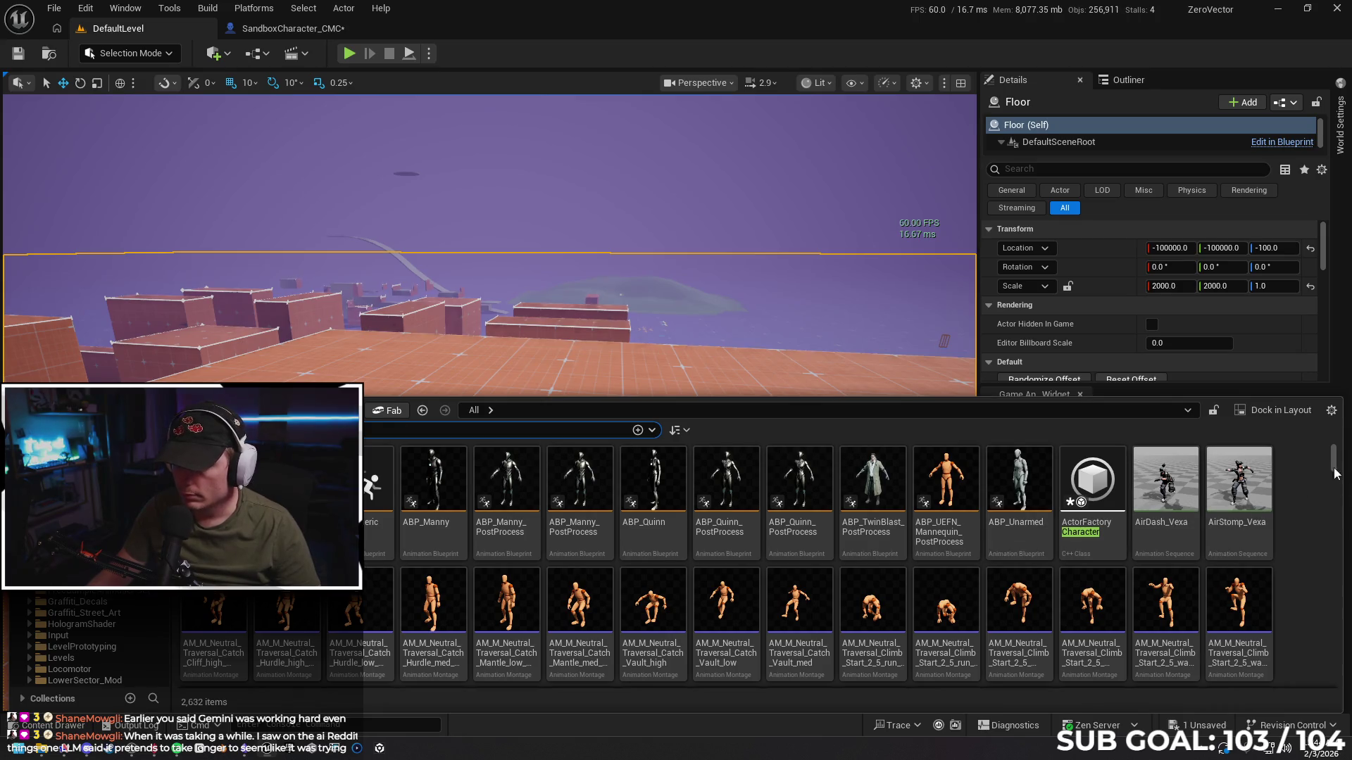
# Browse the project's 2,632 assets, then switch back to the movement documentation
pyautogui.moveTo(1332, 459)
pyautogui.mouseDown()
pyautogui.moveTo(1323, 485)
pyautogui.moveTo(1327, 470)
pyautogui.mouseUp()
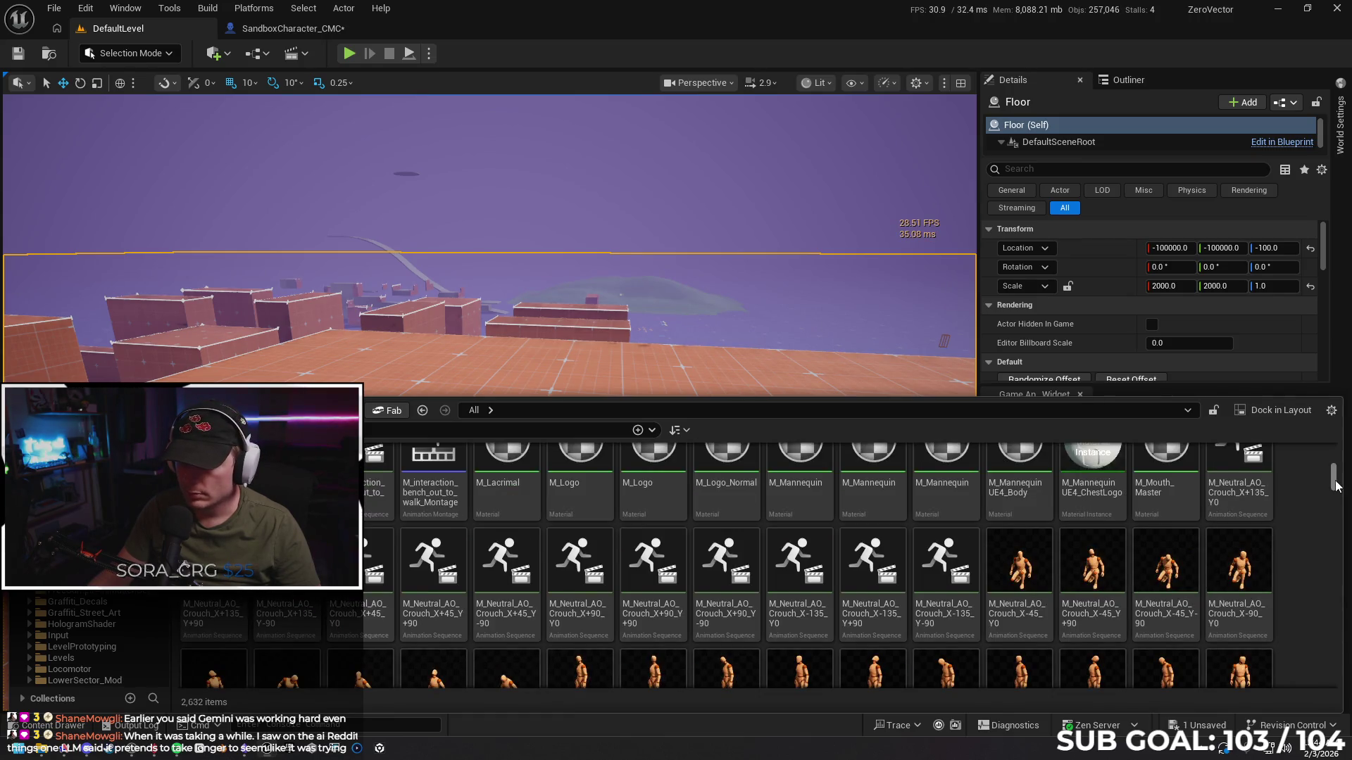
pyautogui.scroll(3, 1333, 505)
pyautogui.moveTo(1333, 504); pyautogui.dragTo(1340, 726)
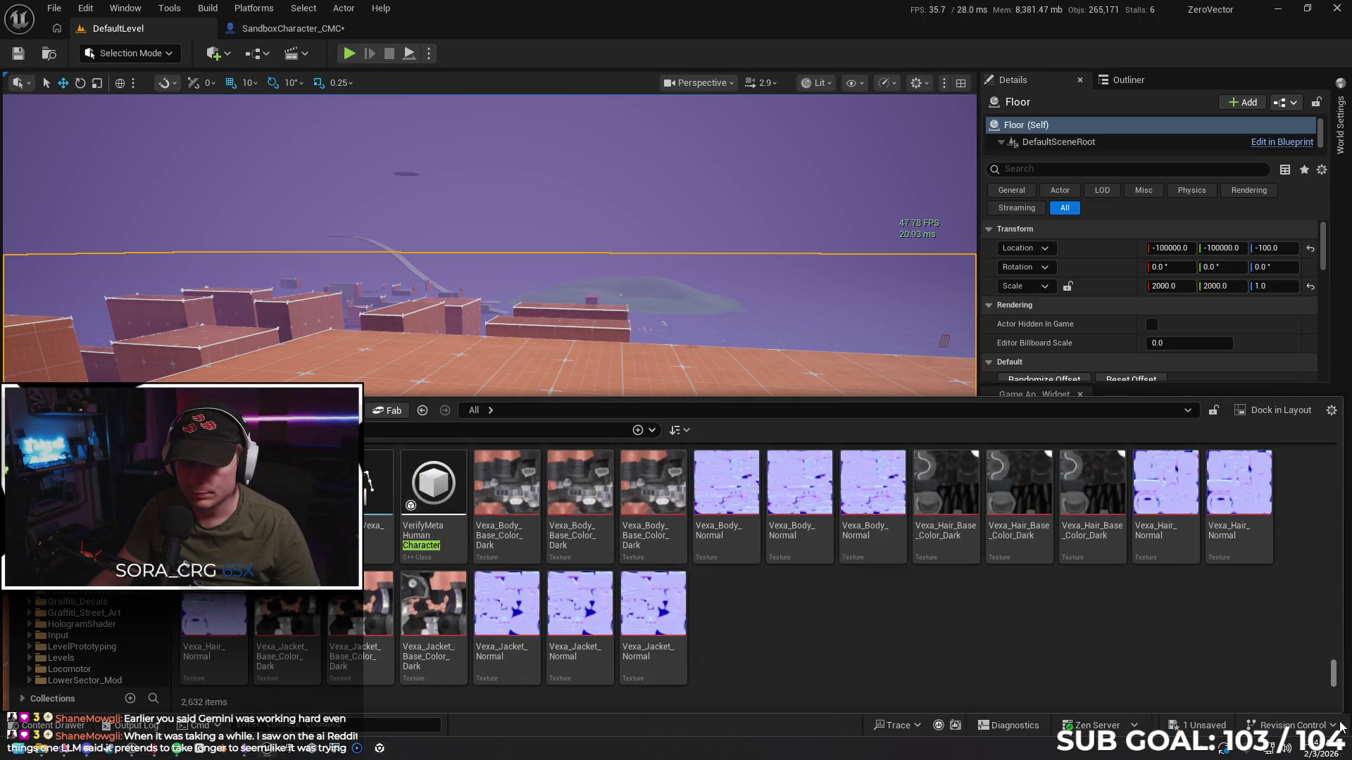
pyautogui.moveTo(1340, 726); pyautogui.dragTo(1333, 451)
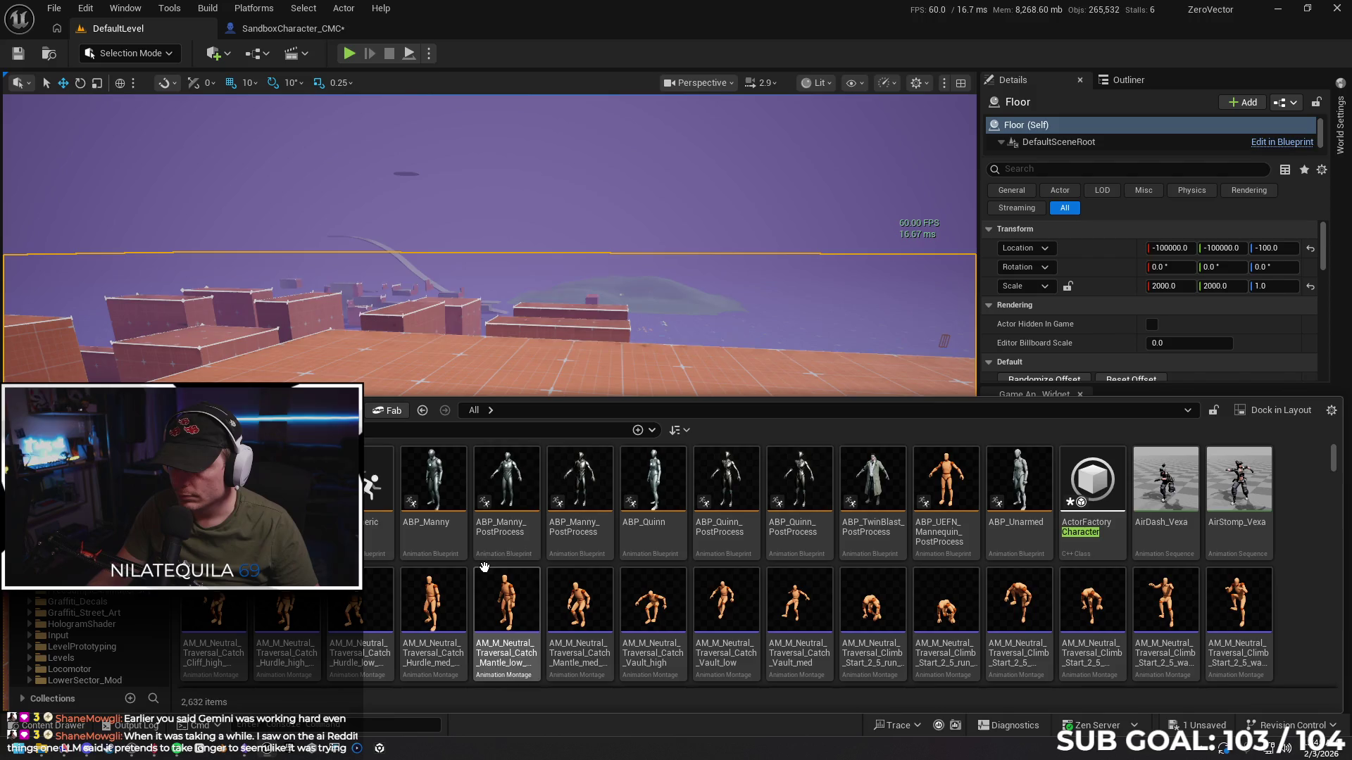
pyautogui.scroll(-2, 498, 550)
pyautogui.scroll(-10, 498, 547)
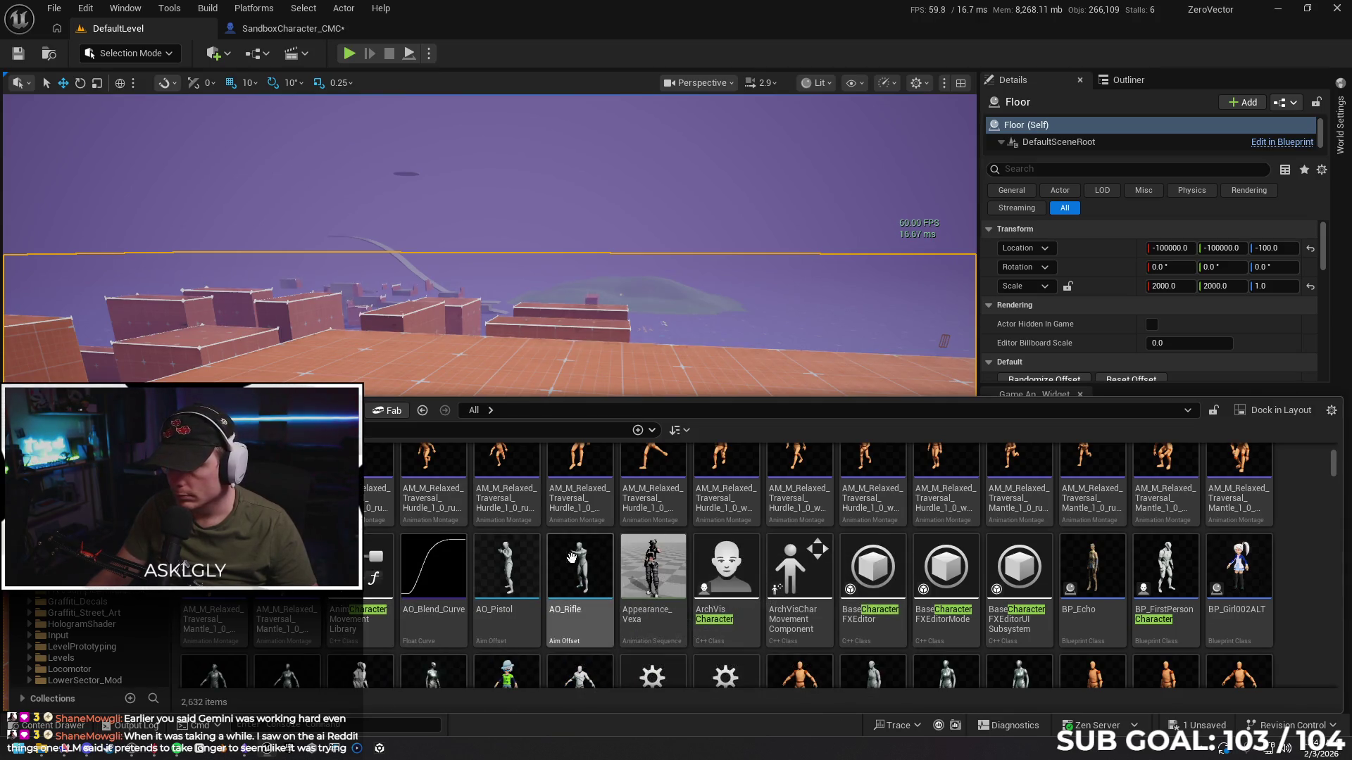
pyautogui.scroll(-3, 635, 532)
pyautogui.scroll(8, 669, 517)
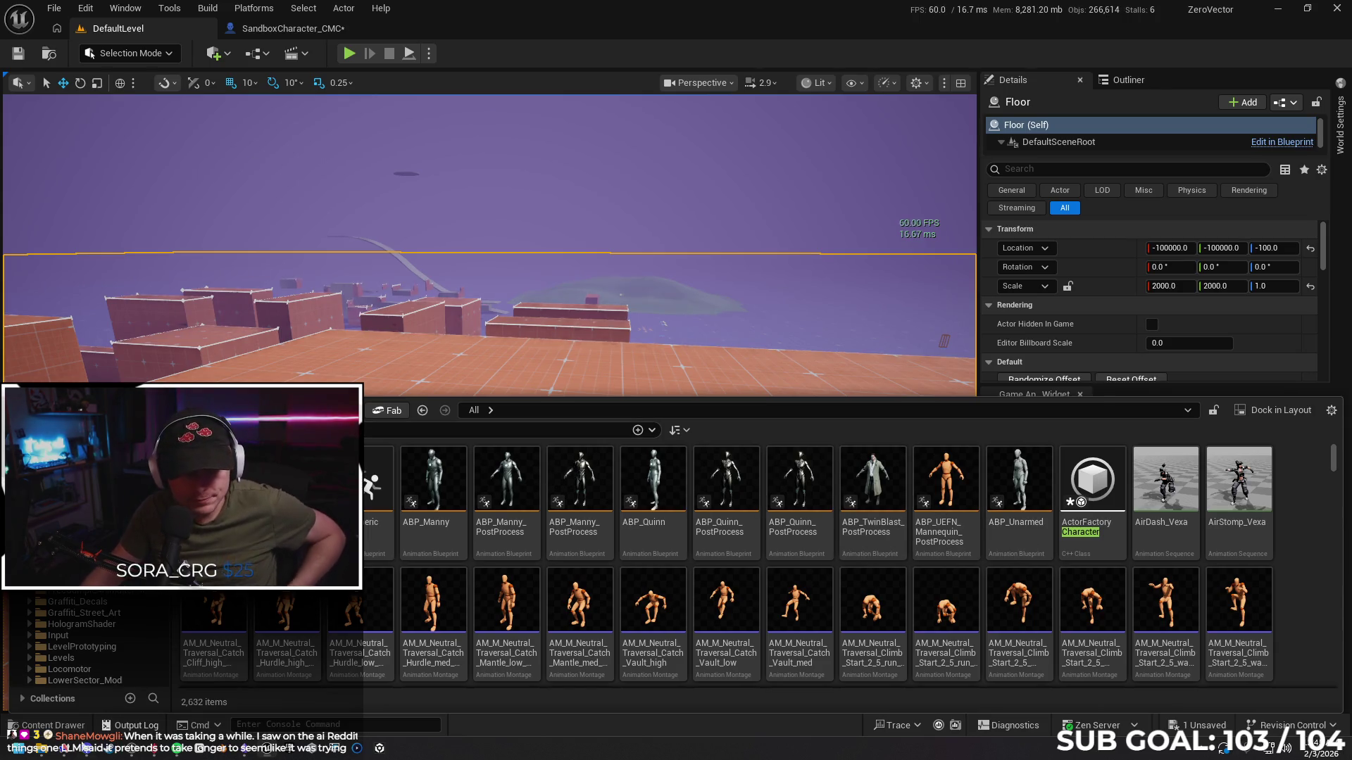
pyautogui.click(66, 745)
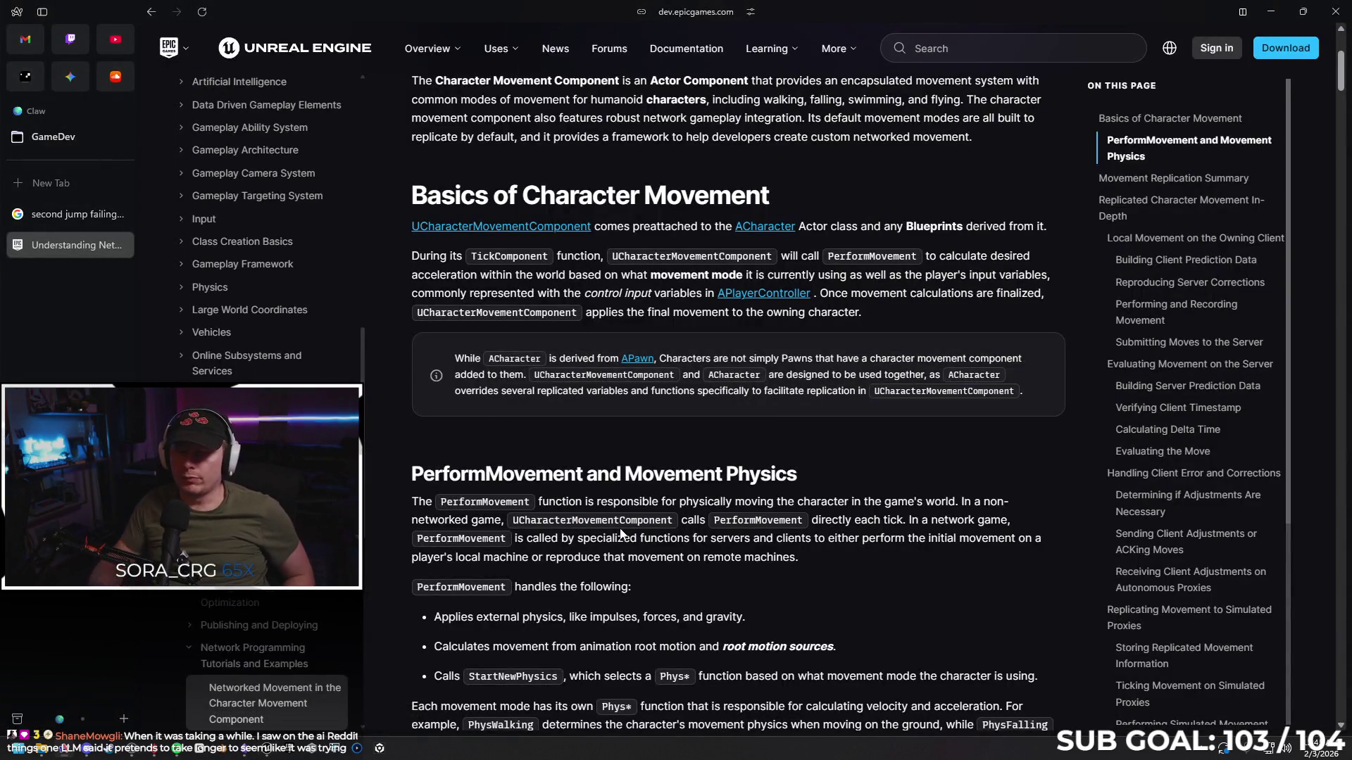
# Scroll to the Movement Replication Summary listing Autonomous Proxy, Authority and Simulated Proxy roles
pyautogui.scroll(-1, 562, 405)
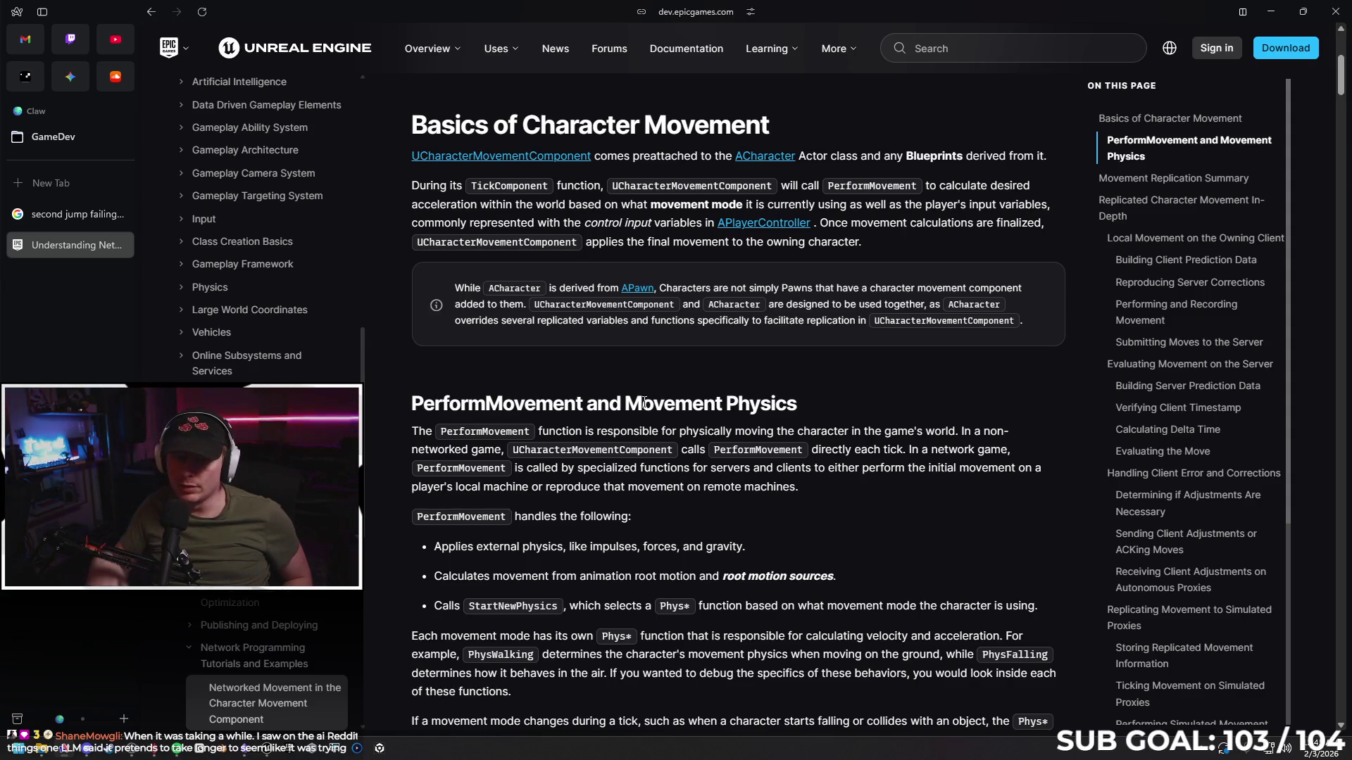
pyautogui.scroll(-1, 616, 513)
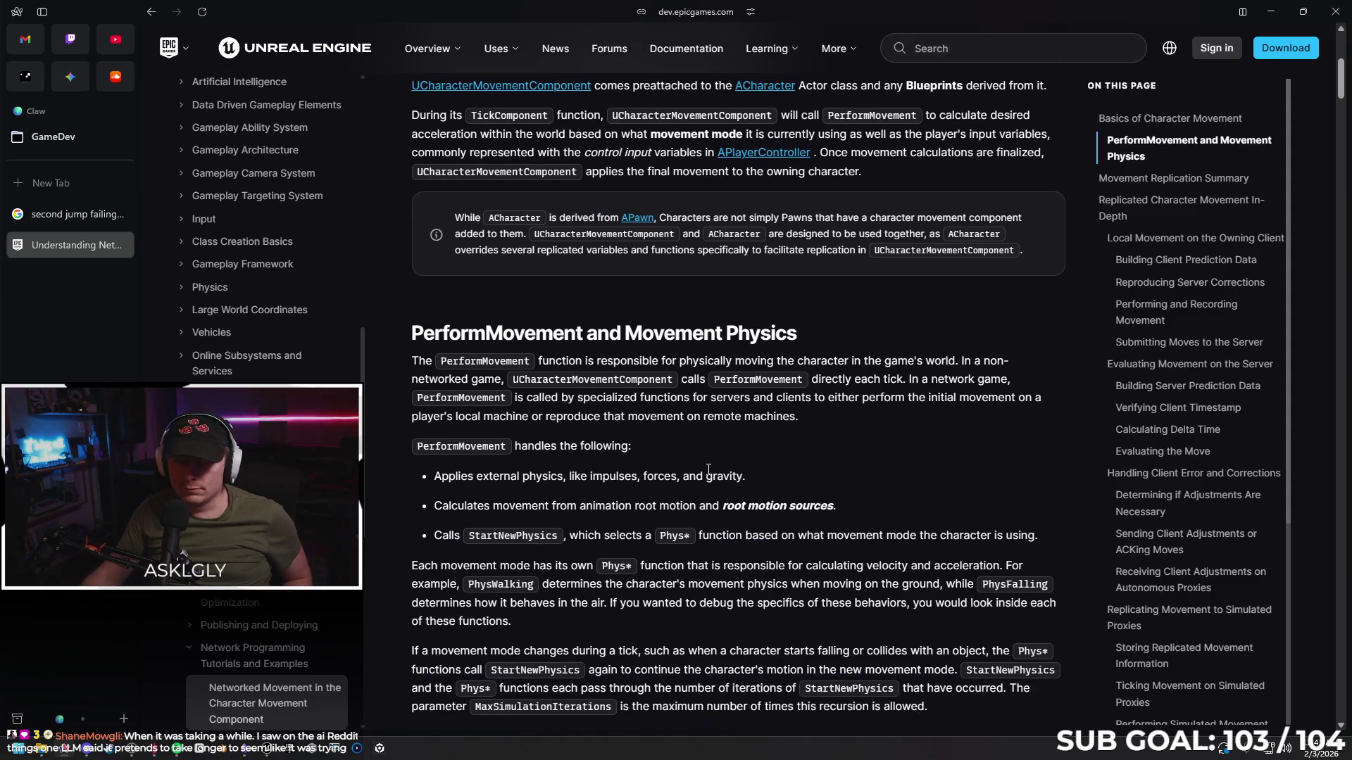
pyautogui.scroll(-2, 743, 444)
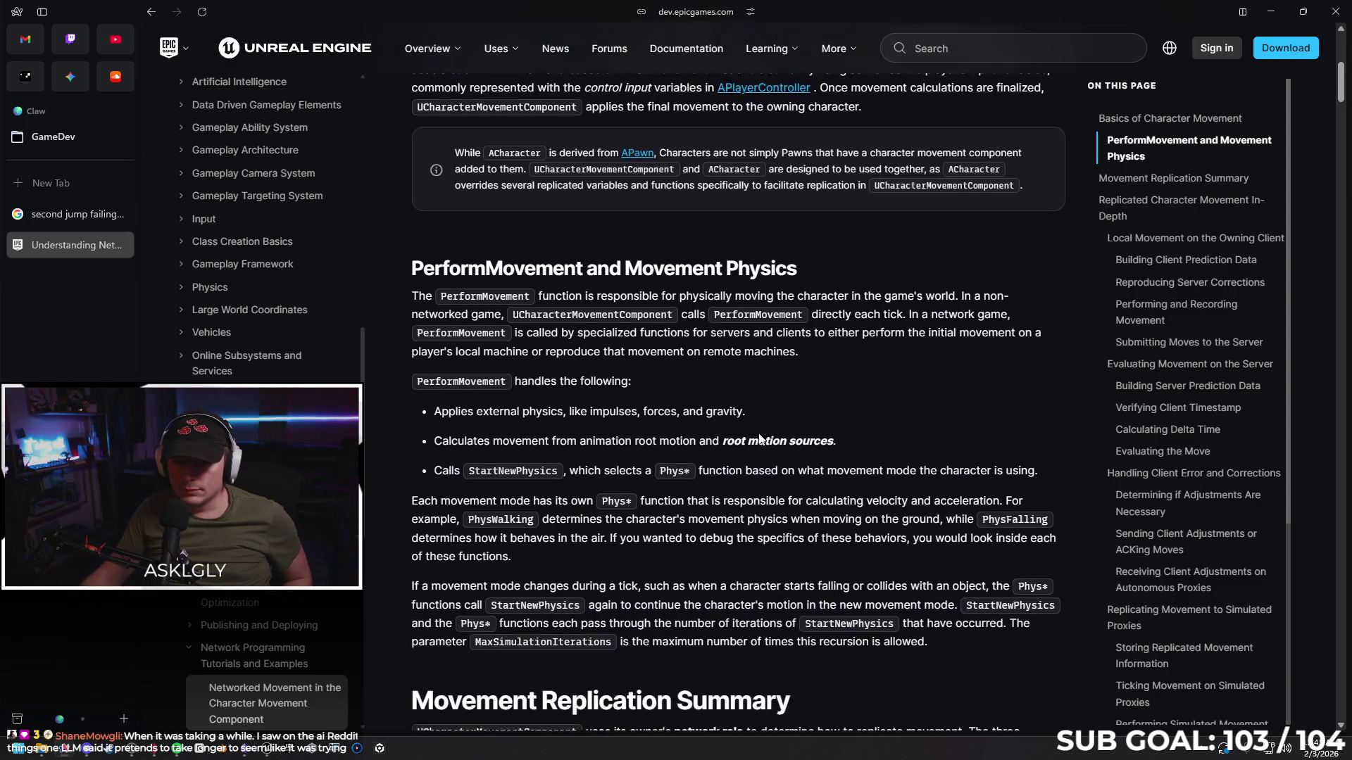
pyautogui.scroll(-2, 727, 440)
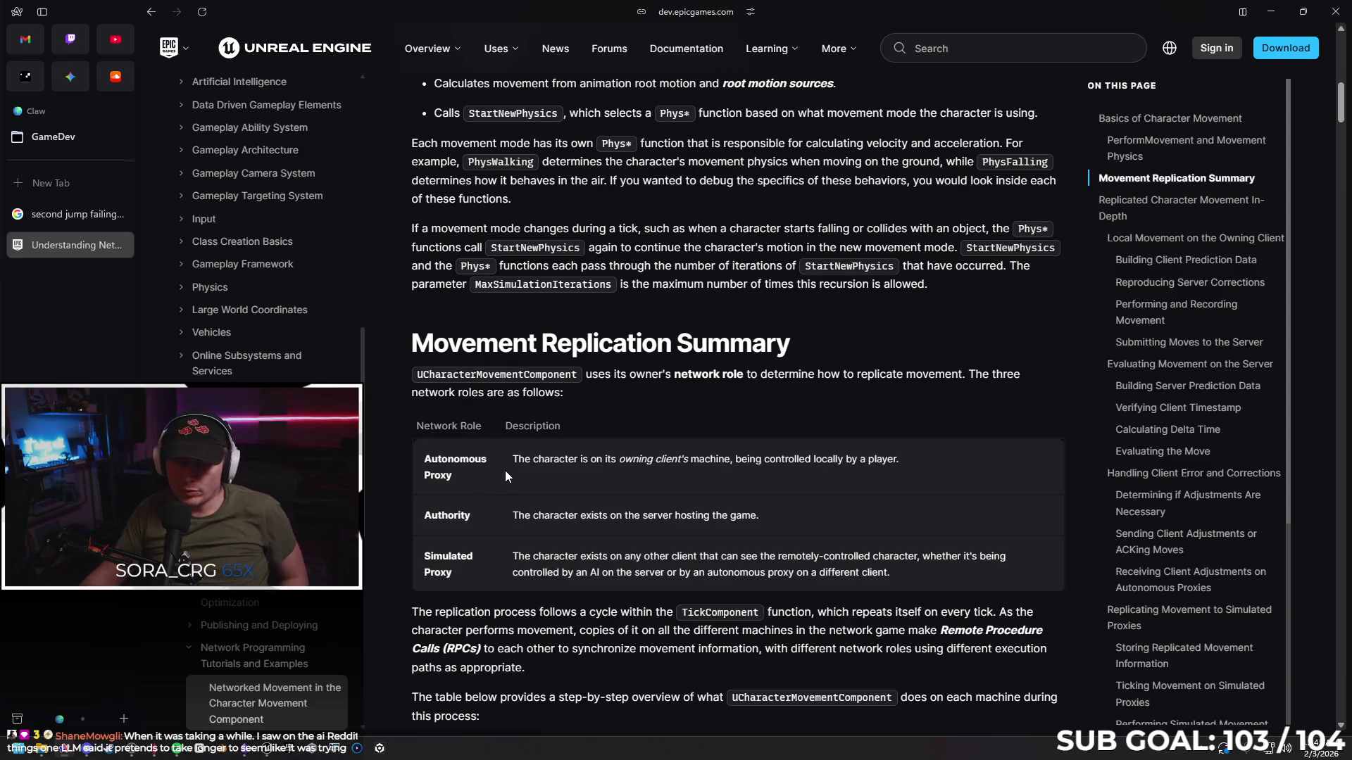
pyautogui.scroll(-2, 499, 475)
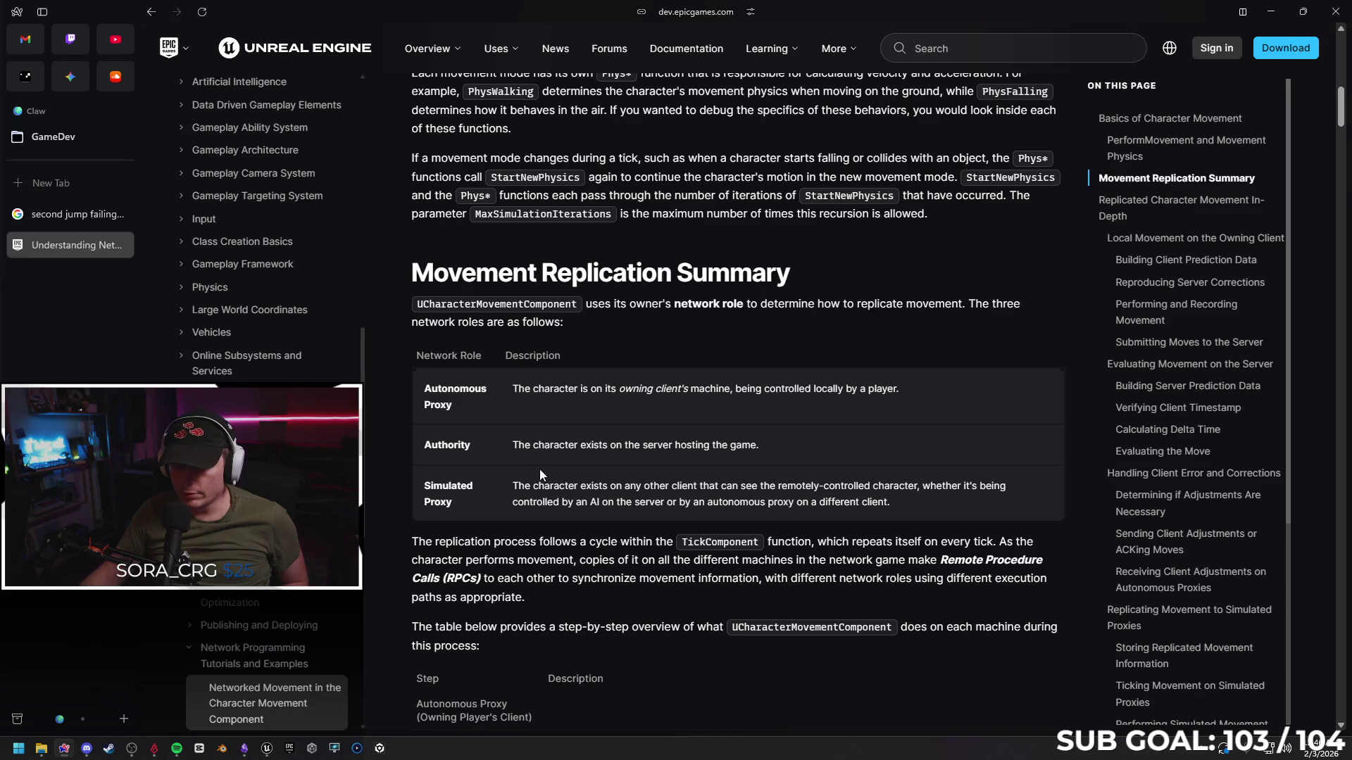
# Read the replication table's steps 1–9 down to the Replicated Character Movement In-Depth heading
pyautogui.scroll(-1, 518, 485)
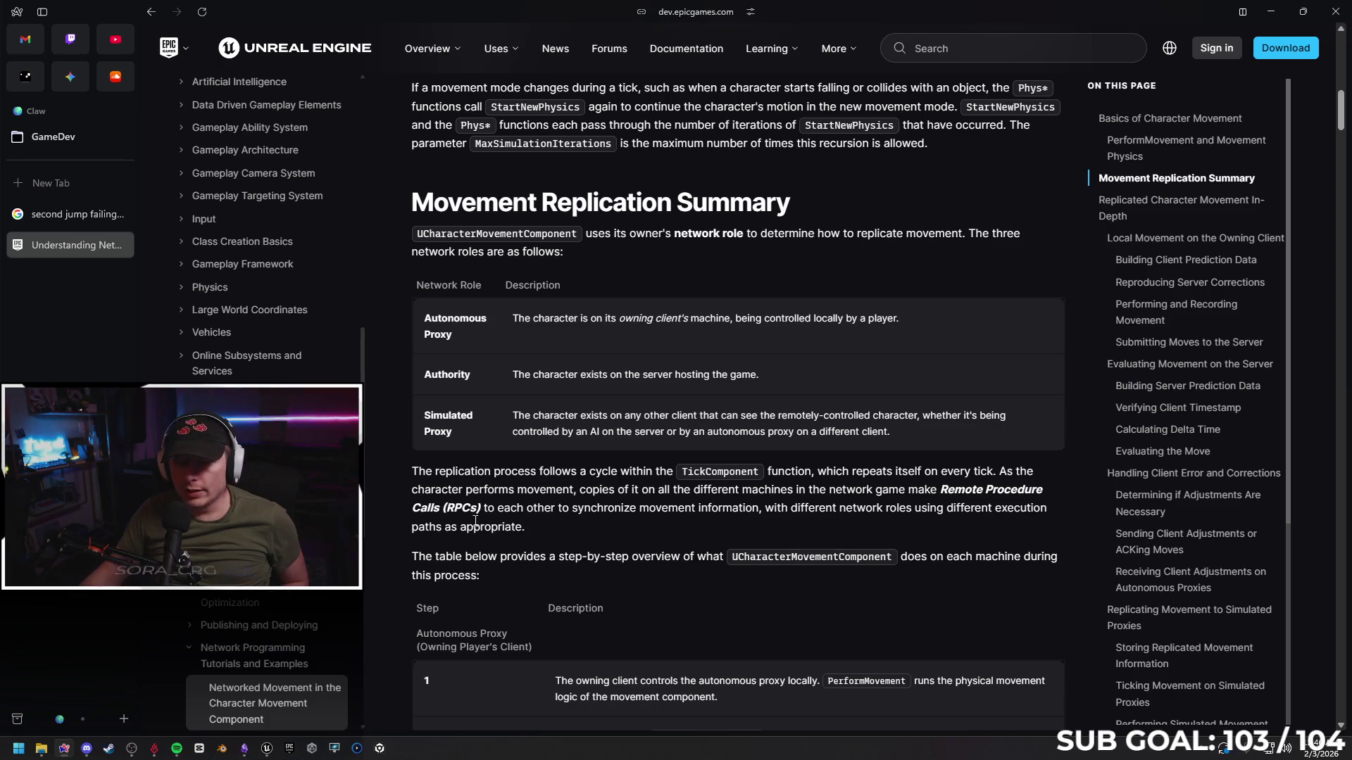
pyautogui.scroll(-1, 633, 471)
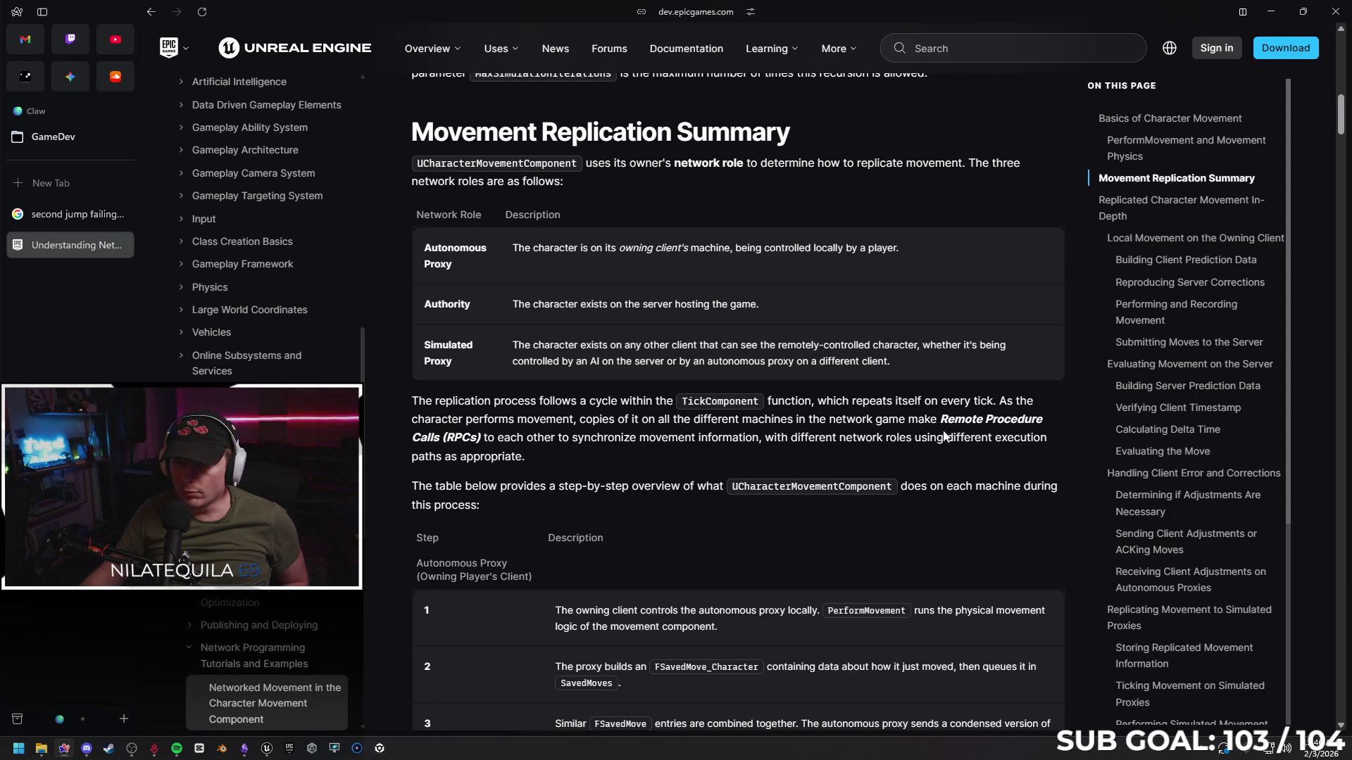
pyautogui.scroll(-1, 514, 422)
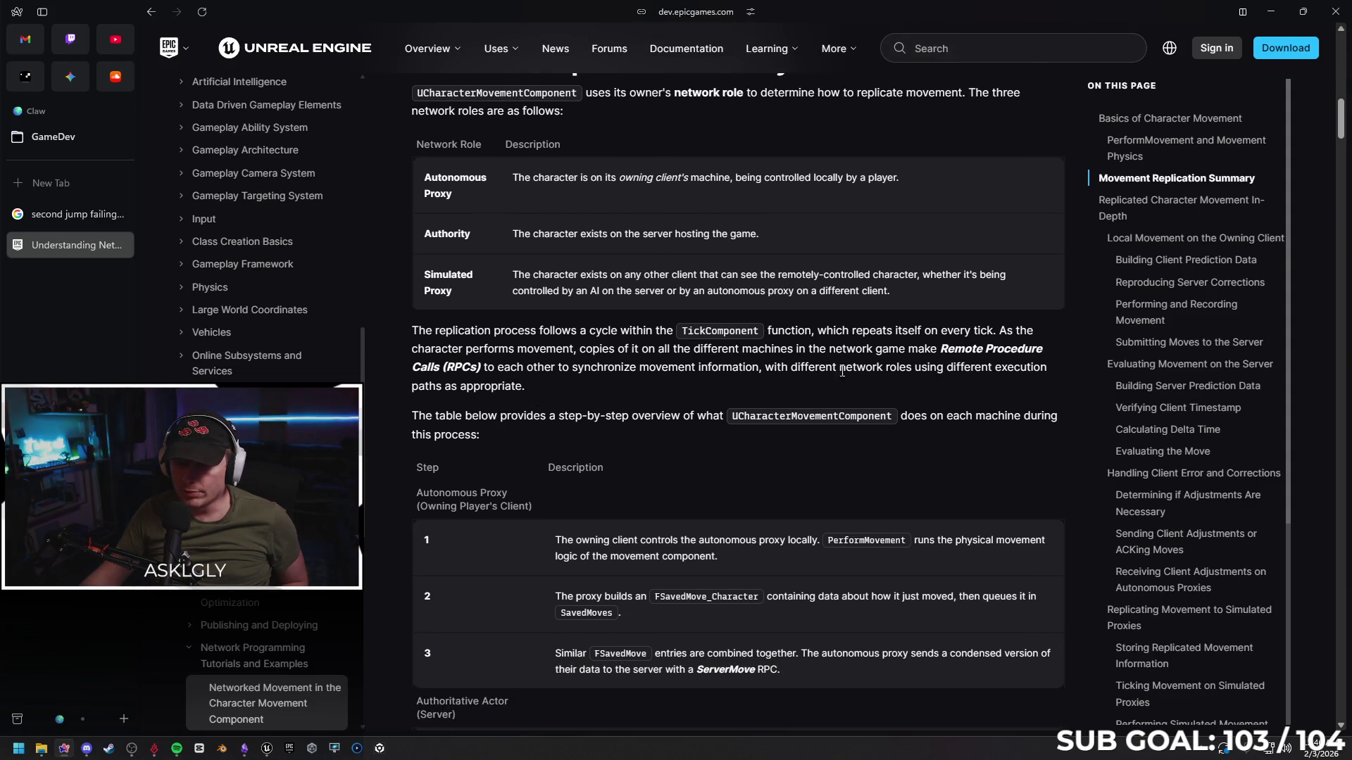
pyautogui.scroll(-1, 596, 378)
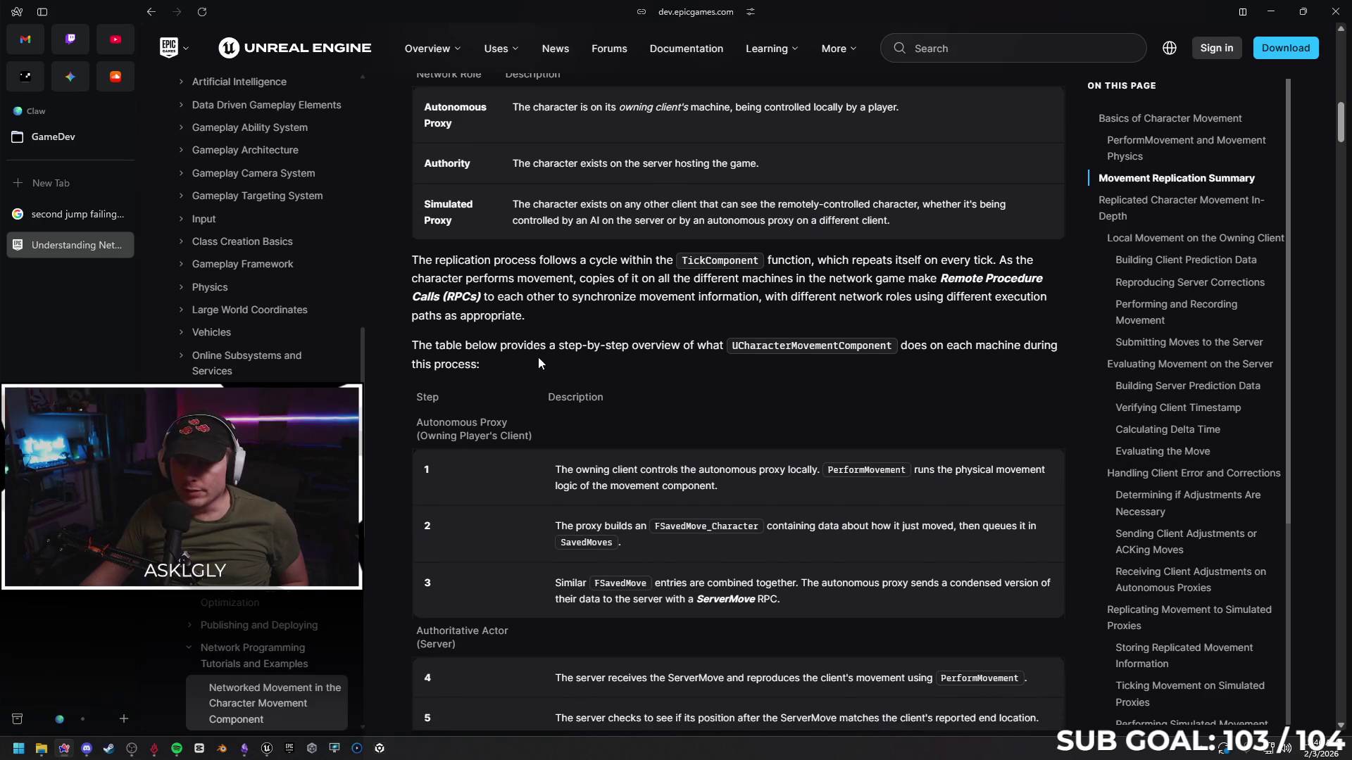
pyautogui.scroll(-1, 634, 330)
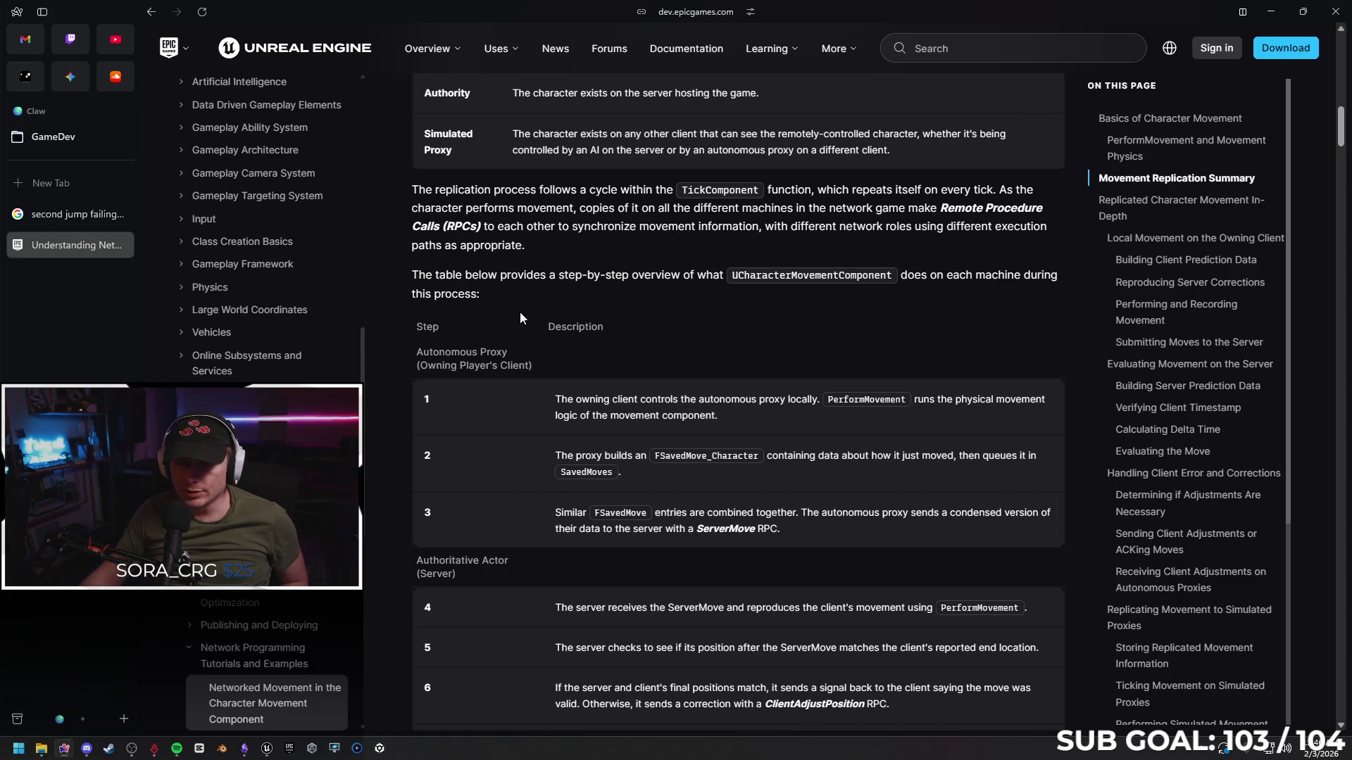
pyautogui.scroll(-1, 522, 315)
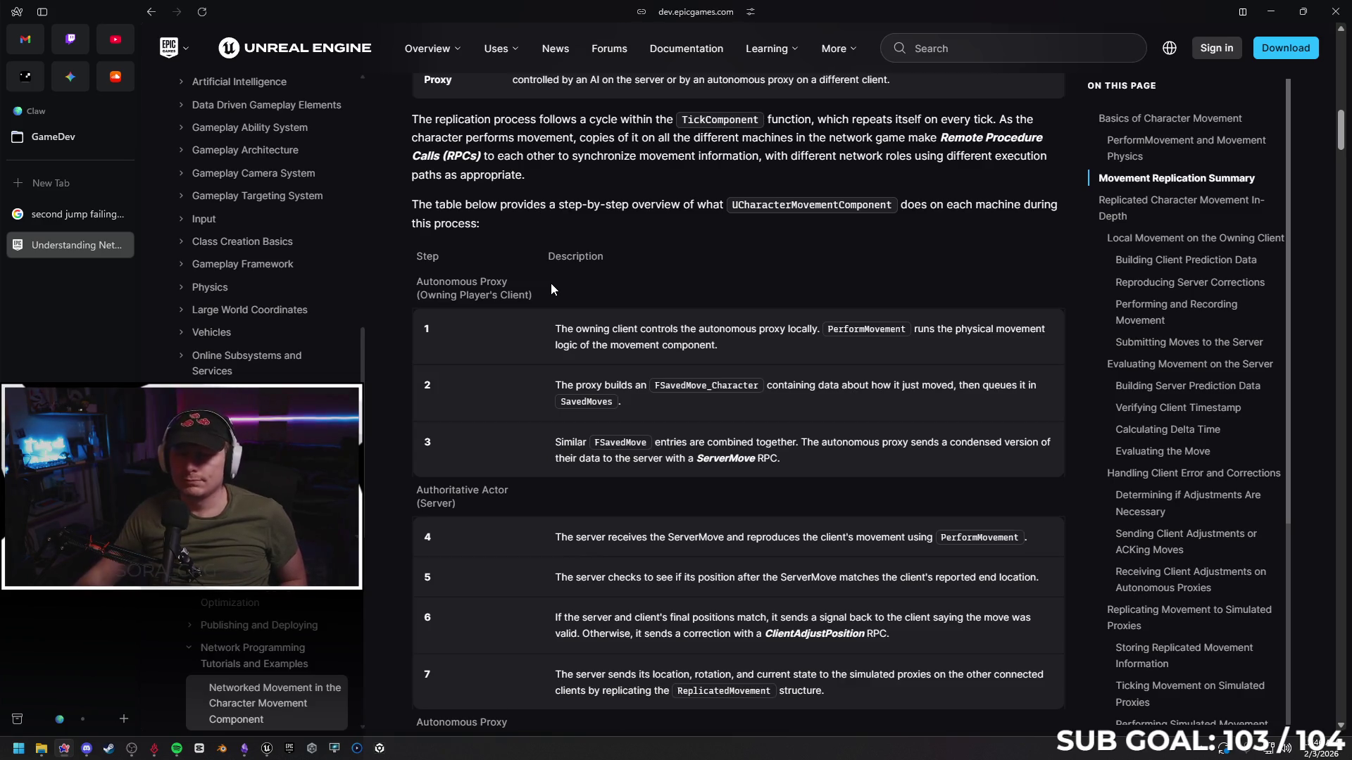
pyautogui.scroll(5, 545, 285)
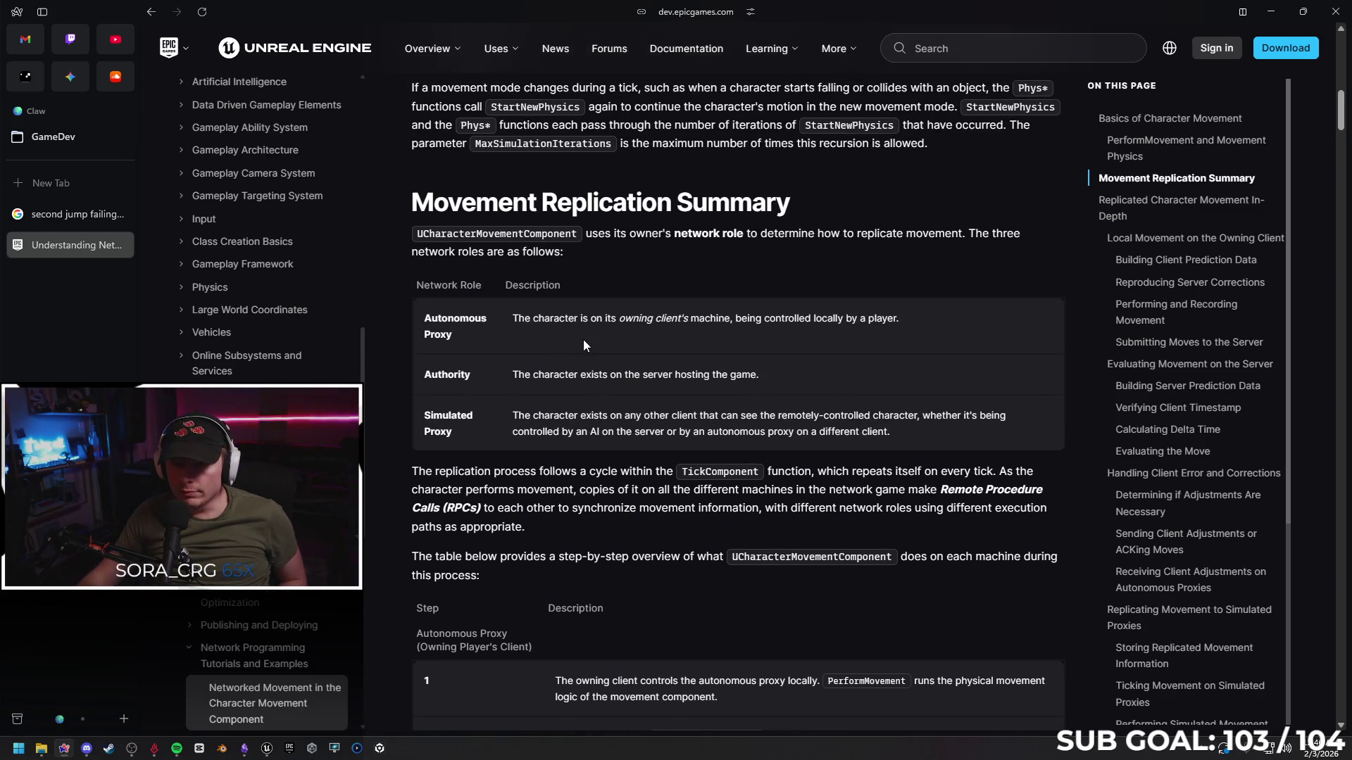
pyautogui.scroll(-5, 583, 341)
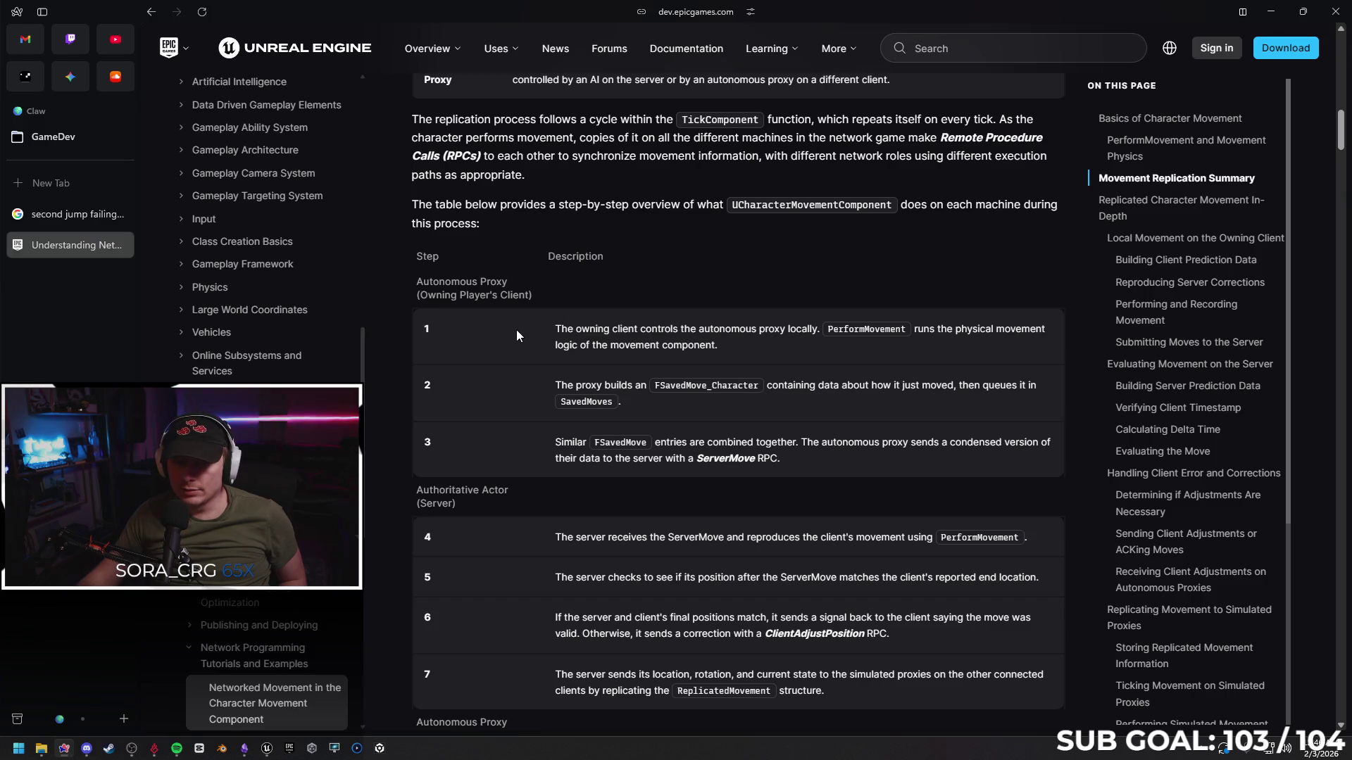
pyautogui.scroll(-1, 493, 341)
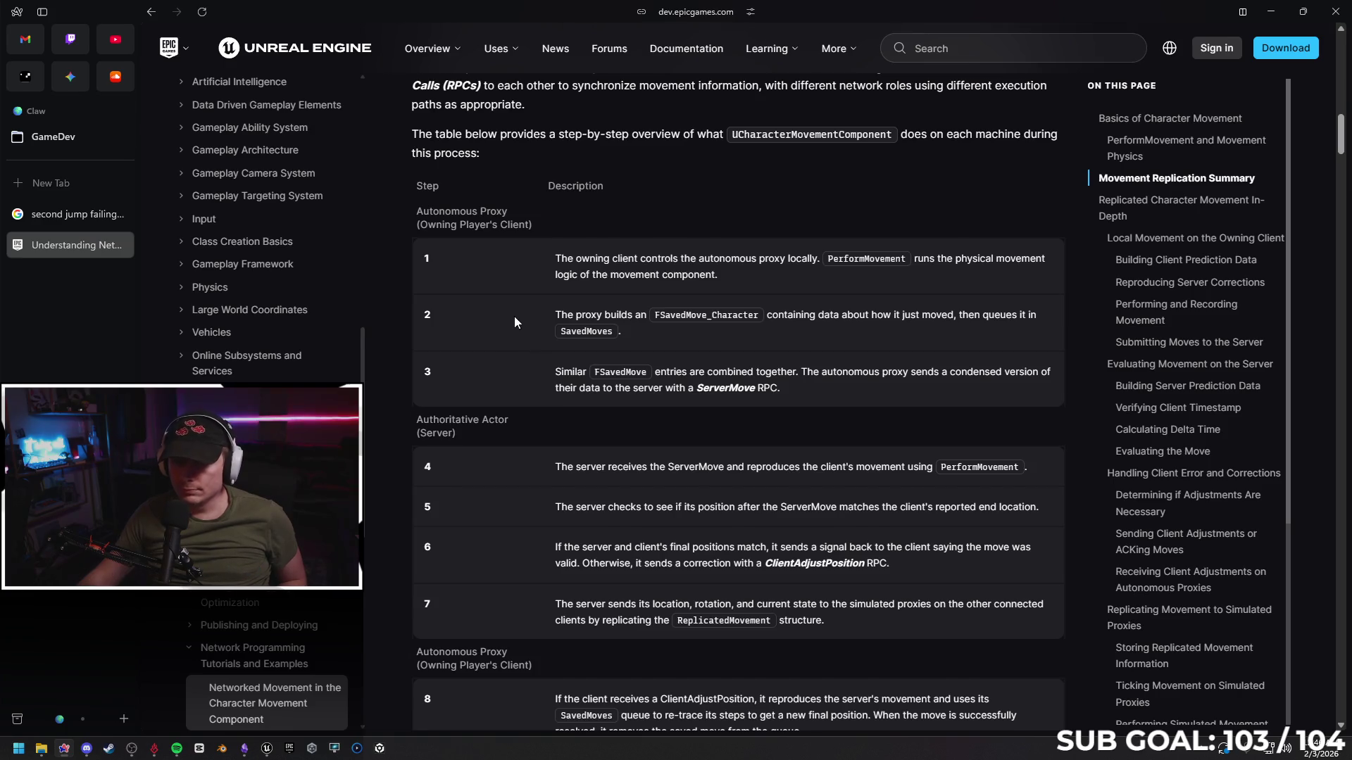
pyautogui.scroll(-4, 514, 315)
pyautogui.scroll(-2, 529, 301)
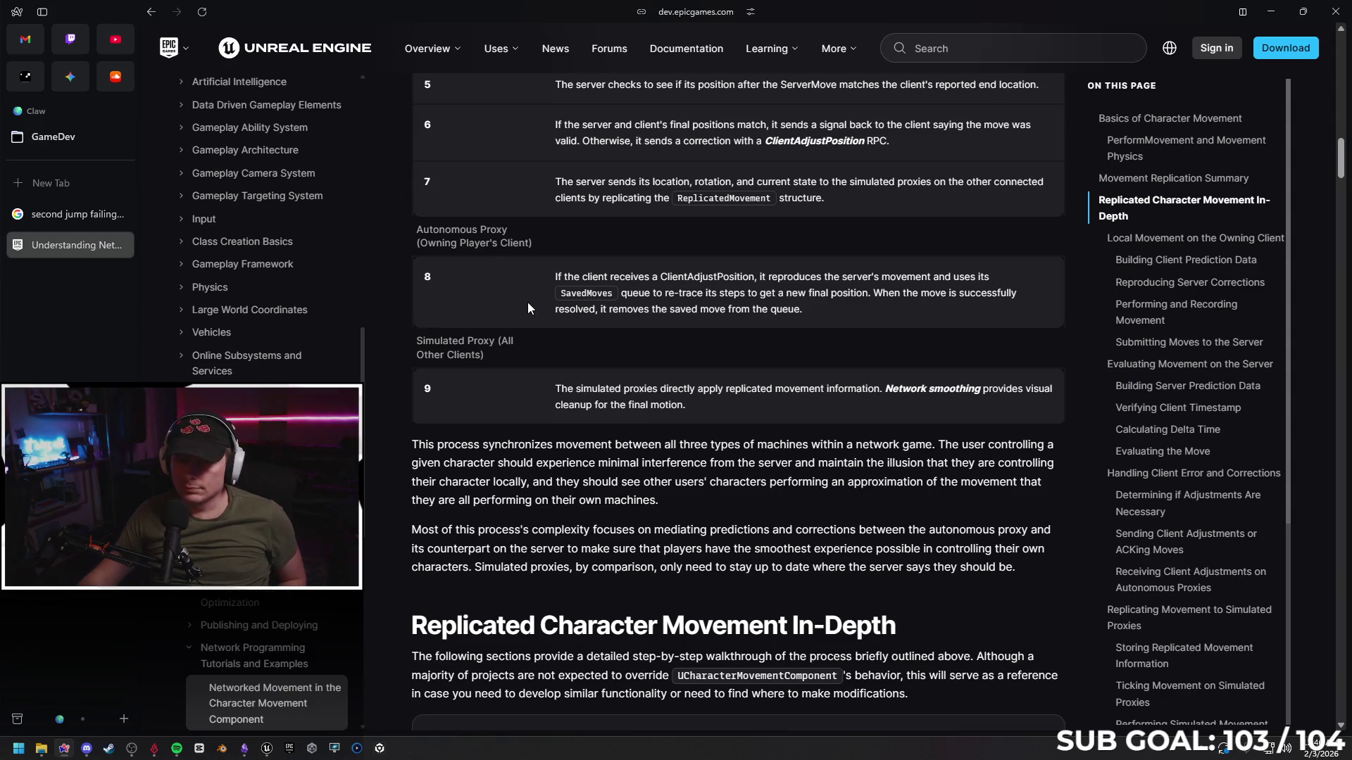
pyautogui.scroll(-1, 528, 314)
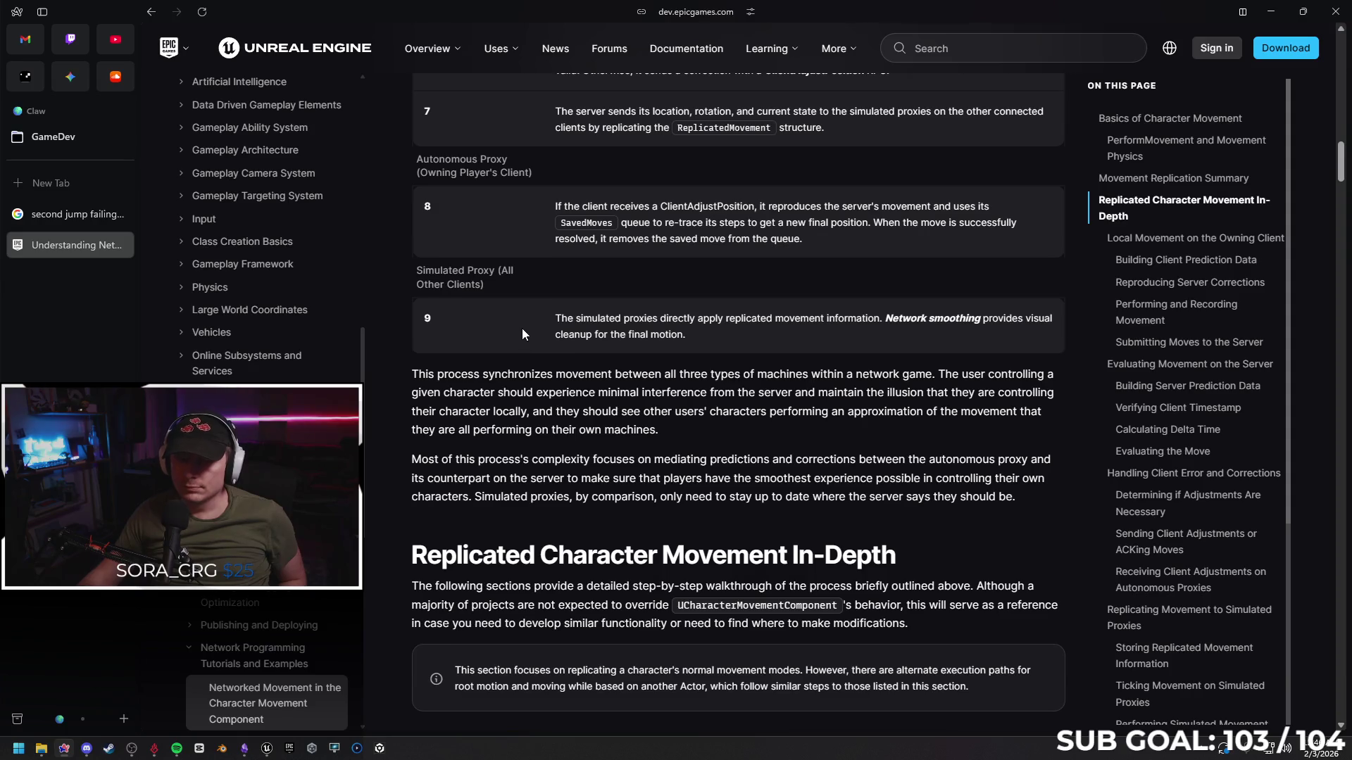
# Read through the Replicated Character Movement In-Depth sections
pyautogui.scroll(-1, 524, 334)
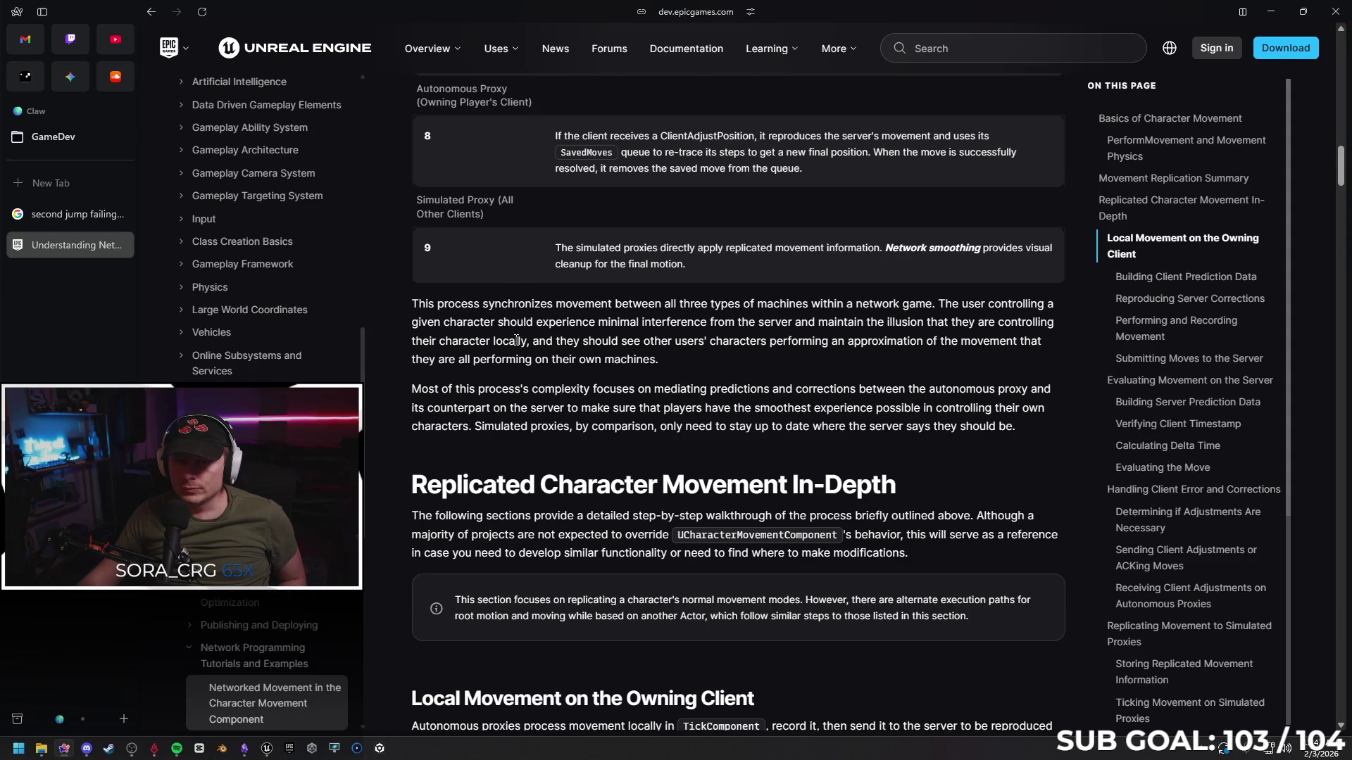
pyautogui.scroll(-1, 574, 340)
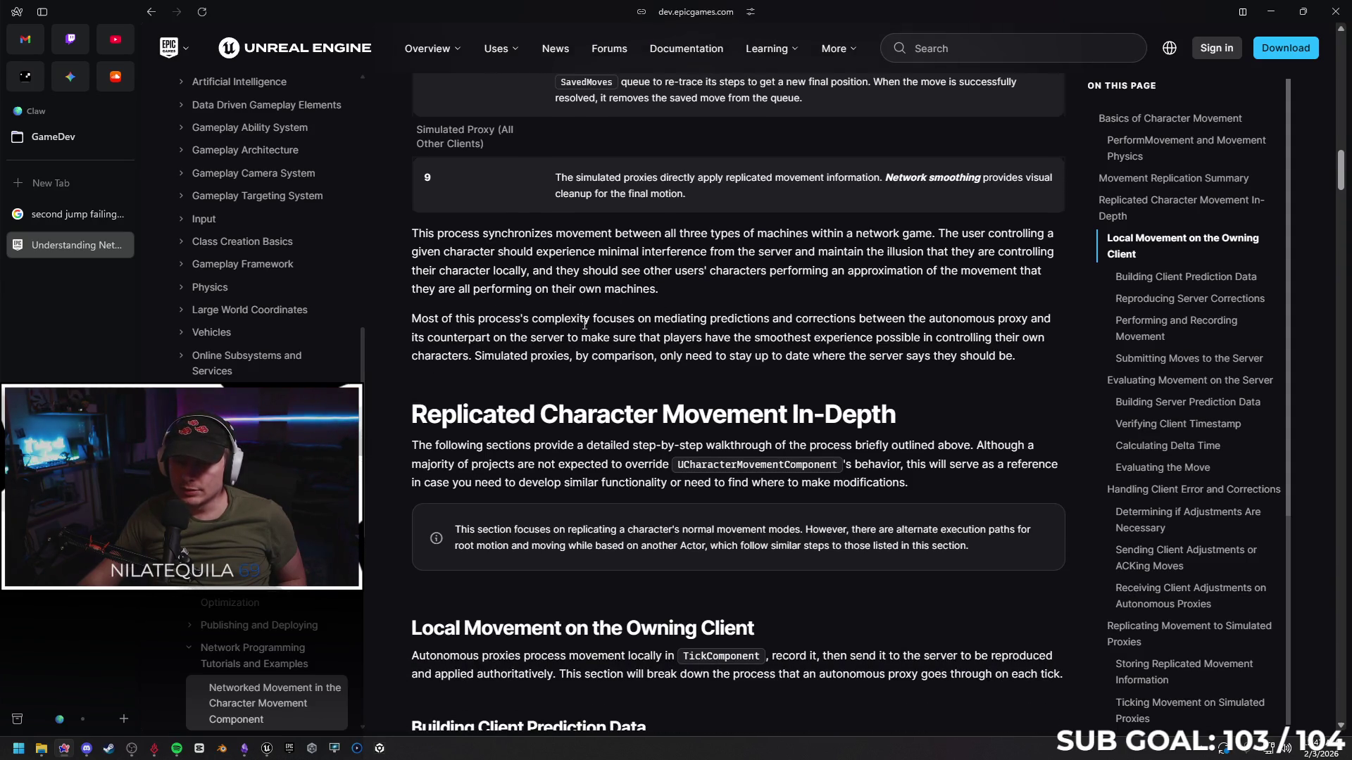
pyautogui.scroll(-2, 595, 316)
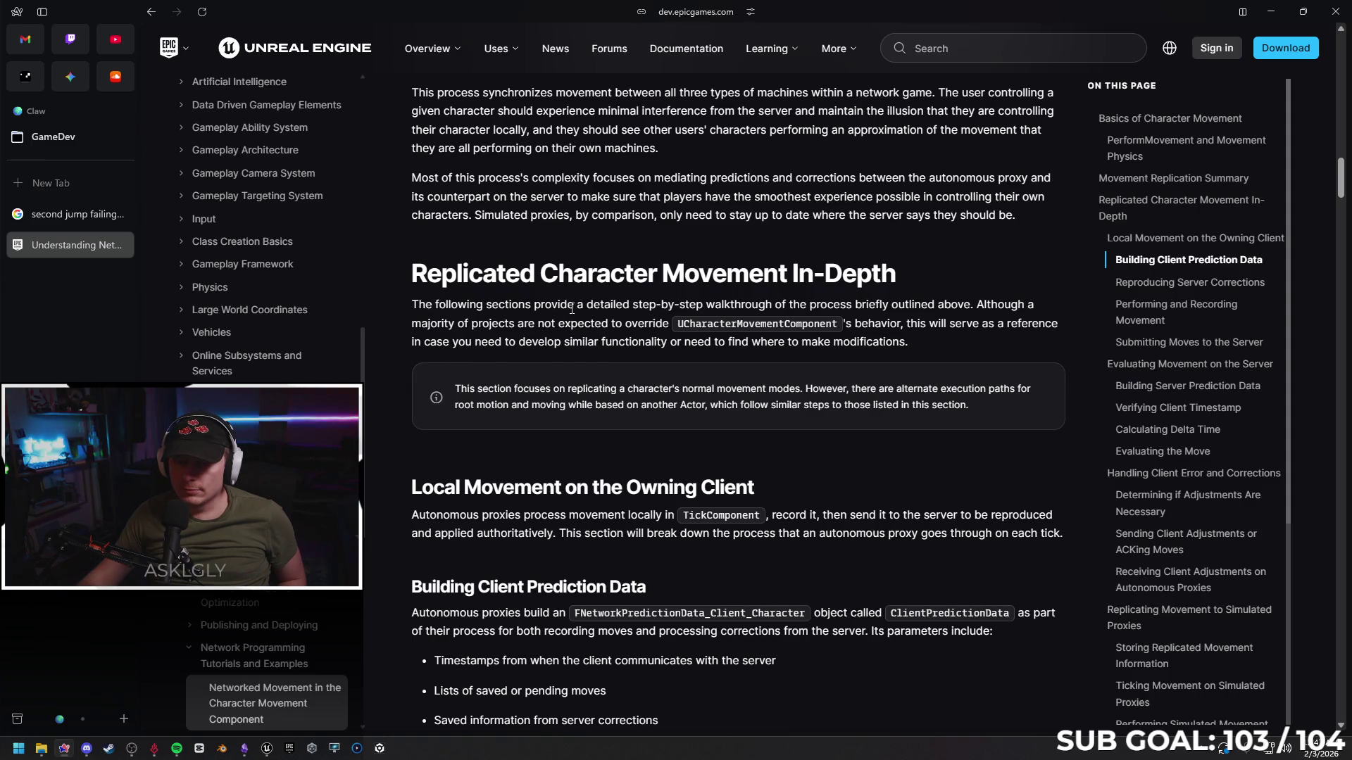
pyautogui.scroll(-1, 572, 310)
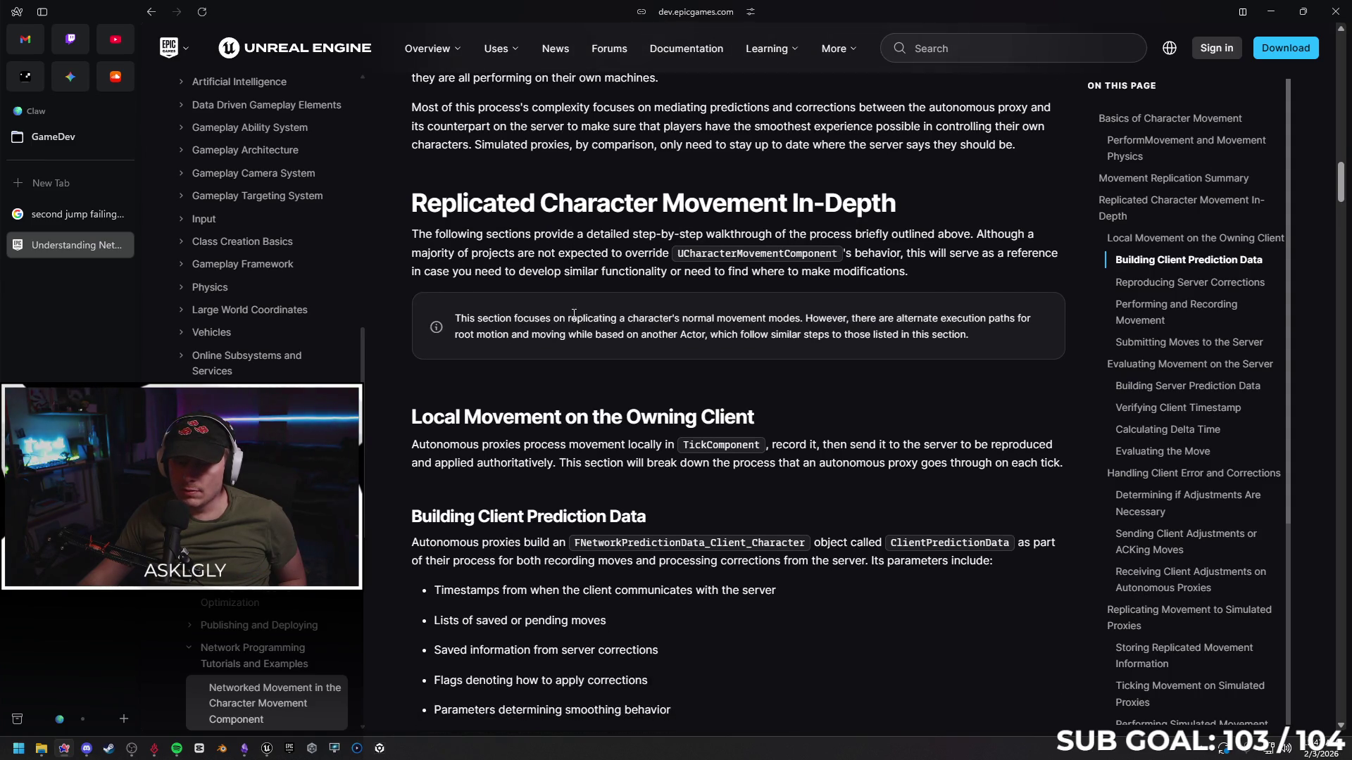
pyautogui.scroll(-1, 570, 324)
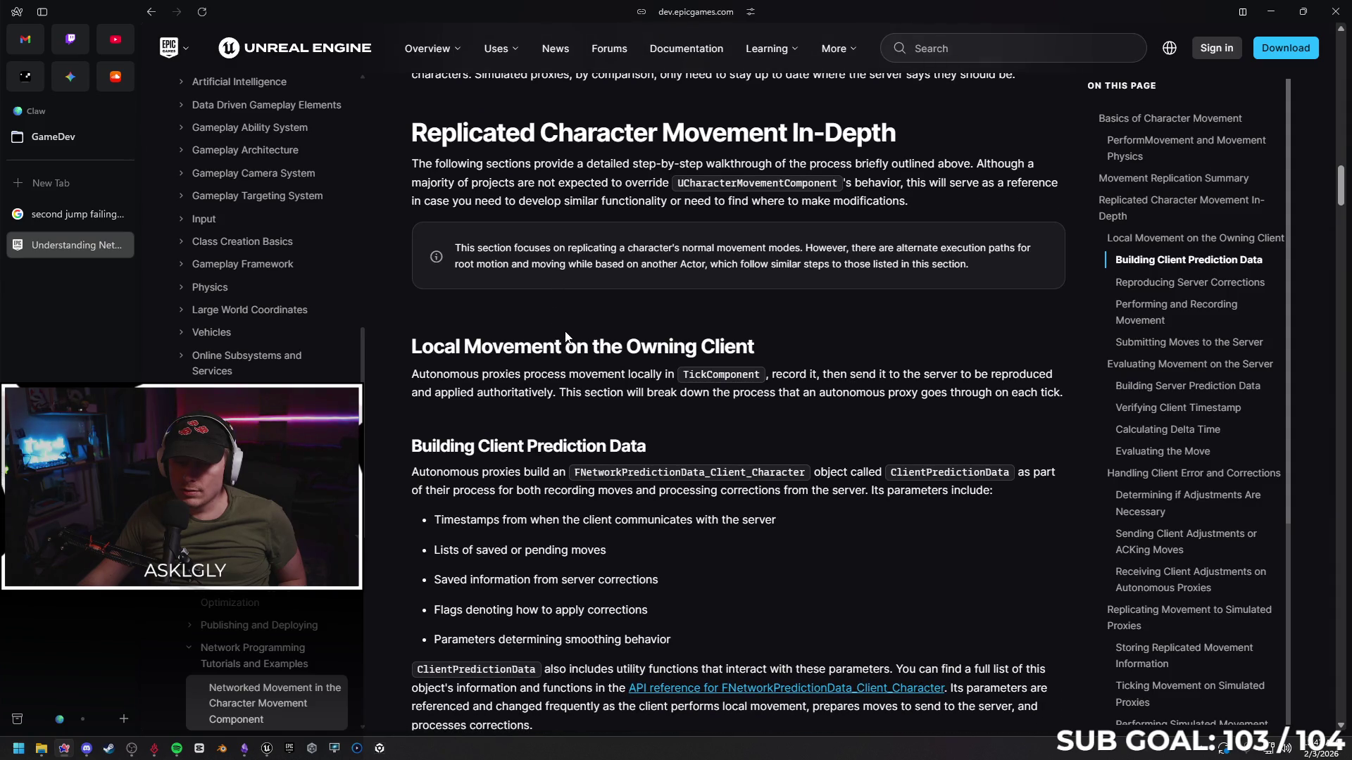
pyautogui.scroll(-2, 566, 337)
pyautogui.scroll(-3, 565, 339)
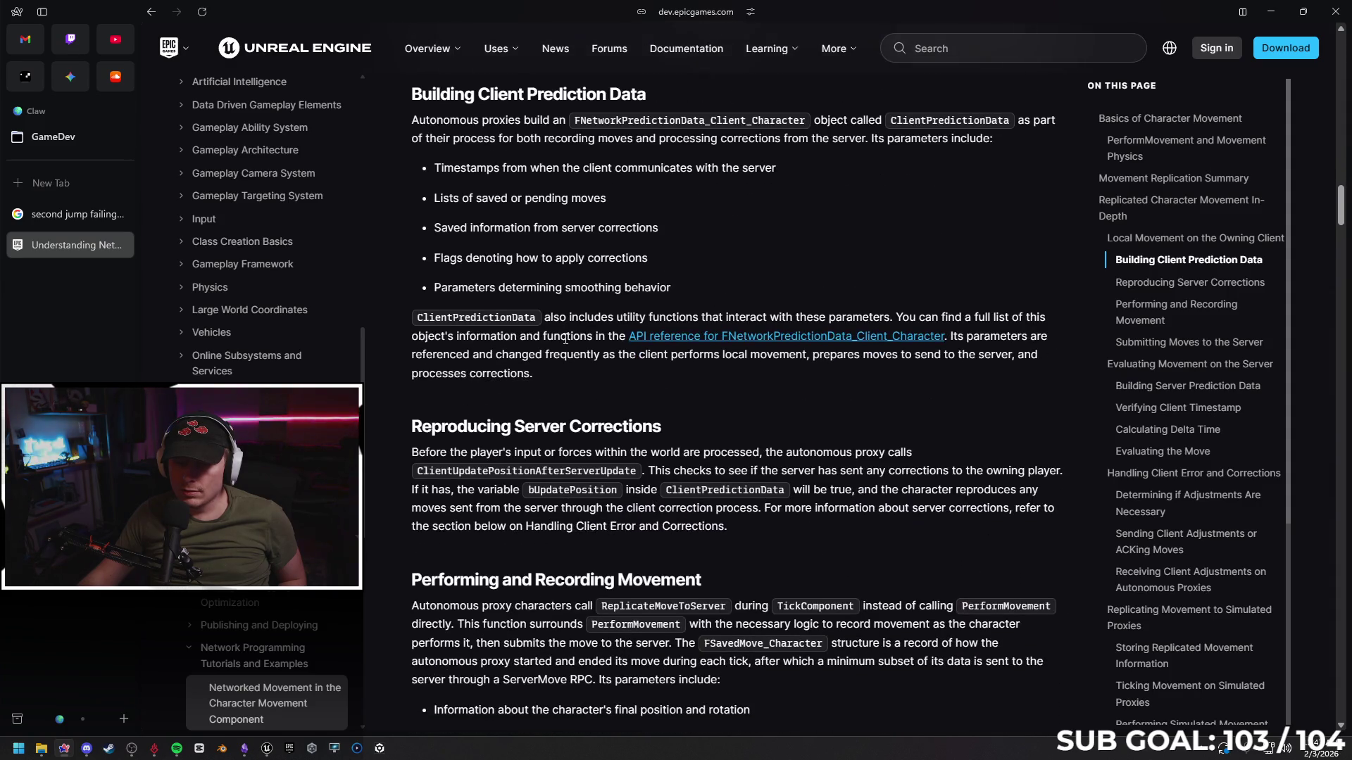
pyautogui.scroll(-1, 578, 321)
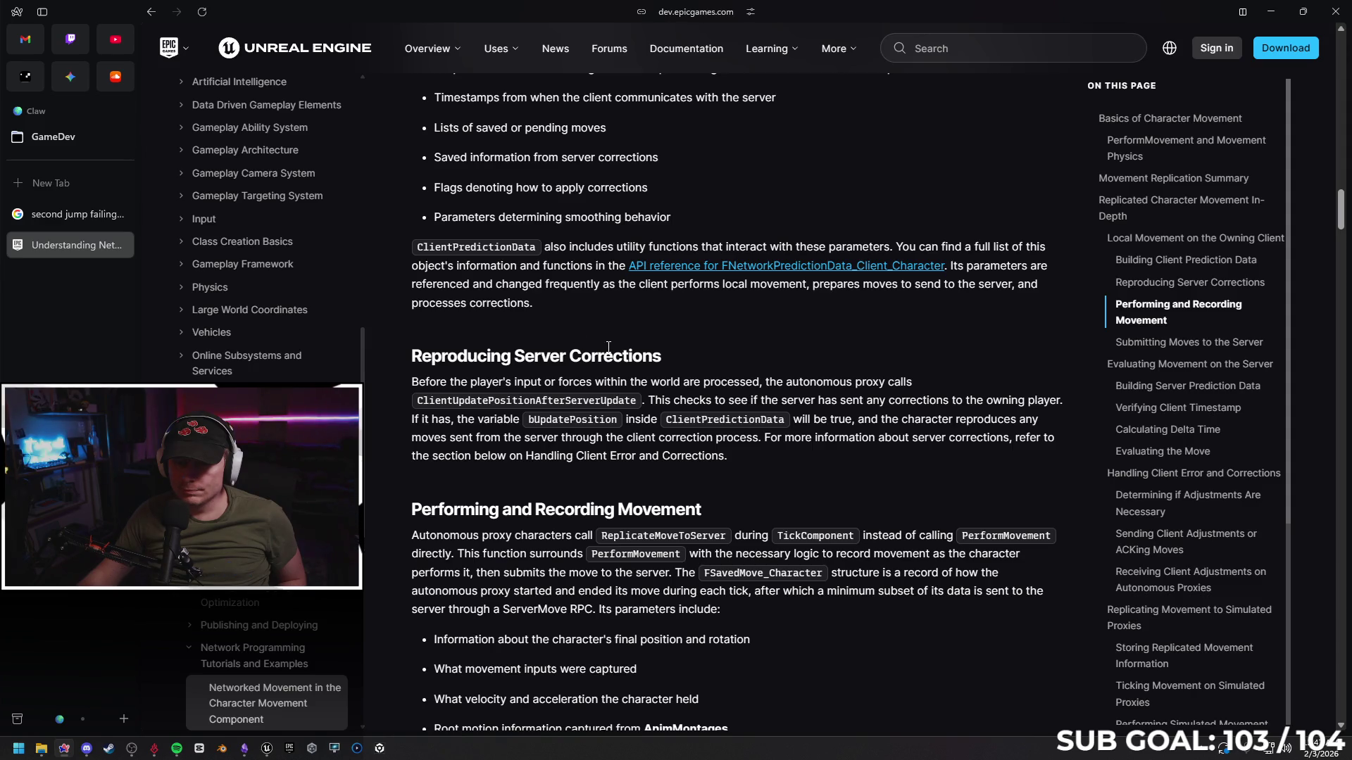
pyautogui.scroll(-2, 615, 345)
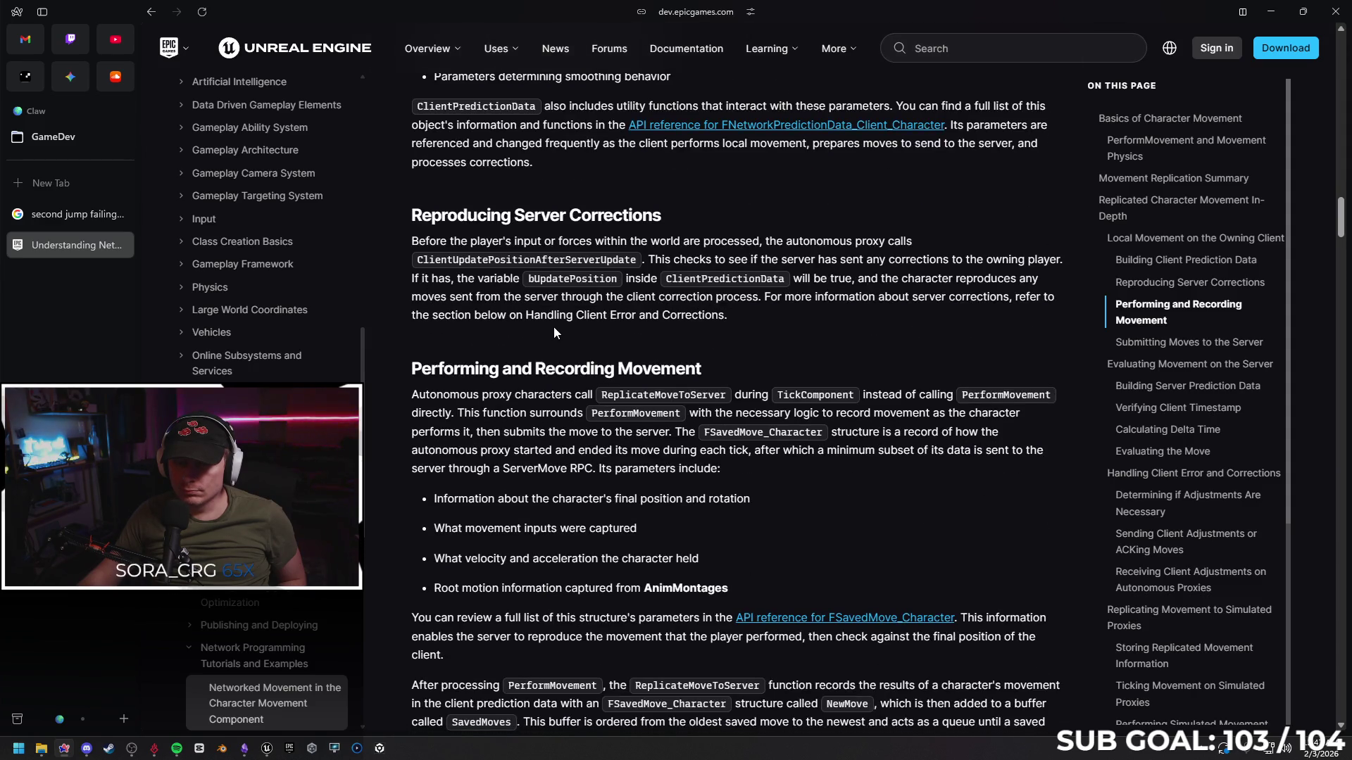
# Read on through the client-adjustment sections and close the 'Understanding Networked Movement' tab
pyautogui.scroll(-7, 555, 328)
pyautogui.scroll(-5, 590, 339)
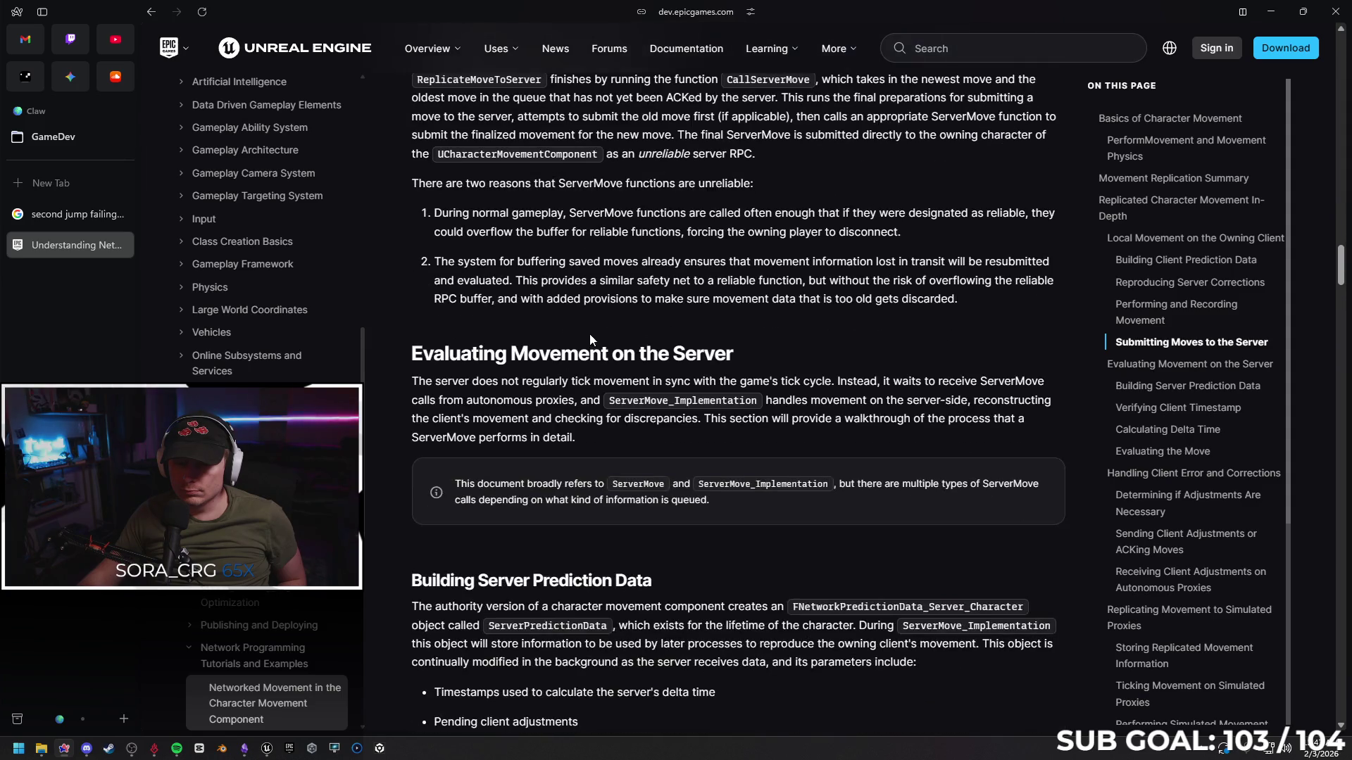
pyautogui.scroll(-4, 598, 315)
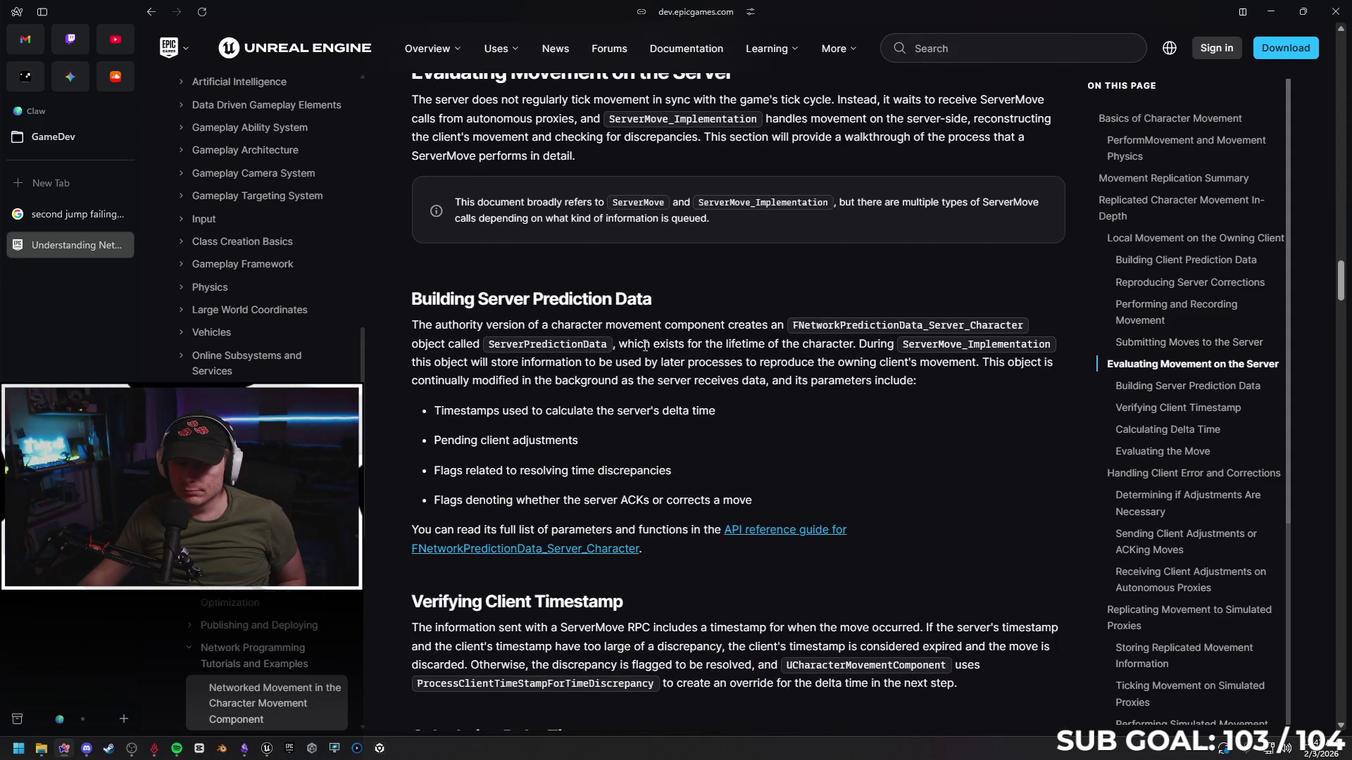
pyautogui.scroll(-5, 726, 363)
pyautogui.scroll(-4, 697, 393)
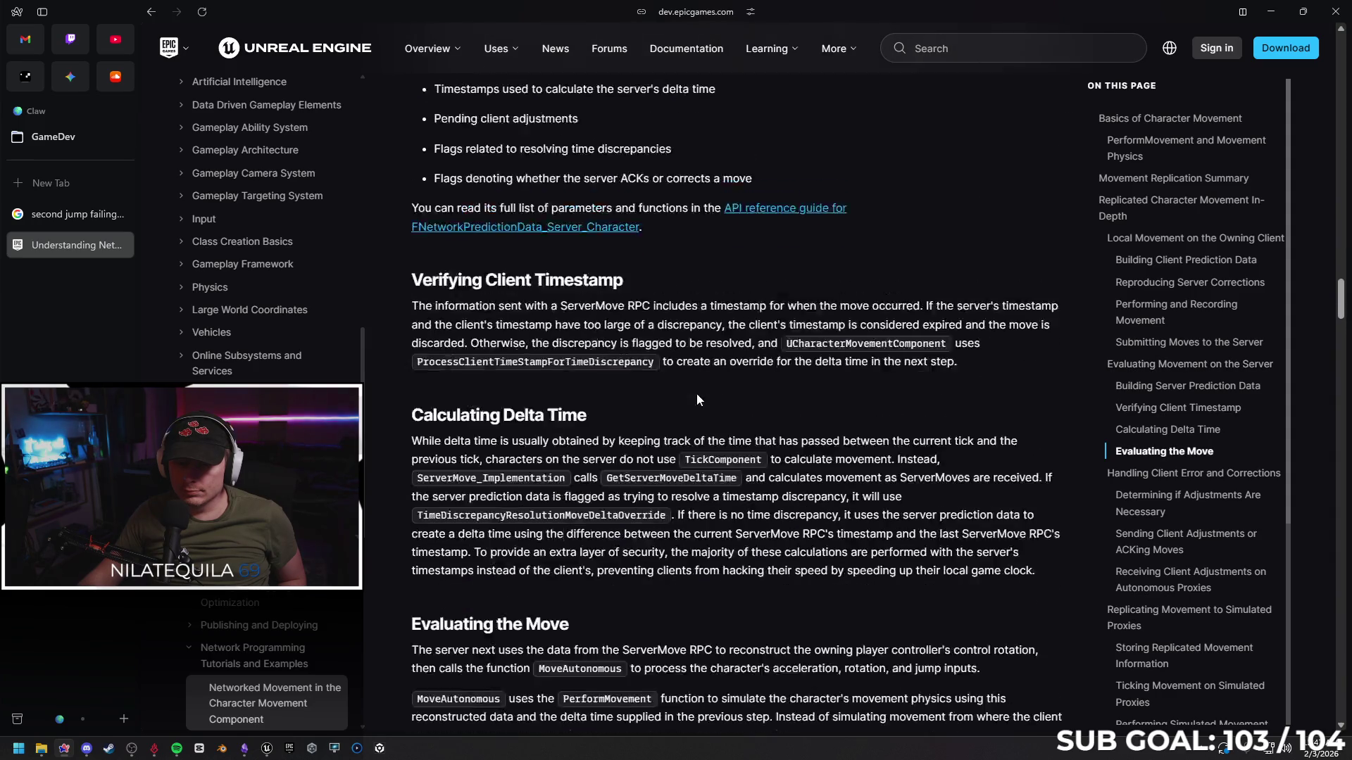
pyautogui.scroll(-3, 694, 395)
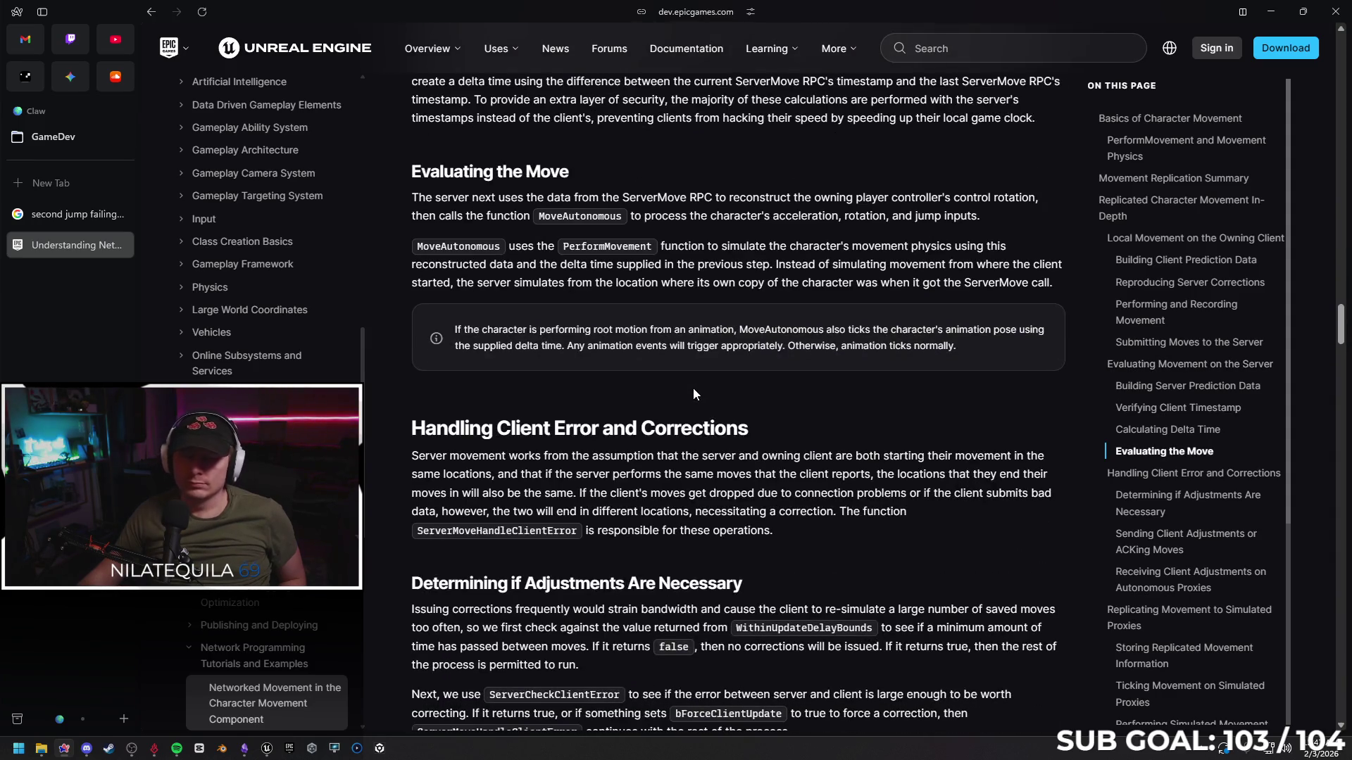
pyautogui.scroll(-4, 687, 398)
pyautogui.scroll(-3, 681, 397)
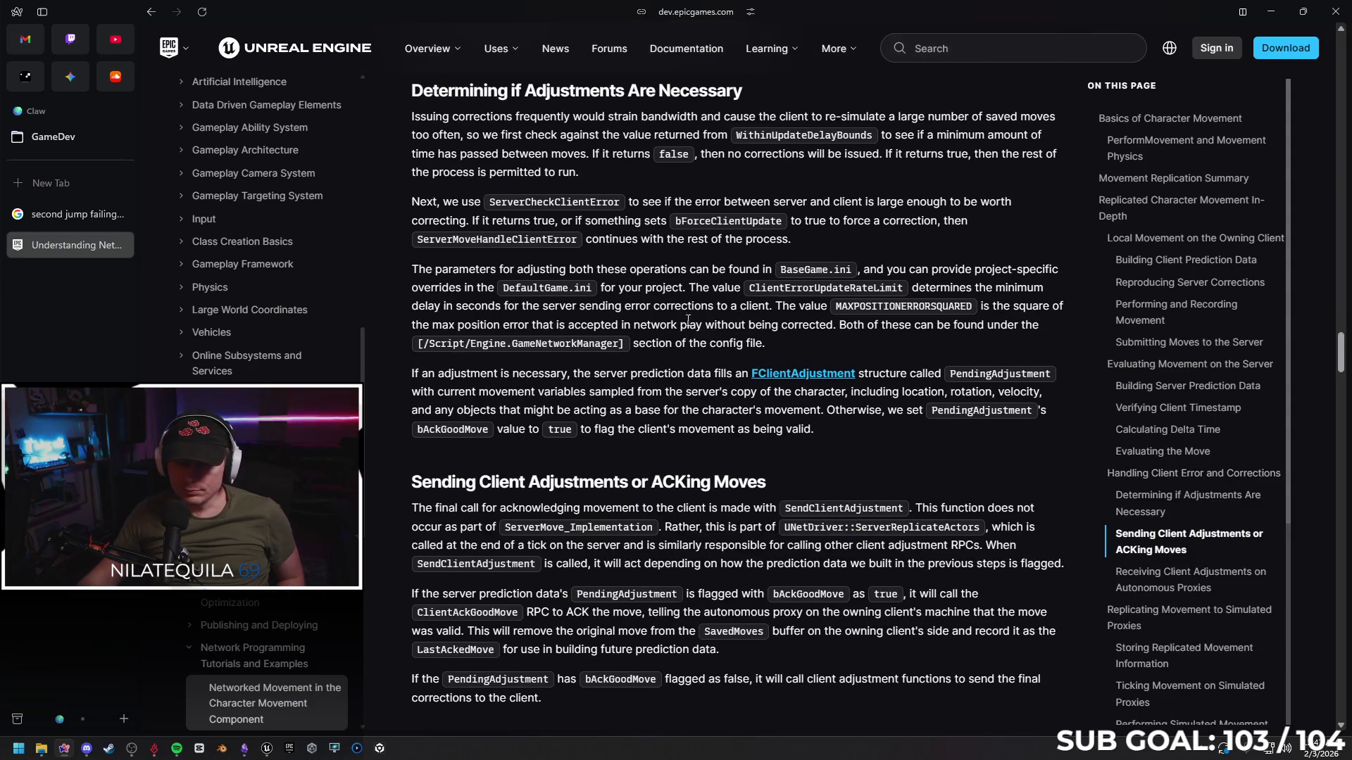
pyautogui.click(123, 245)
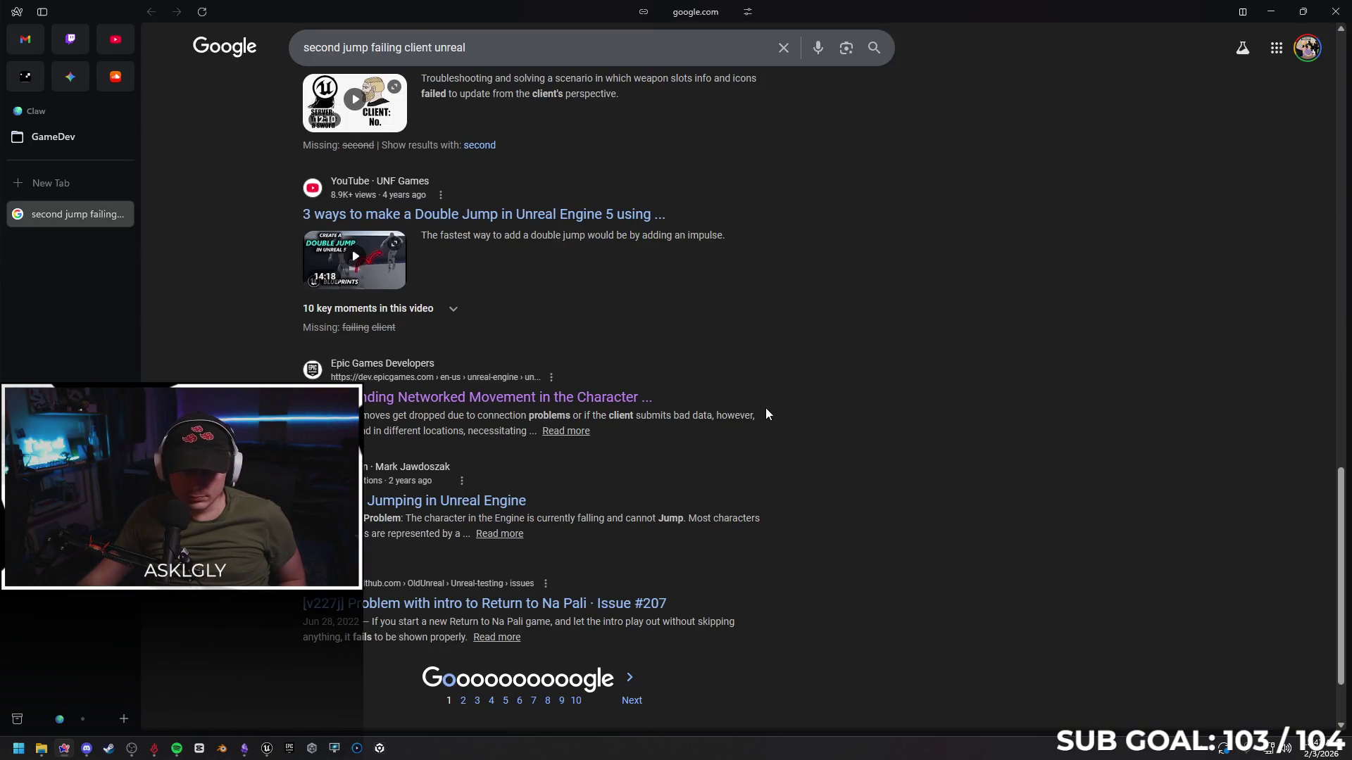
# Go to the next results page, then search Google for 'character movement linked to FPS unreal'
pyautogui.scroll(-2, 755, 402)
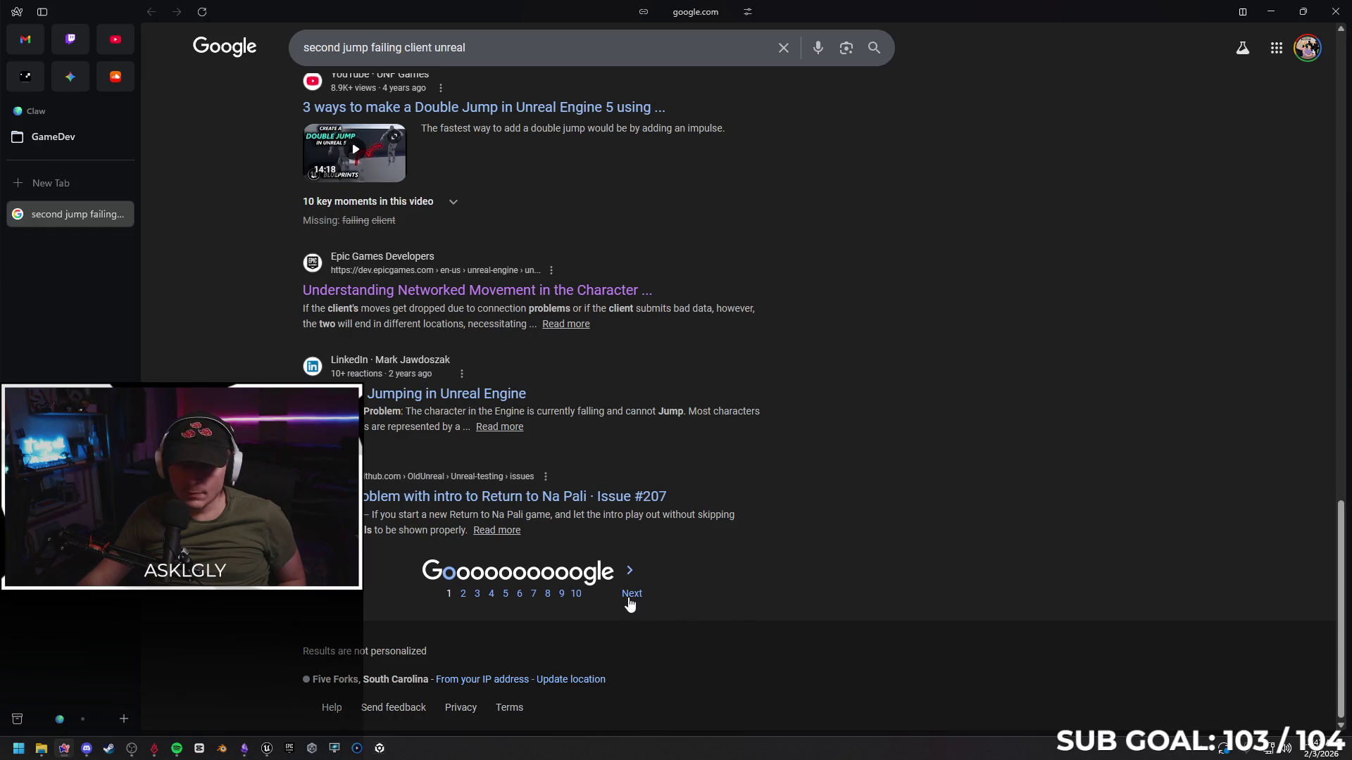
pyautogui.click(631, 599)
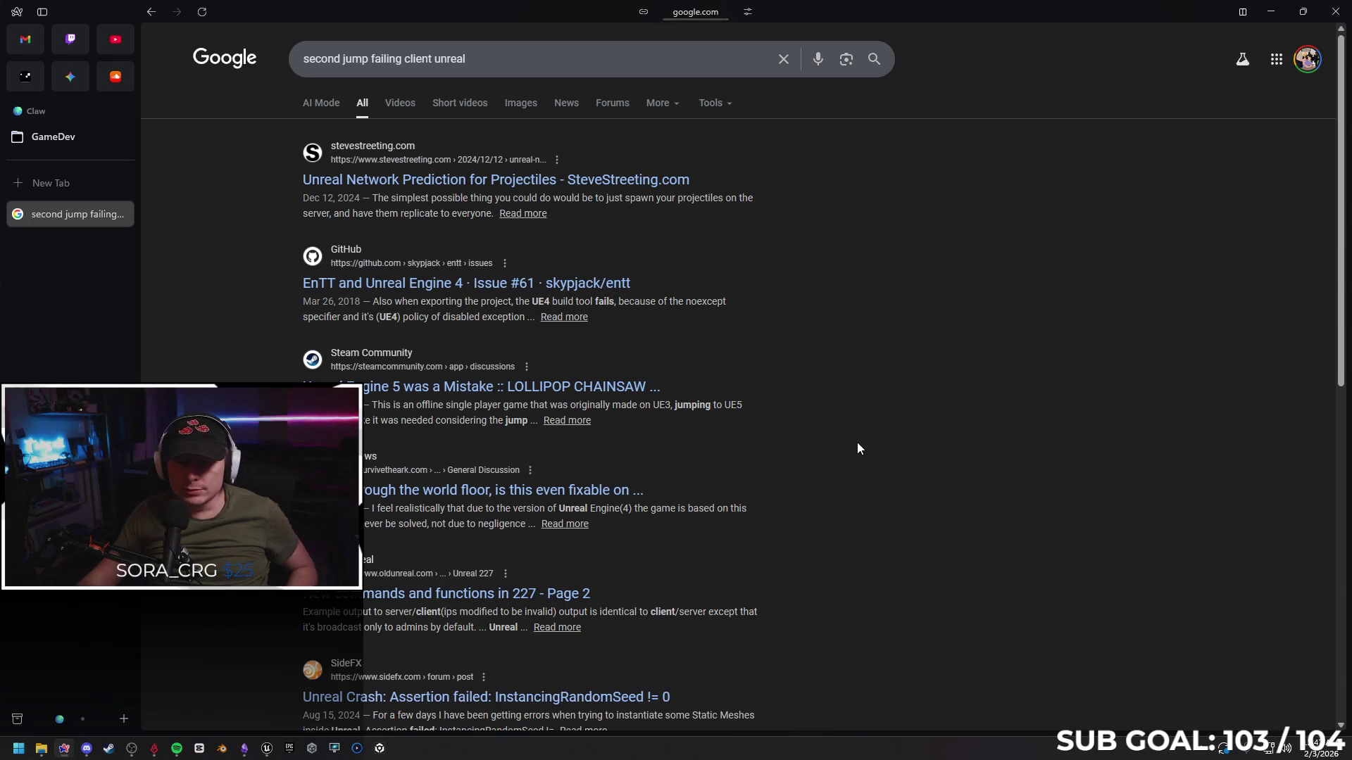
pyautogui.tripleClick(479, 61)
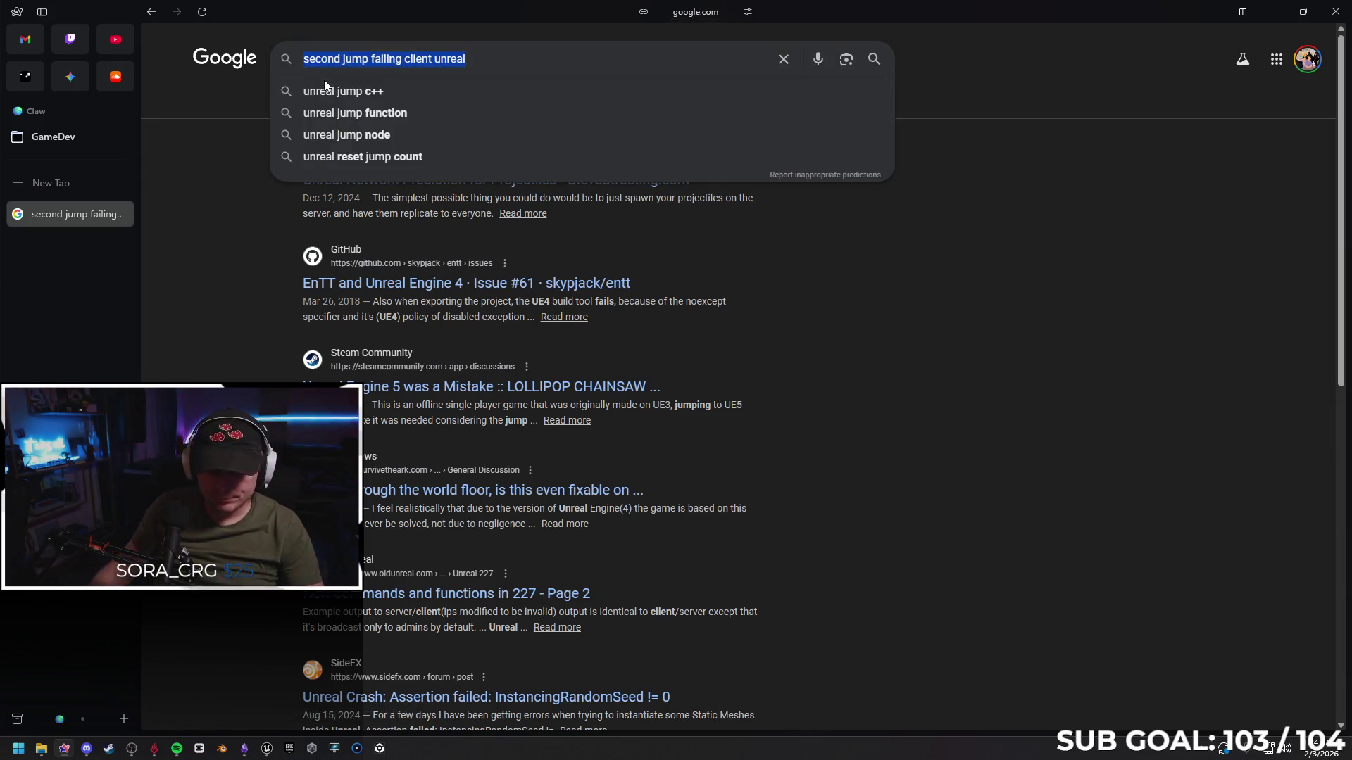
pyautogui.write('character movement ')
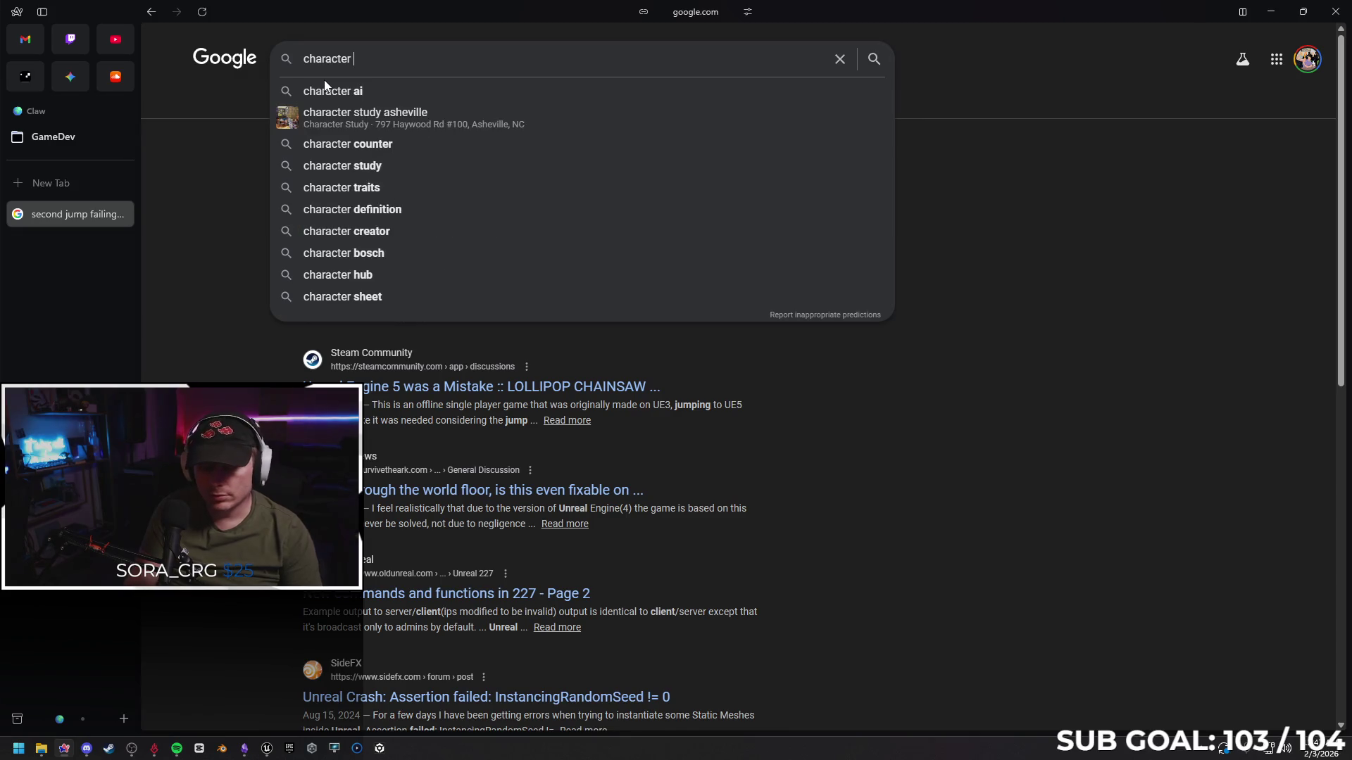
pyautogui.write('linked tyo')
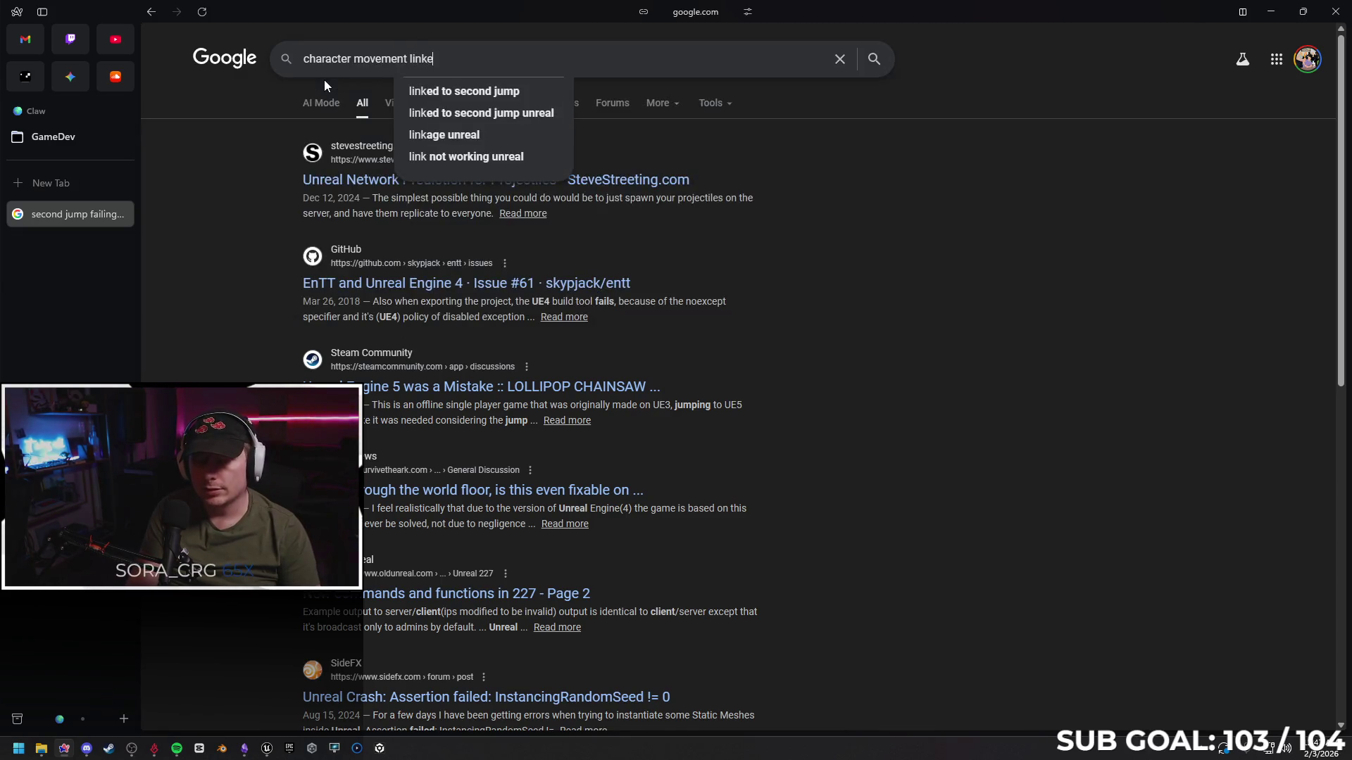
pyautogui.press('BackSpace')
pyautogui.press('BackSpace')
pyautogui.write('o ')
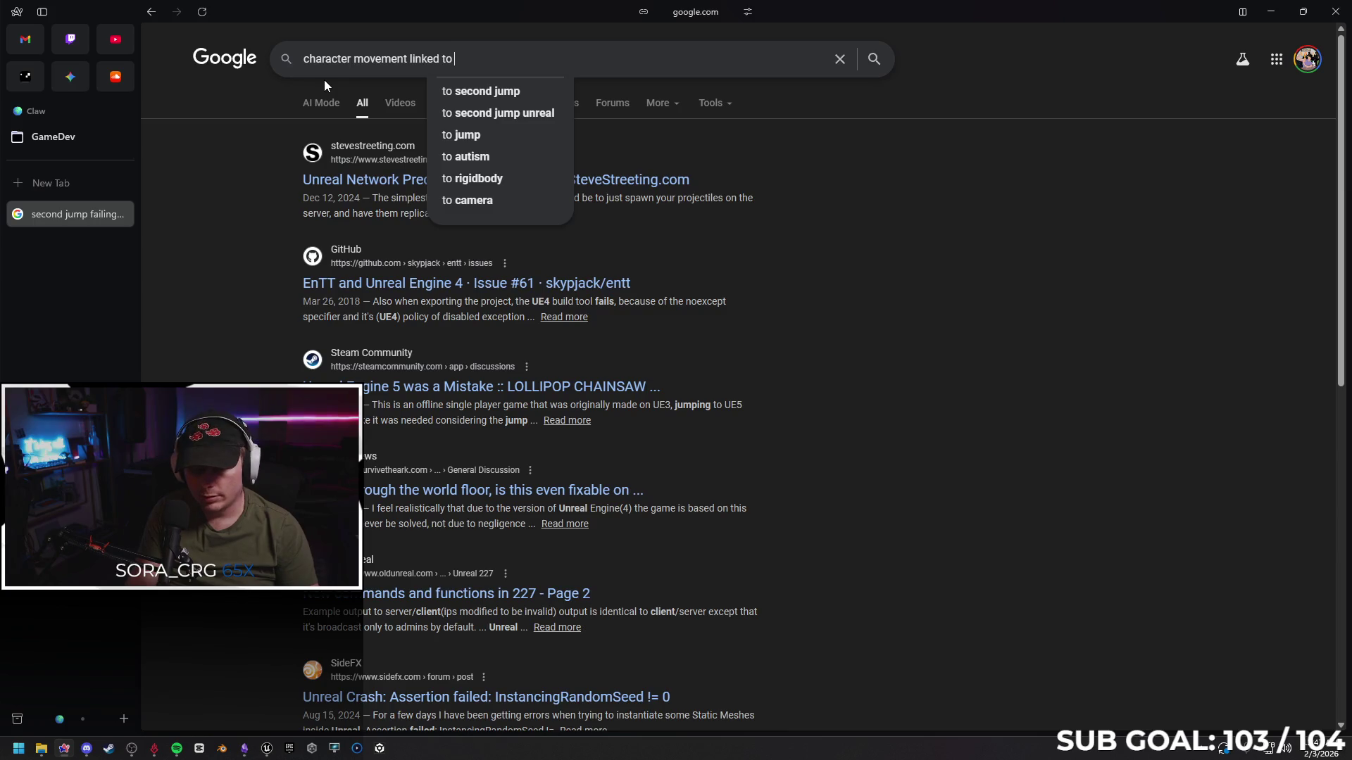
pyautogui.write('FPS unreal')
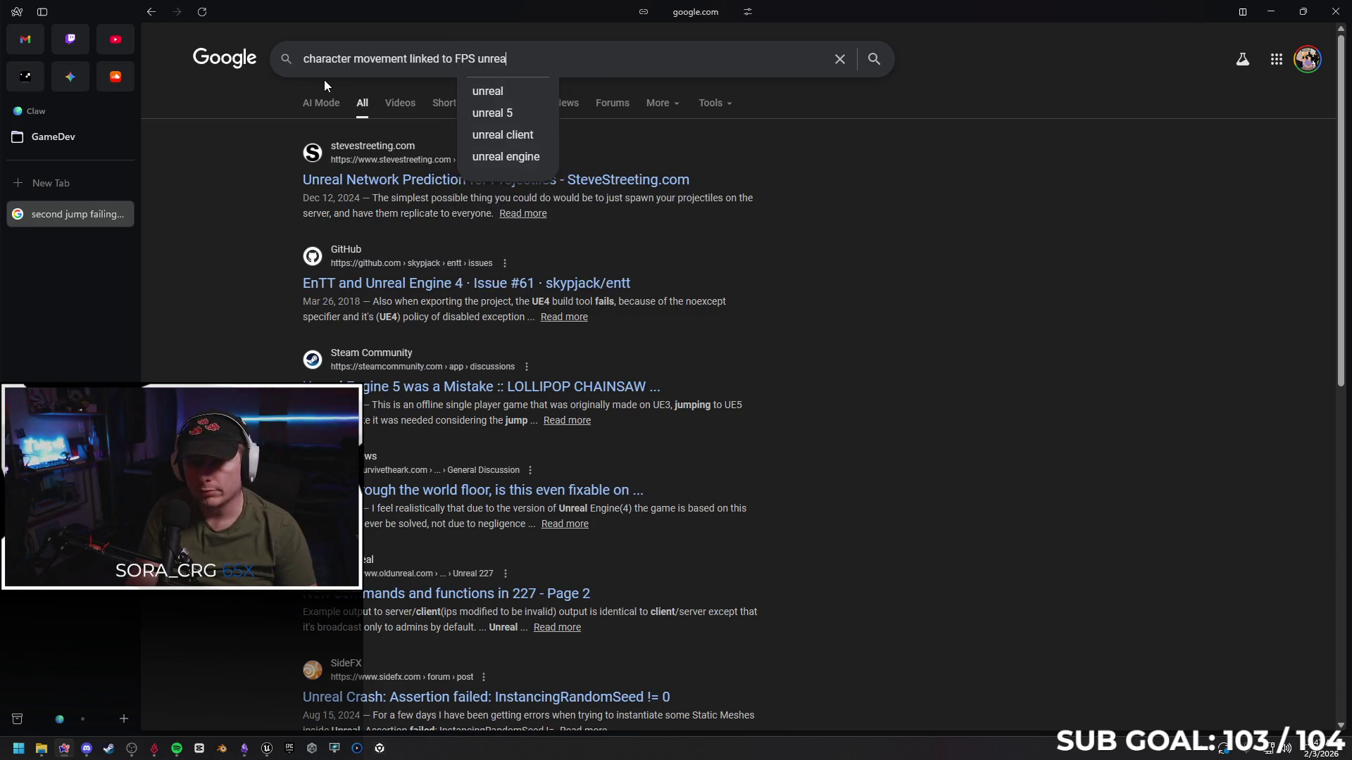
pyautogui.press('Return')
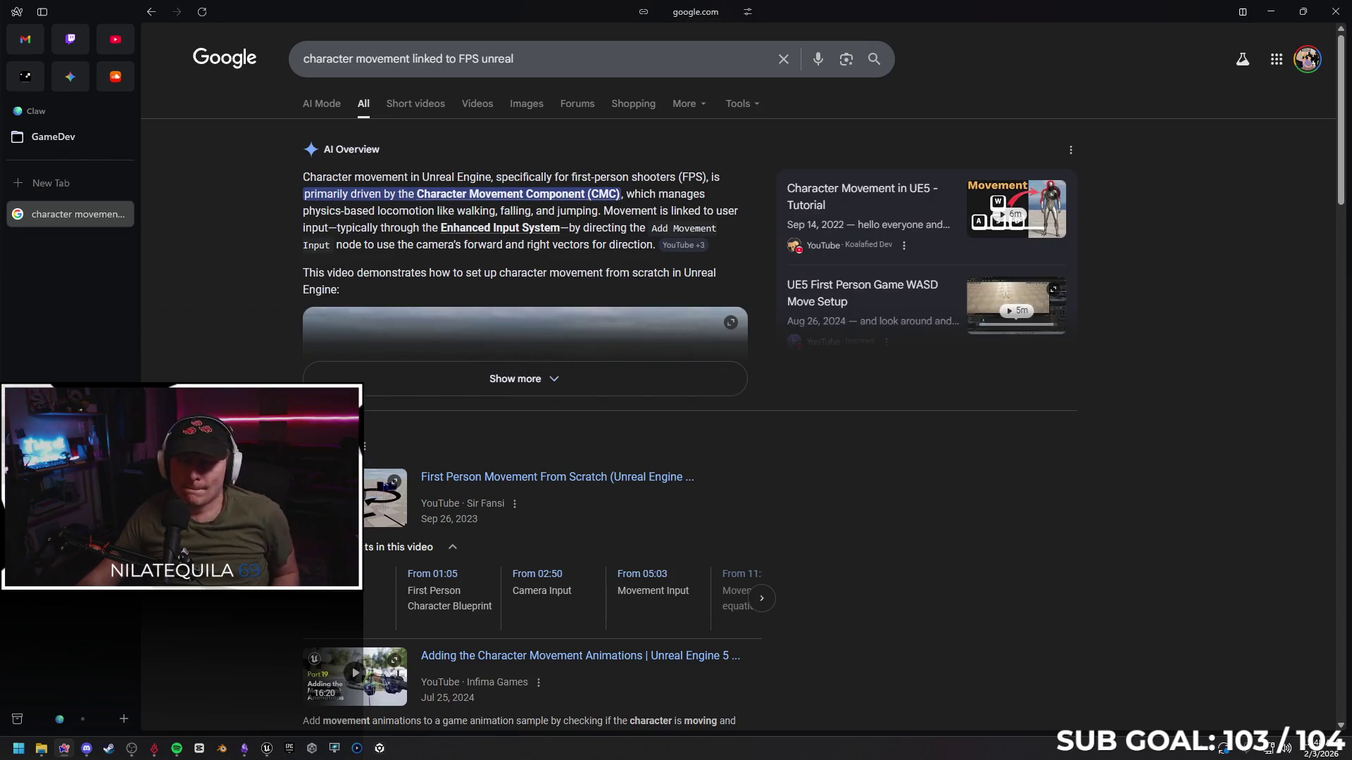
# Expand the AI Overview and open the 'Based velocity is not framerate independent' thread in a new tab
pyautogui.click(446, 390)
pyautogui.scroll(-5, 446, 390)
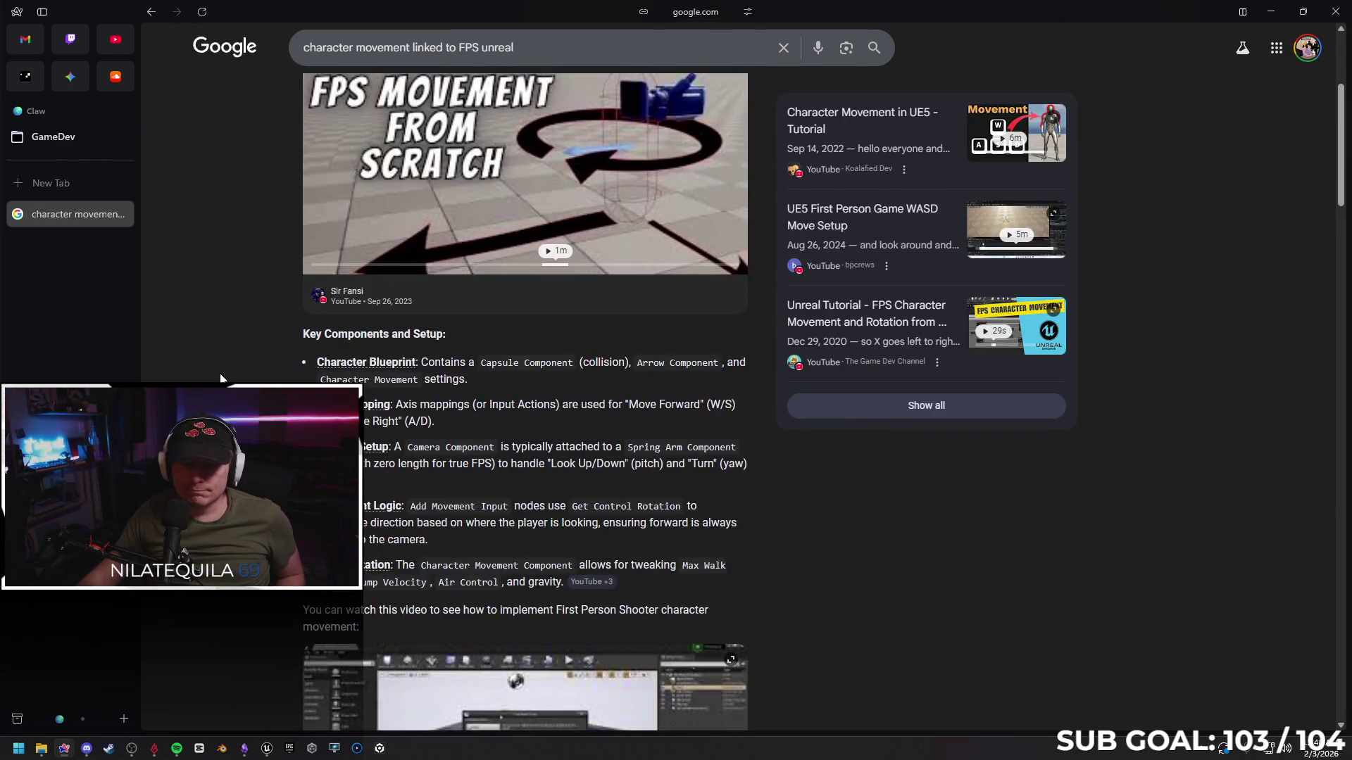
pyautogui.scroll(-7, 447, 389)
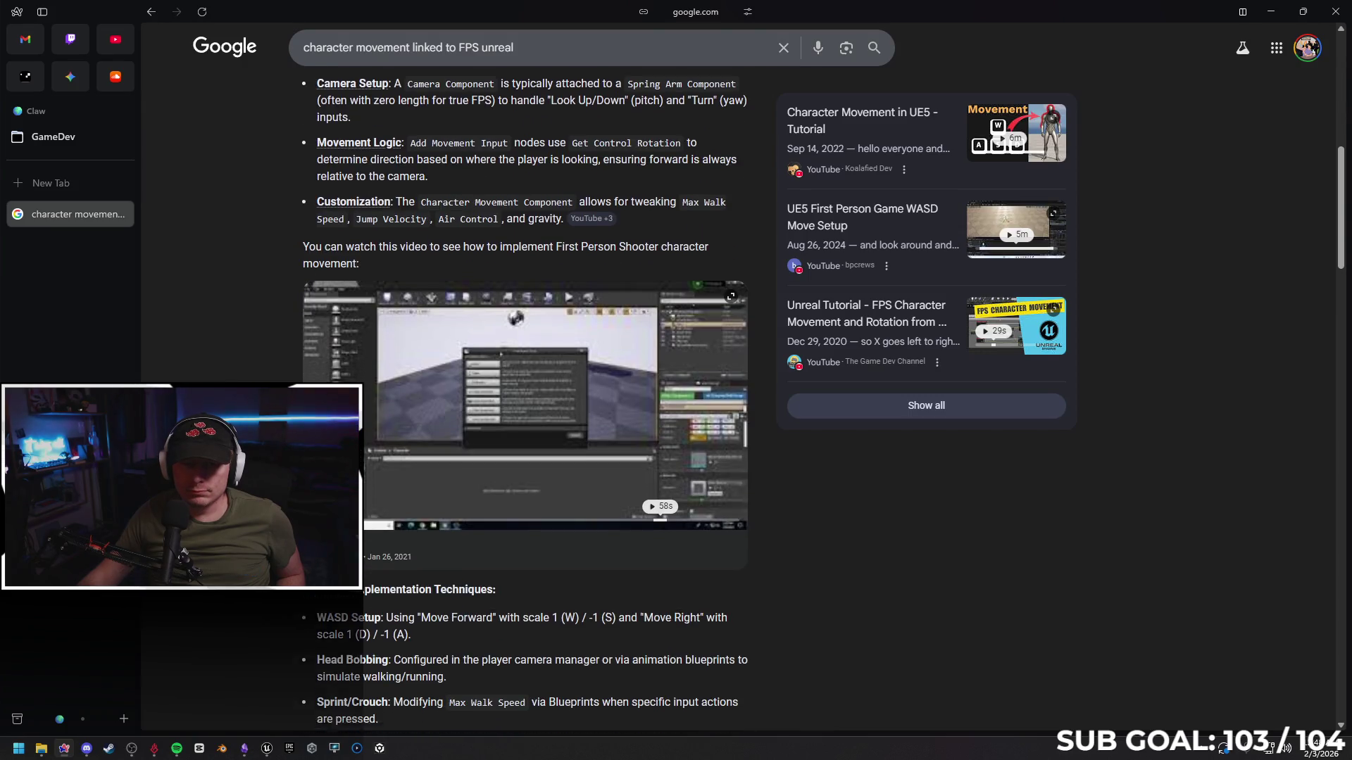
pyautogui.scroll(-10, 524, 401)
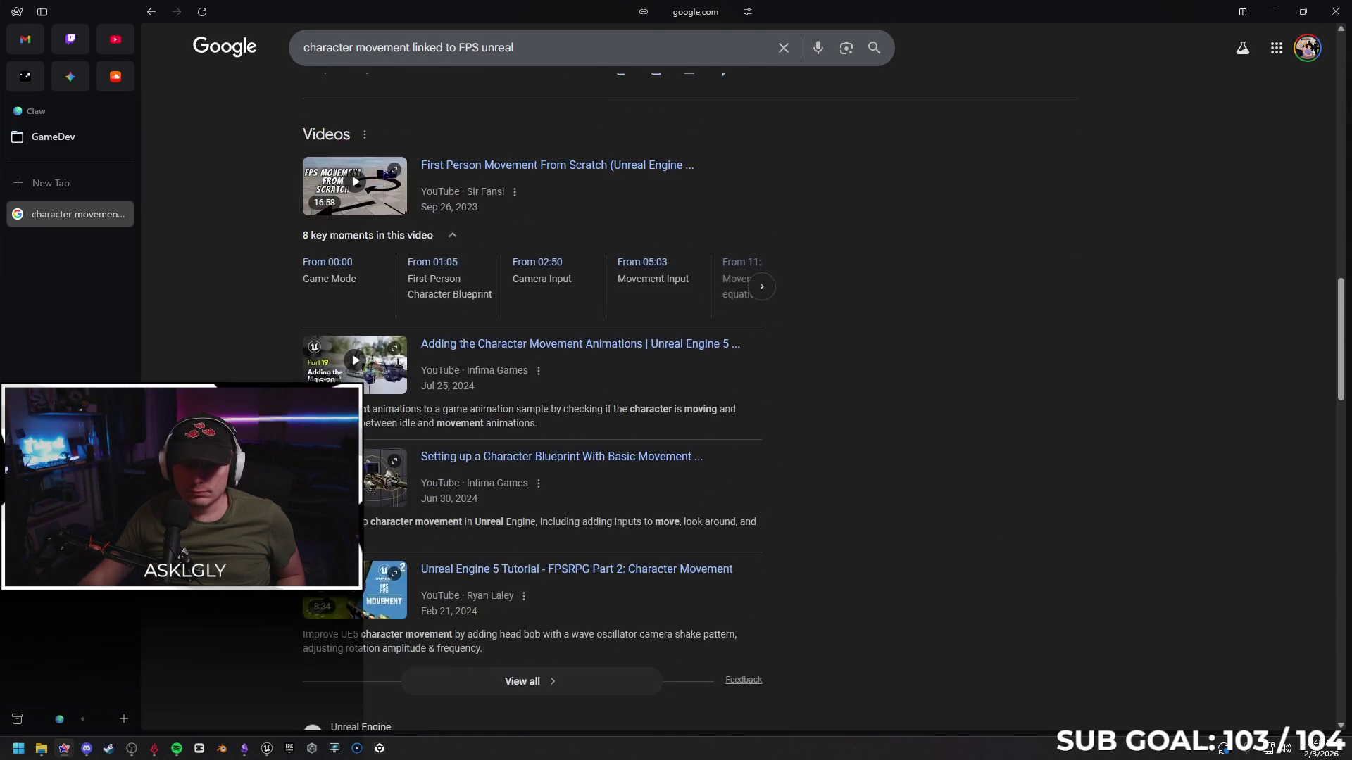
pyautogui.scroll(1, 524, 402)
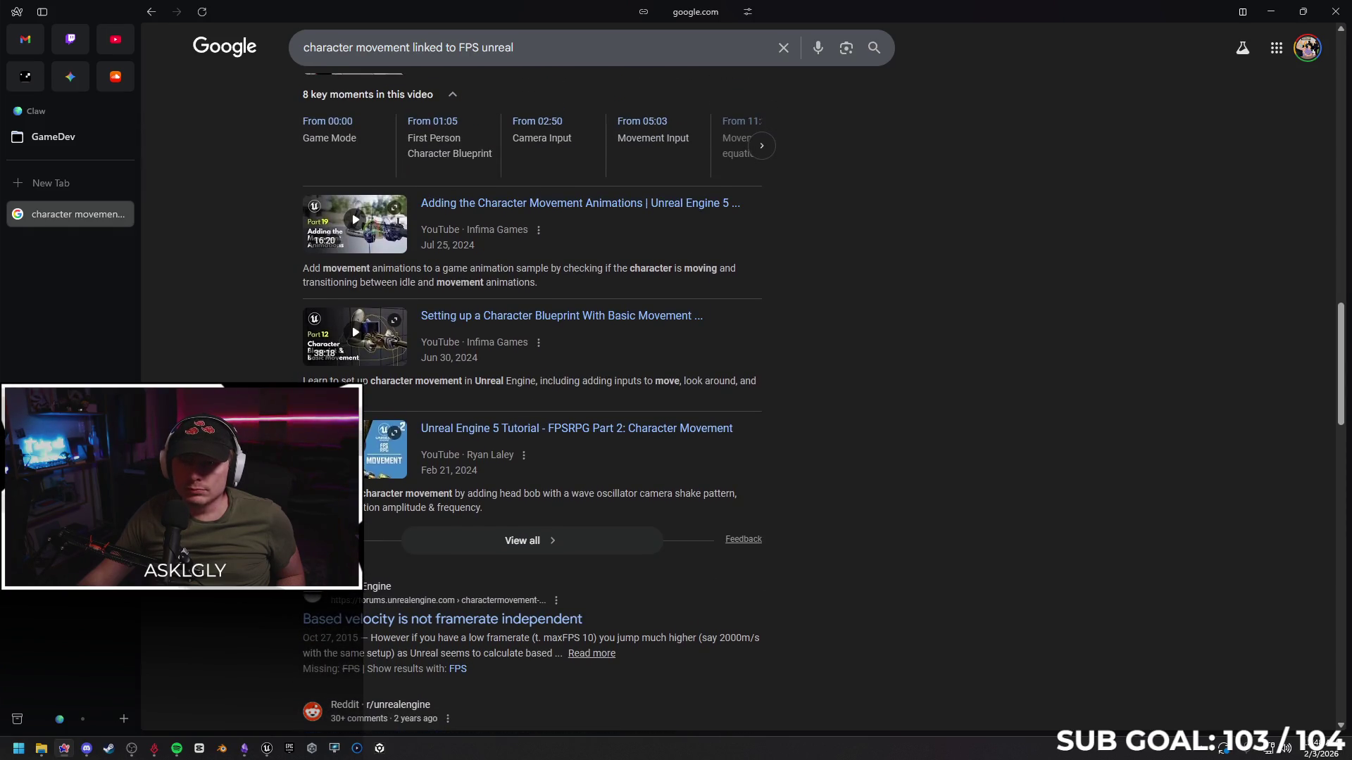
pyautogui.scroll(-2, 531, 401)
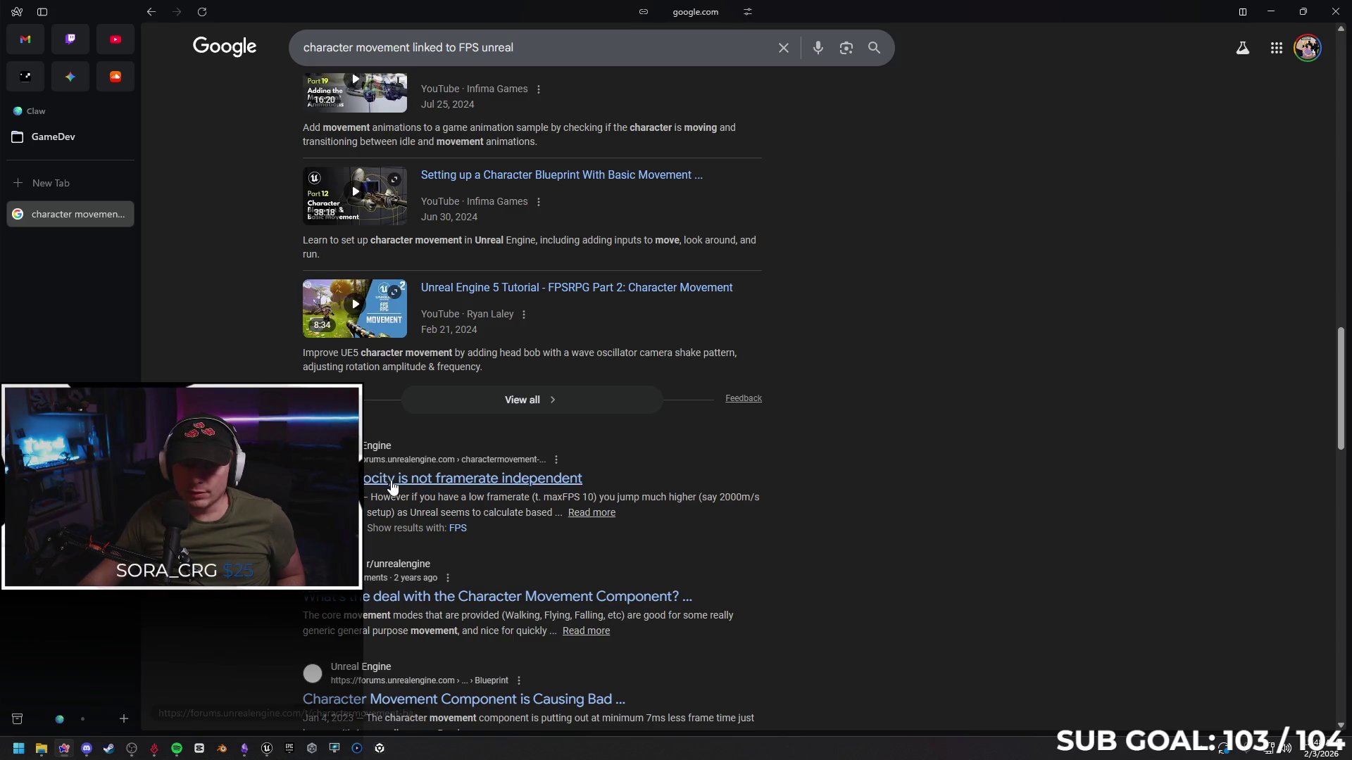
pyautogui.middleClick(380, 482)
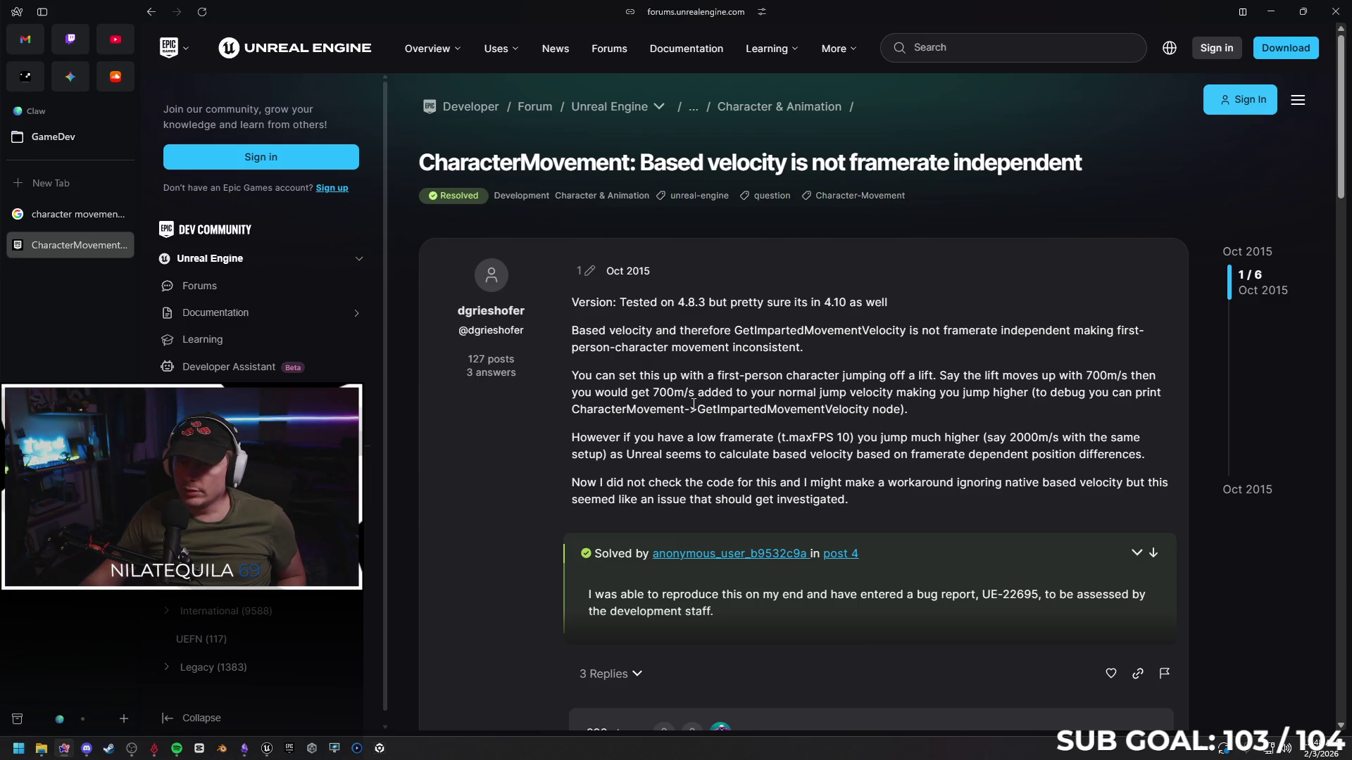
# Expand the accepted solution in the based-velocity thread, read to the last reply, and close it
pyautogui.scroll(-1, 693, 405)
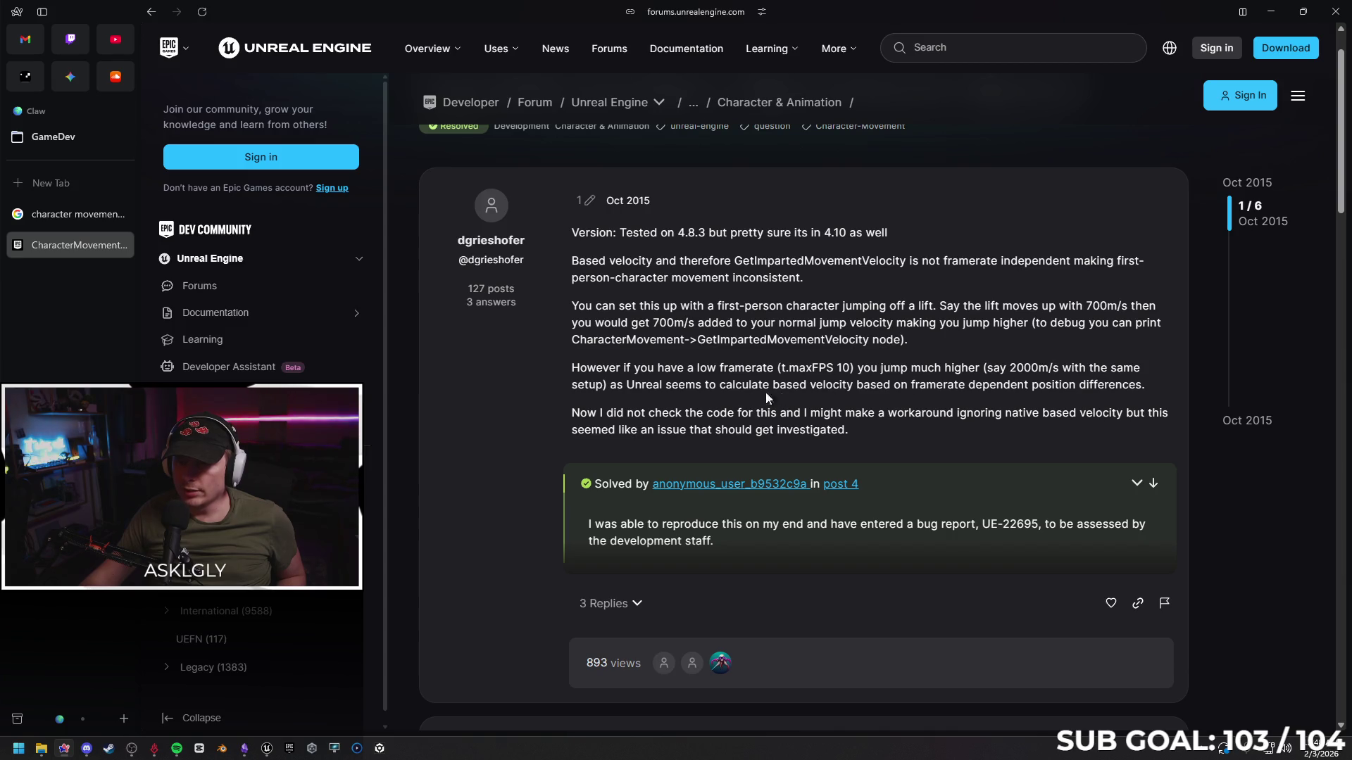
pyautogui.click(1137, 483)
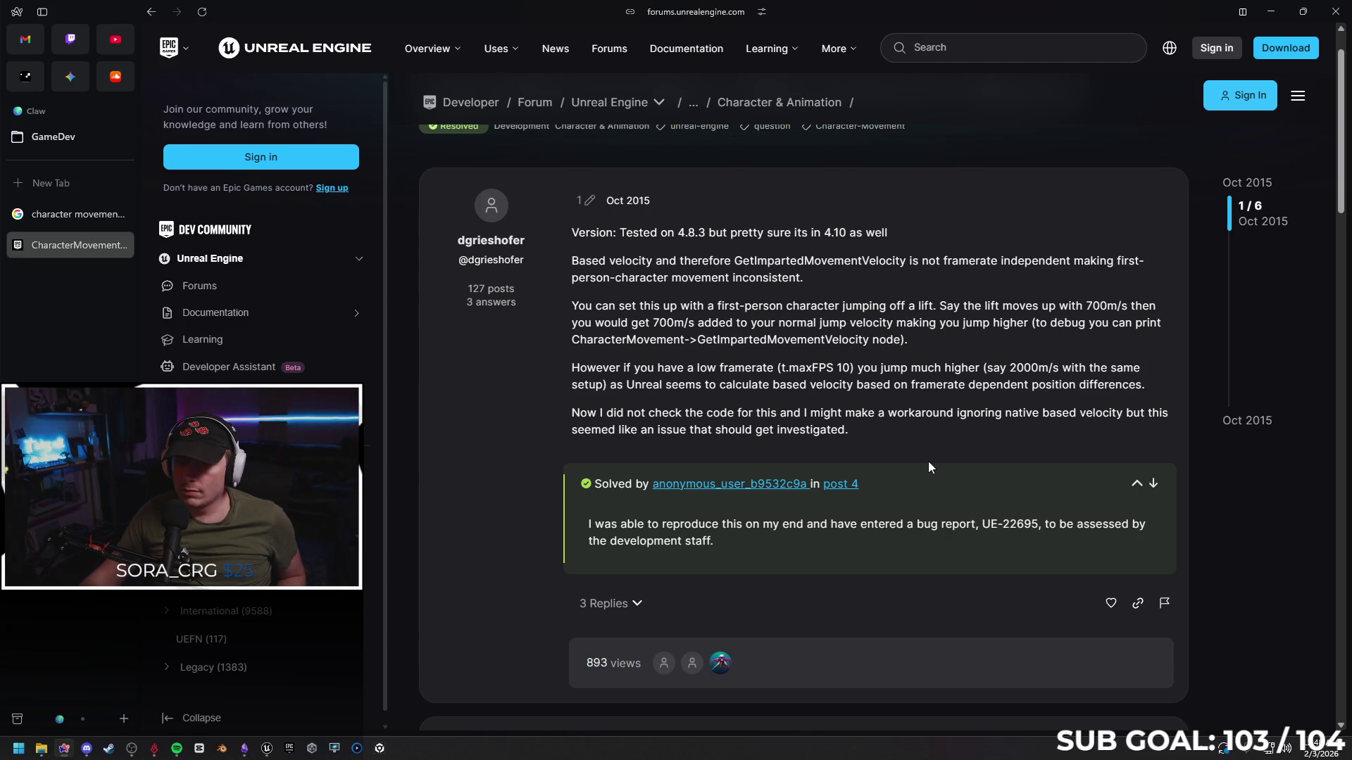
pyautogui.scroll(-4, 915, 451)
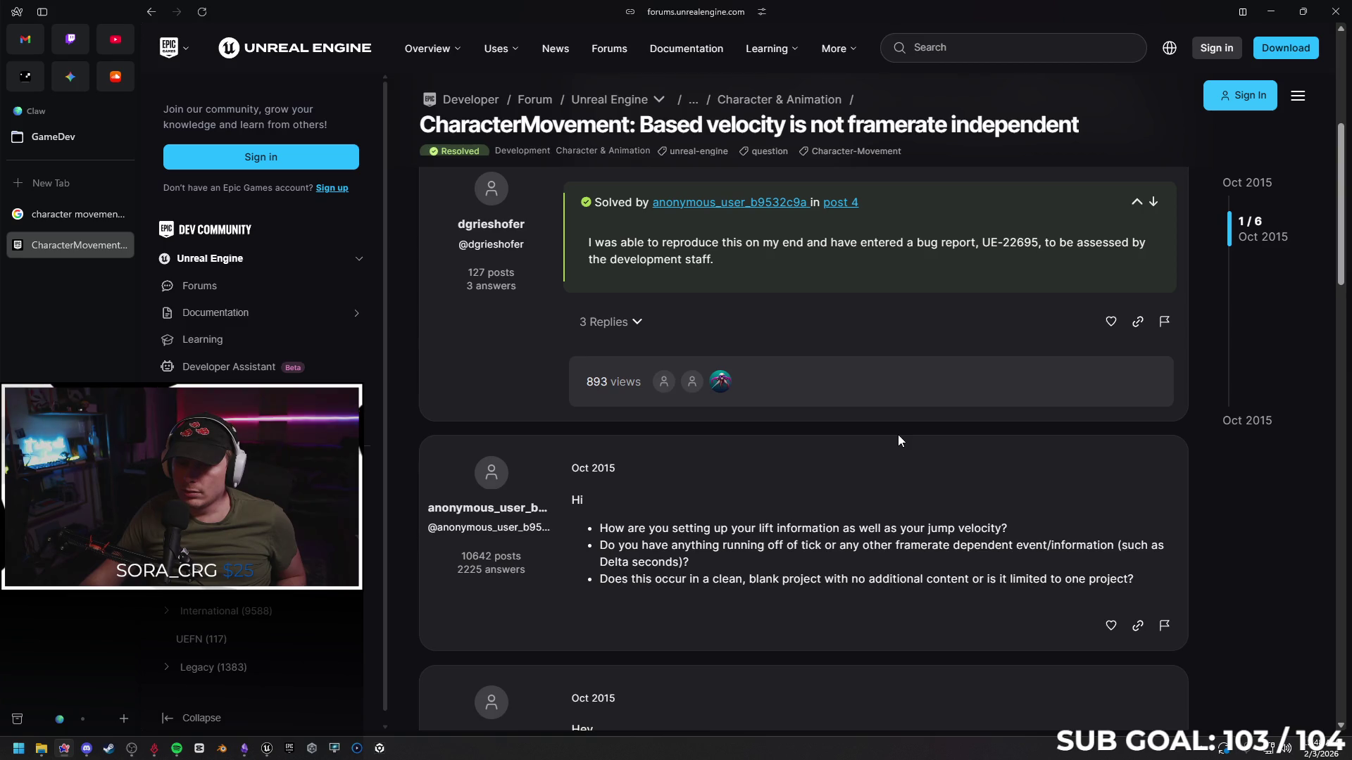
pyautogui.scroll(-4, 899, 440)
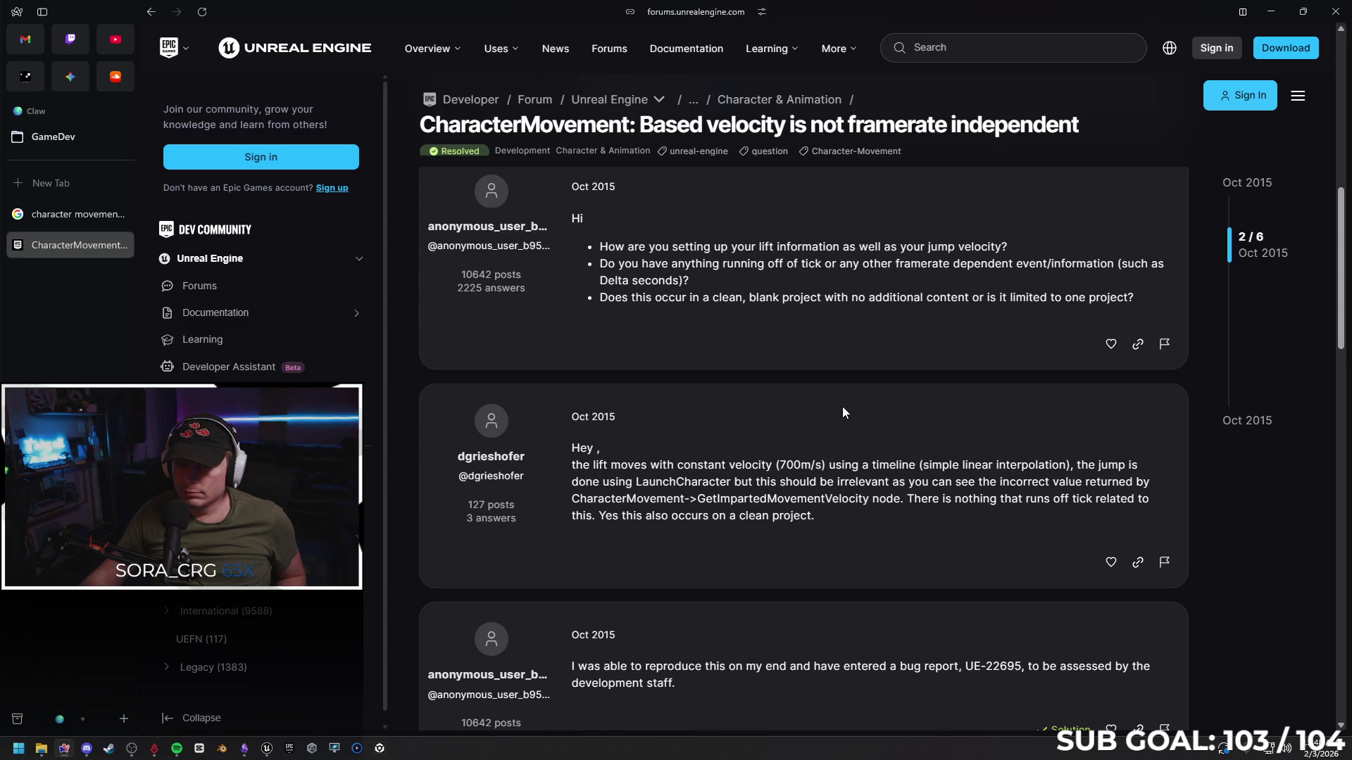
pyautogui.scroll(-1, 835, 412)
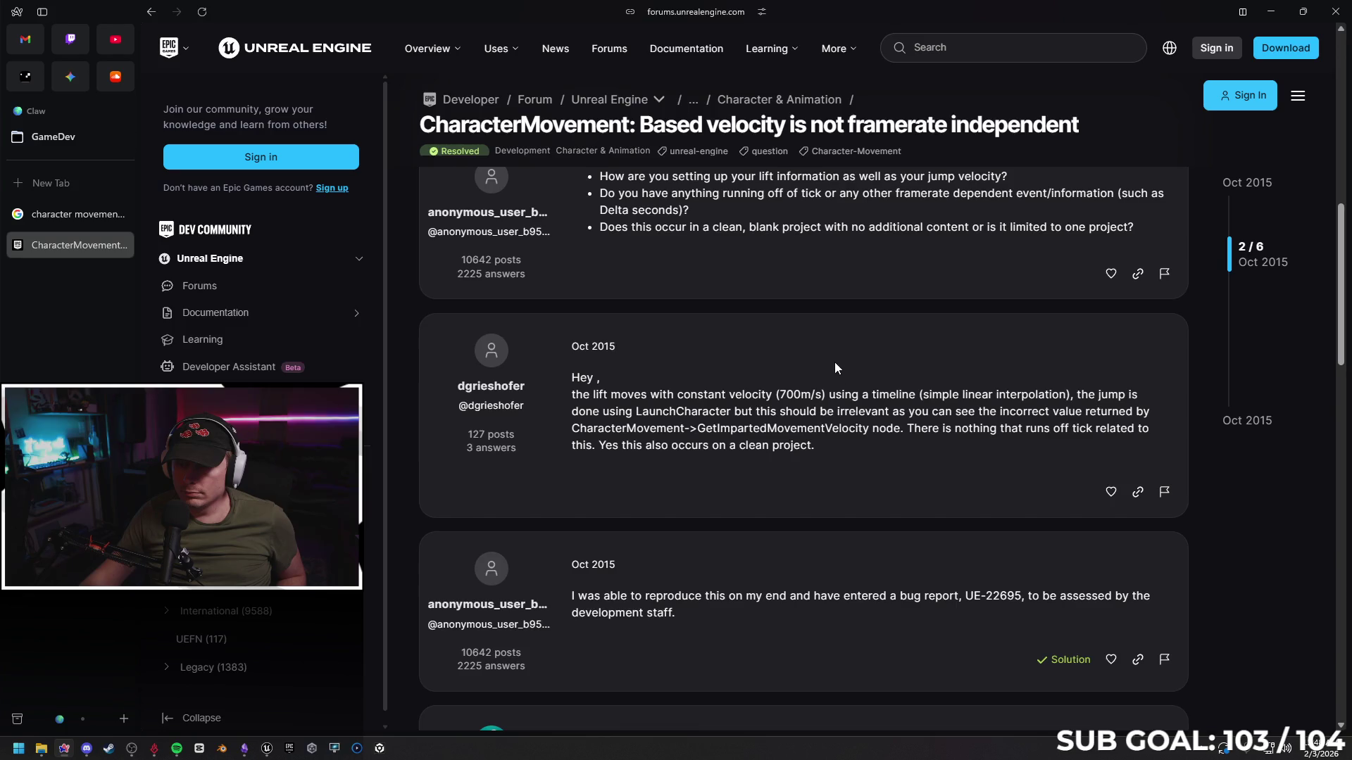
pyautogui.scroll(-2, 830, 367)
pyautogui.scroll(-1, 804, 376)
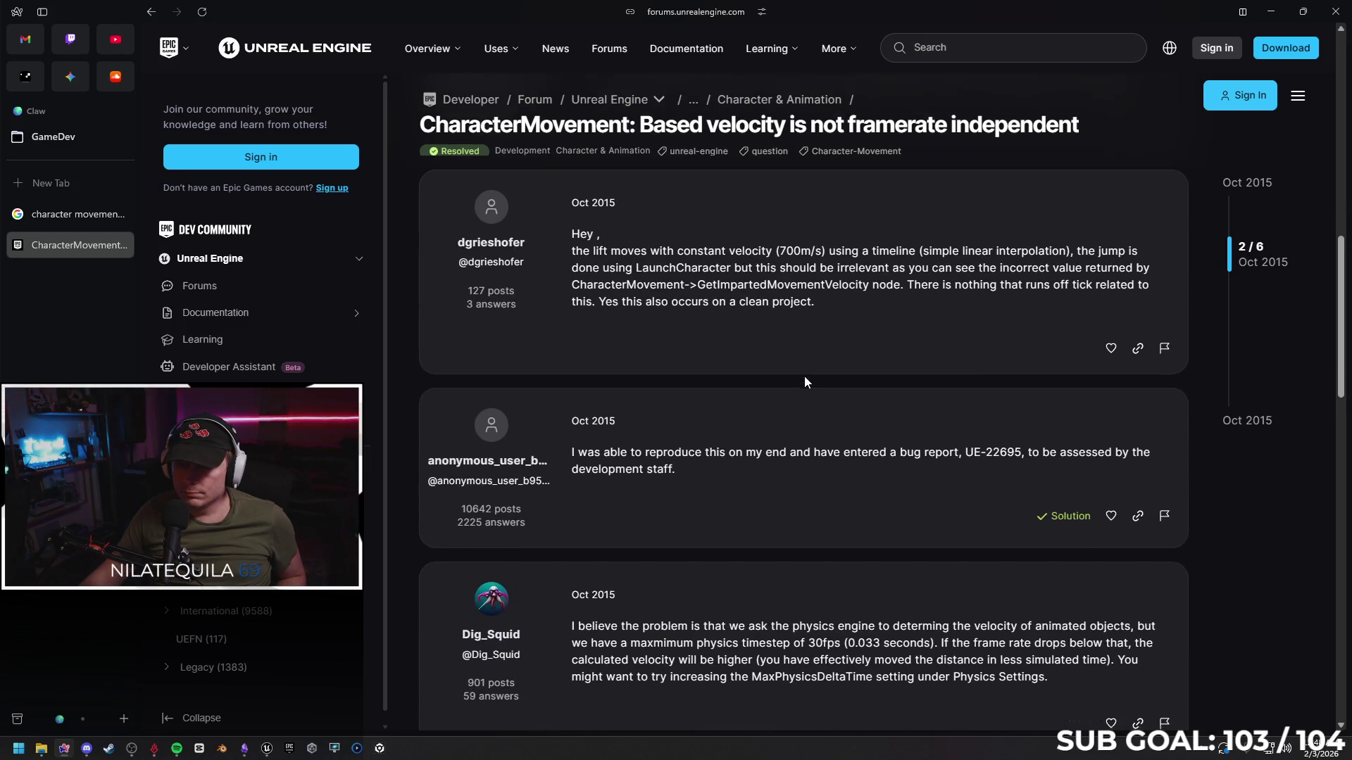
pyautogui.scroll(-2, 789, 356)
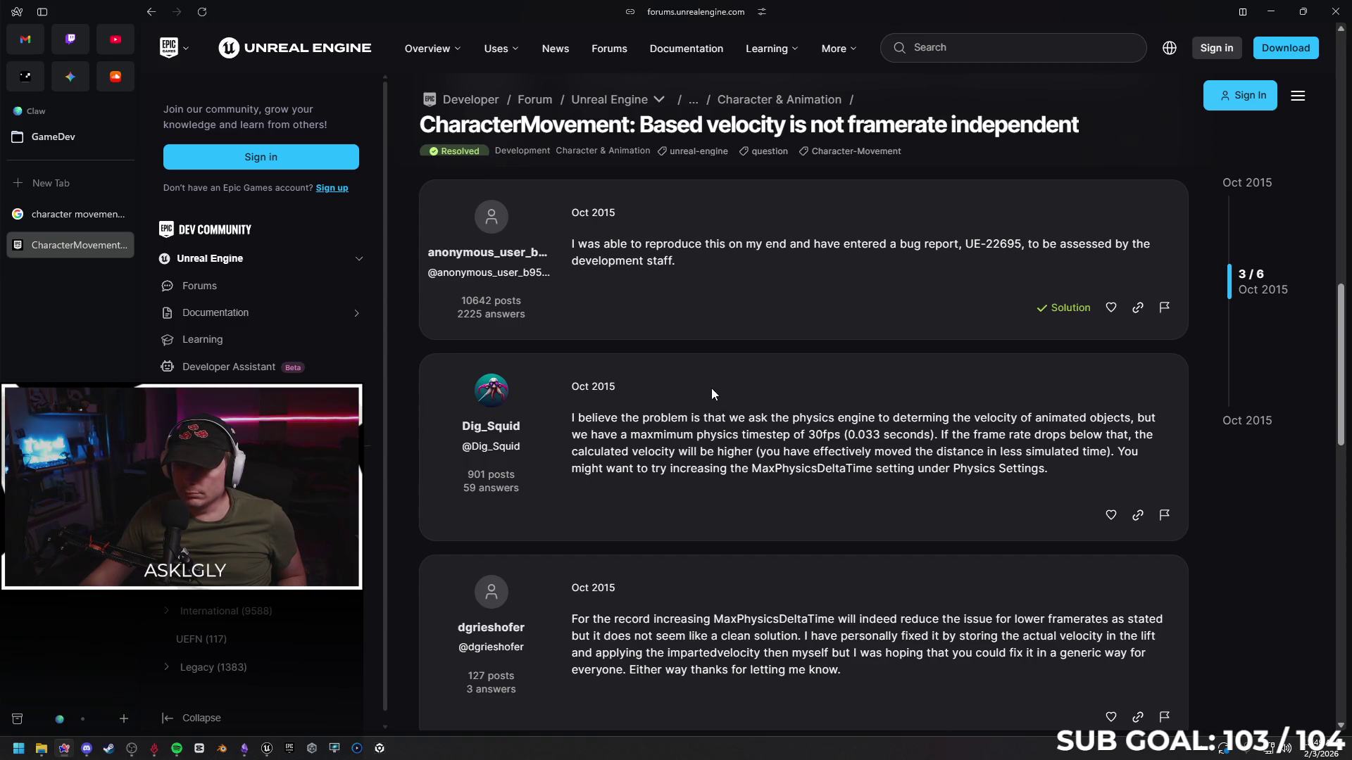
pyautogui.scroll(-2, 706, 397)
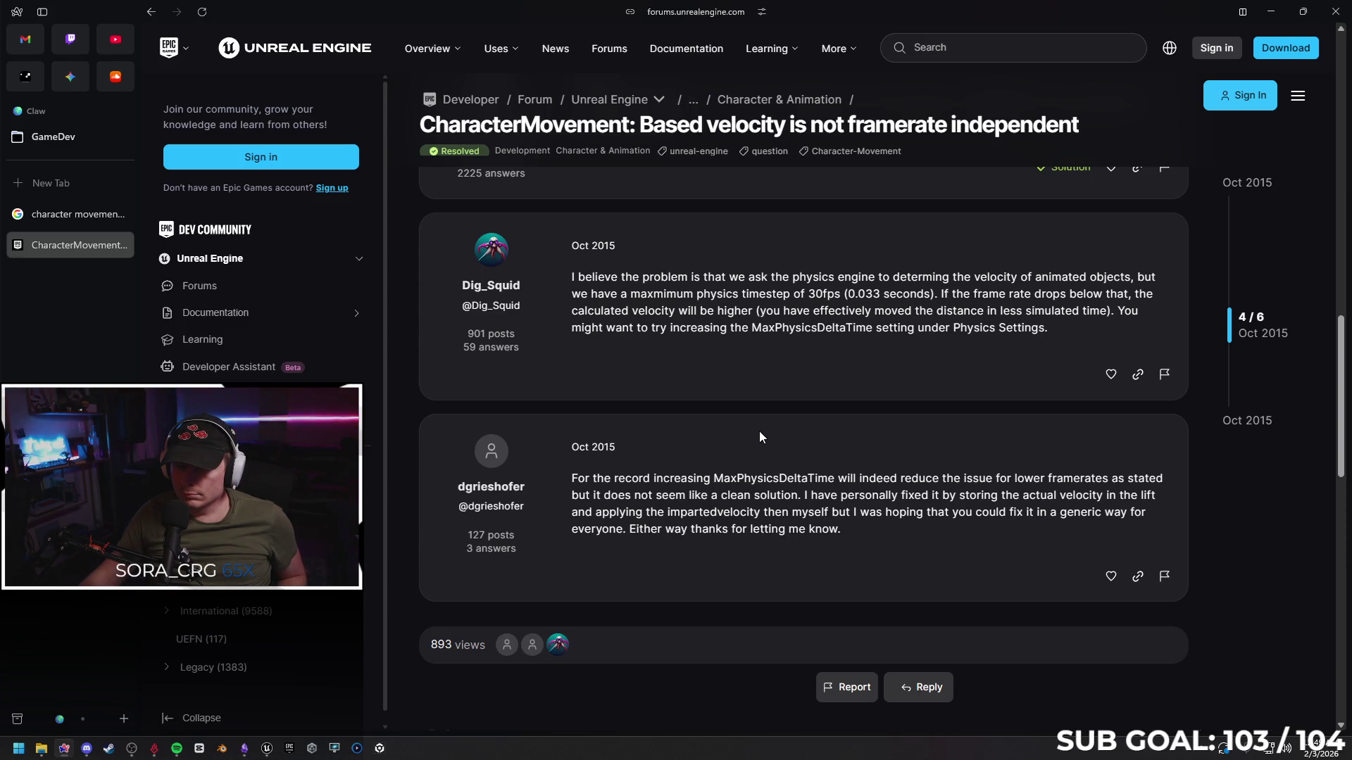
pyautogui.scroll(-3, 733, 432)
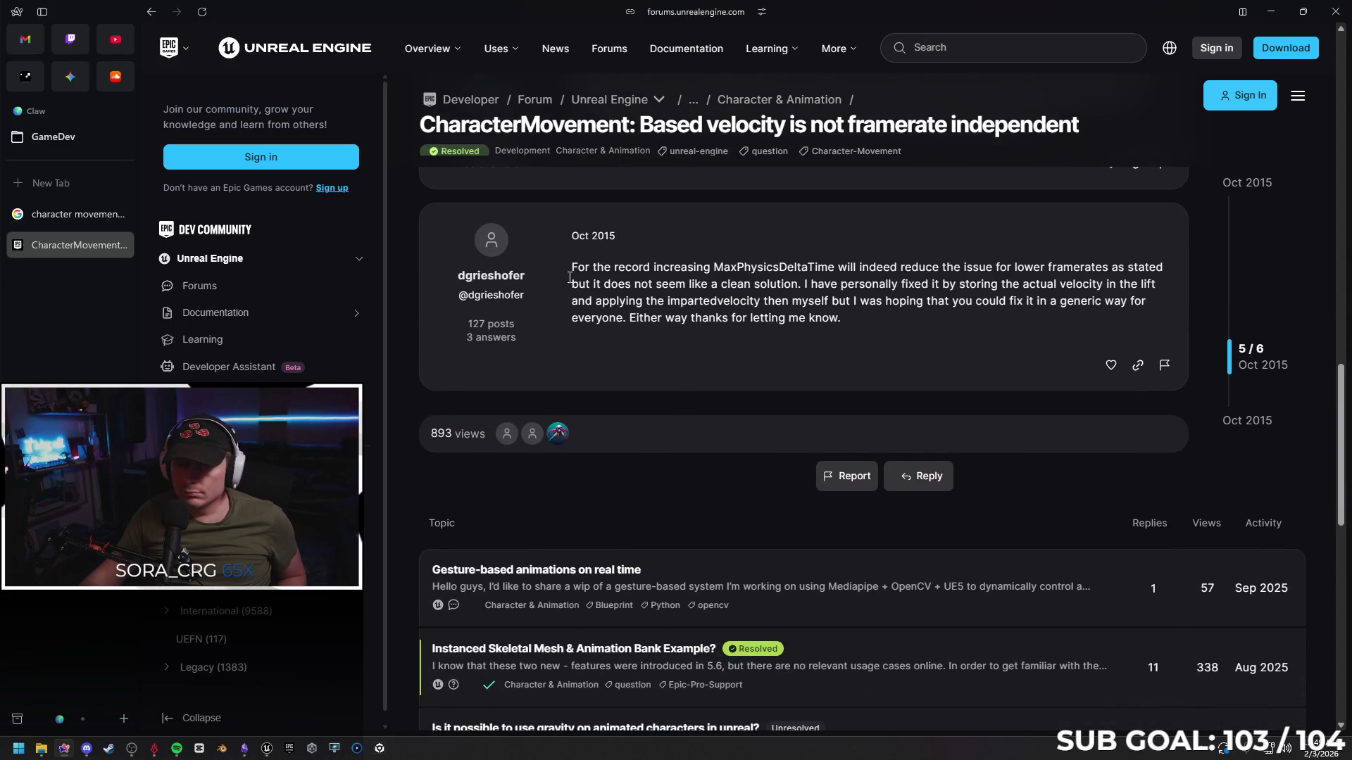
pyautogui.click(125, 245)
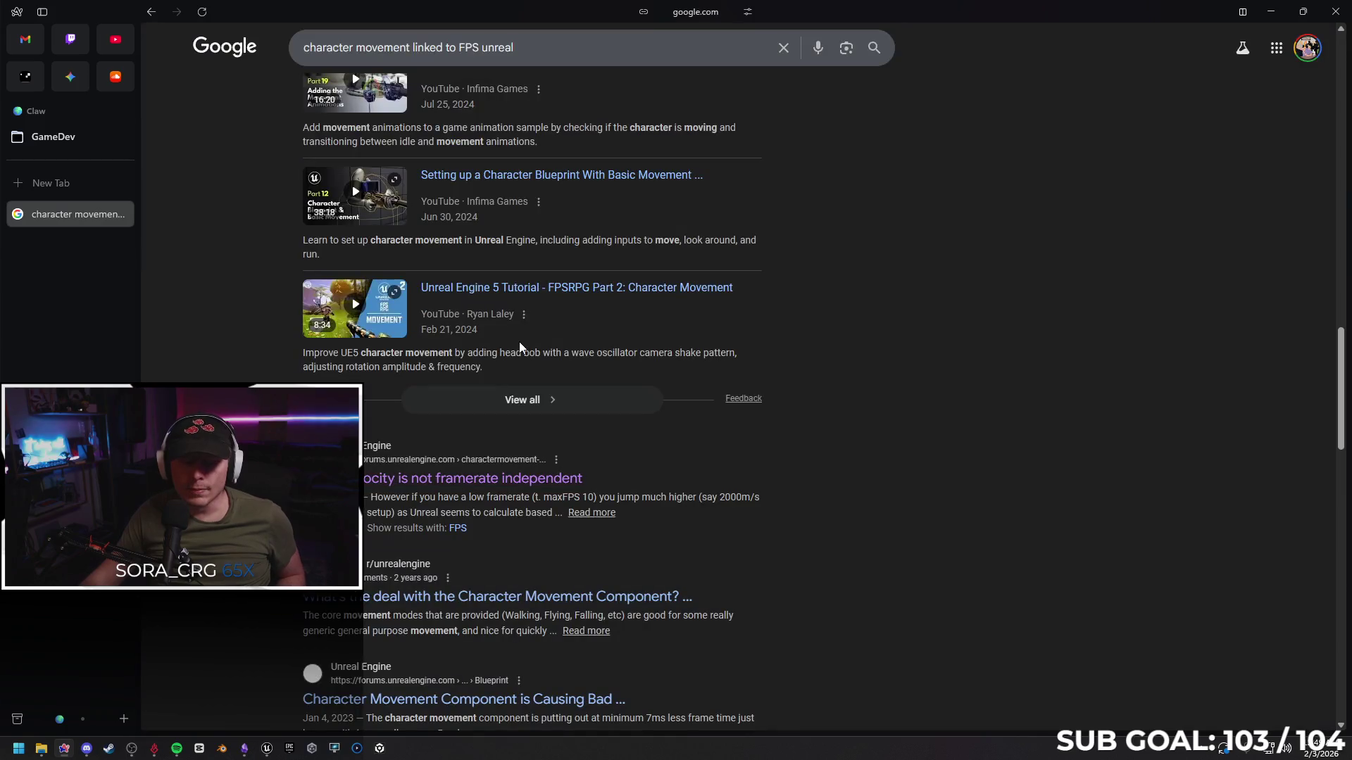
# Read the expanded Reddit post 'What's the deal with the Character Movement Component?' and its replies, then close it
pyautogui.scroll(-2, 859, 396)
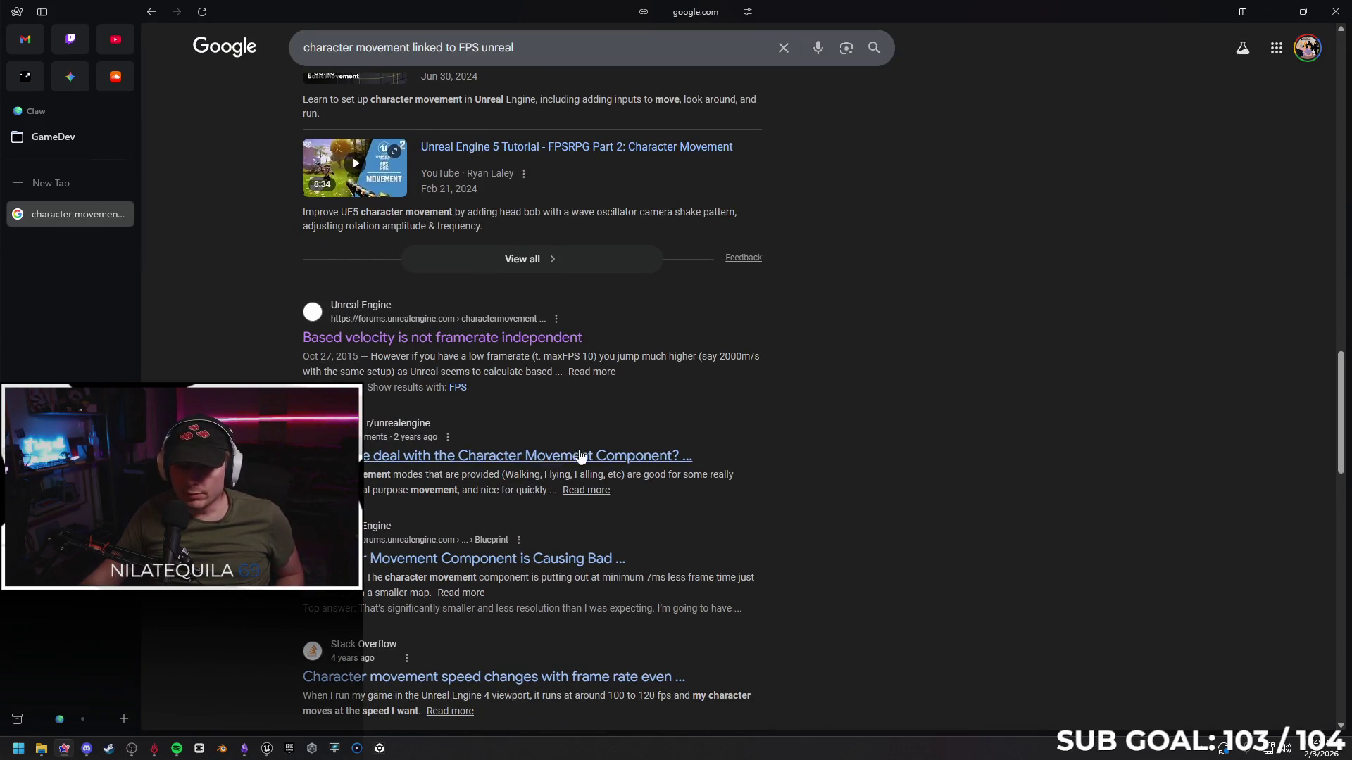
pyautogui.click(547, 459)
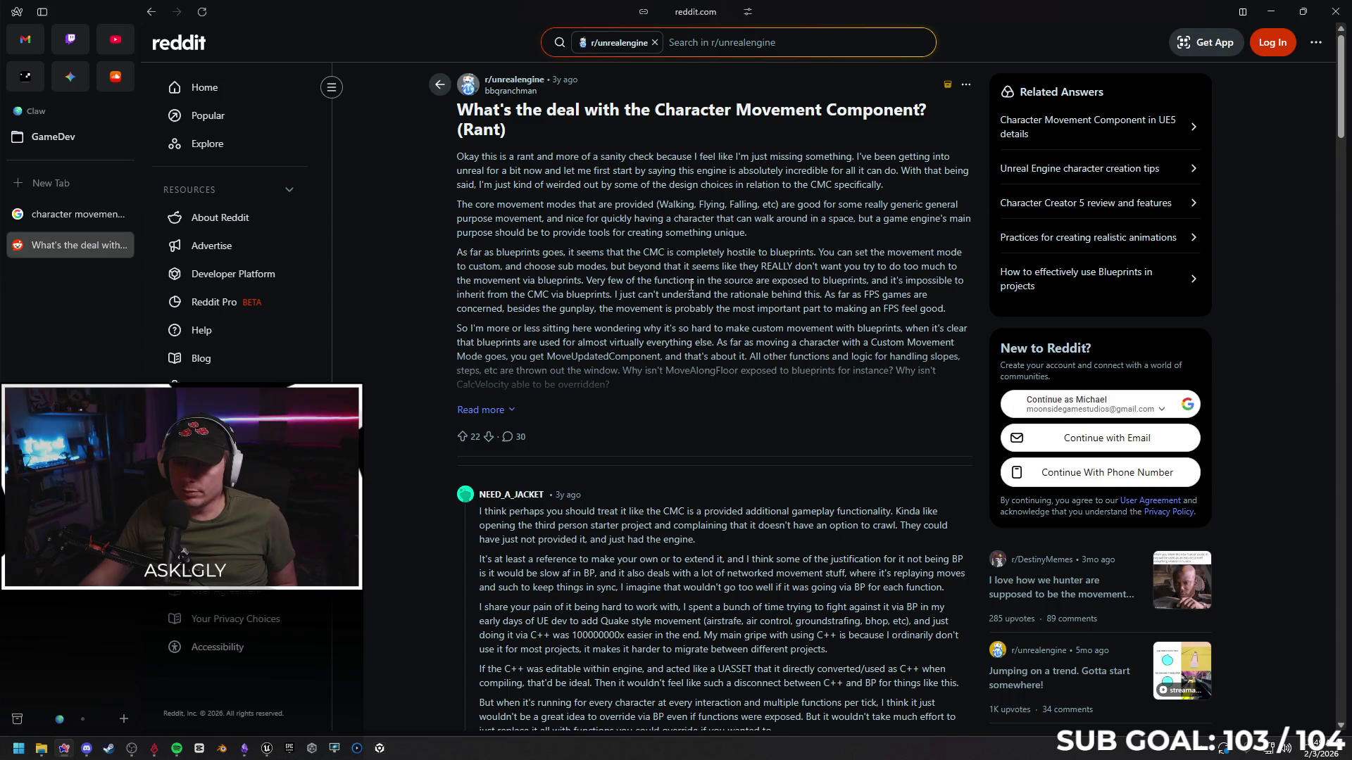
pyautogui.click(545, 405)
pyautogui.scroll(-2, 618, 326)
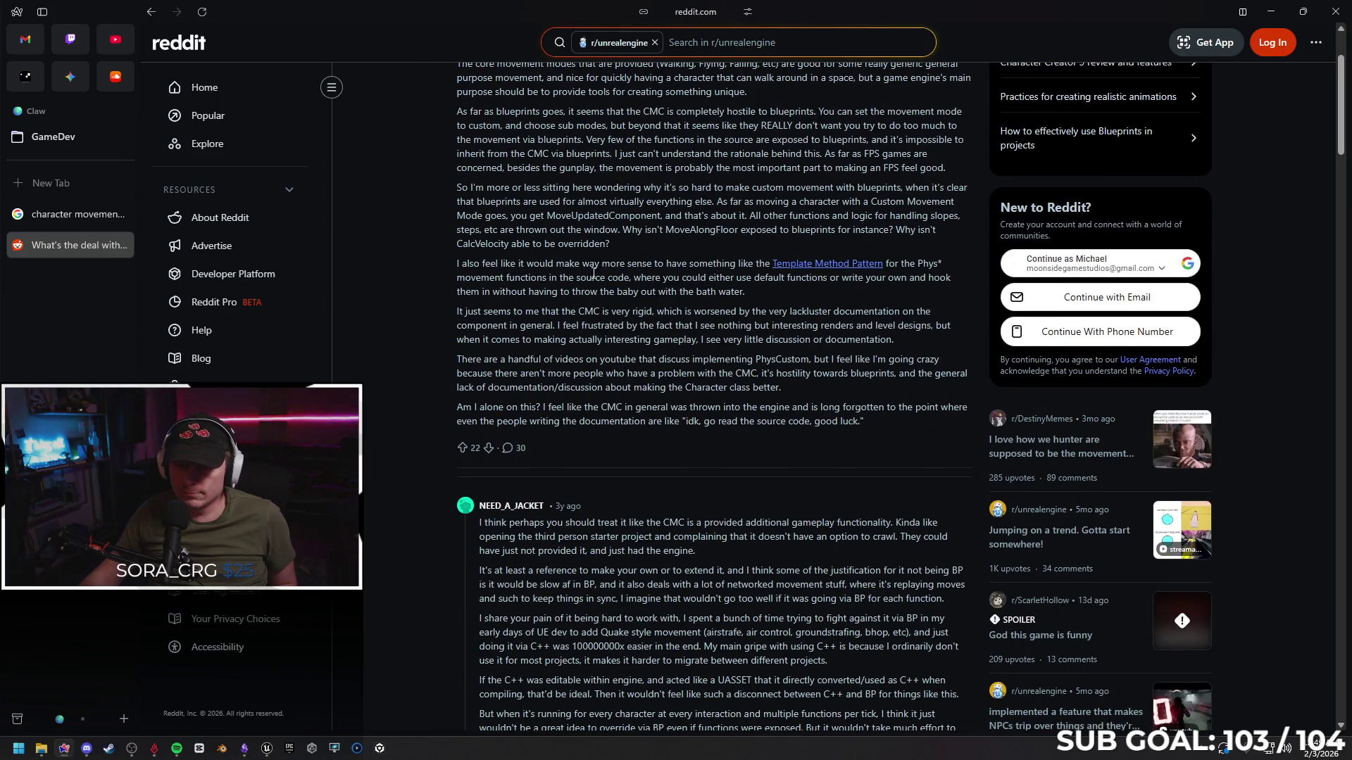
pyautogui.scroll(-3, 594, 273)
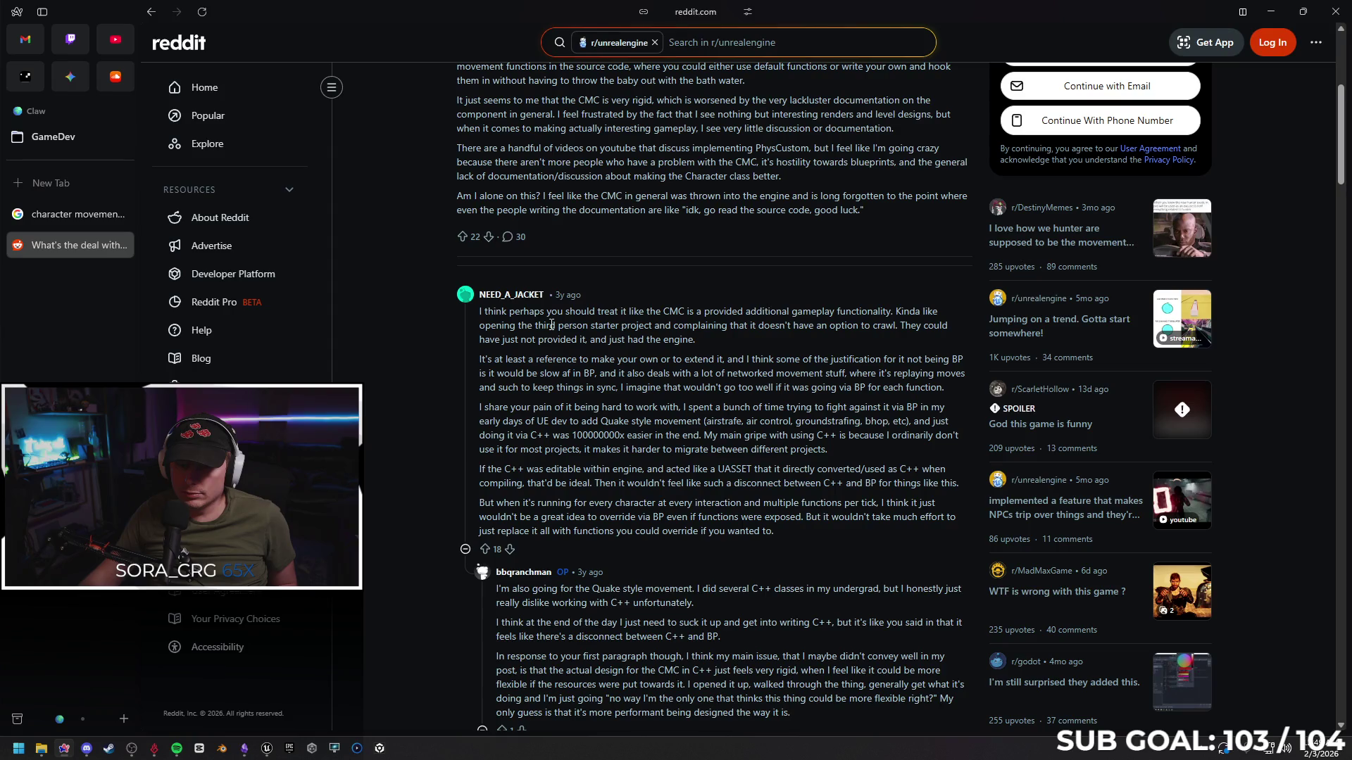
pyautogui.click(121, 245)
pyautogui.scroll(-1, 828, 389)
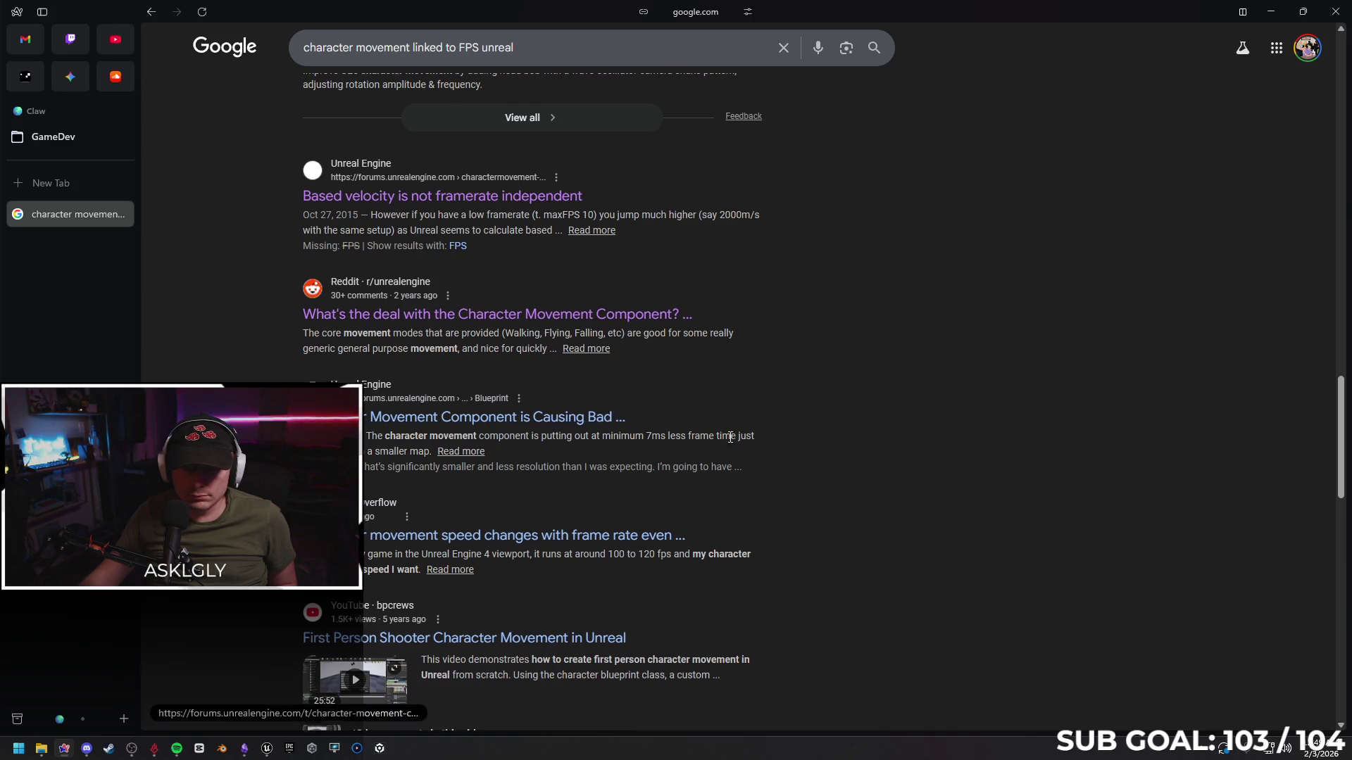
# Search for 'character movement replication frame rate unreal' and expand the AI Overview
pyautogui.scroll(-2, 626, 375)
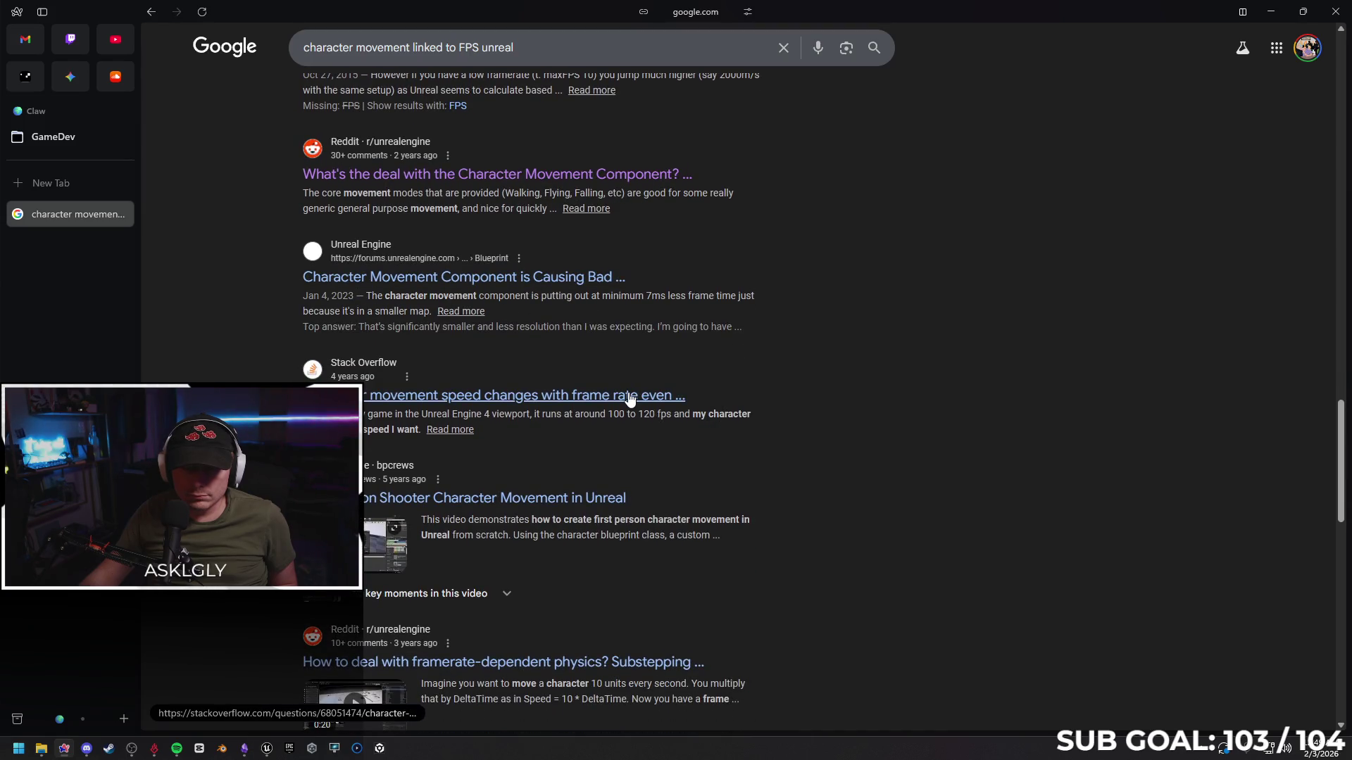
pyautogui.moveTo(516, 48); pyautogui.dragTo(415, 47)
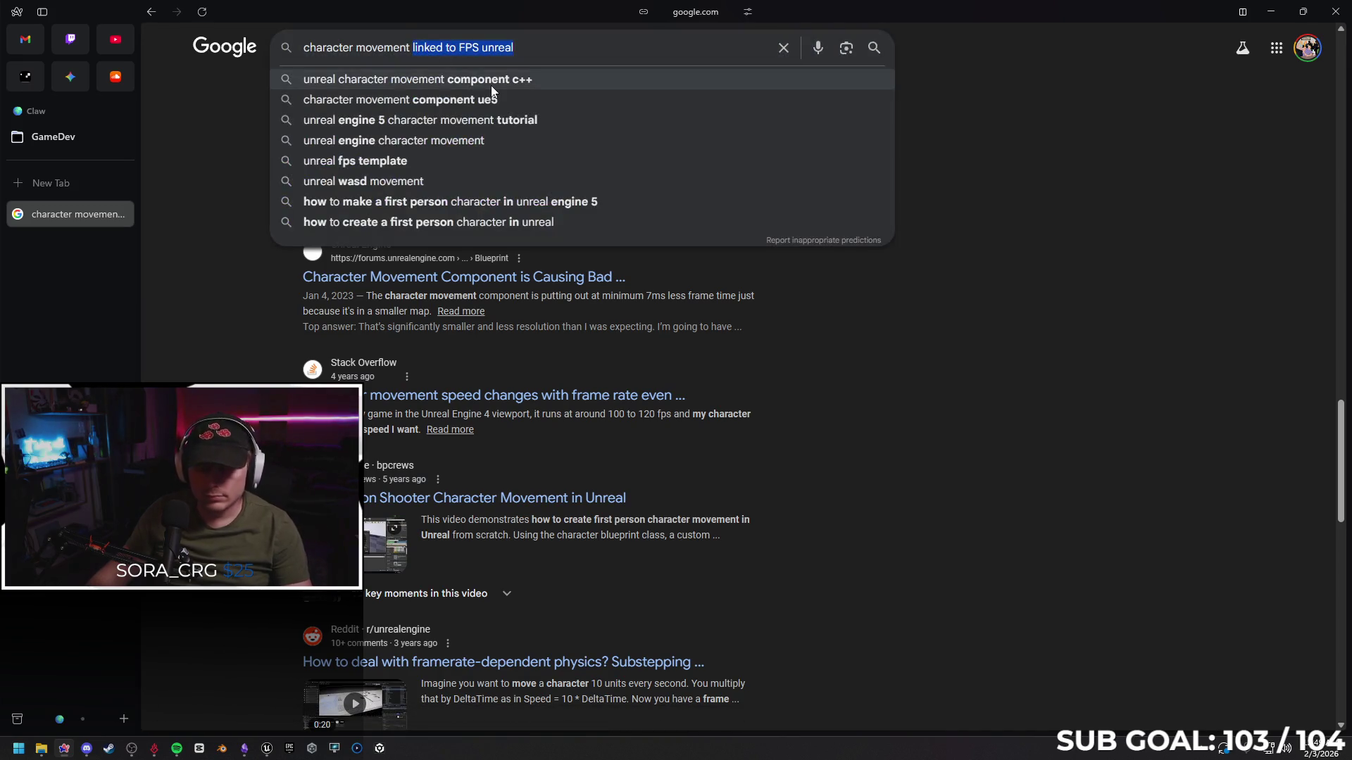
pyautogui.write('replic')
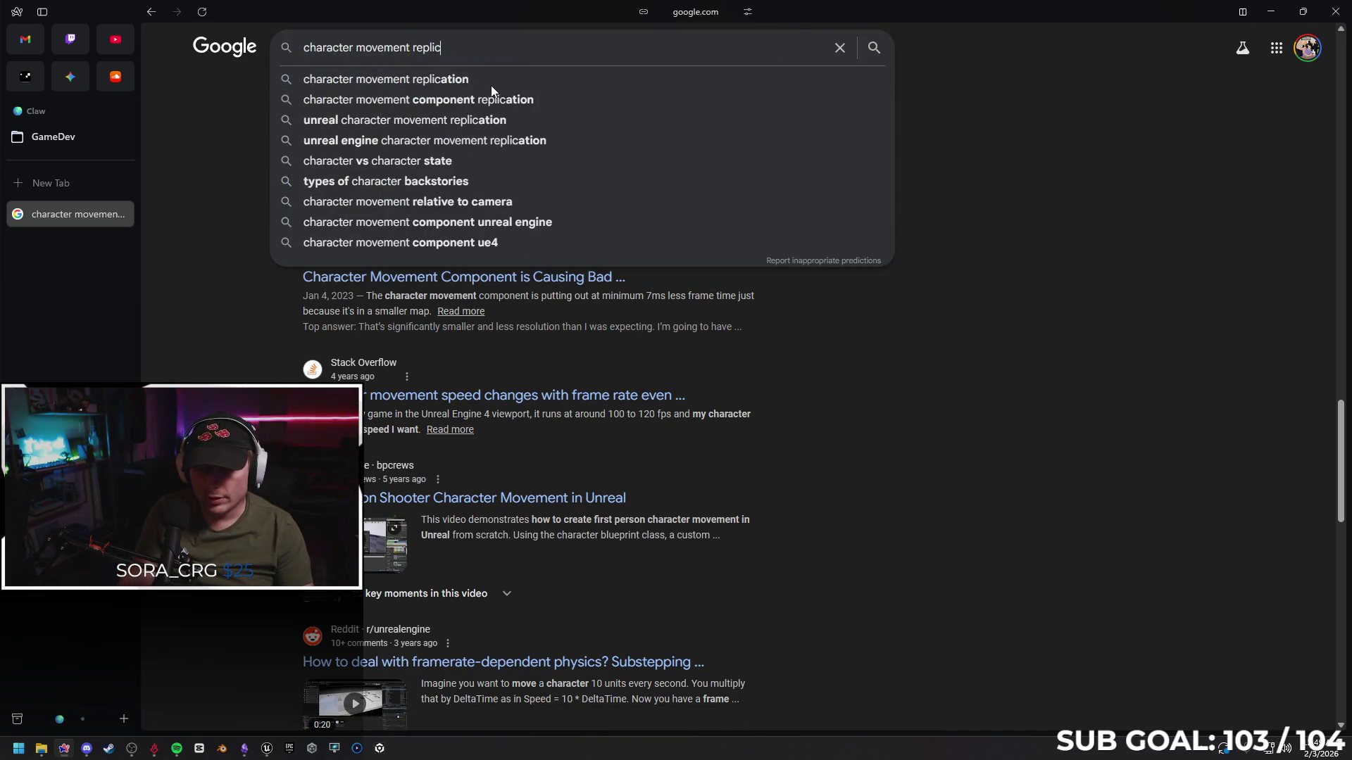
pyautogui.write('ation fr')
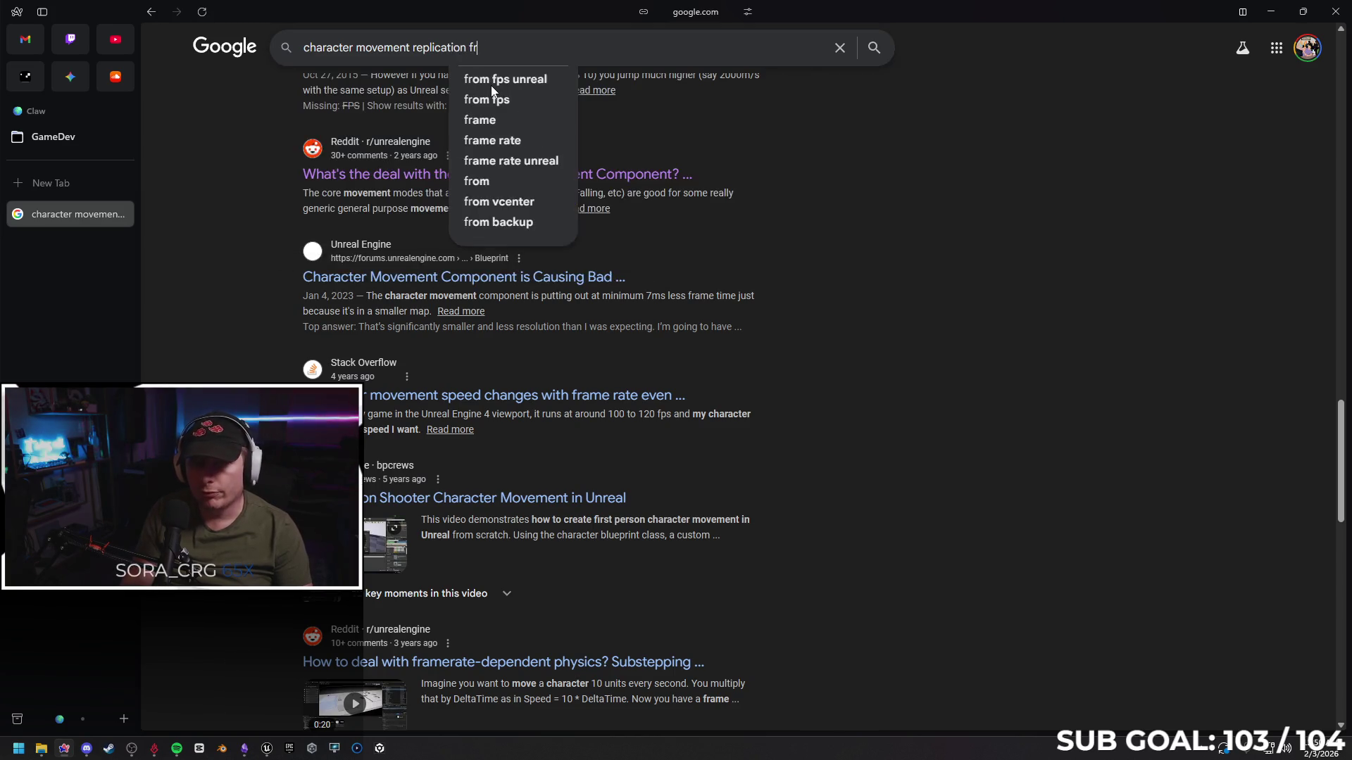
pyautogui.write('ame rate')
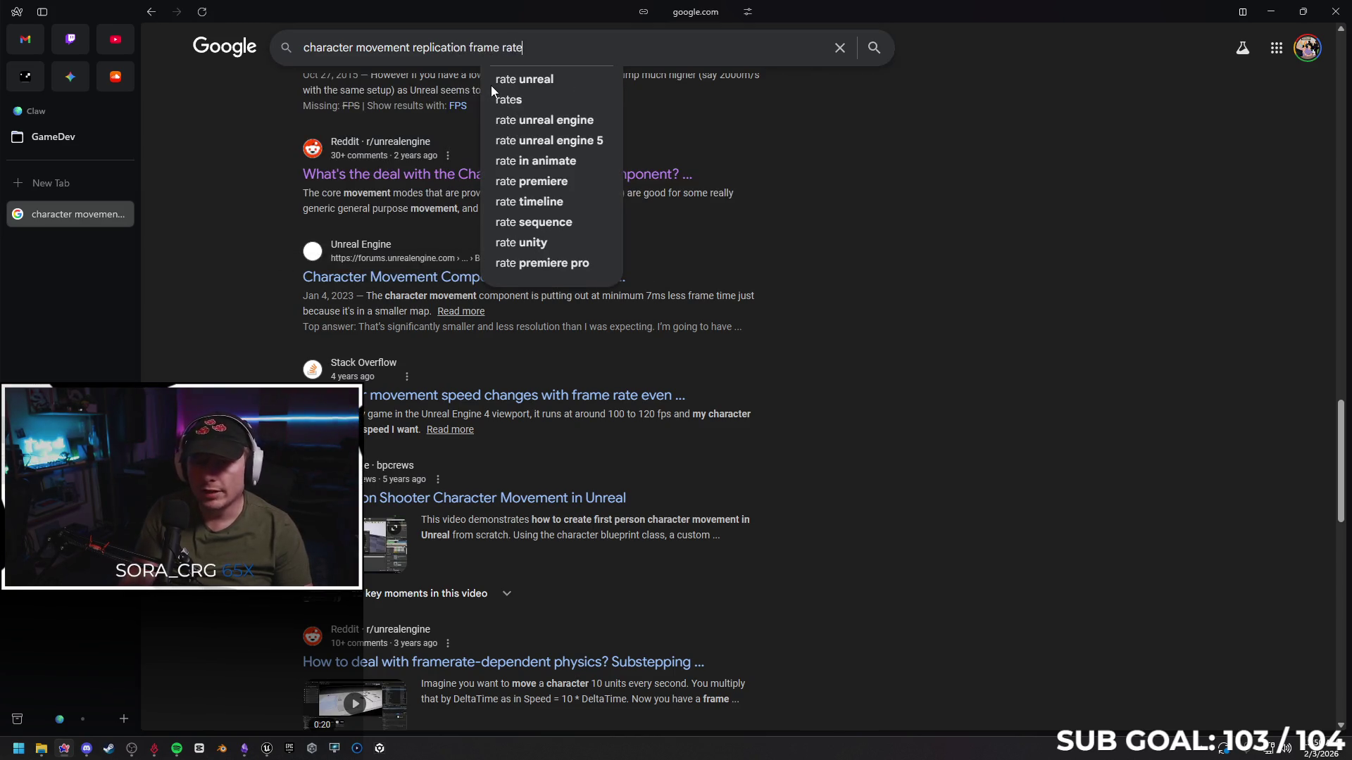
pyautogui.click(543, 83)
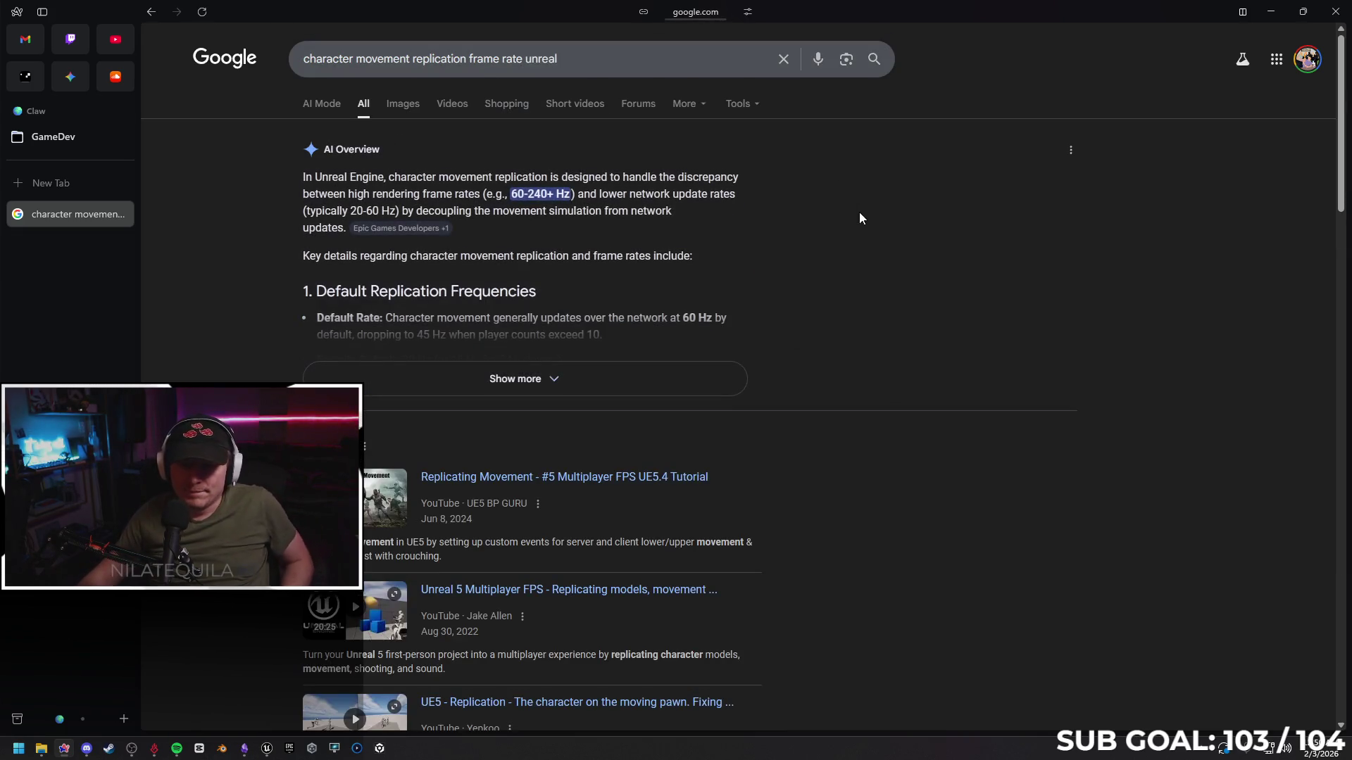
pyautogui.click(573, 380)
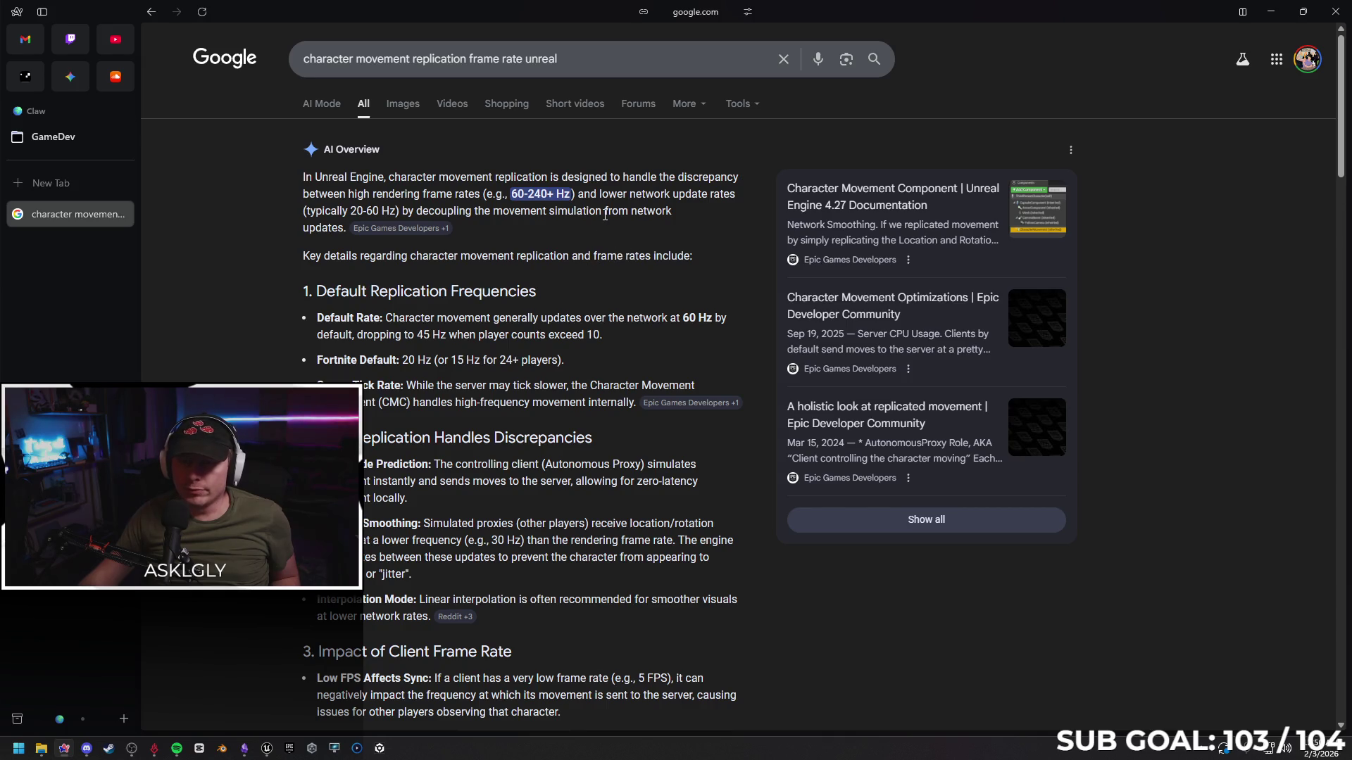
# Read the overview, then ask AI Mode 'tell me how to multiply by delta time'
pyautogui.scroll(-1, 491, 252)
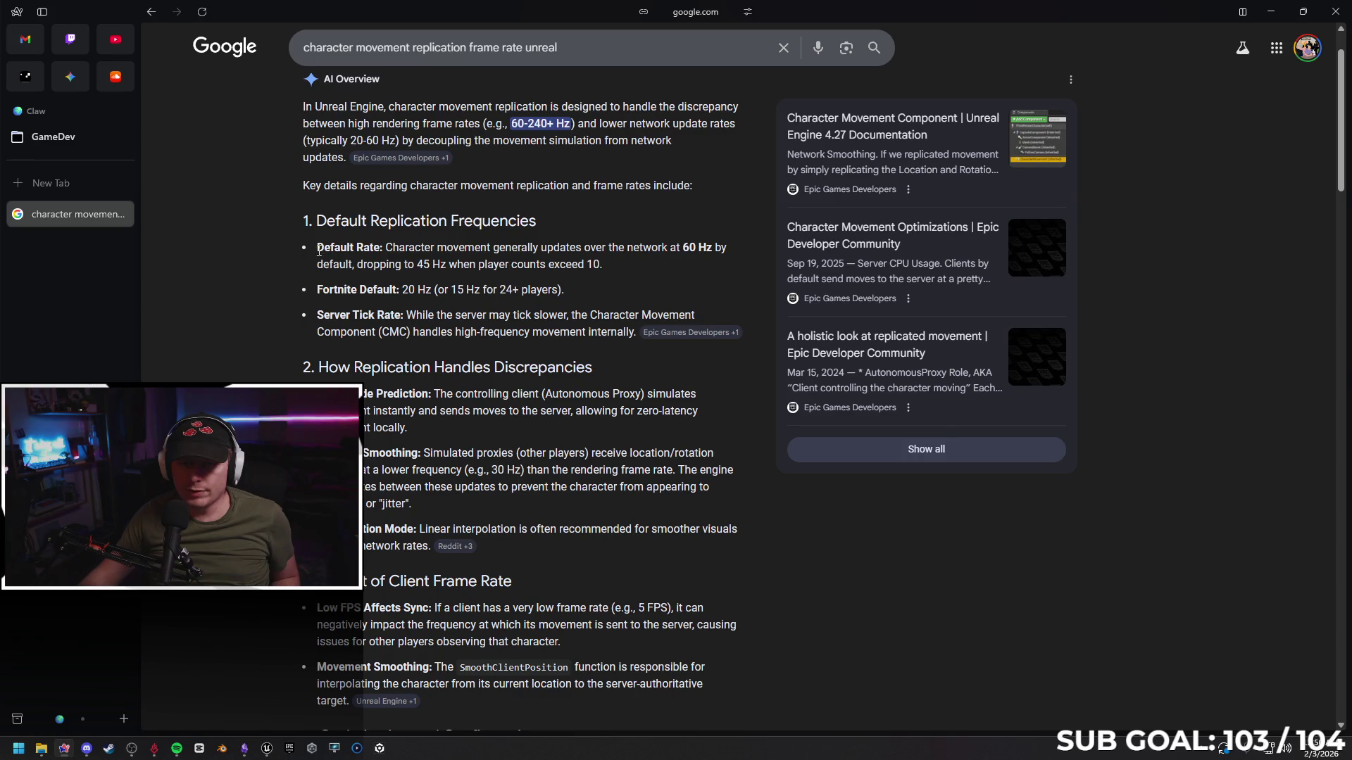
pyautogui.scroll(-1, 293, 251)
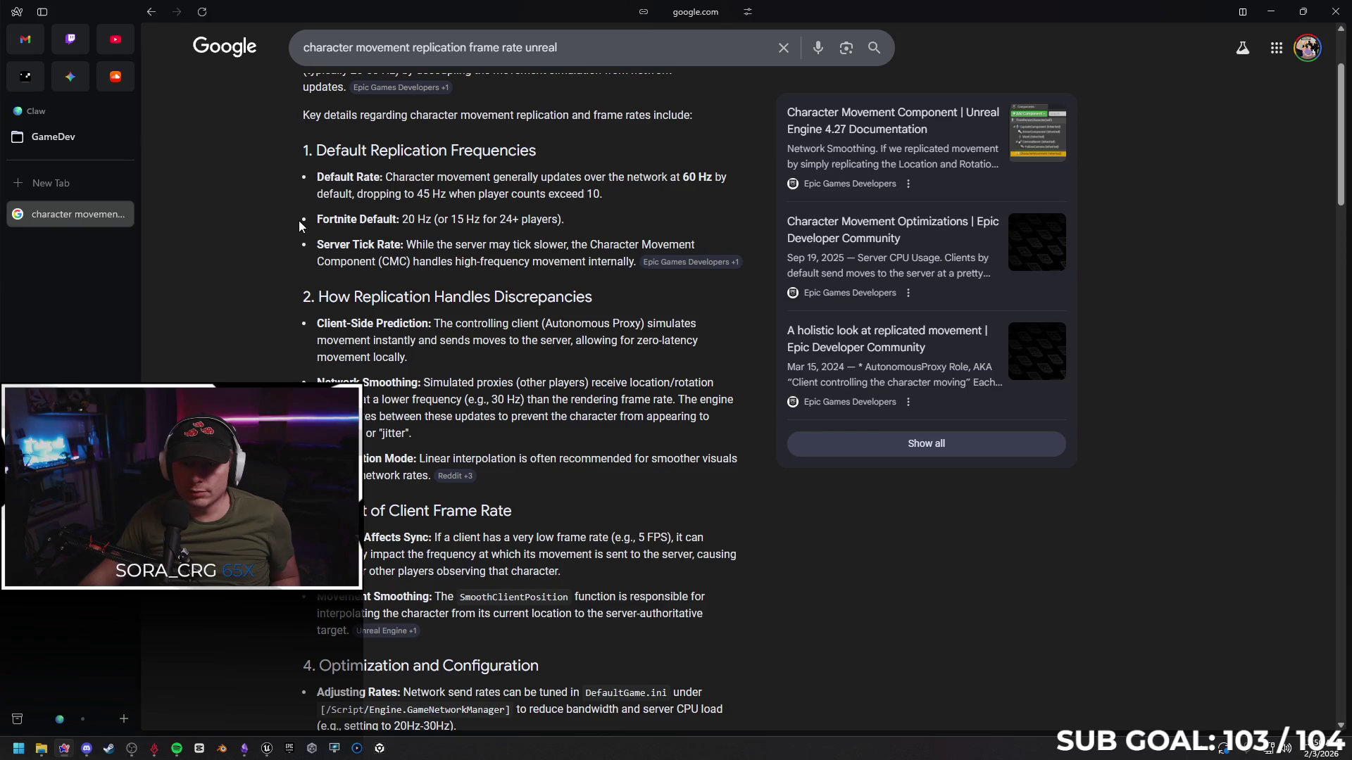
pyautogui.scroll(-1, 299, 221)
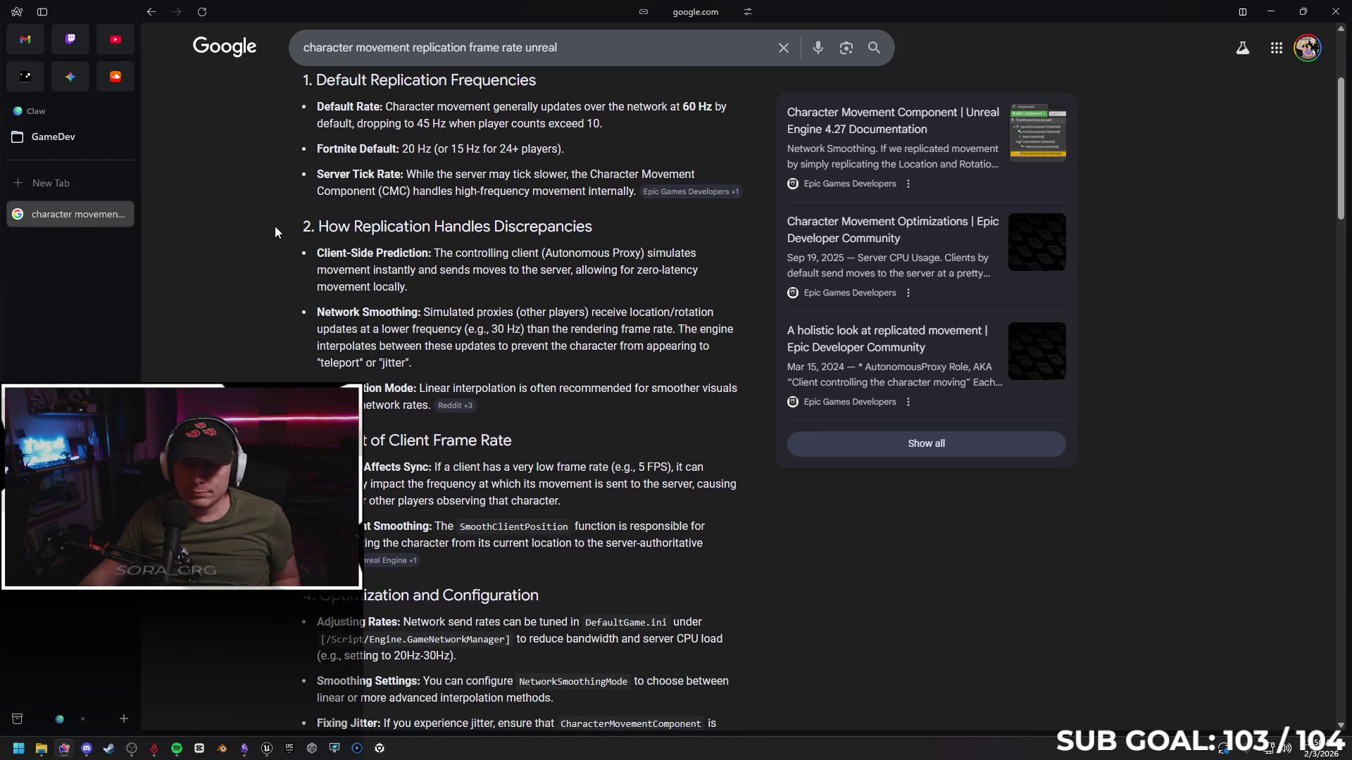
pyautogui.scroll(-1, 271, 256)
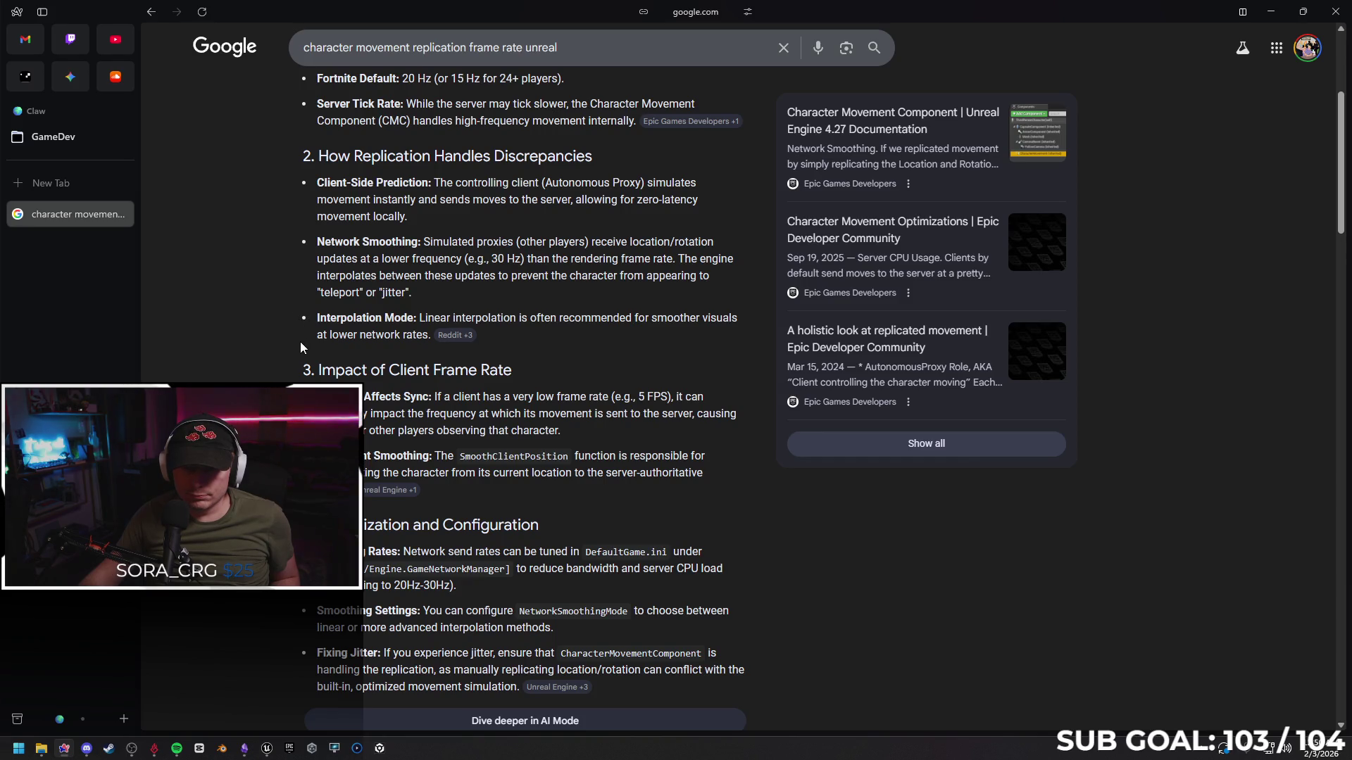
pyautogui.scroll(-3, 300, 344)
pyautogui.click(493, 573)
pyautogui.write('tell me how to multiply by delta time')
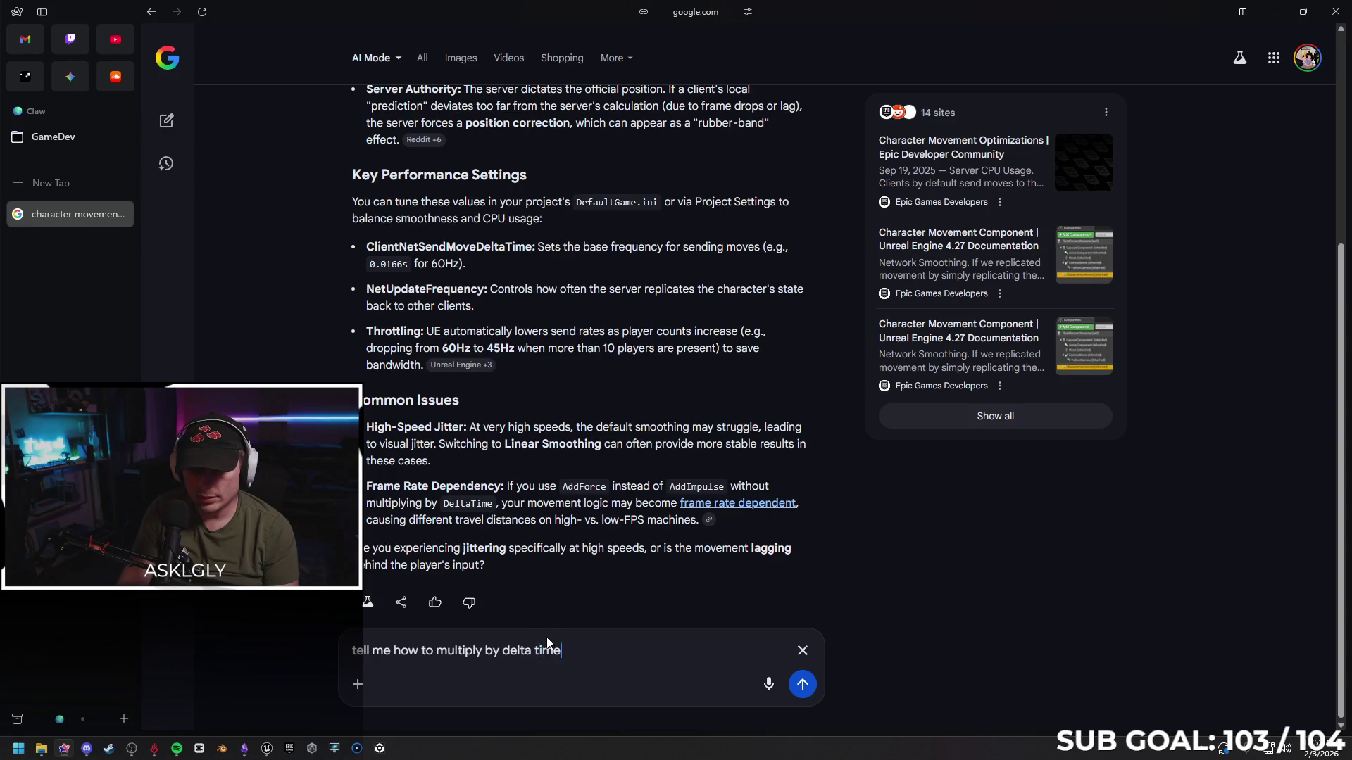
# Submit the delta-time question and read the Blueprint and C++ Tick answer
pyautogui.press('Return')
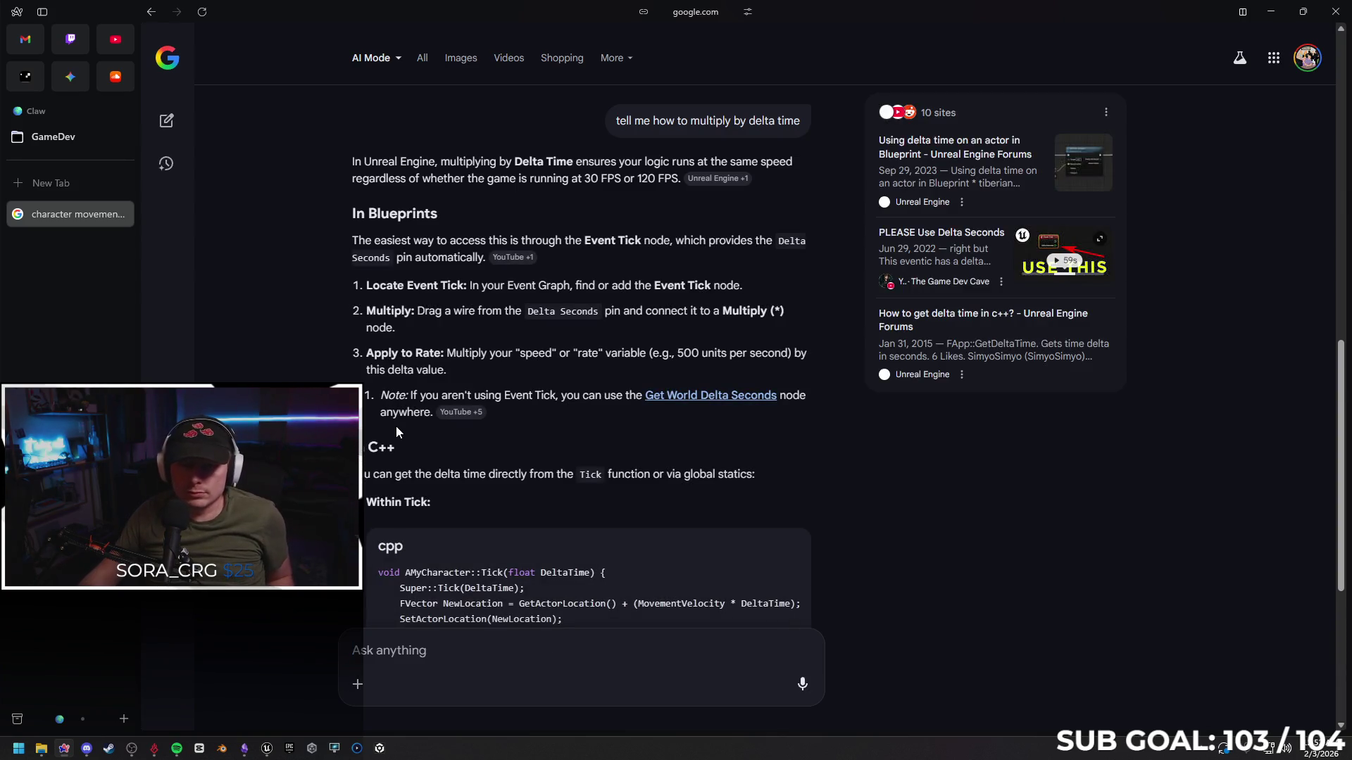
pyautogui.rightClick(294, 360)
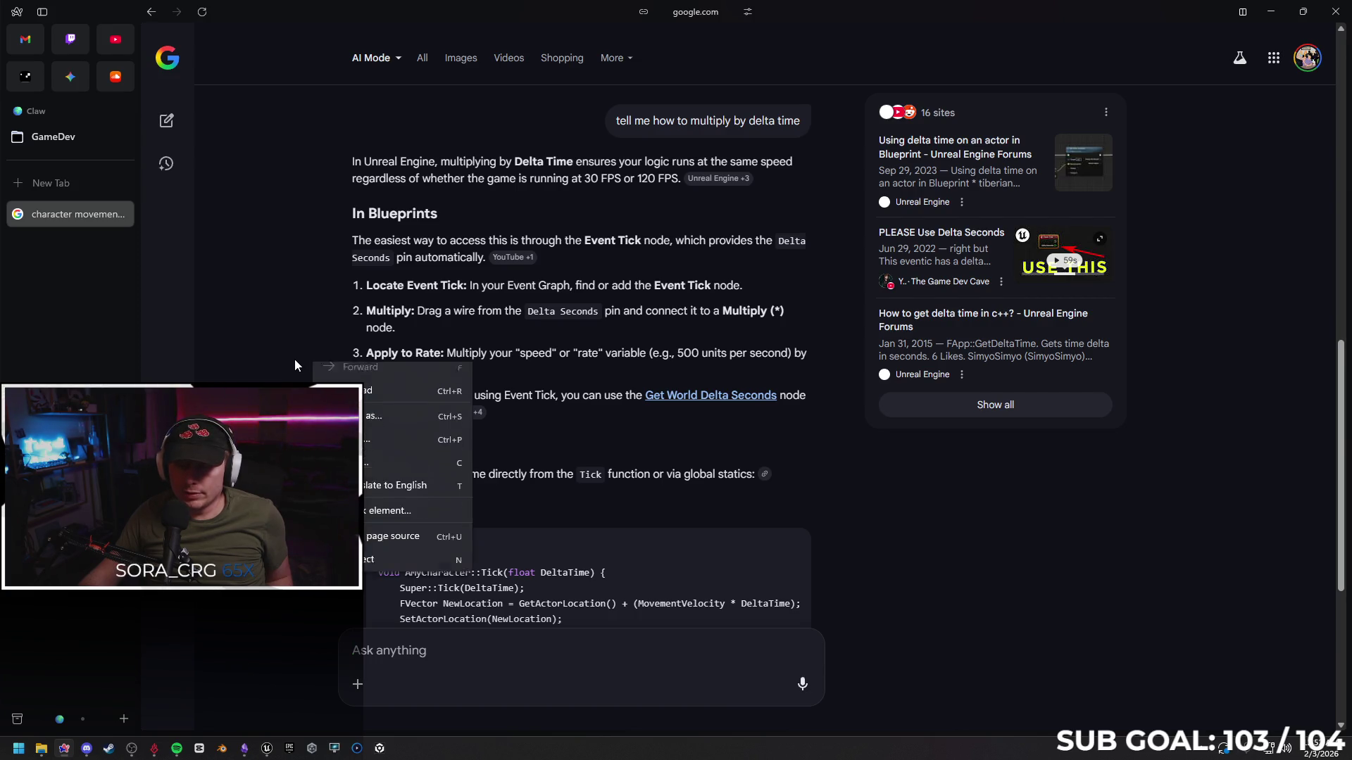
pyautogui.click(293, 280)
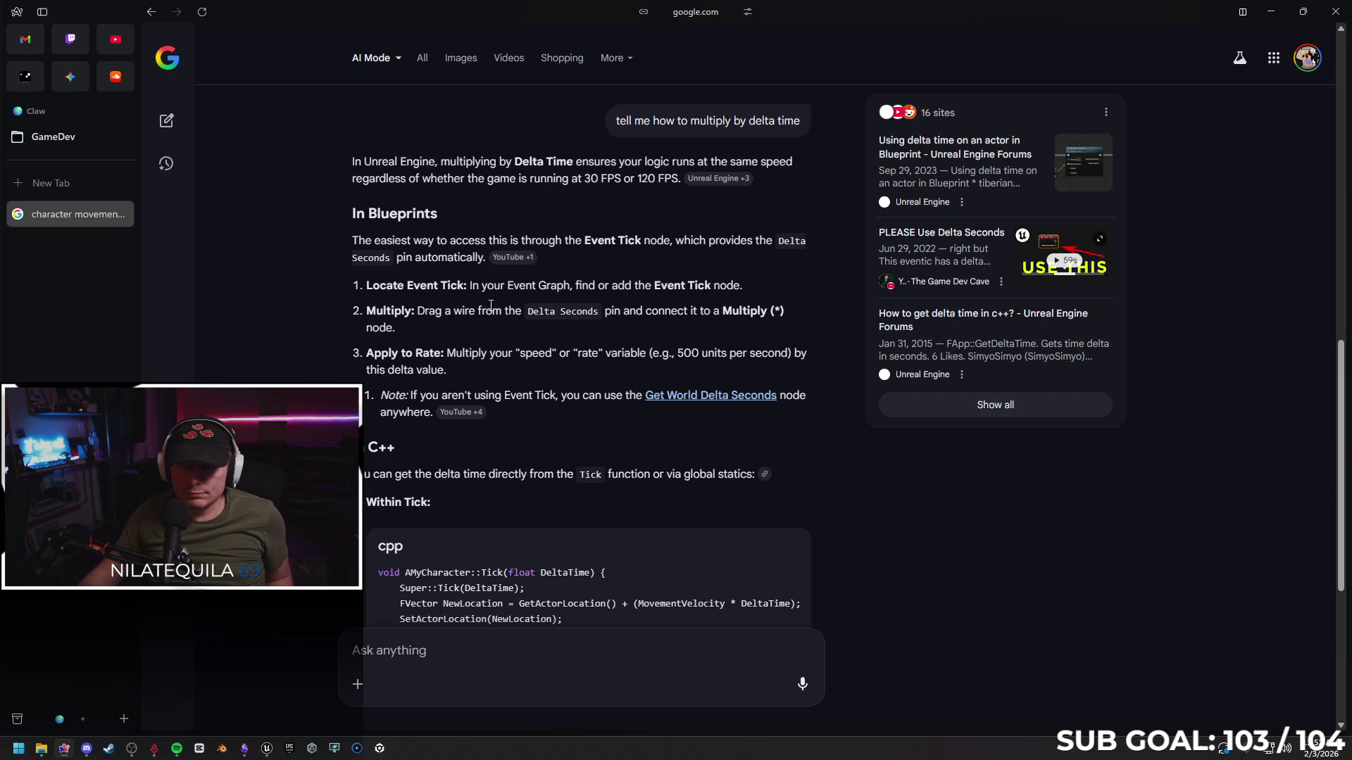
pyautogui.scroll(-5, 492, 304)
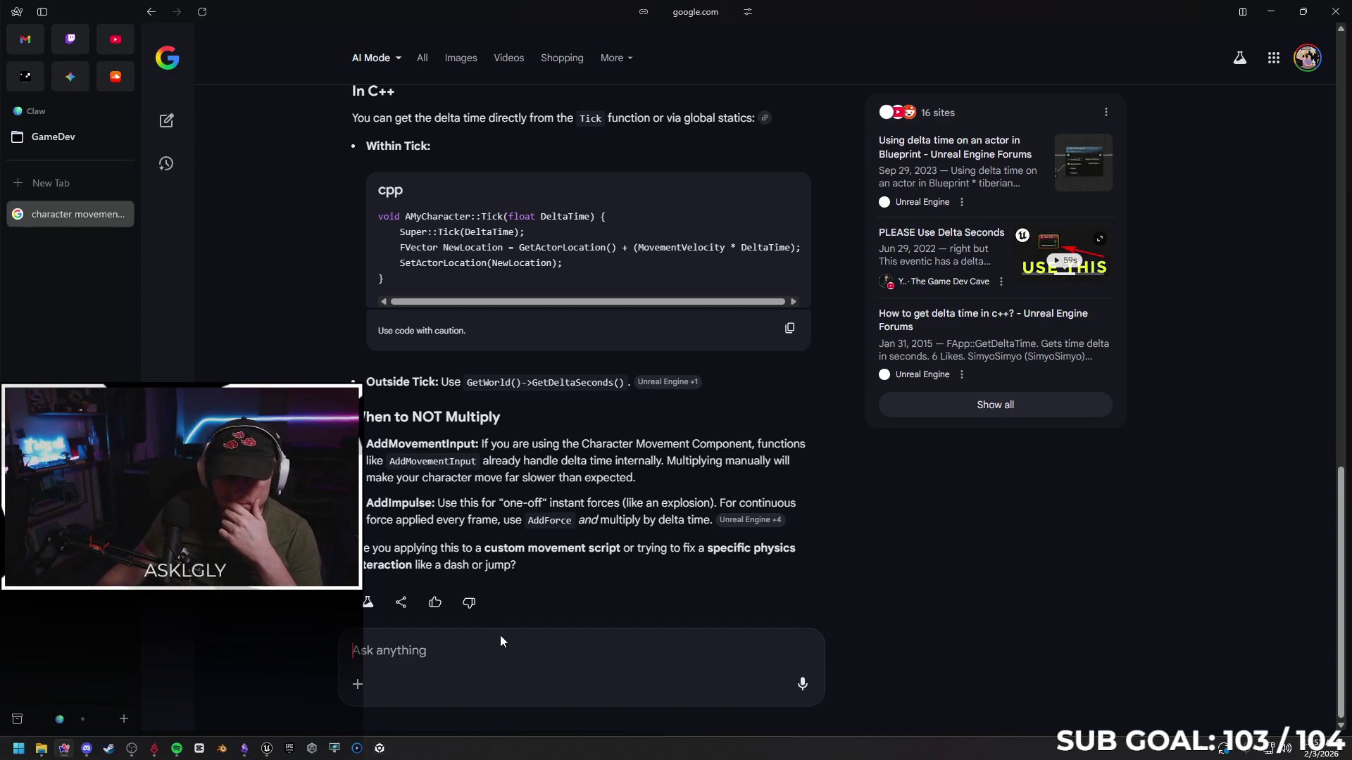
pyautogui.click(500, 641)
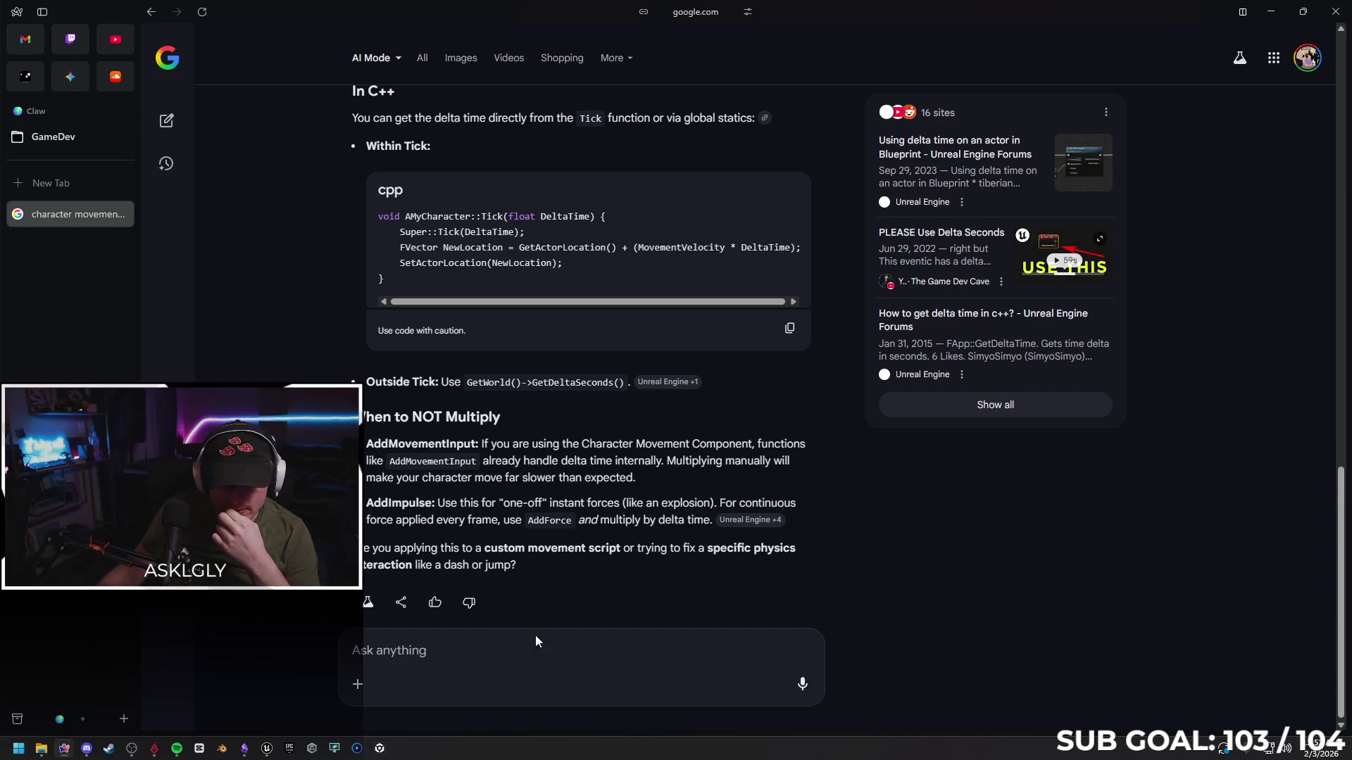